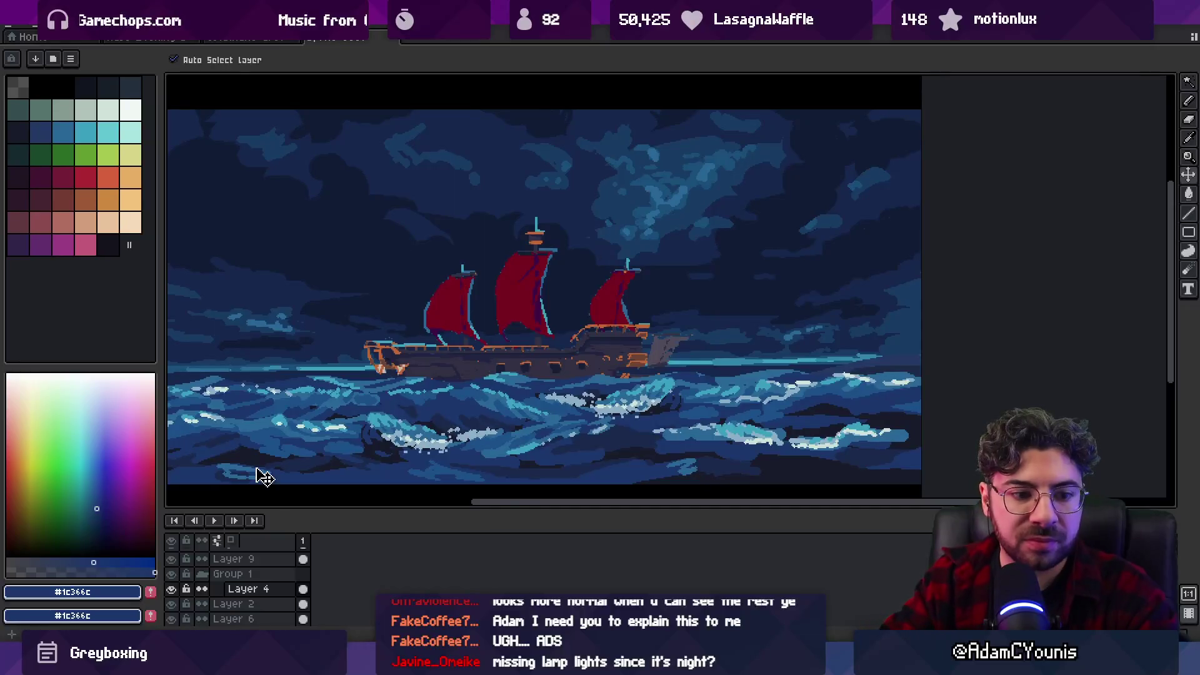
# Frame the ship and select all the crimson sails with the Magic Wand.
pyautogui.scroll(2, 490, 264)
pyautogui.moveTo(489, 263); pyautogui.dragTo(504, 244)
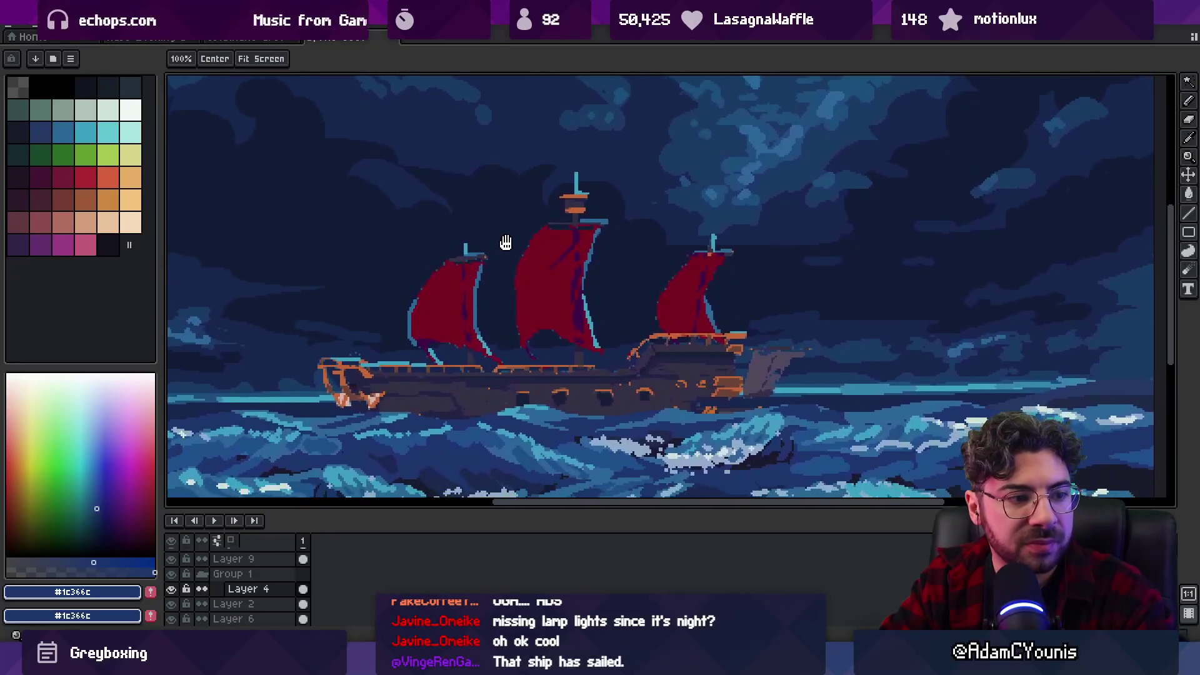
pyautogui.keyDown('alt'); pyautogui.click(531, 287); pyautogui.keyUp('alt')
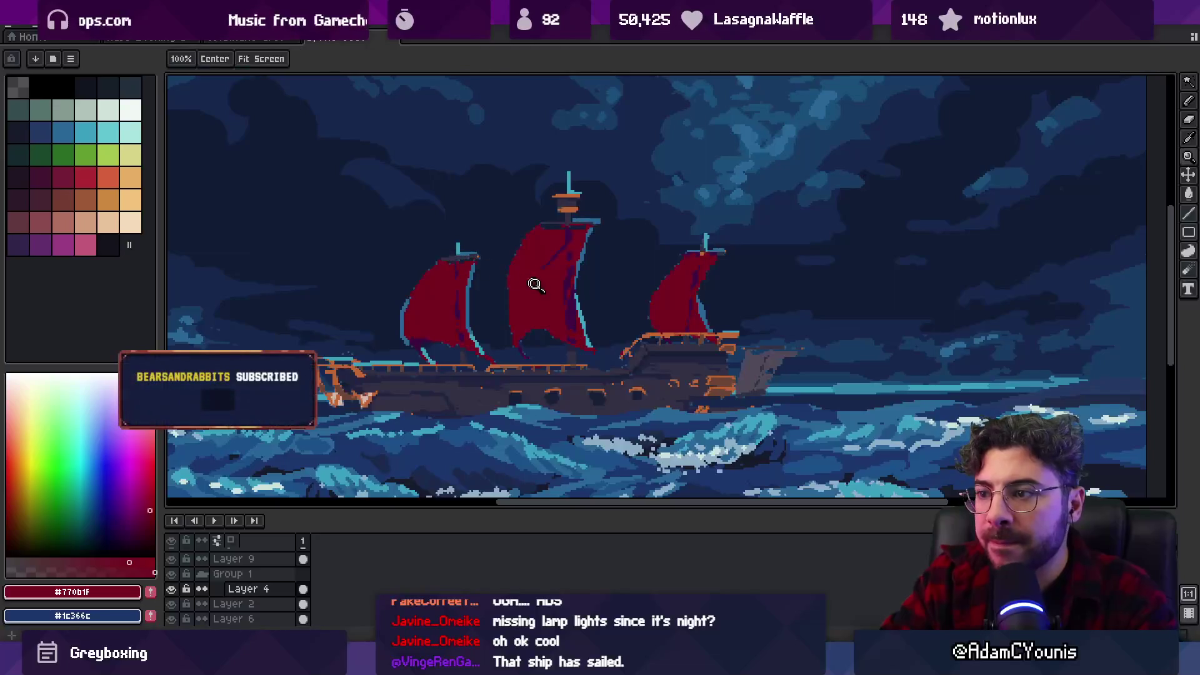
pyautogui.press('w')
pyautogui.click(541, 299)
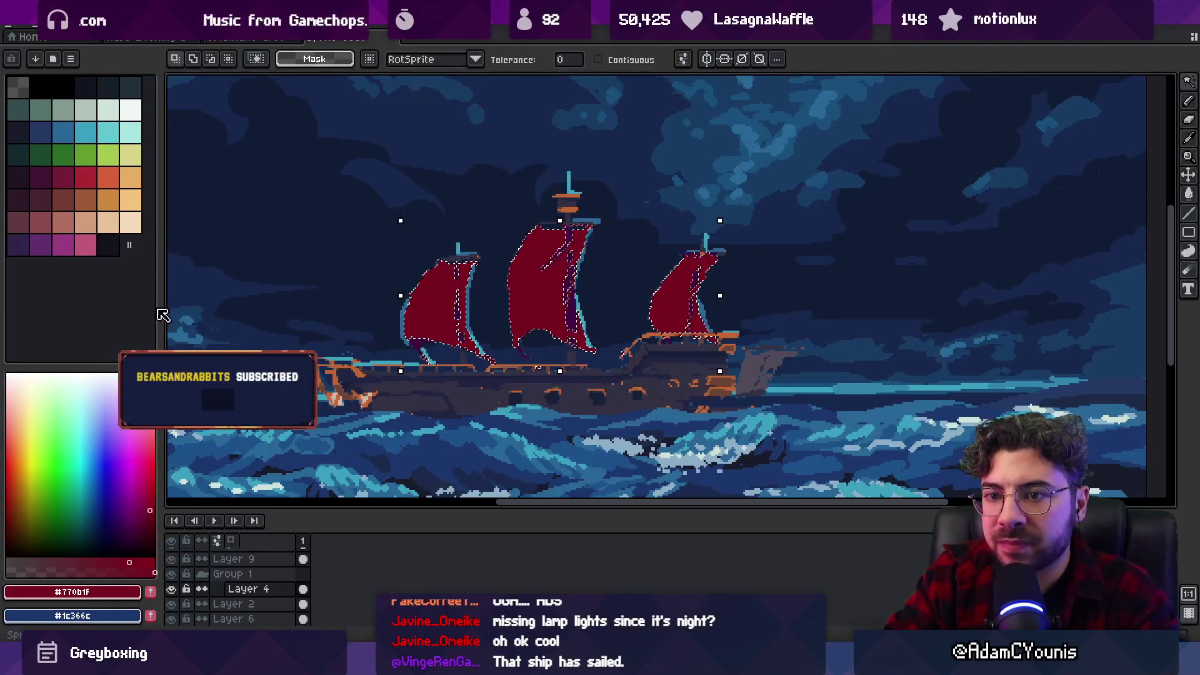
# Bucket-fill each selected sail with a magenta colour.
pyautogui.click(138, 518)
pyautogui.press('g')
pyautogui.click(486, 338)
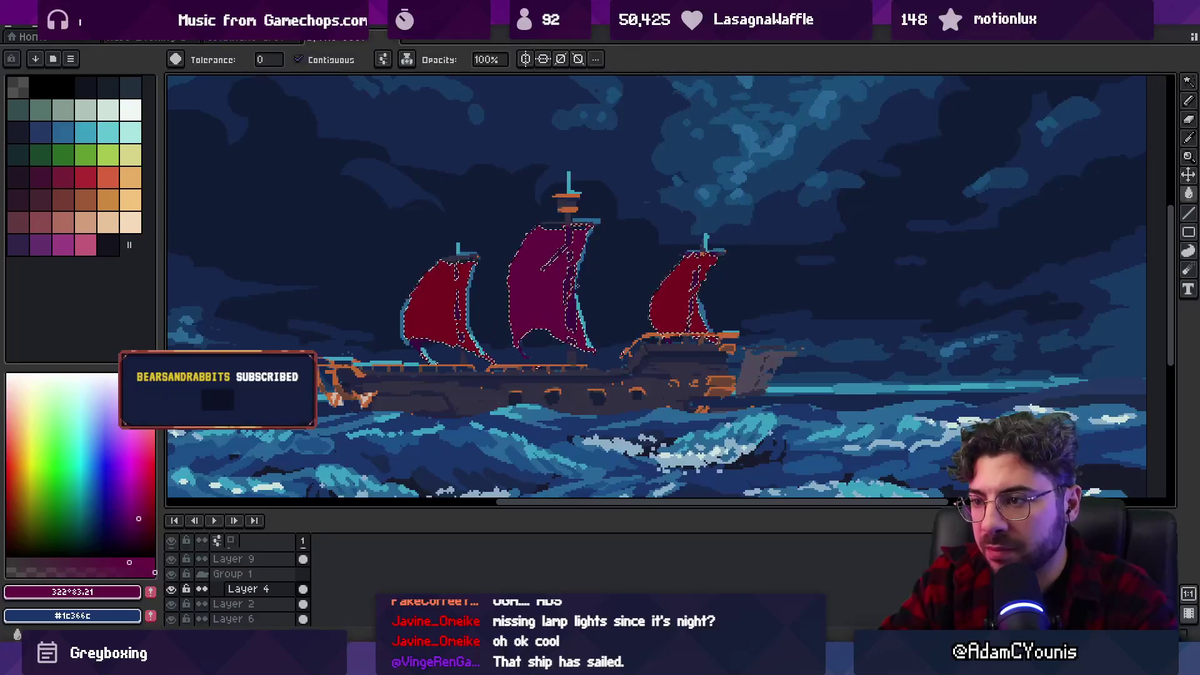
pyautogui.click(550, 287)
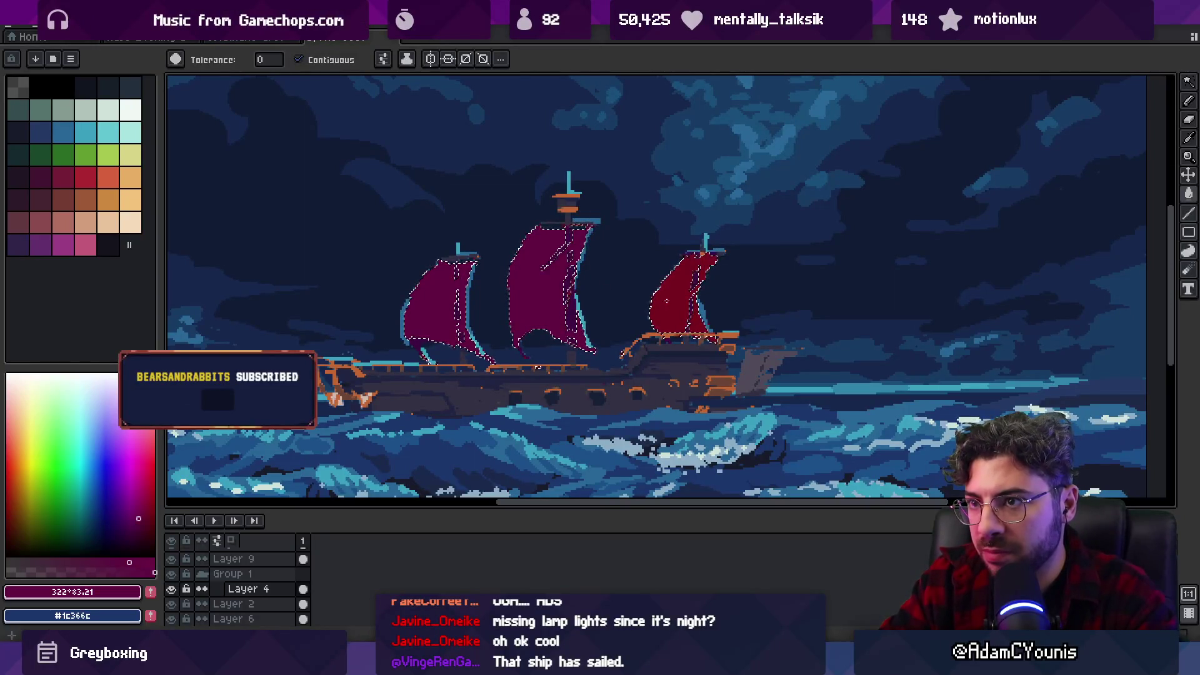
pyautogui.press('z')
pyautogui.scroll(-5, 577, 243)
pyautogui.scroll(1, 578, 250)
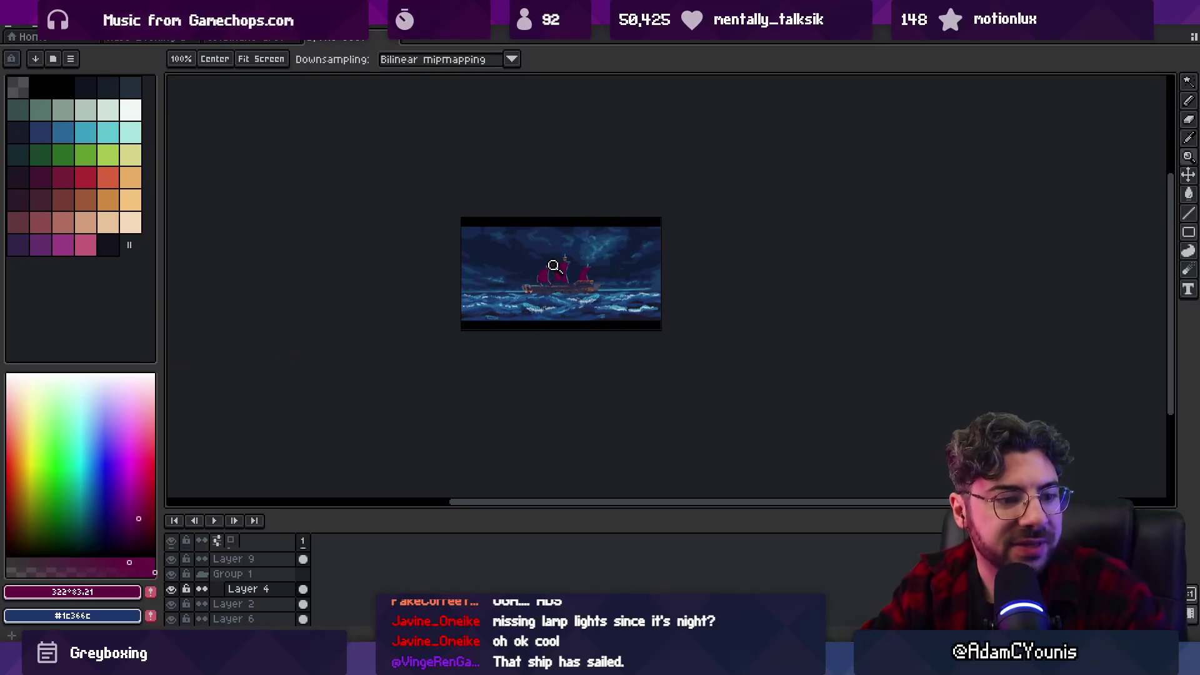
# Paint brighter red highlight streaks on the middle and right sails.
pyautogui.scroll(2, 557, 279)
pyautogui.scroll(1, 557, 280)
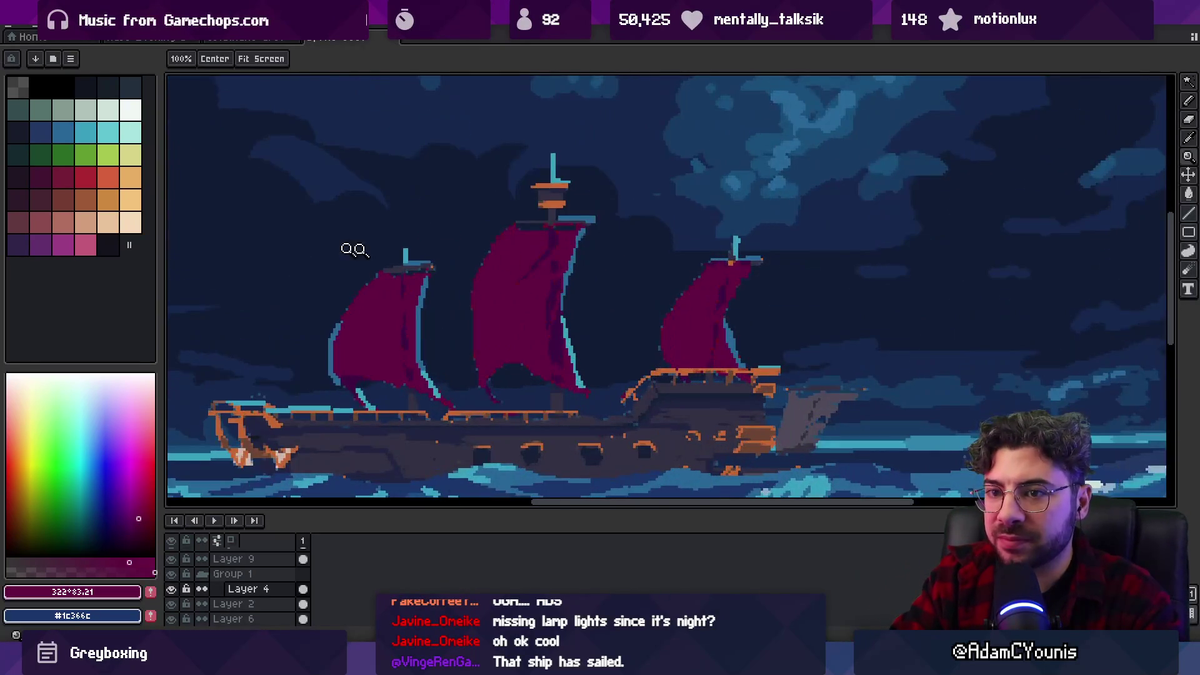
pyautogui.click(86, 177)
pyautogui.press('b')
pyautogui.moveTo(570, 243); pyautogui.dragTo(562, 250)
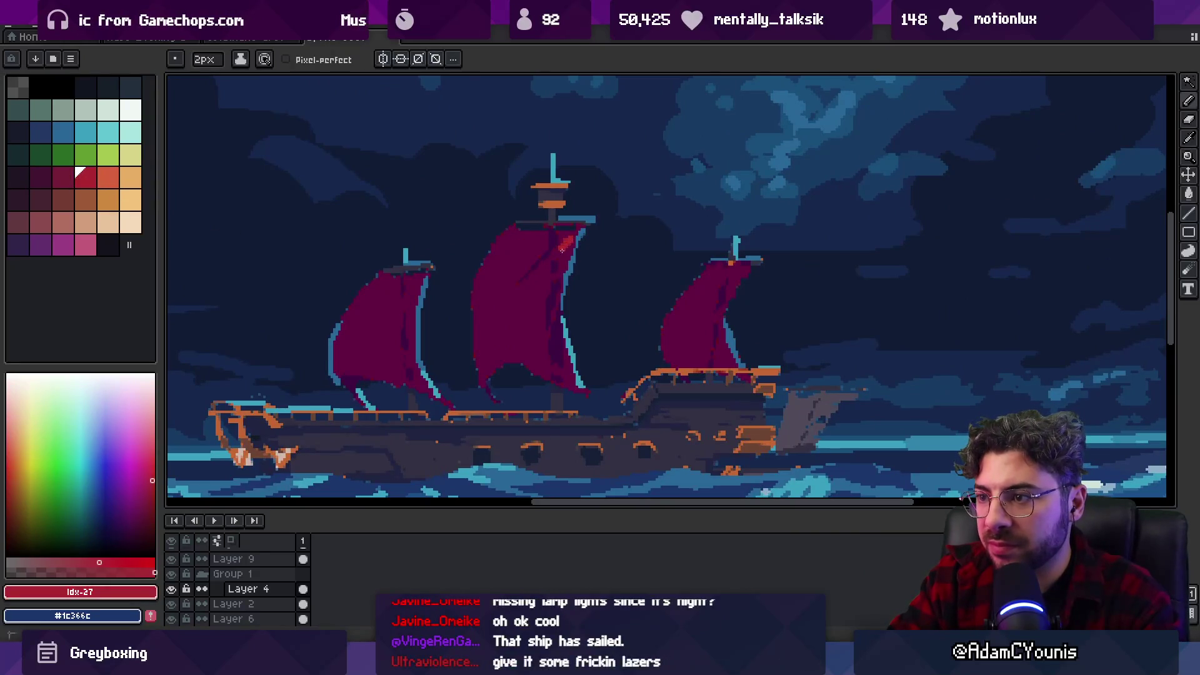
pyautogui.moveTo(700, 294)
pyautogui.mouseDown()
pyautogui.moveTo(683, 305)
pyautogui.moveTo(709, 277)
pyautogui.mouseUp()
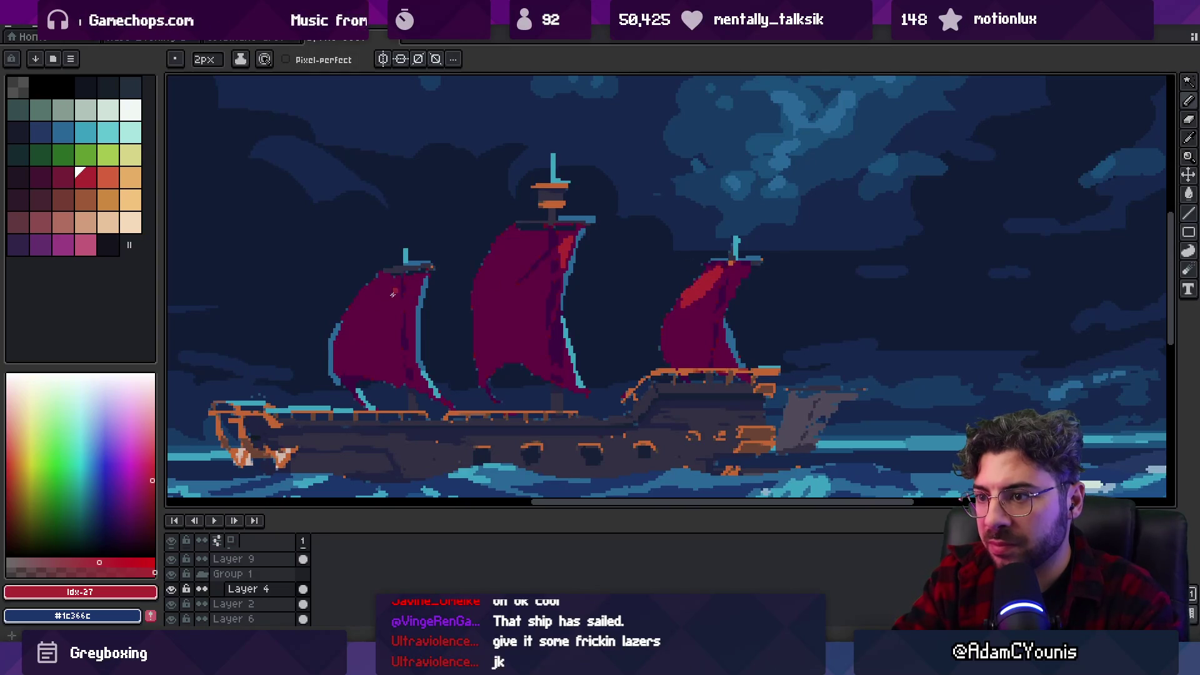
# Set up red #ac2333 and a dark maroon as drawing colours with a 4px brush.
pyautogui.press('z')
pyautogui.scroll(-2, 519, 219)
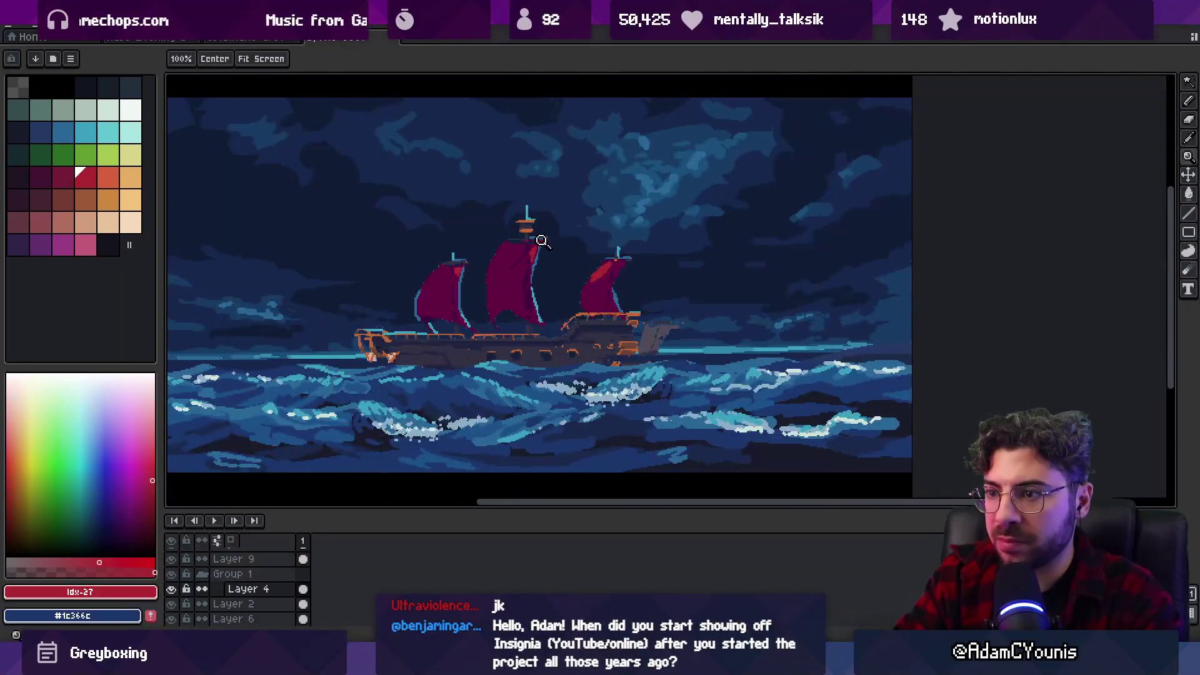
pyautogui.scroll(-3, 541, 240)
pyautogui.scroll(4, 532, 238)
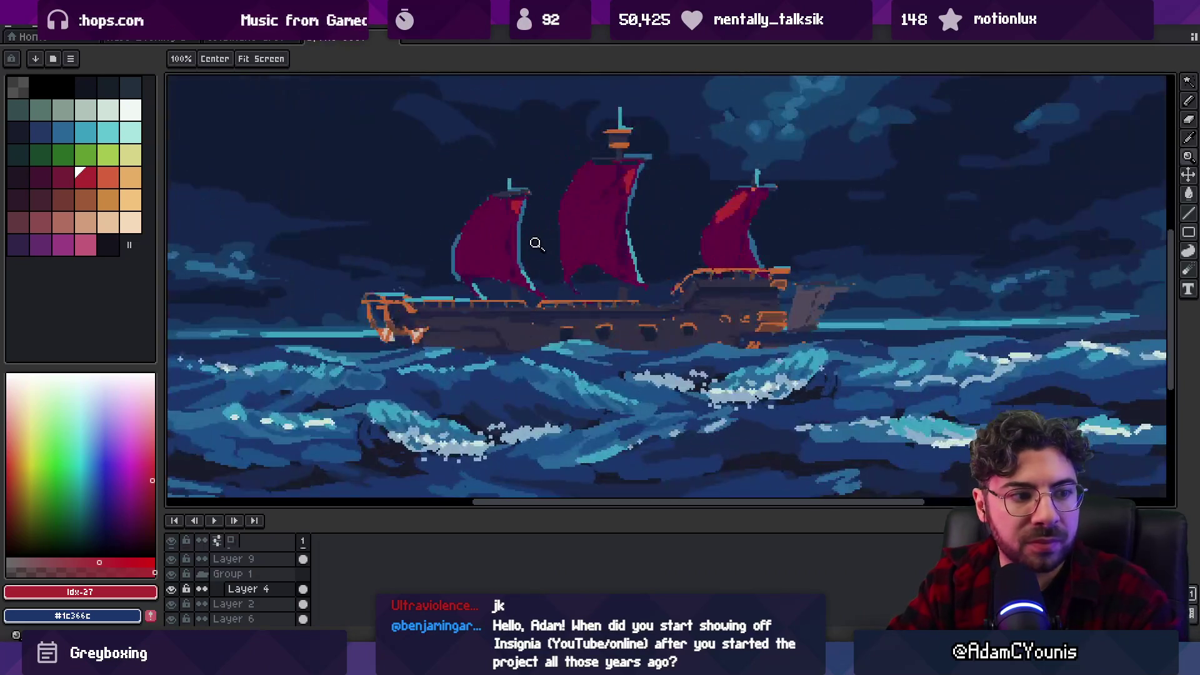
pyautogui.scroll(1, 504, 245)
pyautogui.scroll(1, 504, 245)
pyautogui.press('o')
pyautogui.click(544, 190)
pyautogui.press('b')
pyautogui.press('x')
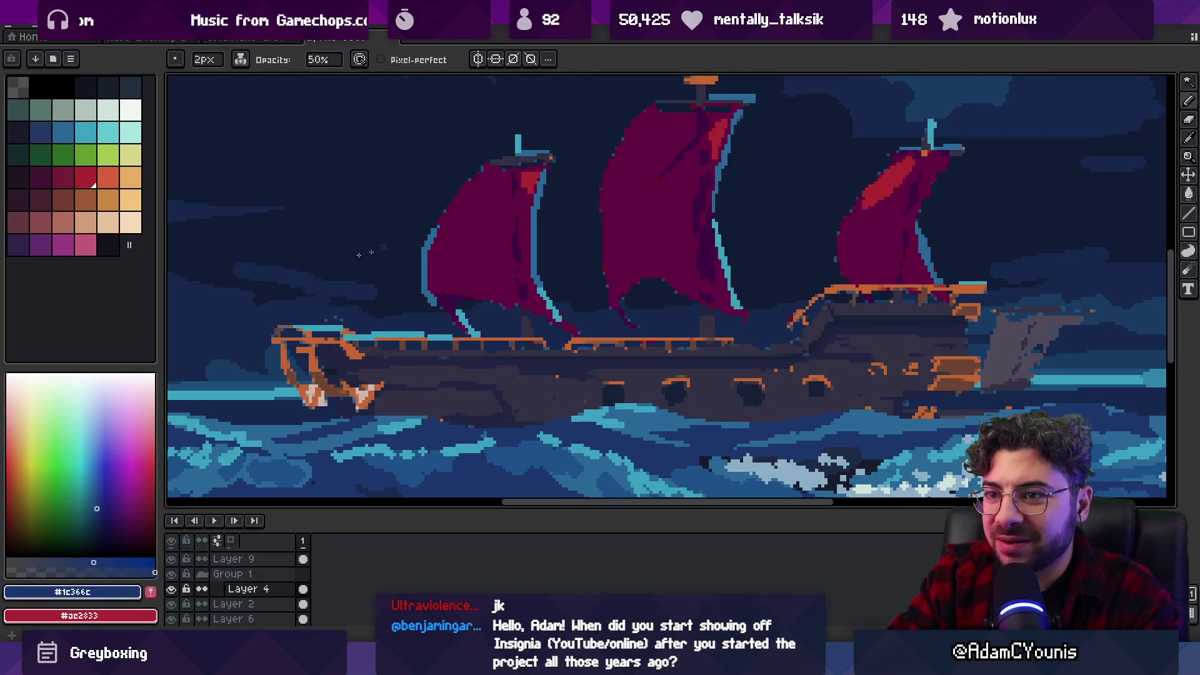
pyautogui.click(71, 182)
pyautogui.press('b')
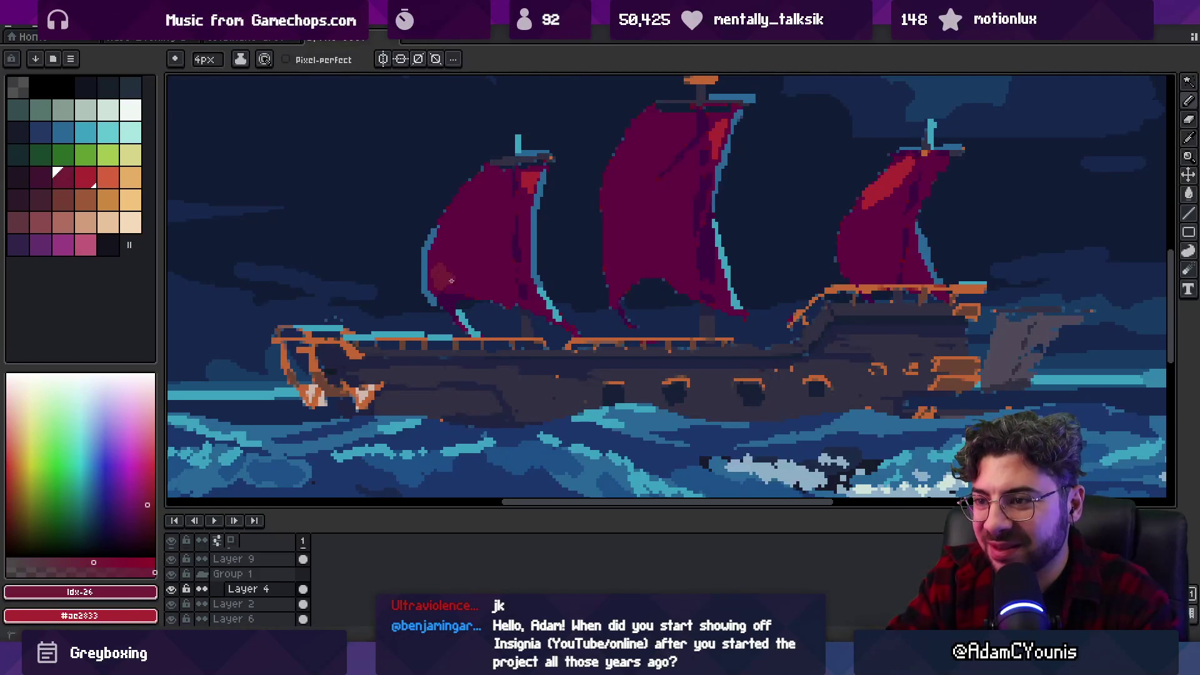
# Dab 50%-opacity red shading on the left sail using reds #ac2333, #88183b and #620942.
pyautogui.keyDown('alt'); pyautogui.click(453, 256); pyautogui.keyUp('alt')
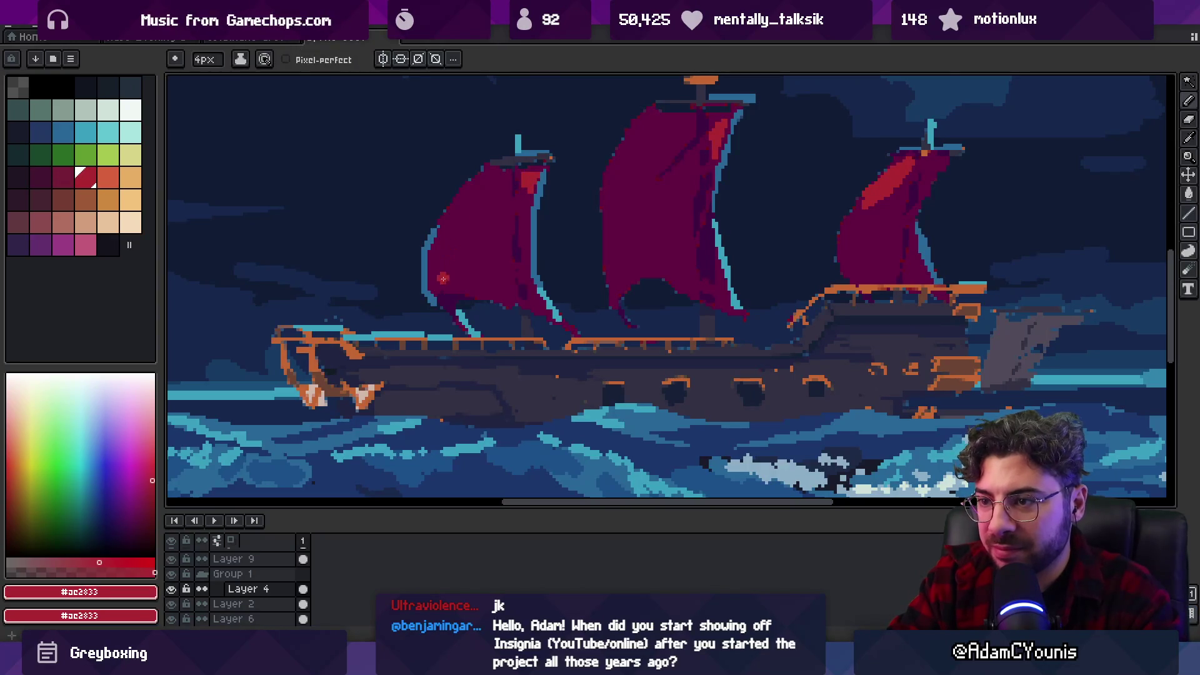
pyautogui.press('b')
pyautogui.click(443, 276)
pyautogui.keyDown('alt'); pyautogui.click(454, 282); pyautogui.keyUp('alt')
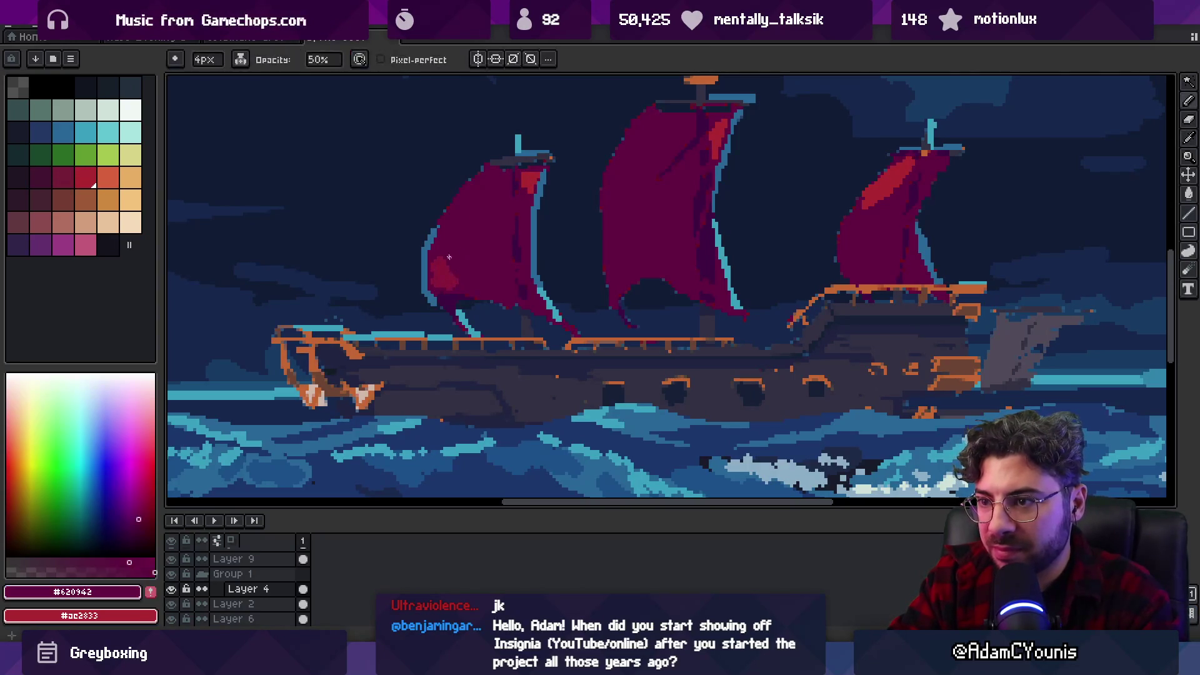
pyautogui.press('b')
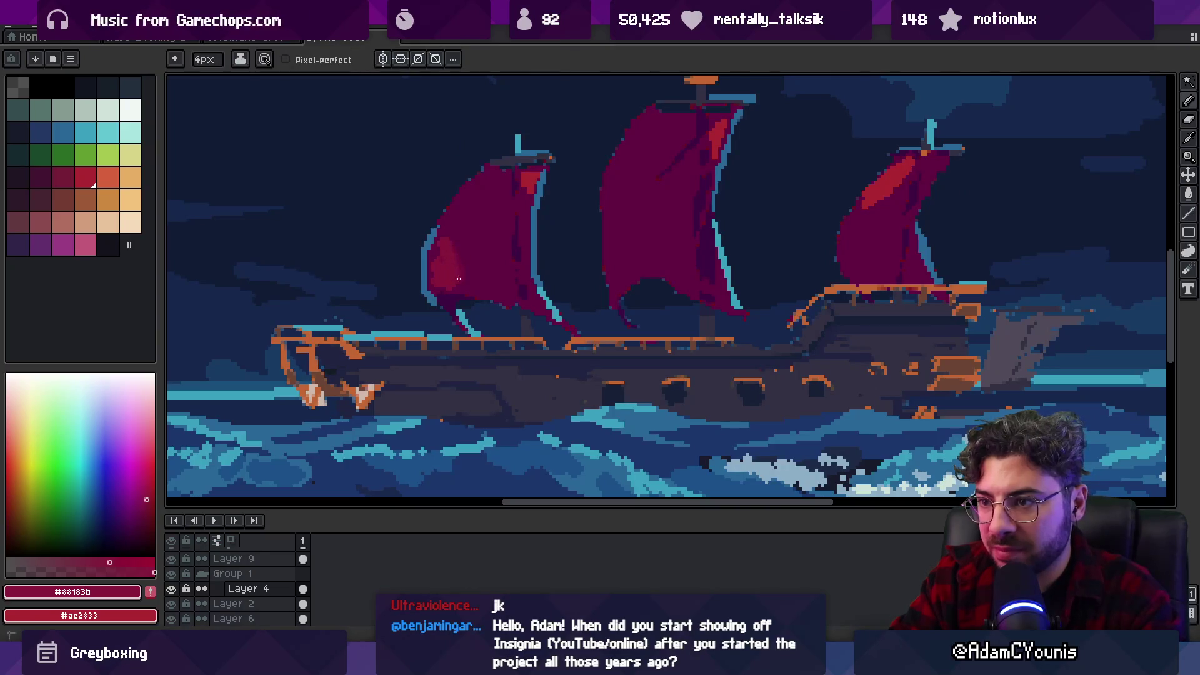
pyautogui.keyDown('alt'); pyautogui.click(438, 267); pyautogui.keyUp('alt')
pyautogui.keyDown('alt'); pyautogui.click(531, 265); pyautogui.keyUp('alt')
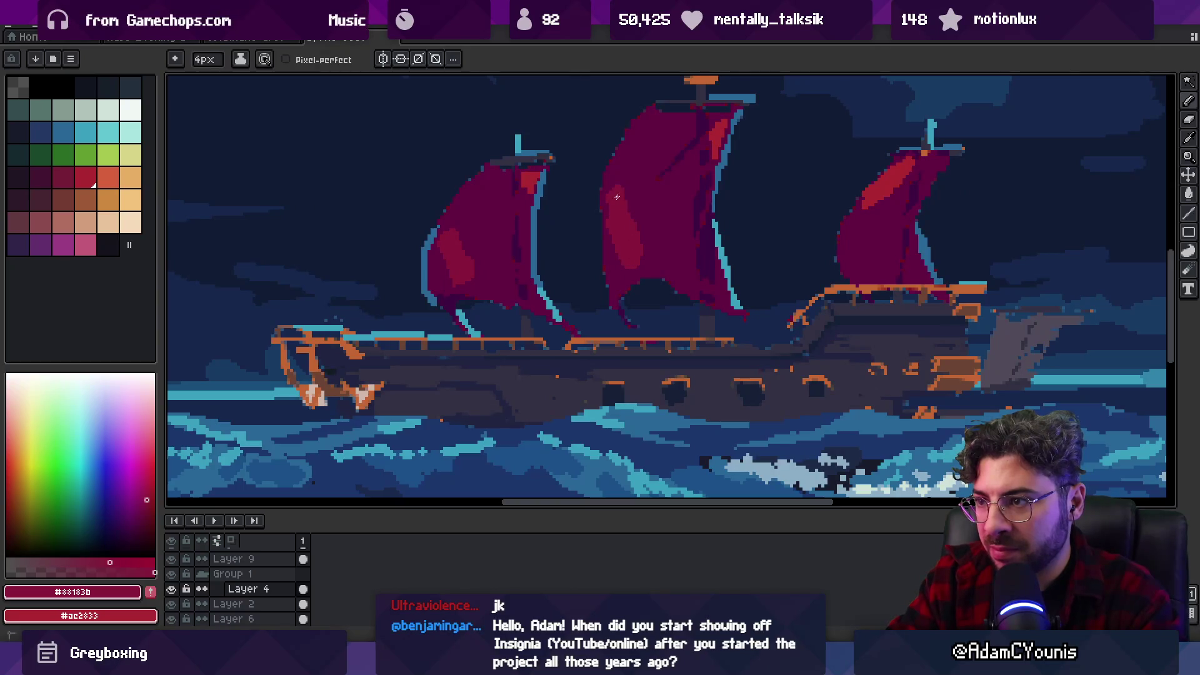
pyautogui.keyDown('alt'); pyautogui.click(871, 203); pyautogui.keyUp('alt')
# Shade along the middle sail with mid red #88183b sampled from it.
pyautogui.press('z')
pyautogui.scroll(-5, 614, 246)
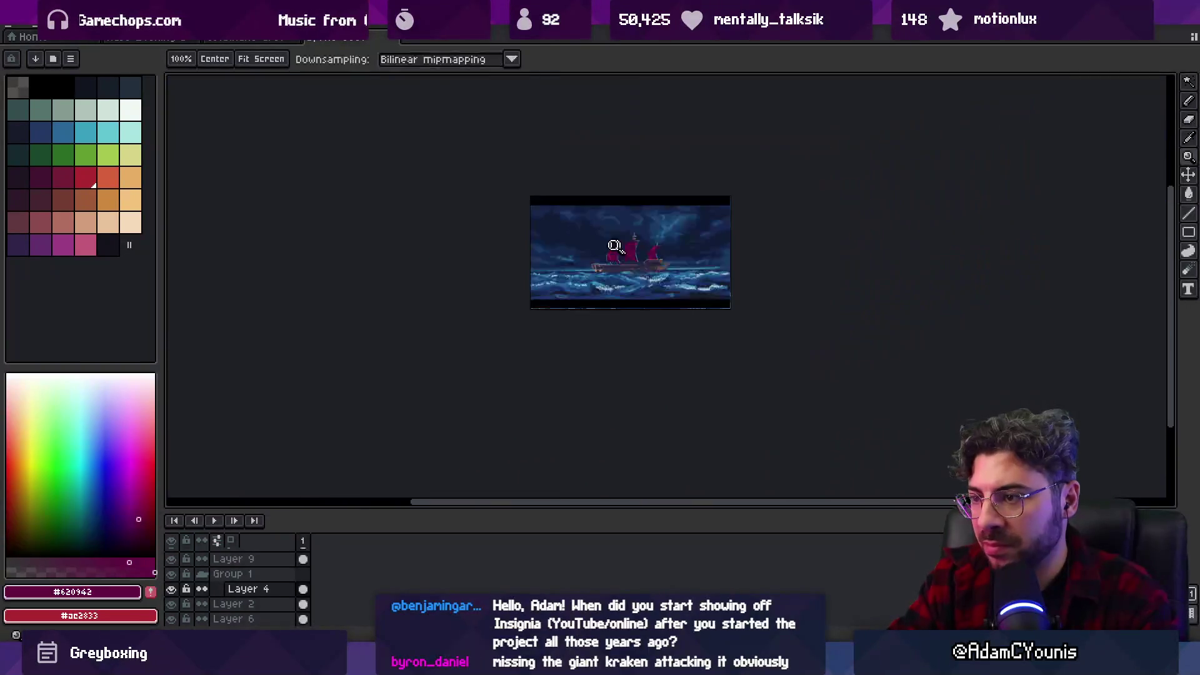
pyautogui.scroll(5, 614, 246)
pyautogui.press('b')
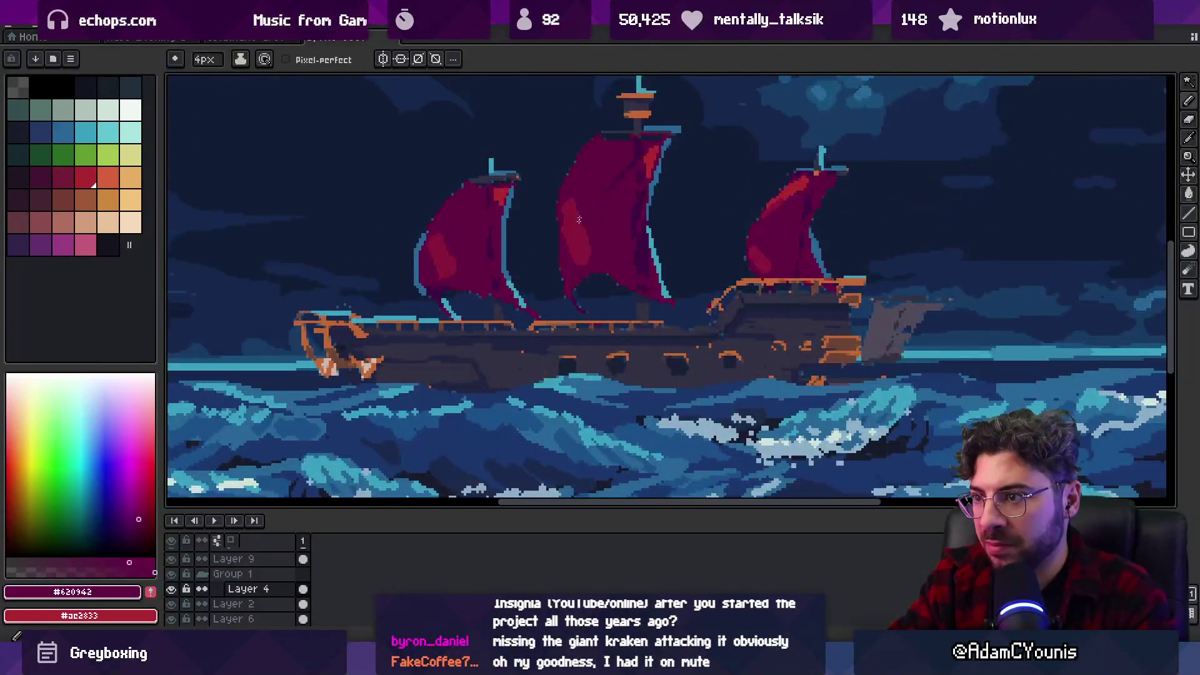
pyautogui.keyDown('alt'); pyautogui.click(571, 209); pyautogui.keyUp('alt')
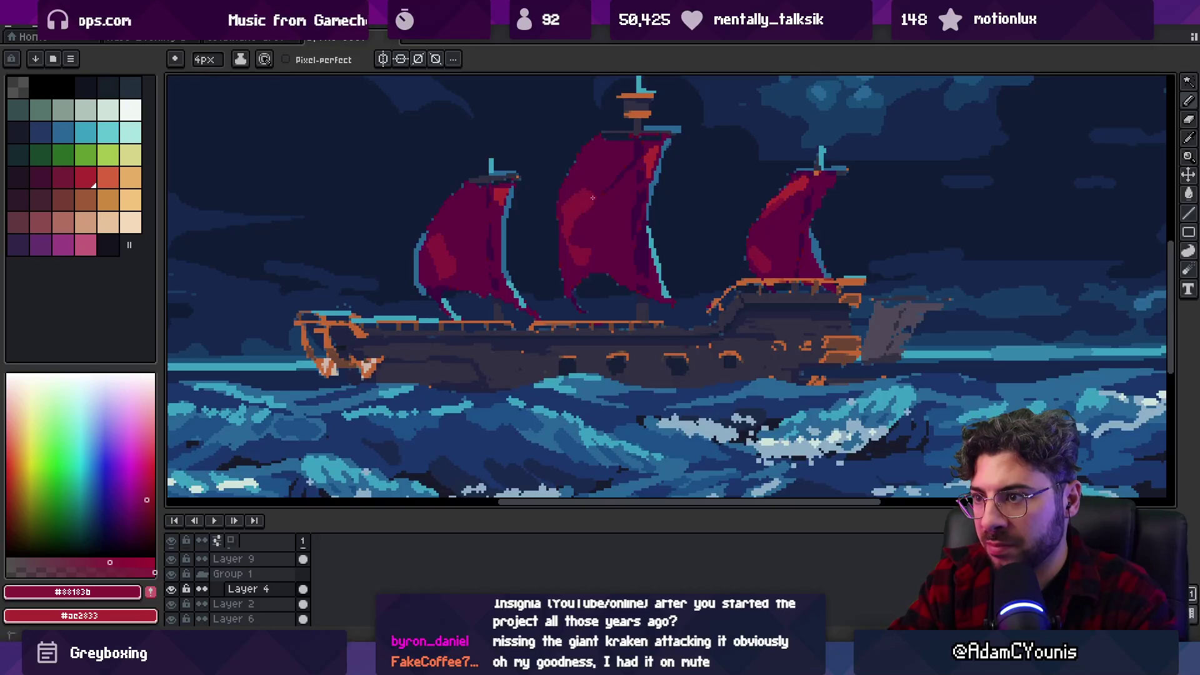
pyautogui.keyDown('alt'); pyautogui.click(575, 216); pyautogui.keyUp('alt')
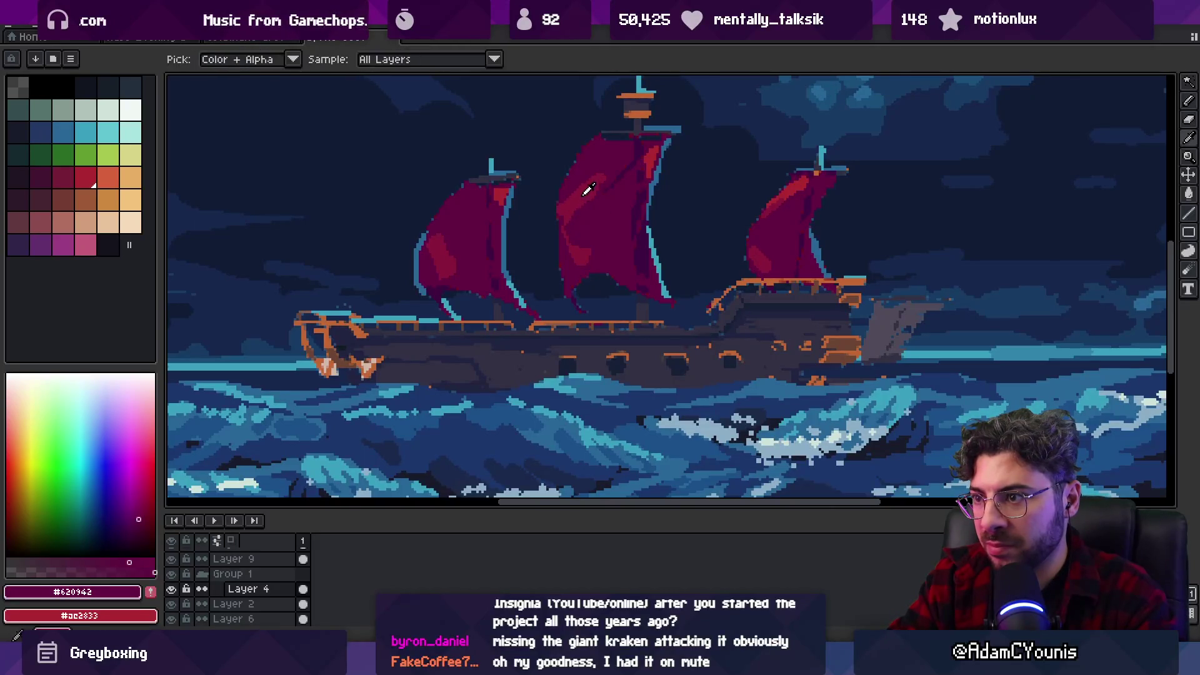
pyautogui.keyDown('alt'); pyautogui.click(597, 175); pyautogui.keyUp('alt')
pyautogui.keyDown('alt'); pyautogui.click(599, 171); pyautogui.keyUp('alt')
pyautogui.keyDown('alt'); pyautogui.click(609, 171); pyautogui.keyUp('alt')
pyautogui.press('z')
pyautogui.scroll(-5, 616, 209)
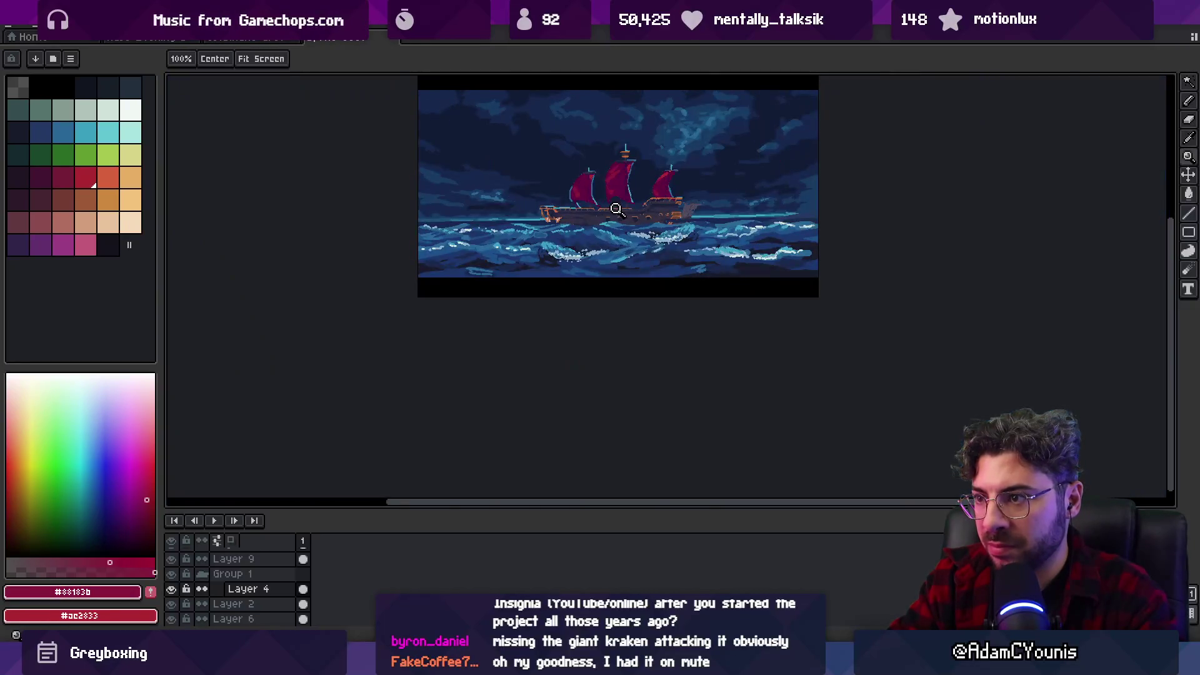
# Paint dark red #620942 shading onto the middle sail.
pyautogui.scroll(5, 589, 180)
pyautogui.keyDown('alt'); pyautogui.click(570, 204); pyautogui.keyUp('alt')
pyautogui.press('b')
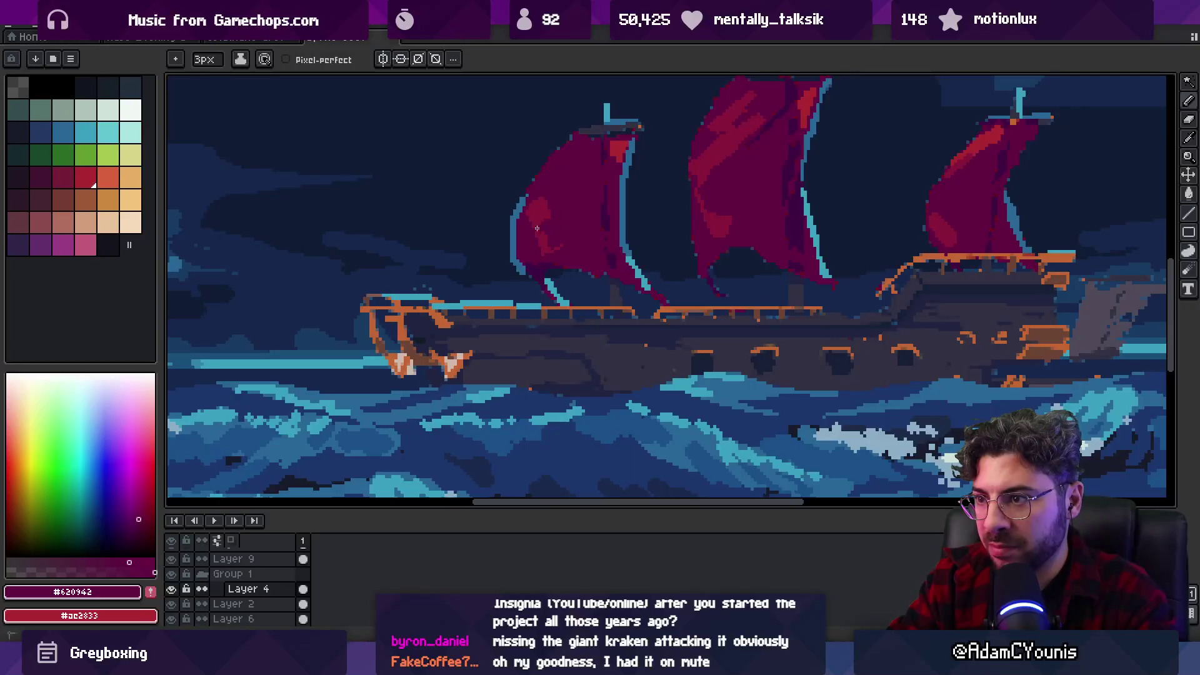
pyautogui.moveTo(747, 128)
pyautogui.mouseDown()
pyautogui.moveTo(763, 108)
pyautogui.moveTo(753, 119)
pyautogui.mouseUp()
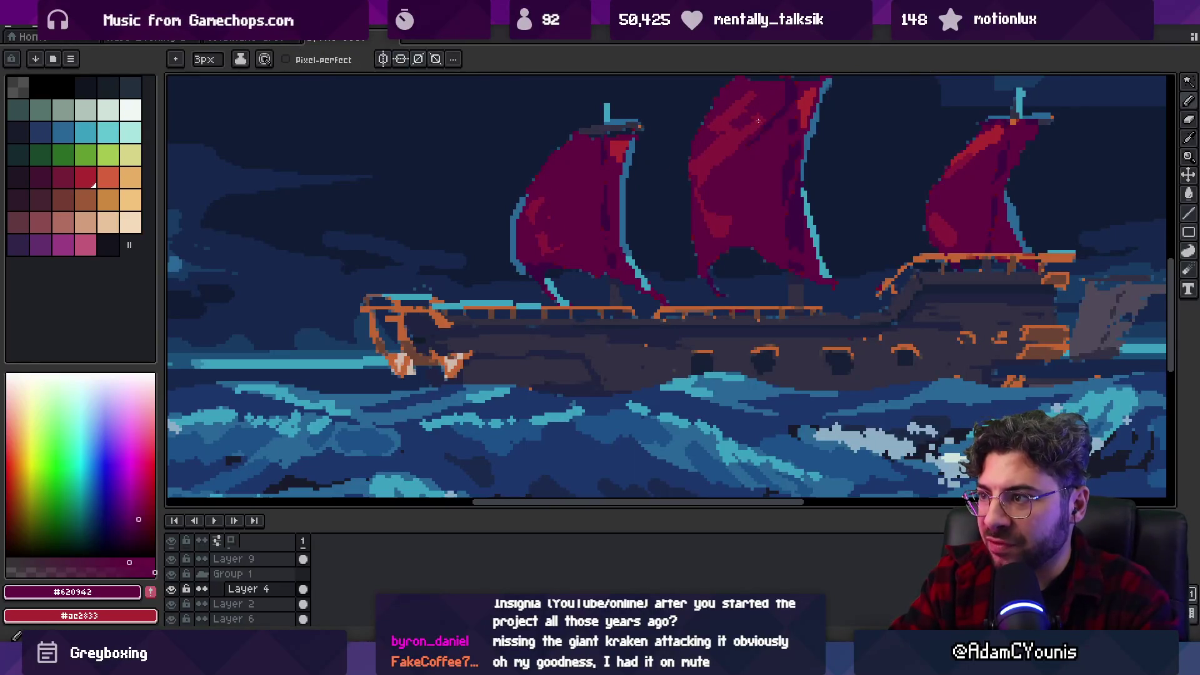
pyautogui.keyDown('alt'); pyautogui.click(729, 131); pyautogui.keyUp('alt')
pyautogui.keyDown('alt'); pyautogui.click(755, 125); pyautogui.keyUp('alt')
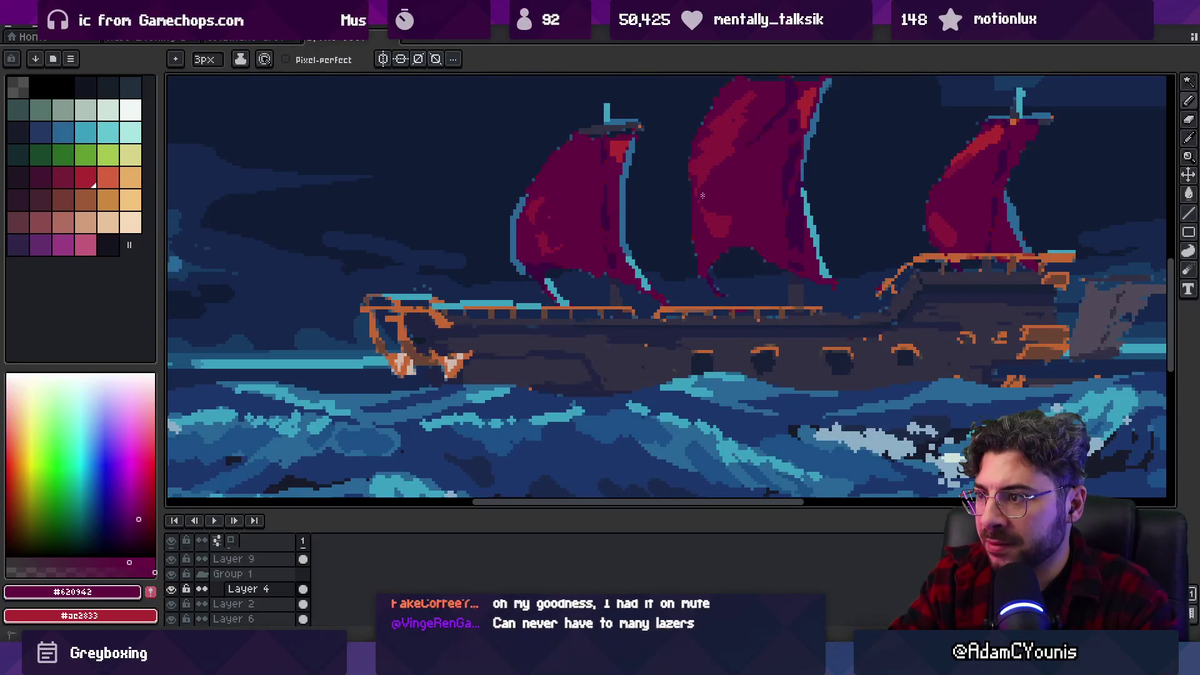
# Sample mid red #88183b and dark red #620942 from the sail for further shading.
pyautogui.press('z')
pyautogui.scroll(-5, 719, 181)
pyautogui.scroll(5, 718, 188)
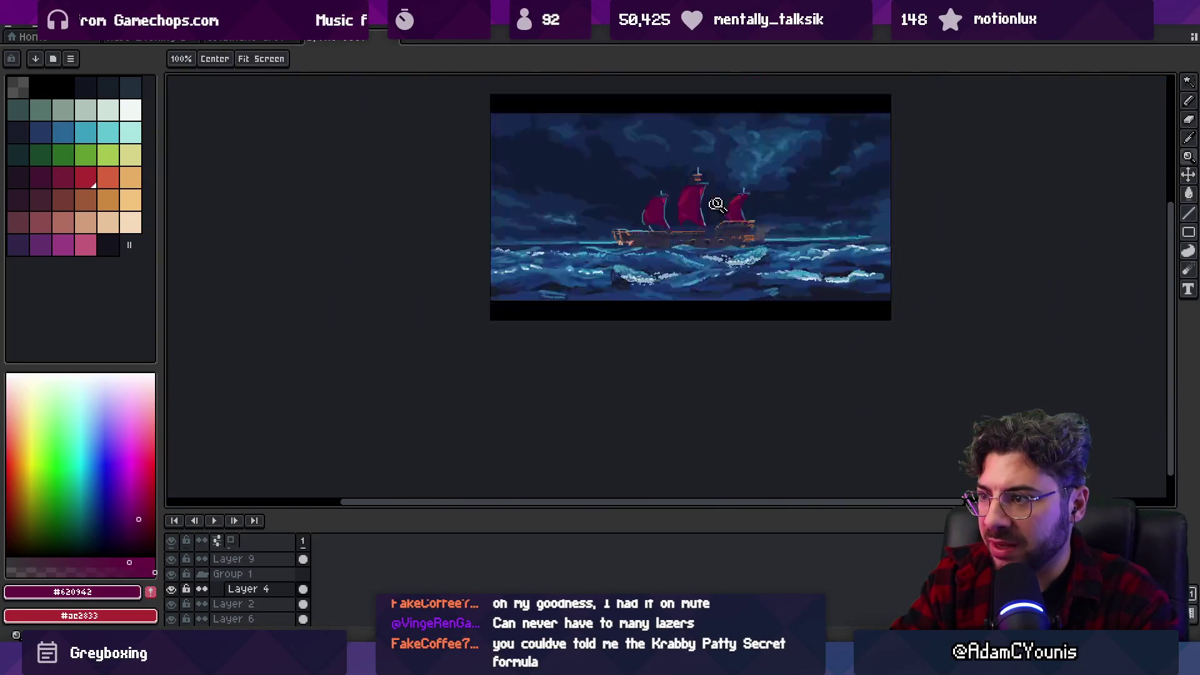
pyautogui.press('b')
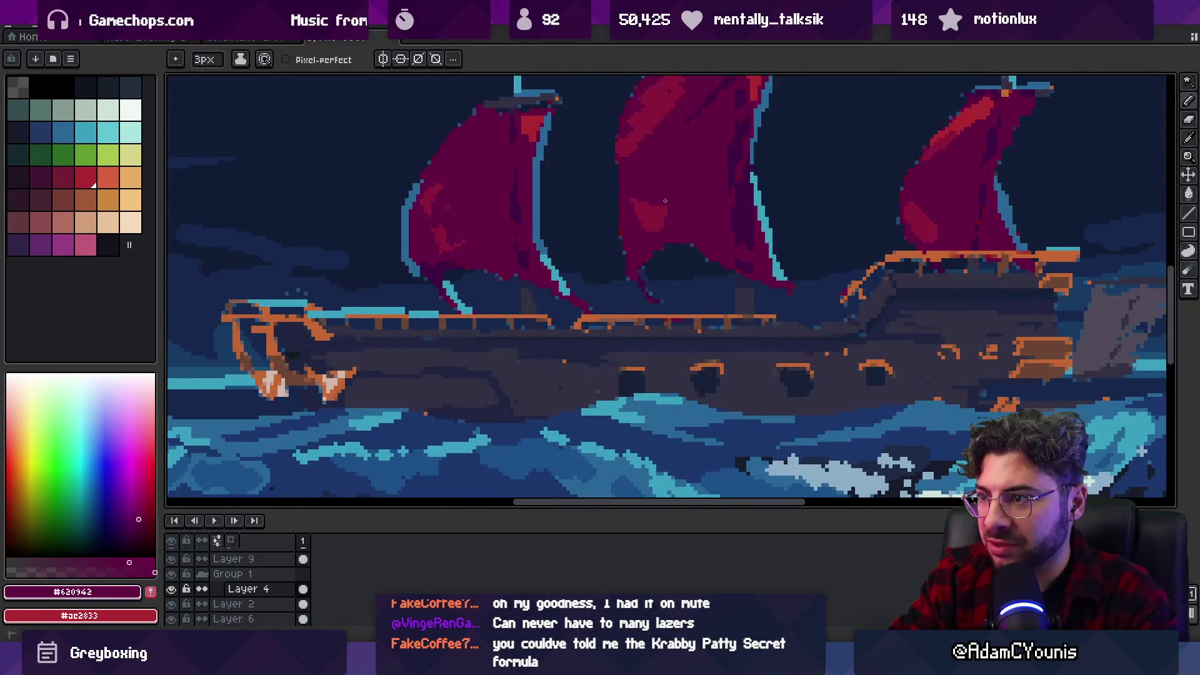
pyautogui.press('z')
pyautogui.scroll(-5, 656, 231)
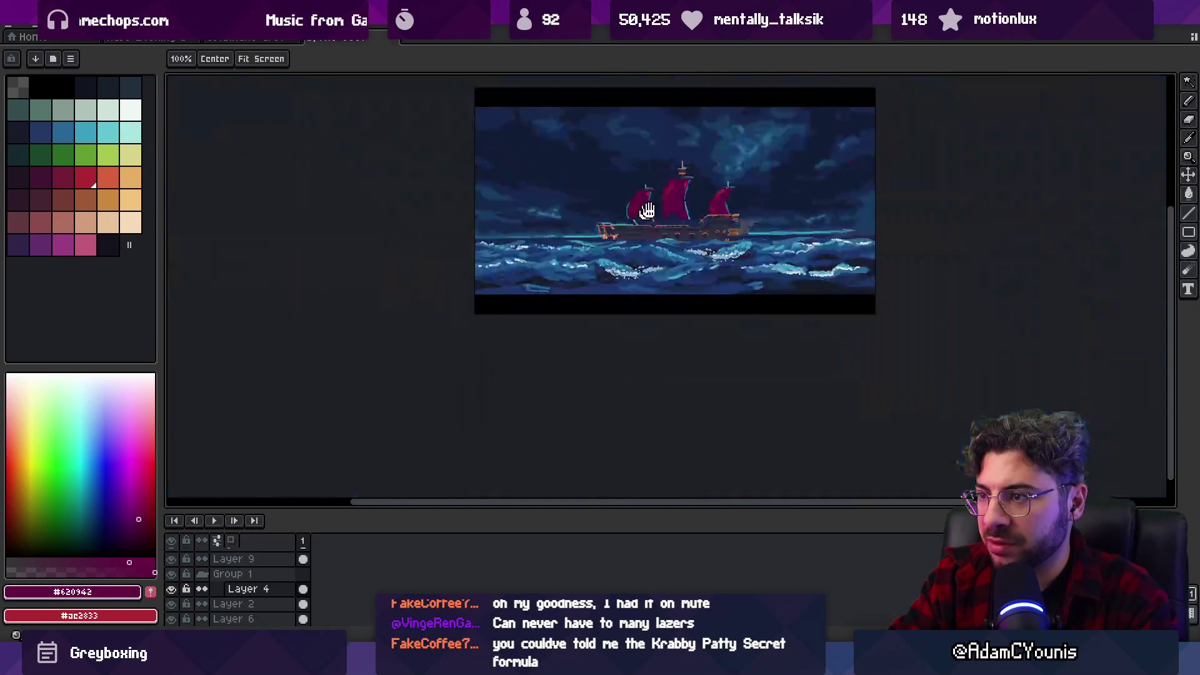
pyautogui.scroll(4, 643, 214)
pyautogui.press('b')
pyautogui.keyDown('alt'); pyautogui.click(637, 162); pyautogui.keyUp('alt')
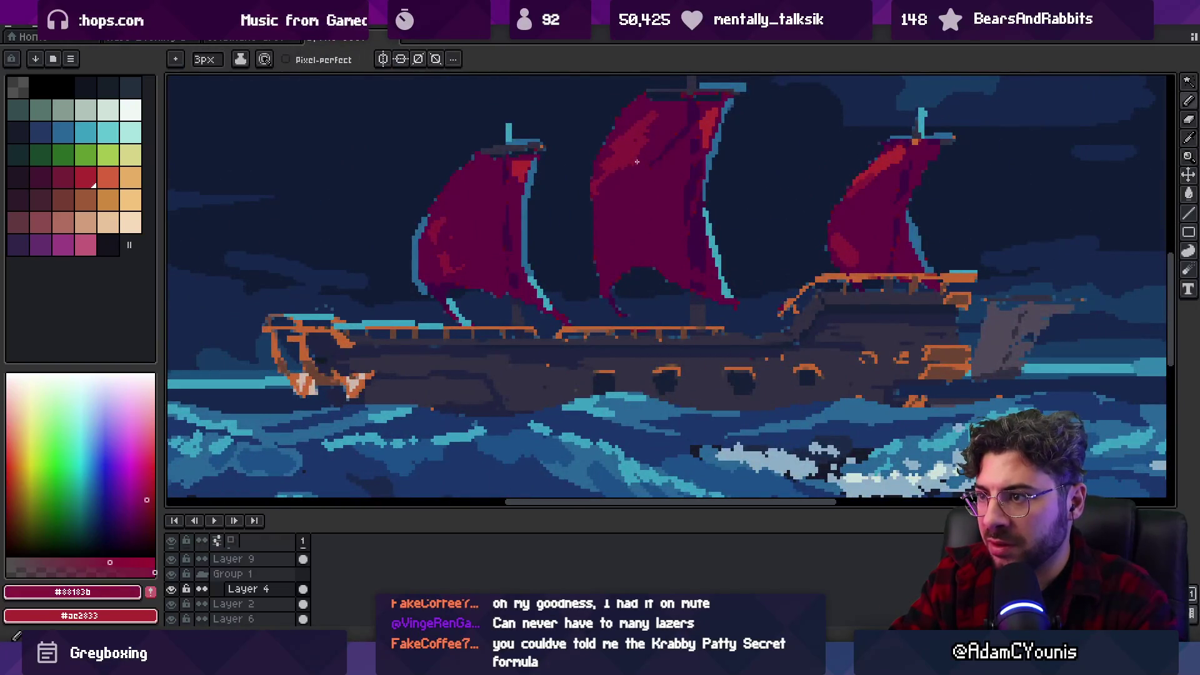
pyautogui.keyDown('alt'); pyautogui.click(635, 169); pyautogui.keyUp('alt')
# Paint lighter crimson highlight pixels onto the sail.
pyautogui.press('z')
pyautogui.scroll(-5, 578, 236)
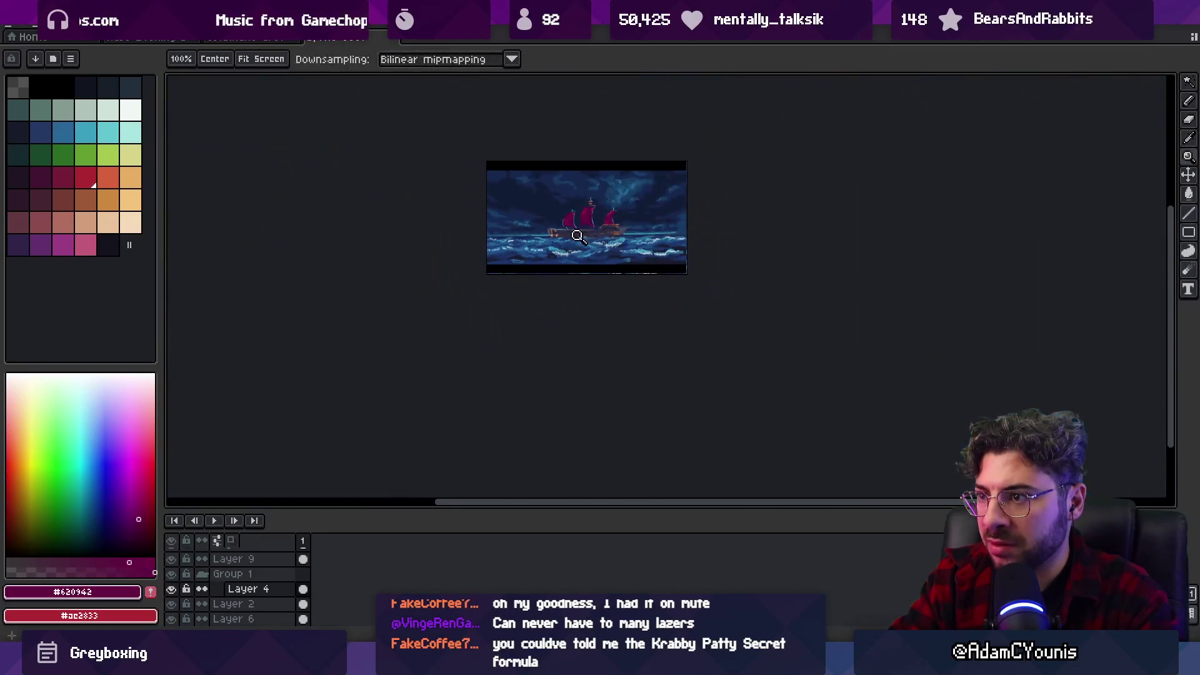
pyautogui.scroll(5, 615, 220)
pyautogui.keyDown('alt'); pyautogui.click(652, 216); pyautogui.keyUp('alt')
pyautogui.press('b')
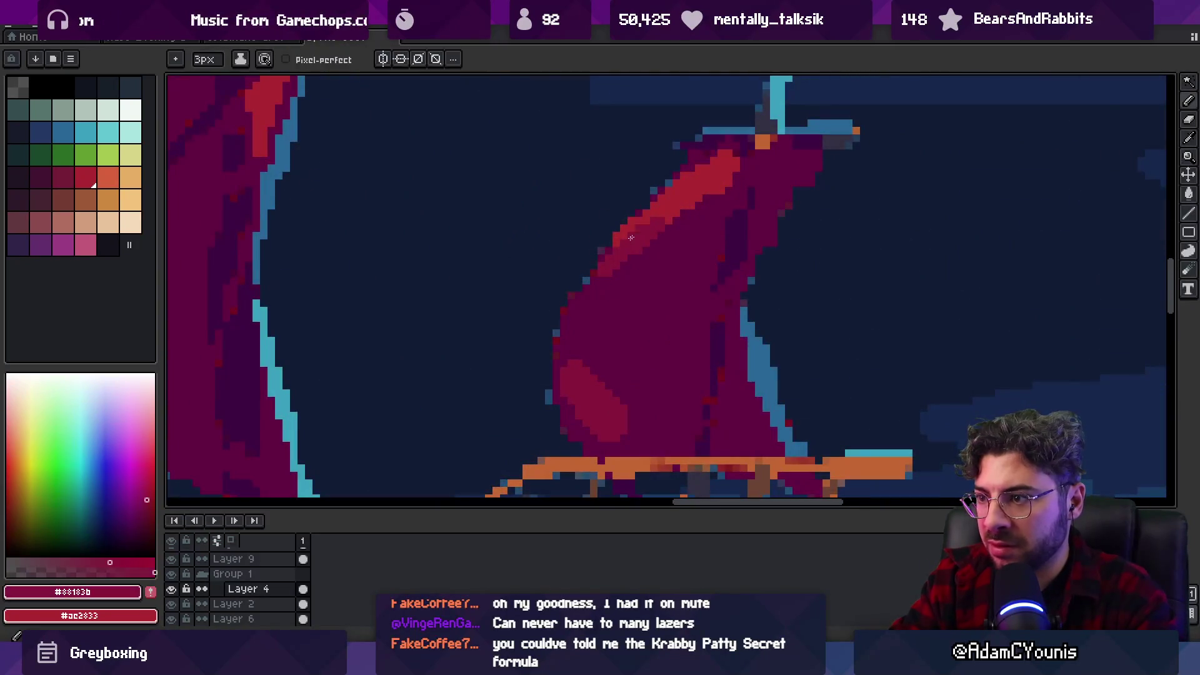
pyautogui.moveTo(672, 239); pyautogui.dragTo(642, 262)
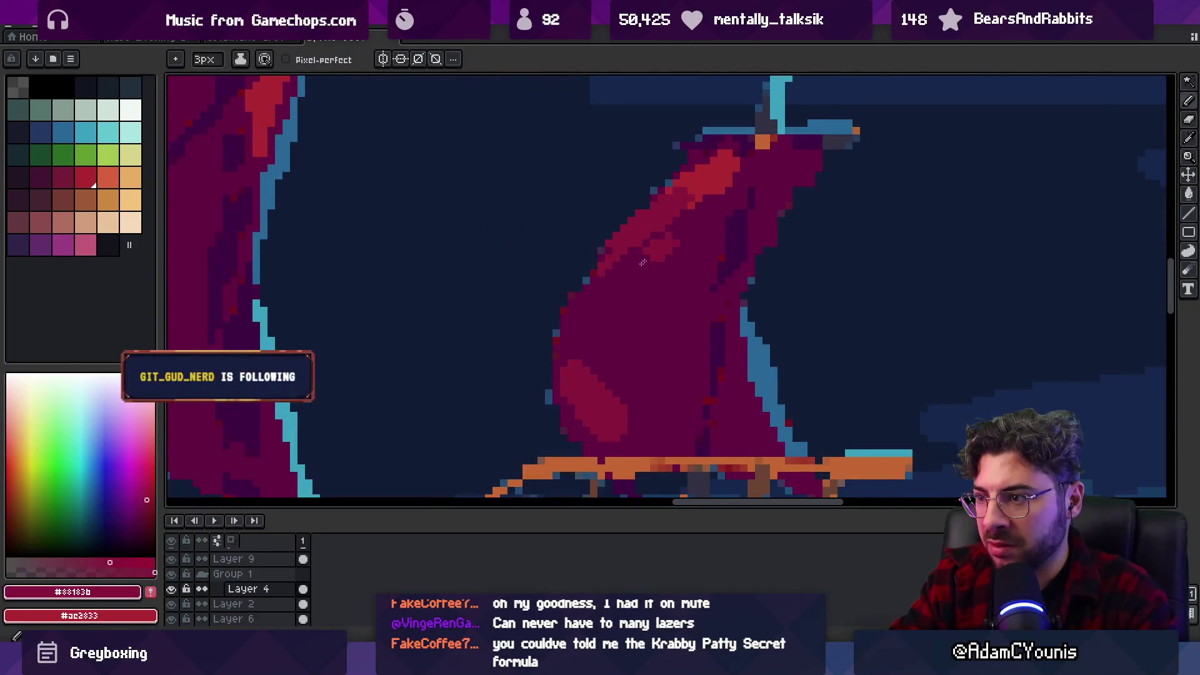
# Paint a darkest-red stroke across the sail's light stripe and view the whole ship.
pyautogui.keyDown('alt'); pyautogui.click(622, 281); pyautogui.keyUp('alt')
pyautogui.moveTo(603, 400); pyautogui.dragTo(631, 344)
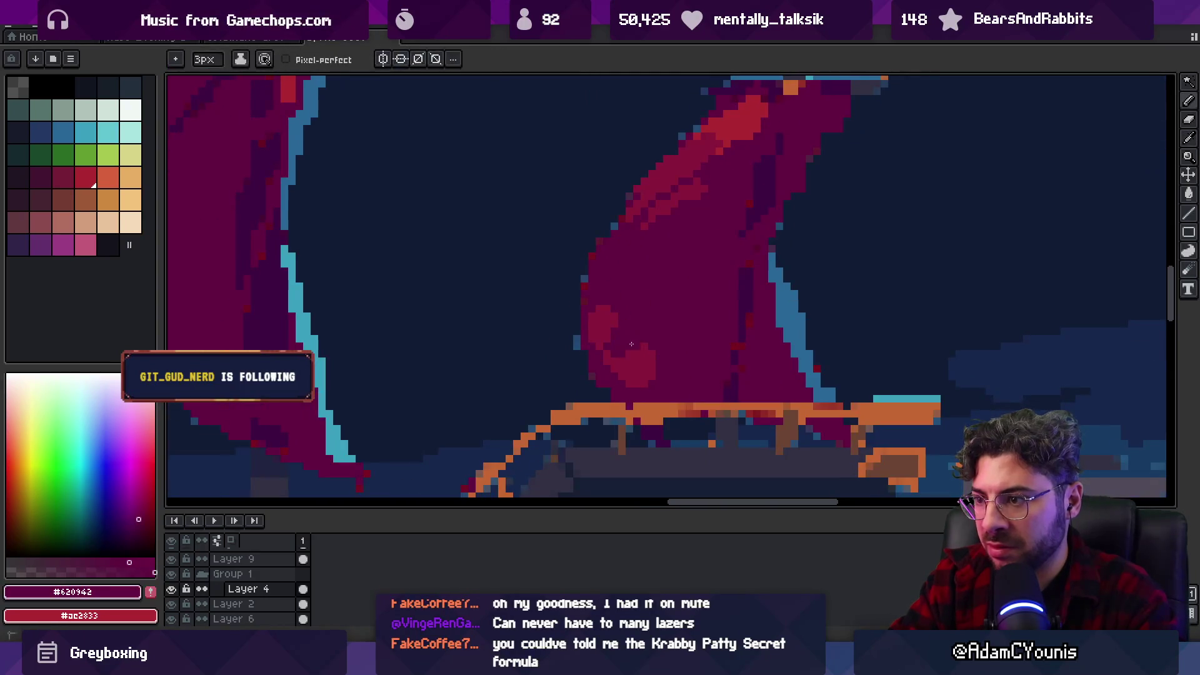
pyautogui.press('z')
pyautogui.scroll(-5, 631, 368)
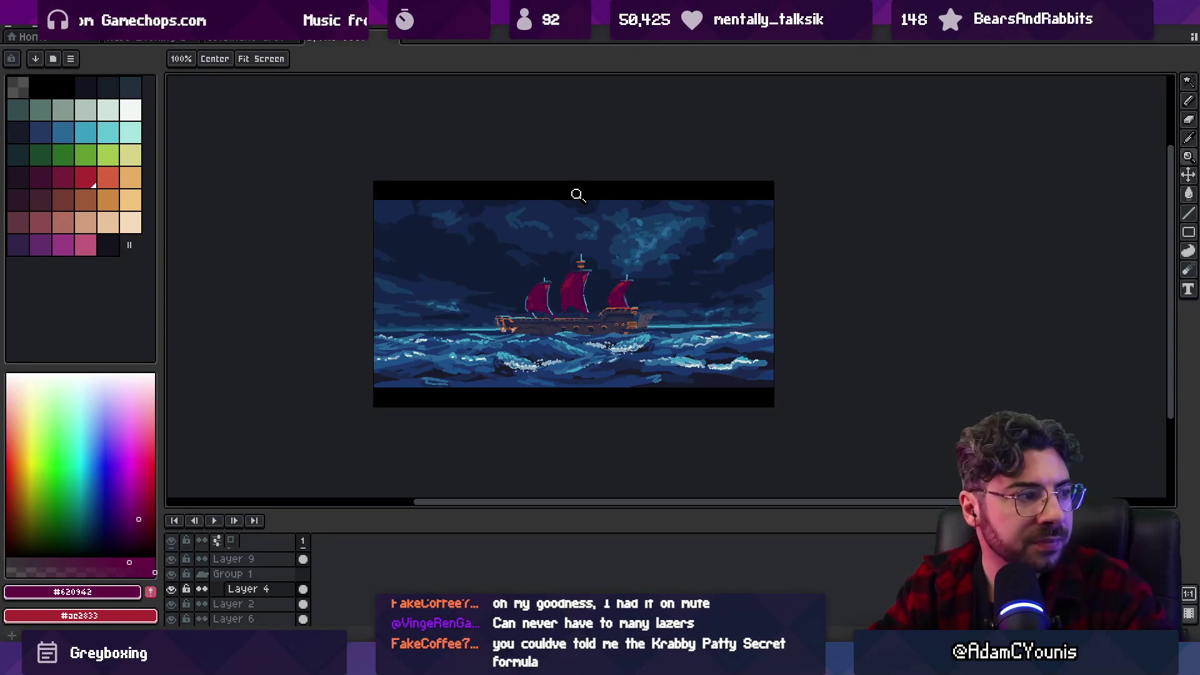
pyautogui.scroll(4, 581, 278)
pyautogui.press('i')
pyautogui.click(448, 329)
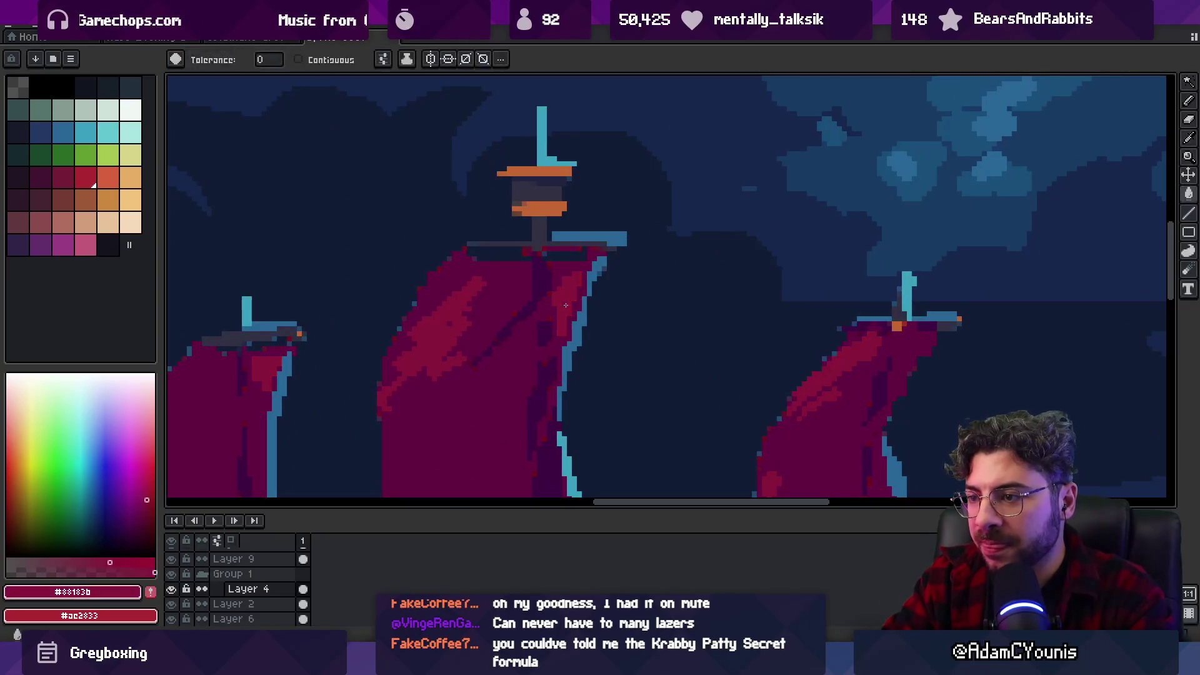
# Pencil light red and dark crimson strokes onto the middle sail.
pyautogui.moveTo(564, 305); pyautogui.dragTo(584, 253)
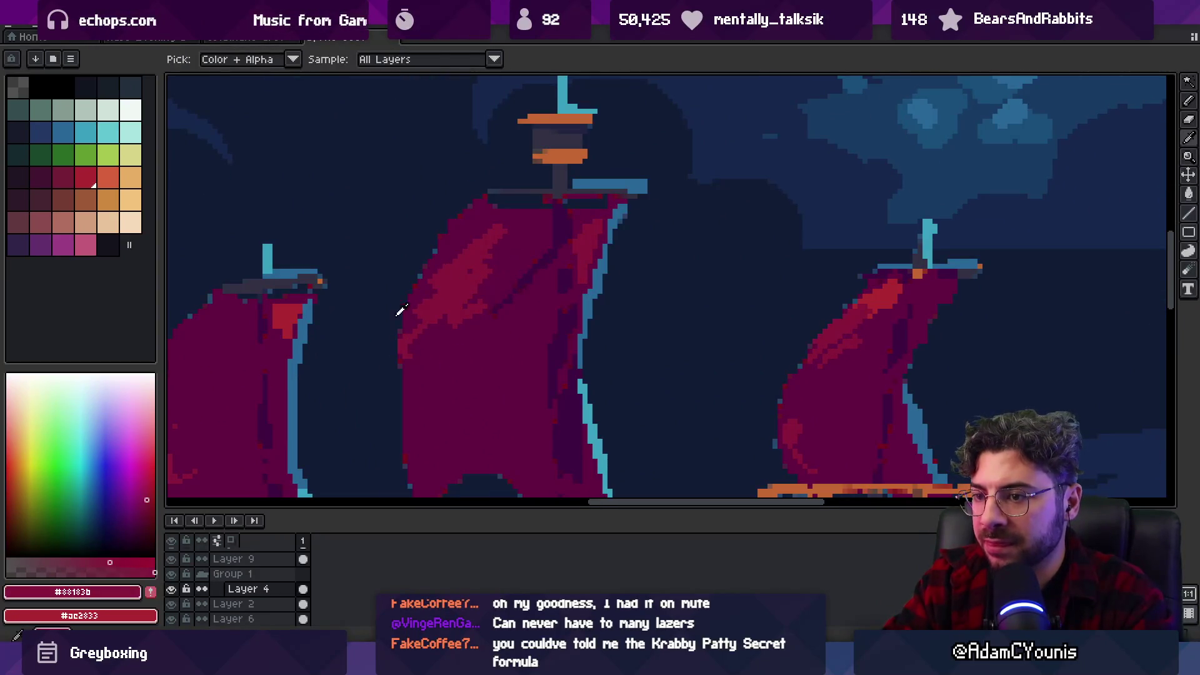
pyautogui.click(288, 320)
pyautogui.press('b')
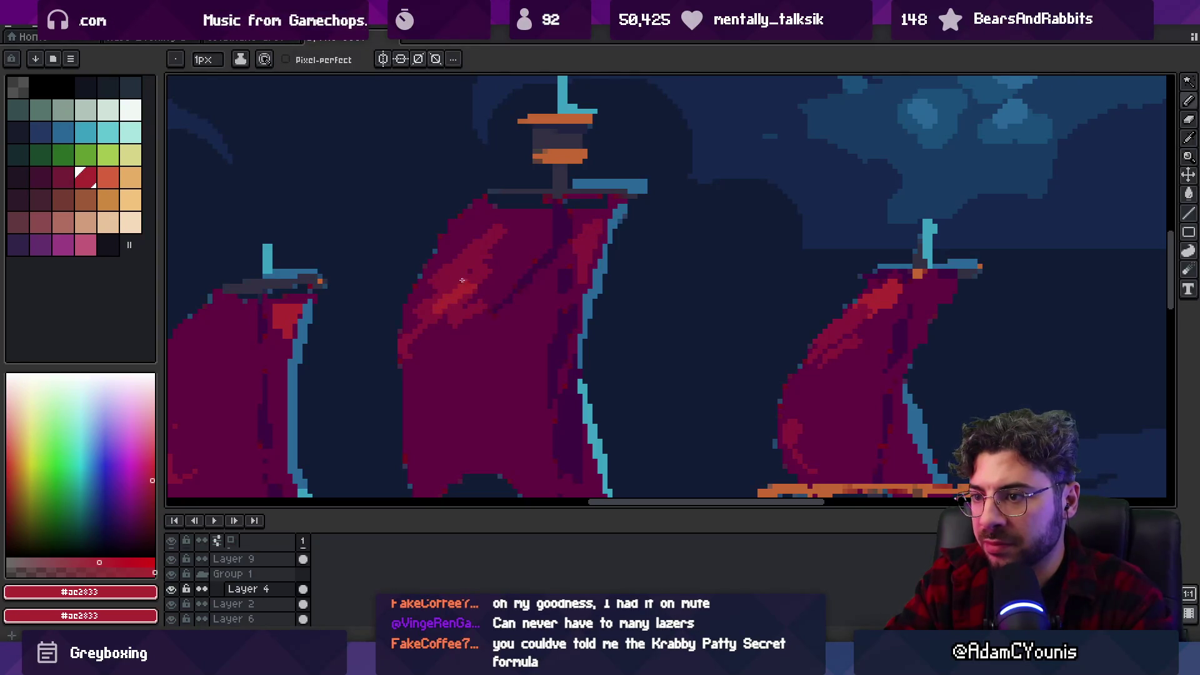
pyautogui.keyDown('alt'); pyautogui.click(590, 251); pyautogui.keyUp('alt')
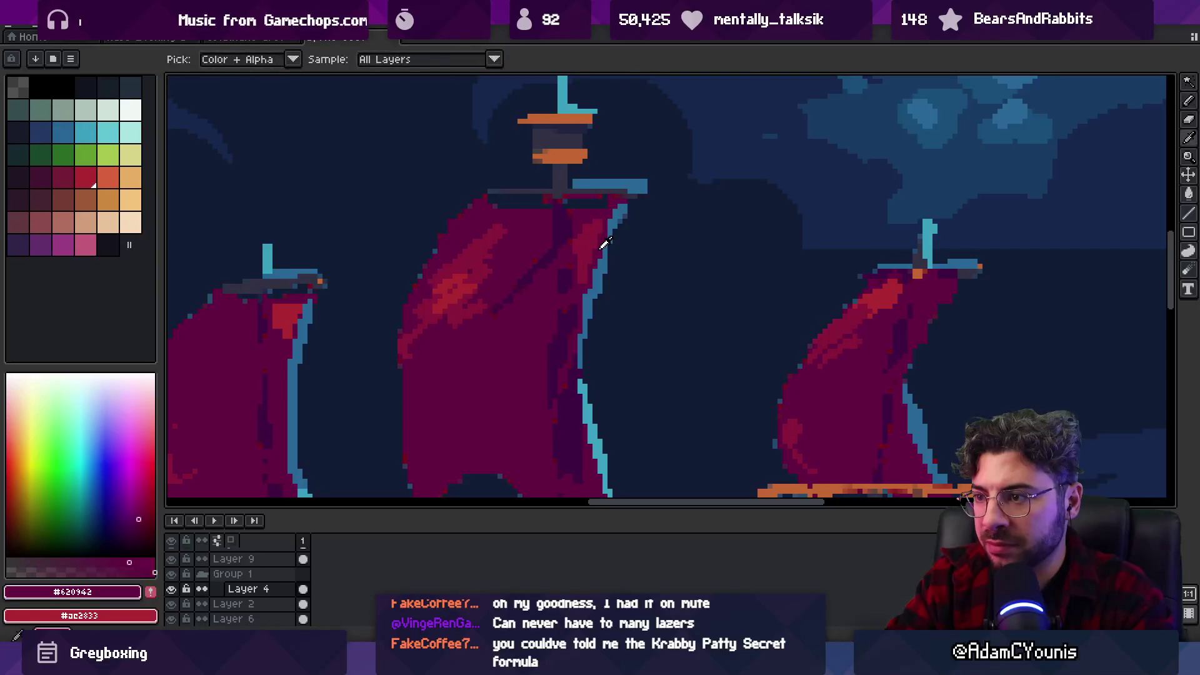
pyautogui.keyDown('alt'); pyautogui.click(591, 267); pyautogui.keyUp('alt')
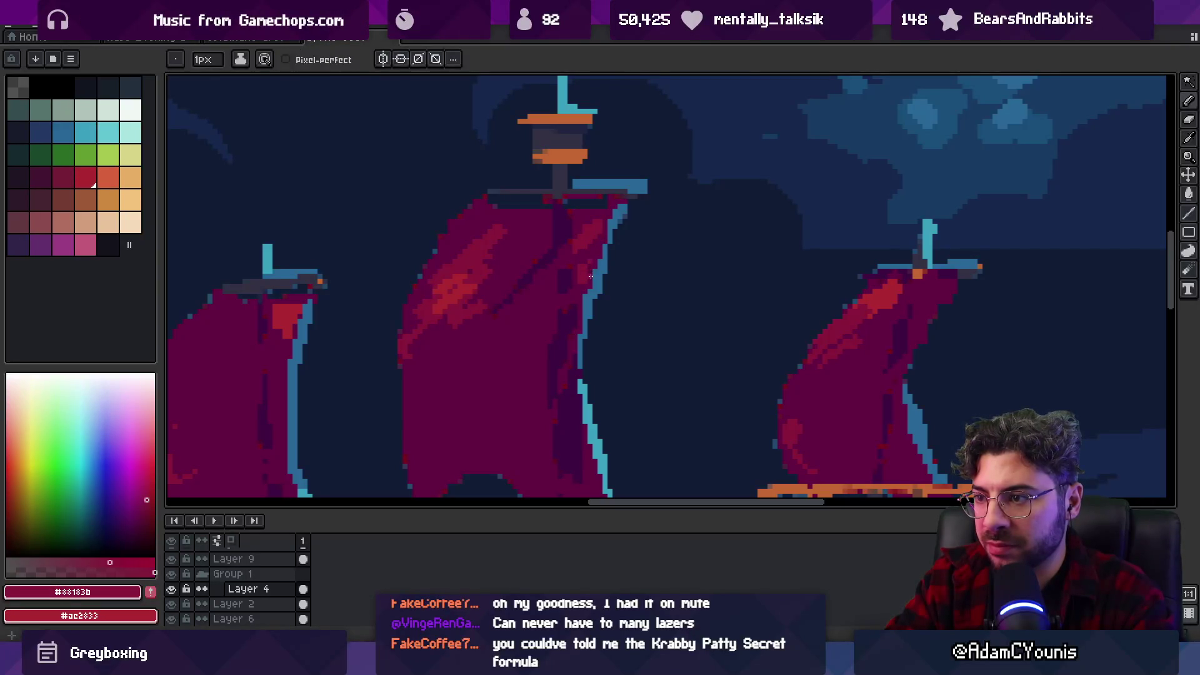
pyautogui.keyDown('alt'); pyautogui.click(590, 277); pyautogui.keyUp('alt')
pyautogui.press('e')
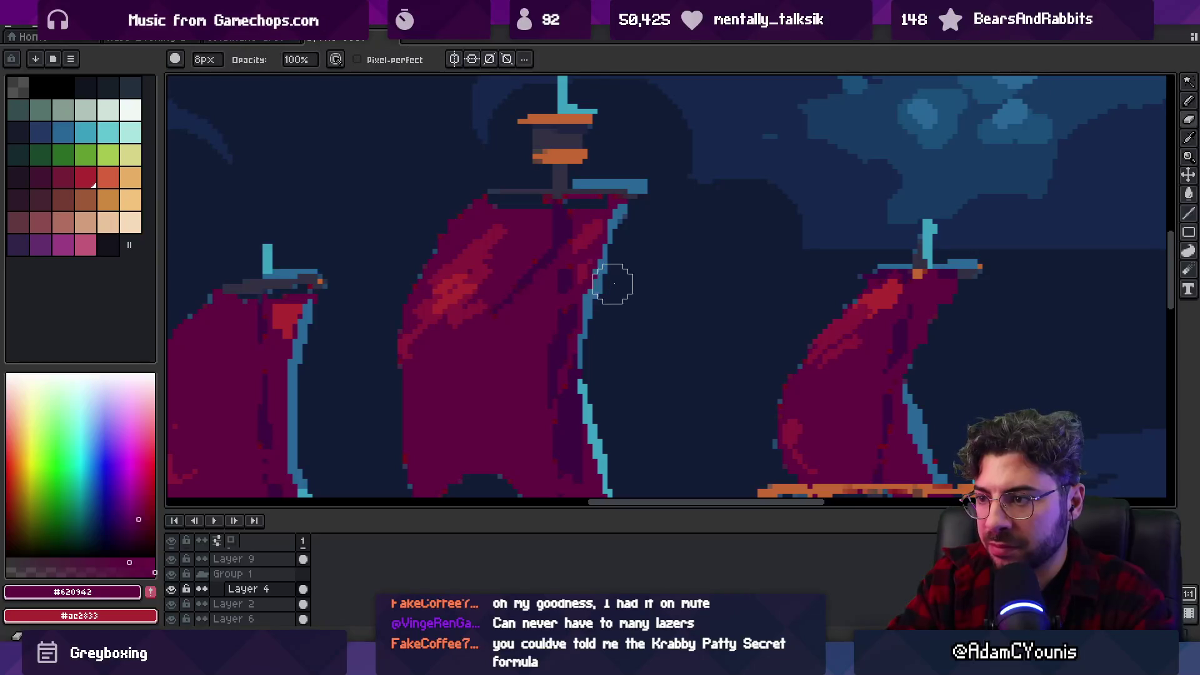
# Try a blue bucket fill on the middle sail, then undo it.
pyautogui.press('z')
pyautogui.scroll(-6, 630, 257)
pyautogui.scroll(1, 630, 256)
pyautogui.scroll(2, 631, 257)
pyautogui.press('i')
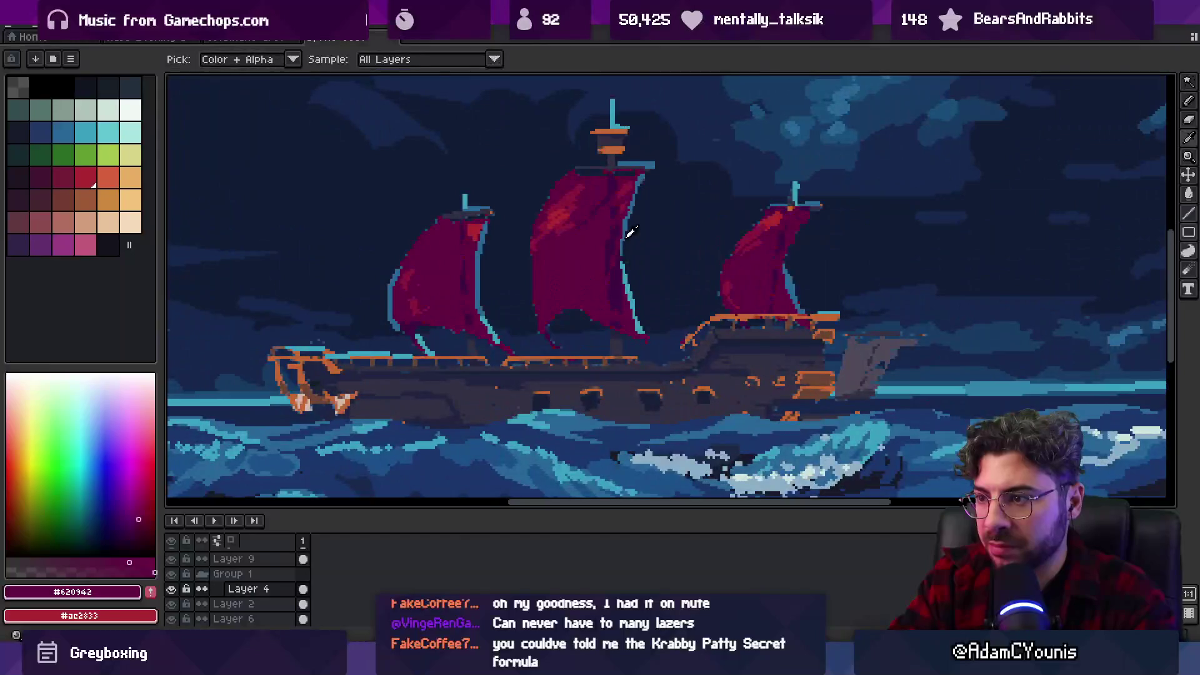
pyautogui.click(600, 247)
pyautogui.press('g')
pyautogui.click(569, 274)
pyautogui.click(569, 274)
pyautogui.press('z')
pyautogui.scroll(-5, 625, 250)
# Raise the ship on Layer 4 about 75 px with the Move tool.
pyautogui.press('v')
pyautogui.press('z')
pyautogui.scroll(4, 625, 255)
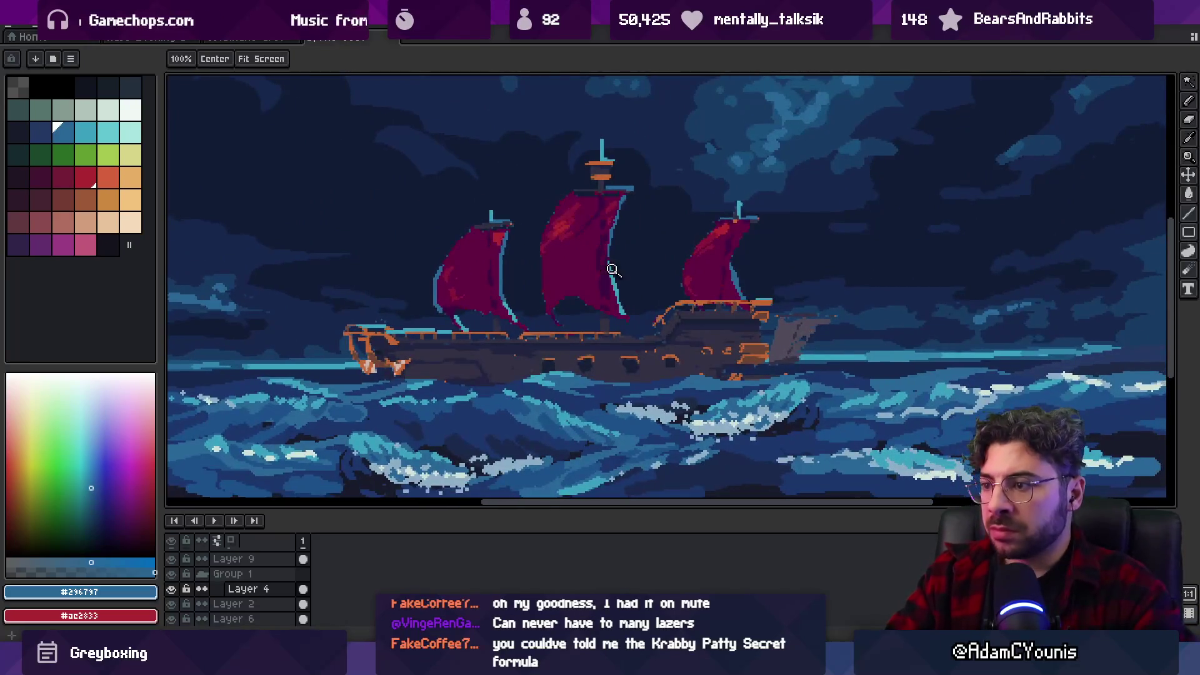
pyautogui.scroll(-1, 641, 236)
pyautogui.scroll(-3, 661, 209)
pyautogui.scroll(4, 687, 228)
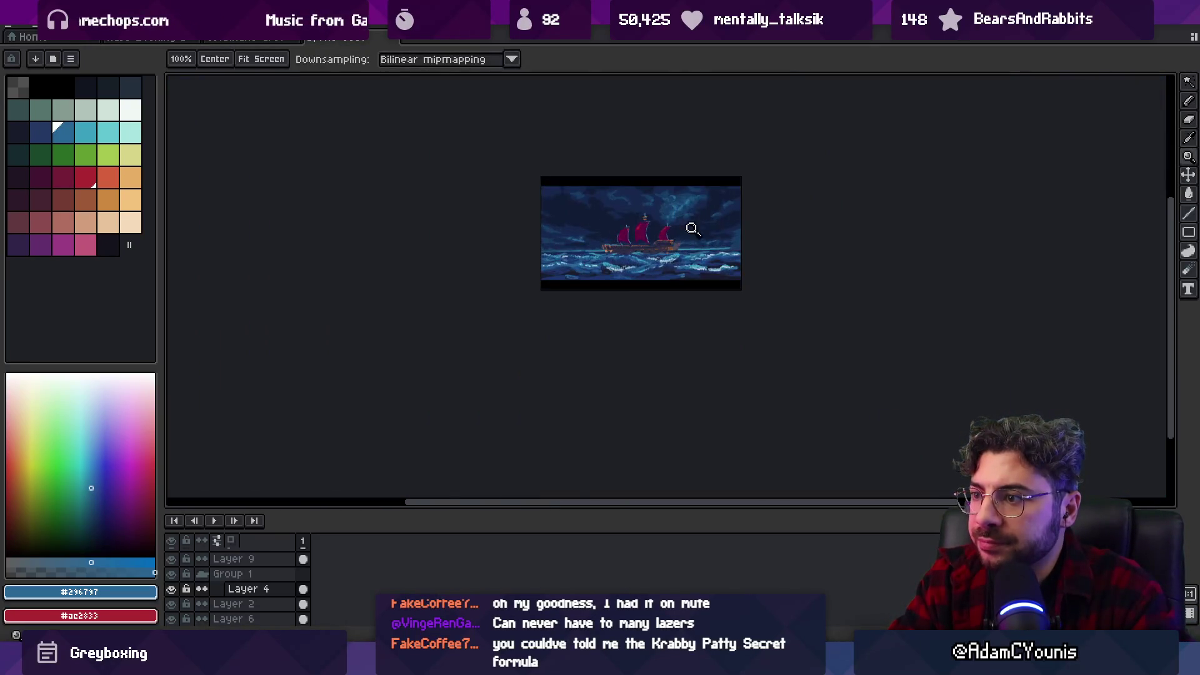
pyautogui.moveTo(618, 241); pyautogui.dragTo(621, 268)
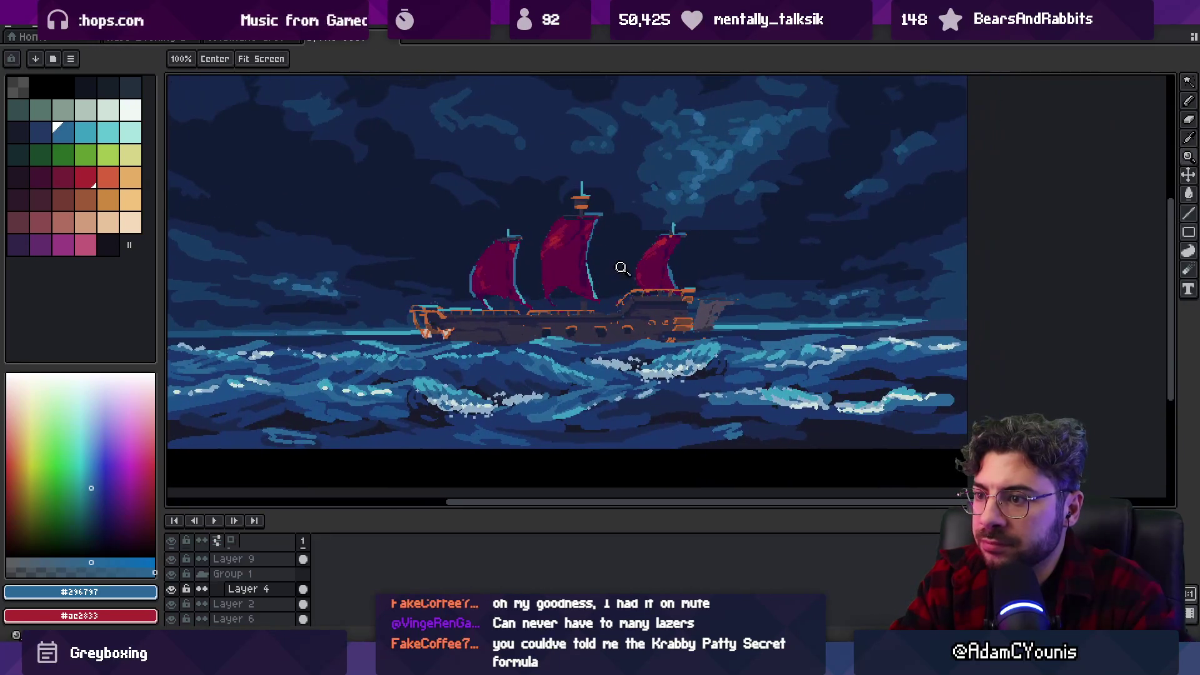
pyautogui.scroll(1, 619, 281)
pyautogui.scroll(-1, 625, 284)
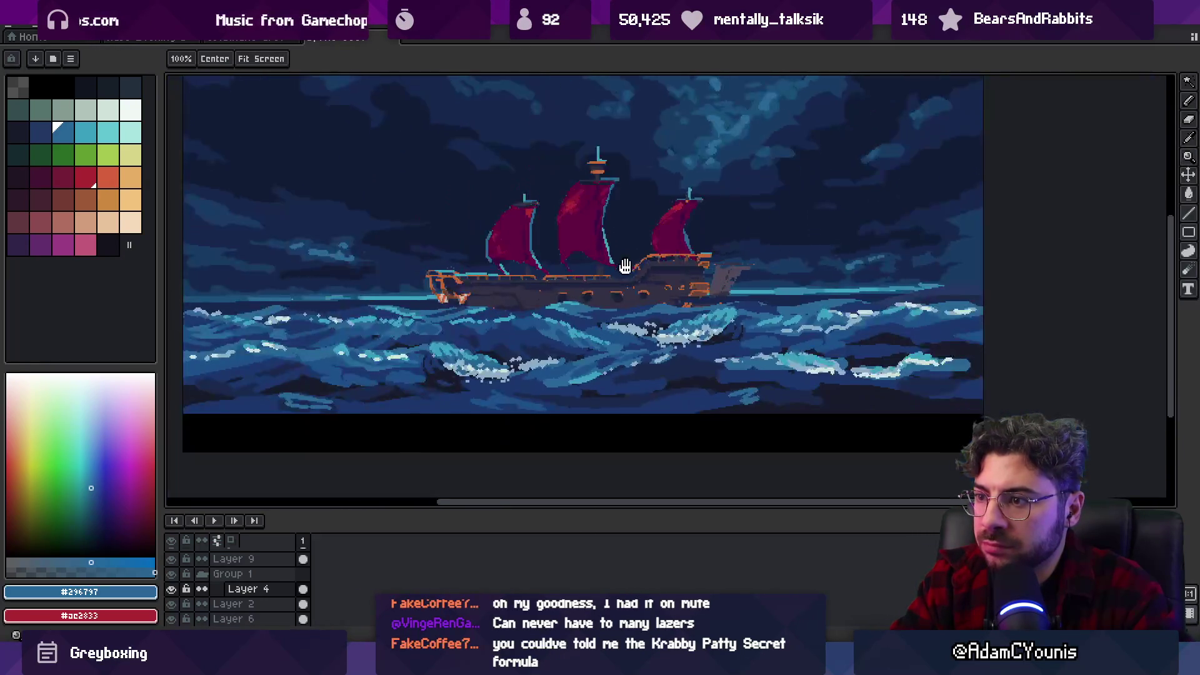
pyautogui.press('v')
pyautogui.click(303, 589)
pyautogui.moveTo(545, 346)
pyautogui.mouseDown()
pyautogui.moveTo(550, 299)
pyautogui.moveTo(548, 342)
pyautogui.mouseUp()
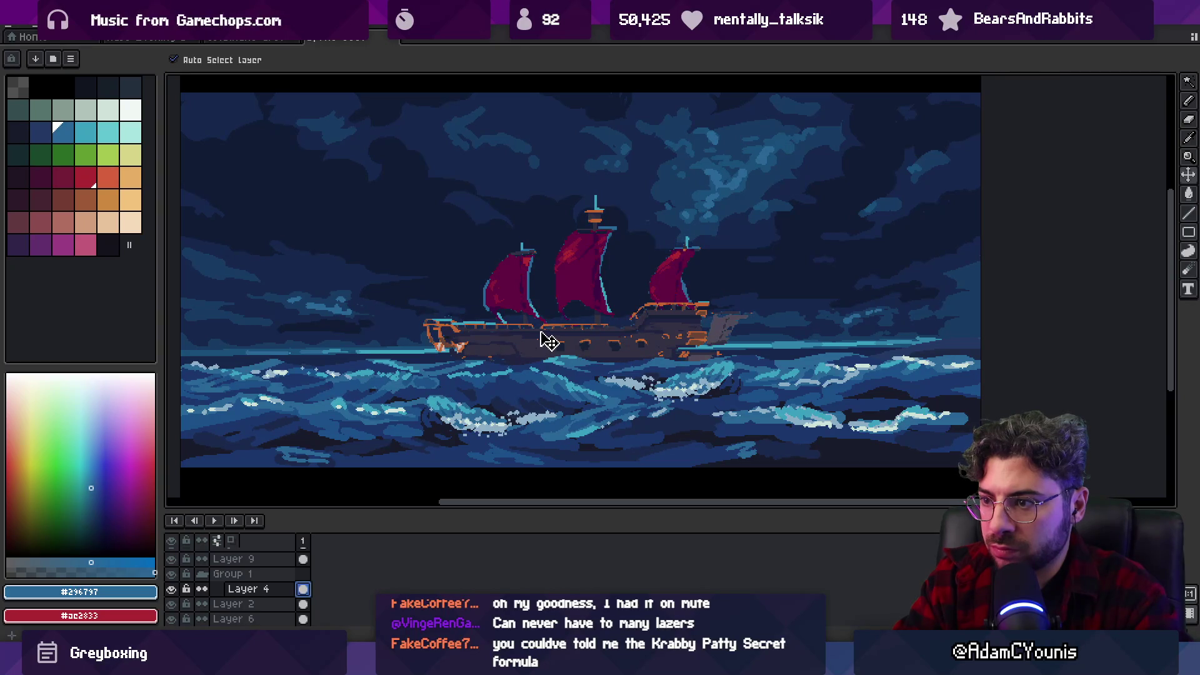
# Nudge the ship further up and check its placement in the full scene.
pyautogui.press('z')
pyautogui.scroll(-2, 604, 269)
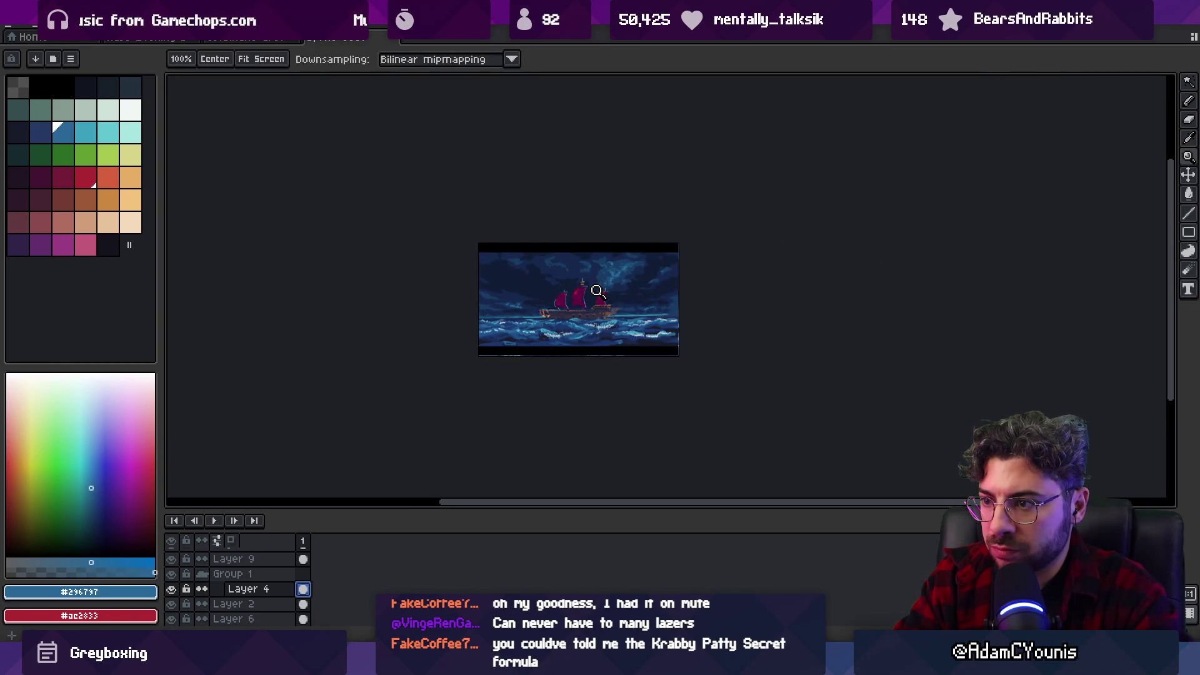
pyautogui.scroll(3, 586, 307)
pyautogui.press('v')
pyautogui.moveTo(586, 337)
pyautogui.mouseDown()
pyautogui.moveTo(581, 279)
pyautogui.moveTo(581, 321)
pyautogui.mouseUp()
pyautogui.press('z')
pyautogui.scroll(-3, 576, 293)
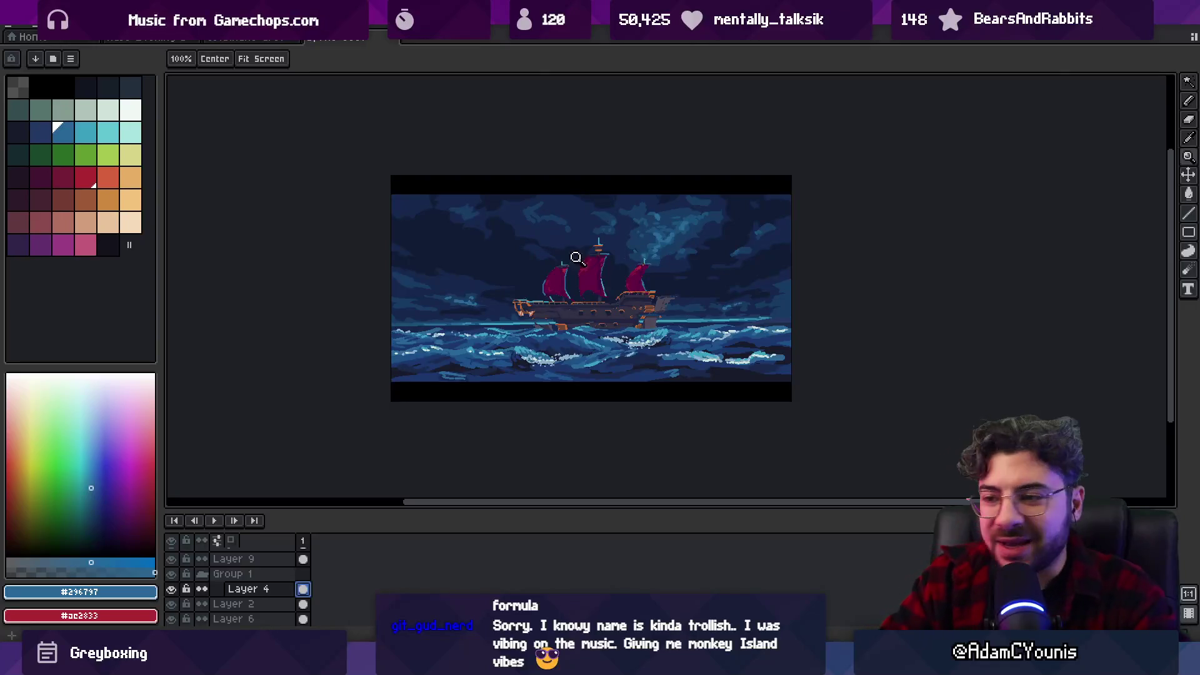
pyautogui.click(576, 316)
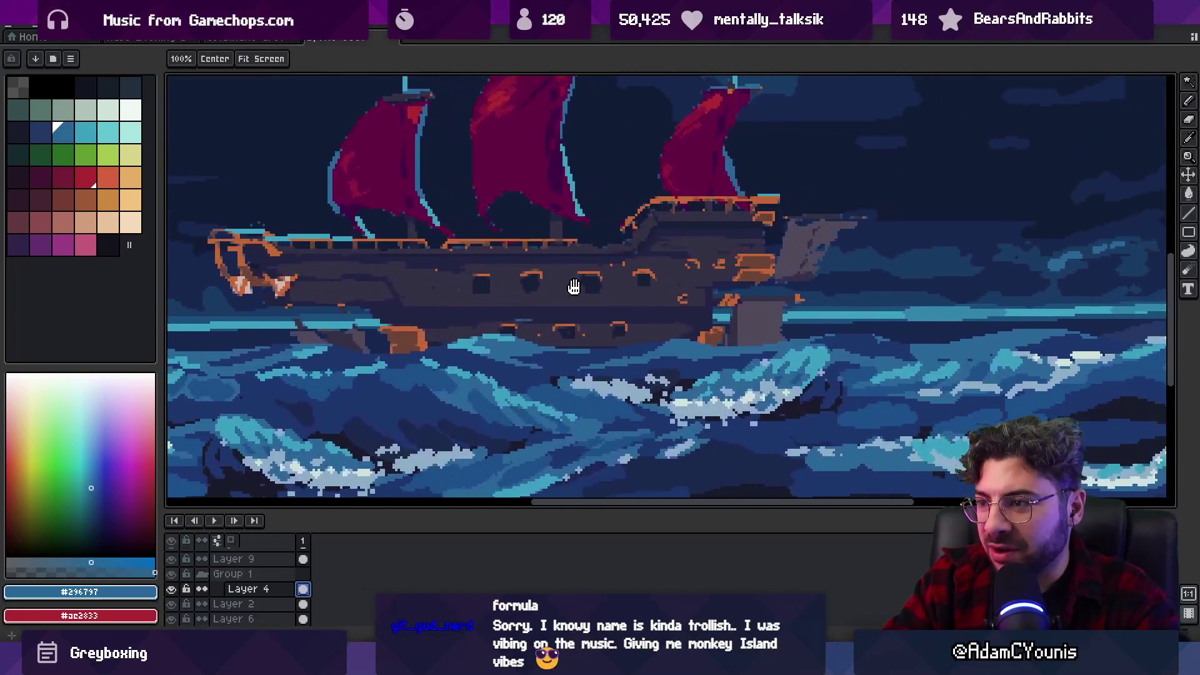
# Sample the orange rim colour and rework a porthole outline, undoing a stray stroke.
pyautogui.scroll(2, 550, 278)
pyautogui.press('i')
pyautogui.click(579, 259)
pyautogui.press('b')
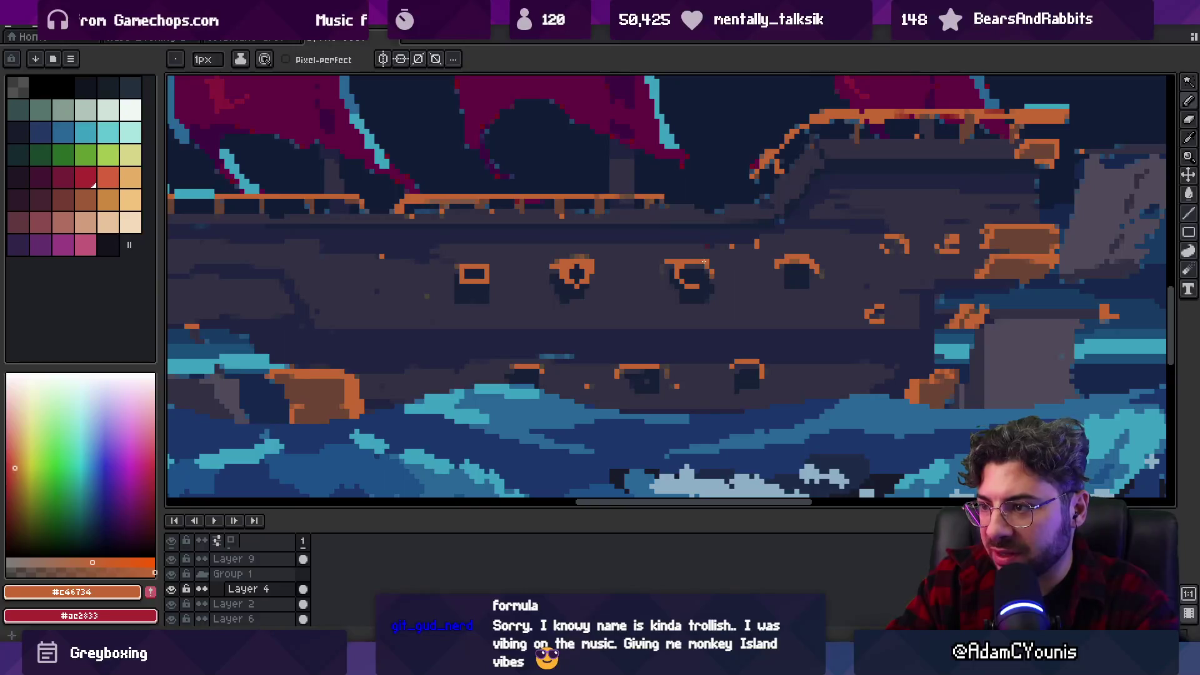
pyautogui.hotkey('ctrl', 'z')
pyautogui.hotkey('ctrl', 'z')
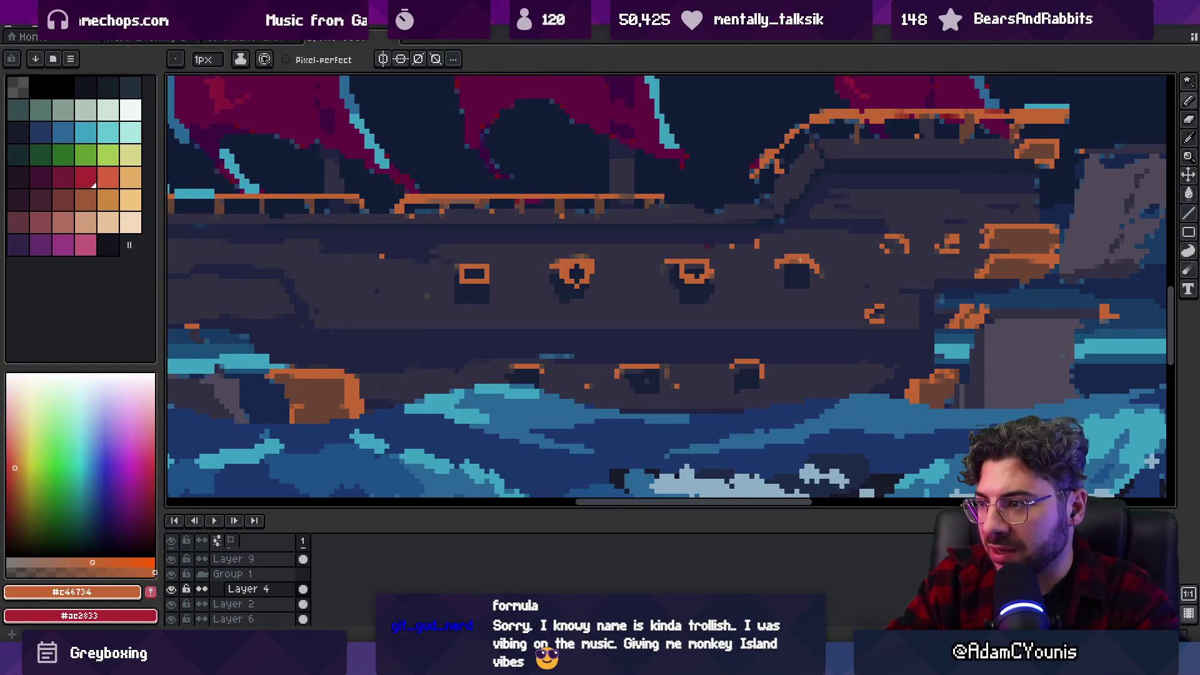
pyautogui.press('z')
pyautogui.scroll(-5, 750, 250)
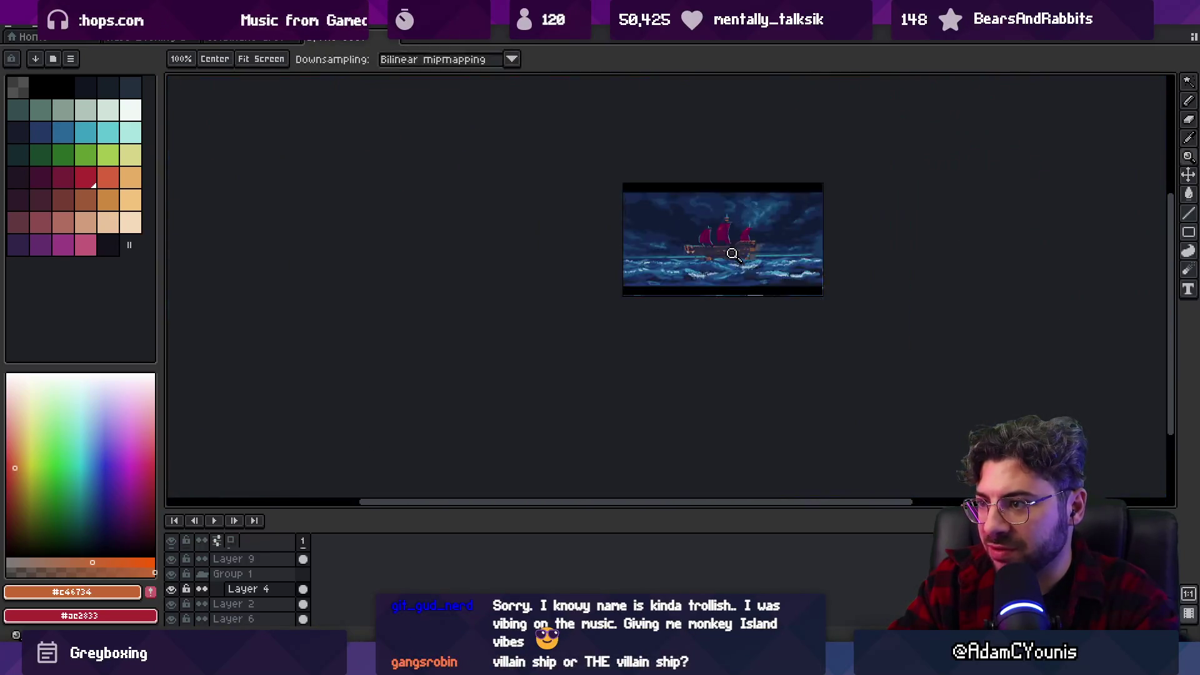
pyautogui.scroll(6, 759, 228)
pyautogui.scroll(2, 759, 228)
# Paint over the porthole's right column in the grey hull colour.
pyautogui.press('o')
pyautogui.click(723, 219)
pyautogui.press('b')
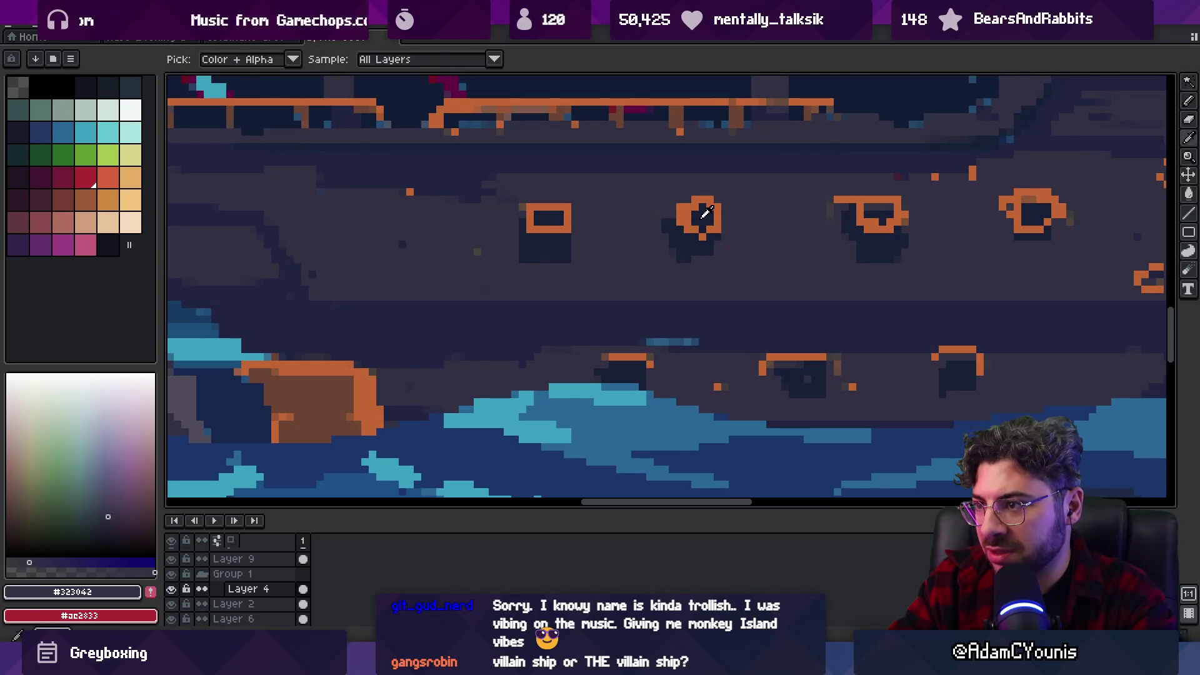
pyautogui.keyDown('alt'); pyautogui.click(698, 220); pyautogui.keyUp('alt')
pyautogui.keyDown('alt'); pyautogui.click(674, 216); pyautogui.keyUp('alt')
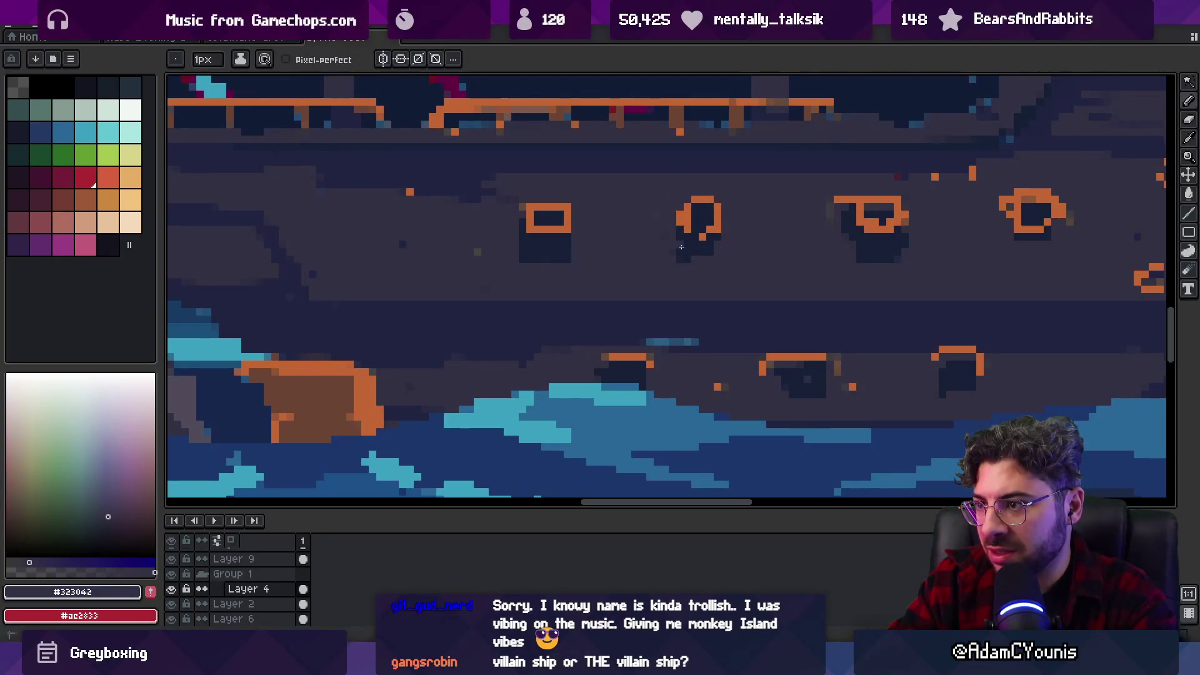
pyautogui.moveTo(567, 205); pyautogui.dragTo(567, 267)
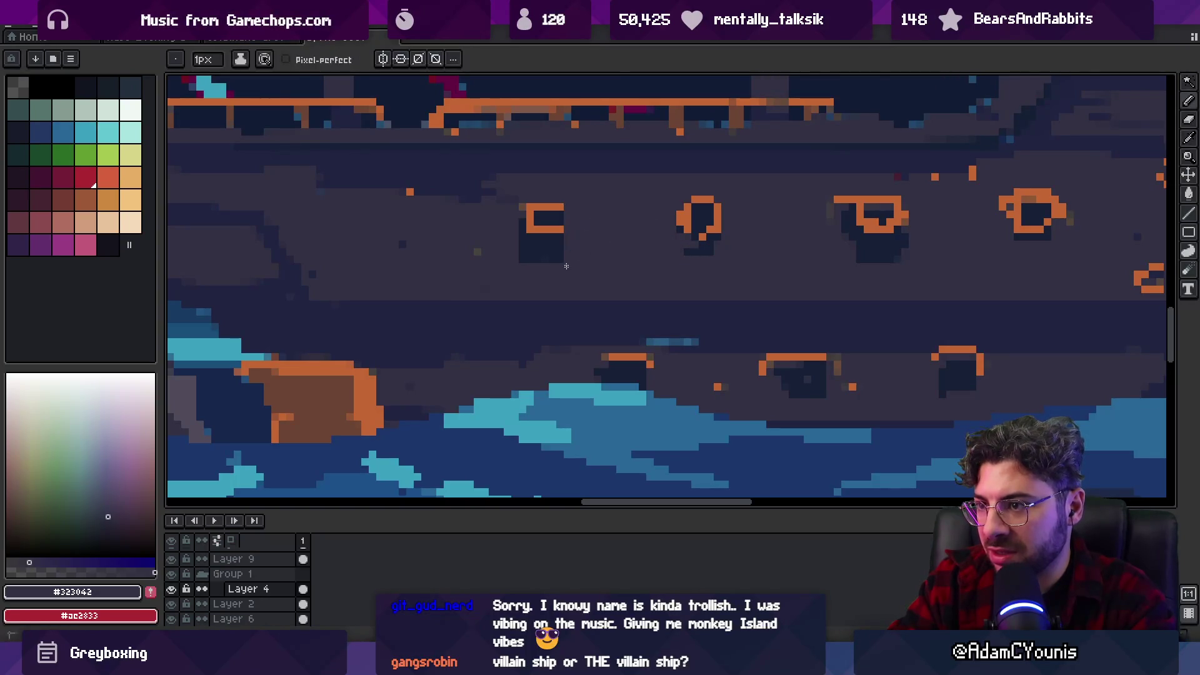
# Redraw the porthole's right rim in orange around a dark centre.
pyautogui.keyDown('alt'); pyautogui.click(559, 227); pyautogui.keyUp('alt')
pyautogui.moveTo(560, 227); pyautogui.dragTo(559, 211)
pyautogui.keyDown('alt'); pyautogui.click(557, 229); pyautogui.keyUp('alt')
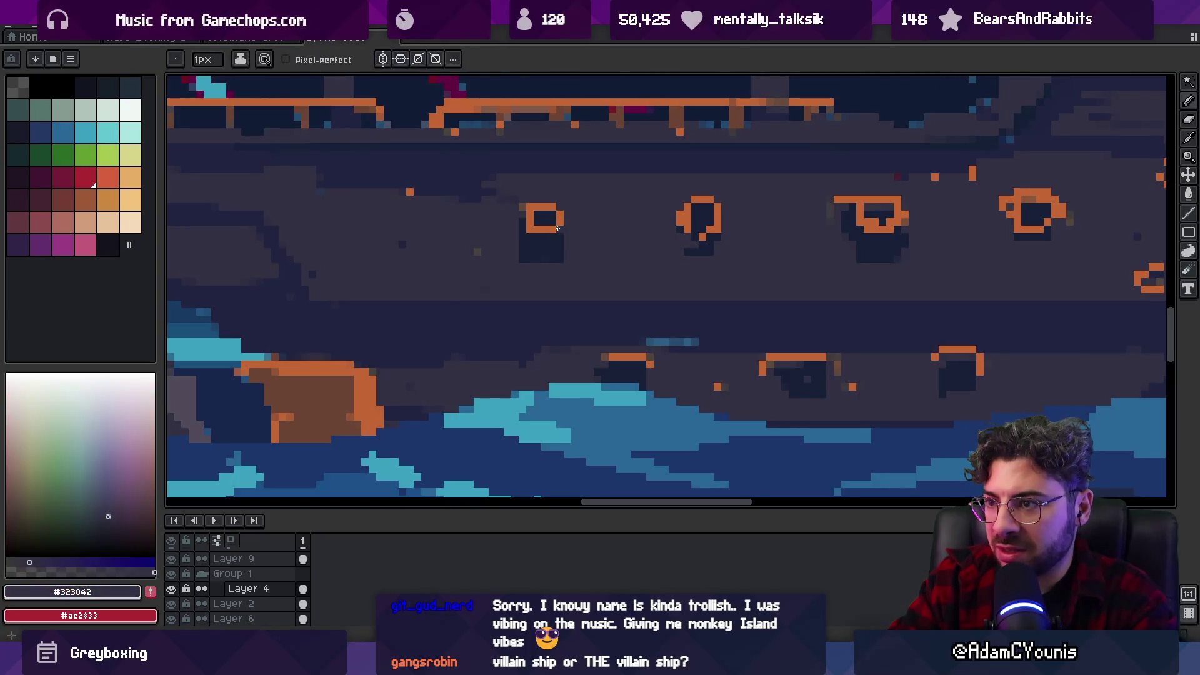
pyautogui.keyDown('alt'); pyautogui.click(540, 235); pyautogui.keyUp('alt')
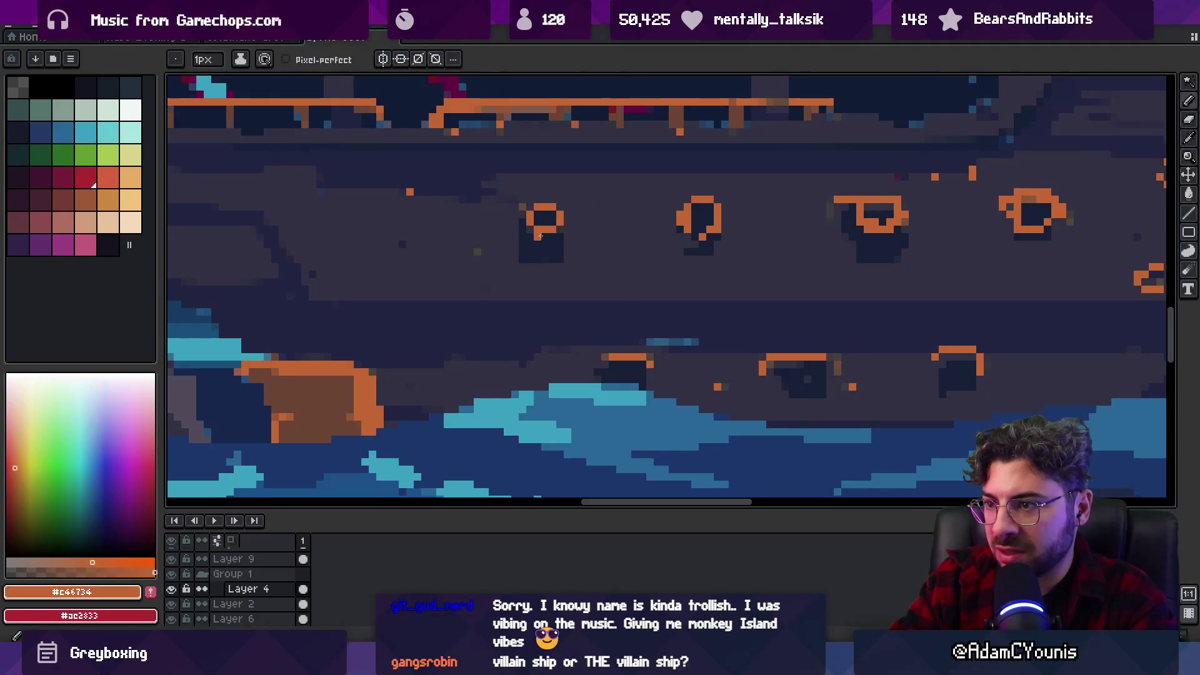
pyautogui.keyDown('alt'); pyautogui.click(554, 235); pyautogui.keyUp('alt')
# Select the first porthole and shift it slightly left along the hull.
pyautogui.press('z')
pyautogui.press('1')
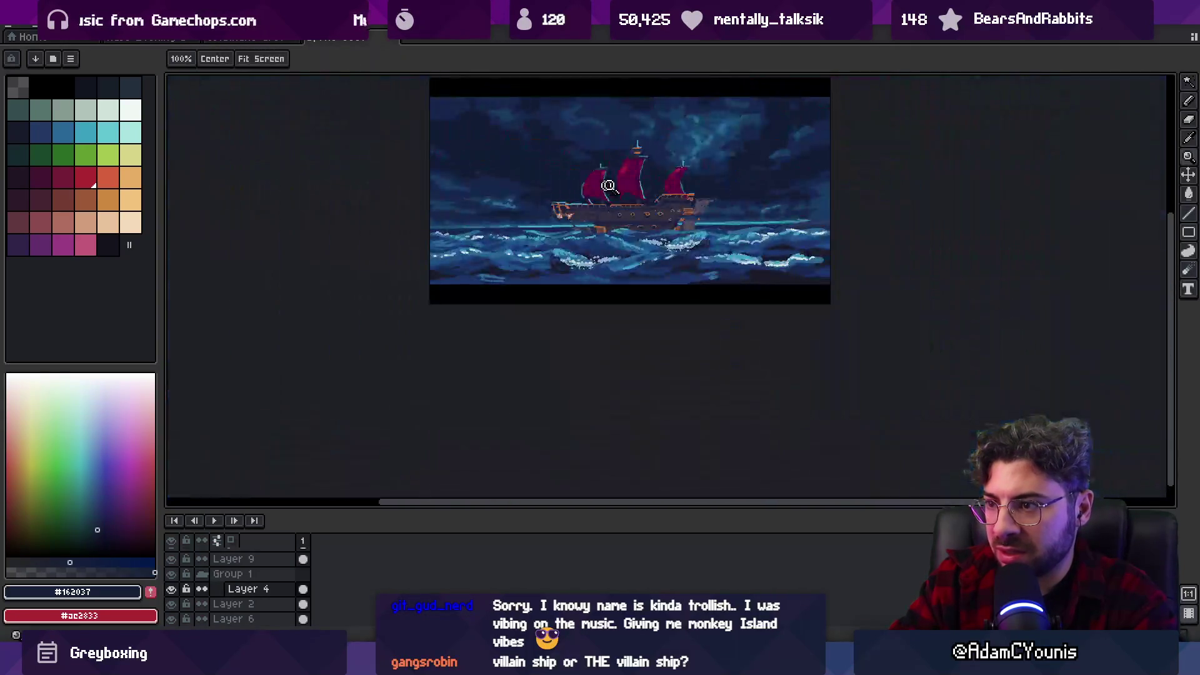
pyautogui.click(632, 191)
pyautogui.press('m')
pyautogui.moveTo(579, 222)
pyautogui.mouseDown()
pyautogui.moveTo(628, 270)
pyautogui.moveTo(544, 258)
pyautogui.mouseUp()
pyautogui.hotkey('ctrl', 'd')
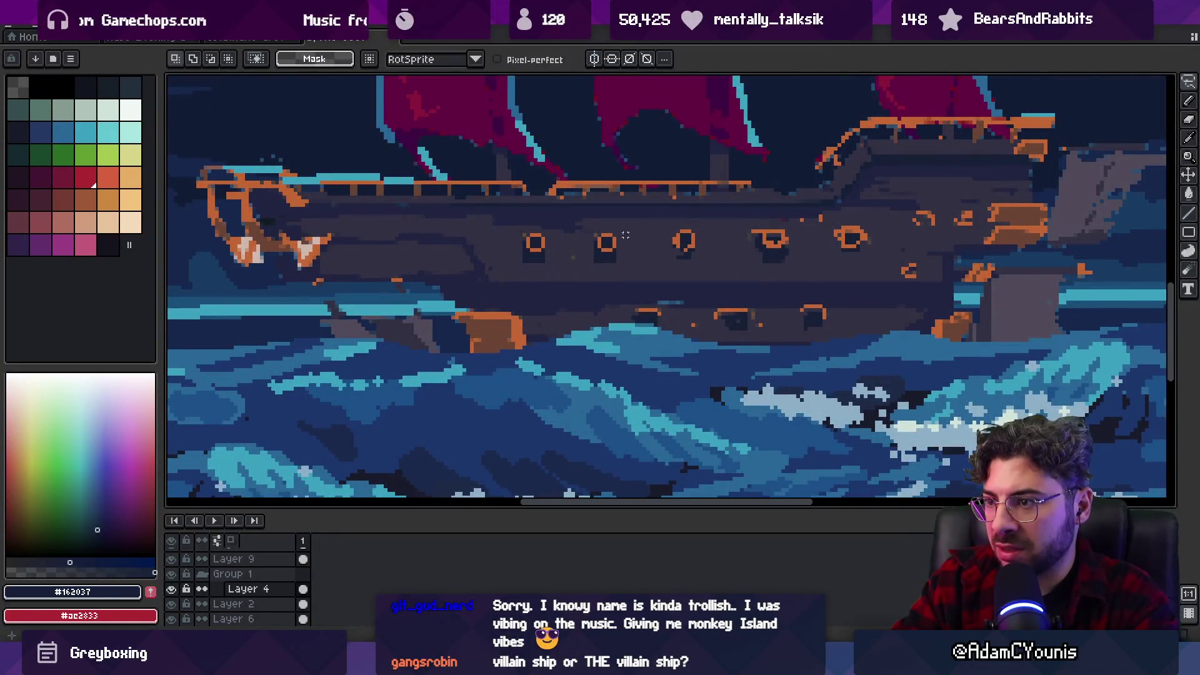
# Paint over a misplaced porthole in the grey hull colour.
pyautogui.keyDown('alt'); pyautogui.click(678, 235); pyautogui.keyUp('alt')
pyautogui.press('b')
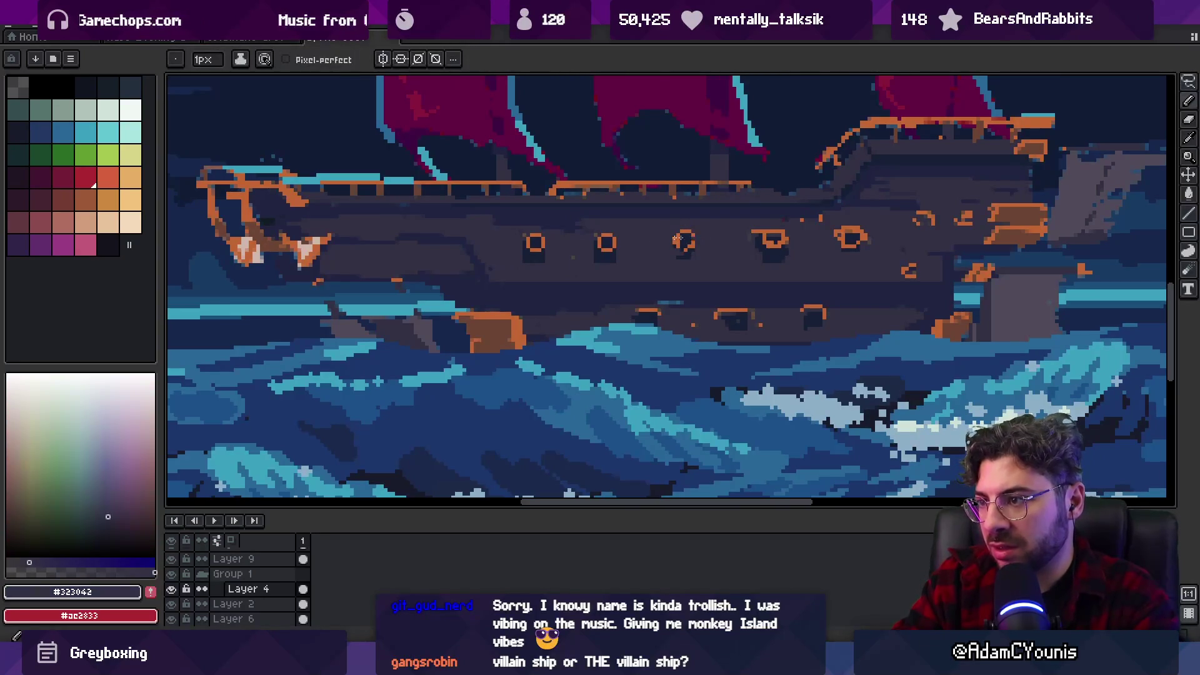
pyautogui.moveTo(739, 243); pyautogui.dragTo(847, 235)
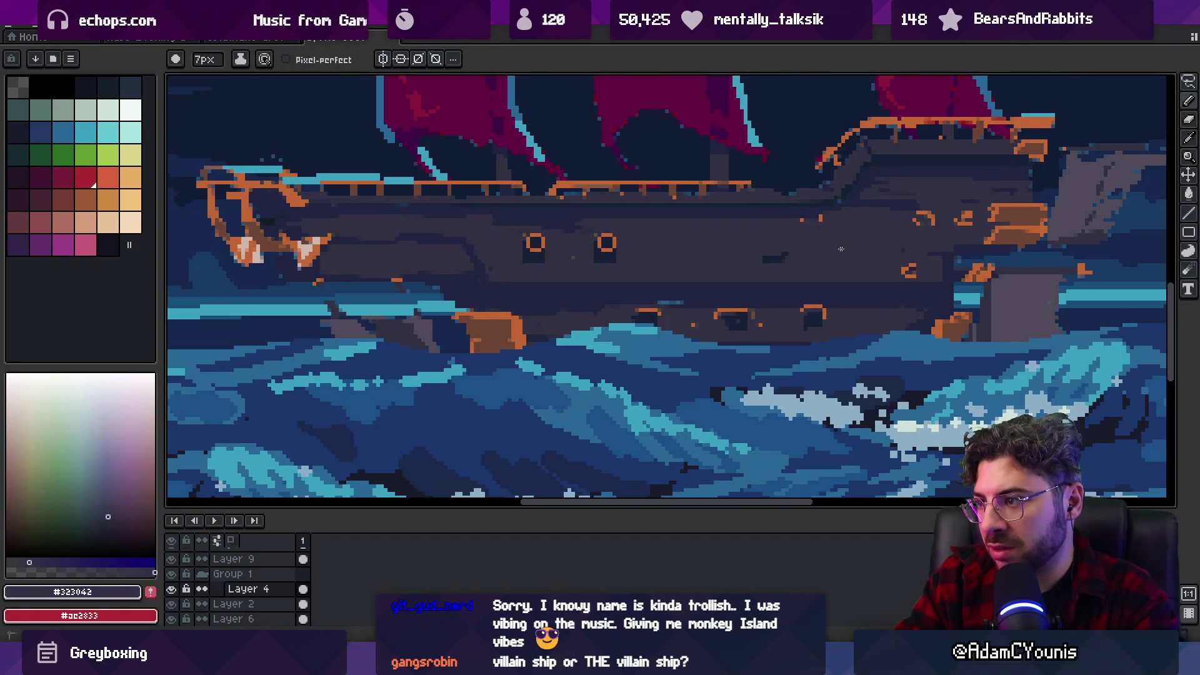
# Duplicate the porthole and move the copies right along the hull.
pyautogui.press('m')
pyautogui.moveTo(582, 224)
pyautogui.mouseDown()
pyautogui.moveTo(635, 267)
pyautogui.moveTo(750, 260)
pyautogui.mouseUp()
pyautogui.hotkey('ctrl', 'space')
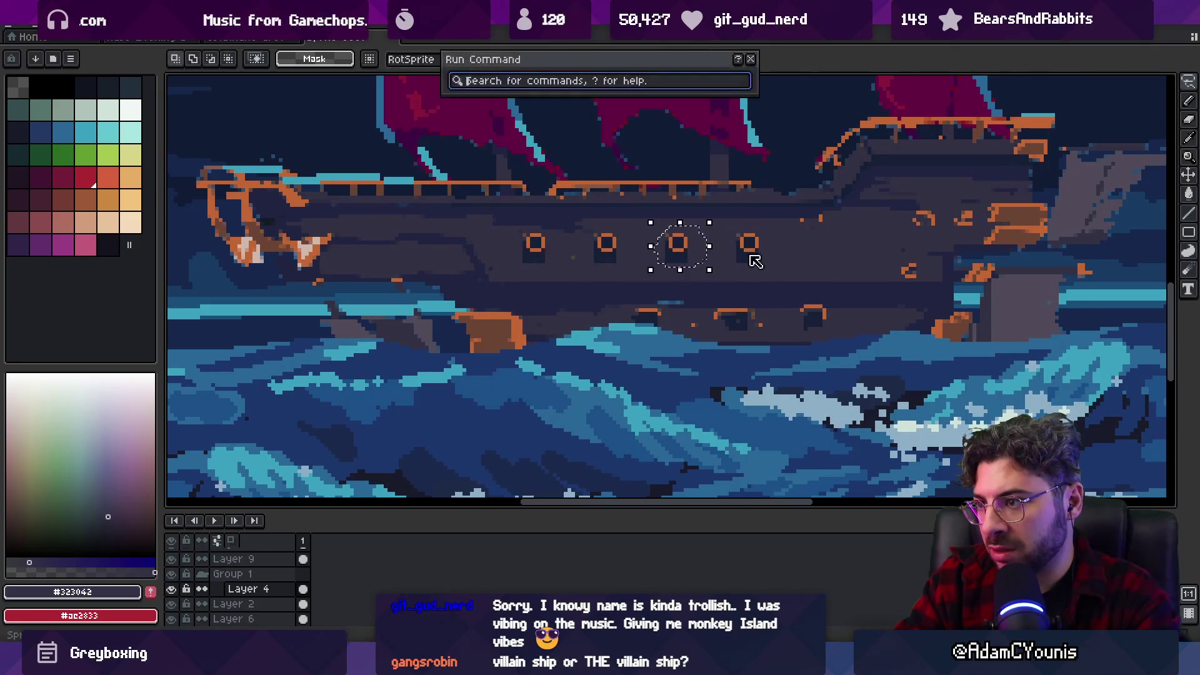
pyautogui.press('Escape')
pyautogui.click(687, 261)
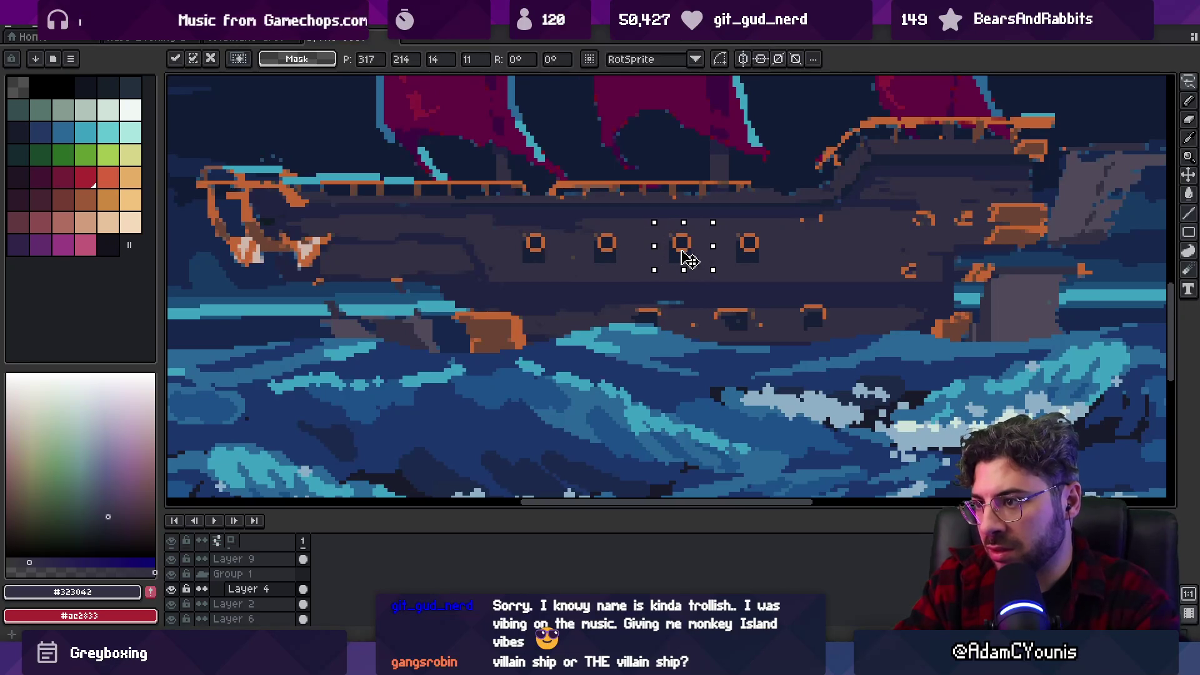
pyautogui.moveTo(685, 261); pyautogui.dragTo(902, 256)
pyautogui.press('Return')
# Lasso a pair of portholes to copy them again.
pyautogui.moveTo(803, 220)
pyautogui.mouseDown()
pyautogui.moveTo(900, 262)
pyautogui.moveTo(837, 250)
pyautogui.mouseUp()
pyautogui.click(835, 253)
pyautogui.scroll(-5, 744, 238)
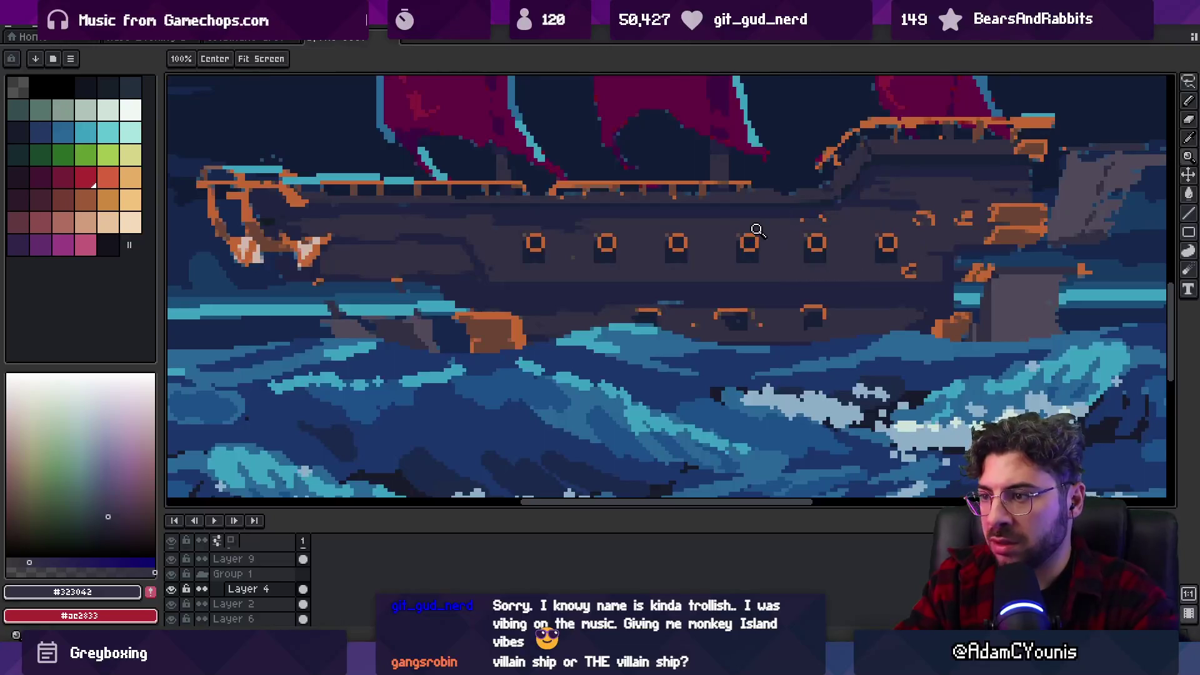
# With a 3px pencil, paint over stray orange pixels near the bow.
pyautogui.scroll(1, 781, 213)
pyautogui.scroll(4, 803, 216)
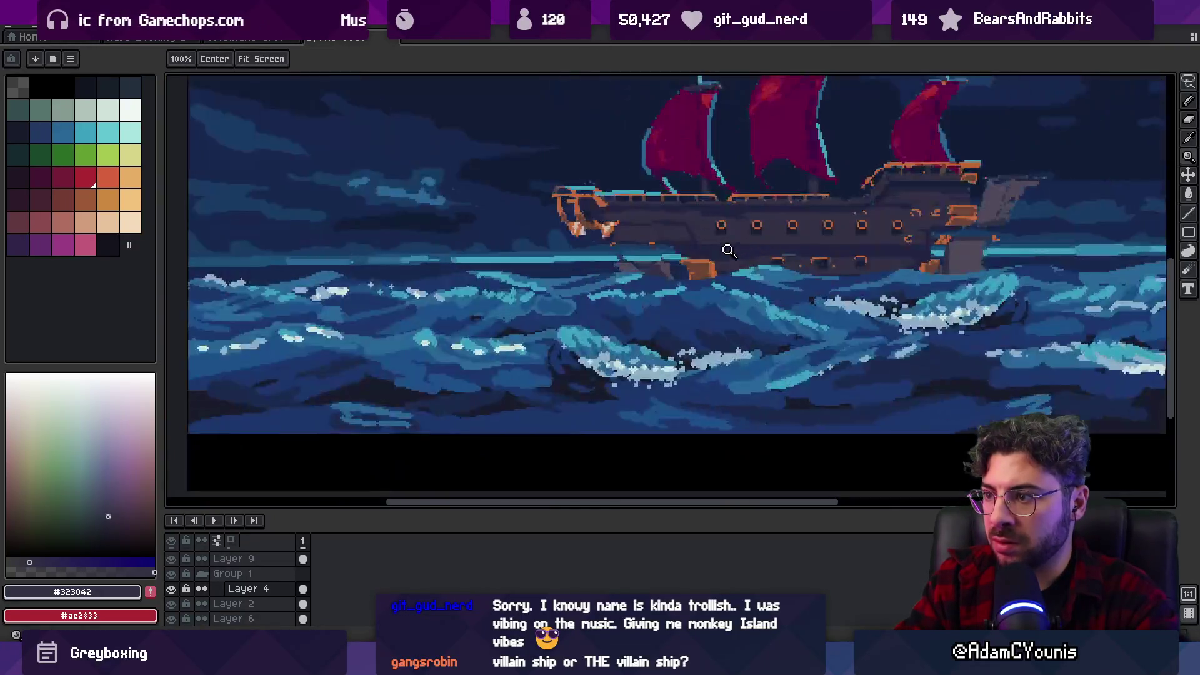
pyautogui.press('b')
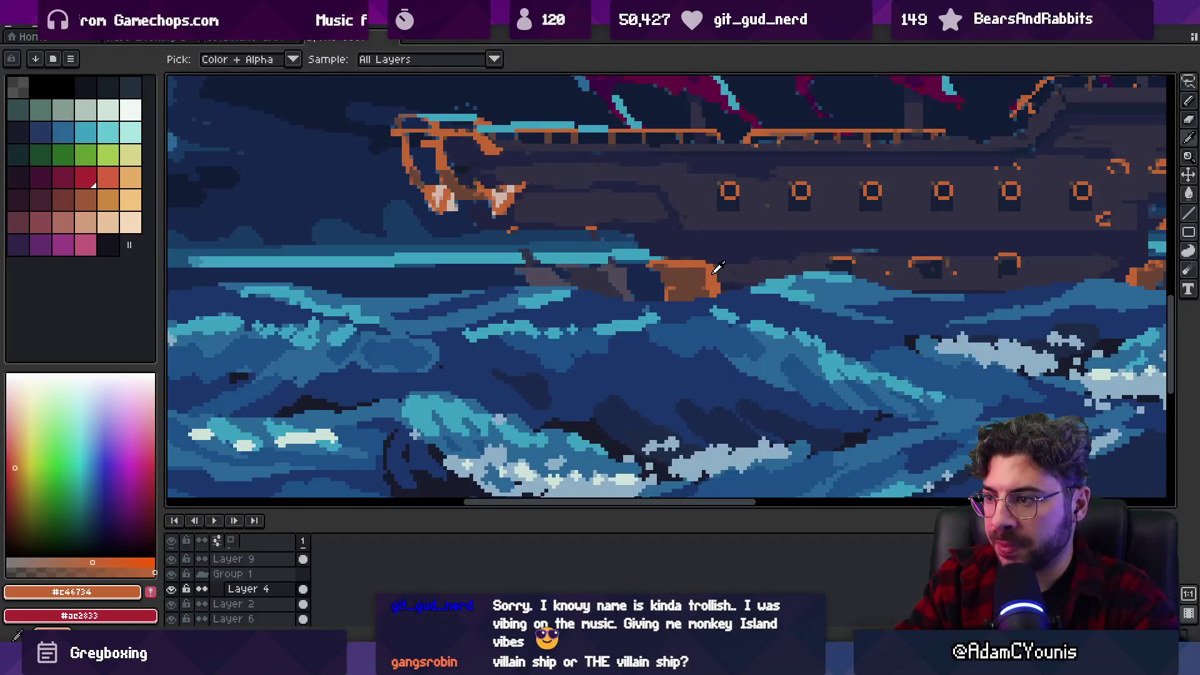
pyautogui.press('-')
pyautogui.press('-')
pyautogui.press('-')
pyautogui.click(705, 280)
pyautogui.moveTo(705, 280); pyautogui.dragTo(699, 277)
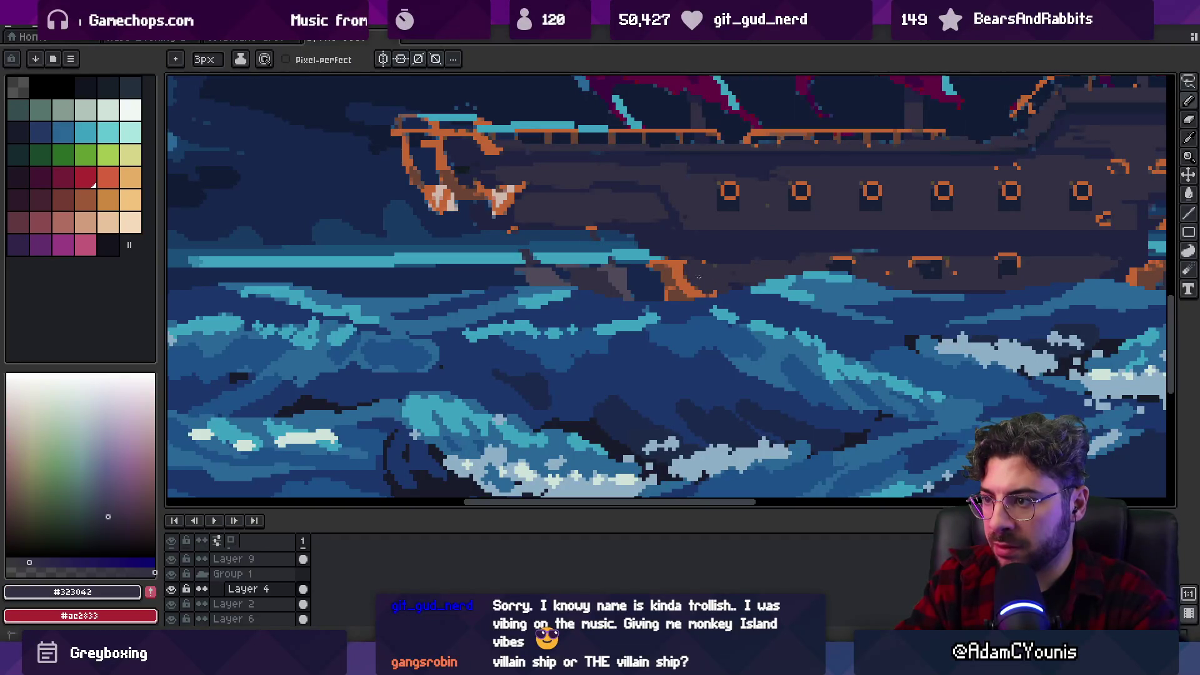
# Sample the dark navy #212442 and draw a dark stroke along the hull.
pyautogui.keyDown('alt'); pyautogui.click(810, 248); pyautogui.keyUp('alt')
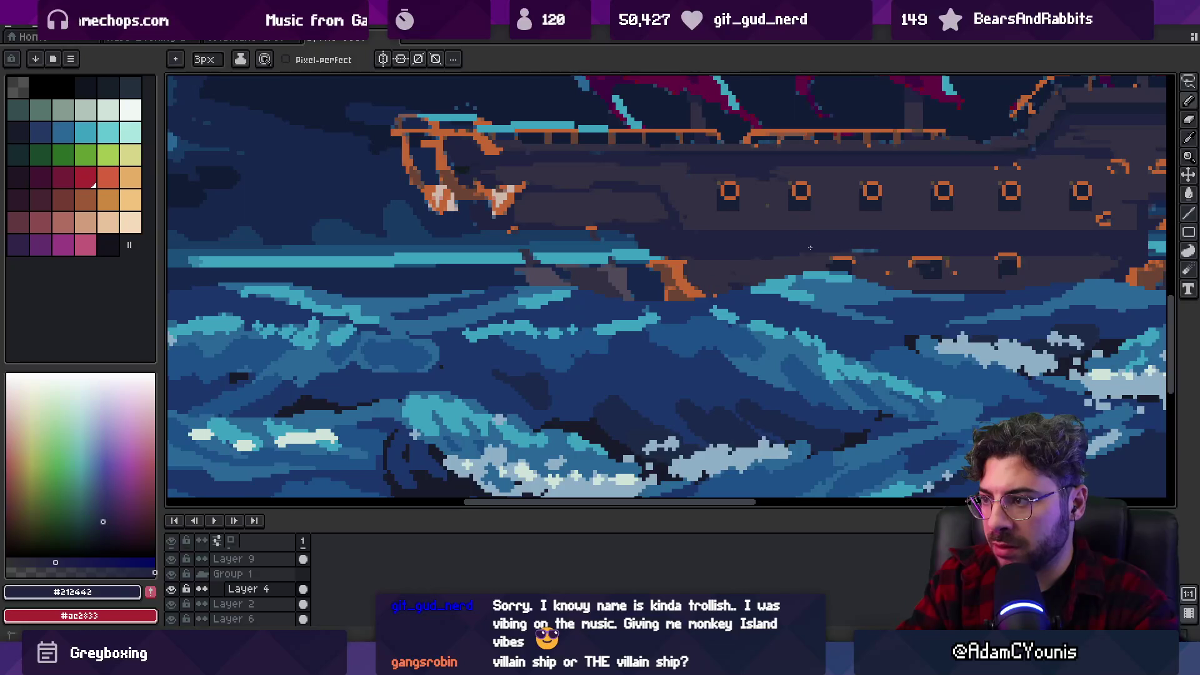
pyautogui.scroll(-3, 780, 252)
pyautogui.scroll(2, 752, 268)
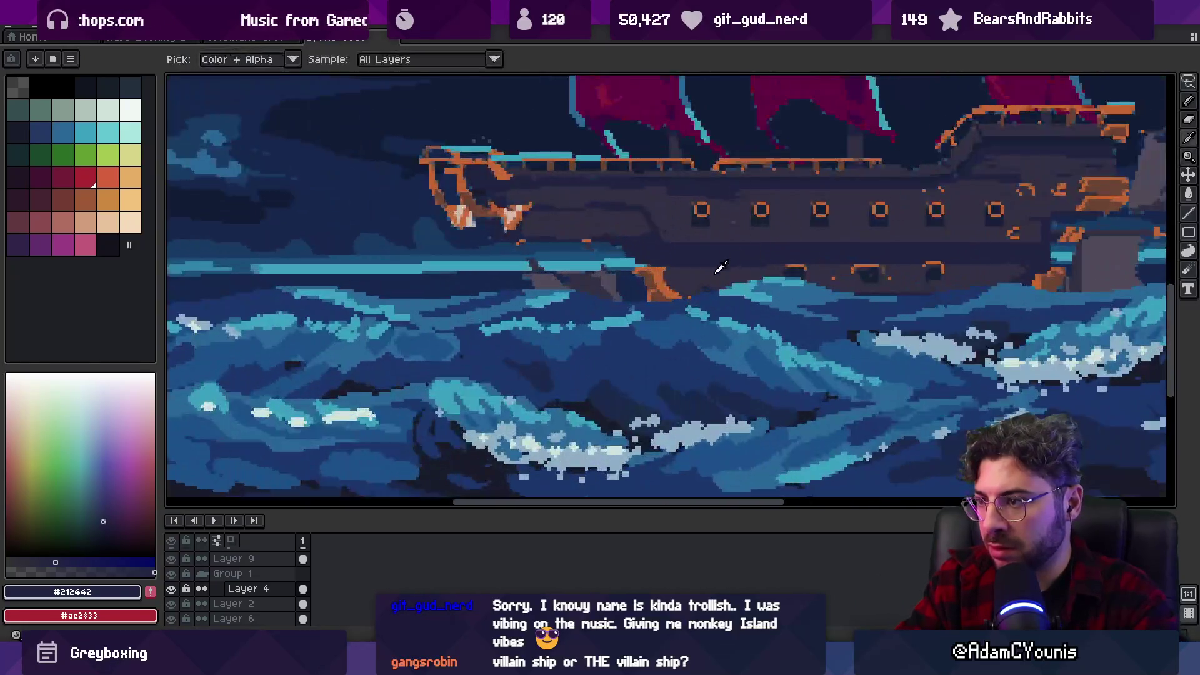
pyautogui.keyDown('alt'); pyautogui.click(752, 268); pyautogui.keyUp('alt')
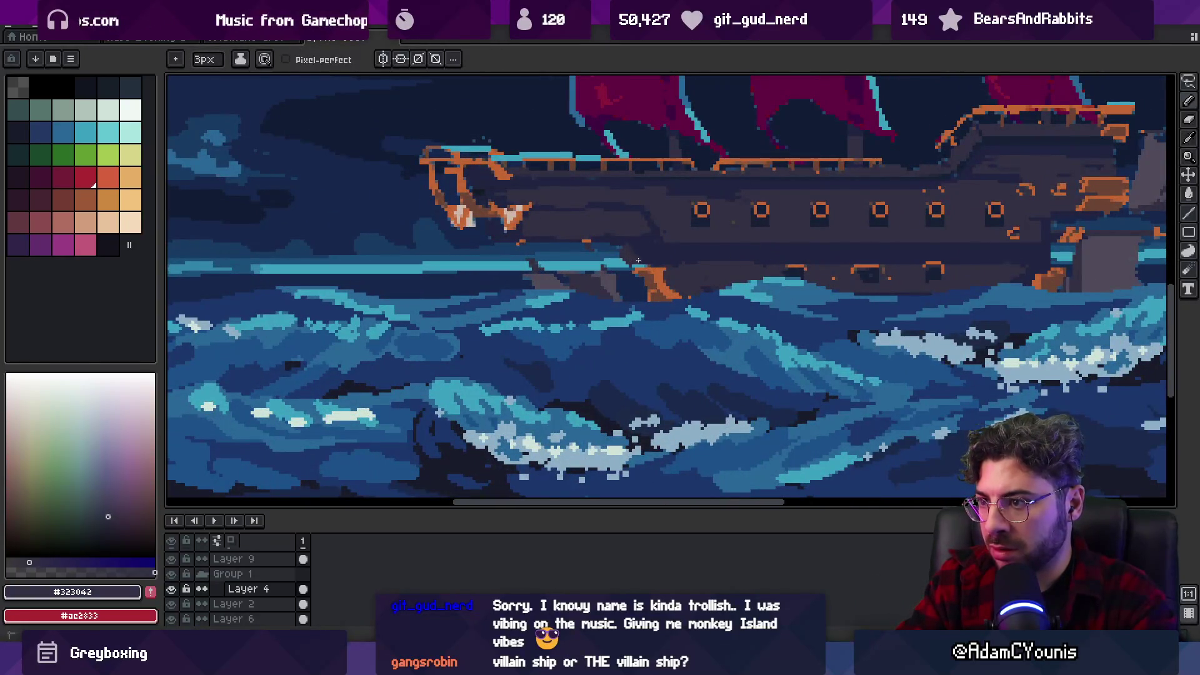
pyautogui.press('alt')
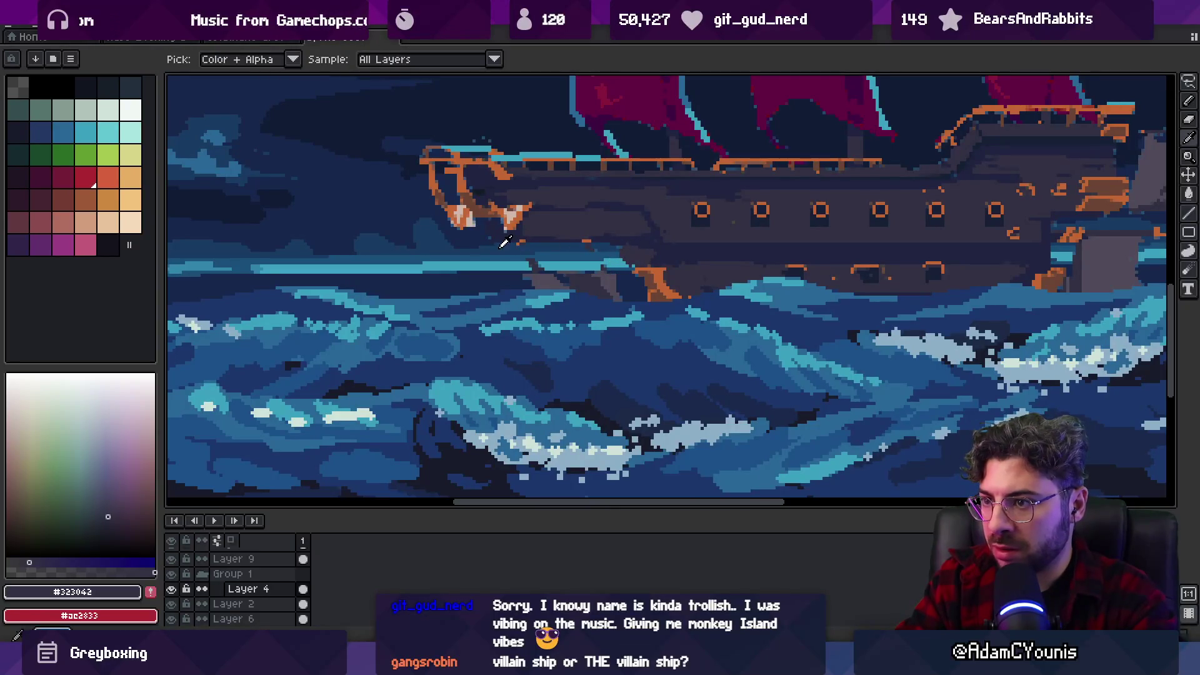
pyautogui.keyDown('alt'); pyautogui.click(500, 247); pyautogui.keyUp('alt')
pyautogui.moveTo(505, 244); pyautogui.dragTo(636, 245)
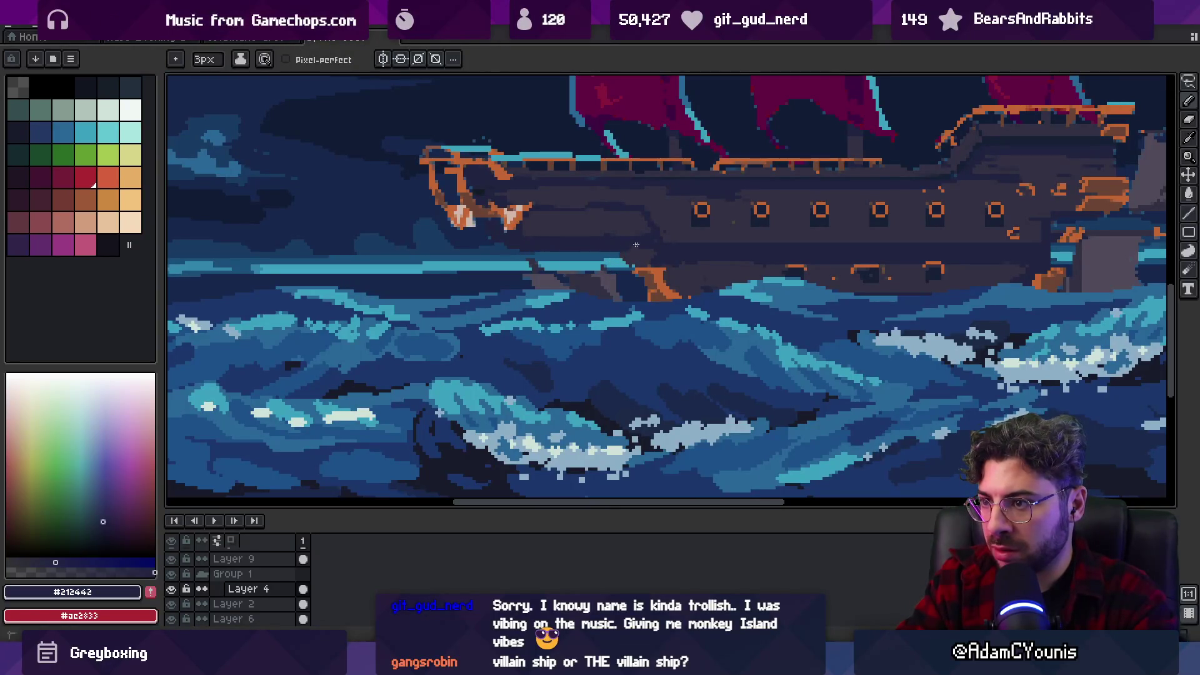
# Cover orange bow pixels with #323042 and extend the orange #c46734 trim along the hull.
pyautogui.press('z')
pyautogui.scroll(-4, 597, 238)
pyautogui.scroll(4, 616, 225)
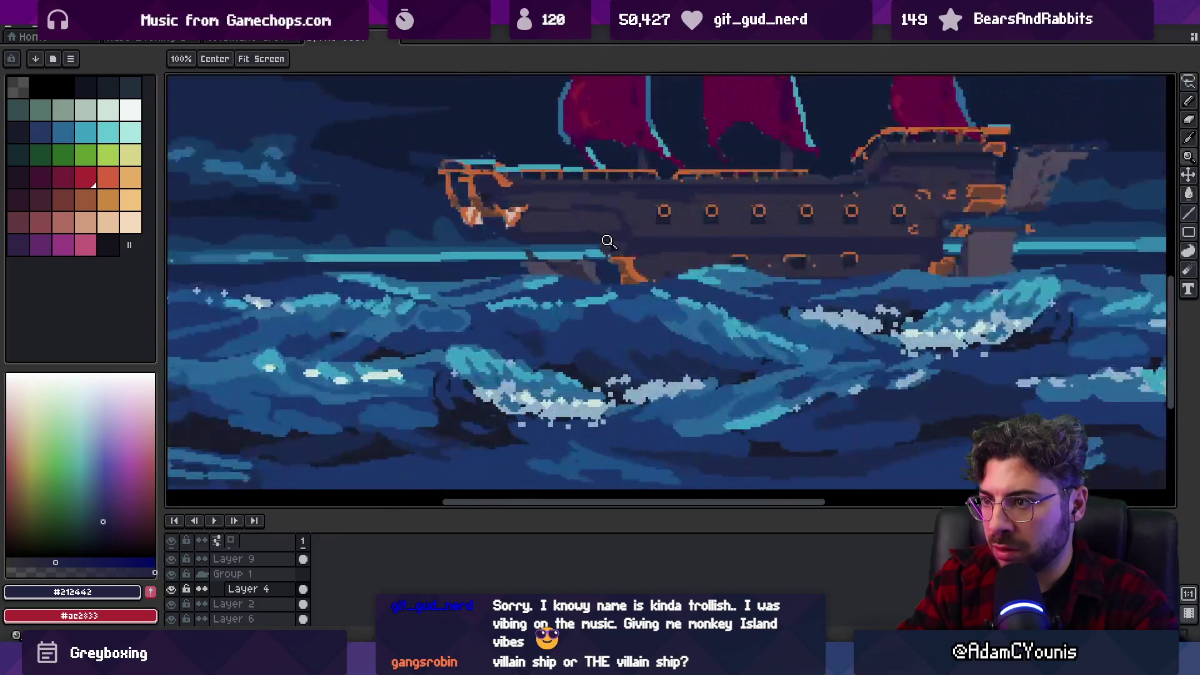
pyautogui.press('b')
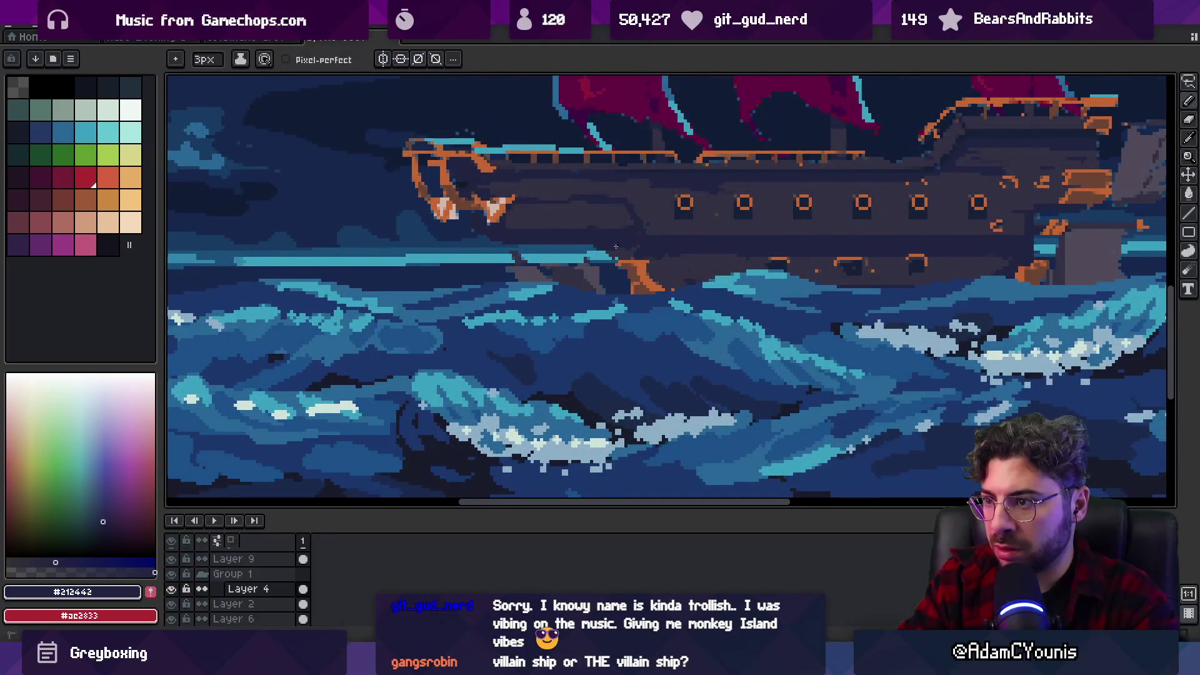
pyautogui.keyDown('alt'); pyautogui.click(622, 263); pyautogui.keyUp('alt')
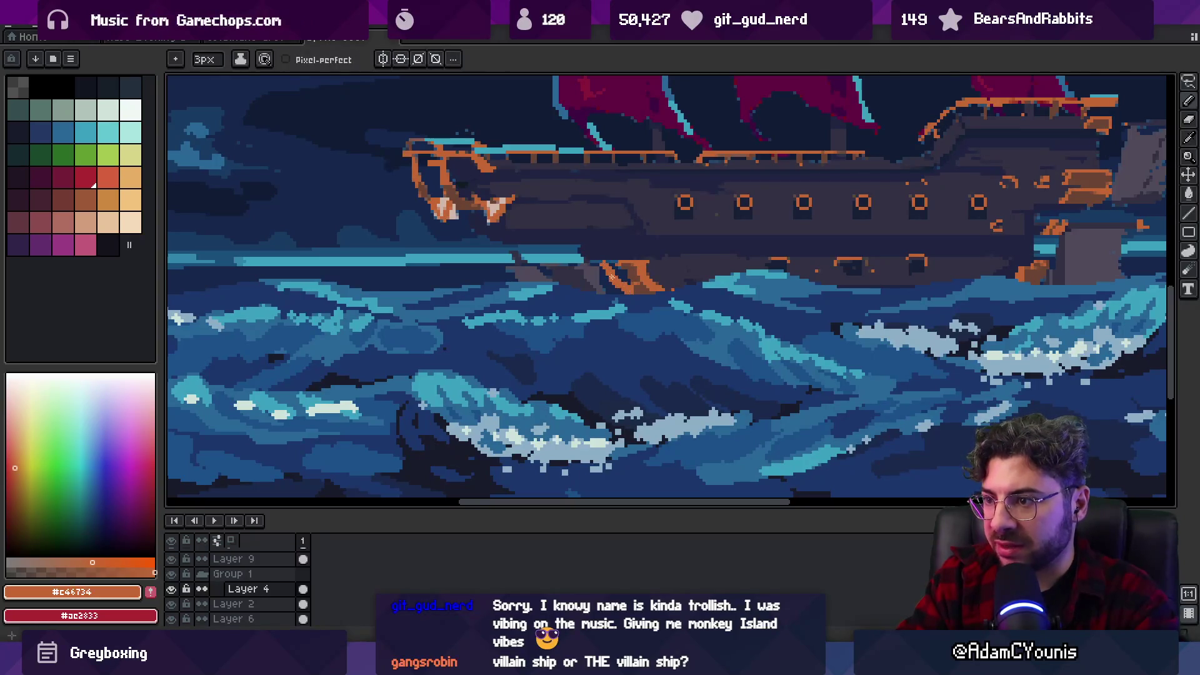
pyautogui.keyDown('alt'); pyautogui.click(627, 270); pyautogui.keyUp('alt')
pyautogui.moveTo(650, 284); pyautogui.dragTo(627, 268)
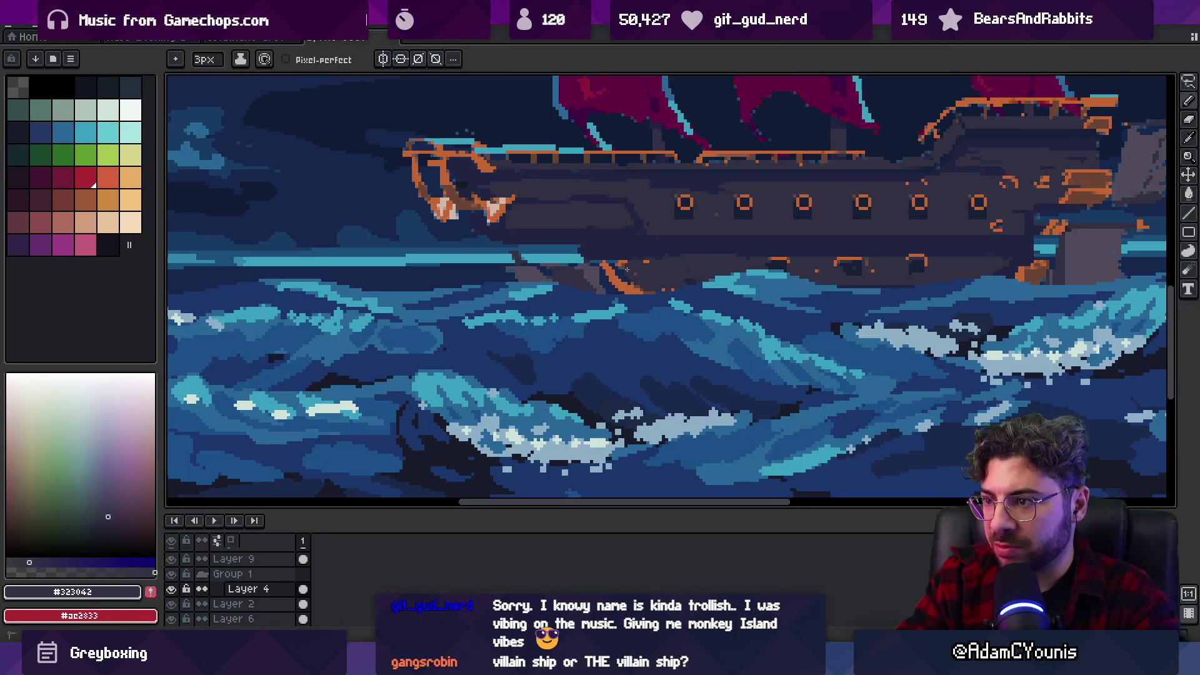
pyautogui.keyDown('alt'); pyautogui.click(481, 210); pyautogui.keyUp('alt')
pyautogui.keyDown('alt'); pyautogui.click(625, 264); pyautogui.keyUp('alt')
pyautogui.moveTo(641, 290); pyautogui.dragTo(649, 280)
pyautogui.press('z')
pyautogui.scroll(-5, 663, 250)
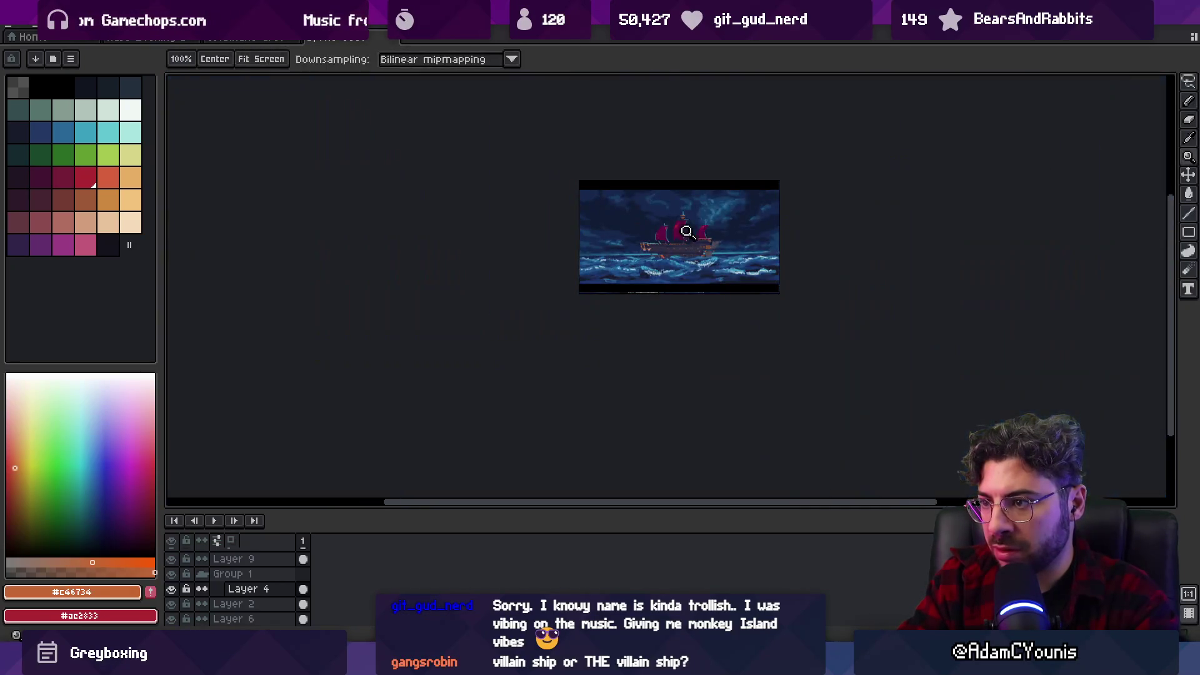
# Lasso the ship's stern section and move it about 42 px right.
pyautogui.scroll(3, 728, 230)
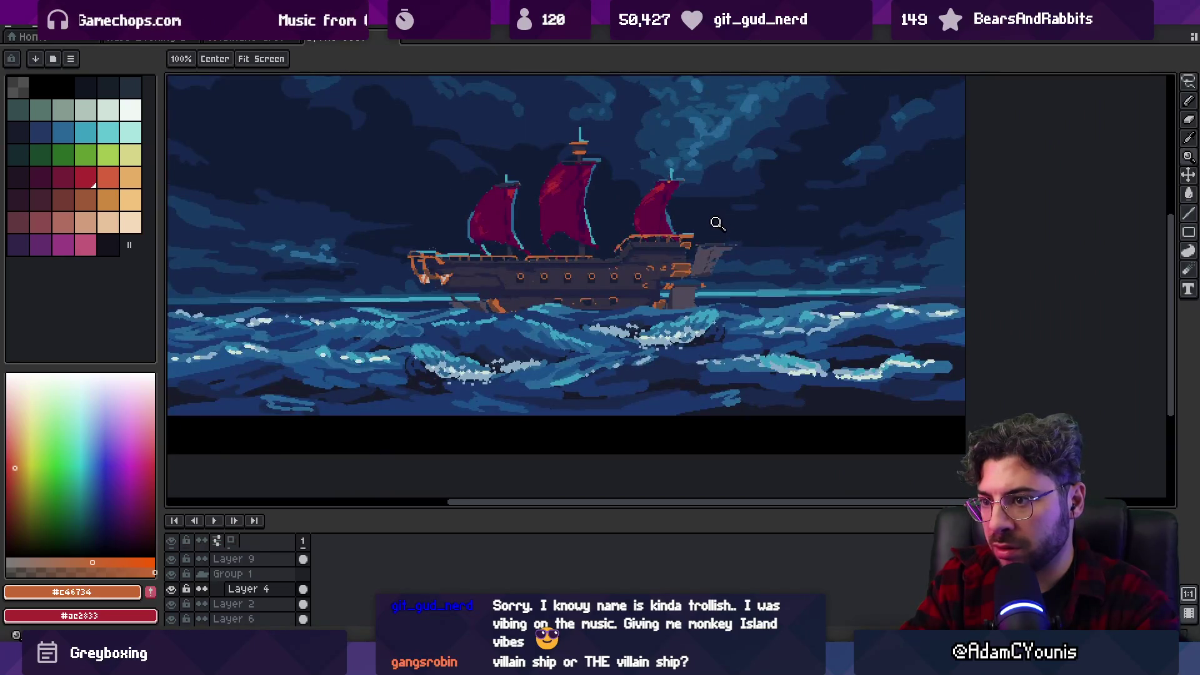
pyautogui.scroll(2, 718, 218)
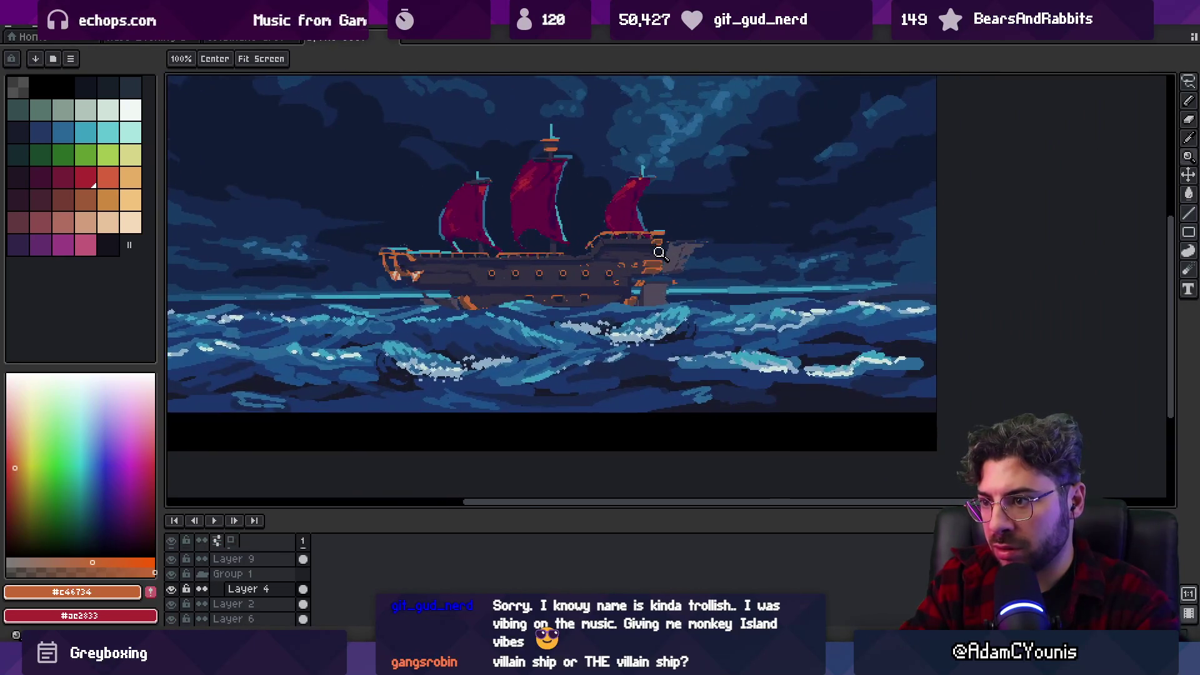
pyautogui.press('m')
pyautogui.moveTo(554, 379)
pyautogui.mouseDown()
pyautogui.moveTo(757, 175)
pyautogui.moveTo(544, 213)
pyautogui.mouseUp()
pyautogui.moveTo(593, 271); pyautogui.dragTo(619, 271)
pyautogui.click(564, 269)
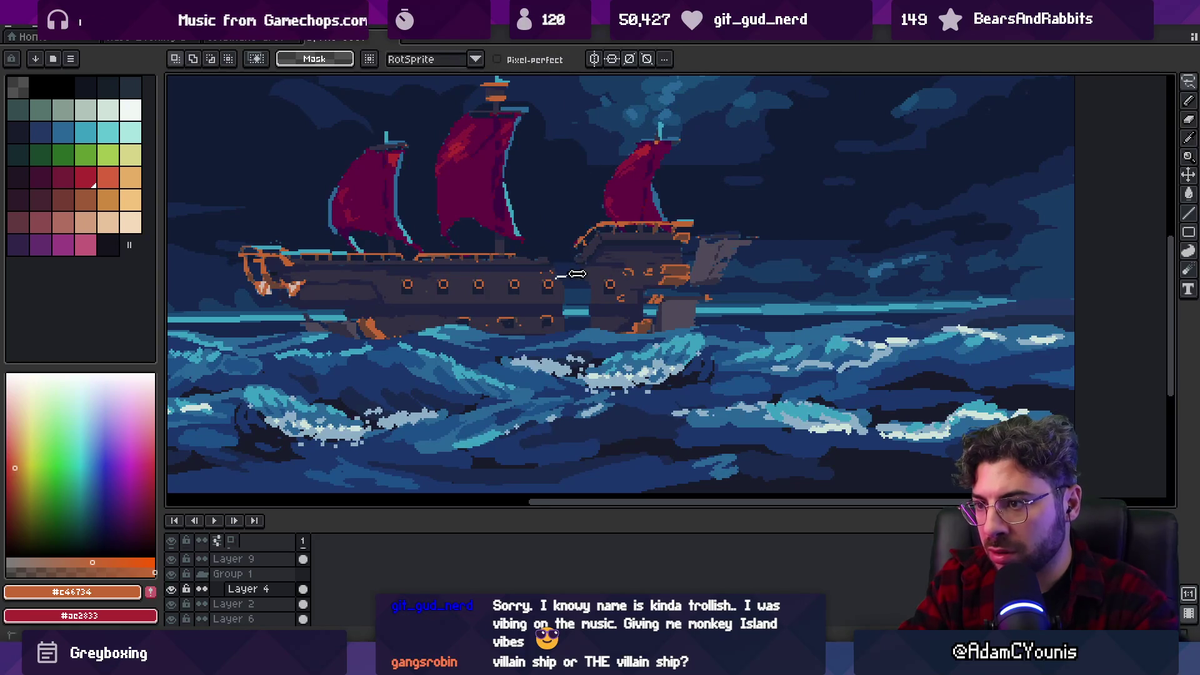
# Stretch a hull strip from 21 to 23 px wide to fill the gap.
pyautogui.moveTo(592, 335)
pyautogui.mouseDown()
pyautogui.moveTo(584, 352)
pyautogui.moveTo(544, 352)
pyautogui.mouseUp()
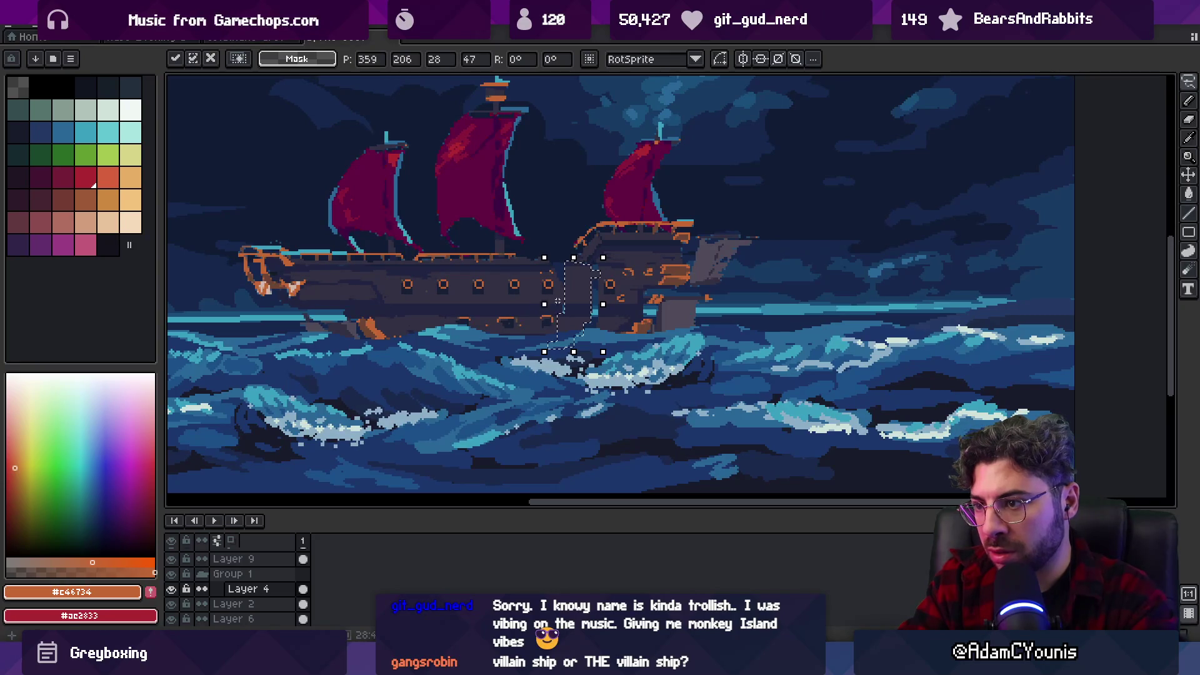
pyautogui.press('Return')
pyautogui.hotkey('ctrl', 'd')
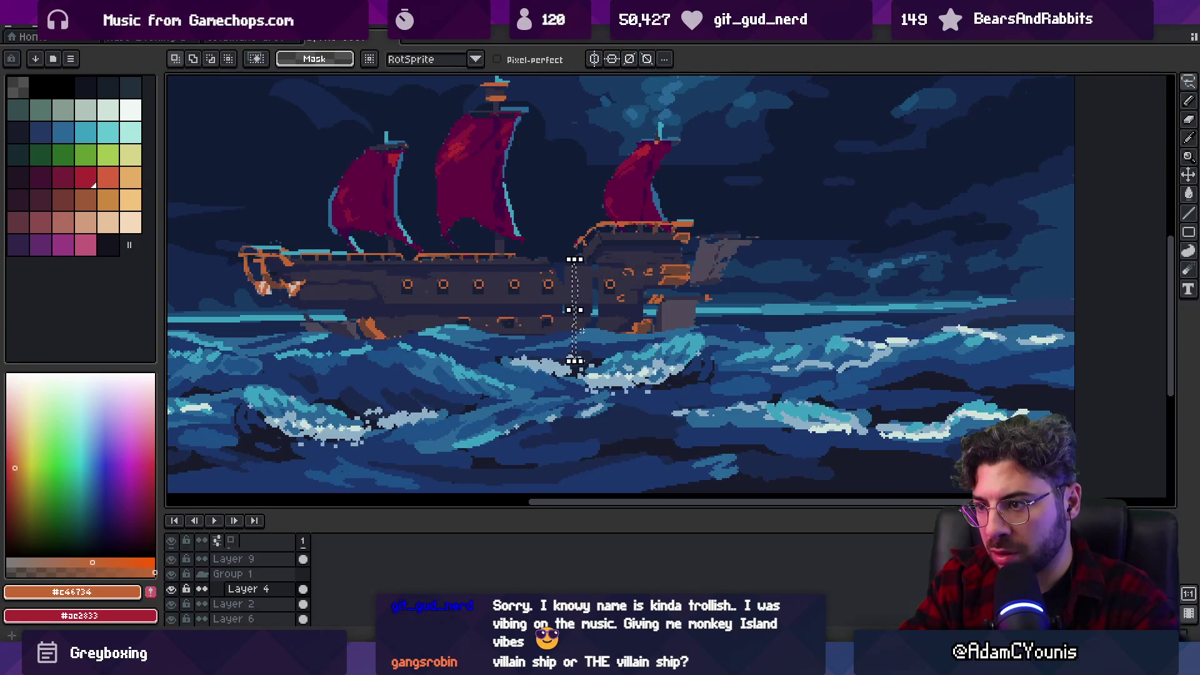
pyautogui.press('m')
pyautogui.moveTo(576, 347); pyautogui.dragTo(558, 352)
pyautogui.moveTo(558, 306); pyautogui.dragTo(554, 306)
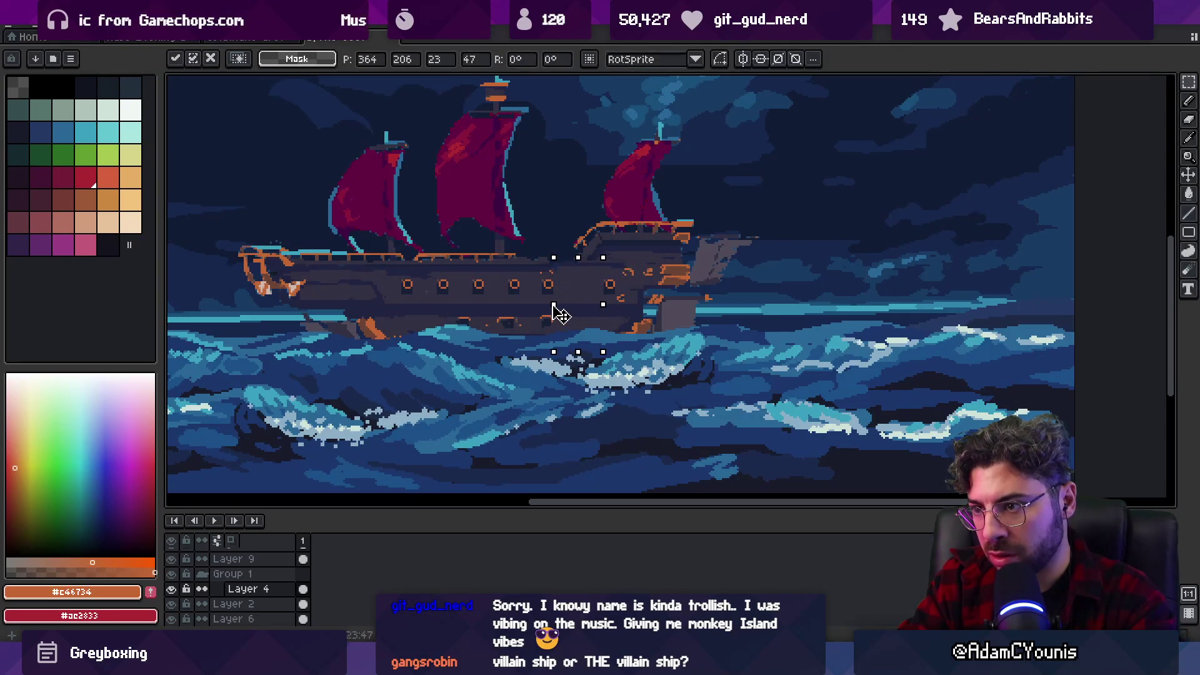
pyautogui.press('Return')
# Zoom into the hull and sample its shades #323042 and #141f35.
pyautogui.press('i')
pyautogui.scroll(2, 546, 257)
pyautogui.click(546, 260)
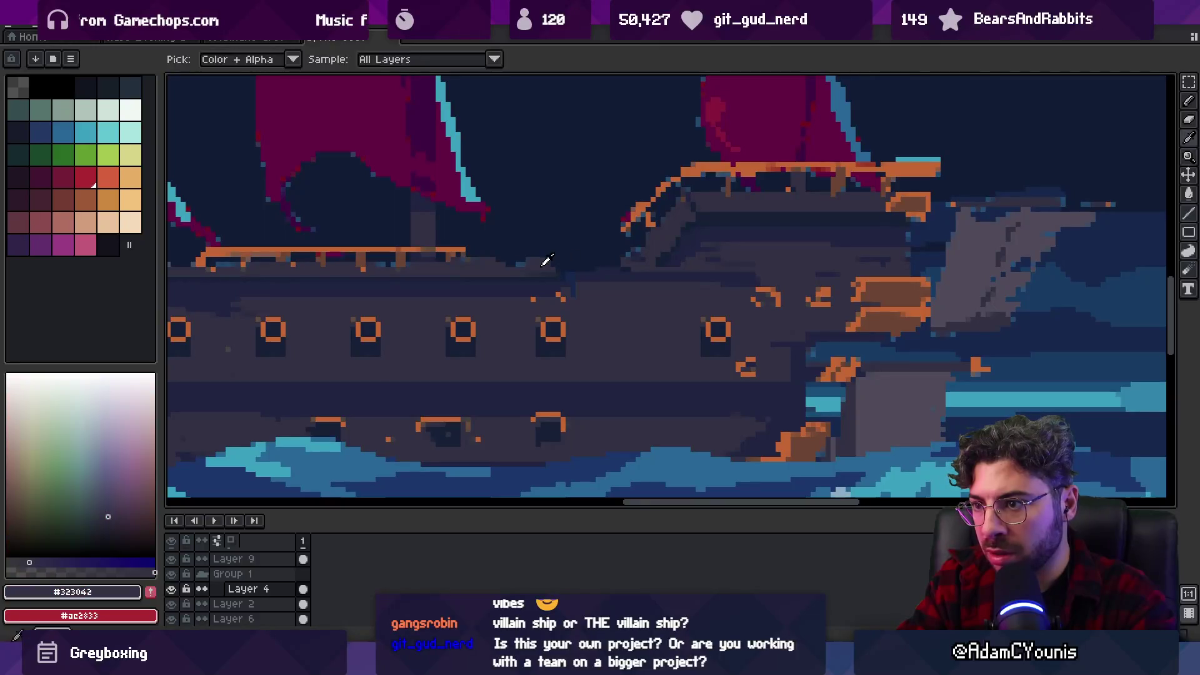
pyautogui.press('b')
pyautogui.press('i')
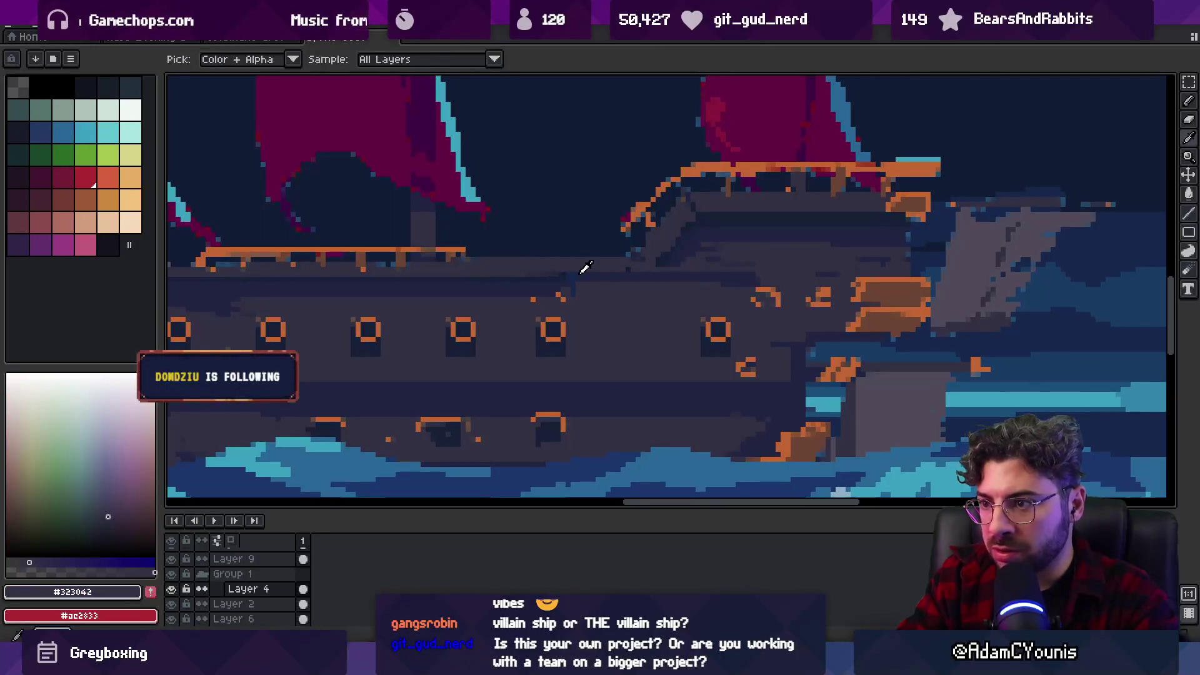
pyautogui.click(581, 272)
pyautogui.press('b')
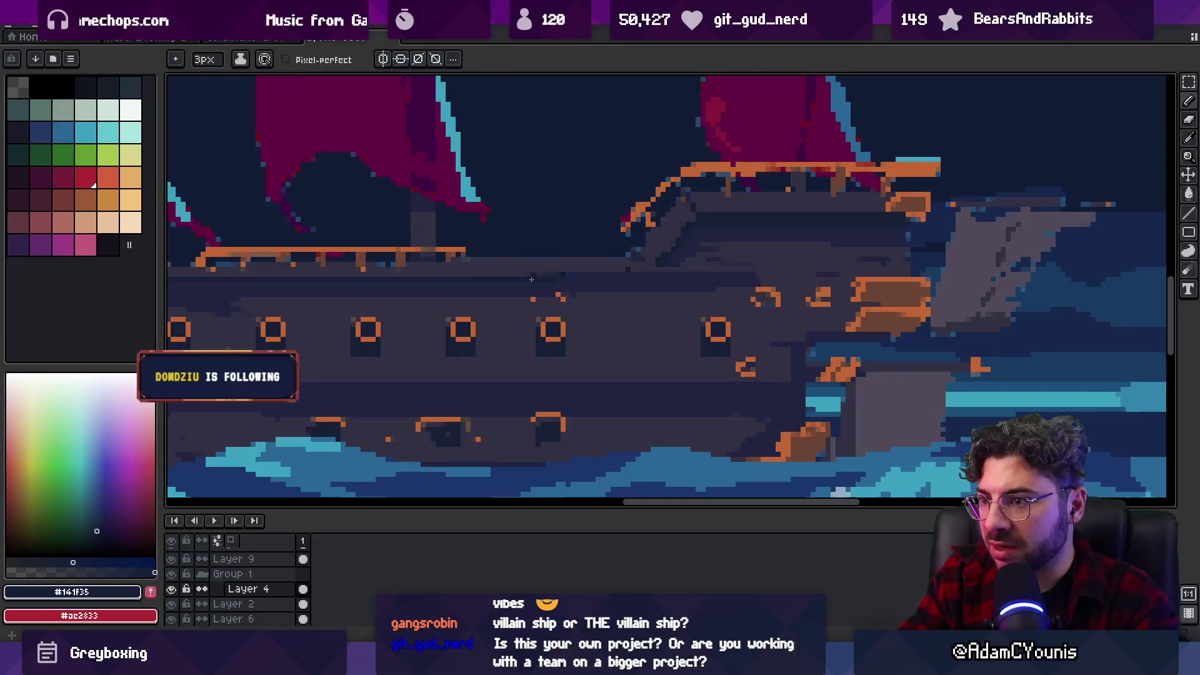
pyautogui.press('i')
pyautogui.click(525, 265)
pyautogui.press('b')
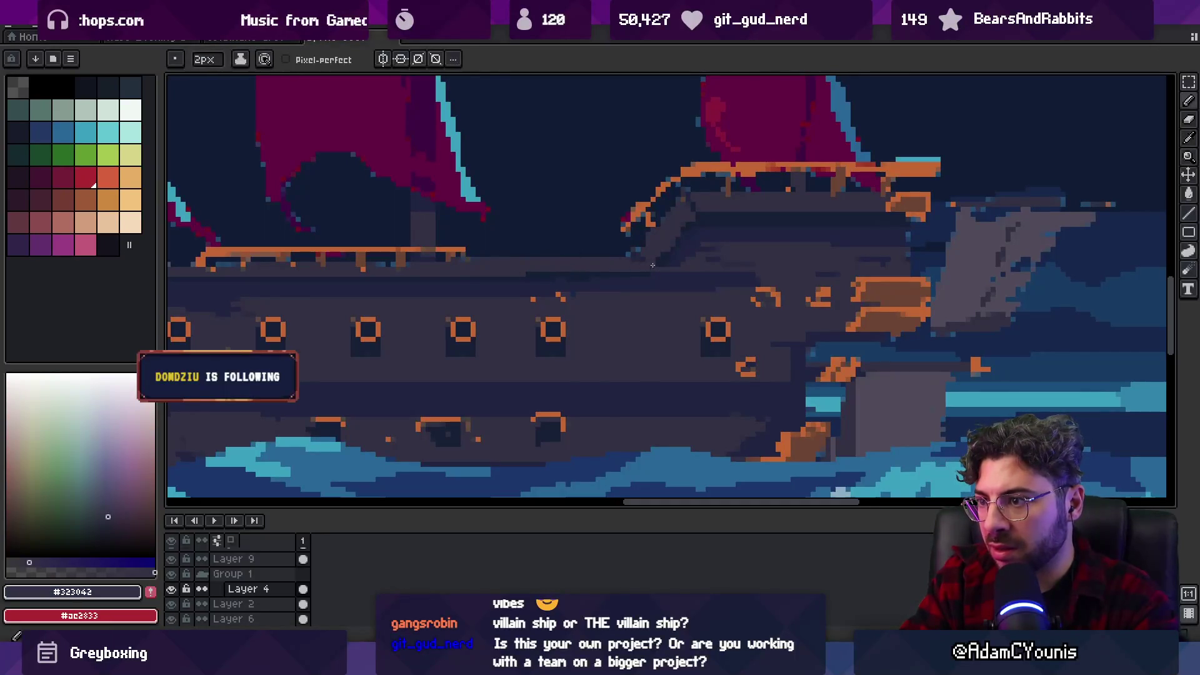
pyautogui.press('z')
pyautogui.scroll(-3, 646, 235)
pyautogui.scroll(-1, 647, 235)
pyautogui.scroll(5, 597, 230)
# Draw a 1px dark #212442 line beneath the railing across the lengthened hull.
pyautogui.press('i')
pyautogui.click(533, 302)
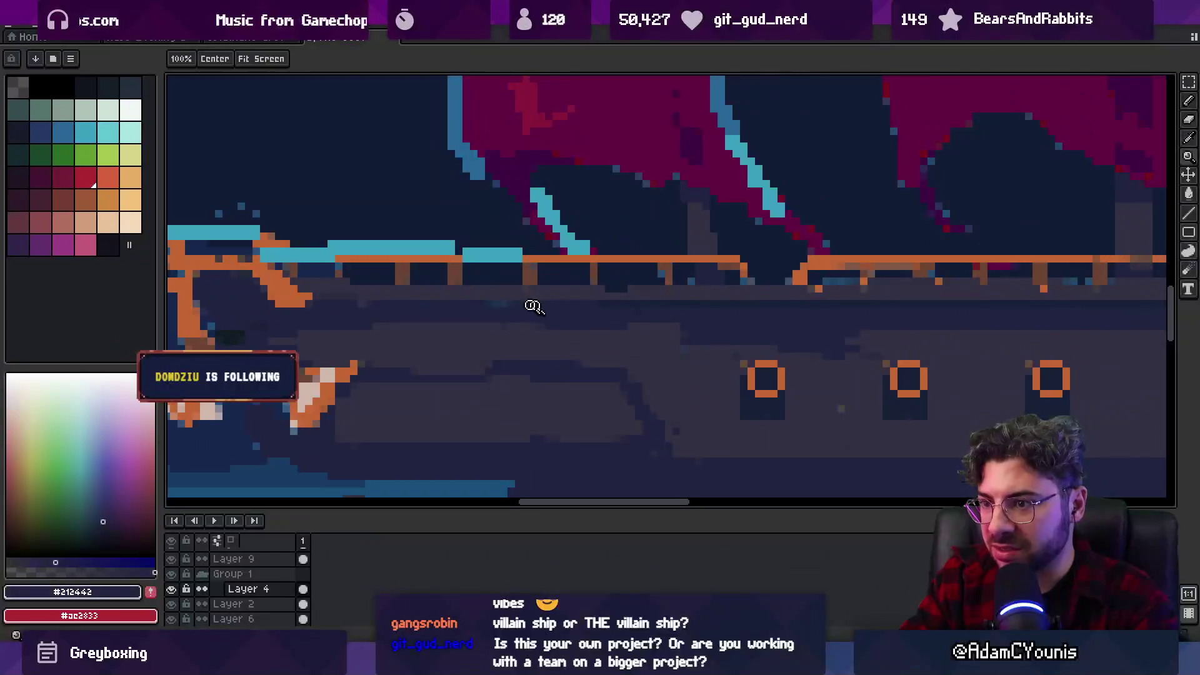
pyautogui.press('b')
pyautogui.press('-')
pyautogui.moveTo(493, 296); pyautogui.dragTo(602, 296)
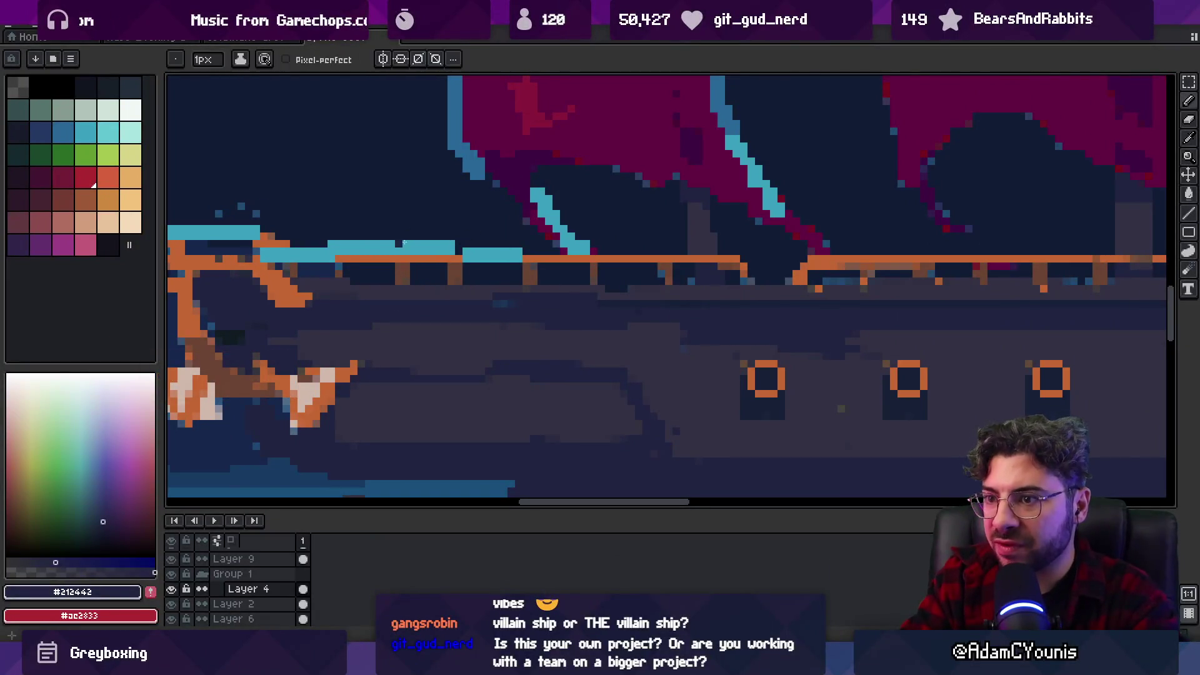
pyautogui.press('i')
pyautogui.click(406, 268)
pyautogui.press('b')
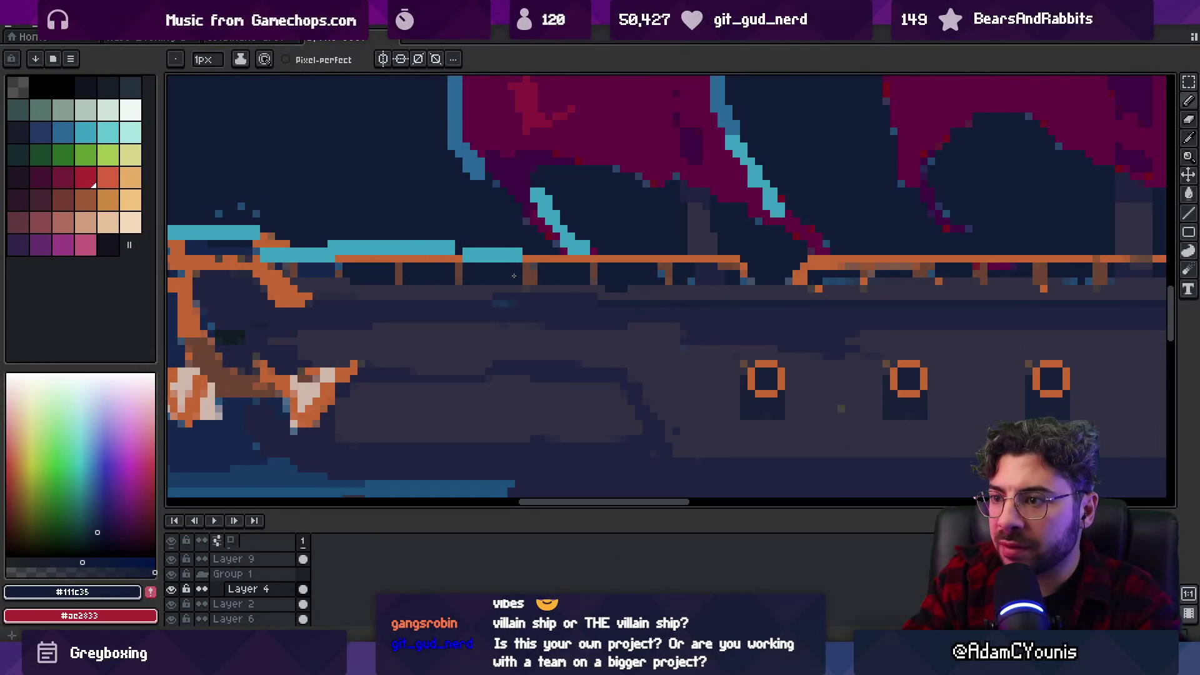
pyautogui.press('z')
pyautogui.scroll(-5, 685, 261)
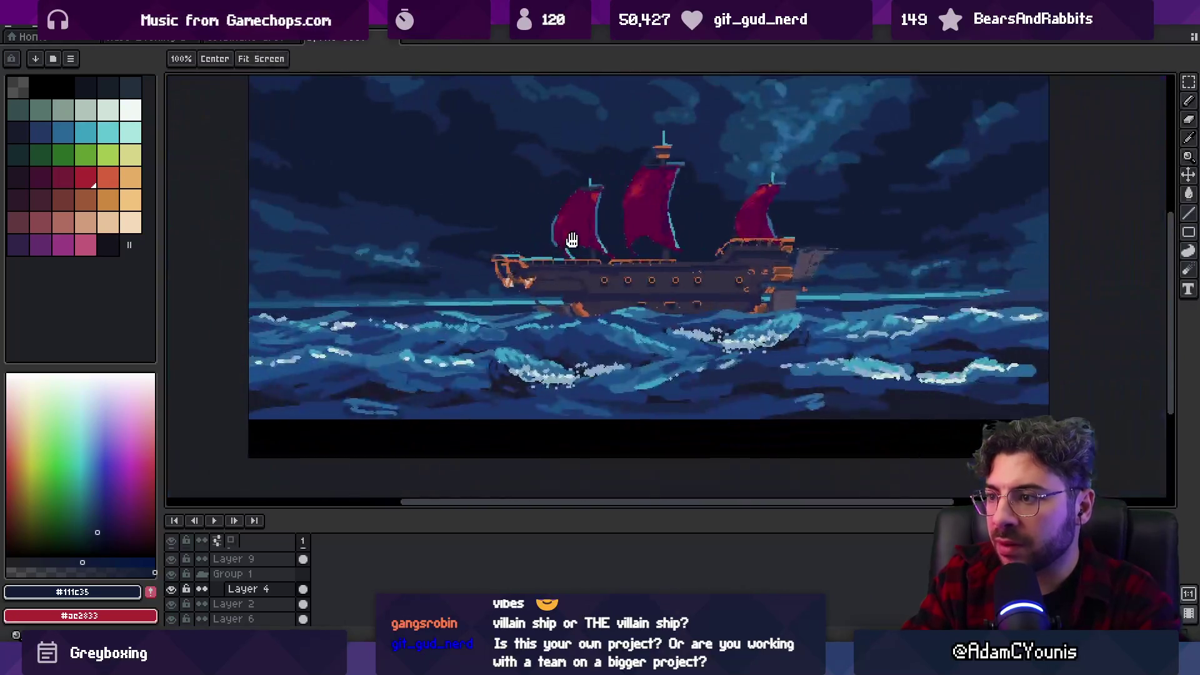
pyautogui.scroll(4, 662, 206)
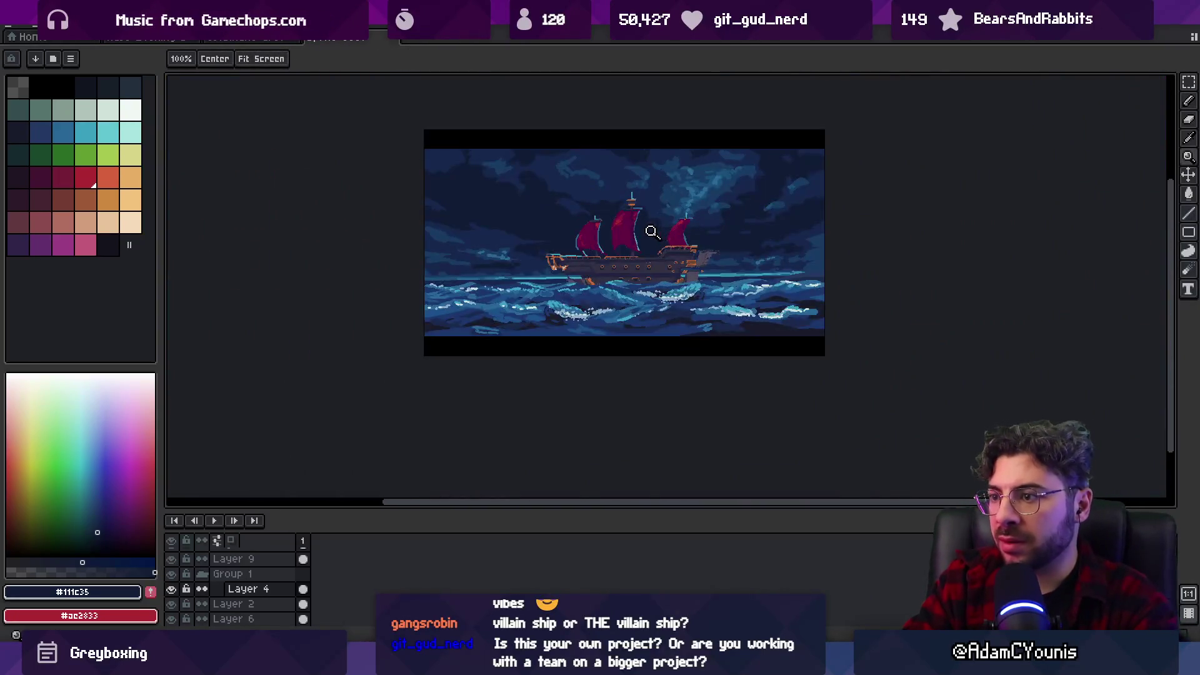
# Raise Layer 9's foreground waves so they overlap the ship's lower hull.
pyautogui.moveTo(600, 244); pyautogui.dragTo(575, 258)
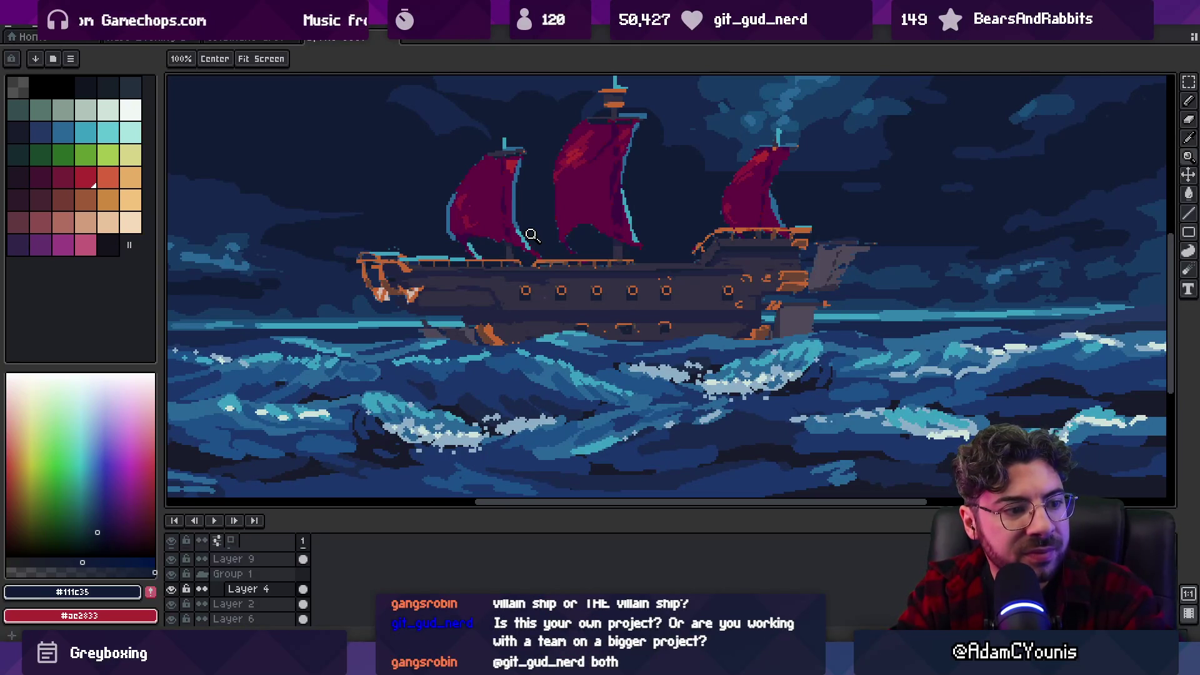
pyautogui.scroll(-3, 572, 241)
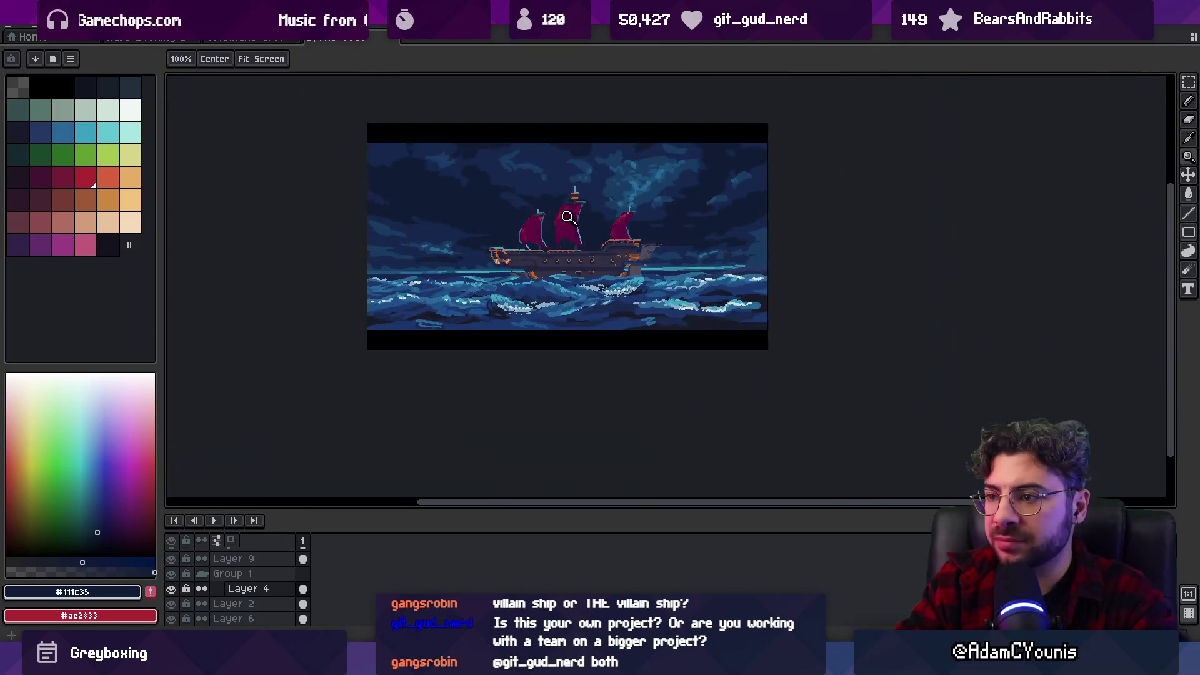
pyautogui.scroll(3, 583, 257)
pyautogui.press('v')
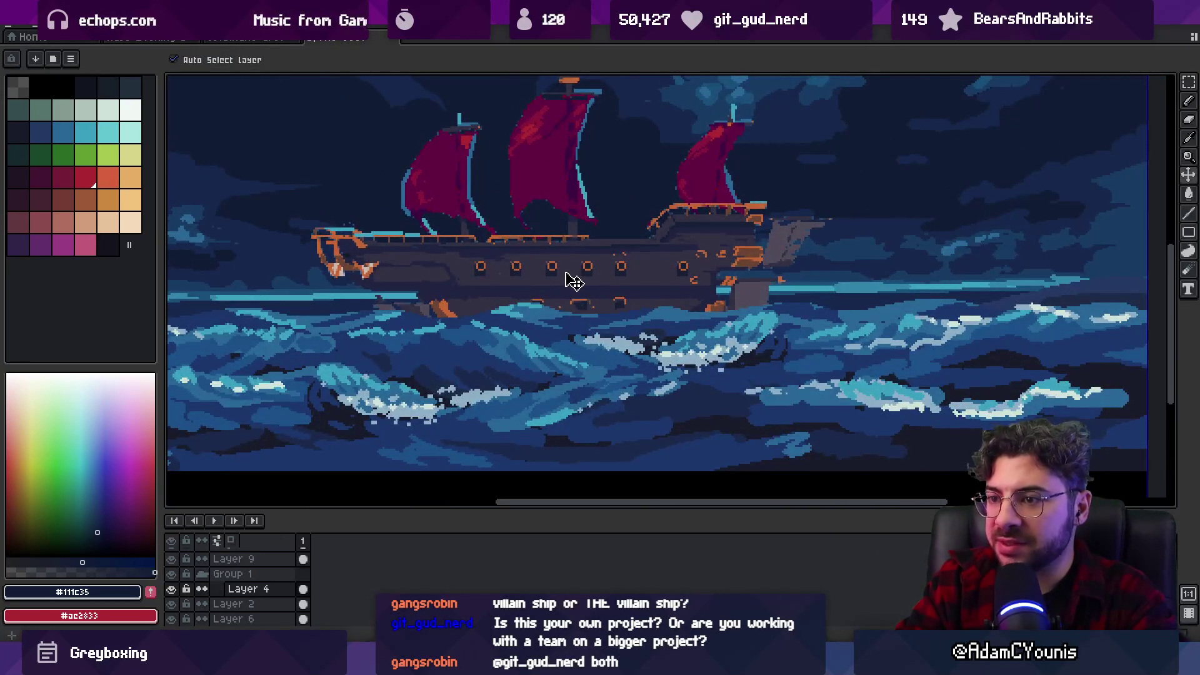
pyautogui.moveTo(427, 336); pyautogui.dragTo(423, 323)
pyautogui.press('z')
pyautogui.scroll(-5, 462, 269)
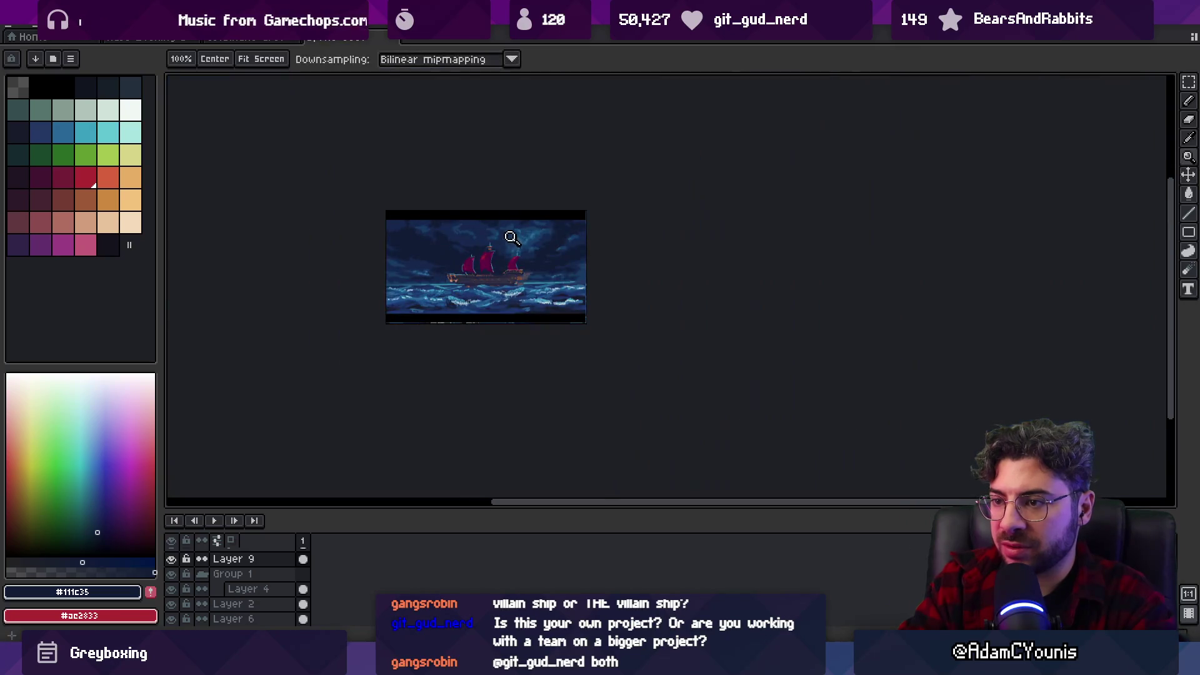
pyautogui.scroll(2, 516, 277)
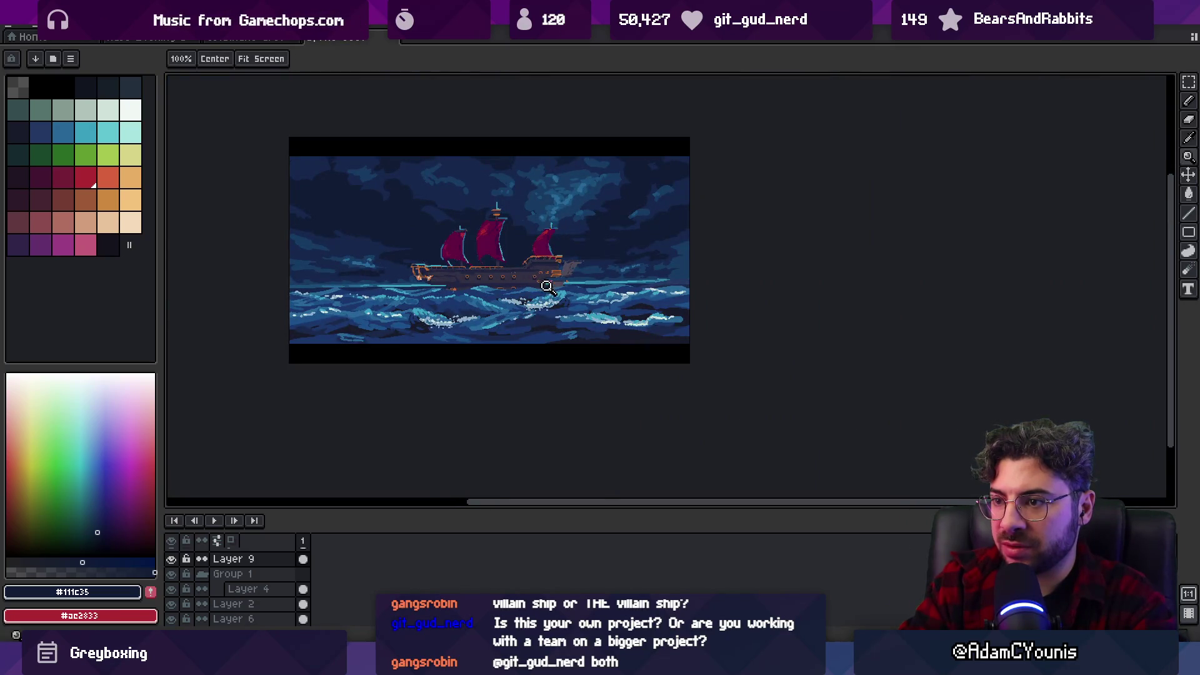
pyautogui.scroll(3, 507, 259)
# Select the middle mast and its sail and move them about 30 px right.
pyautogui.press('m')
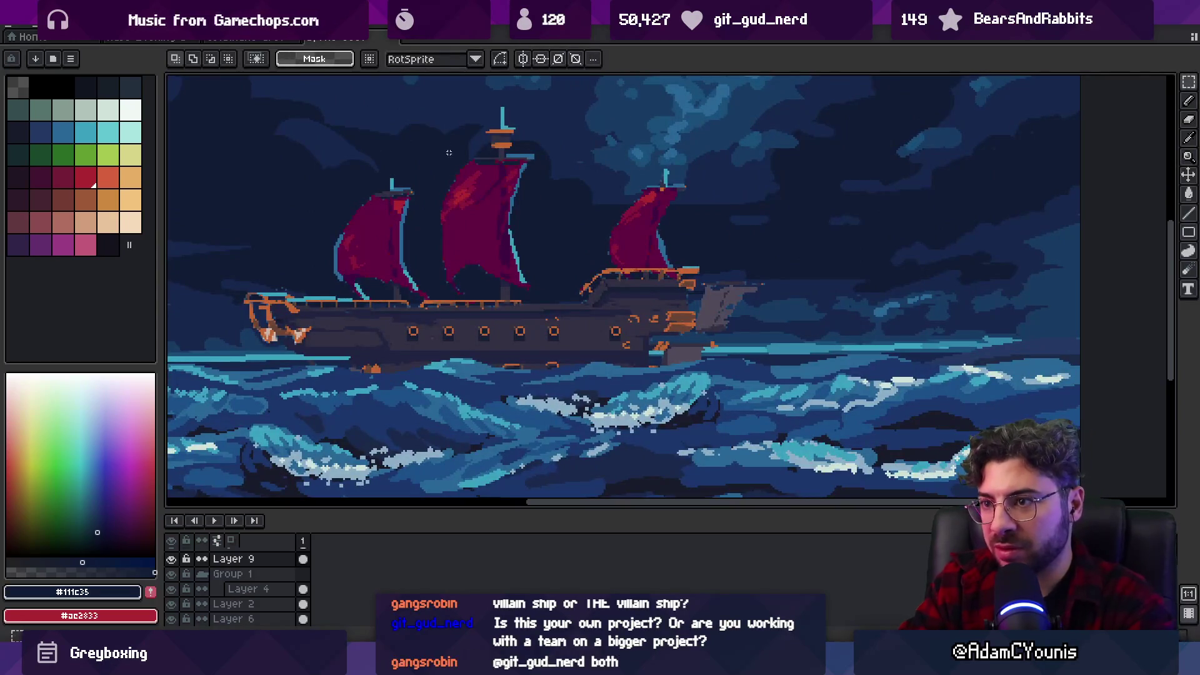
pyautogui.moveTo(420, 92); pyautogui.dragTo(528, 212)
pyautogui.moveTo(433, 90)
pyautogui.mouseDown()
pyautogui.moveTo(555, 248)
pyautogui.moveTo(562, 301)
pyautogui.mouseUp()
pyautogui.keyDown('ctrl'); pyautogui.click(505, 269); pyautogui.keyUp('ctrl')
pyautogui.moveTo(505, 269); pyautogui.dragTo(519, 264)
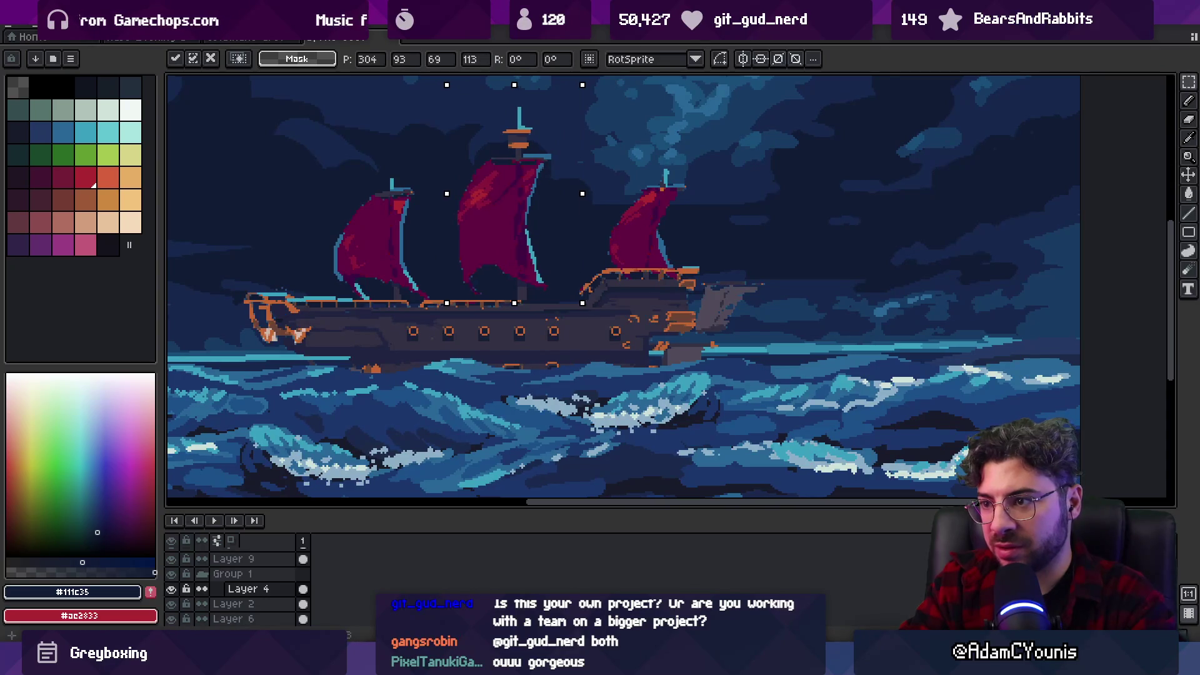
pyautogui.press('z')
pyautogui.scroll(-5, 522, 206)
pyautogui.scroll(8, 552, 187)
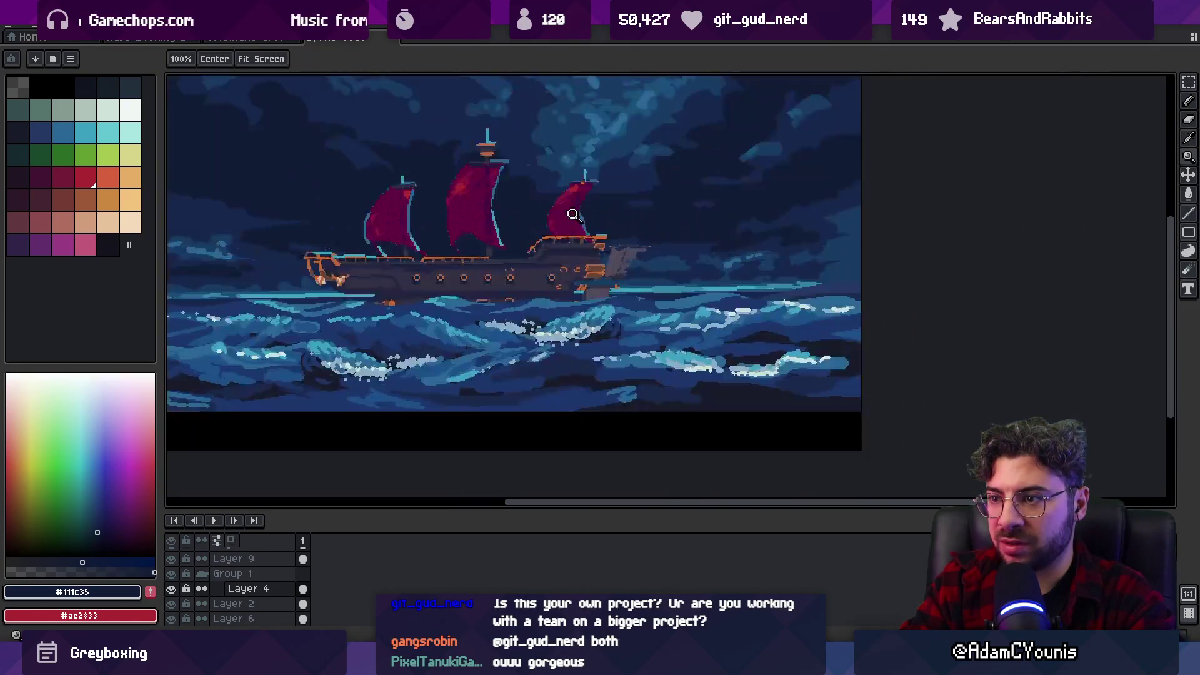
# Select just the leftmost sail and nudge it slightly left.
pyautogui.press('m')
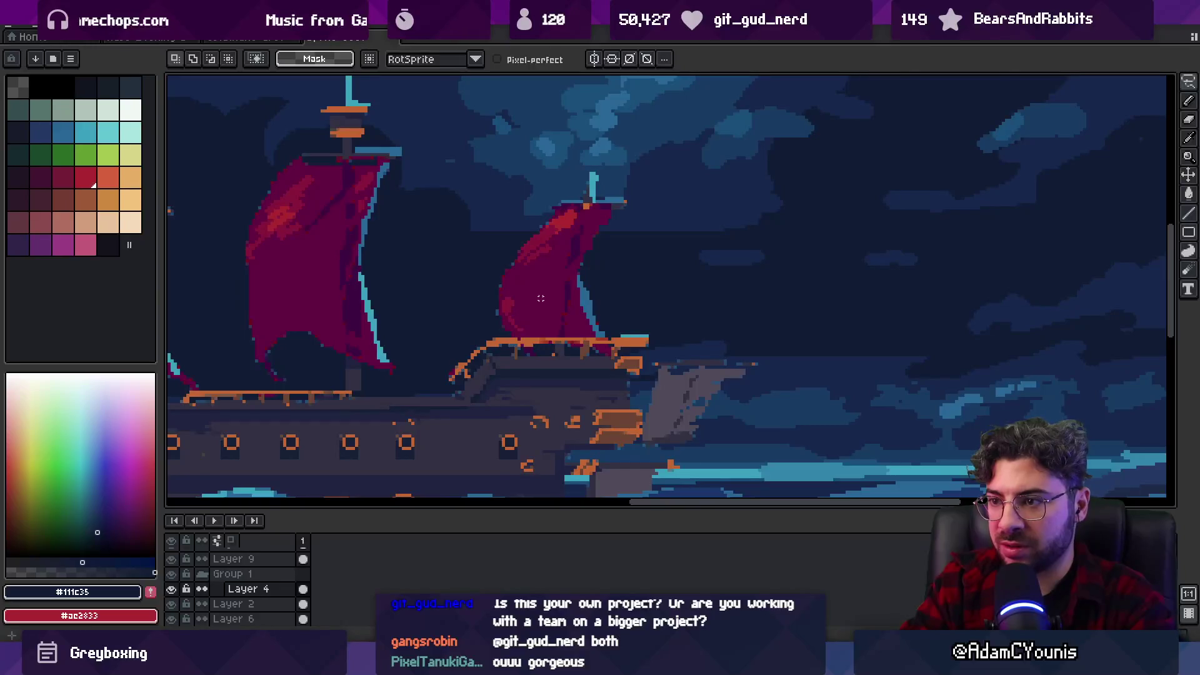
pyautogui.press('z')
pyautogui.scroll(-6, 472, 241)
pyautogui.scroll(6, 532, 239)
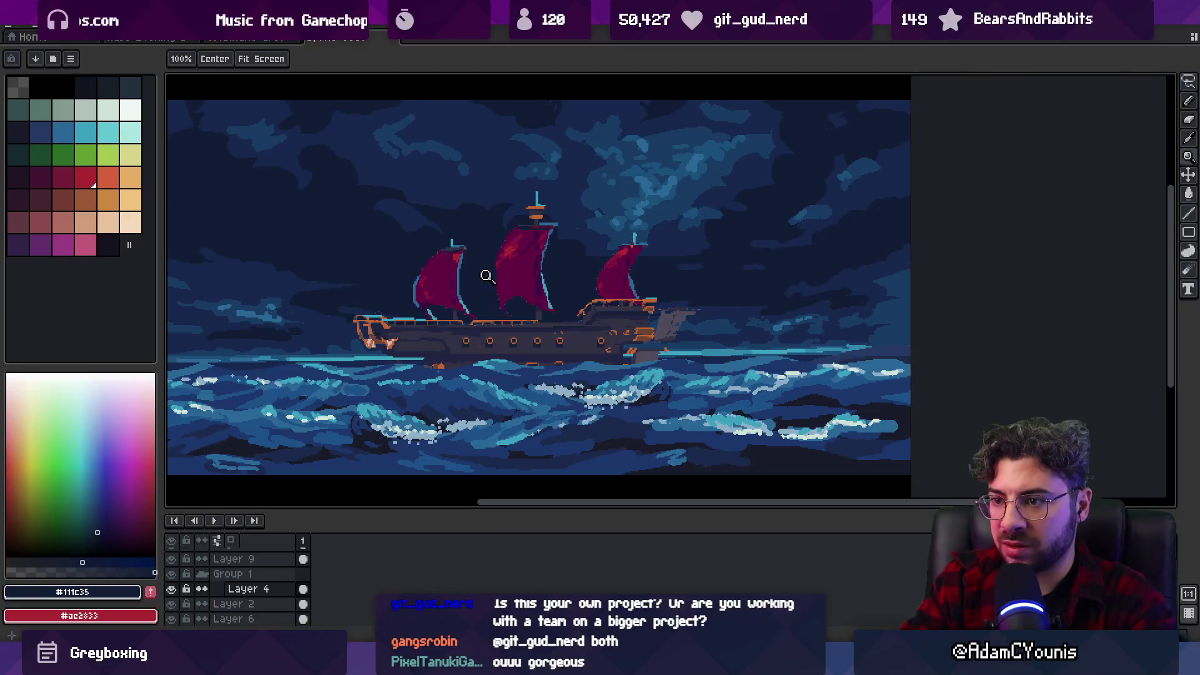
pyautogui.press('m')
pyautogui.moveTo(409, 177)
pyautogui.mouseDown()
pyautogui.moveTo(563, 303)
pyautogui.moveTo(560, 319)
pyautogui.moveTo(532, 302)
pyautogui.mouseUp()
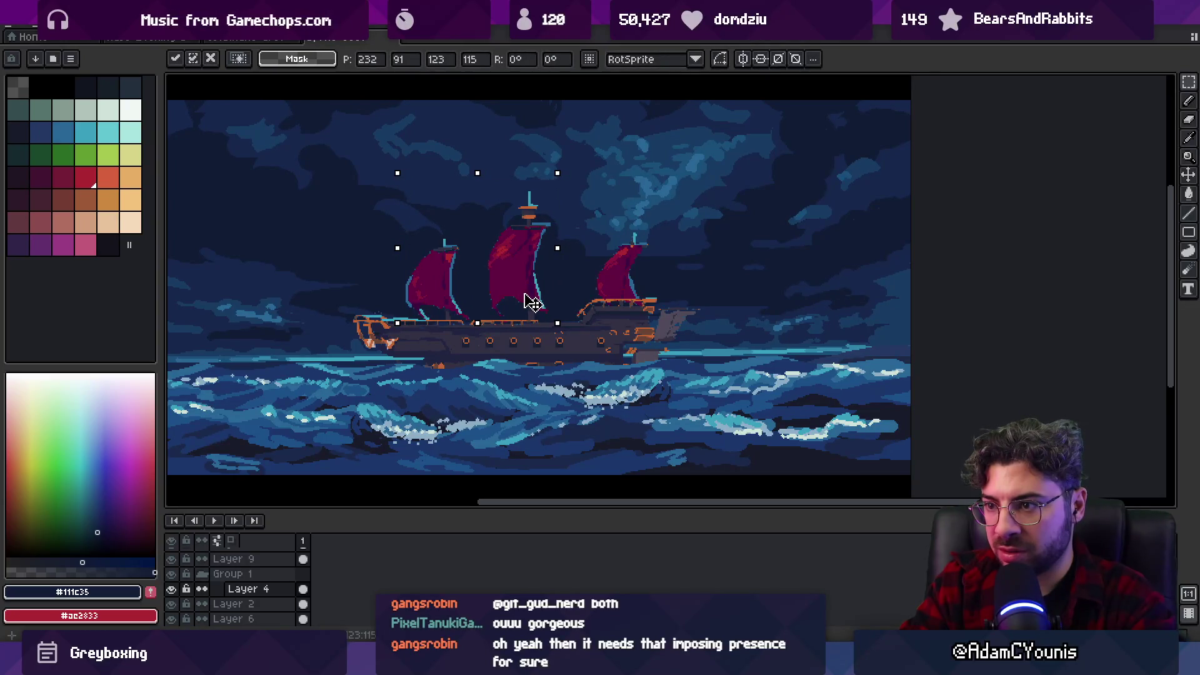
pyautogui.press('Return')
pyautogui.moveTo(394, 214); pyautogui.dragTo(480, 318)
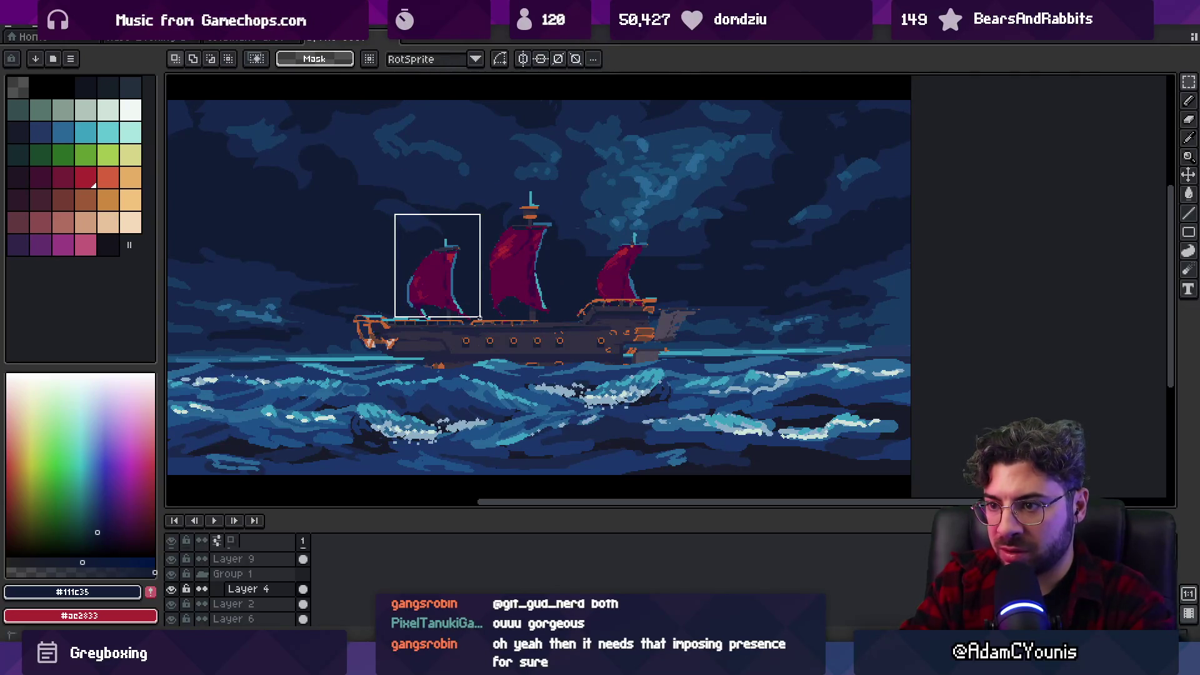
pyautogui.press('Left')
pyautogui.press('Left')
pyautogui.press('Left')
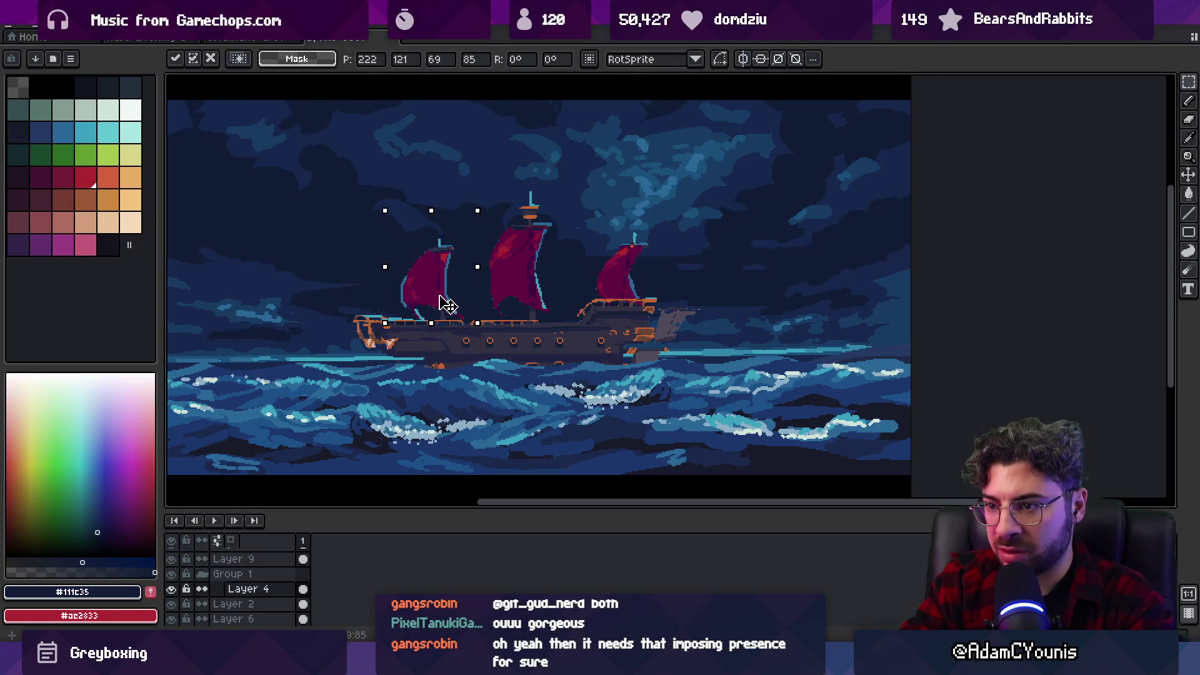
pyautogui.press('Return')
# Rectangle-select the rightmost sail.
pyautogui.press('z')
pyautogui.scroll(-5, 506, 256)
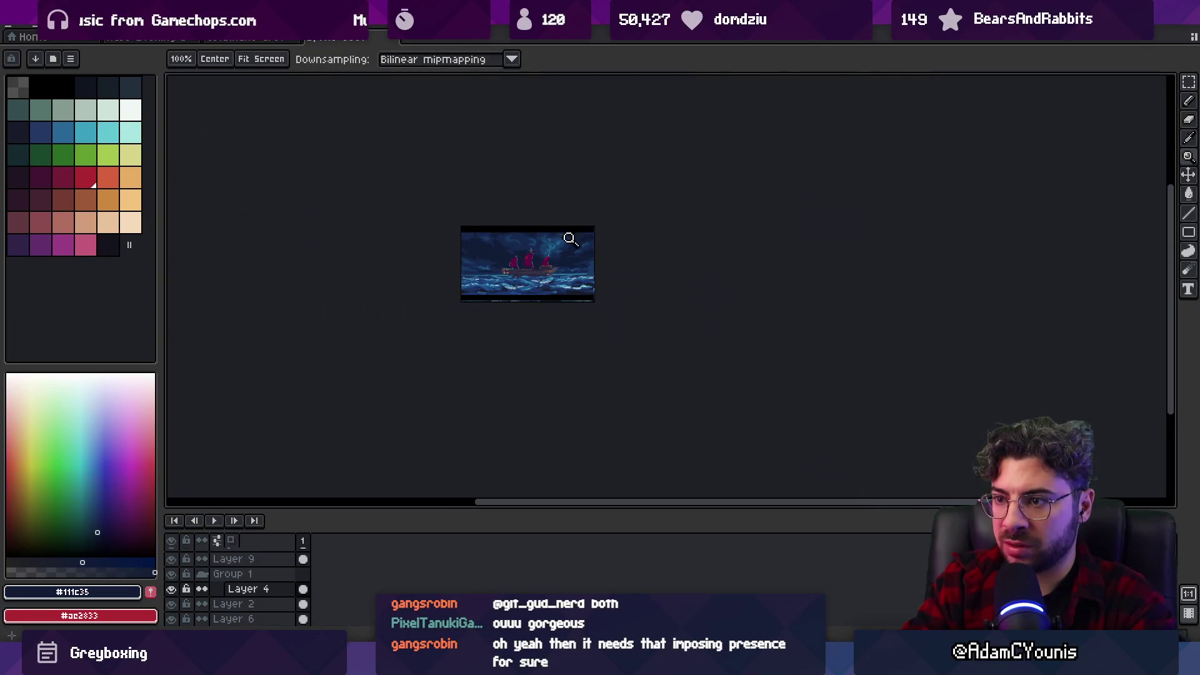
pyautogui.scroll(5, 570, 240)
pyautogui.press('m')
pyautogui.moveTo(513, 186)
pyautogui.mouseDown()
pyautogui.moveTo(678, 375)
pyautogui.moveTo(679, 404)
pyautogui.mouseUp()
# Shift the rightmost sail left toward the middle mast and repaint its edges in blue #296797.
pyautogui.moveTo(640, 369); pyautogui.dragTo(607, 369)
pyautogui.press('b')
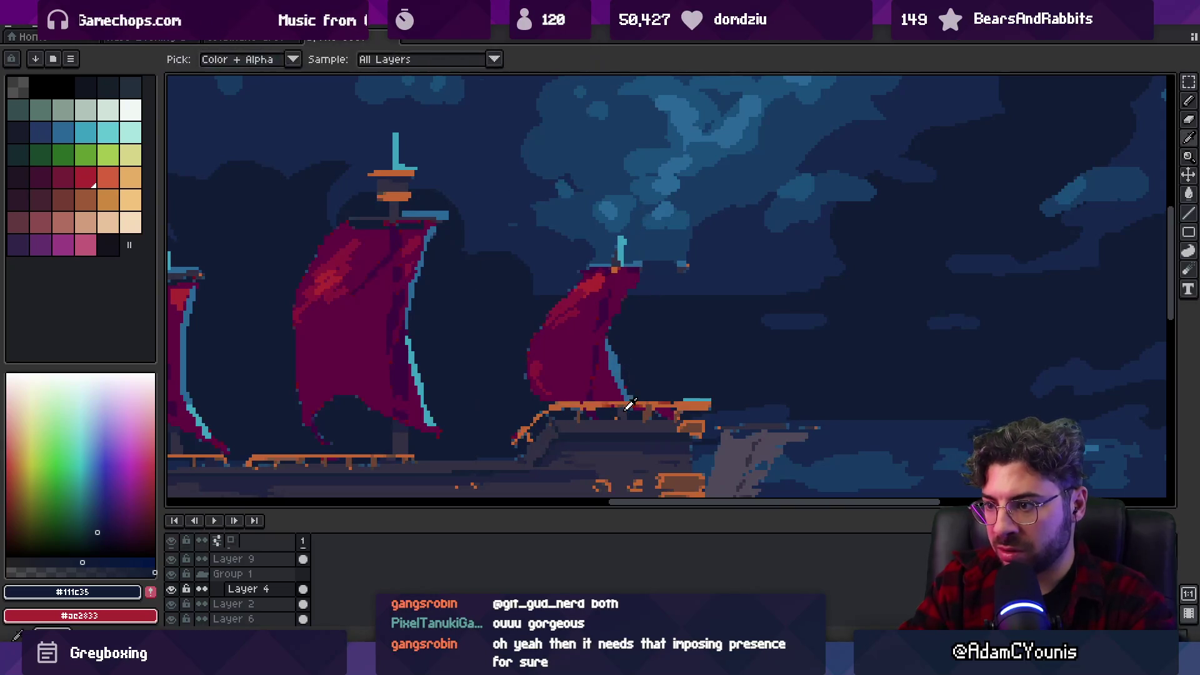
pyautogui.keyDown('alt'); pyautogui.click(628, 304); pyautogui.keyUp('alt')
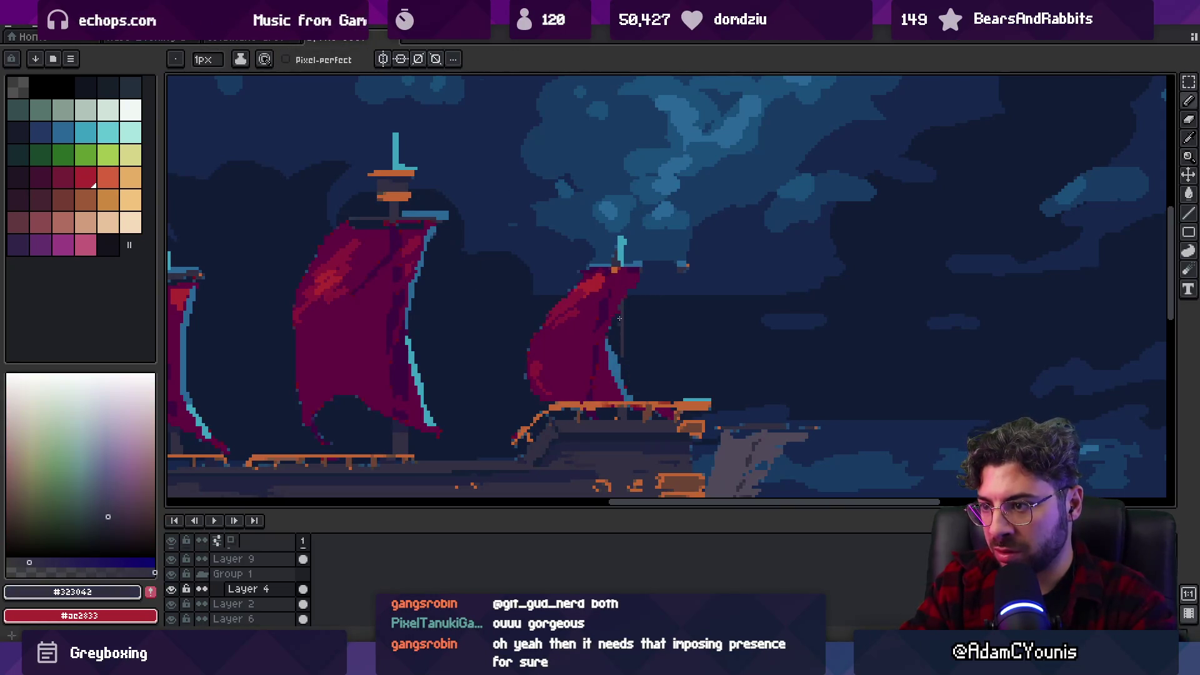
pyautogui.keyDown('alt'); pyautogui.click(618, 374); pyautogui.keyUp('alt')
pyautogui.press('z')
pyautogui.scroll(-5, 618, 338)
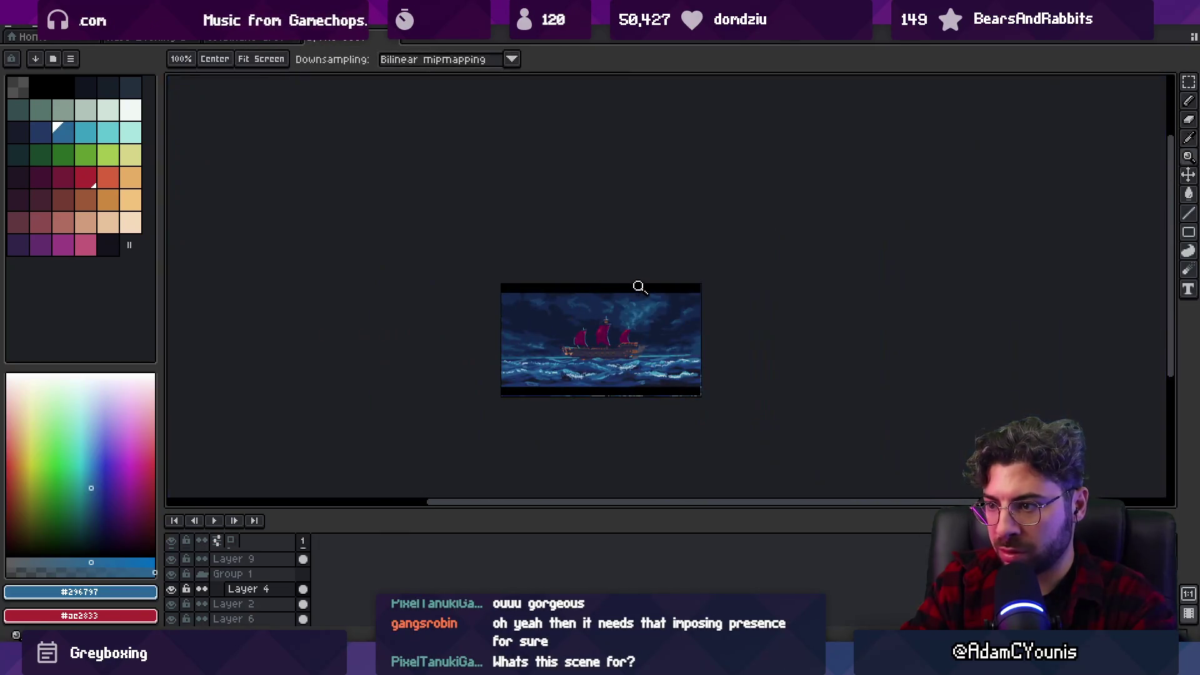
pyautogui.scroll(5, 637, 328)
pyautogui.press('b')
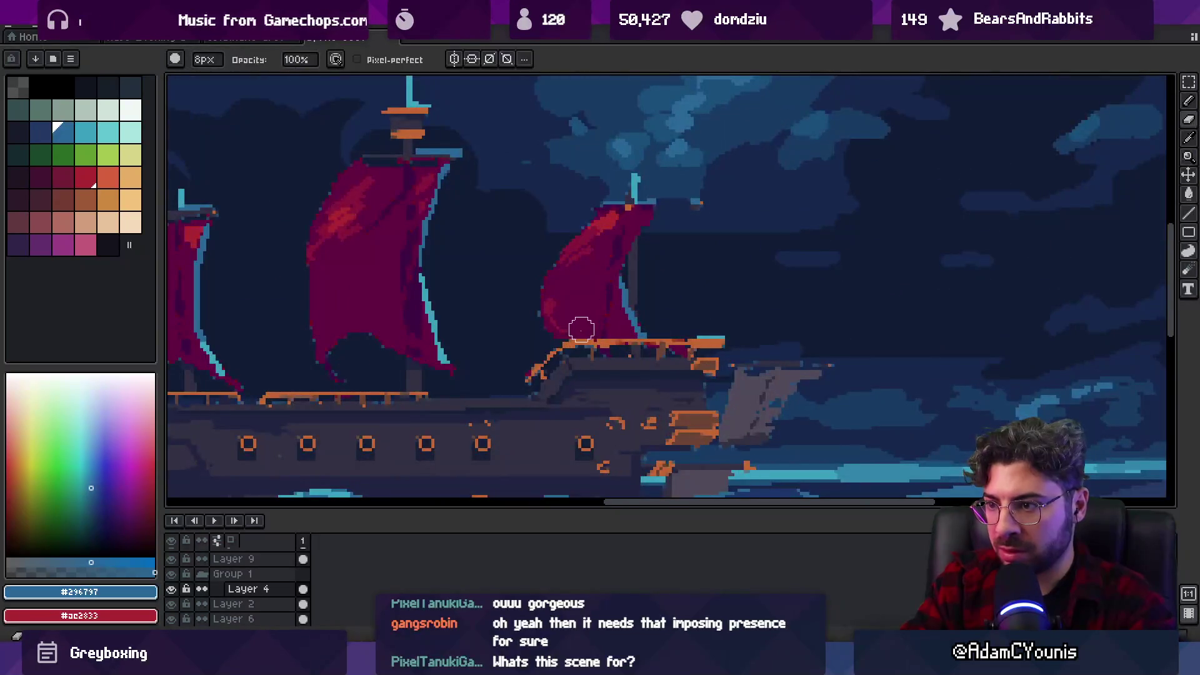
pyautogui.press('-')
pyautogui.press('-')
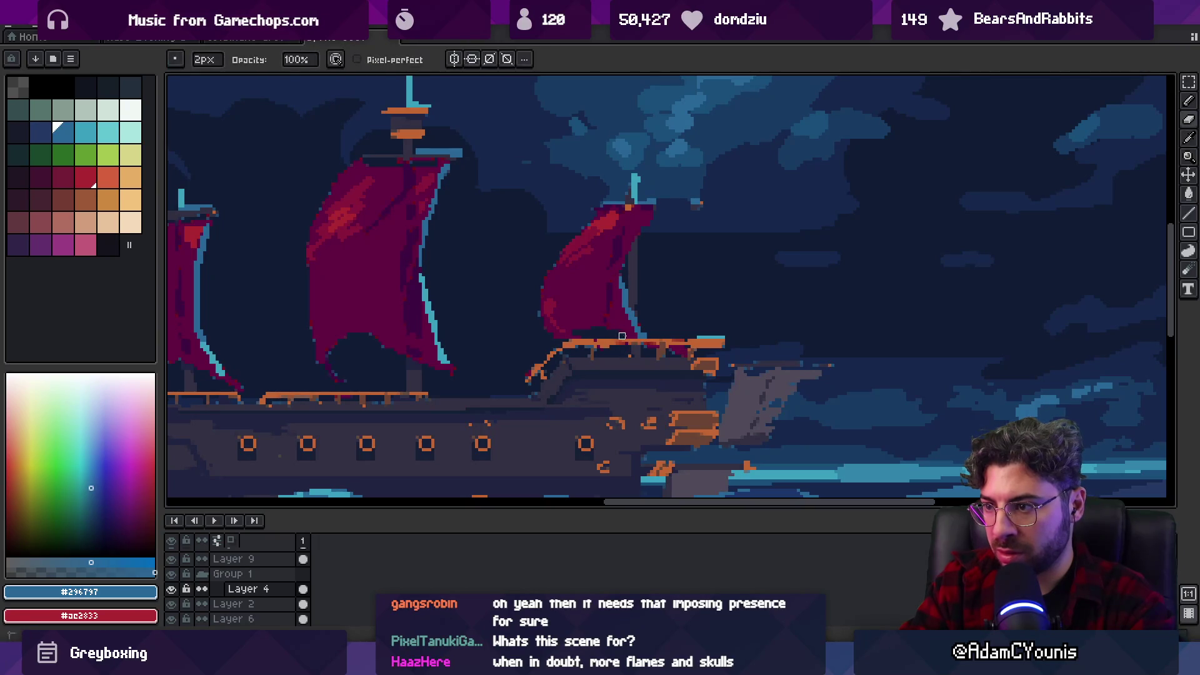
# Shade the moved sail with dark magenta #620942 using a 2px stroke.
pyautogui.keyDown('alt'); pyautogui.click(647, 334); pyautogui.keyUp('alt')
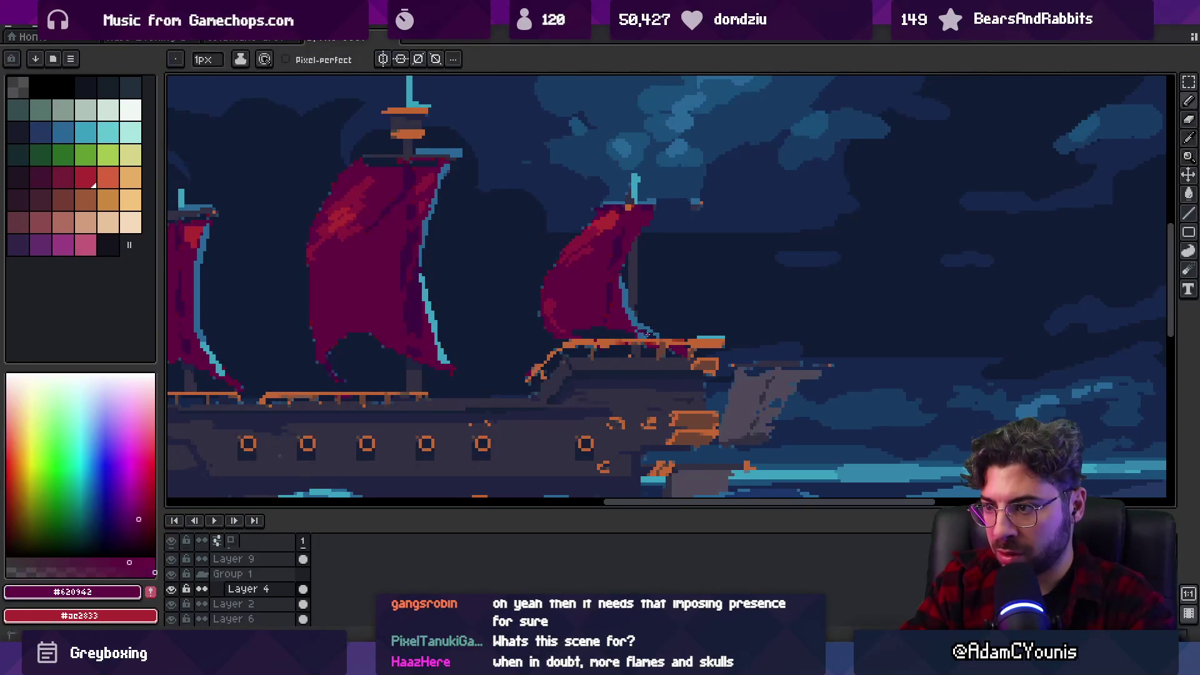
pyautogui.scroll(-5, 631, 319)
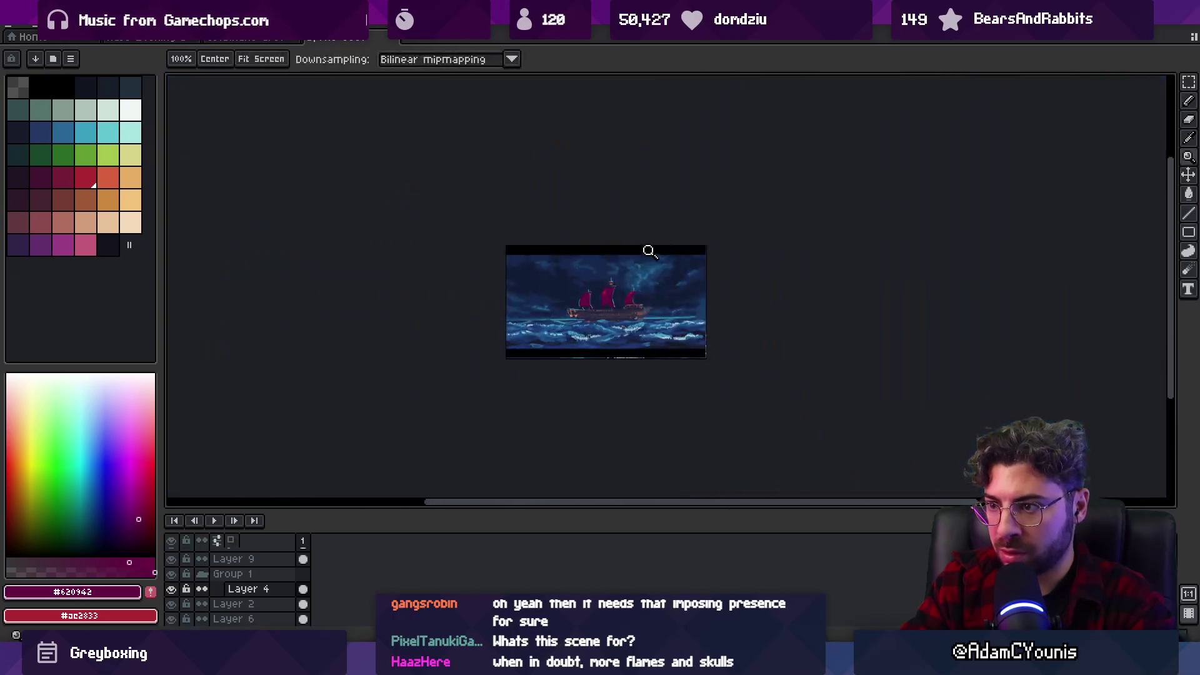
pyautogui.scroll(6, 644, 251)
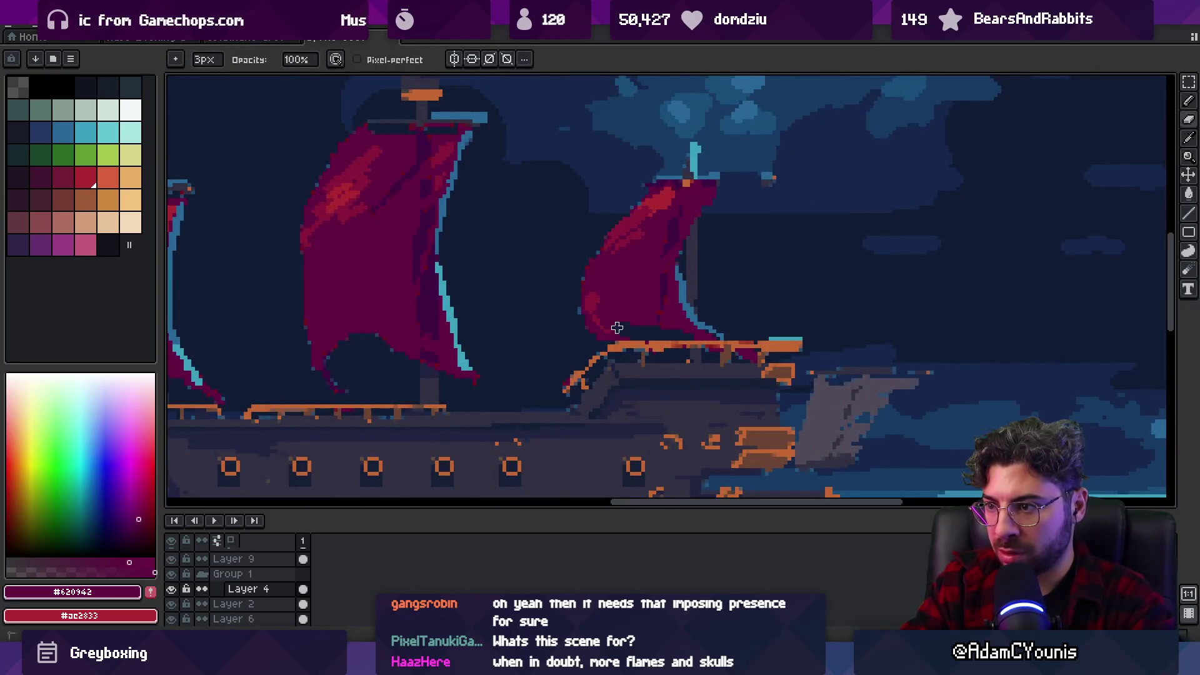
pyautogui.press('b')
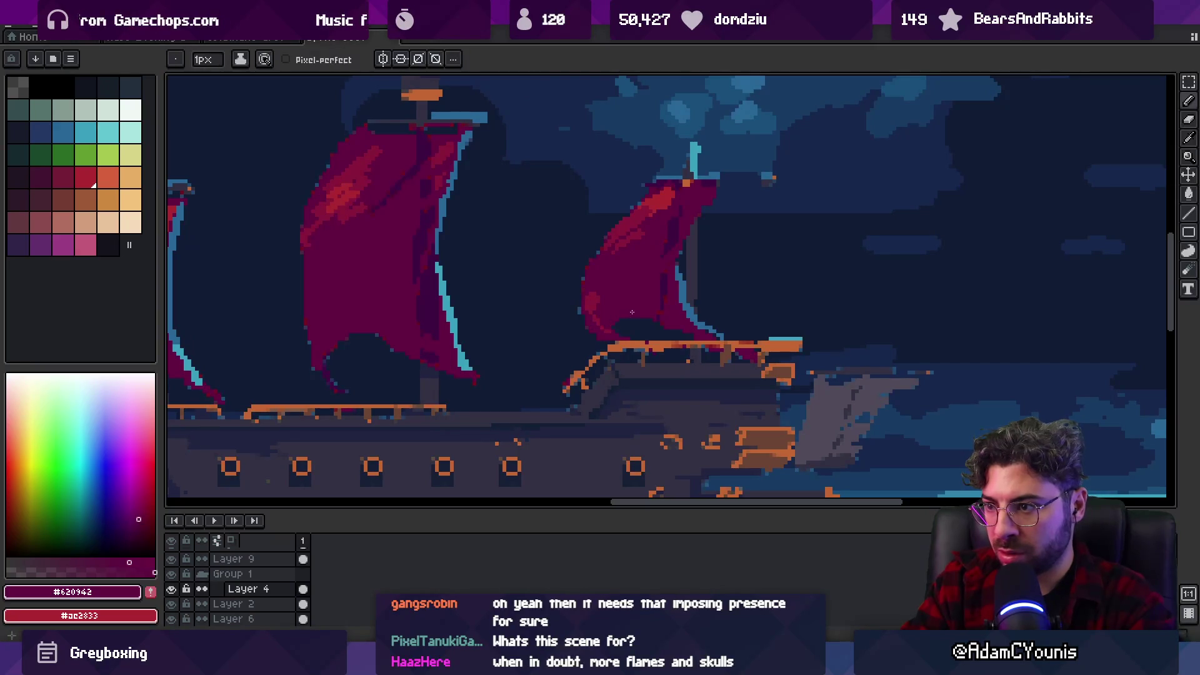
pyautogui.press('e')
pyautogui.press('z')
pyautogui.scroll(-5, 694, 300)
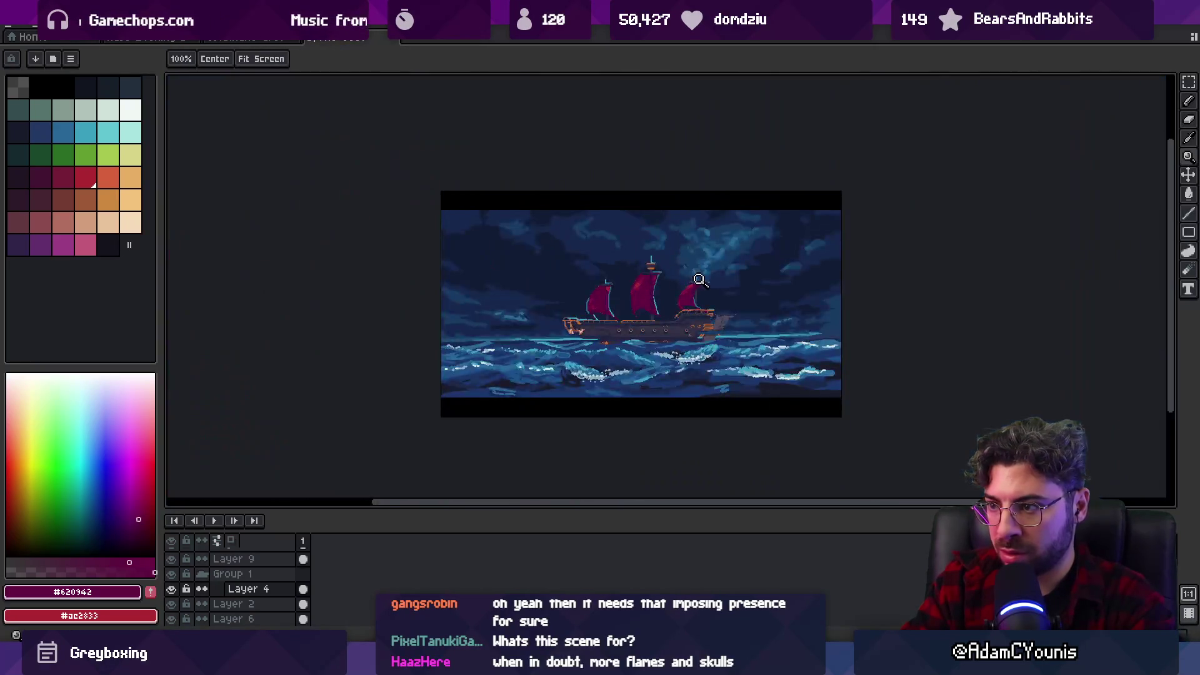
pyautogui.scroll(6, 678, 287)
pyautogui.press('b')
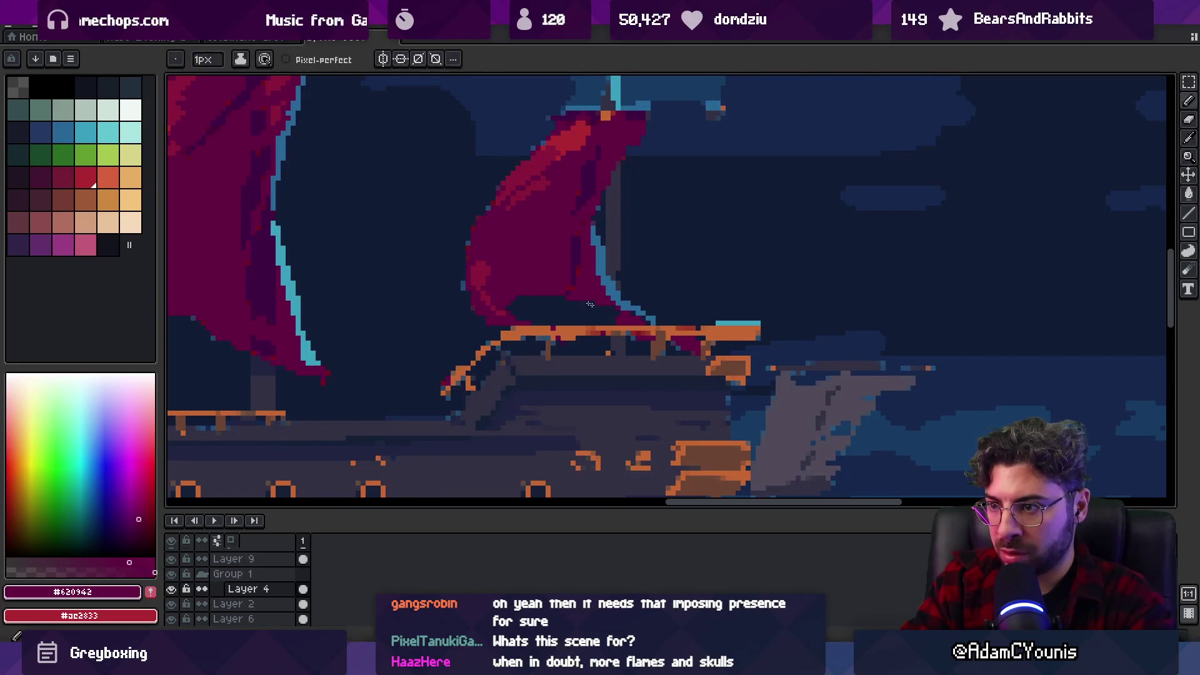
# Add darker purple #3c0b41 edges and brighter red #8a183b shading to the sail.
pyautogui.keyDown('alt'); pyautogui.click(595, 236); pyautogui.keyUp('alt')
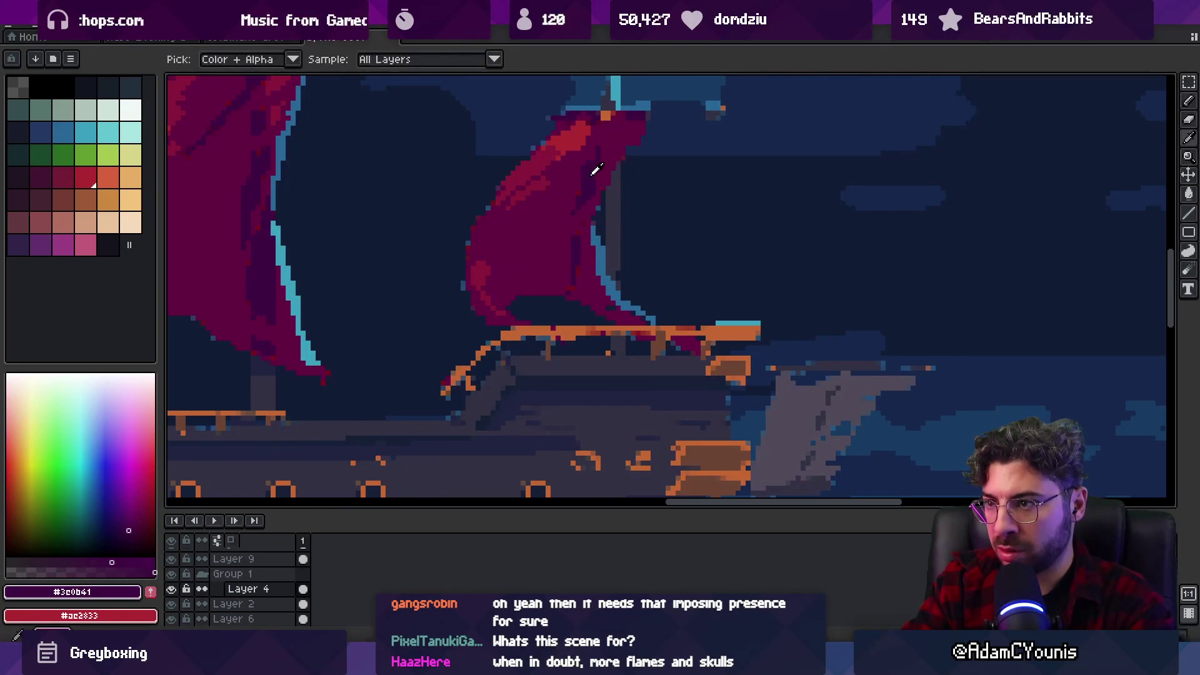
pyautogui.keyDown('alt'); pyautogui.click(595, 143); pyautogui.keyUp('alt')
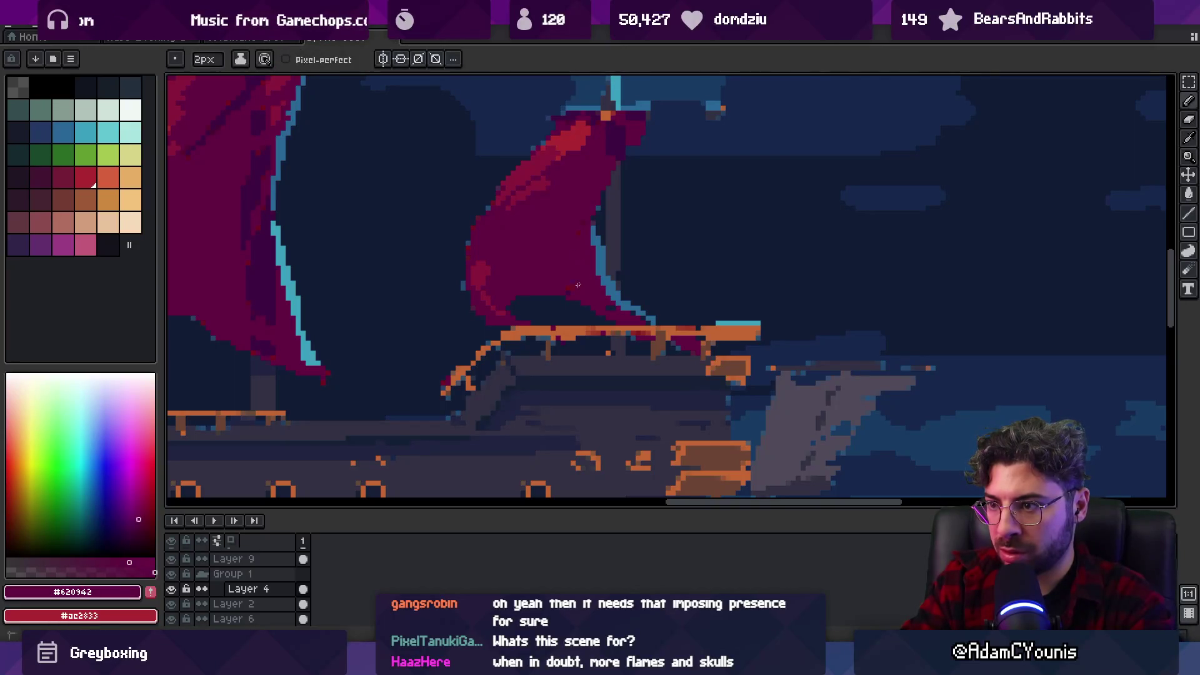
pyautogui.press('z')
pyautogui.scroll(-5, 572, 263)
pyautogui.scroll(2, 623, 224)
pyautogui.press('b')
pyautogui.keyDown('alt'); pyautogui.click(584, 250); pyautogui.keyUp('alt')
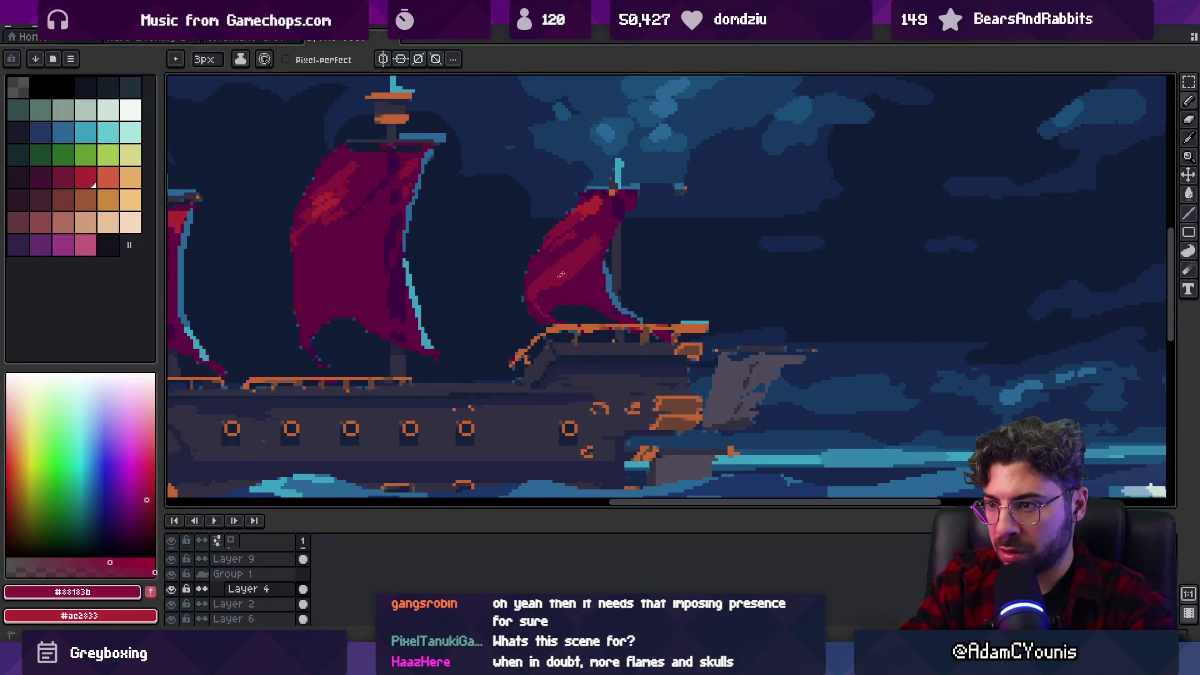
pyautogui.keyDown('alt'); pyautogui.click(554, 292); pyautogui.keyUp('alt')
pyautogui.press('z')
pyautogui.scroll(-4, 589, 260)
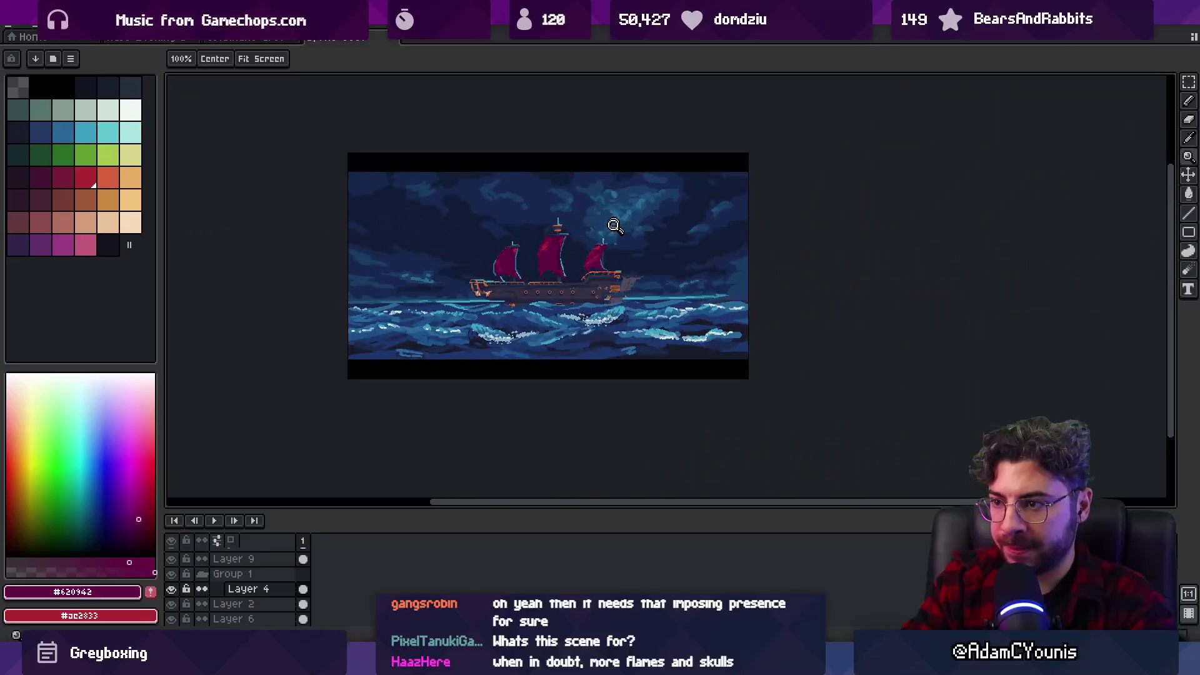
# Touch up the sail edges in blue #296797 and close in on the middle sail.
pyautogui.scroll(4, 611, 225)
pyautogui.scroll(1, 583, 285)
pyautogui.press('b')
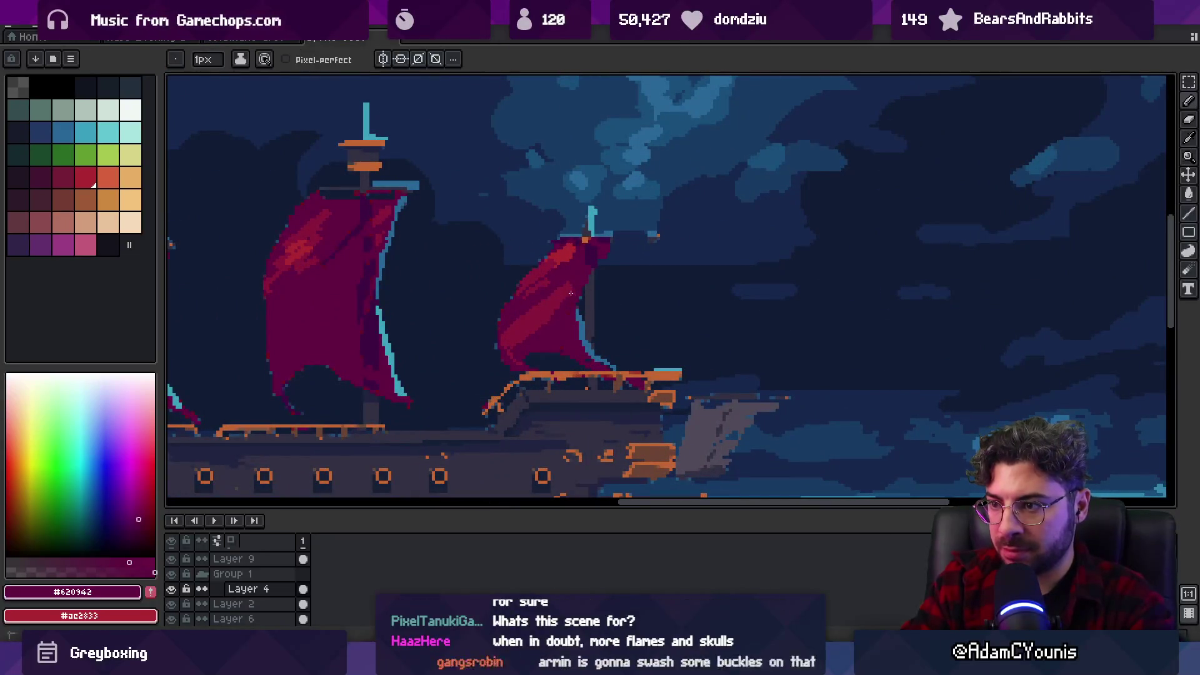
pyautogui.keyDown('alt'); pyautogui.click(566, 294); pyautogui.keyUp('alt')
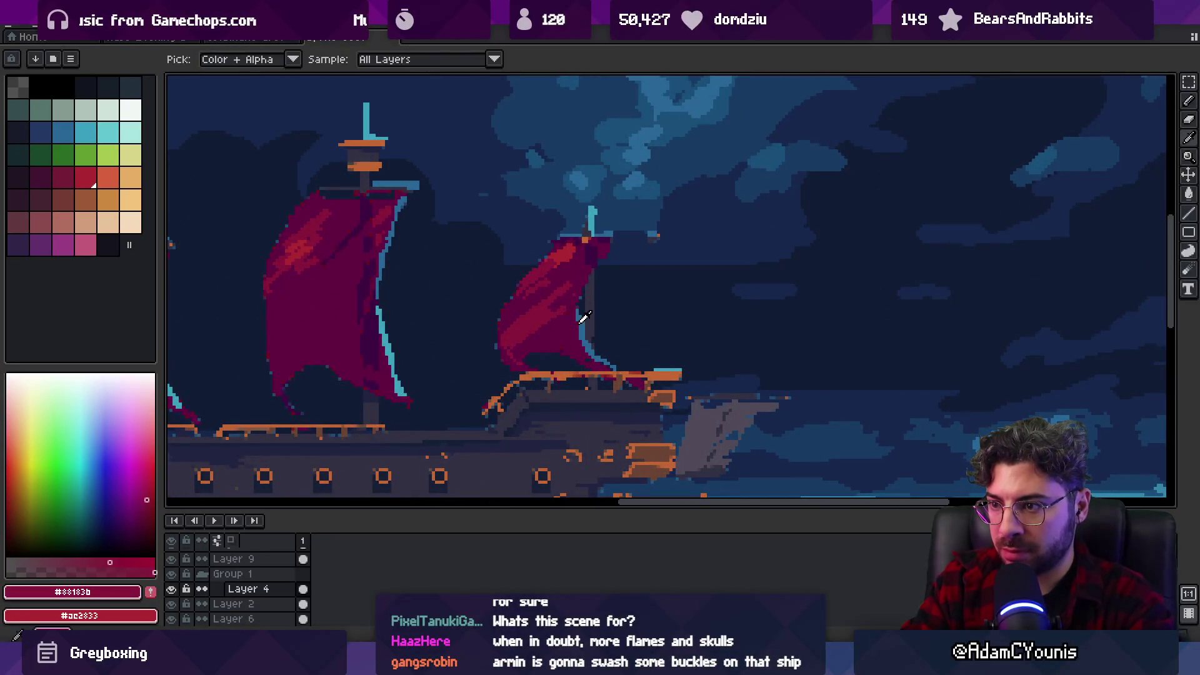
pyautogui.keyDown('alt'); pyautogui.click(579, 321); pyautogui.keyUp('alt')
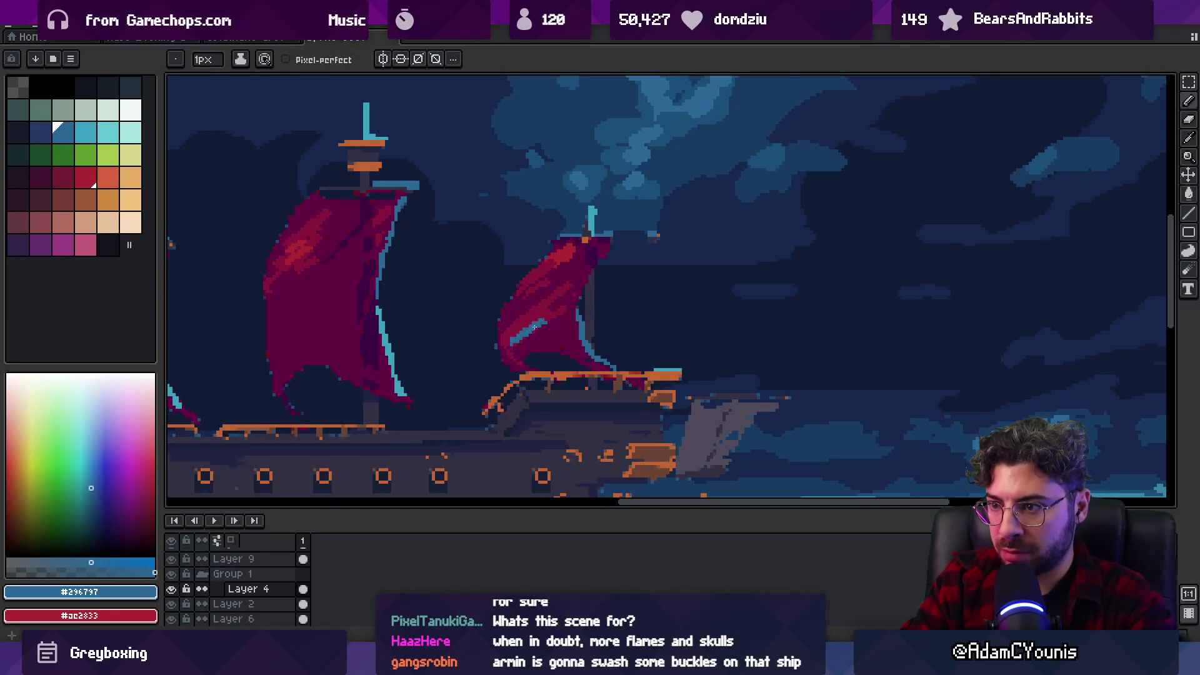
pyautogui.press('v')
pyautogui.scroll(-4, 566, 263)
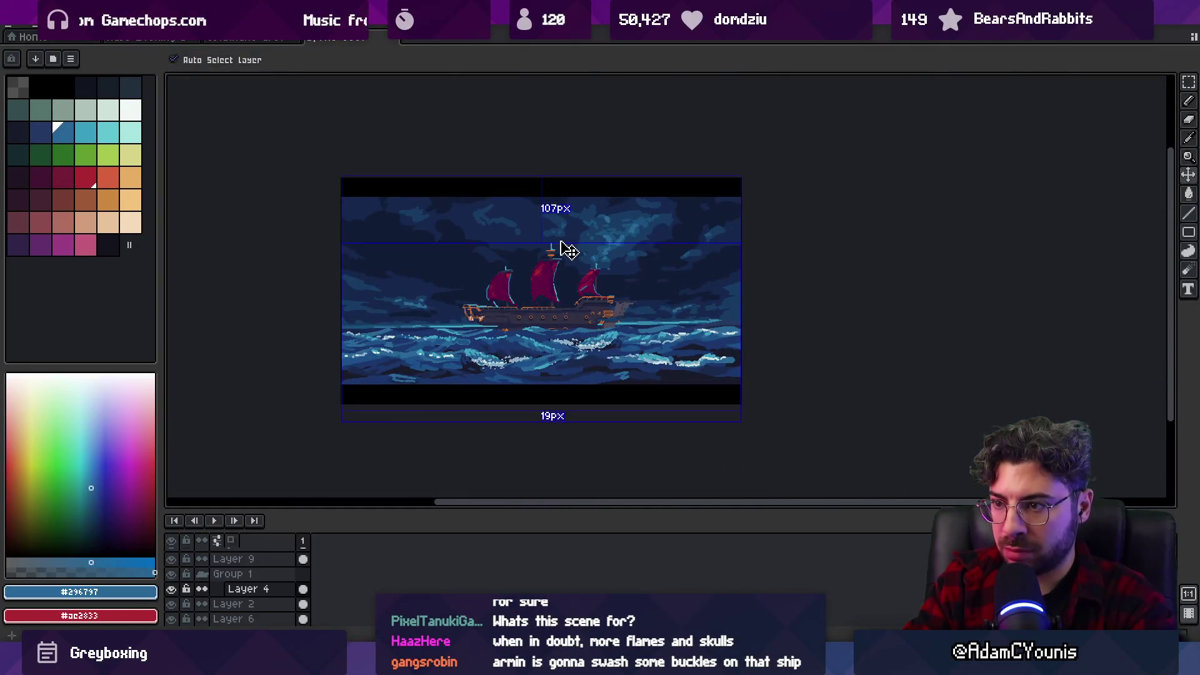
pyautogui.press('z')
pyautogui.click(559, 257)
pyautogui.click(548, 272)
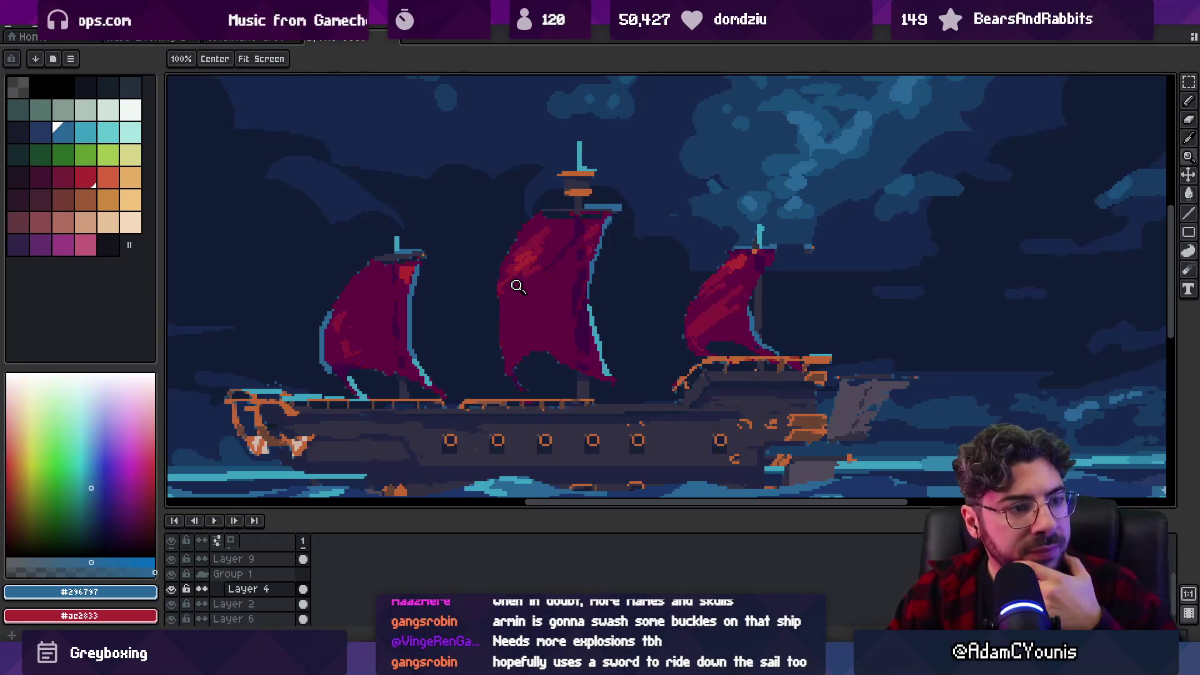
pyautogui.click(534, 337)
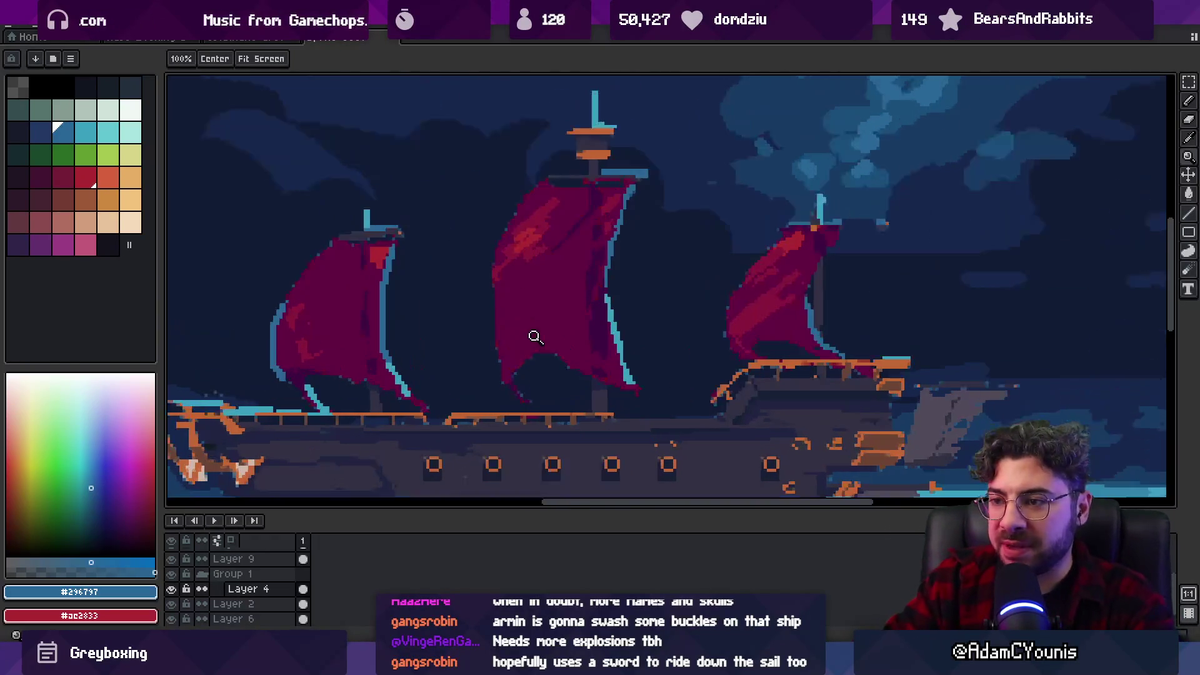
# Shade the middle sail's lower edge with magenta #620942 and dark purple, erasing notches.
pyautogui.press('b')
pyautogui.keyDown('alt'); pyautogui.click(505, 298); pyautogui.keyUp('alt')
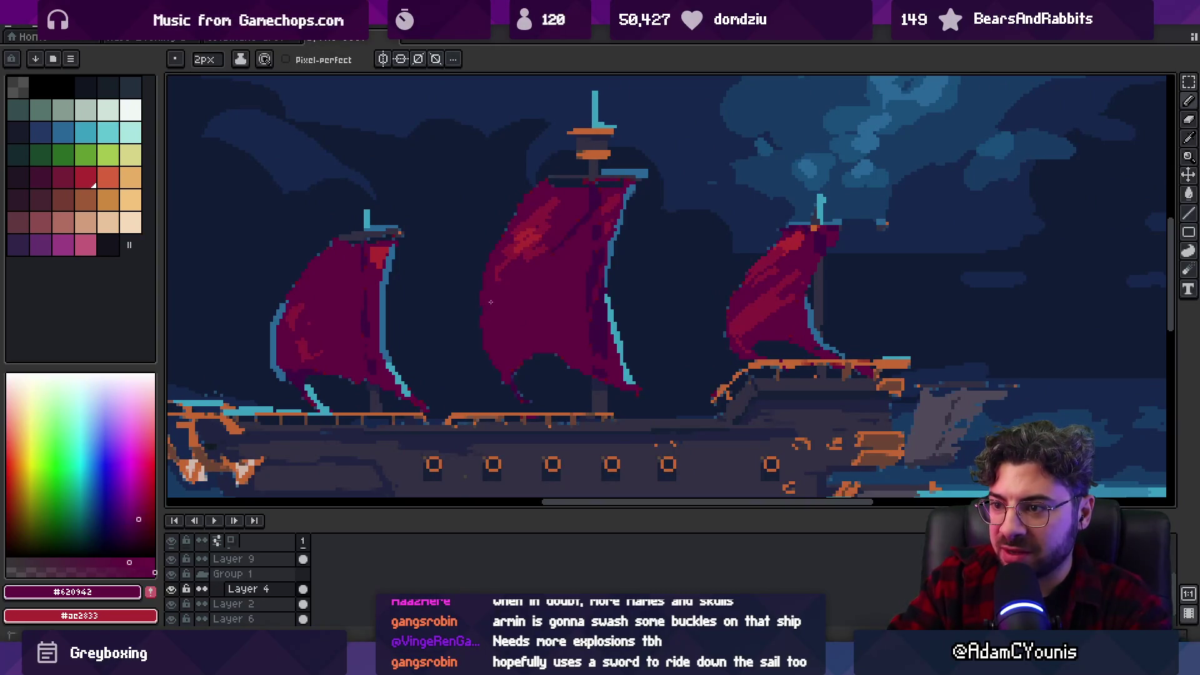
pyautogui.scroll(-3, 491, 301)
pyautogui.scroll(3, 536, 332)
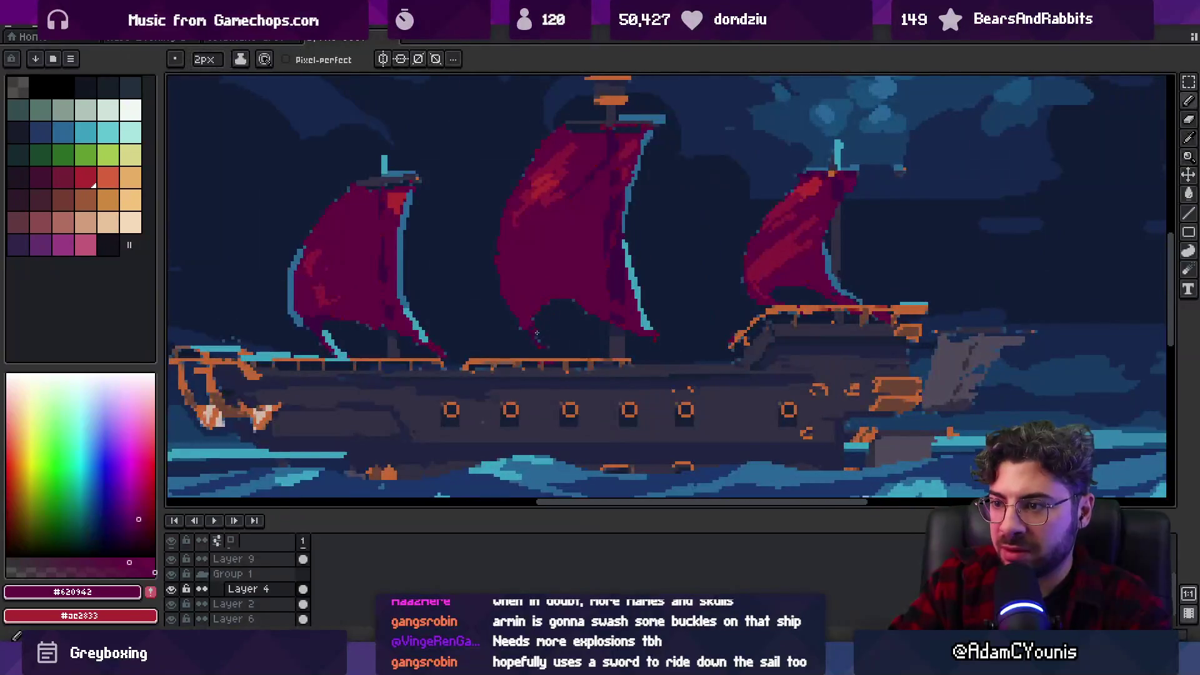
pyautogui.keyDown('alt'); pyautogui.click(525, 323); pyautogui.keyUp('alt')
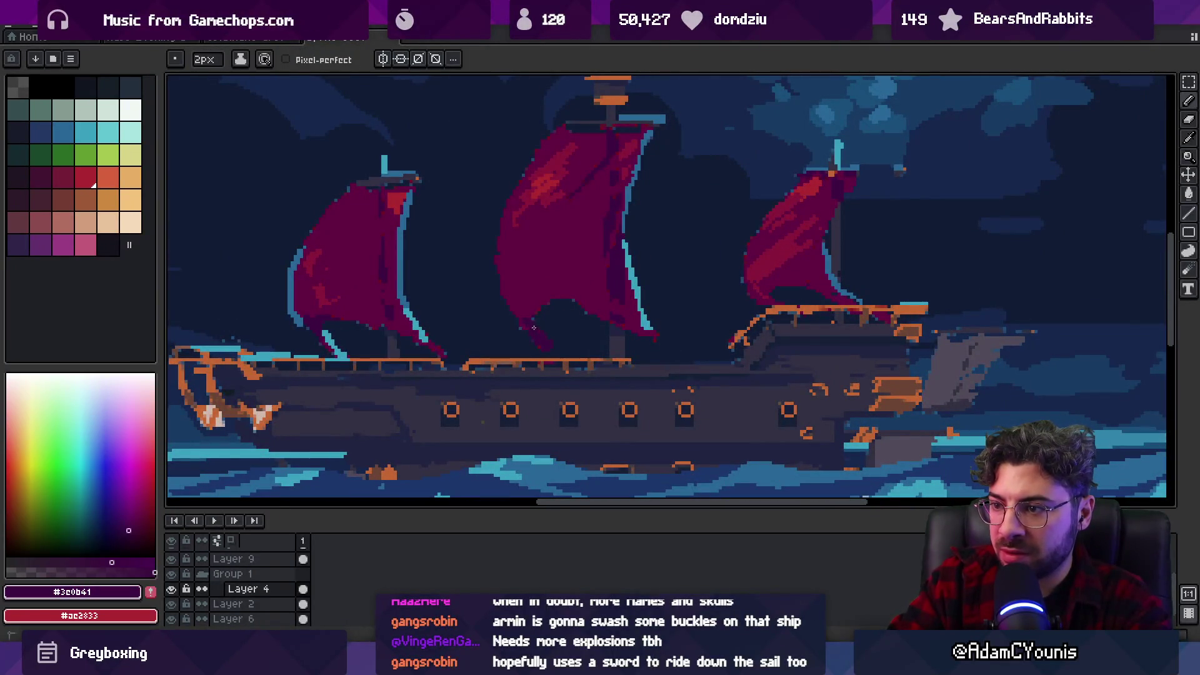
pyautogui.press('e')
pyautogui.press('b')
pyautogui.keyDown('alt'); pyautogui.click(546, 291); pyautogui.keyUp('alt')
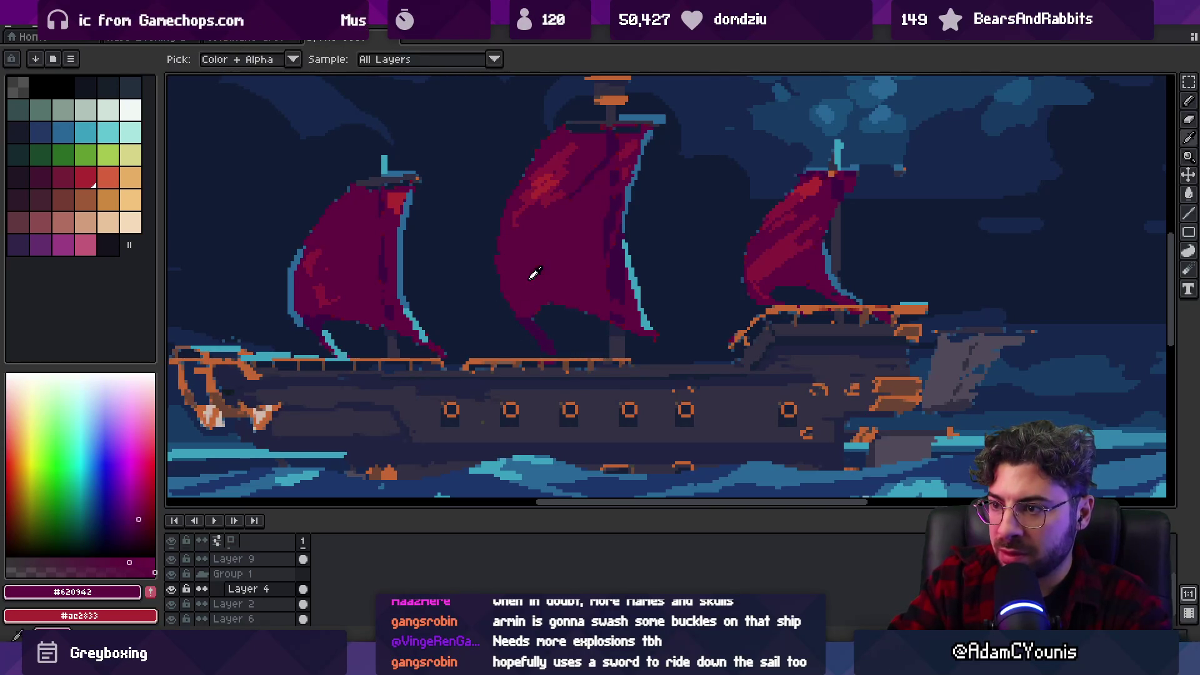
pyautogui.press('e')
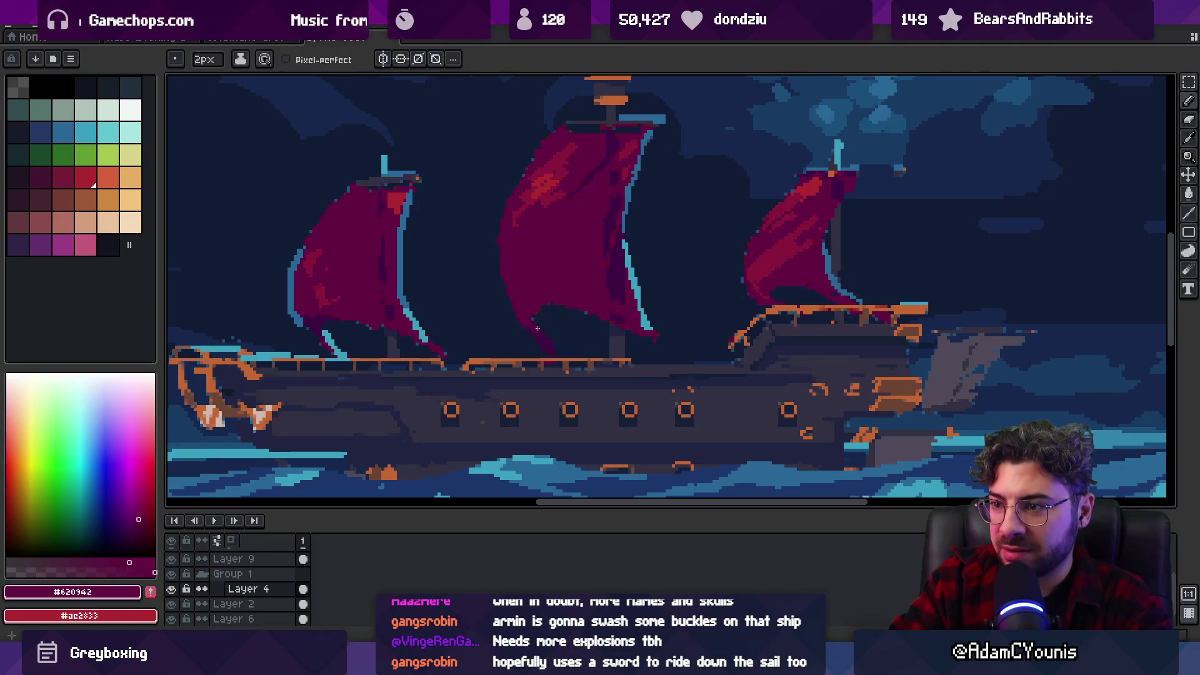
pyautogui.press('b')
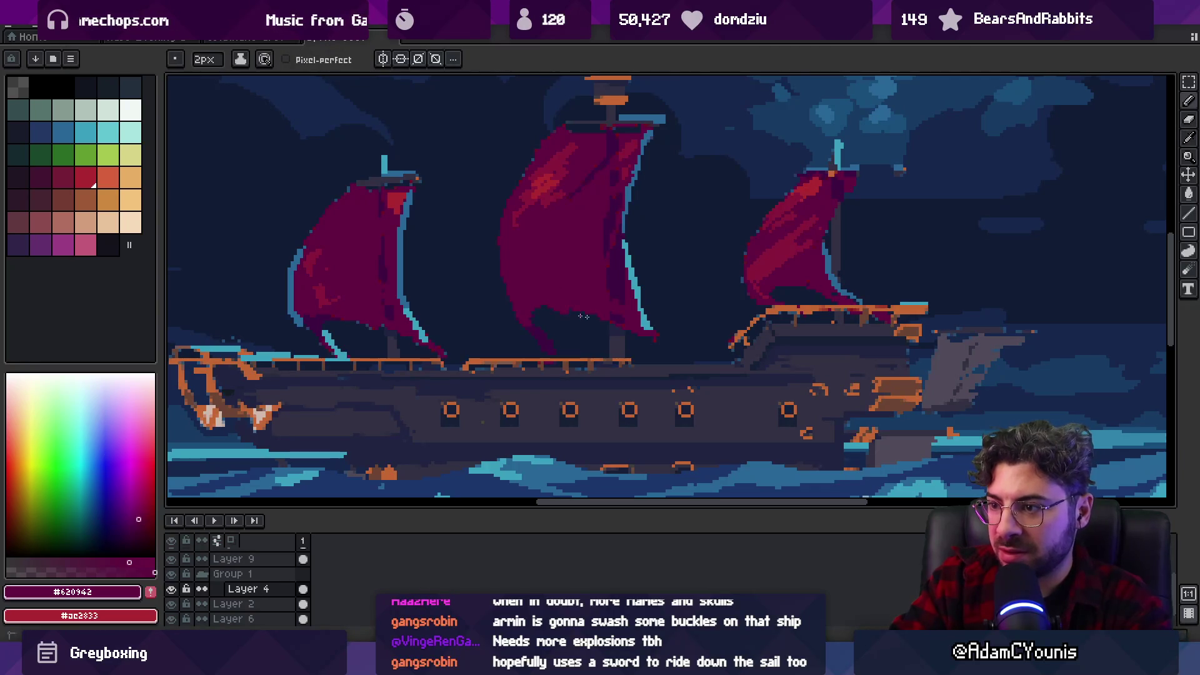
# Cut more dark-sky notches into the hem and reshade it with dark purple and magenta.
pyautogui.scroll(-5, 656, 312)
pyautogui.scroll(6, 625, 294)
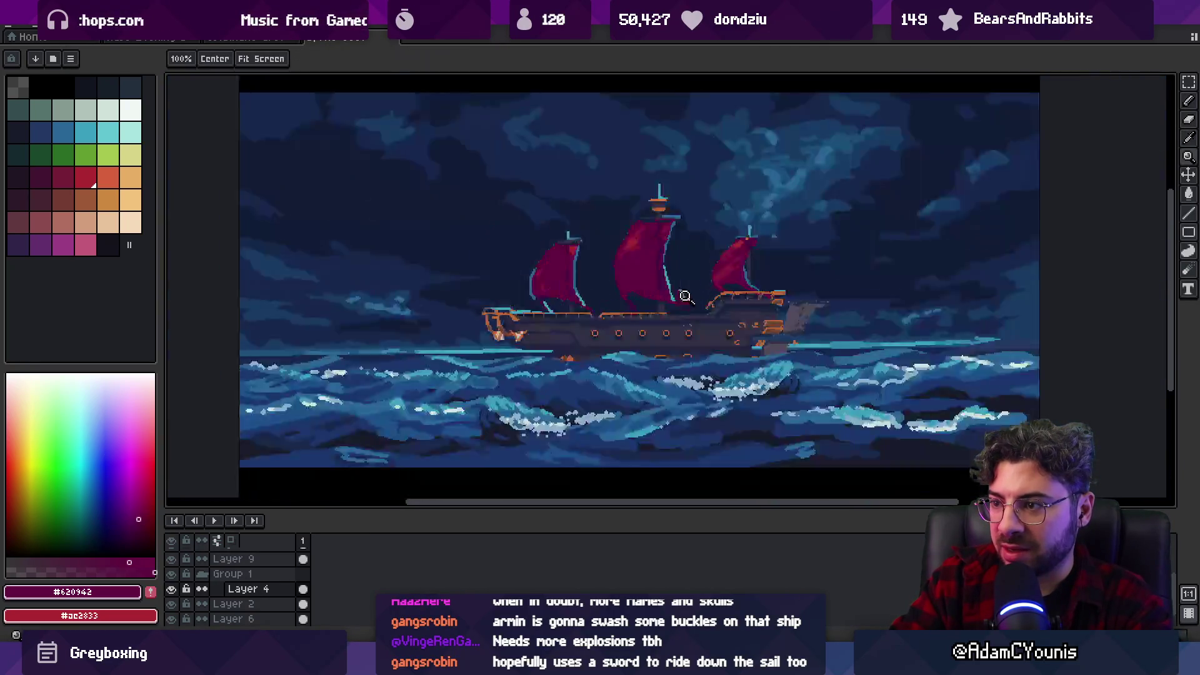
pyautogui.press('e')
pyautogui.press('b')
pyautogui.keyDown('alt'); pyautogui.click(559, 311); pyautogui.keyUp('alt')
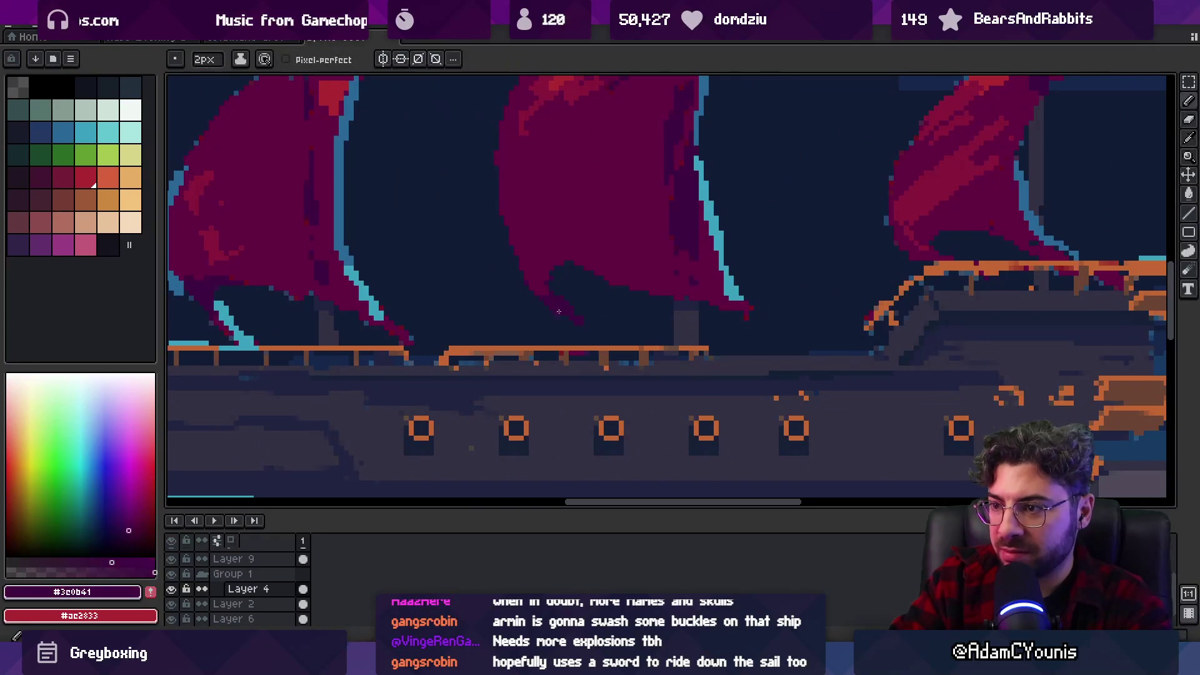
pyautogui.press('e')
pyautogui.keyDown('alt'); pyautogui.click(557, 303); pyautogui.keyUp('alt')
pyautogui.press('b')
pyautogui.keyDown('alt'); pyautogui.click(566, 310); pyautogui.keyUp('alt')
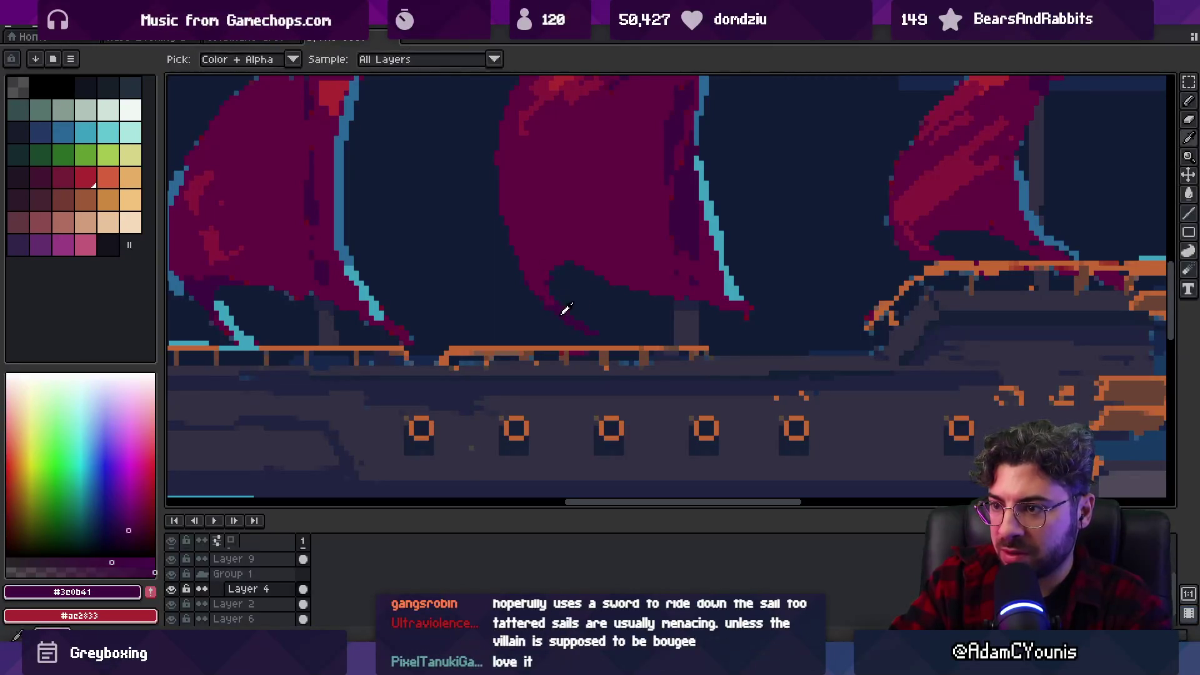
pyautogui.scroll(-3, 558, 276)
pyautogui.scroll(-3, 558, 275)
pyautogui.scroll(1, 578, 253)
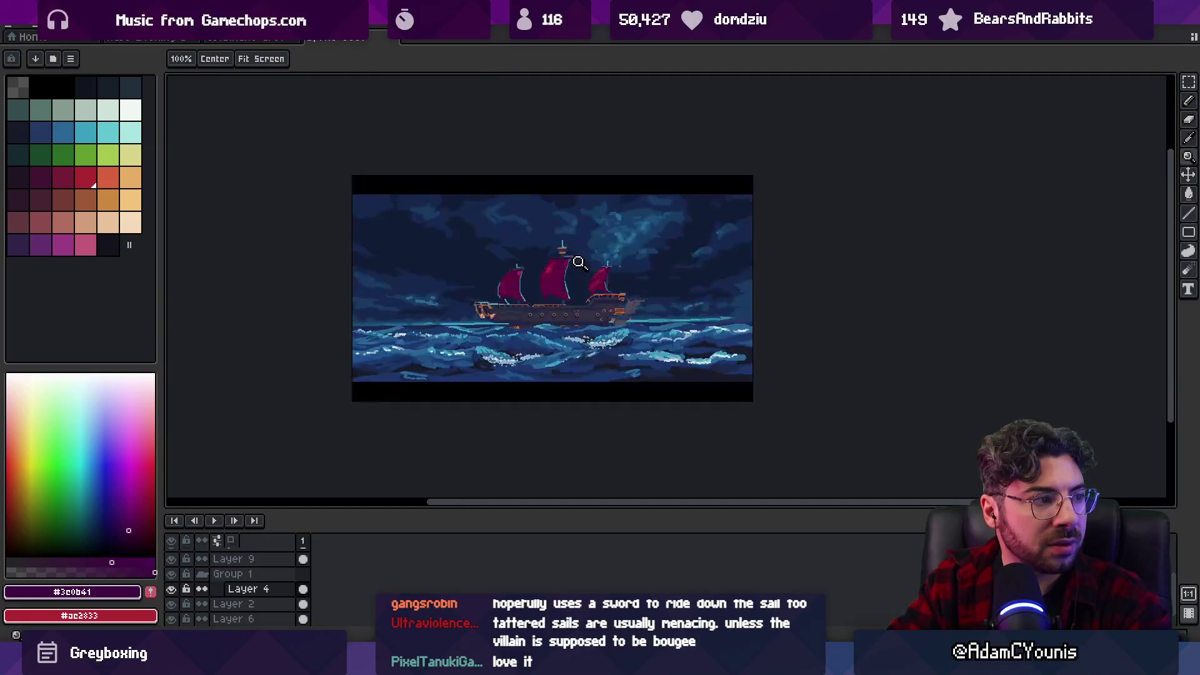
pyautogui.scroll(3, 578, 250)
pyautogui.keyDown('alt'); pyautogui.click(575, 294); pyautogui.keyUp('alt')
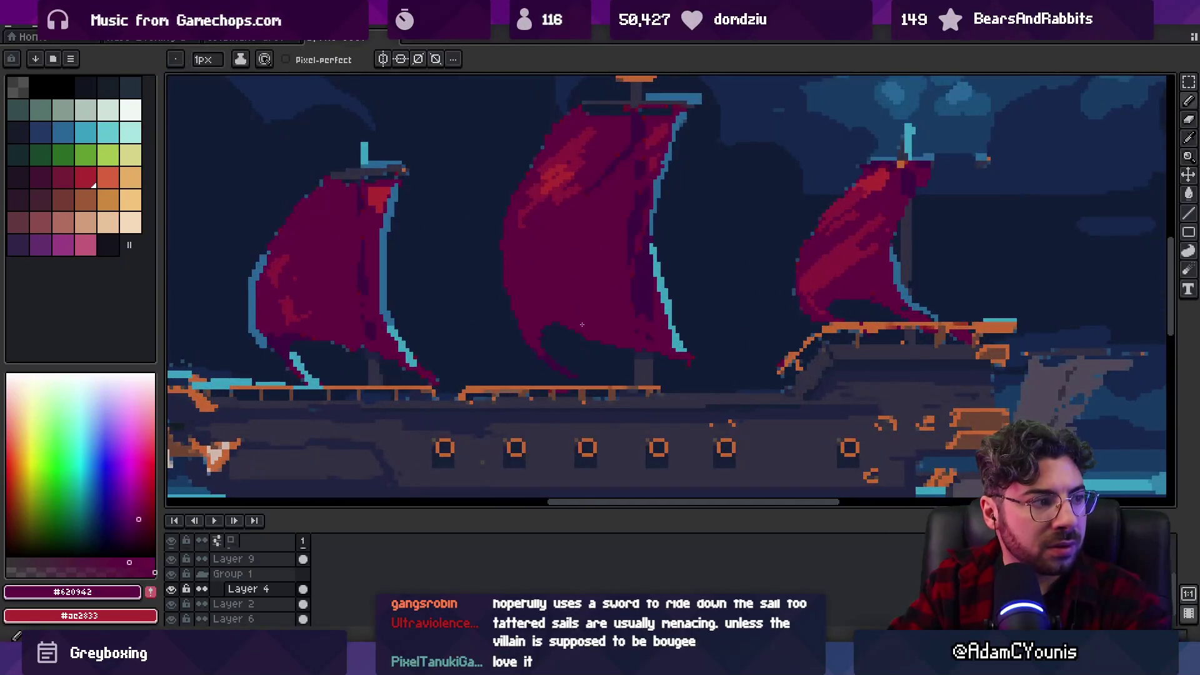
# Try filling the grey stern shape with sea blue, then undo that fill.
pyautogui.scroll(-4, 575, 328)
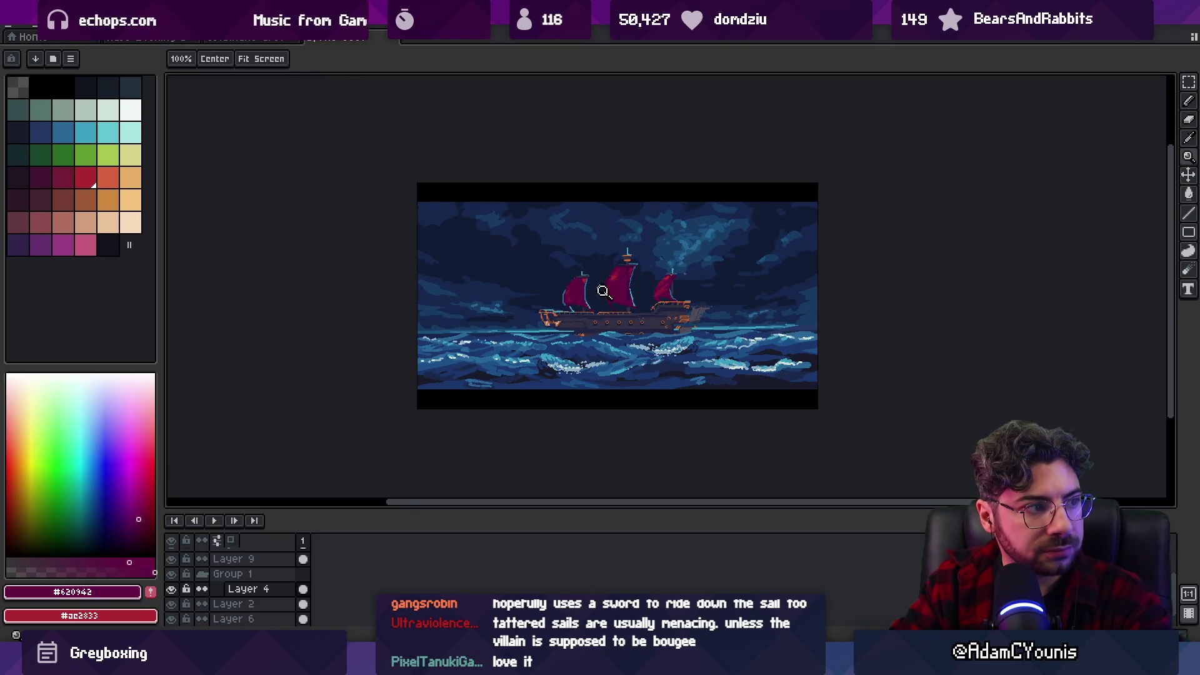
pyautogui.click(603, 291)
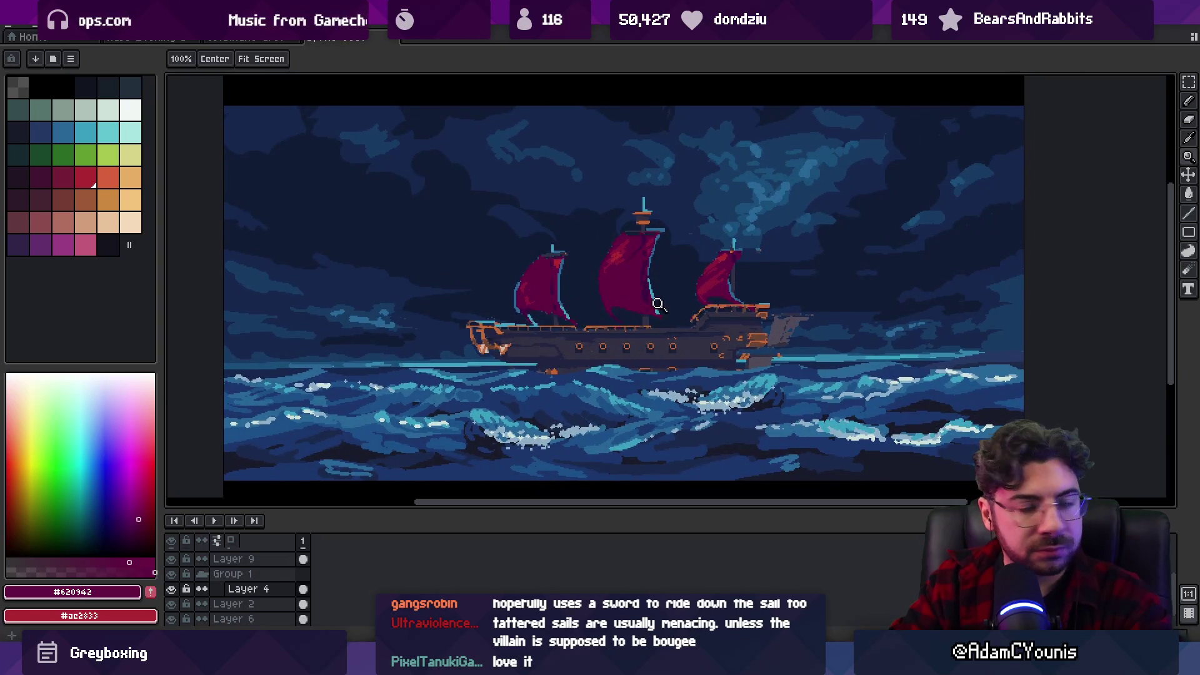
pyautogui.click(775, 331)
pyautogui.click(778, 335)
pyautogui.press('i')
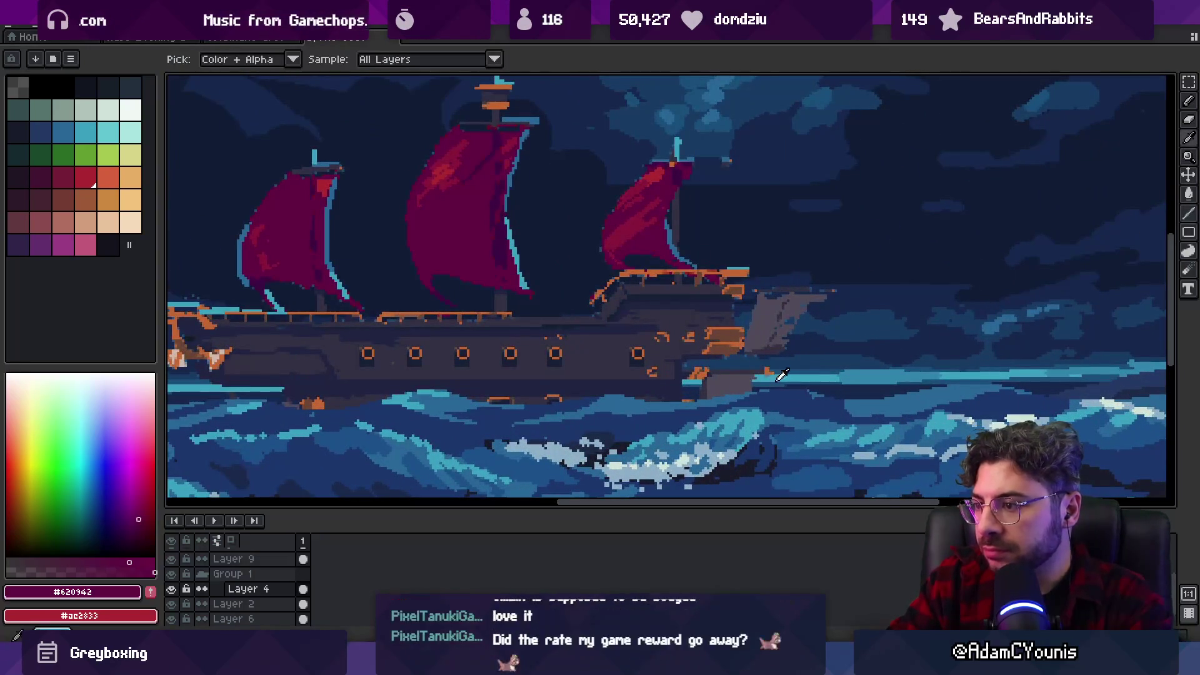
pyautogui.click(869, 394)
pyautogui.press('g')
pyautogui.click(772, 322)
pyautogui.press('z')
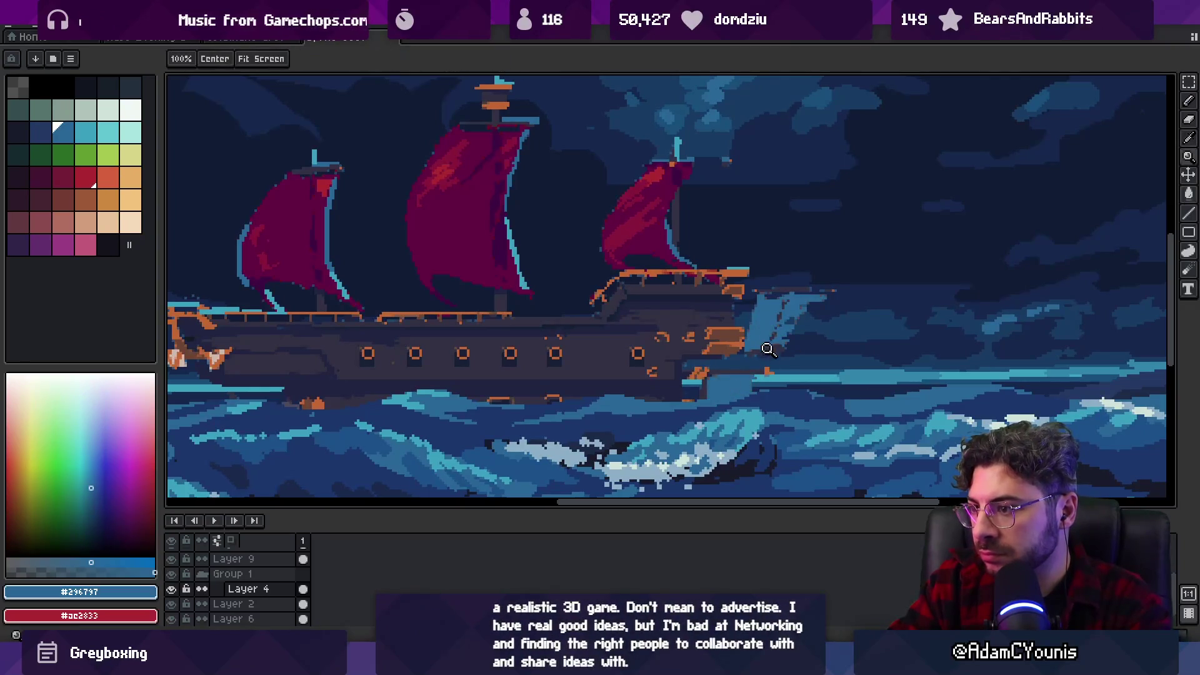
pyautogui.scroll(-5, 768, 349)
pyautogui.scroll(2, 780, 311)
pyautogui.hotkey('ctrl', 'z')
# Pick dark purple and crimson from the sails and fill the stern shape crimson.
pyautogui.scroll(2, 751, 300)
pyautogui.press('i')
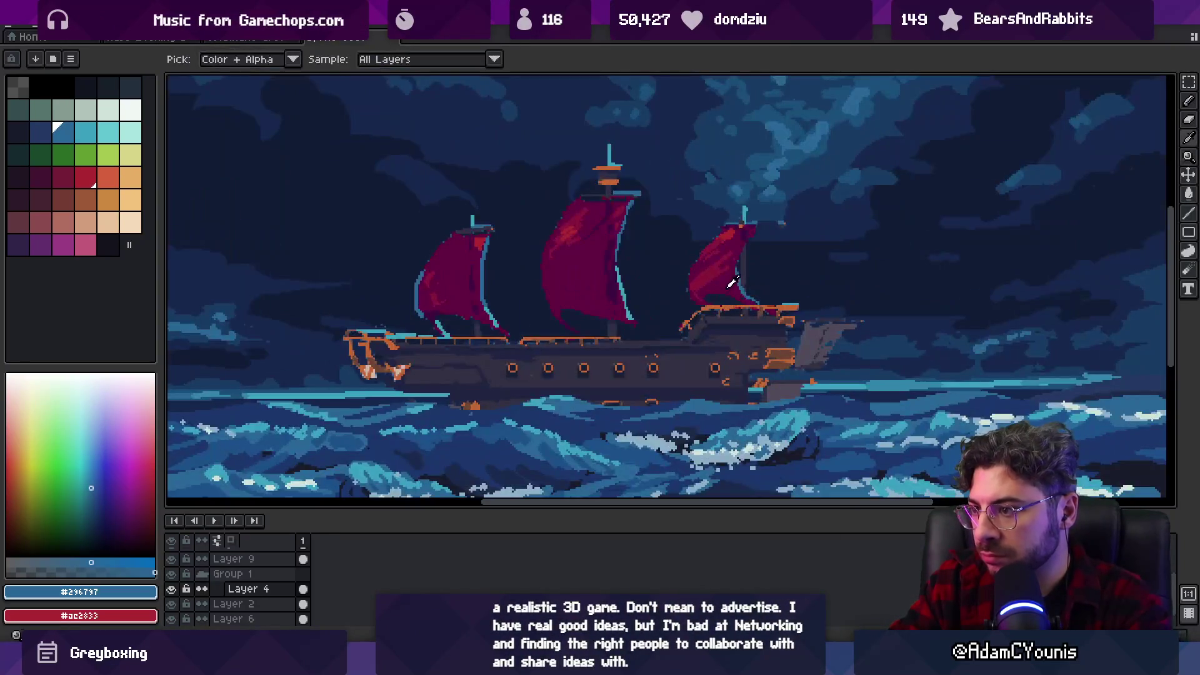
pyautogui.click(724, 275)
pyautogui.press('g')
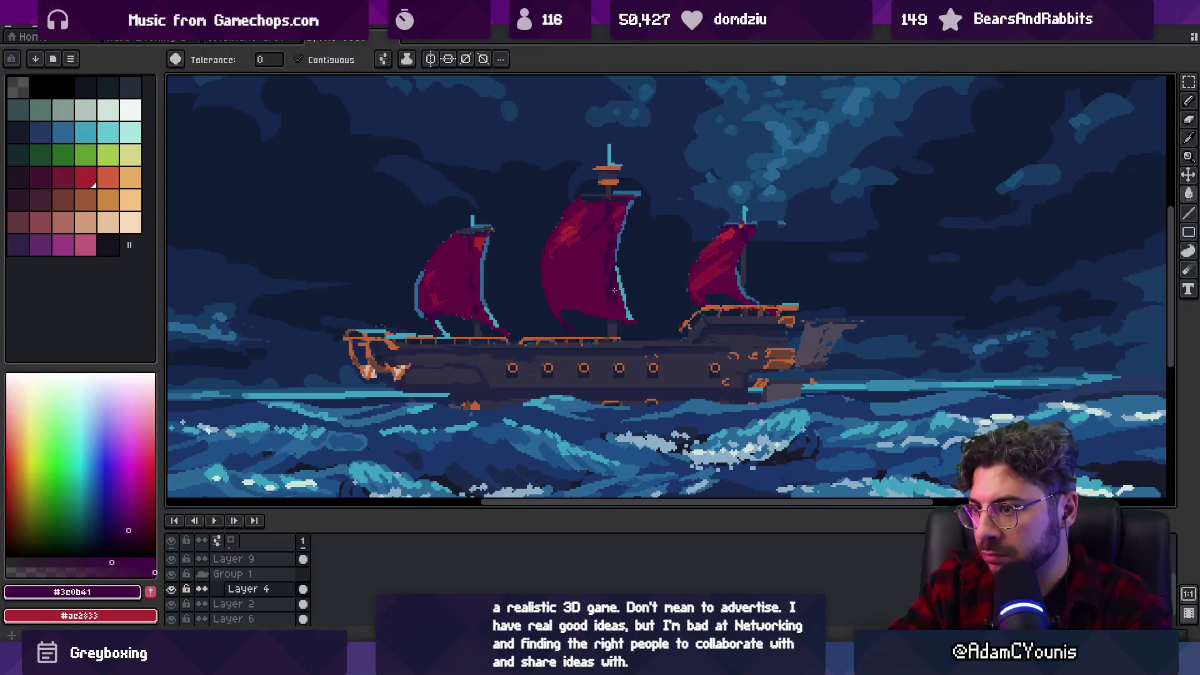
pyautogui.press('z')
pyautogui.scroll(-4, 773, 331)
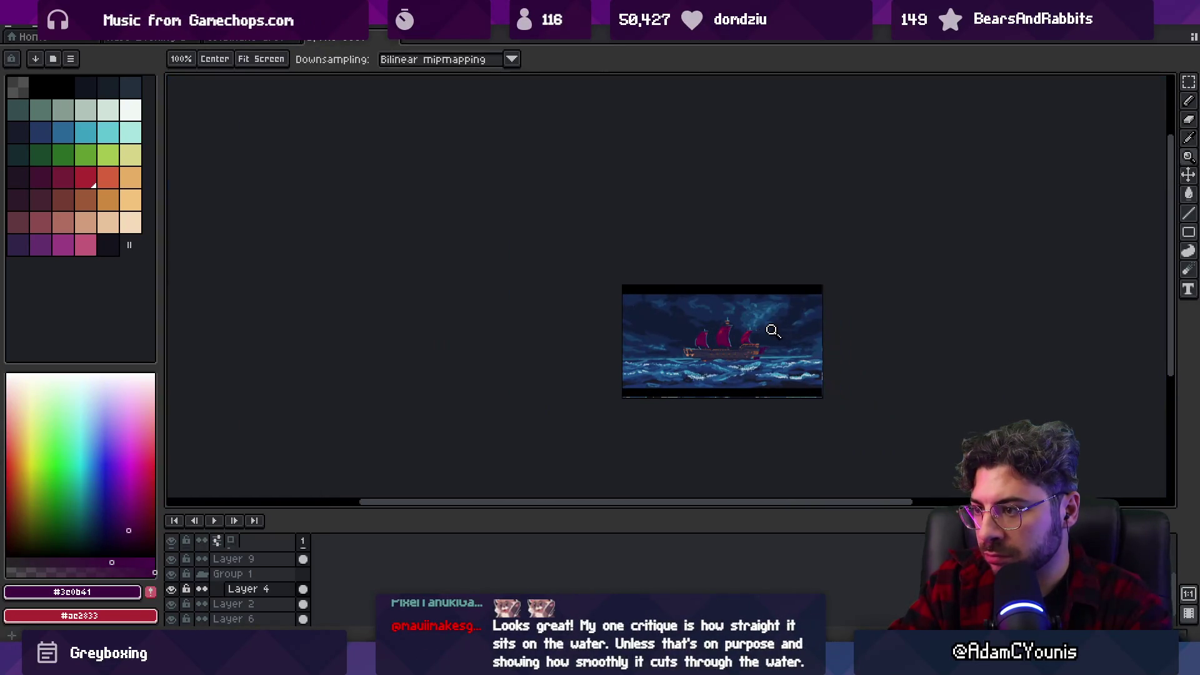
pyautogui.scroll(4, 762, 350)
pyautogui.press('i')
pyautogui.click(765, 323)
pyautogui.press('g')
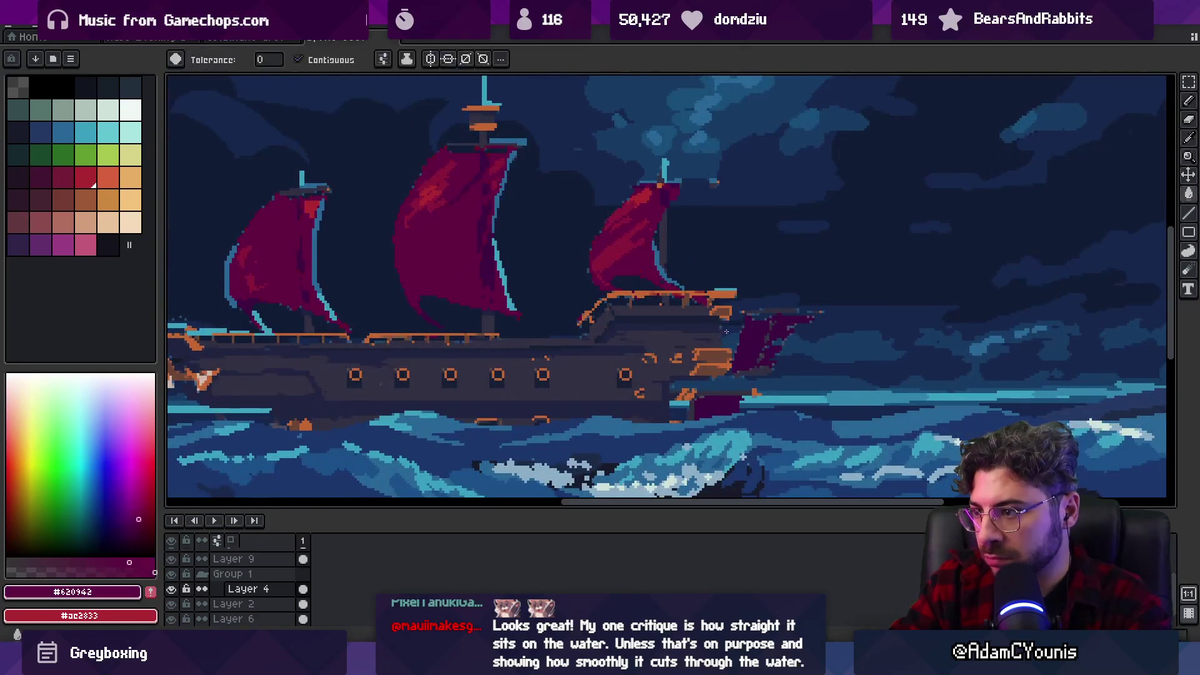
# Retouch the crimson stern banner with the pencil and review the whole ship.
pyautogui.press('b')
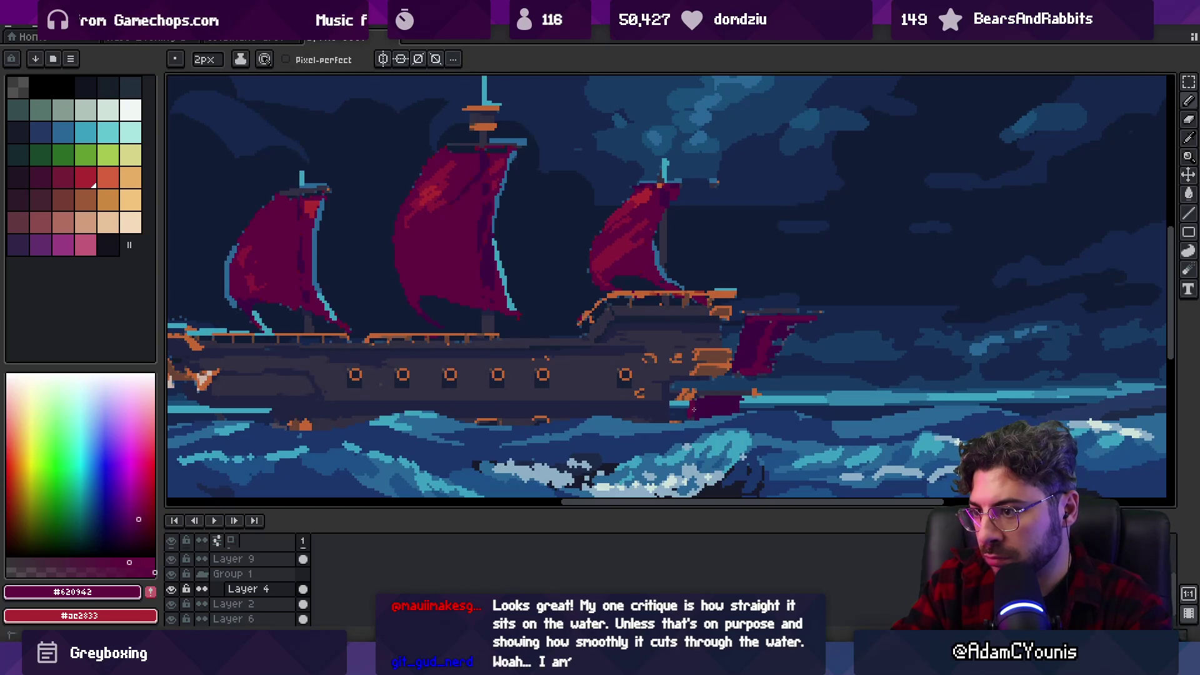
pyautogui.scroll(-3, 746, 393)
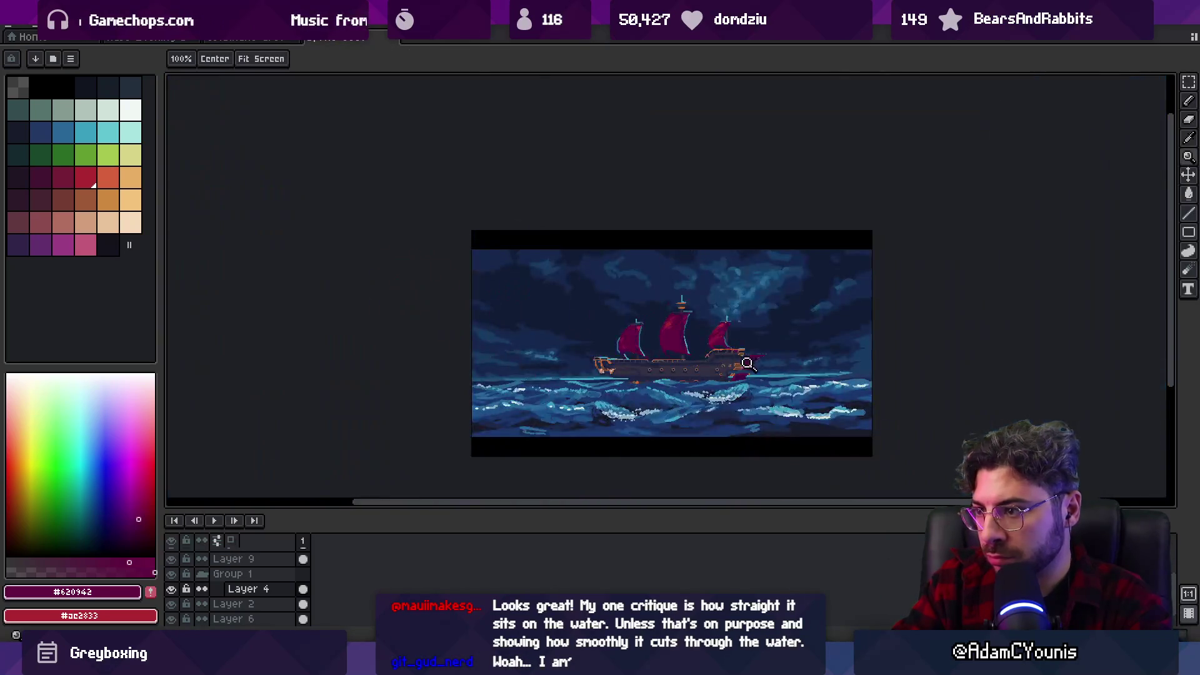
pyautogui.scroll(4, 718, 359)
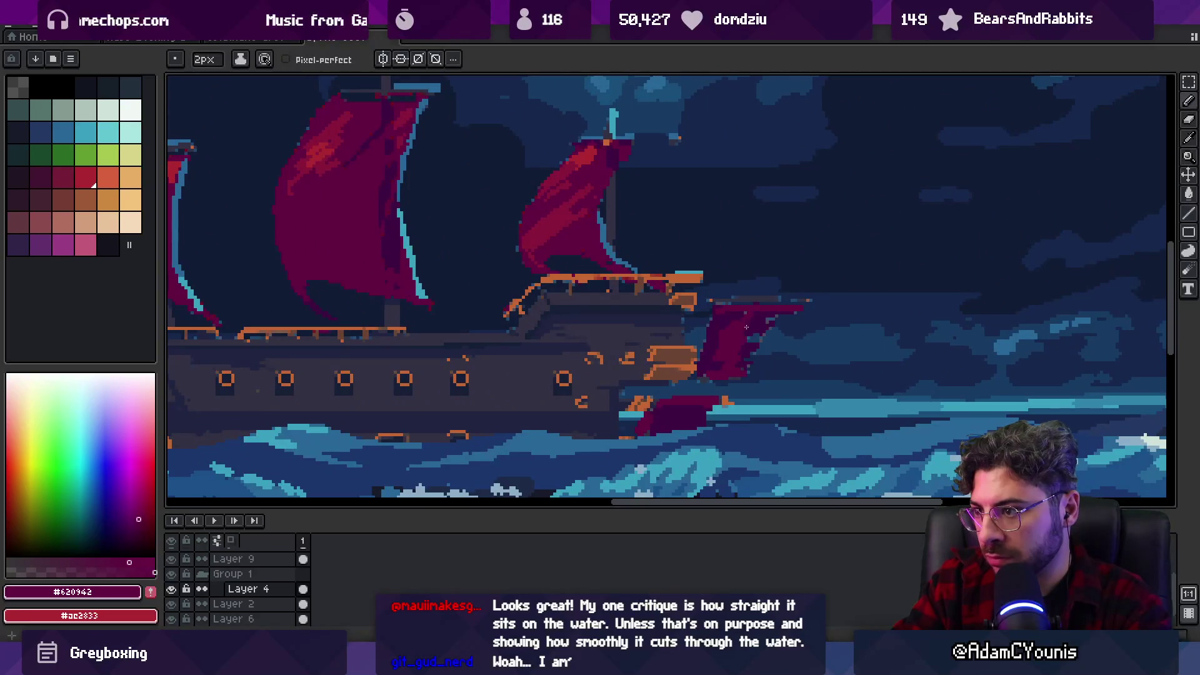
pyautogui.press('g')
pyautogui.press('i')
pyautogui.press('b')
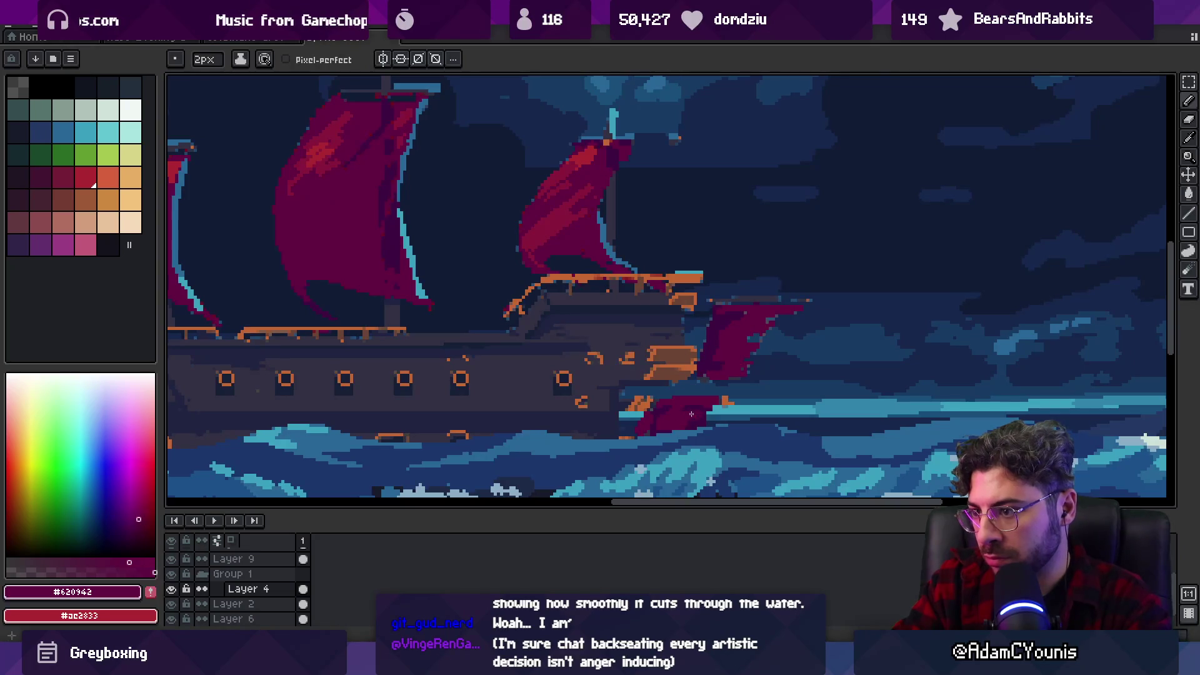
pyautogui.press('z')
pyautogui.scroll(-3, 719, 369)
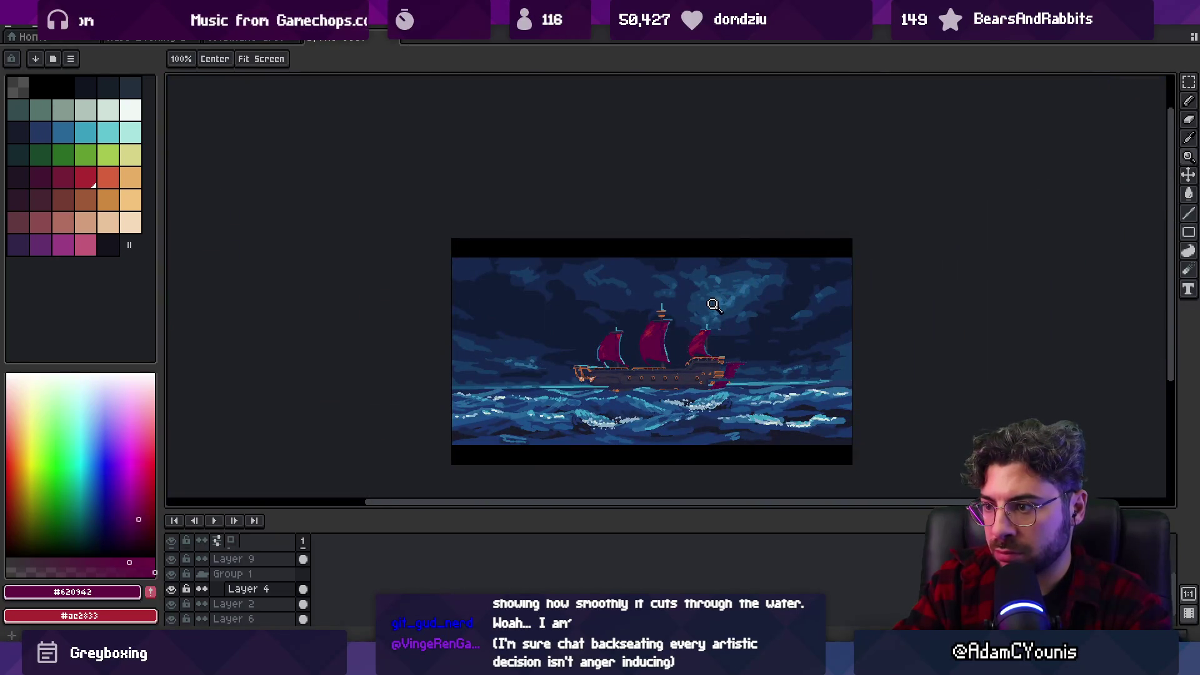
pyautogui.click(661, 388)
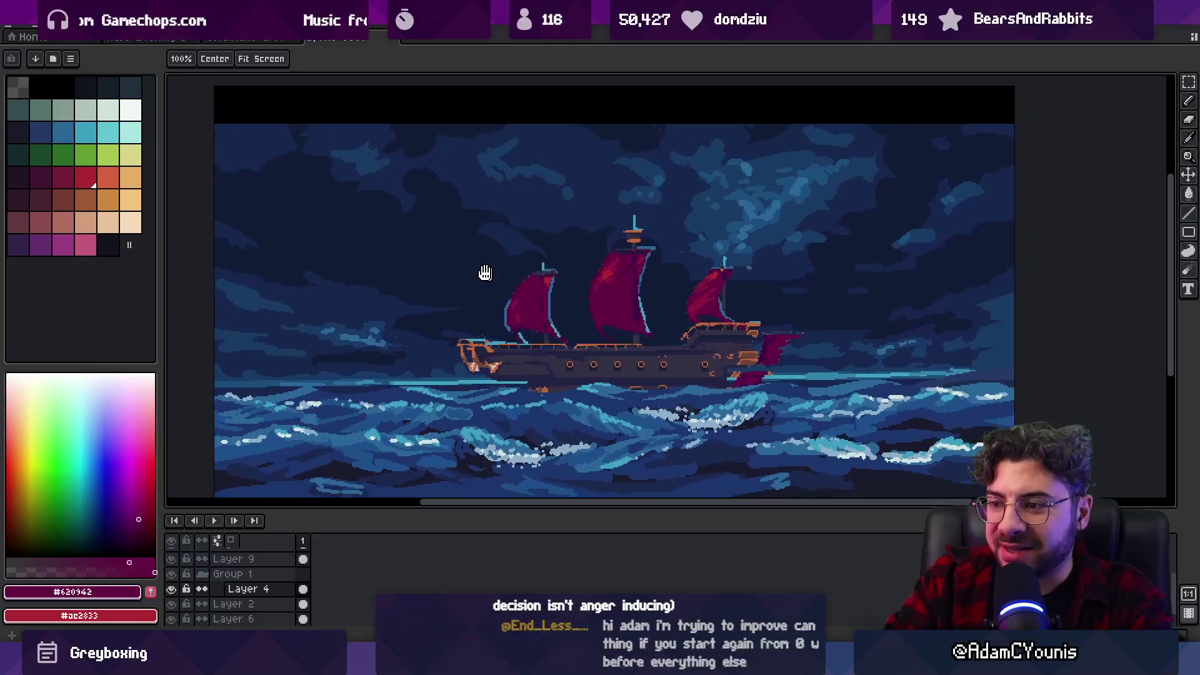
# Draw a cyan highlight line along the ship's deck edge.
pyautogui.scroll(3, 485, 271)
pyautogui.click(552, 341)
pyautogui.press('i')
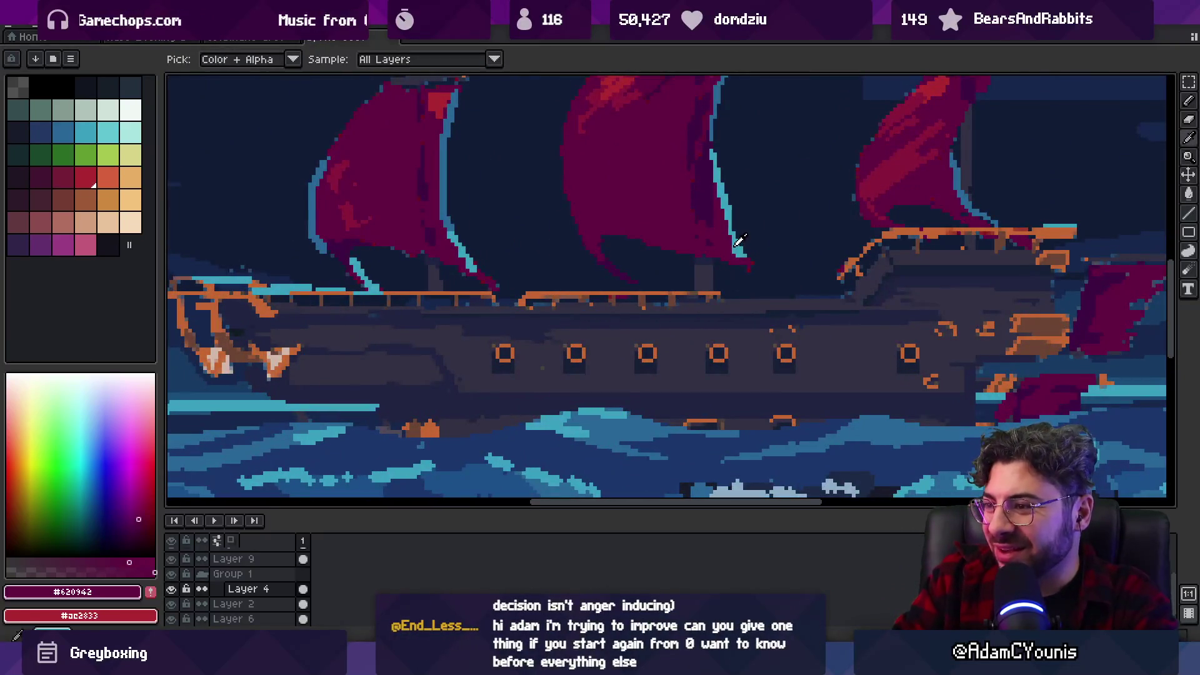
pyautogui.click(738, 242)
pyautogui.press('b')
pyautogui.moveTo(724, 302); pyautogui.dragTo(839, 303)
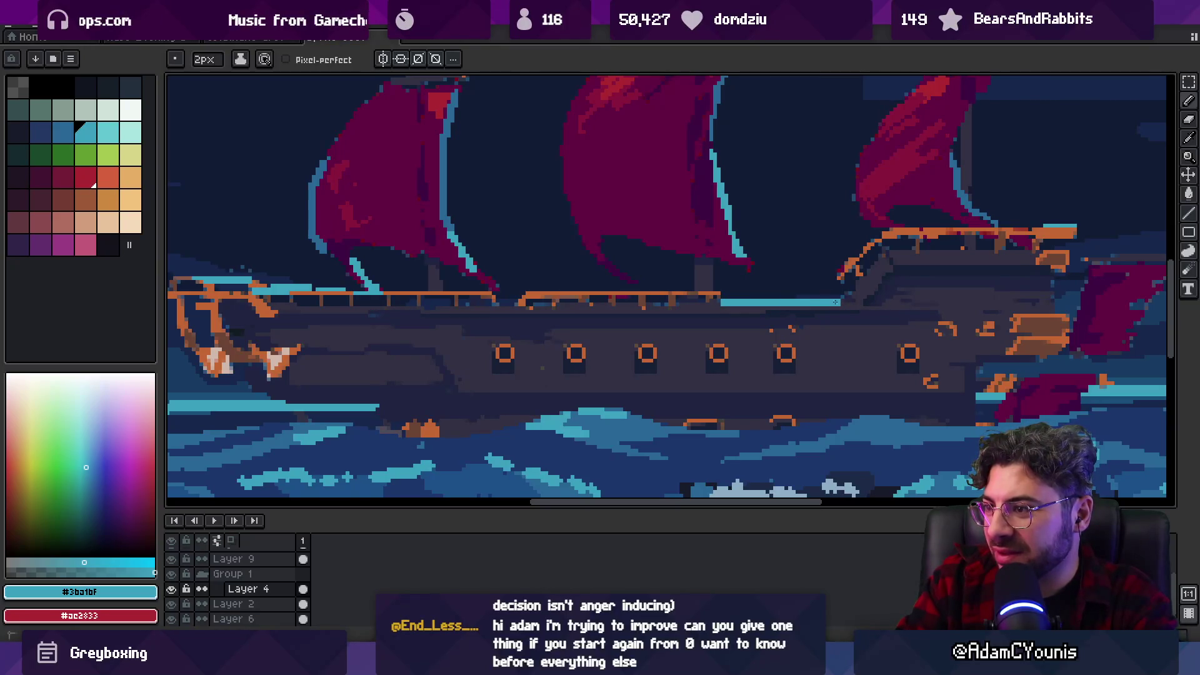
pyautogui.keyDown('alt'); pyautogui.click(454, 190); pyautogui.keyUp('alt')
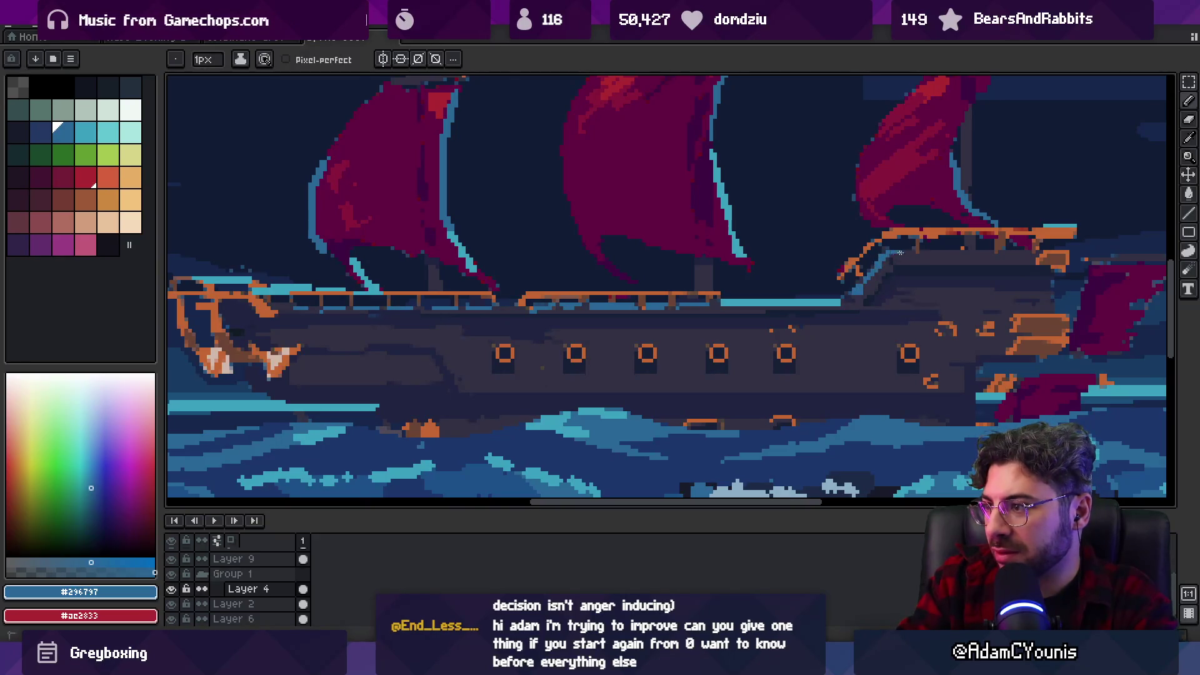
# Repaint part of the light cyan deck strip darker blue, then resample cyan #3ba1bf.
pyautogui.press('z')
pyautogui.scroll(-5, 713, 269)
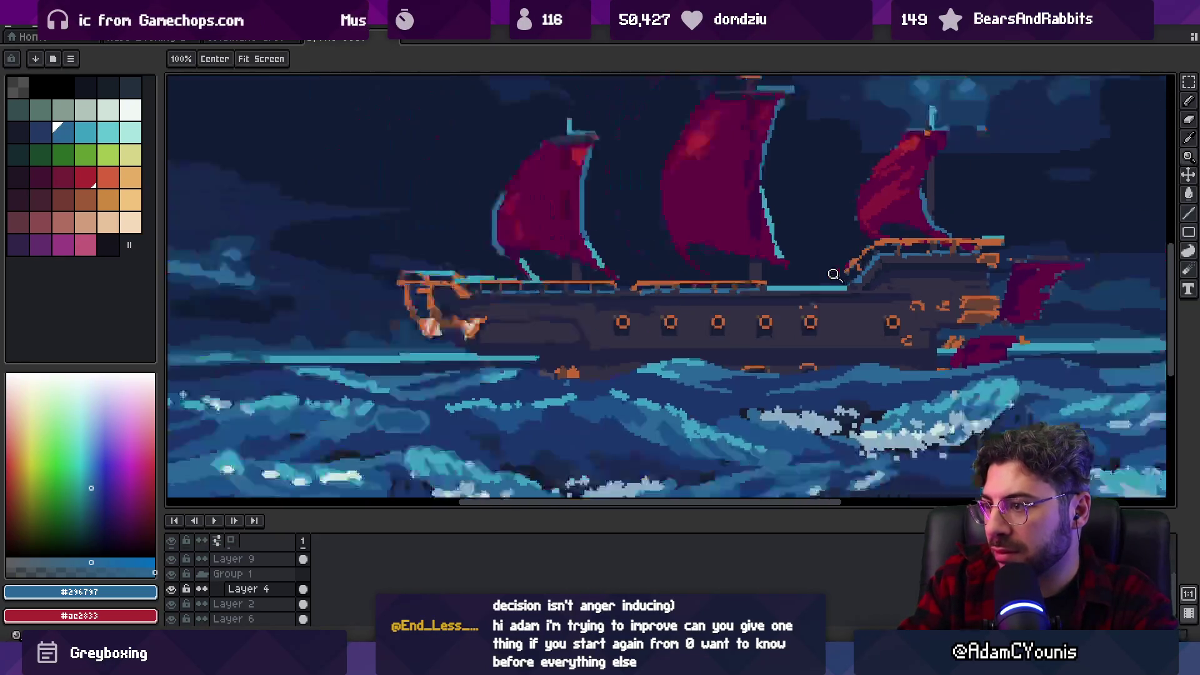
pyautogui.scroll(5, 688, 281)
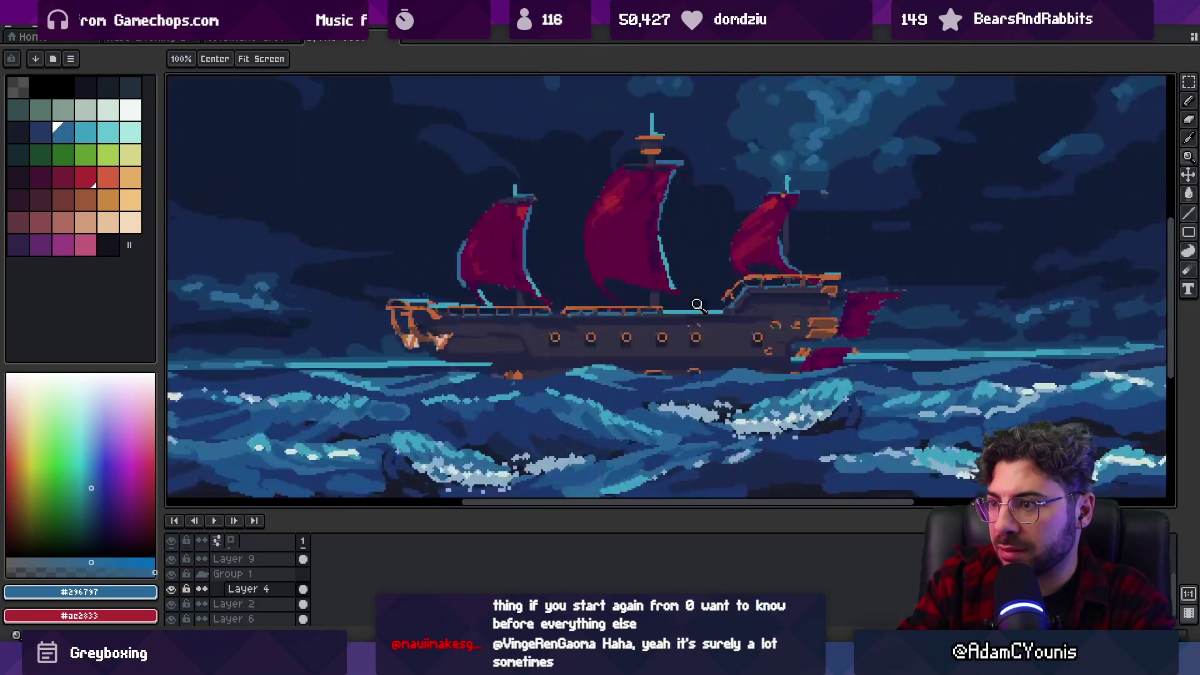
pyautogui.press('alt')
pyautogui.moveTo(597, 324)
pyautogui.mouseDown()
pyautogui.moveTo(817, 324)
pyautogui.moveTo(596, 324)
pyautogui.mouseUp()
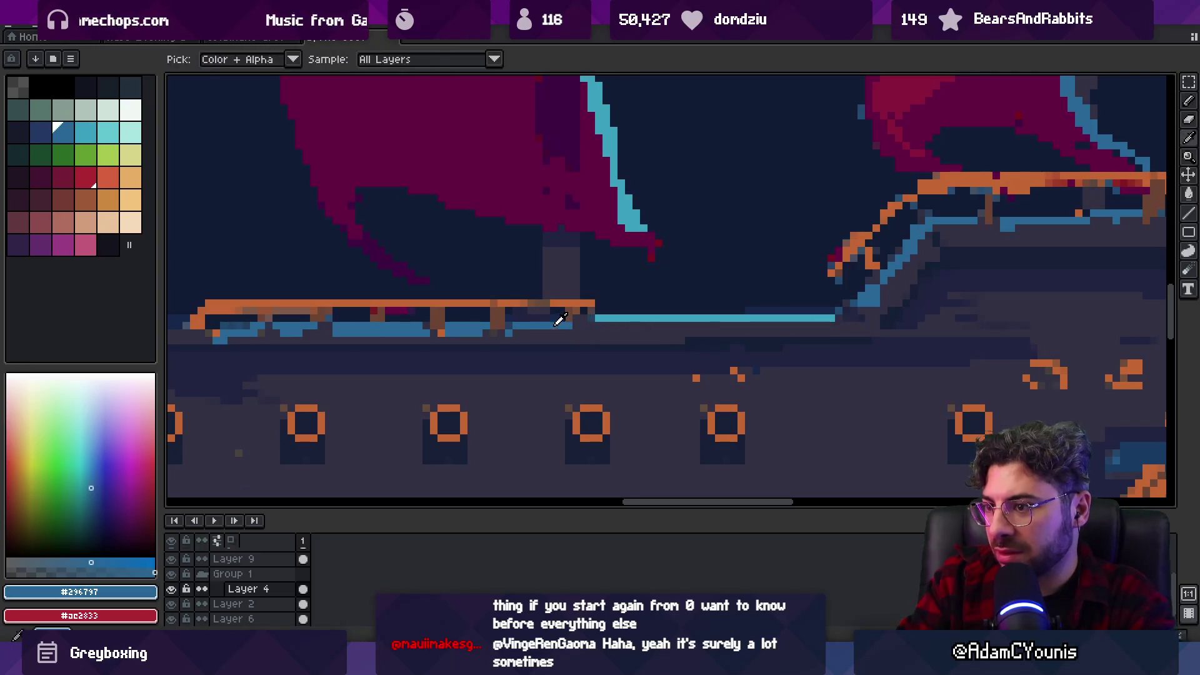
pyautogui.keyDown('alt'); pyautogui.click(774, 318); pyautogui.keyUp('alt')
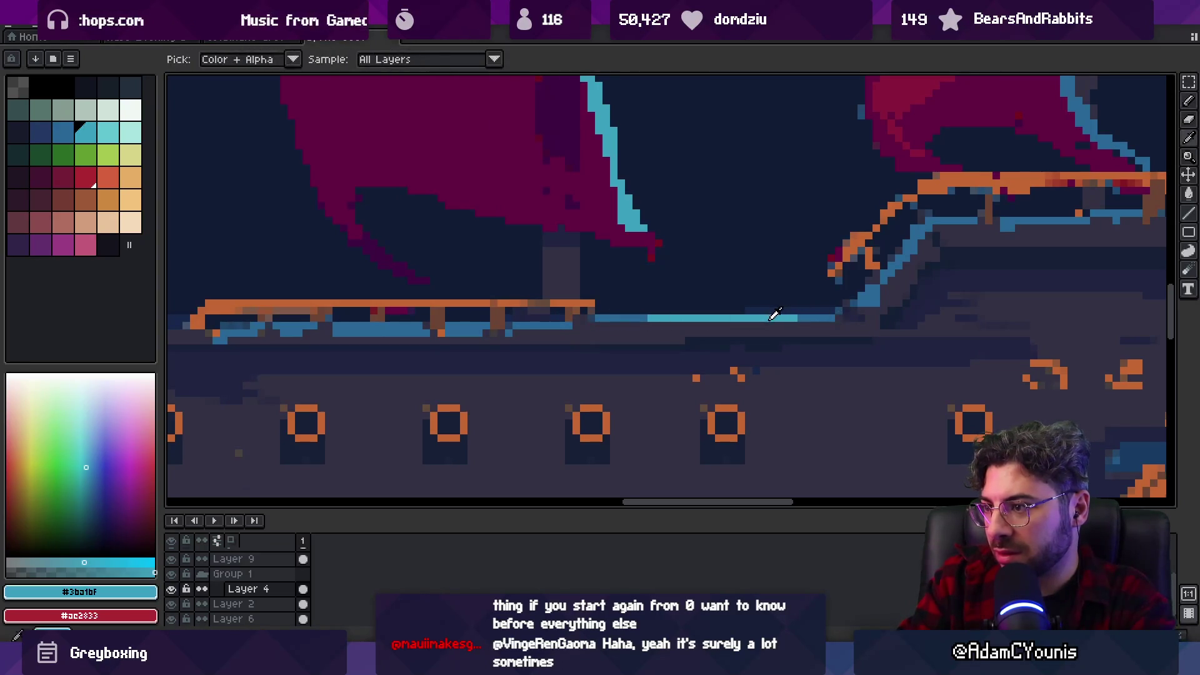
pyautogui.press('z')
pyautogui.scroll(-5, 798, 255)
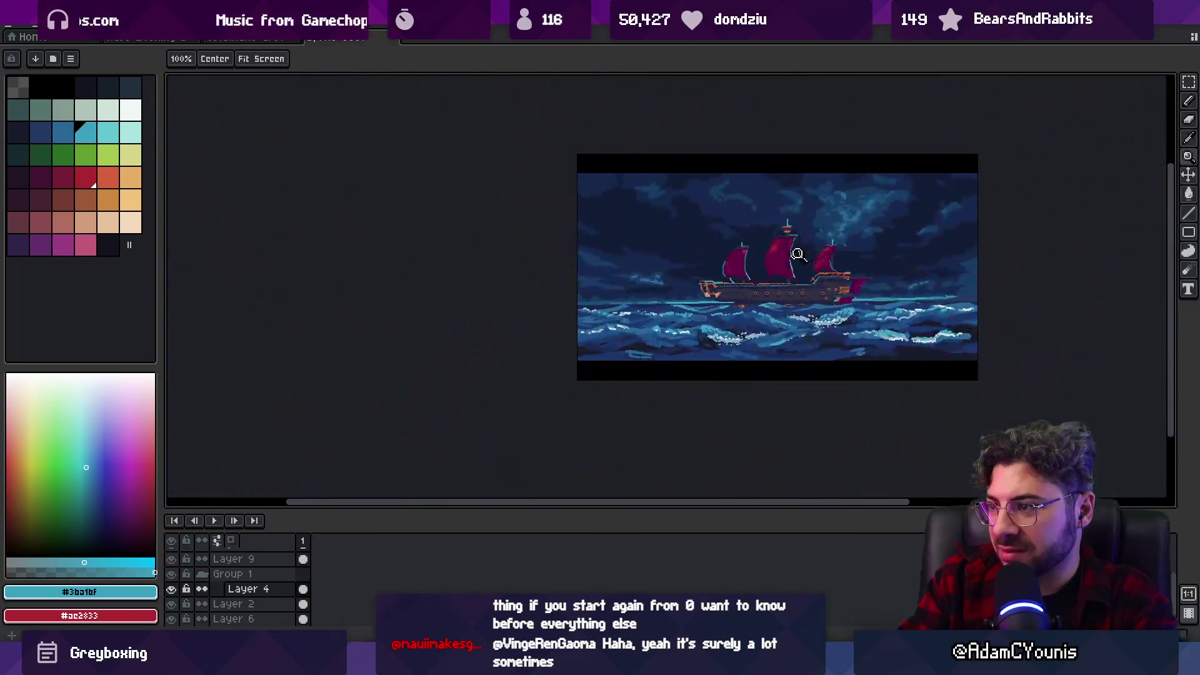
pyautogui.moveTo(796, 279); pyautogui.dragTo(646, 300)
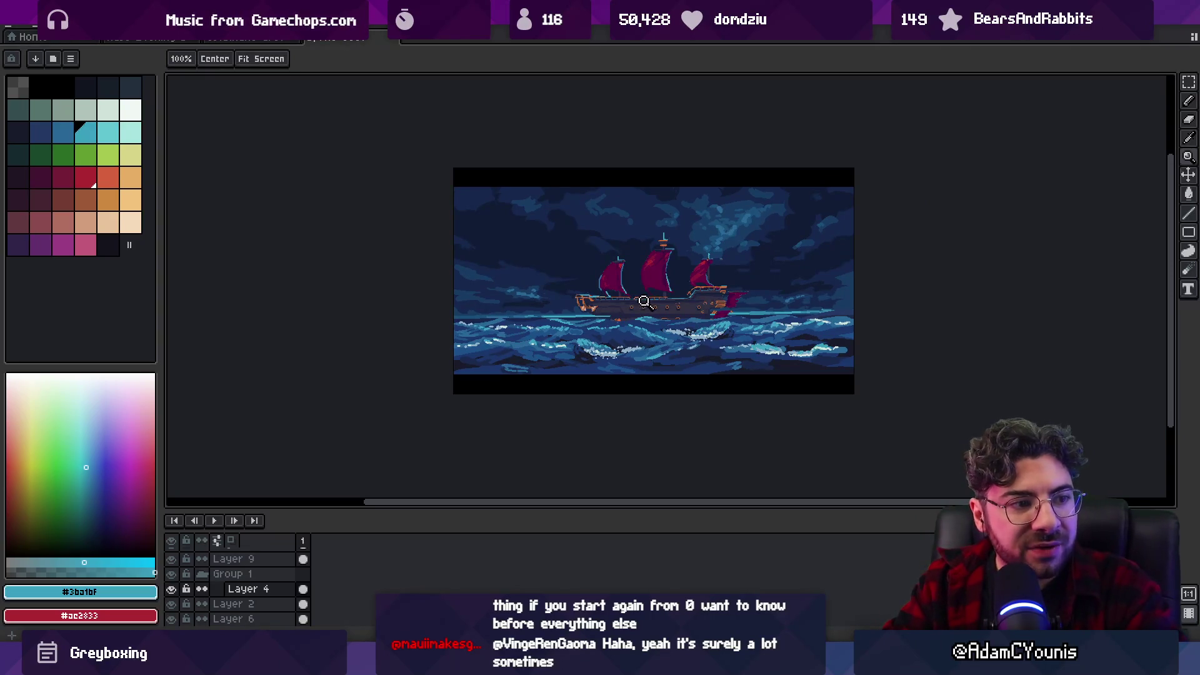
pyautogui.click(672, 313)
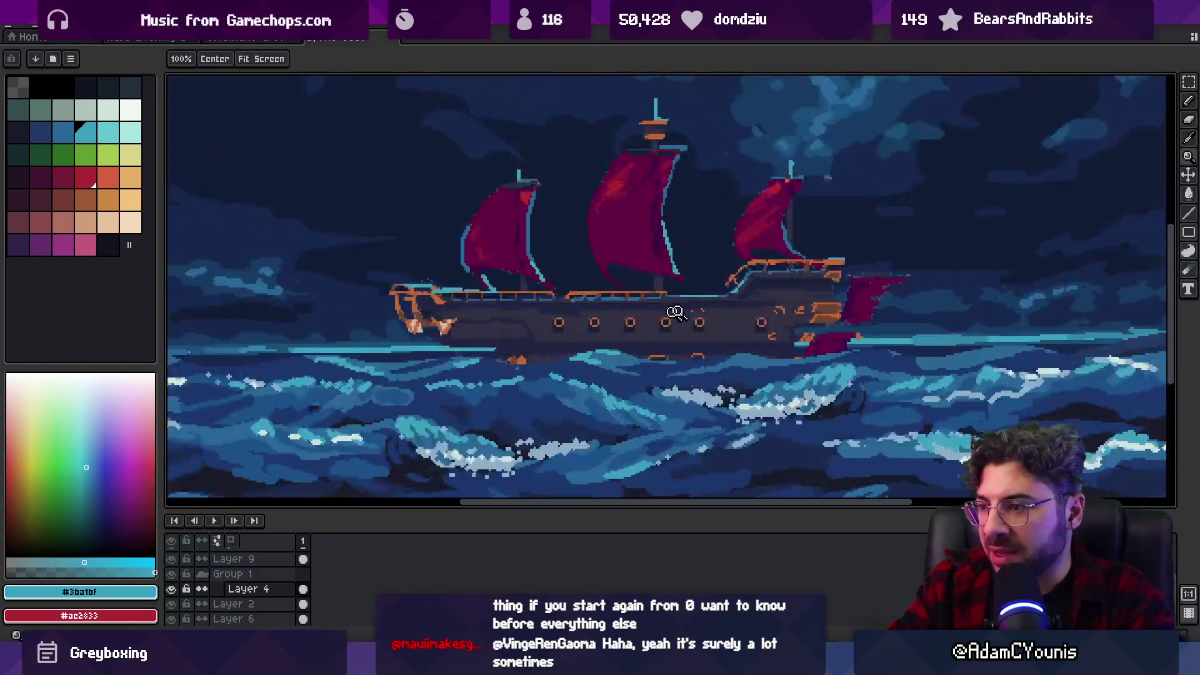
# Sample the hull colours, dark #323042 and darker navy #212442.
pyautogui.click(675, 312)
pyautogui.click(676, 316)
pyautogui.press('i')
pyautogui.click(680, 316)
pyautogui.press('z')
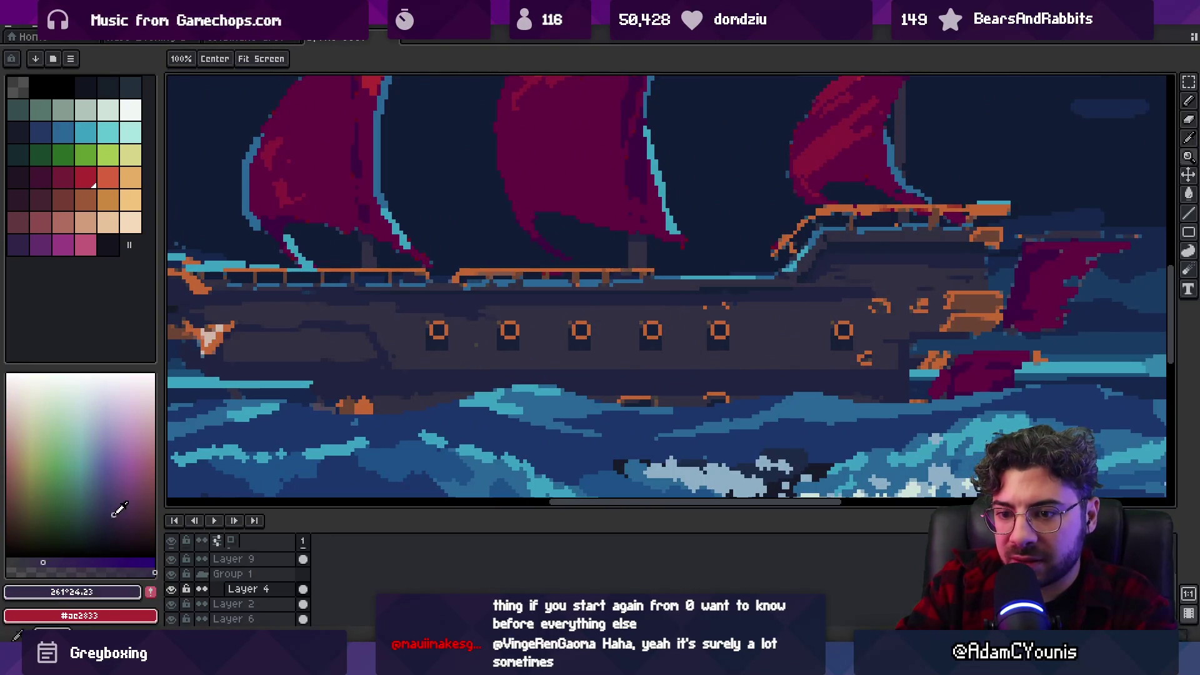
pyautogui.press('b')
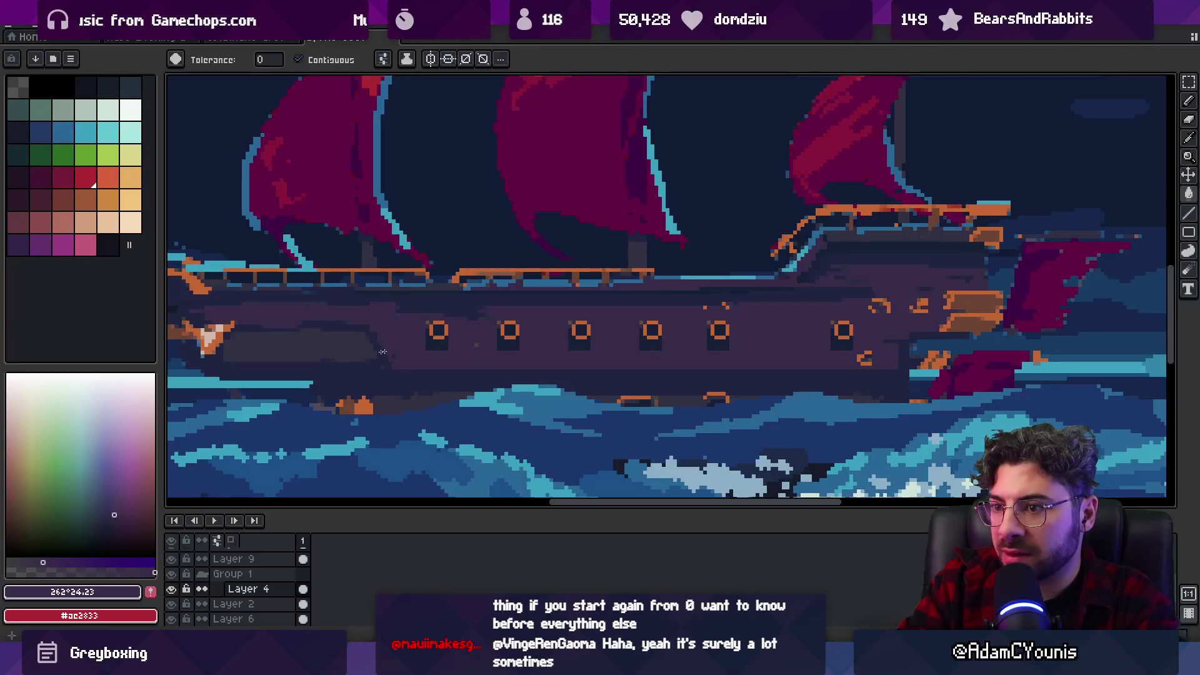
pyautogui.keyDown('alt'); pyautogui.click(174, 487); pyautogui.keyUp('alt')
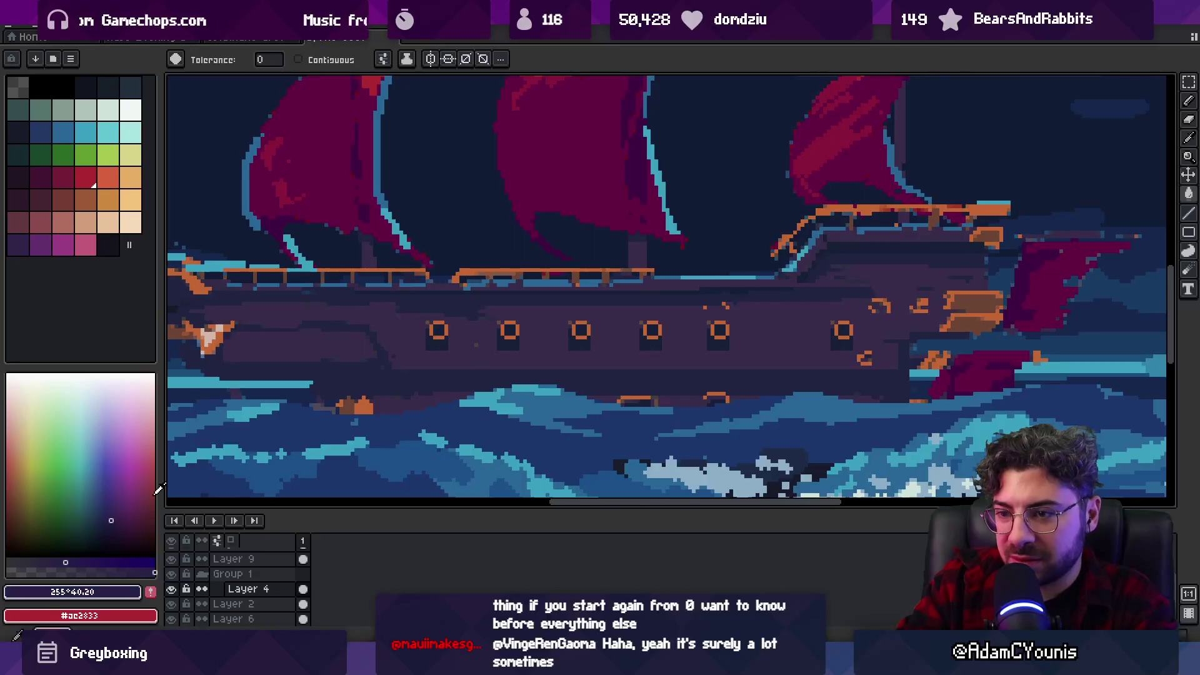
pyautogui.press('v')
pyautogui.scroll(-4, 481, 275)
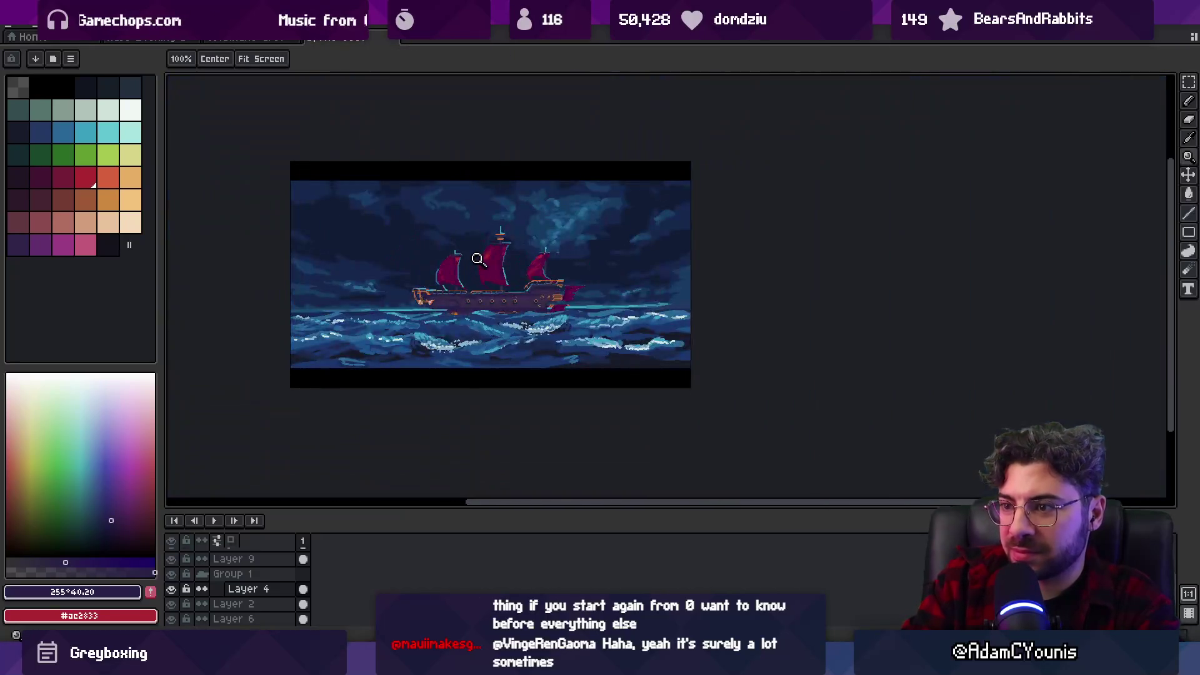
# Tweak the fill shade in the colour picker and bucket-fill hull areas with it.
pyautogui.press('z')
pyautogui.scroll(5, 477, 272)
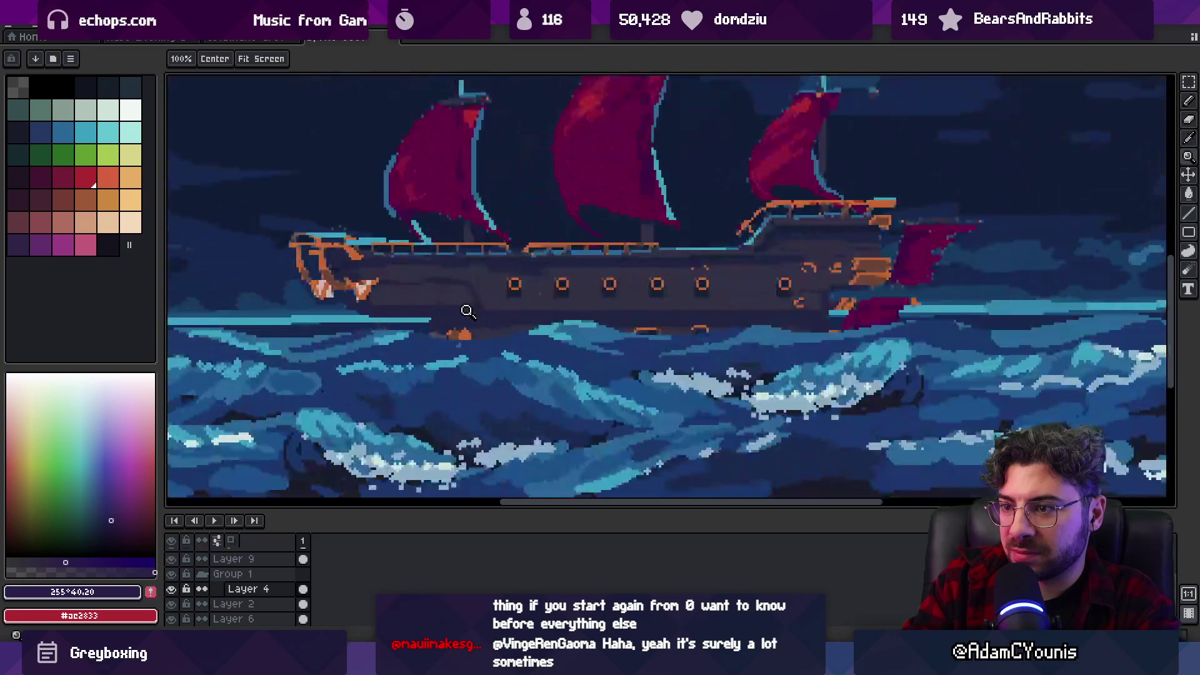
pyautogui.keyDown('alt'); pyautogui.click(509, 279); pyautogui.keyUp('alt')
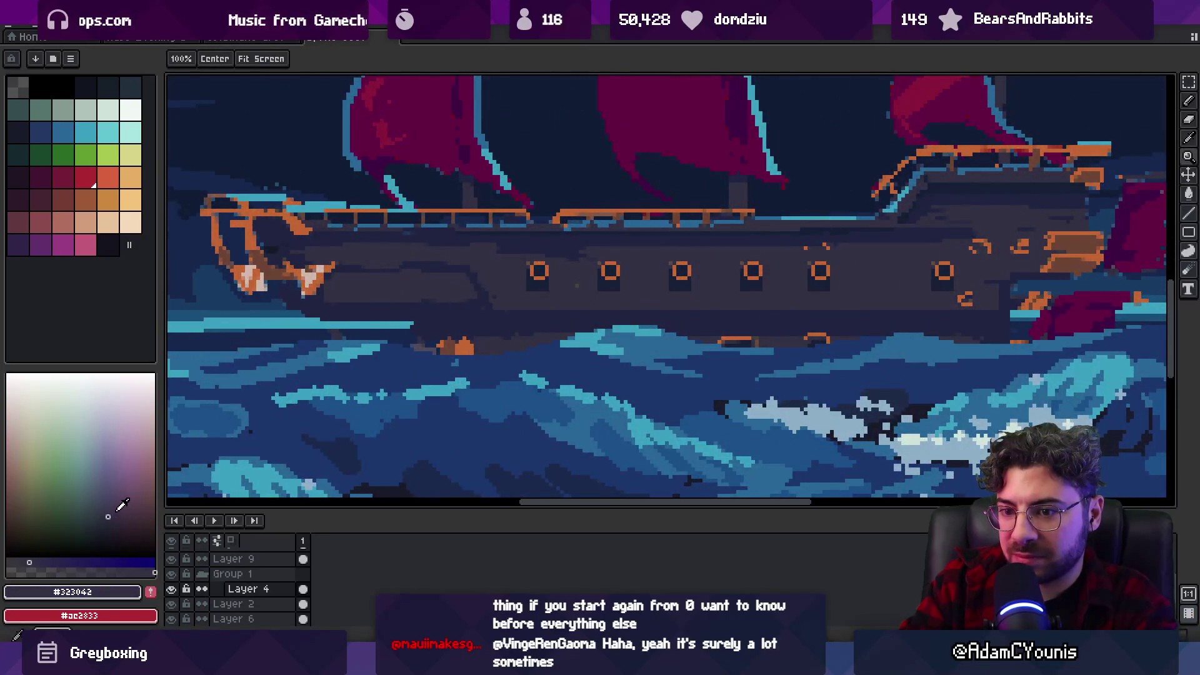
pyautogui.keyDown('alt'); pyautogui.click(498, 268); pyautogui.keyUp('alt')
pyautogui.keyDown('alt'); pyautogui.click(513, 247); pyautogui.keyUp('alt')
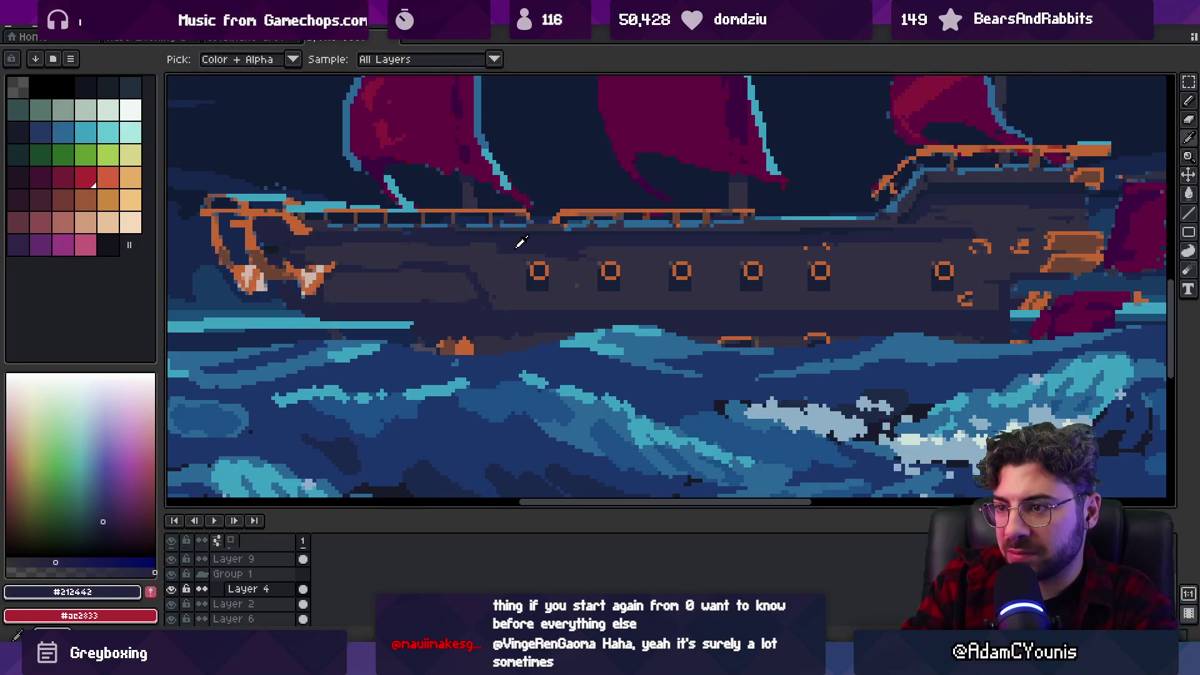
pyautogui.click(104, 523)
pyautogui.press('g')
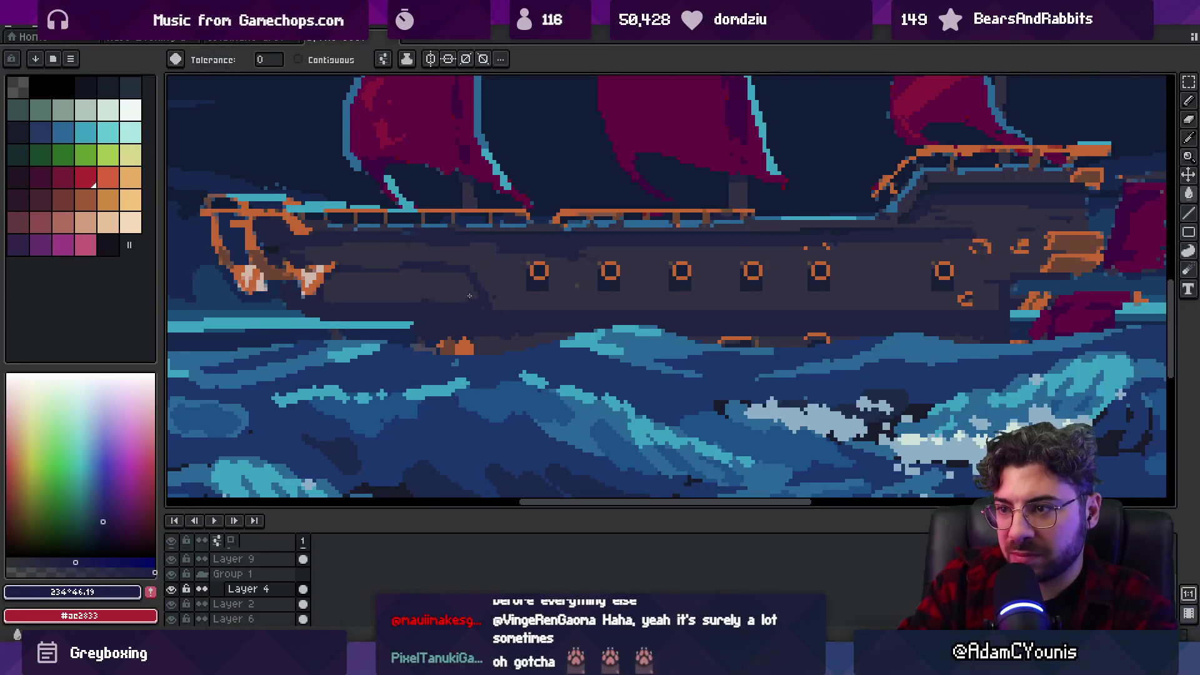
pyautogui.keyDown('alt'); pyautogui.click(312, 394); pyautogui.keyUp('alt')
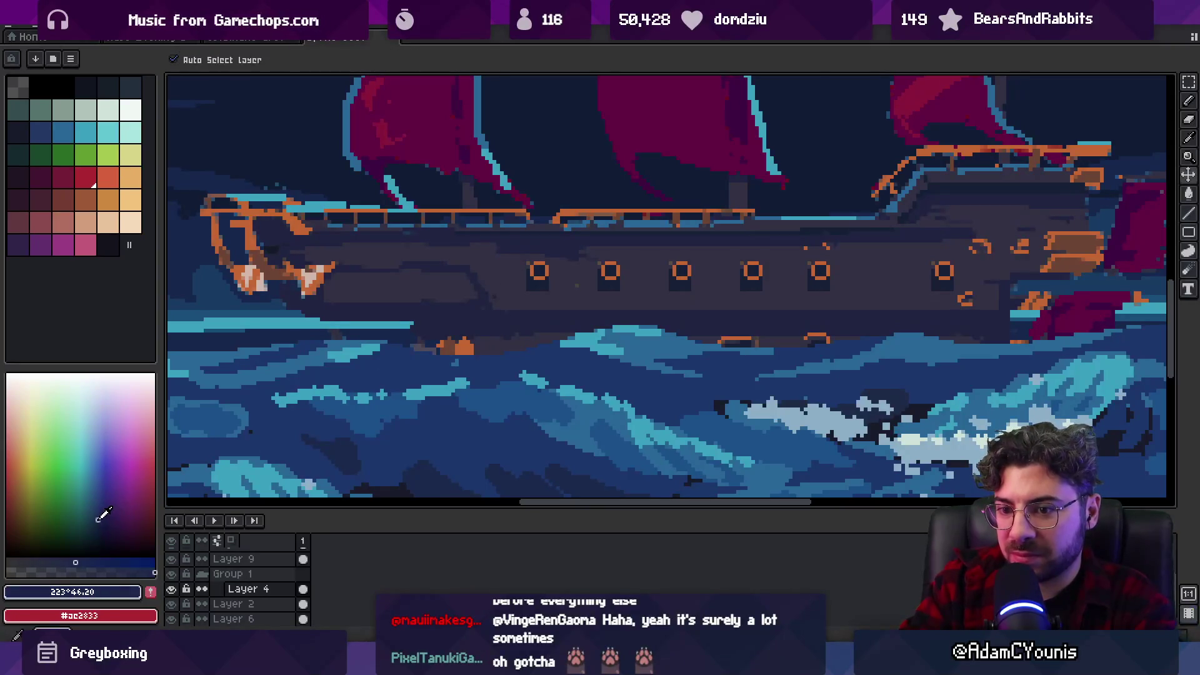
pyautogui.keyDown('alt'); pyautogui.click(225, 432); pyautogui.keyUp('alt')
pyautogui.click(103, 520)
# Check the refilled hull across the whole ship and resample its colour.
pyautogui.press('z')
pyautogui.scroll(-5, 514, 259)
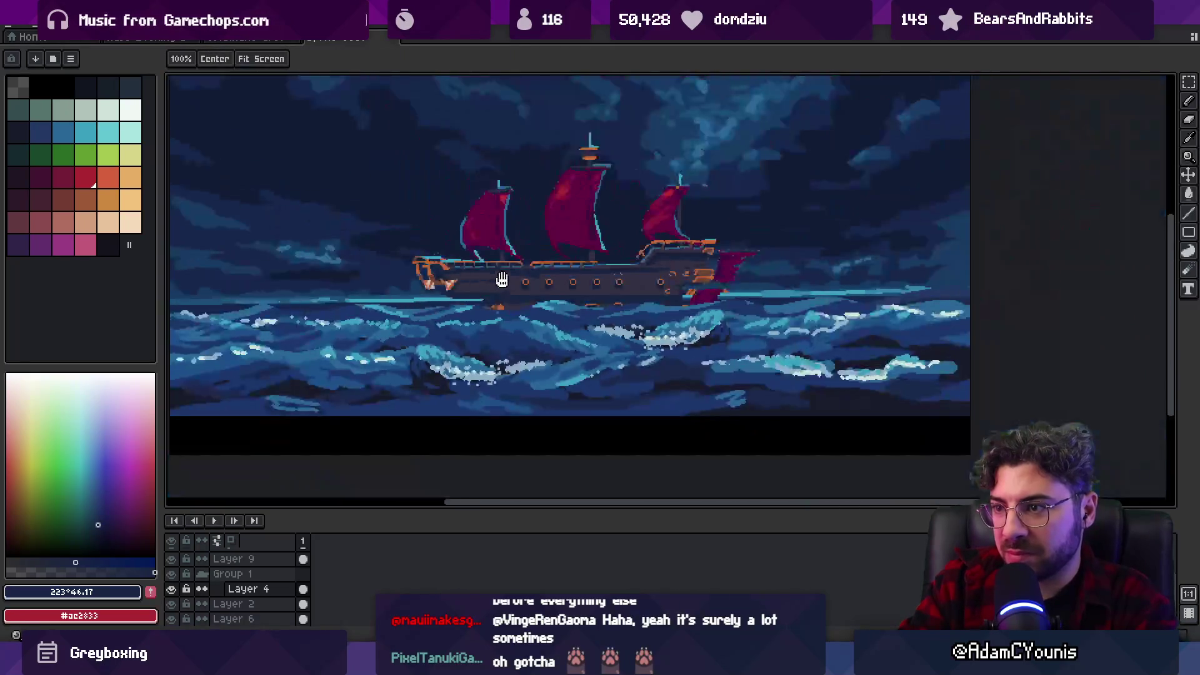
pyautogui.scroll(4, 502, 303)
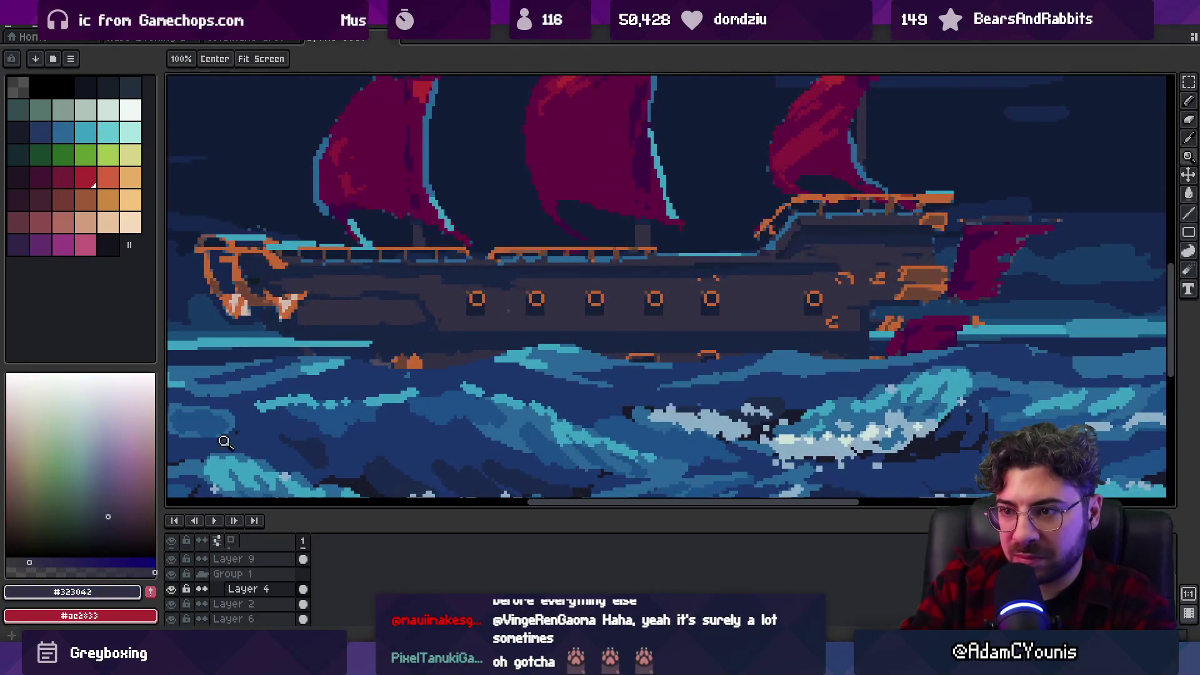
pyautogui.press('i')
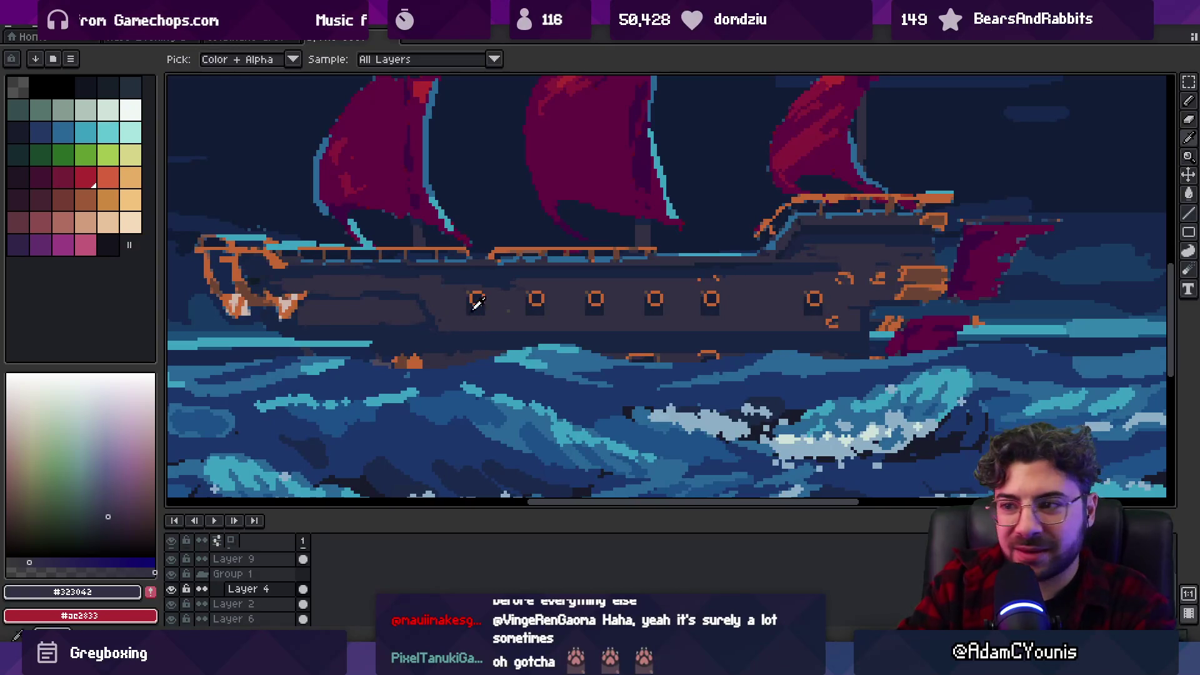
pyautogui.press('z')
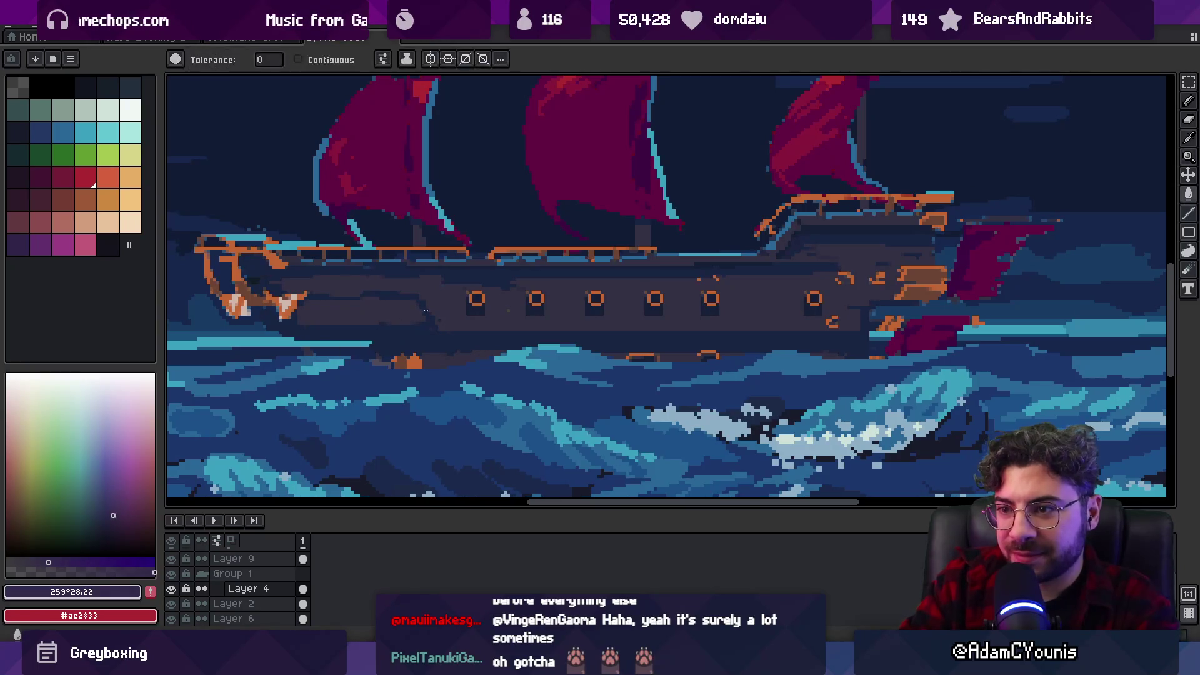
pyautogui.scroll(-4, 516, 284)
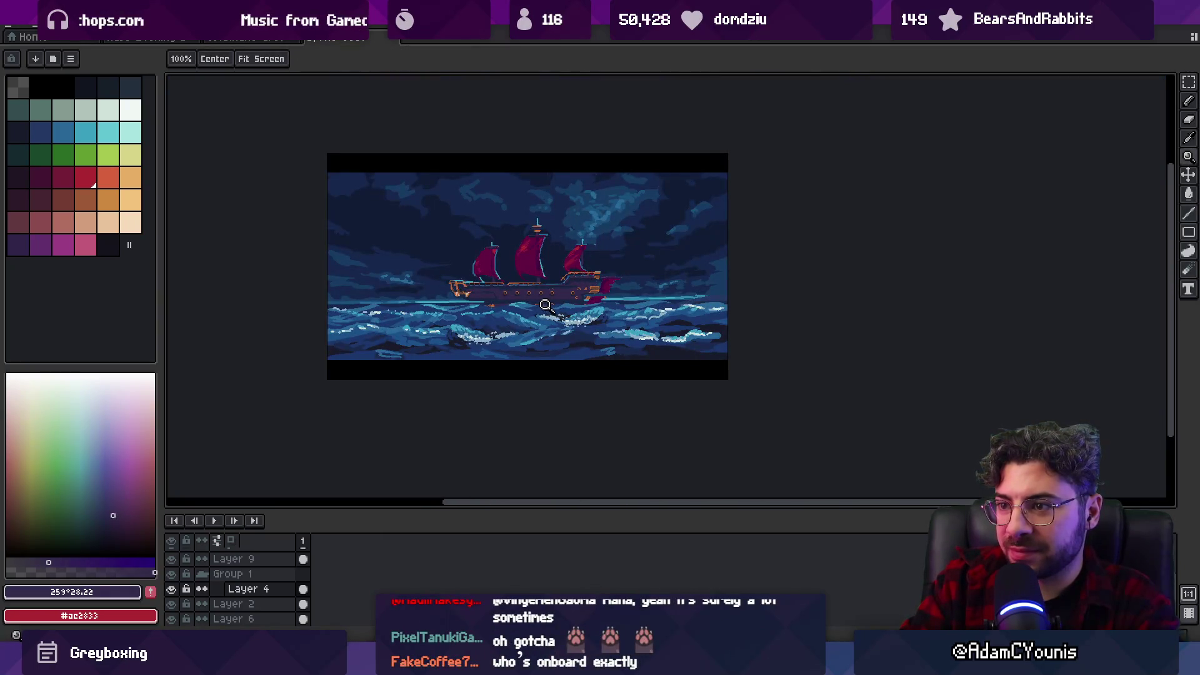
# Sample the cyan deck colour #3ba1bf from the ship for the pencil.
pyautogui.scroll(4, 528, 304)
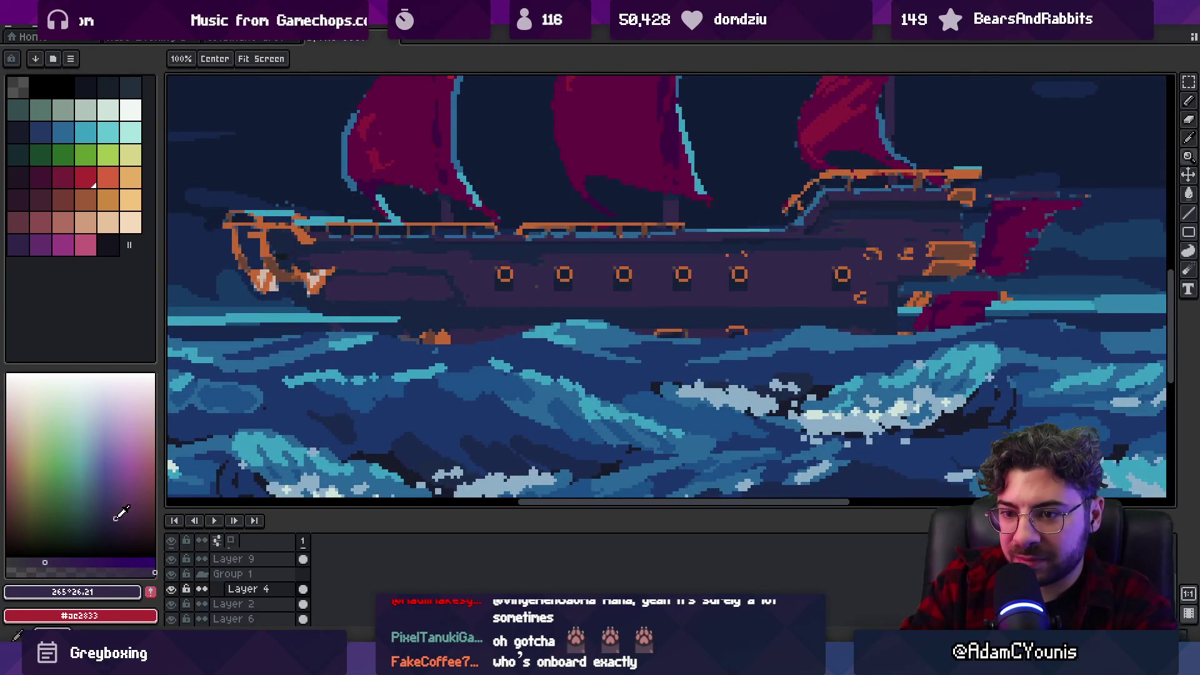
pyautogui.press('g')
pyautogui.press('z')
pyautogui.scroll(-4, 434, 273)
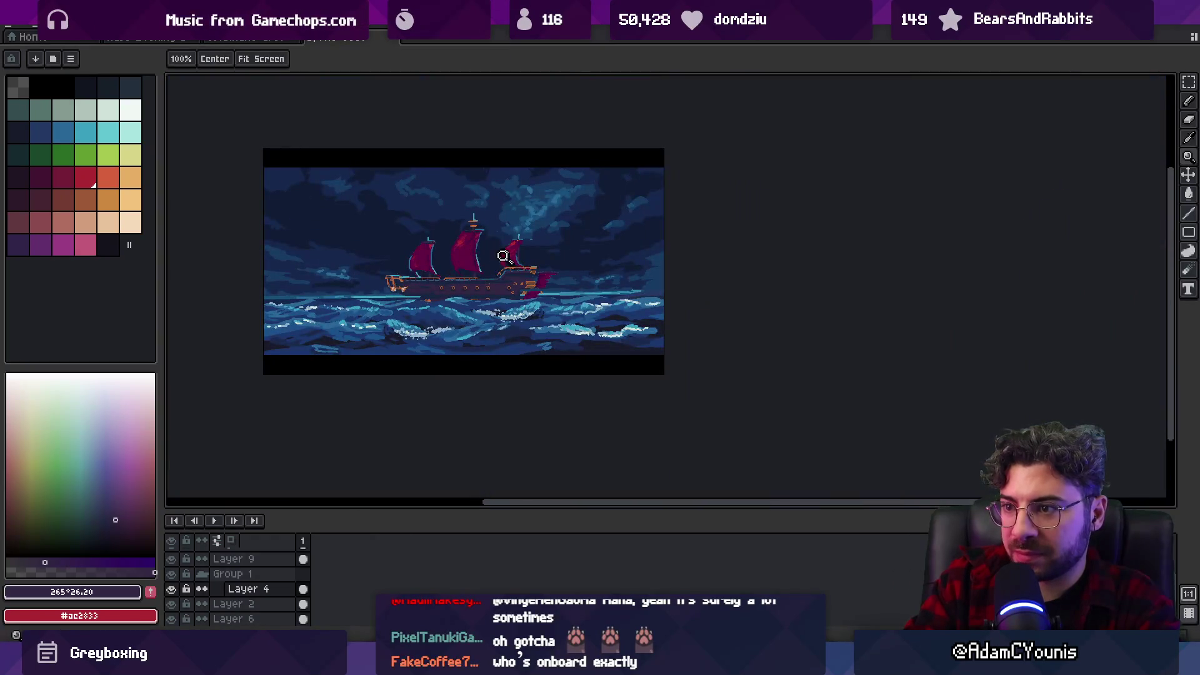
pyautogui.scroll(4, 434, 281)
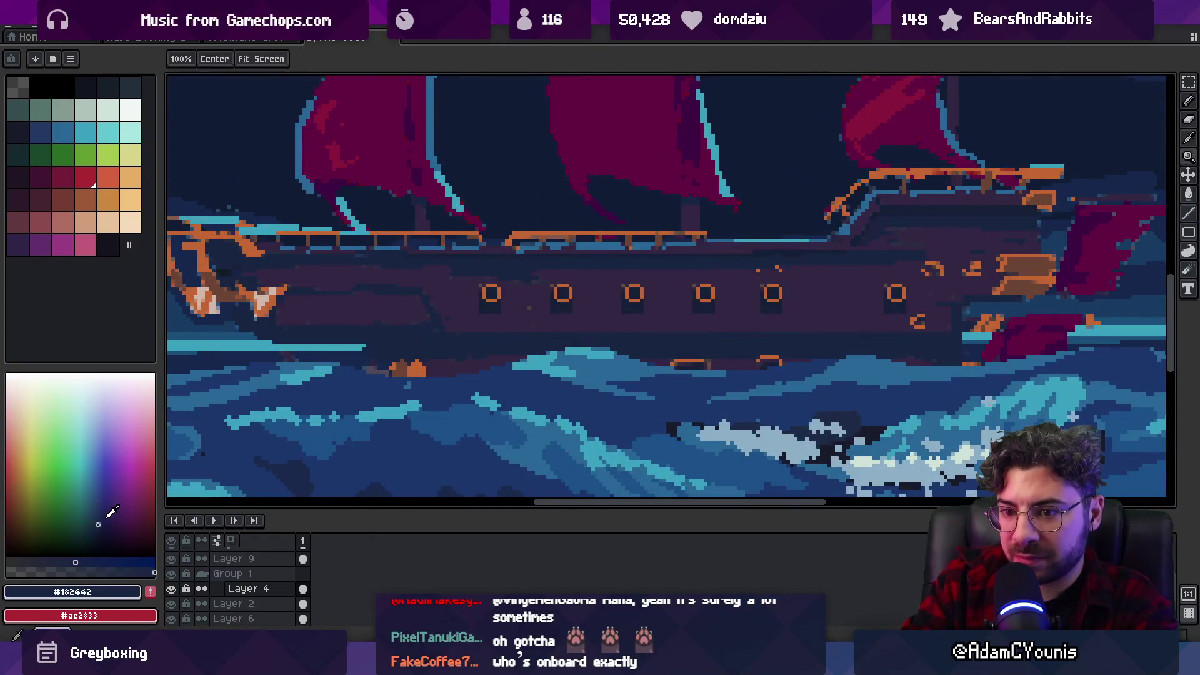
pyautogui.press('g')
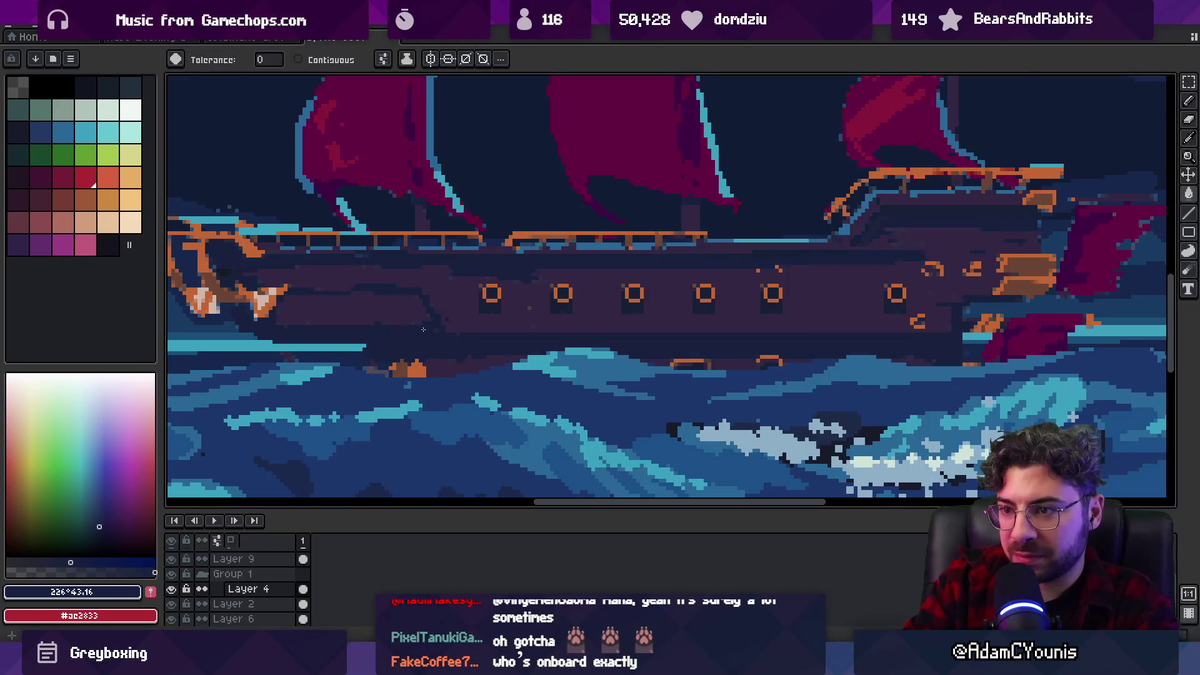
pyautogui.press('z')
pyautogui.scroll(-4, 525, 283)
pyautogui.scroll(4, 563, 288)
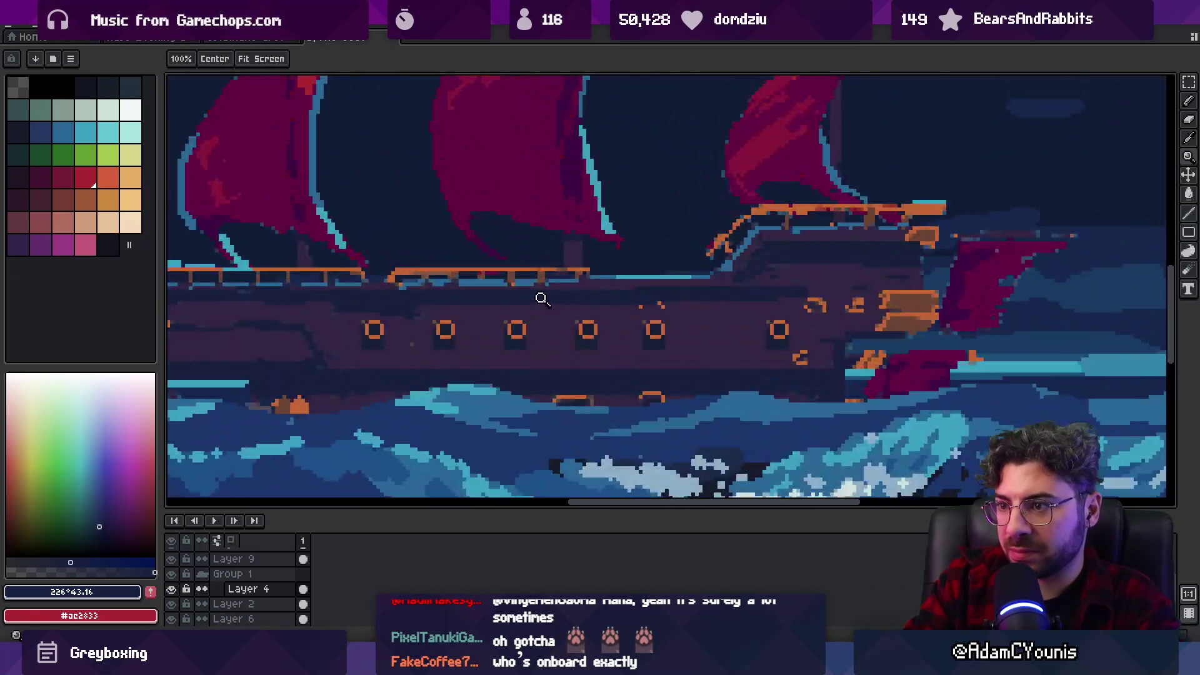
pyautogui.press('o')
pyautogui.click(622, 275)
pyautogui.press('b')
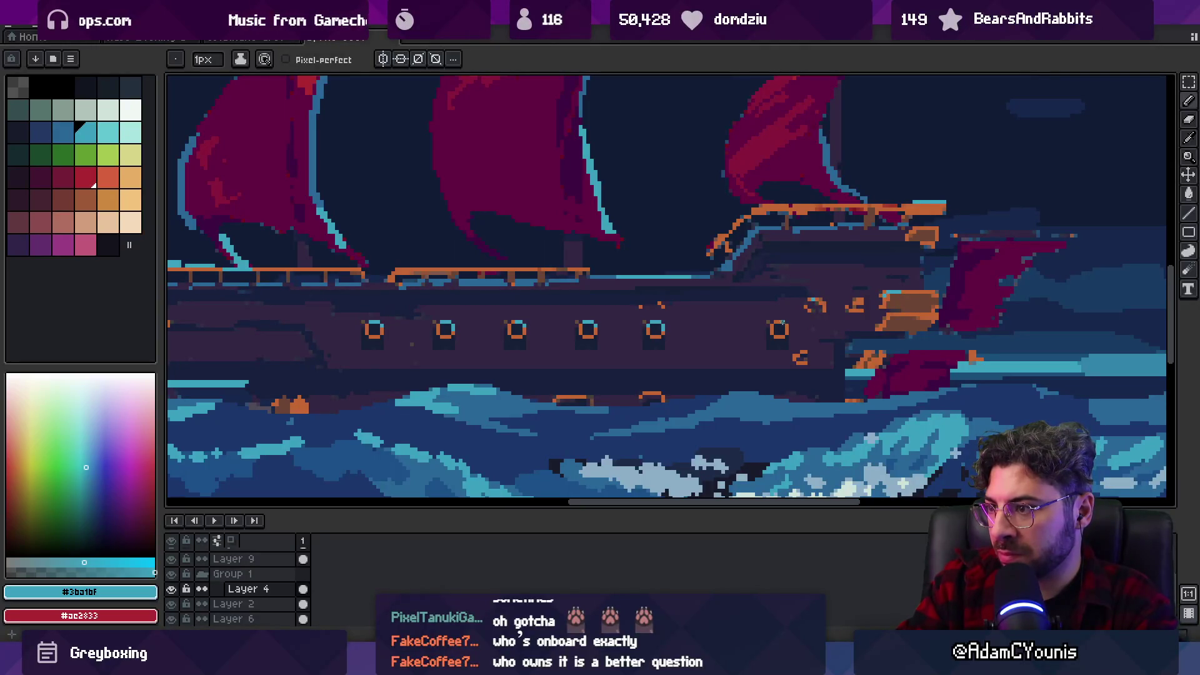
# Copy a porthole along the hull with the rectangular marquee, then zoom out to review.
pyautogui.press('m')
pyautogui.moveTo(635, 313)
pyautogui.mouseDown()
pyautogui.moveTo(665, 345)
pyautogui.moveTo(724, 343)
pyautogui.mouseUp()
pyautogui.press('z')
pyautogui.scroll(-3, 681, 288)
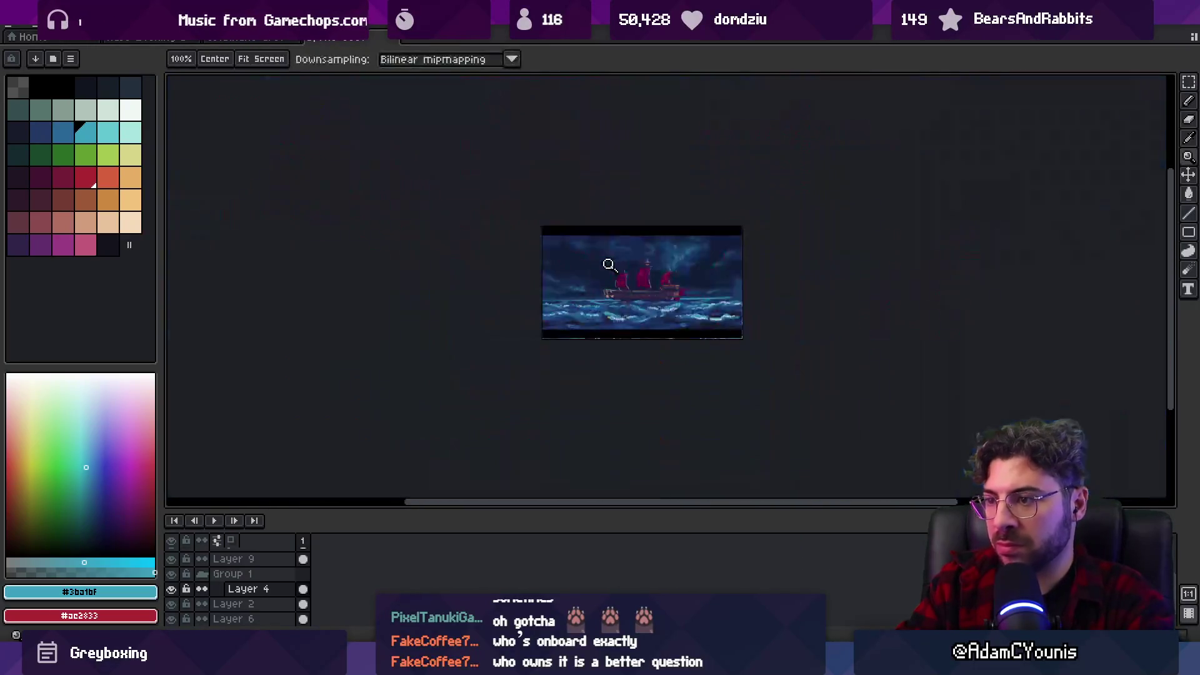
pyautogui.scroll(1, 671, 271)
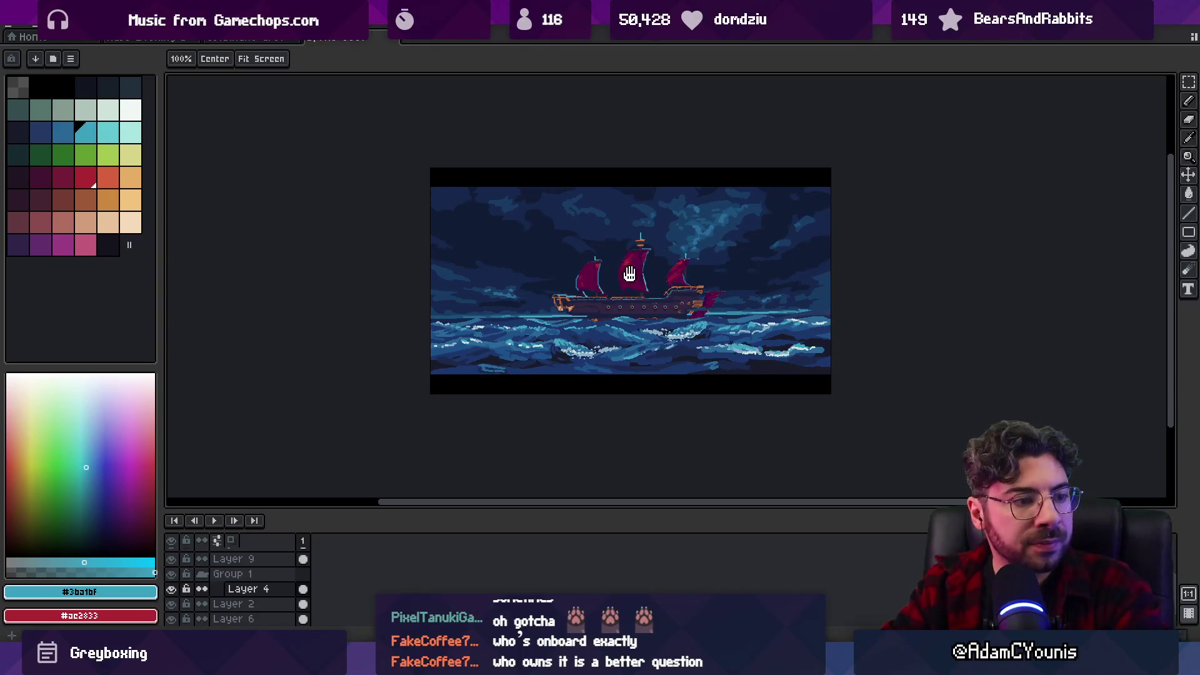
pyautogui.moveTo(627, 263); pyautogui.dragTo(622, 300)
pyautogui.scroll(2, 632, 313)
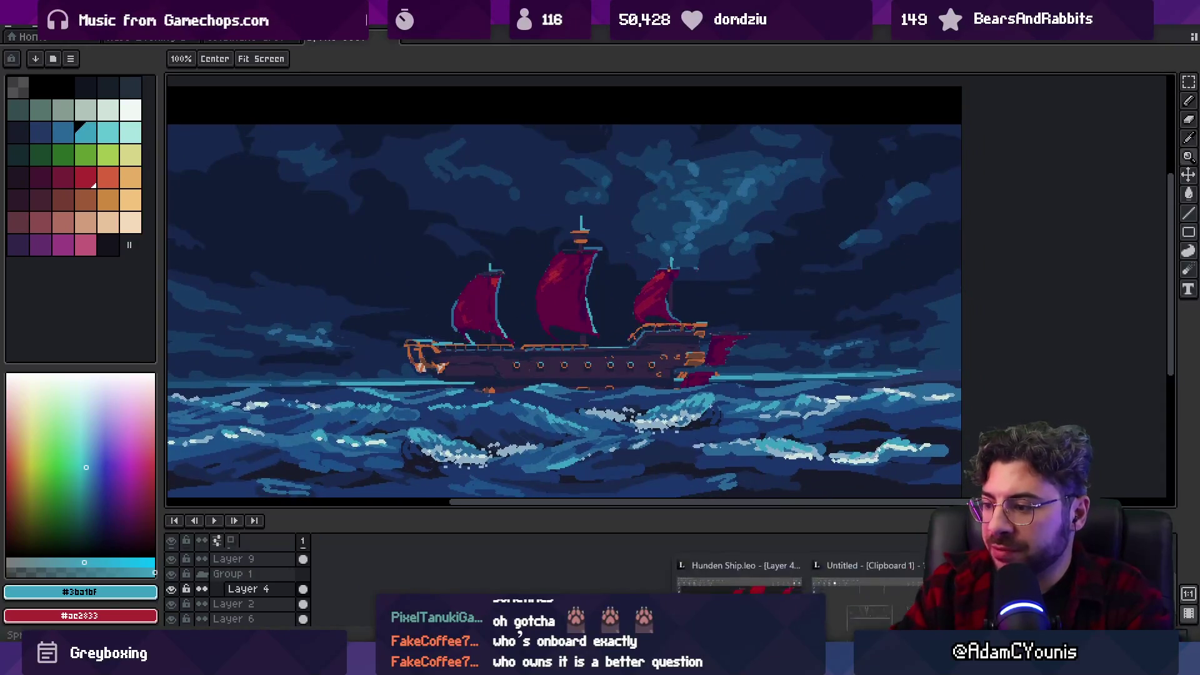
pyautogui.moveTo(725, 666)
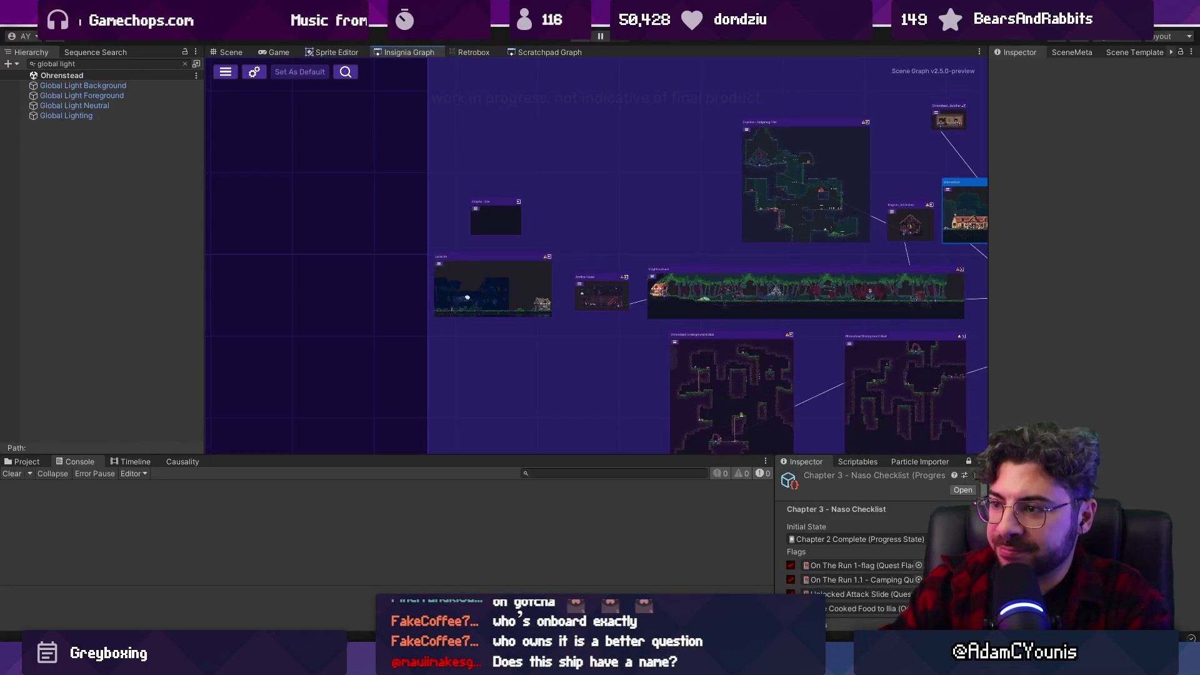
# Open the Masalyaar Tower Arena room from the Insignia Graph, then return to the graph zoomed out.
pyautogui.scroll(8, 786, 329)
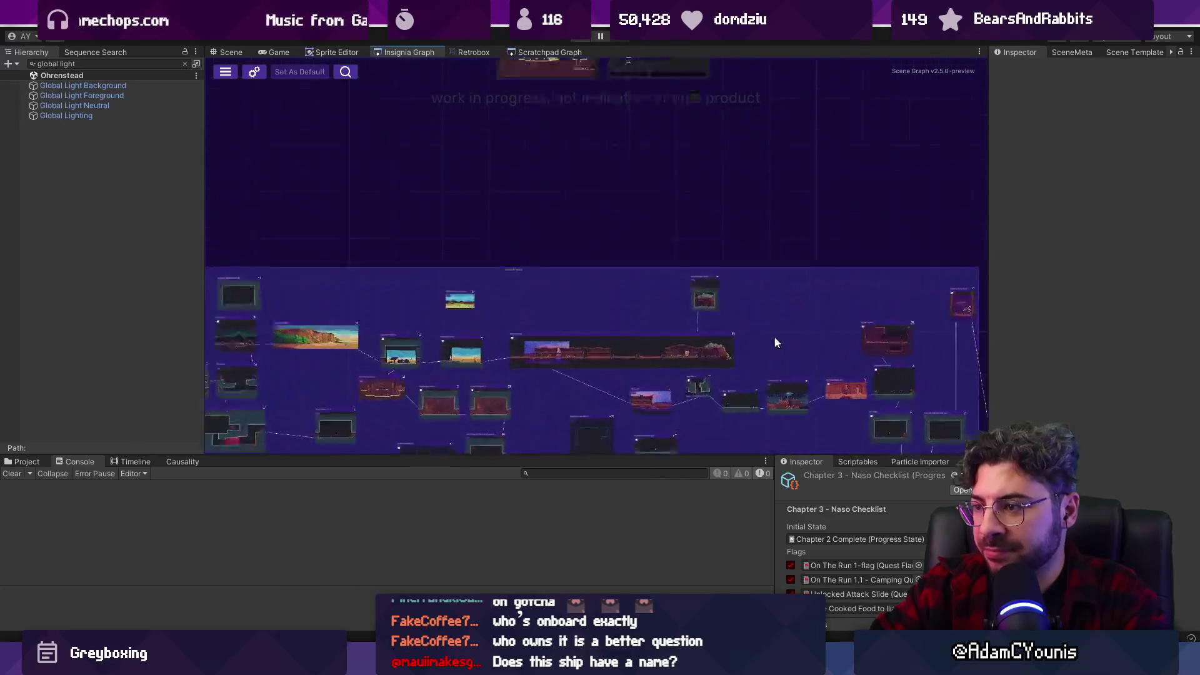
pyautogui.doubleClick(700, 237)
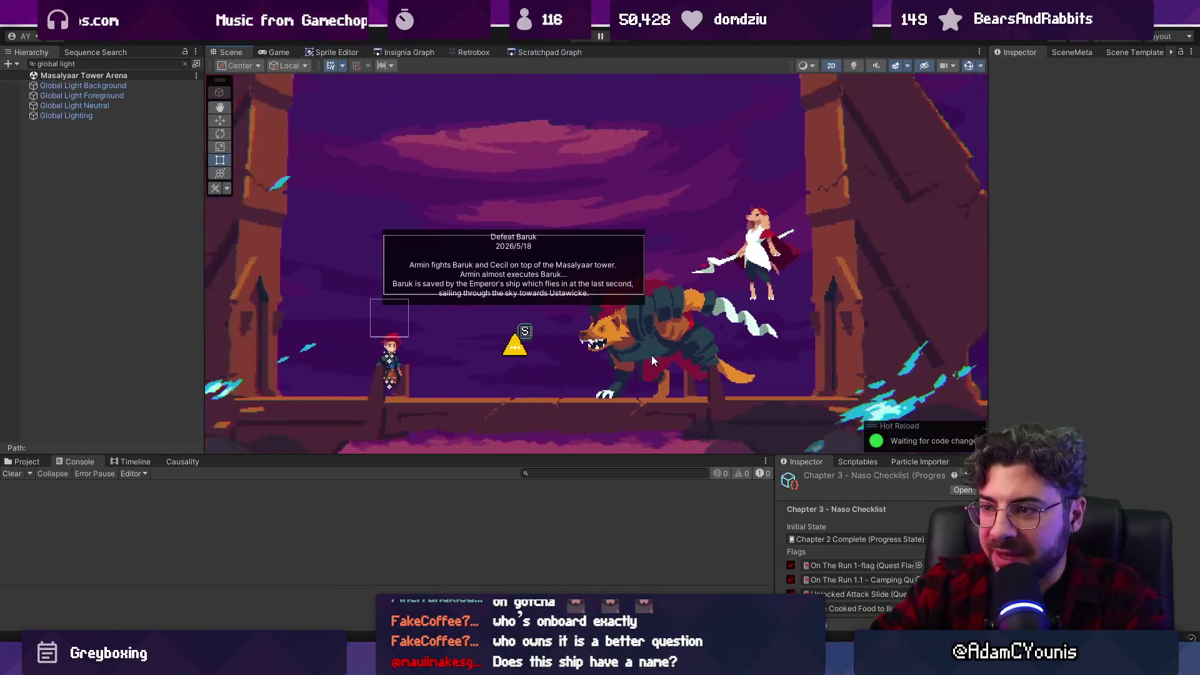
pyautogui.click(403, 52)
pyautogui.scroll(-6, 643, 240)
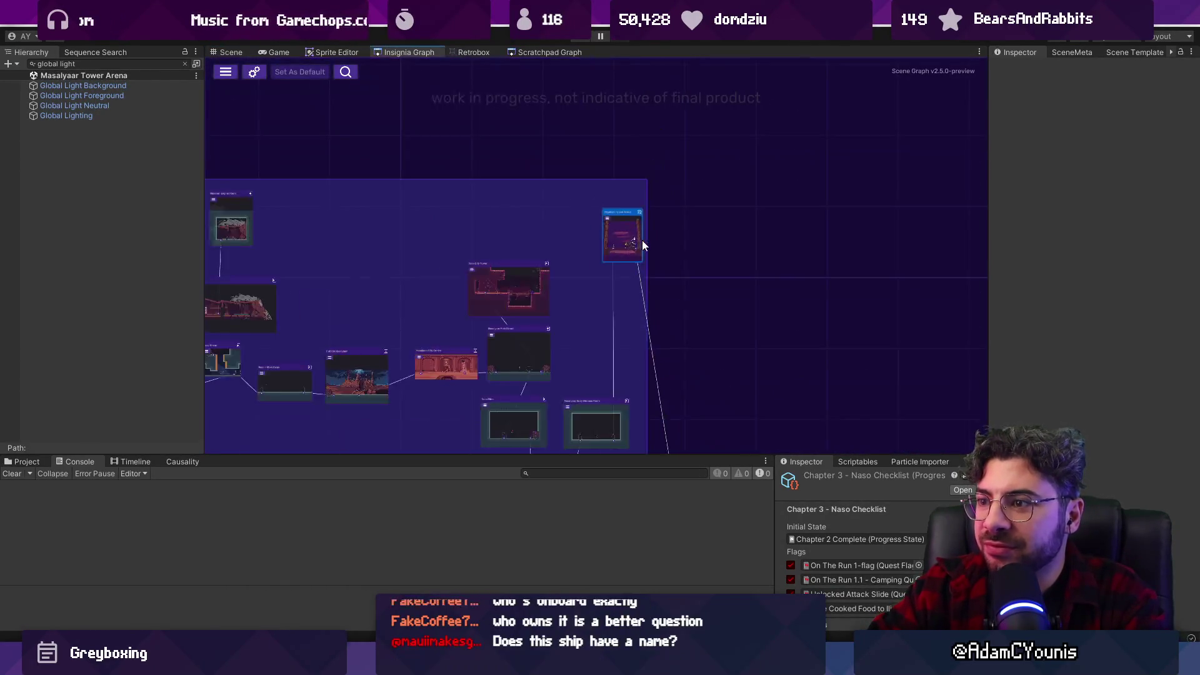
pyautogui.scroll(-3, 752, 298)
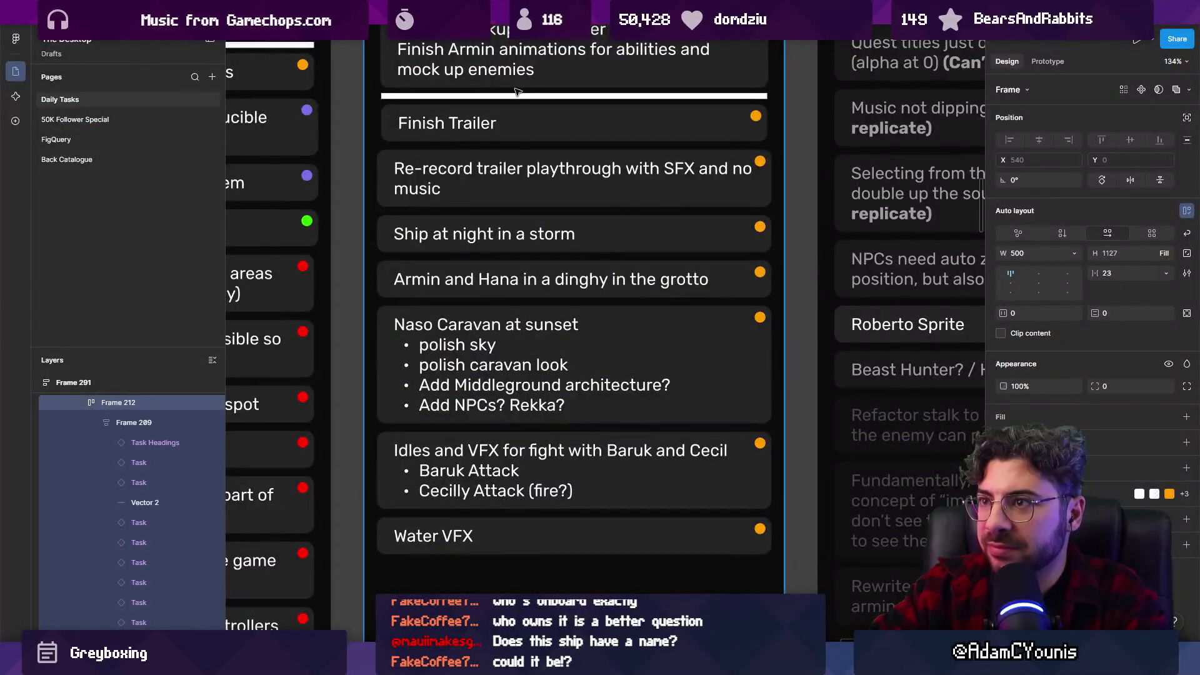
# Switch to the Insignia Pitch file, zoom onto the character sprite row and deselect.
pyautogui.click(888, 13)
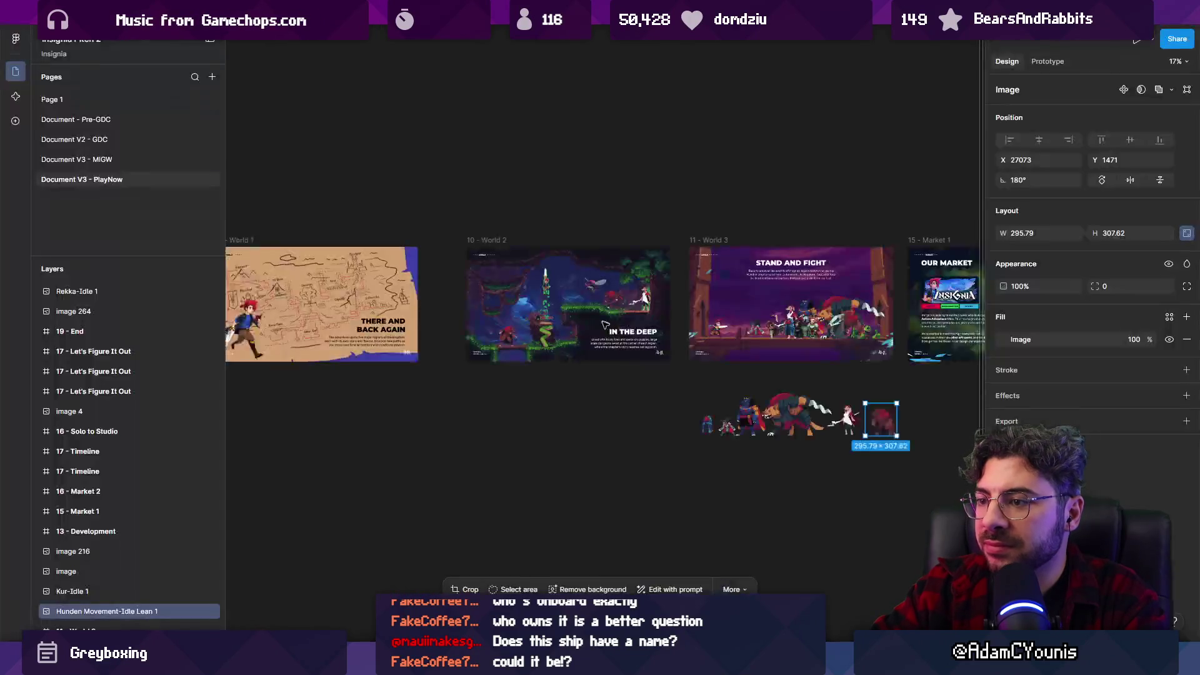
pyautogui.scroll(-5, 794, 326)
pyautogui.scroll(5, 537, 352)
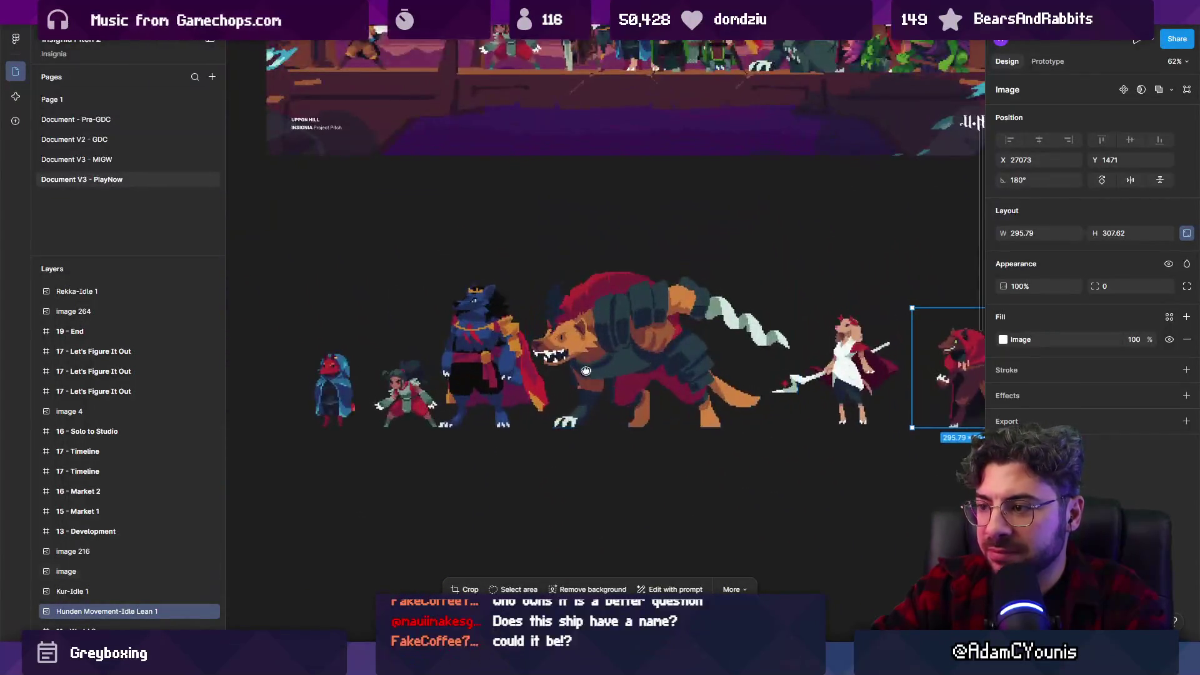
pyautogui.hscroll(2, 536, 354)
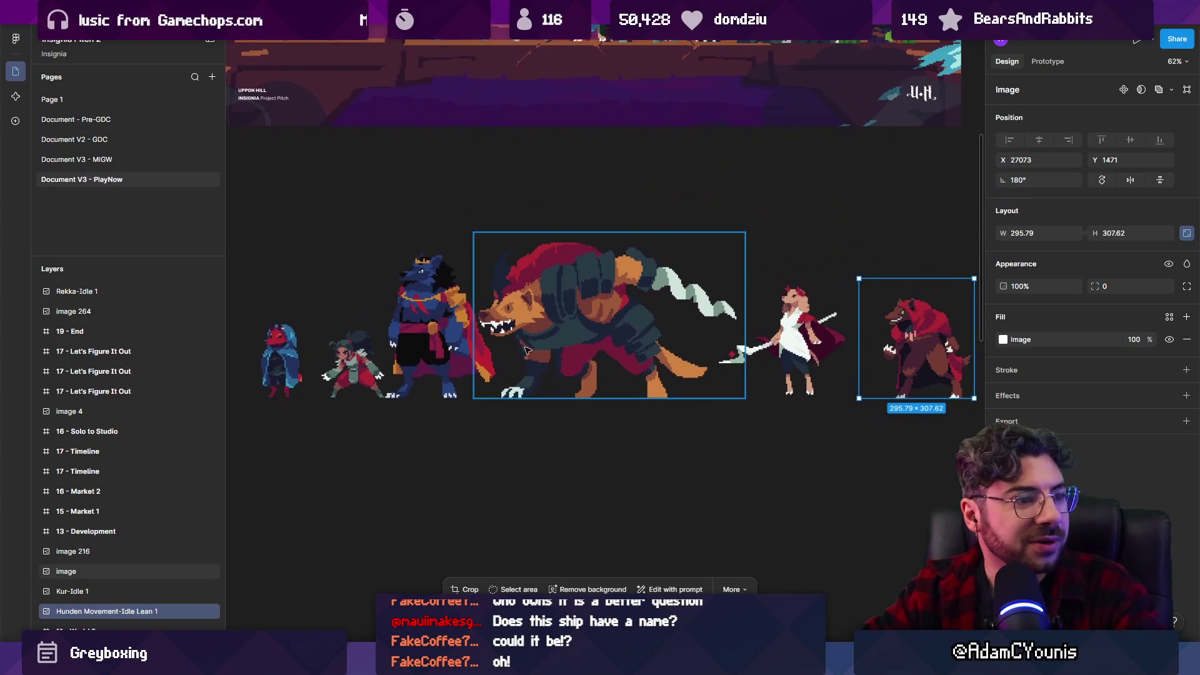
pyautogui.click(537, 416)
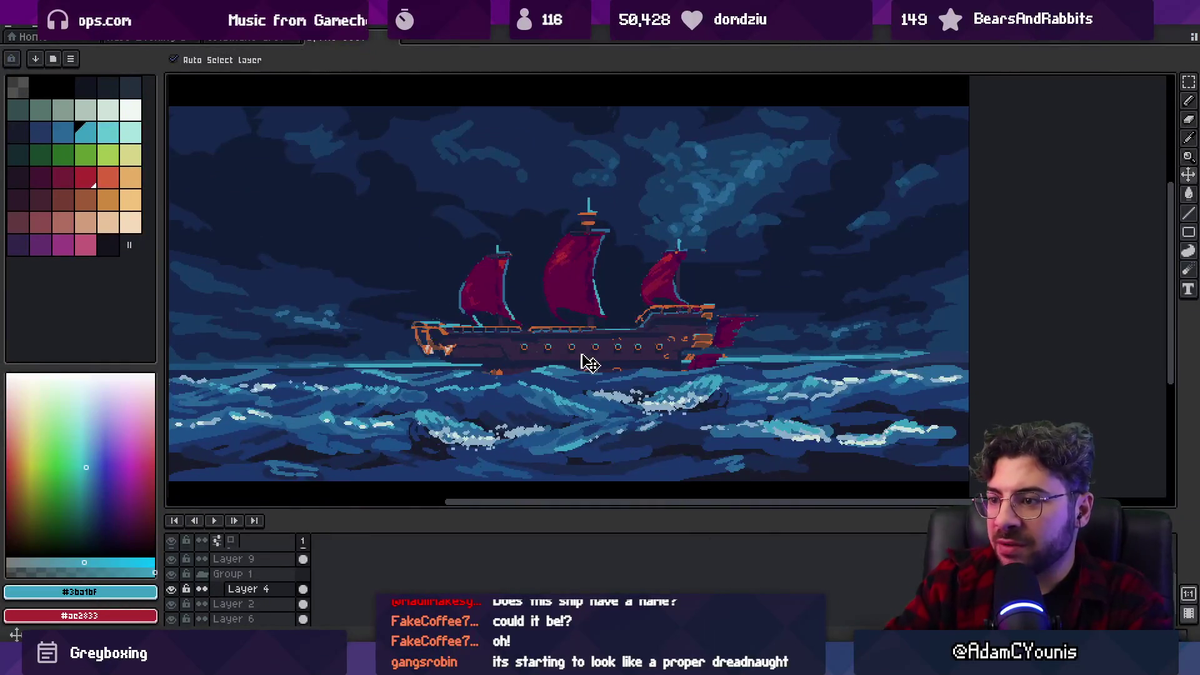
# Ellipse-select the crimson-sailed ship and scale it down to a small copy.
pyautogui.moveTo(343, 163); pyautogui.dragTo(831, 460)
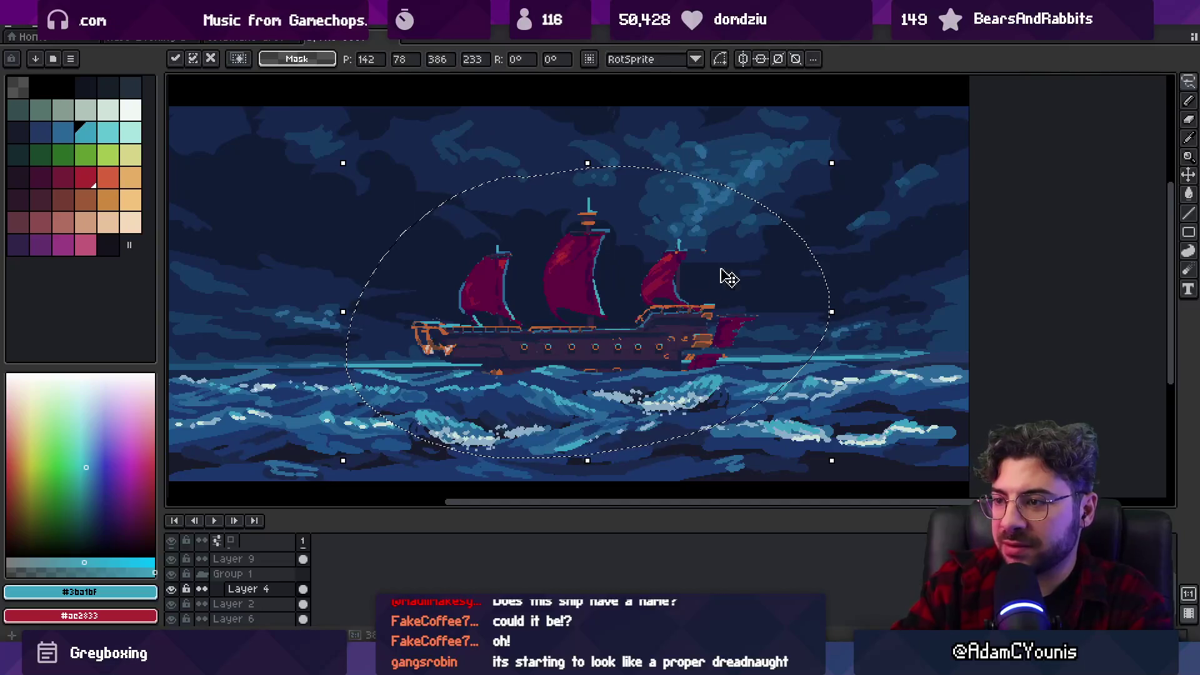
pyautogui.moveTo(831, 165)
pyautogui.mouseDown()
pyautogui.moveTo(718, 252)
pyautogui.moveTo(643, 273)
pyautogui.moveTo(617, 318)
pyautogui.moveTo(462, 387)
pyautogui.moveTo(303, 313)
pyautogui.moveTo(310, 335)
pyautogui.moveTo(286, 352)
pyautogui.moveTo(972, 270)
pyautogui.moveTo(852, 322)
pyautogui.moveTo(854, 331)
pyautogui.mouseUp()
pyautogui.press('Return')
# Ellipse-select the left and right small-ship groups, cutting and restoring them for Layer 10.
pyautogui.keyDown('alt'); pyautogui.click(678, 281); pyautogui.keyUp('alt')
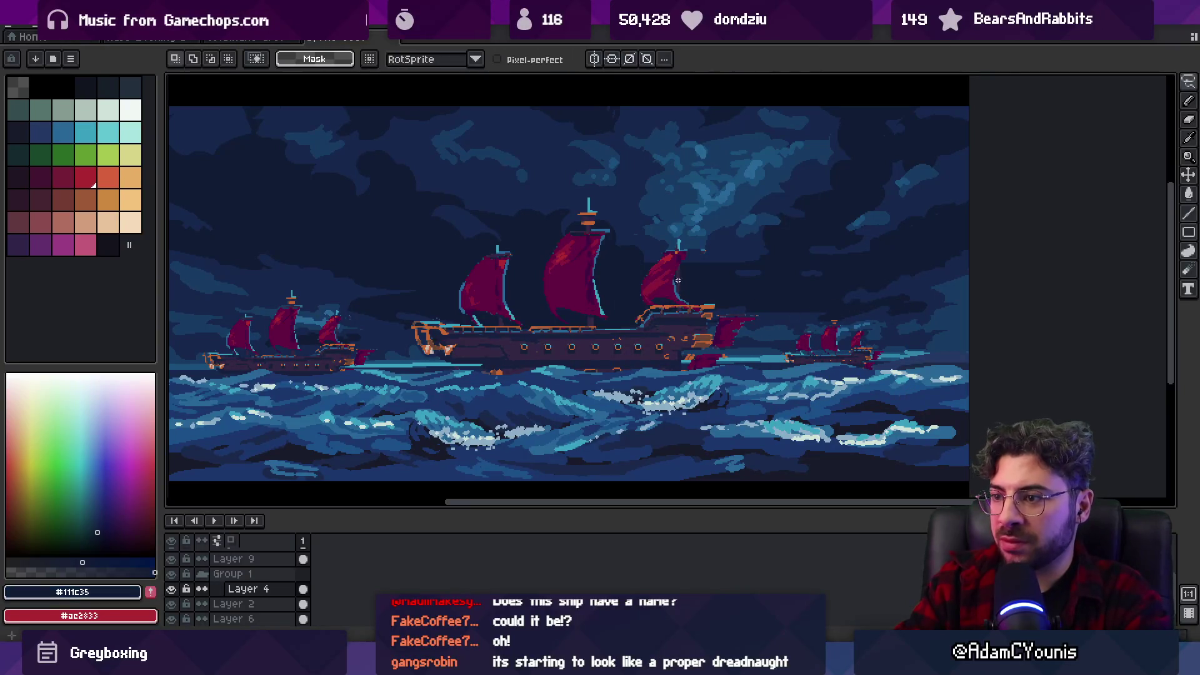
pyautogui.press('v')
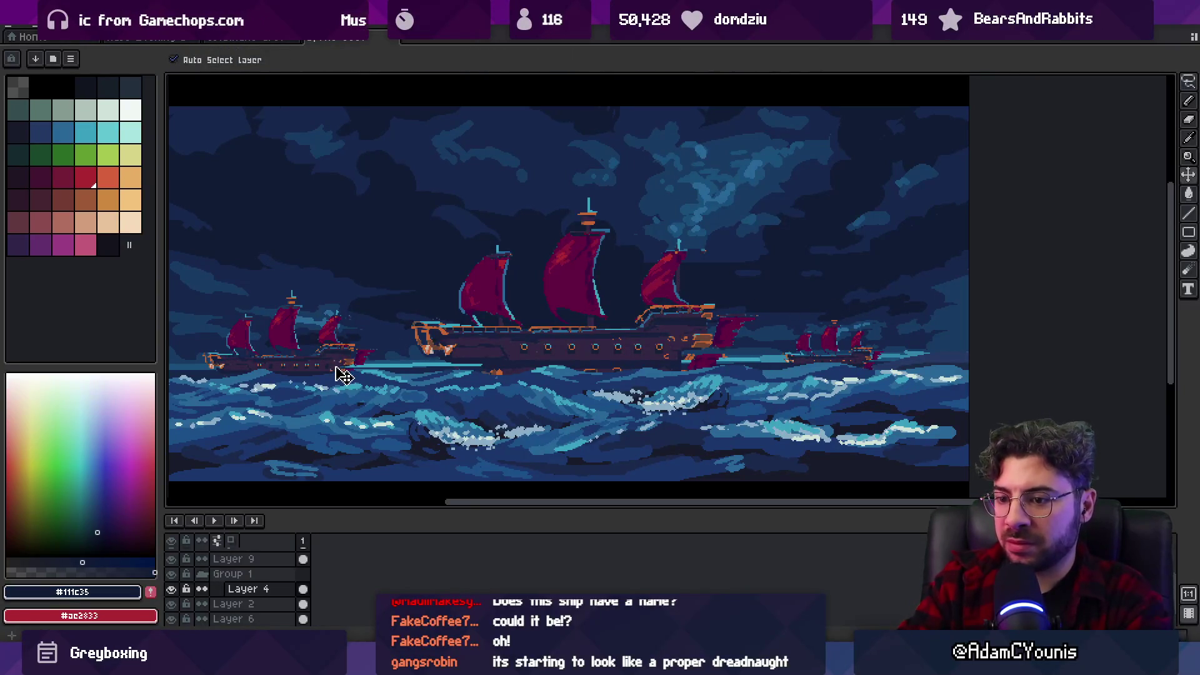
pyautogui.press('m')
pyautogui.moveTo(170, 235)
pyautogui.mouseDown()
pyautogui.moveTo(400, 400)
pyautogui.moveTo(405, 467)
pyautogui.mouseUp()
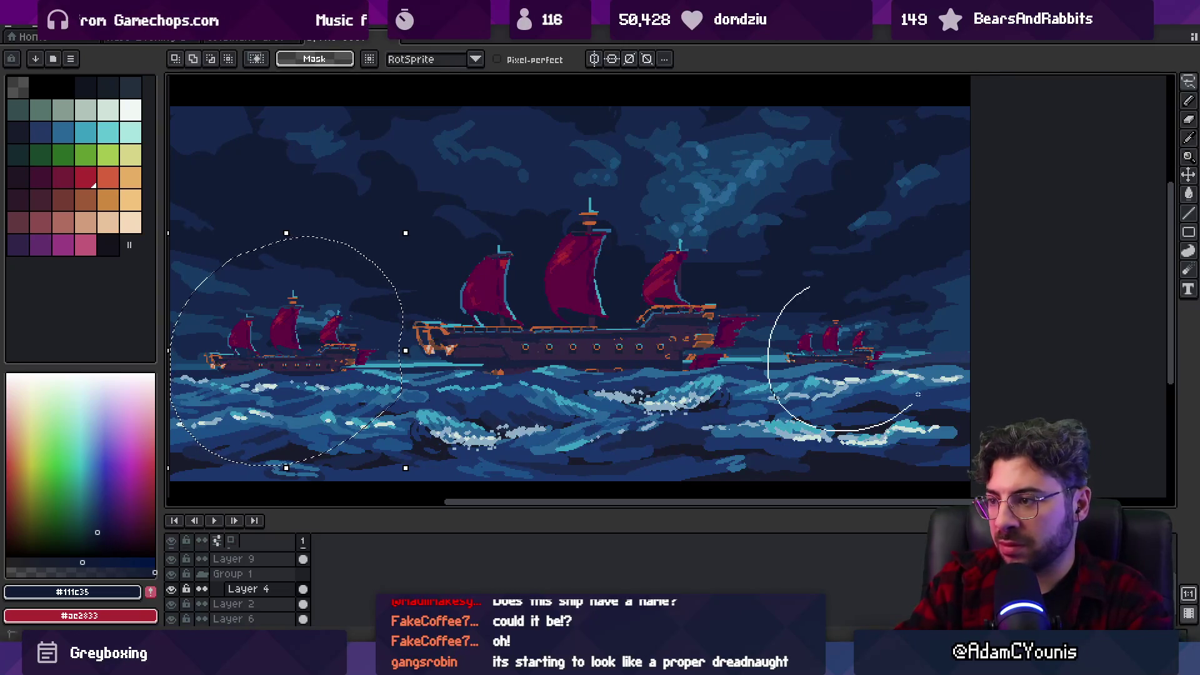
pyautogui.moveTo(917, 394); pyautogui.dragTo(921, 397)
pyautogui.press('Delete')
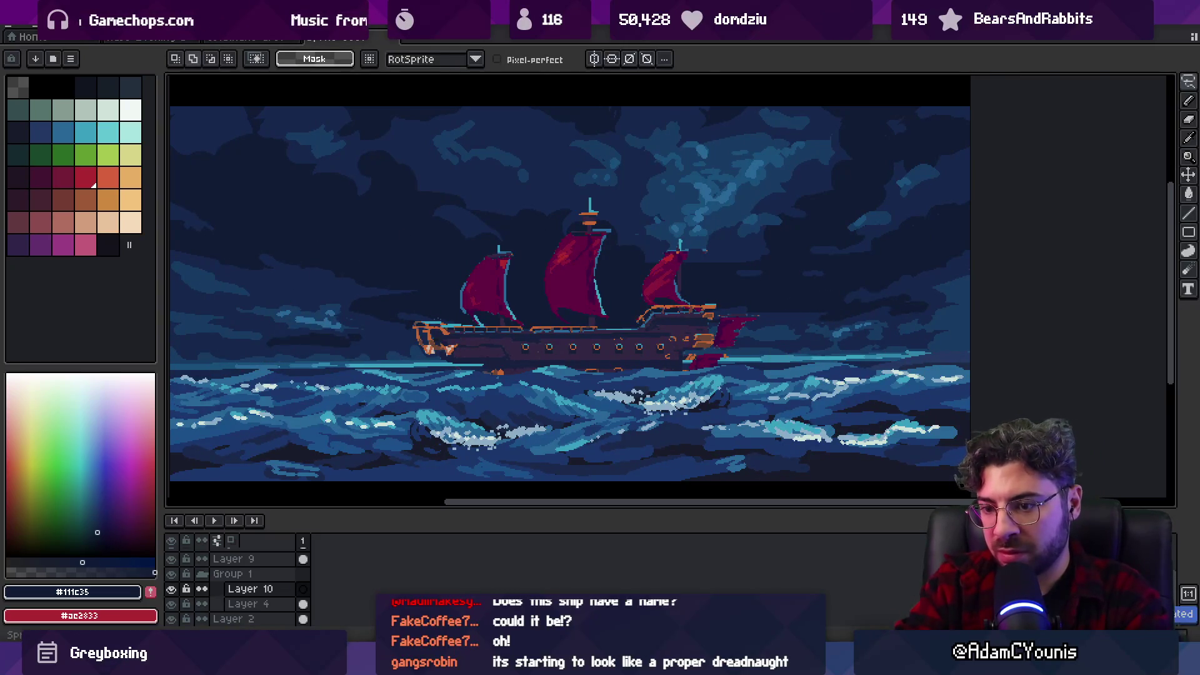
pyautogui.hotkey('ctrl', 'z')
# Keep Layer 10 at 100% opacity and move it below Layer 4.
pyautogui.doubleClick(265, 589)
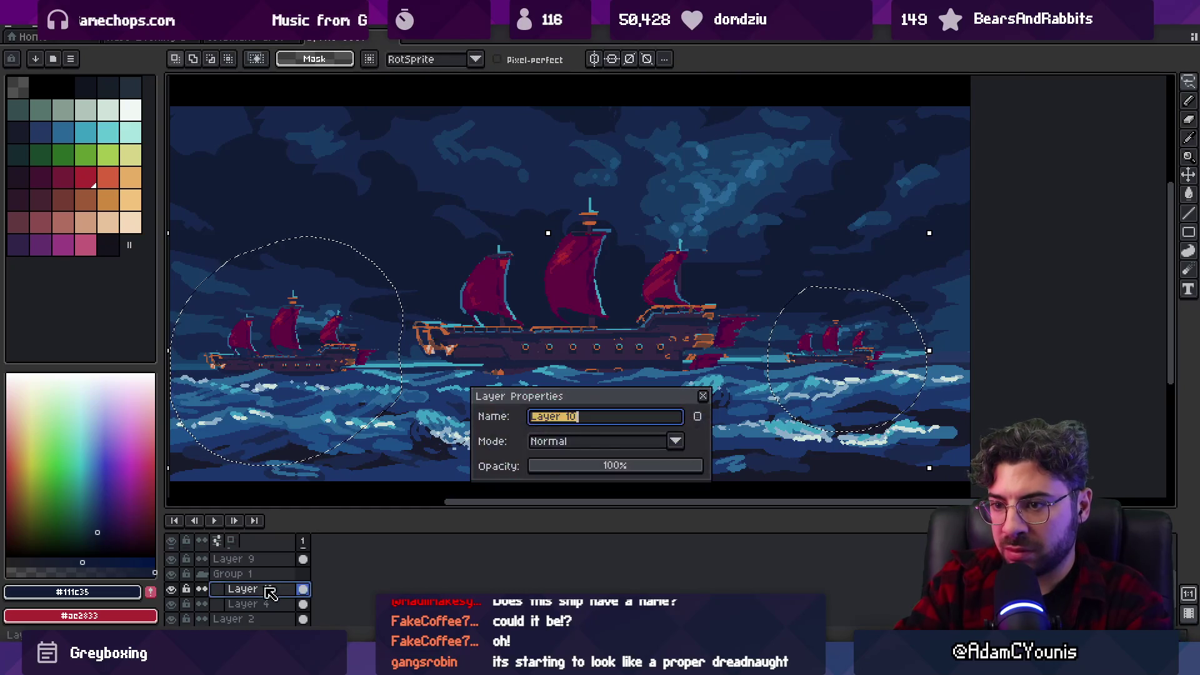
pyautogui.click(663, 467)
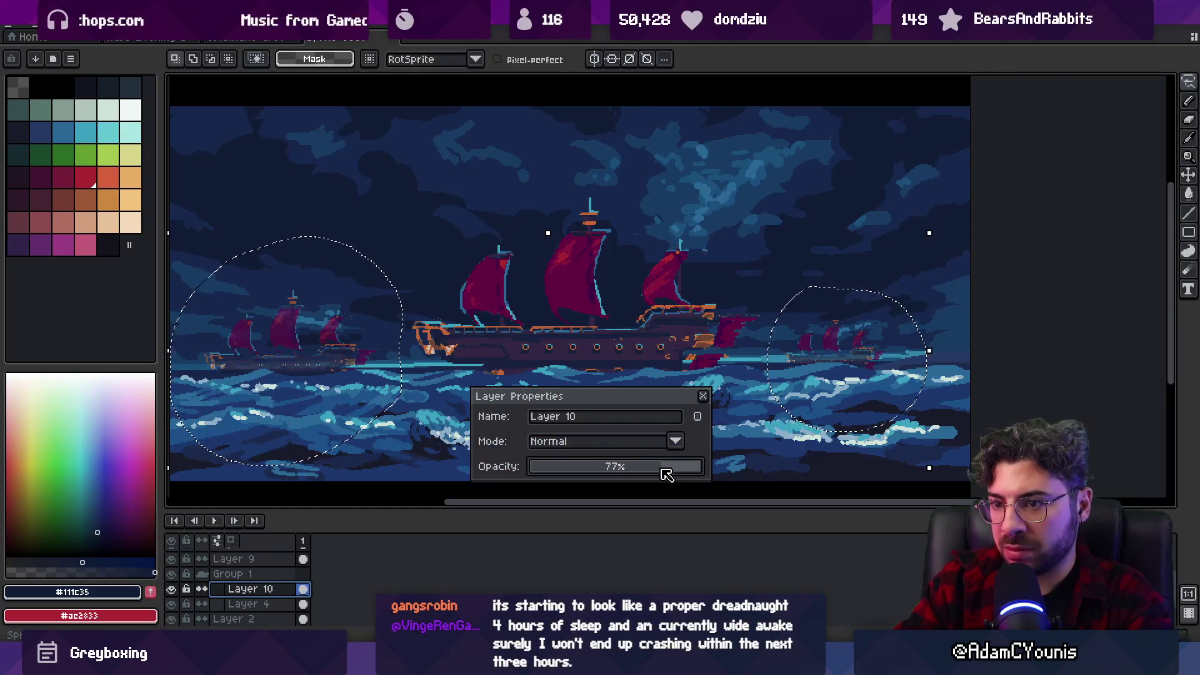
pyautogui.click(672, 467)
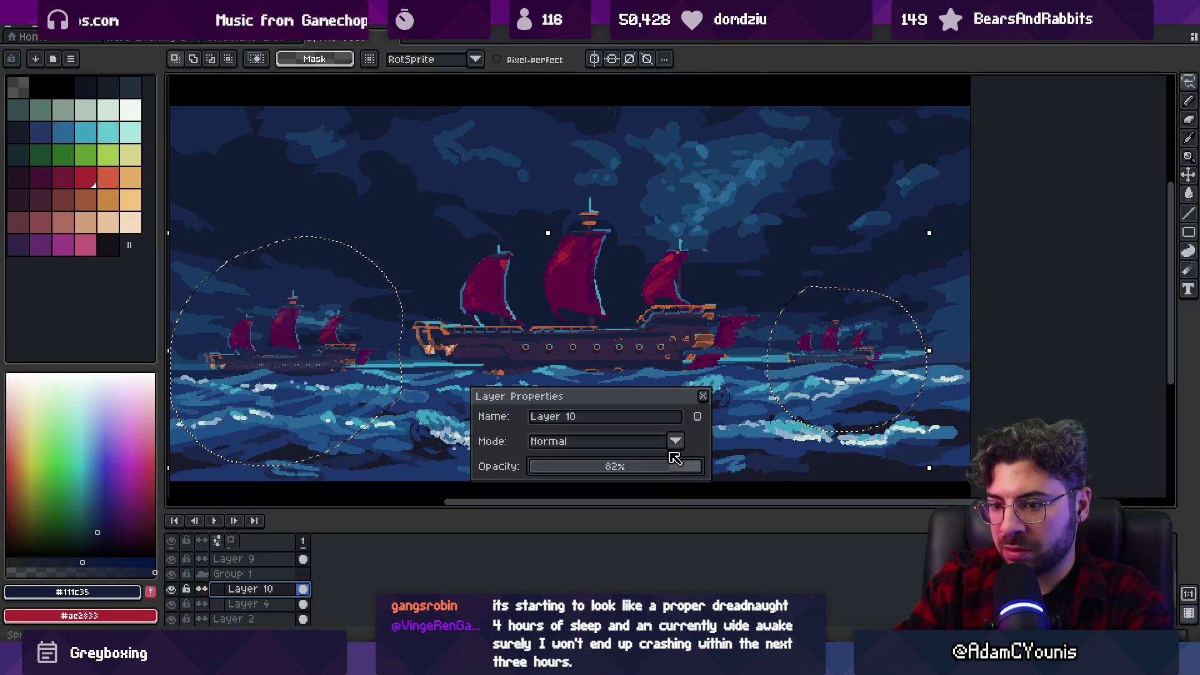
pyautogui.click(700, 466)
pyautogui.click(703, 395)
pyautogui.moveTo(277, 592); pyautogui.dragTo(279, 610)
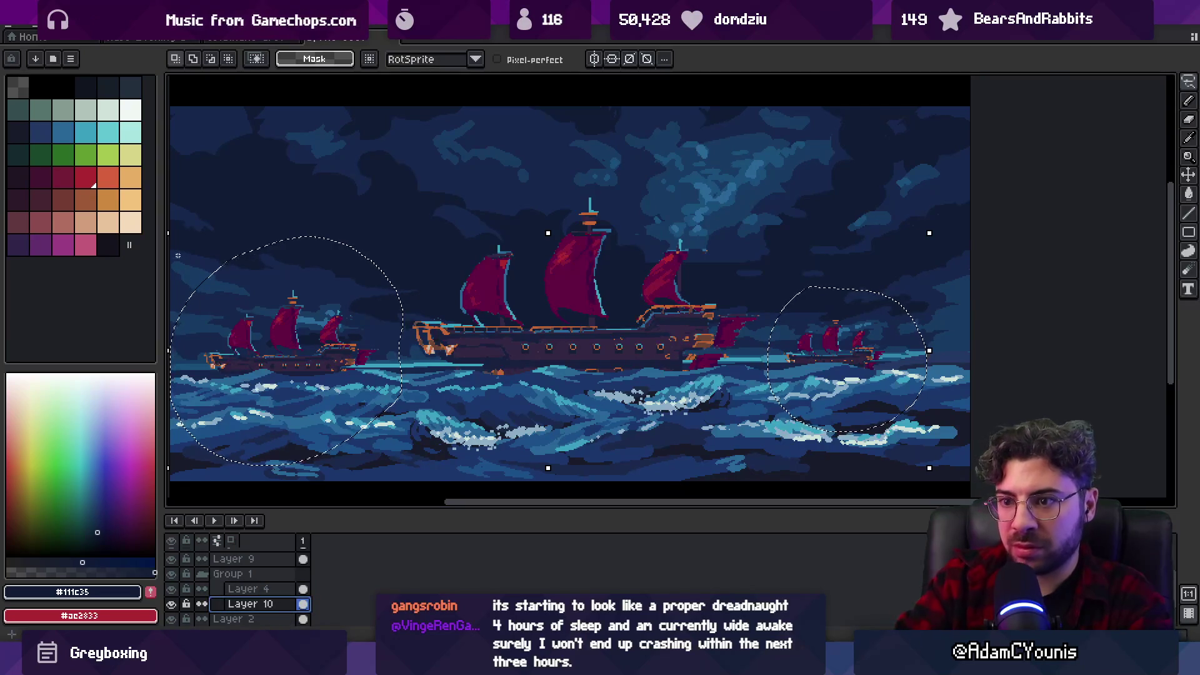
# Magic-wand the empty area around the small ships and invert the selection onto them.
pyautogui.hotkey('ctrl', 'd')
pyautogui.press('w')
pyautogui.click(285, 310)
pyautogui.click(211, 38)
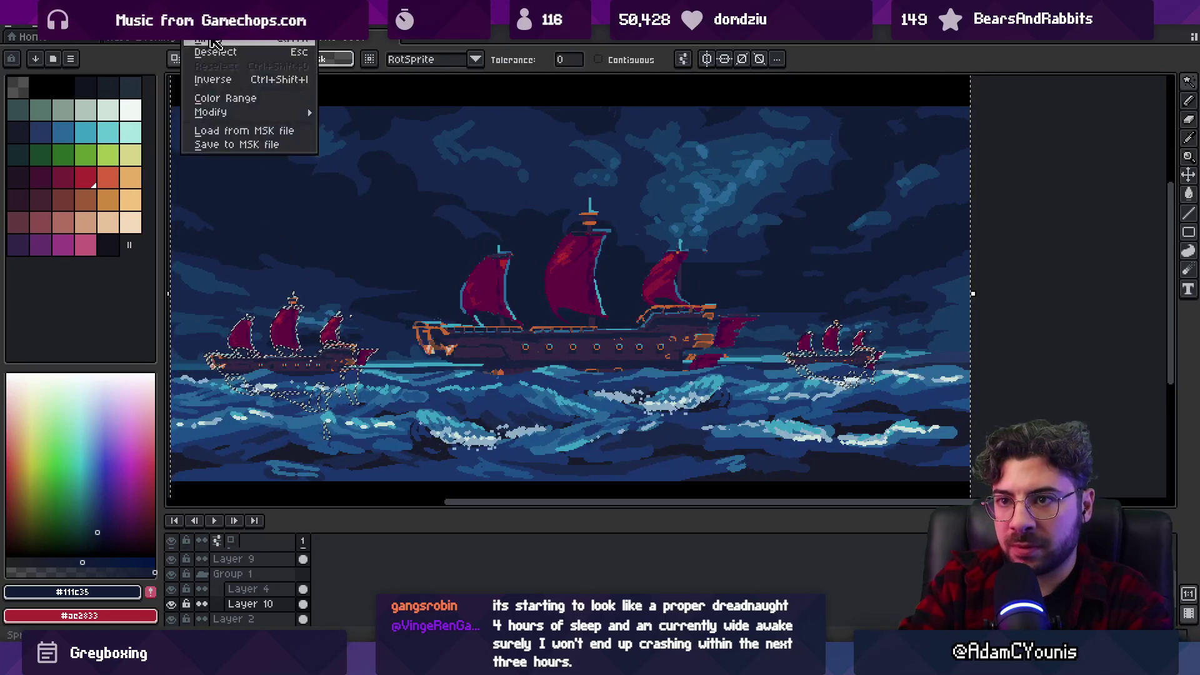
pyautogui.click(213, 79)
# Set the pencil to a translucent dark navy #16284c for a hazy wash.
pyautogui.click(88, 132)
pyautogui.press('b')
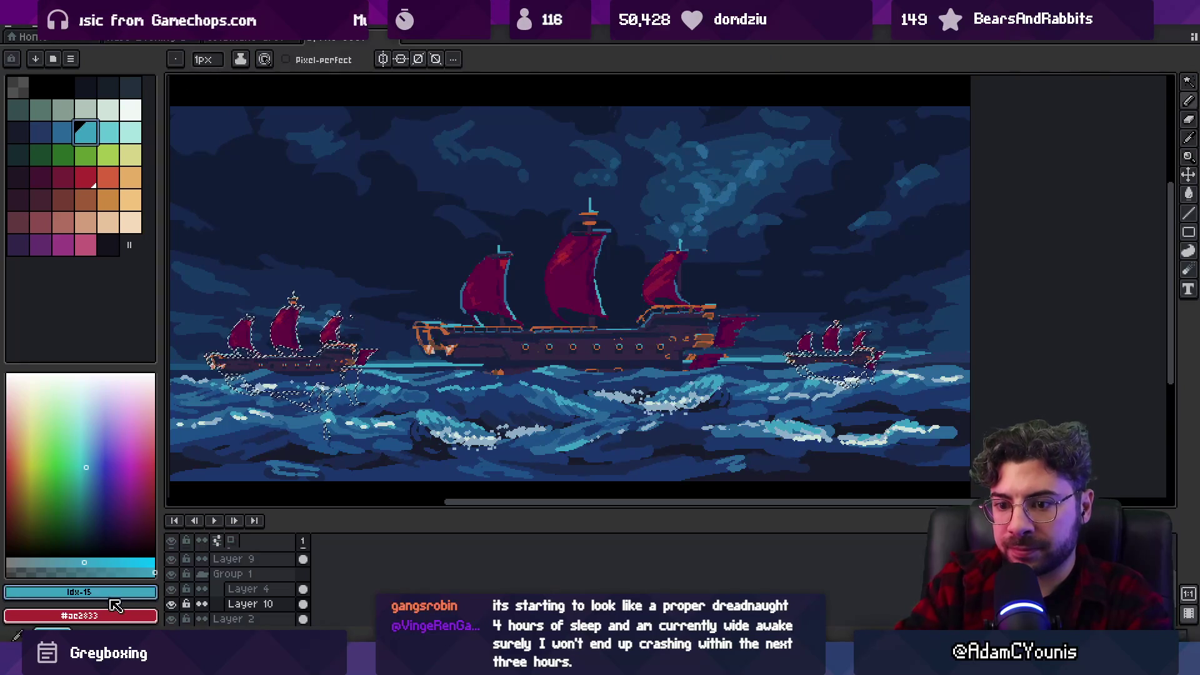
pyautogui.click(84, 571)
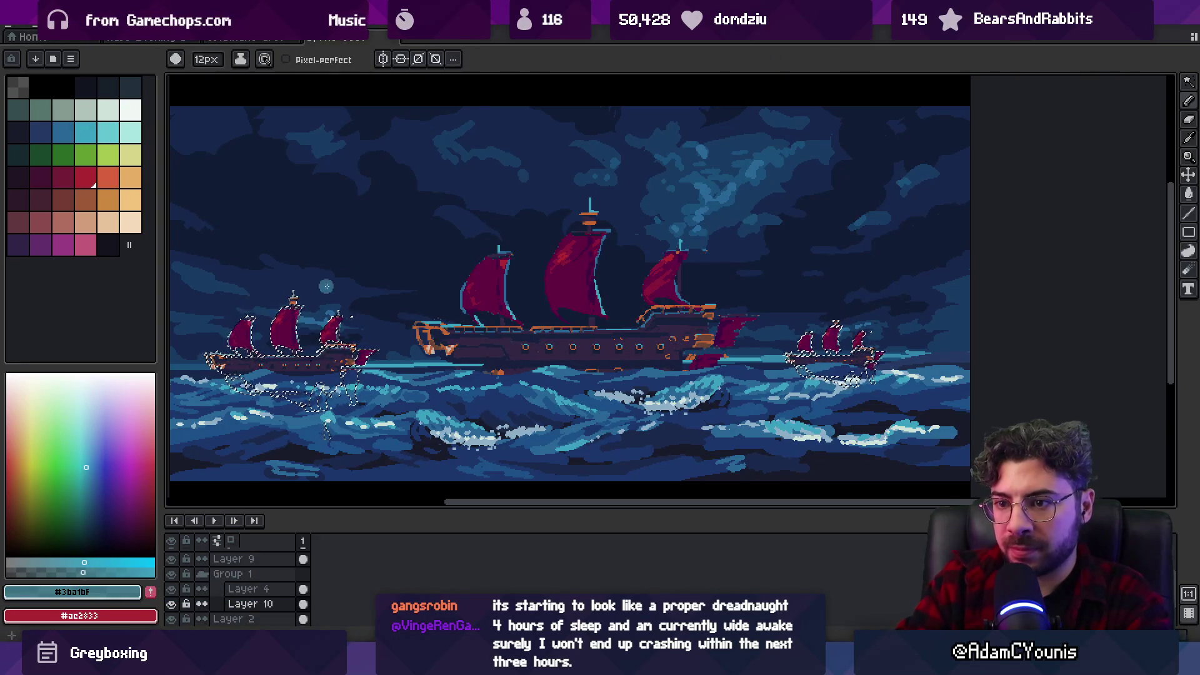
pyautogui.keyDown('alt'); pyautogui.click(242, 338); pyautogui.keyUp('alt')
pyautogui.click(89, 572)
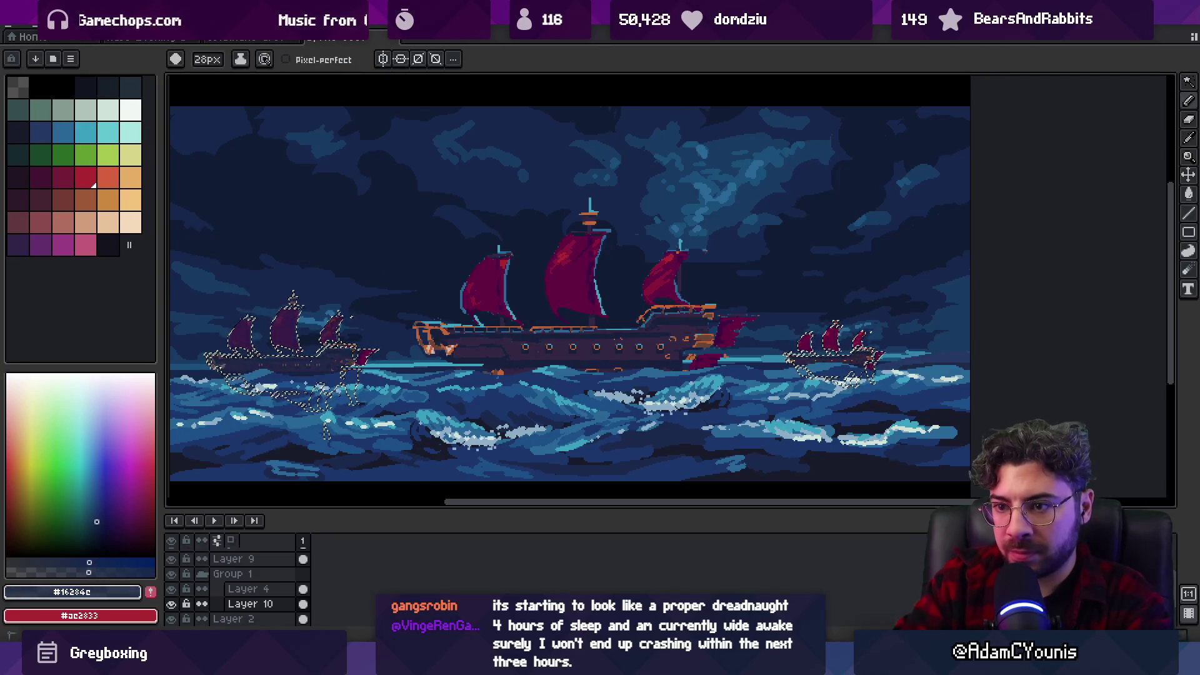
pyautogui.scroll(-2, 535, 425)
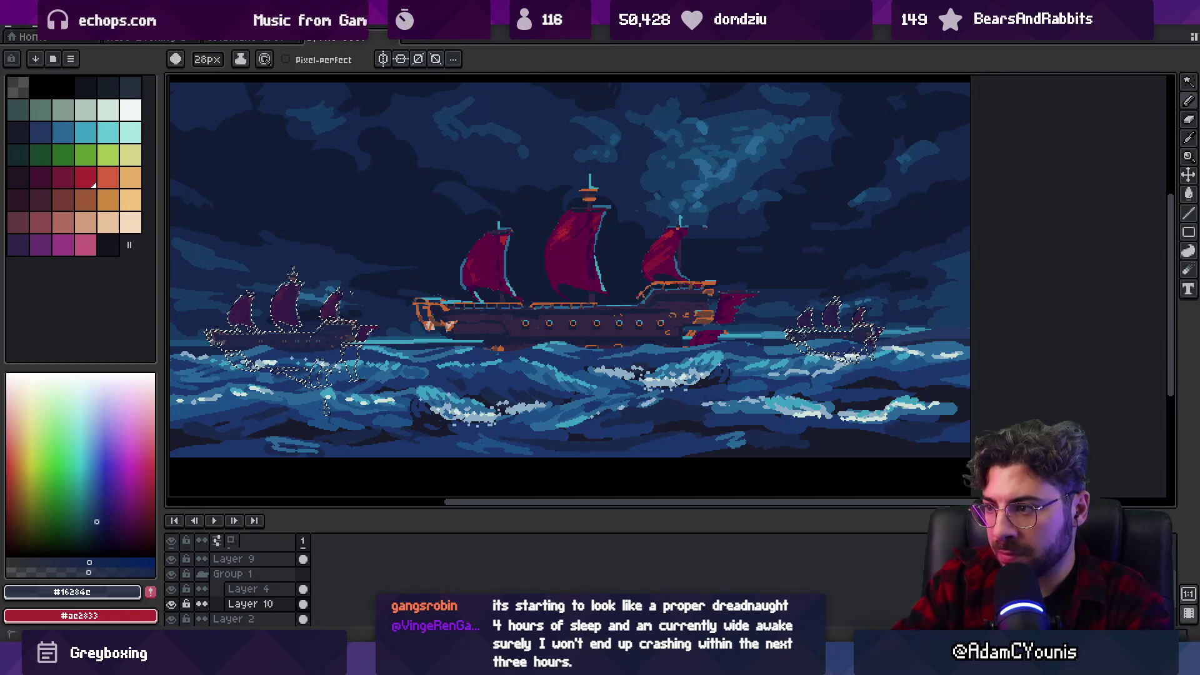
# Zoom around the main ship and try moving Layer 10 above Layer 4, then undo it.
pyautogui.press('z')
pyautogui.rightClick(566, 236)
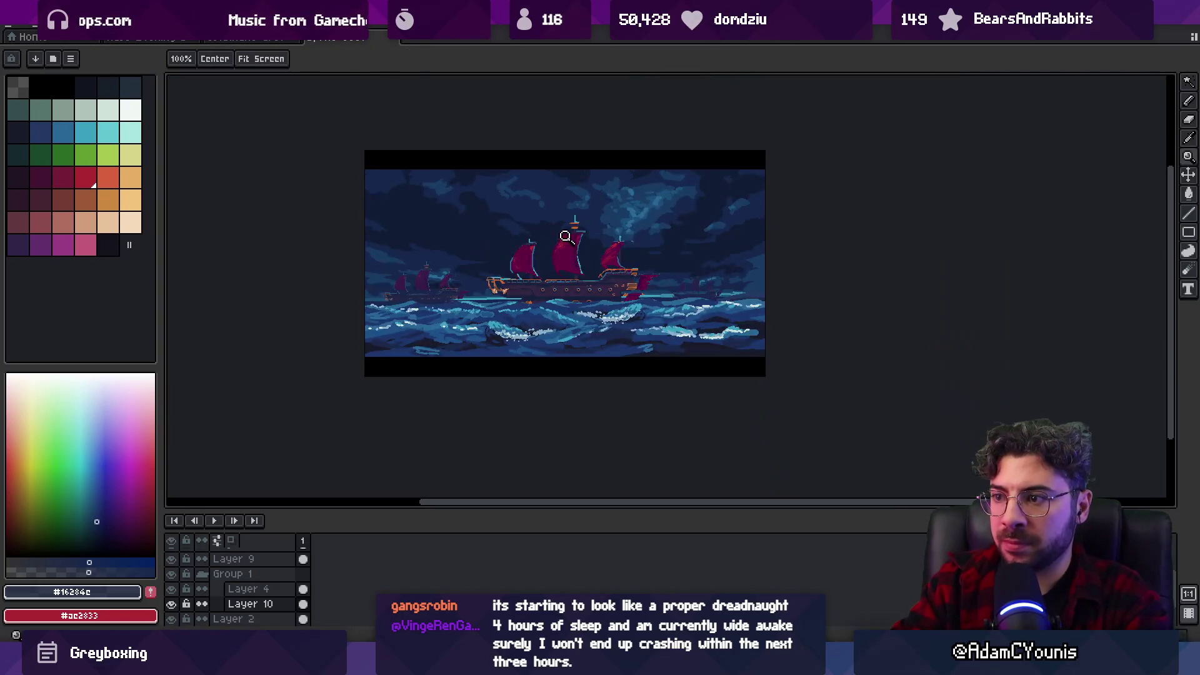
pyautogui.click(556, 256)
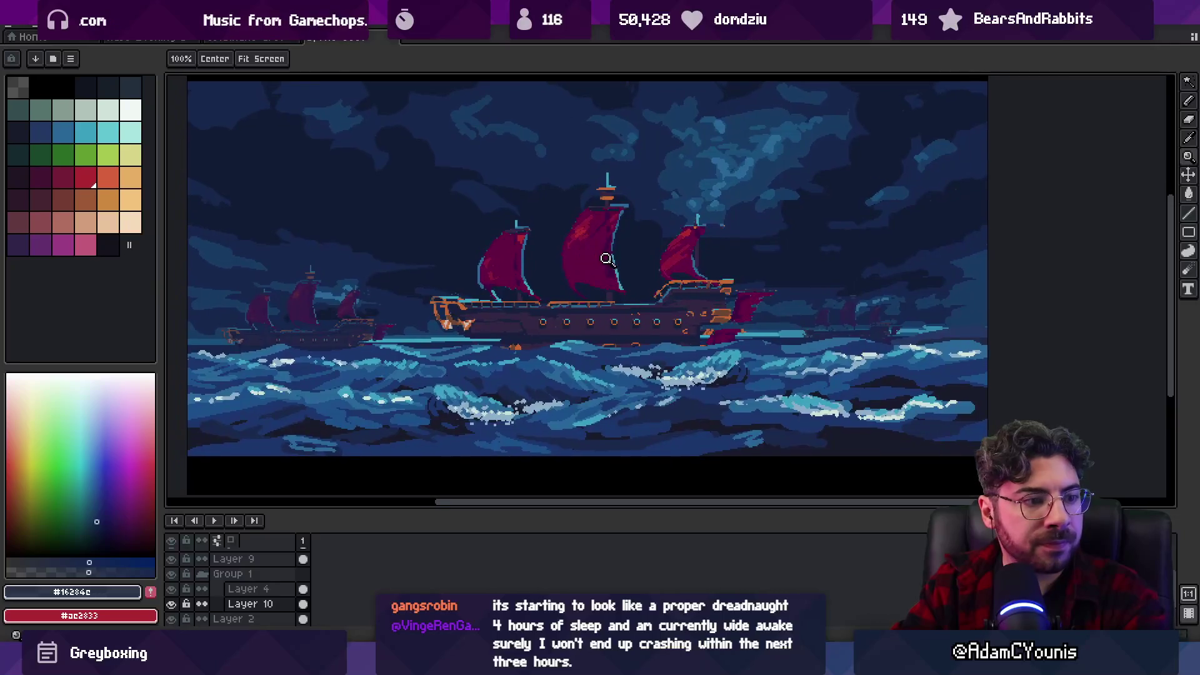
pyautogui.rightClick(605, 260)
pyautogui.click(585, 247)
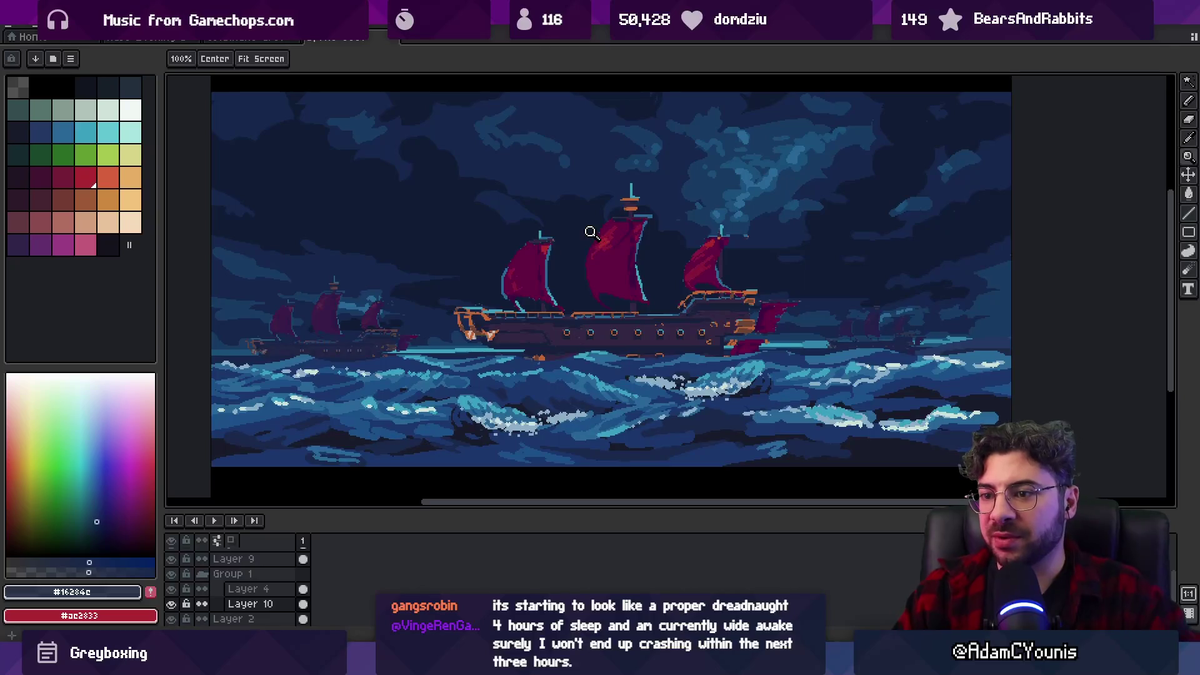
pyautogui.press('v')
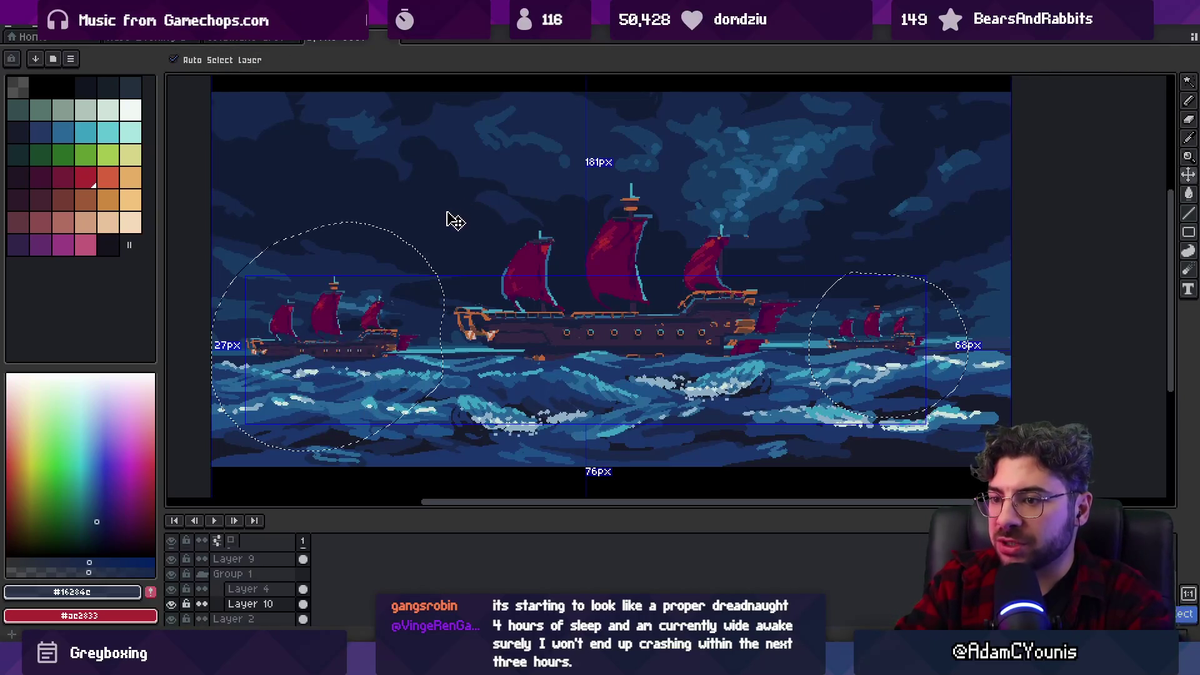
pyautogui.hotkey('ctrl', 'z')
pyautogui.press('z')
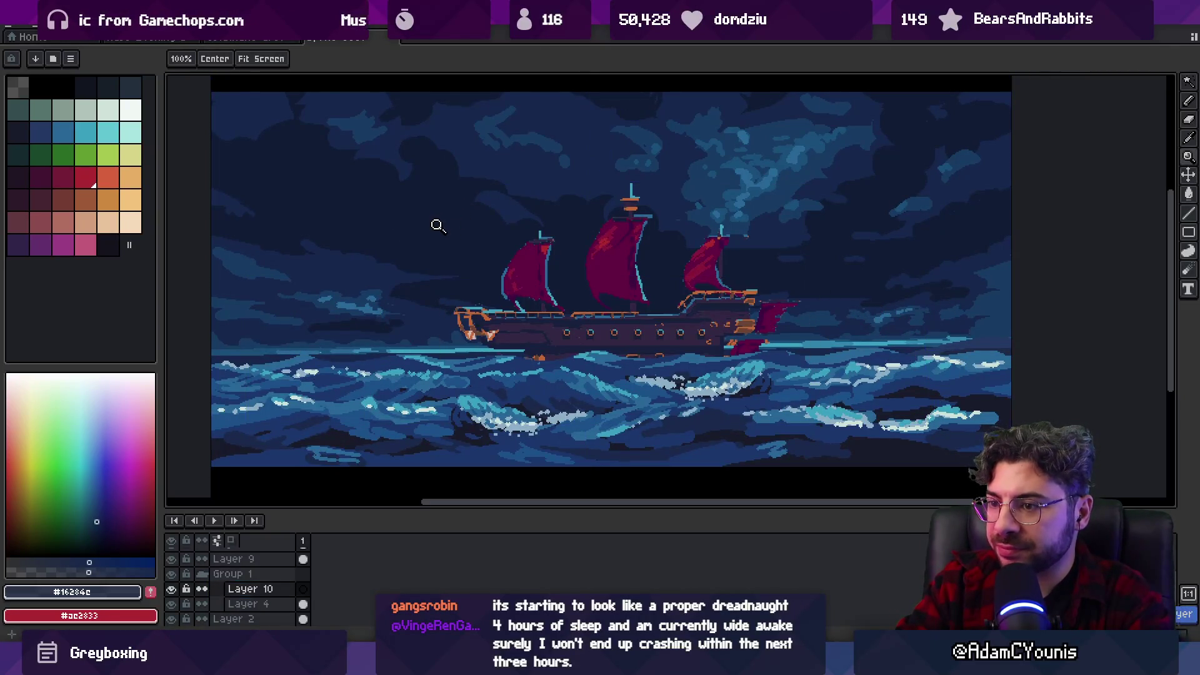
pyautogui.hotkey('ctrl', 'z')
# Zoom in on the left small ships and lasso-select the small ship and its sail.
pyautogui.click(311, 331)
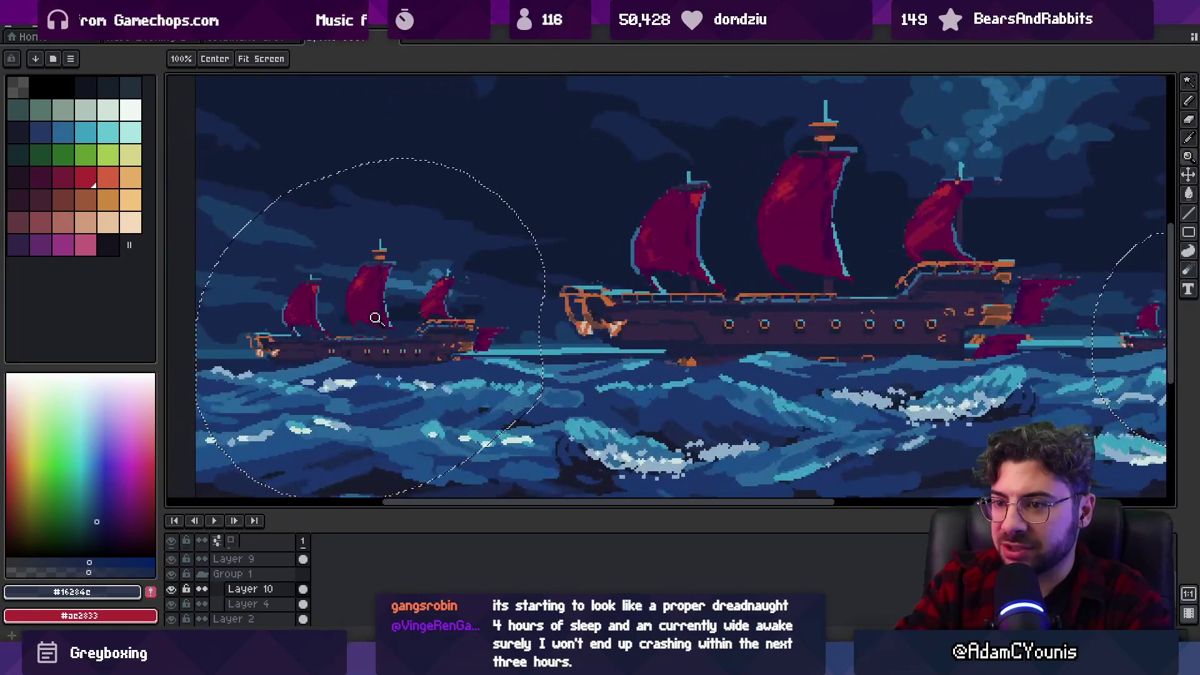
pyautogui.hotkey('ctrl', 'd')
pyautogui.press('b')
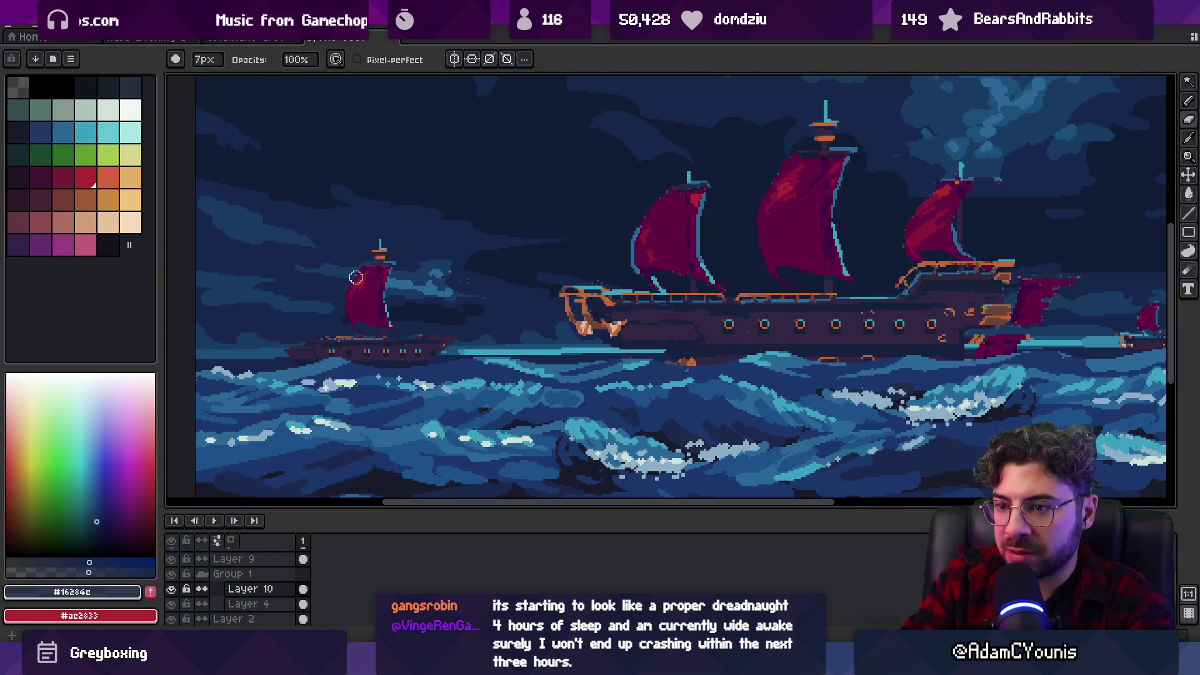
pyautogui.press('m')
pyautogui.moveTo(305, 240); pyautogui.dragTo(319, 236)
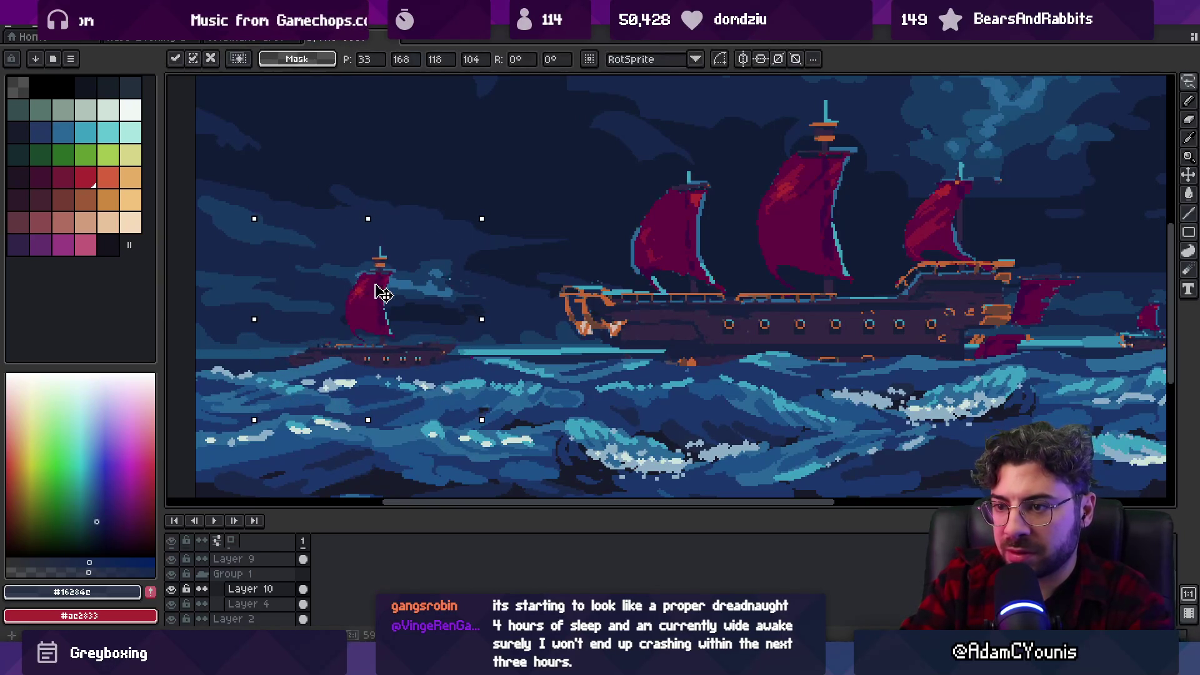
pyautogui.hotkey('ctrl', 'd')
pyautogui.press('b')
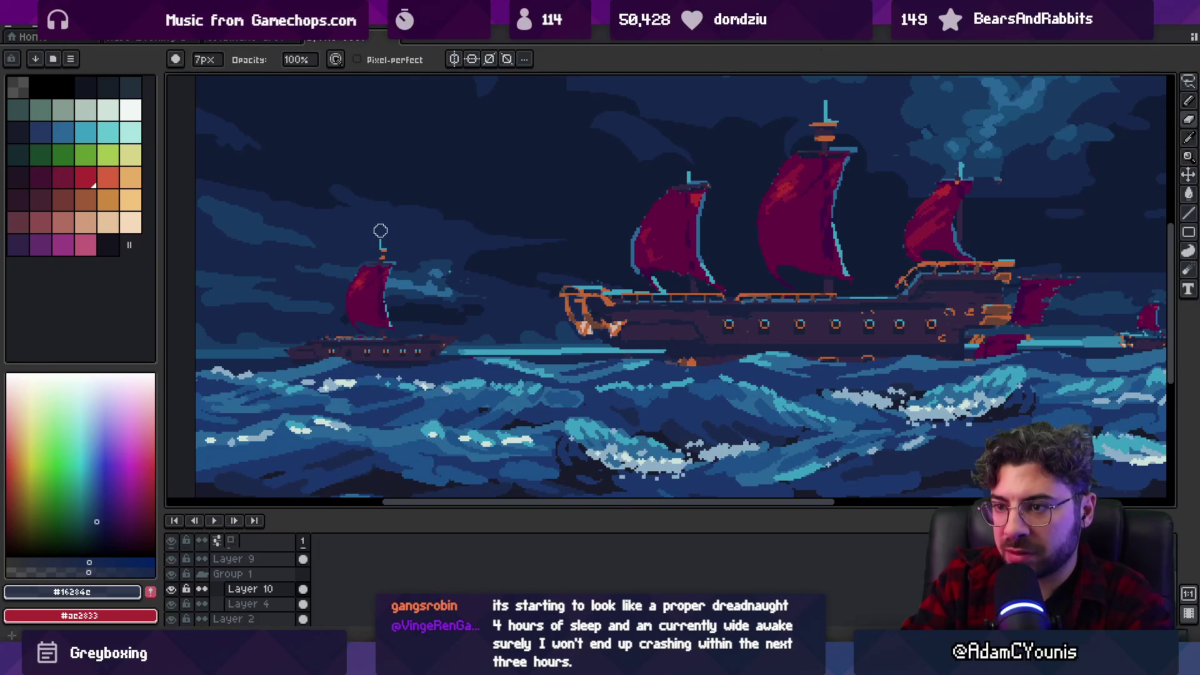
pyautogui.press('m')
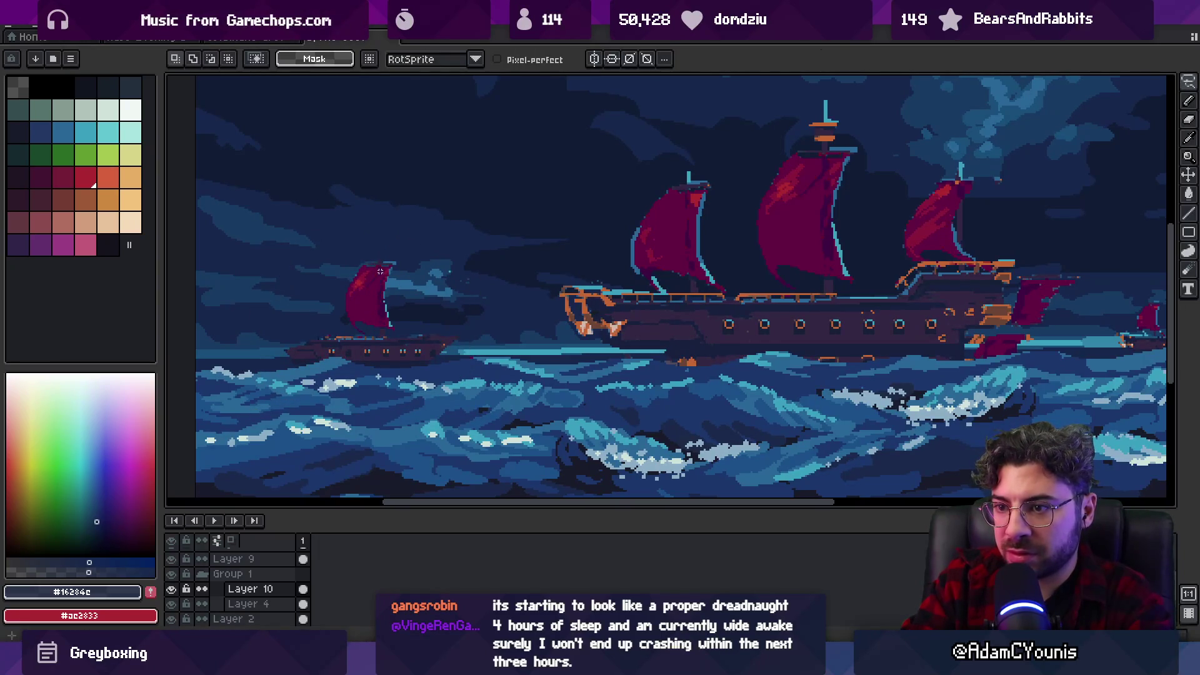
pyautogui.moveTo(339, 292); pyautogui.dragTo(343, 295)
pyautogui.hotkey('ctrl', 'd')
pyautogui.press('b')
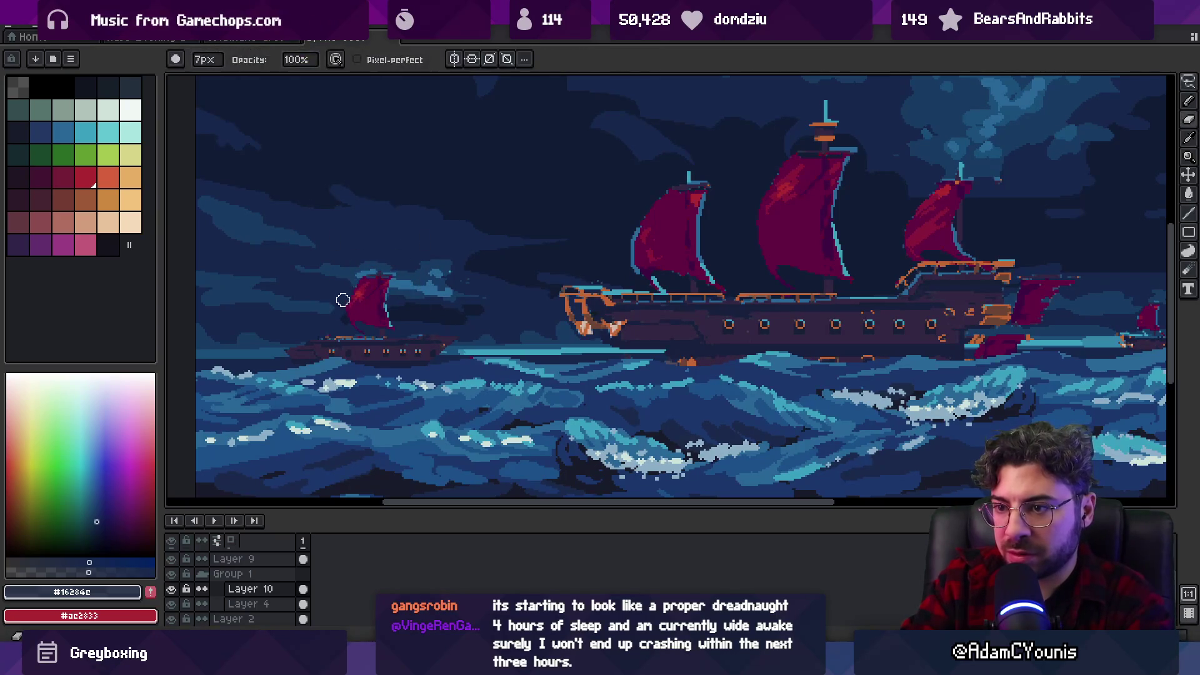
# Sample the orange trim colour #c46734 from the big ship for the pencil.
pyautogui.press('z')
pyautogui.scroll(-3, 401, 315)
pyautogui.scroll(5, 407, 320)
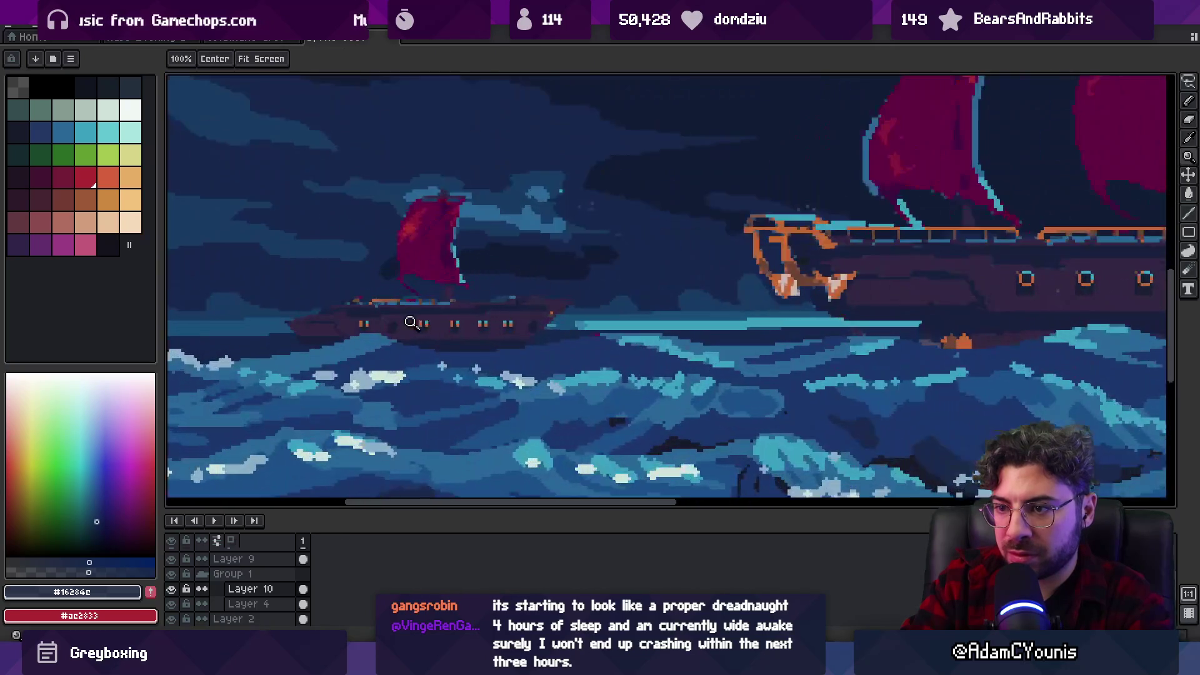
pyautogui.press('i')
pyautogui.click(789, 241)
pyautogui.press('b')
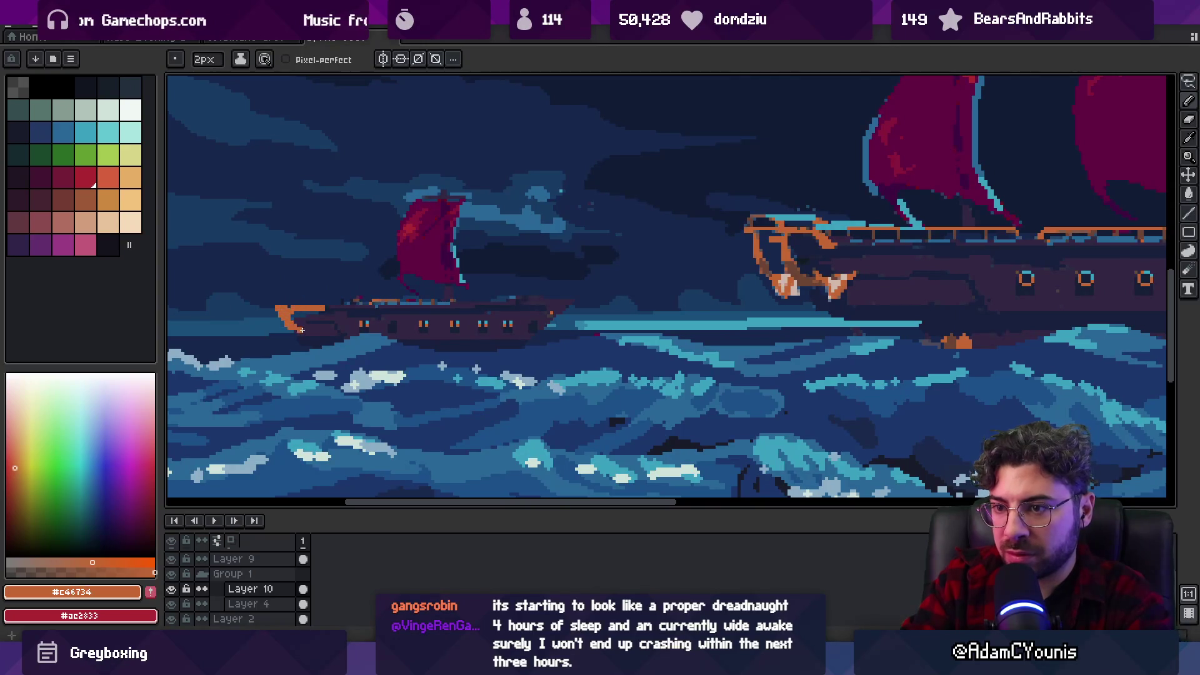
# Delete the old small ship on the right of the scene.
pyautogui.press('z')
pyautogui.scroll(-4, 337, 295)
pyautogui.scroll(2, 387, 279)
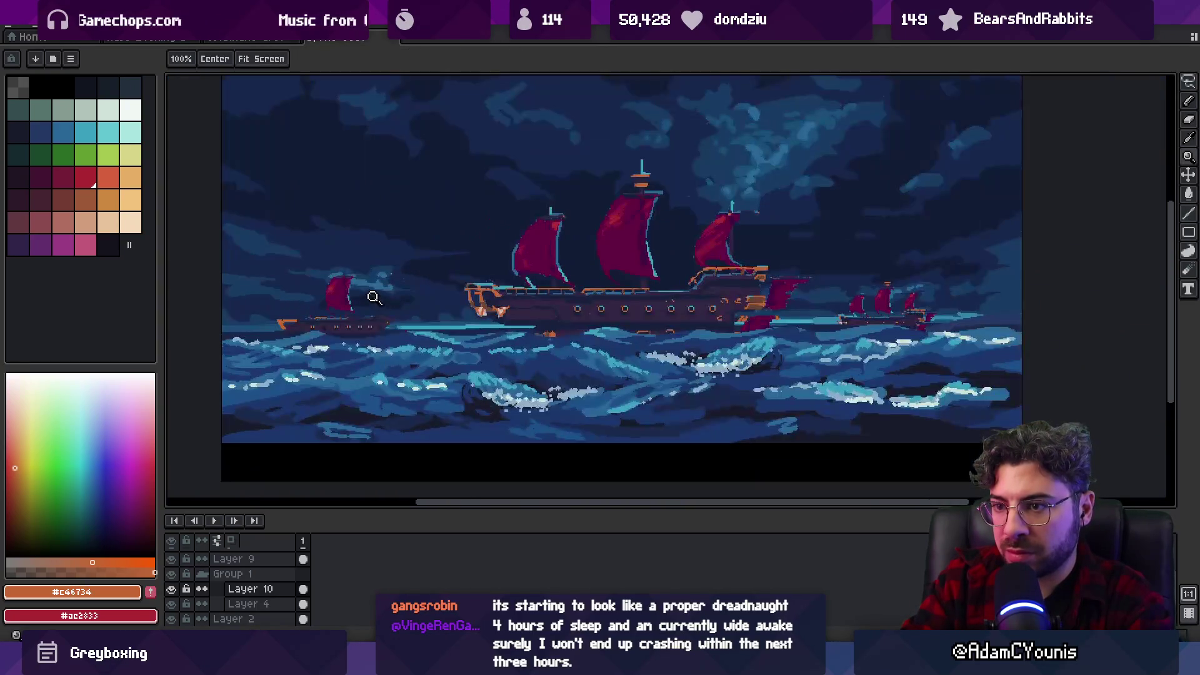
pyautogui.press('m')
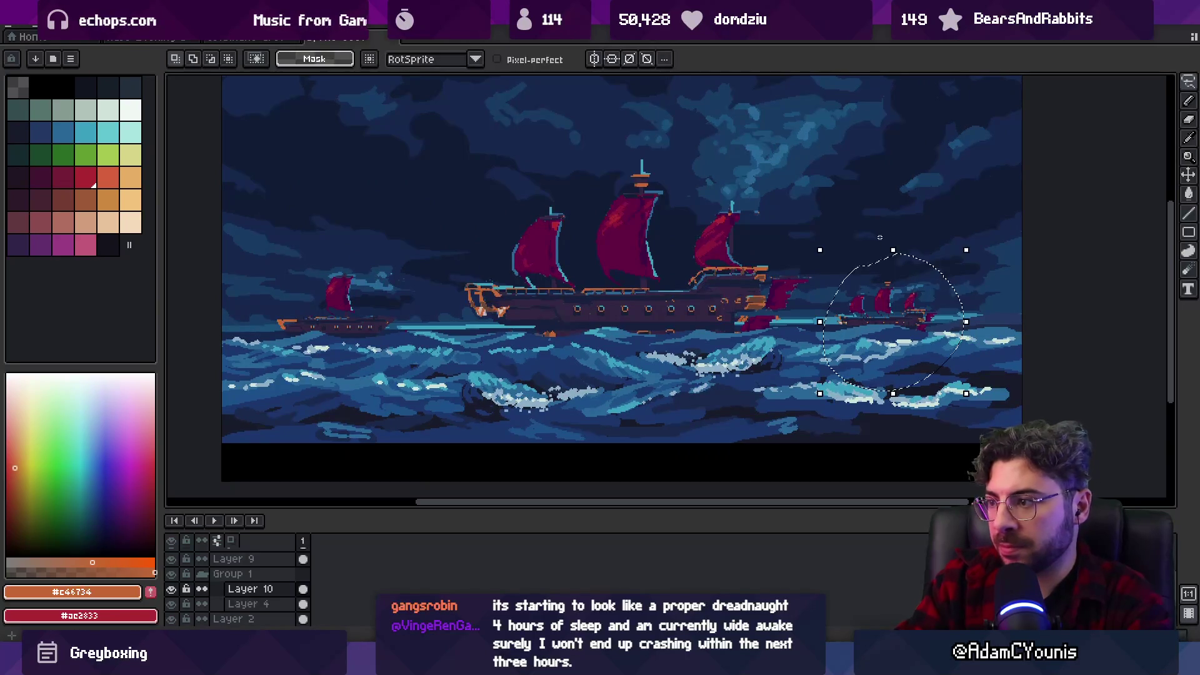
pyautogui.press('Delete')
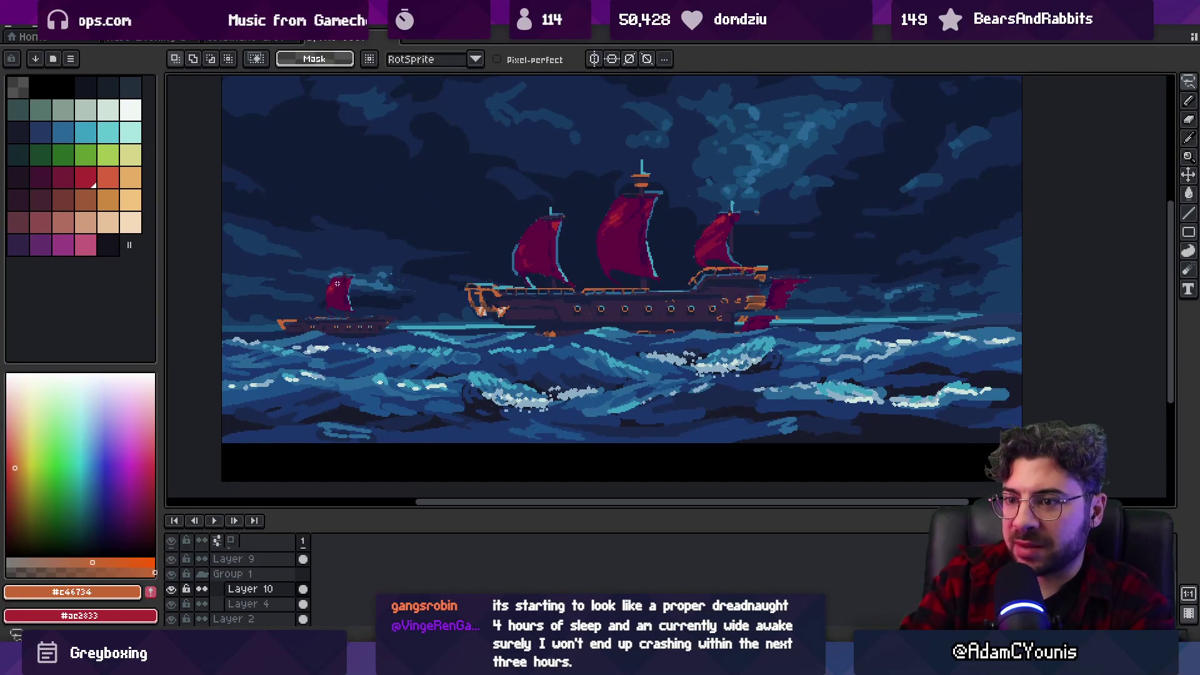
# Zoom in on the small left ship and paint its prow in the orange trim colour.
pyautogui.press('z')
pyautogui.click(349, 297)
pyautogui.press('i')
pyautogui.click(838, 254)
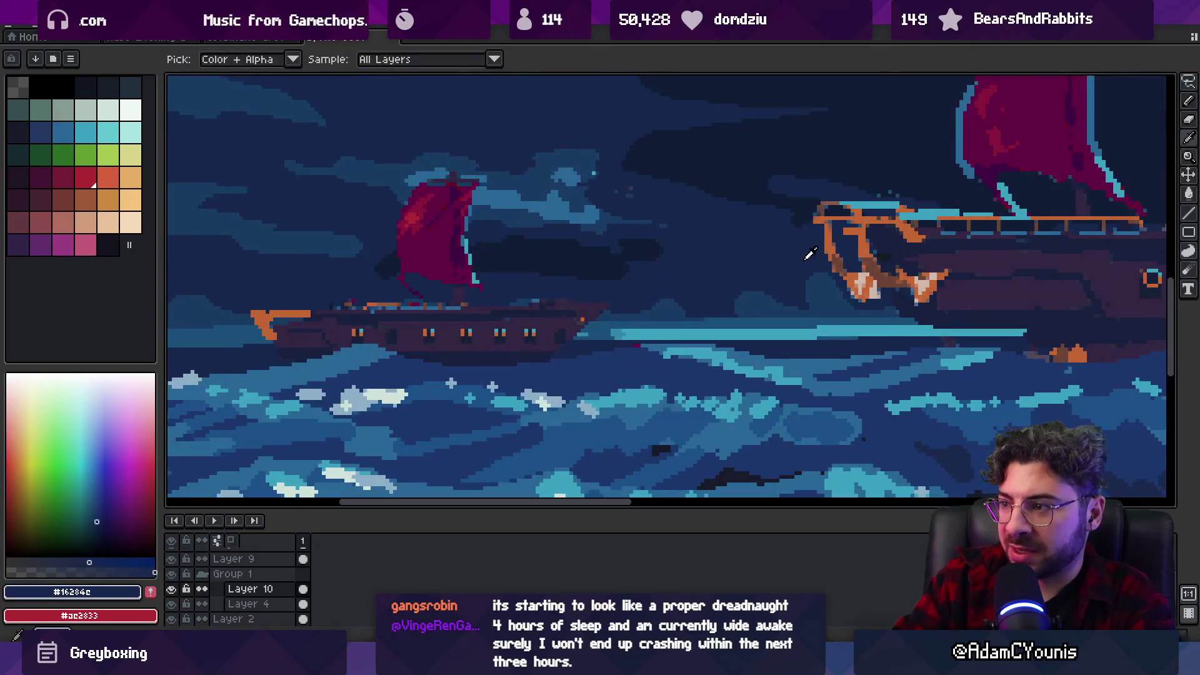
pyautogui.press('b')
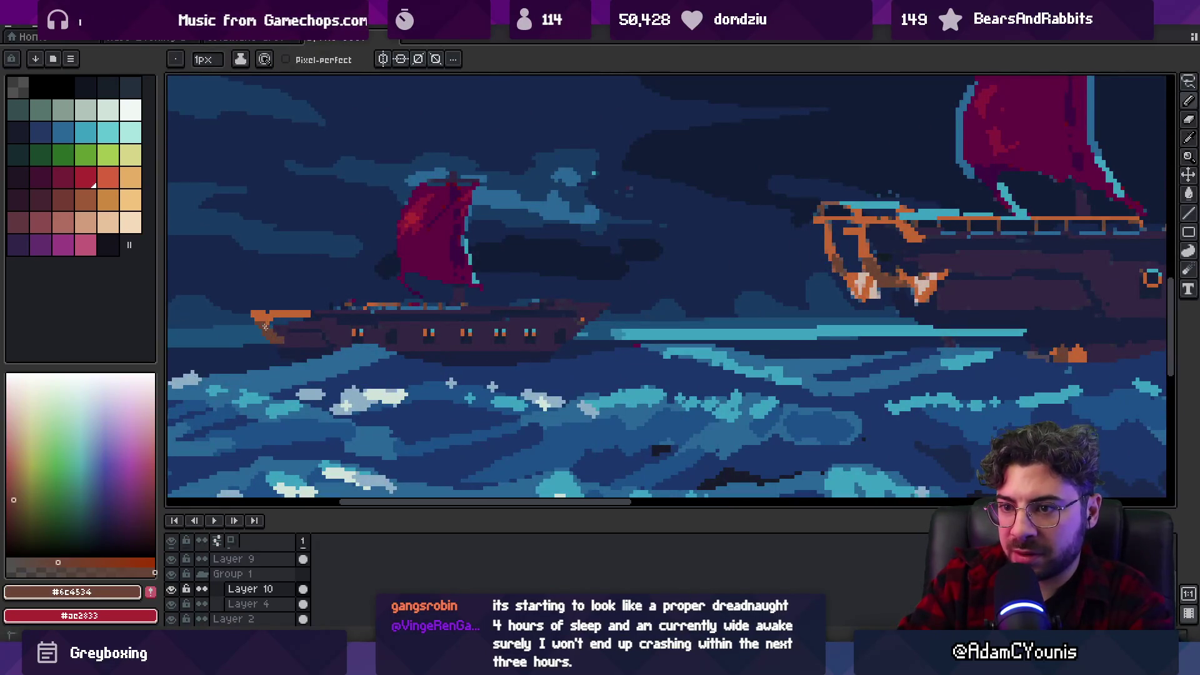
pyautogui.keyDown('alt'); pyautogui.click(299, 318); pyautogui.keyUp('alt')
pyautogui.keyDown('alt'); pyautogui.click(299, 323); pyautogui.keyUp('alt')
# Select the small ship, shrink it with the transform handles, then magic-wand the surrounding sea.
pyautogui.press('m')
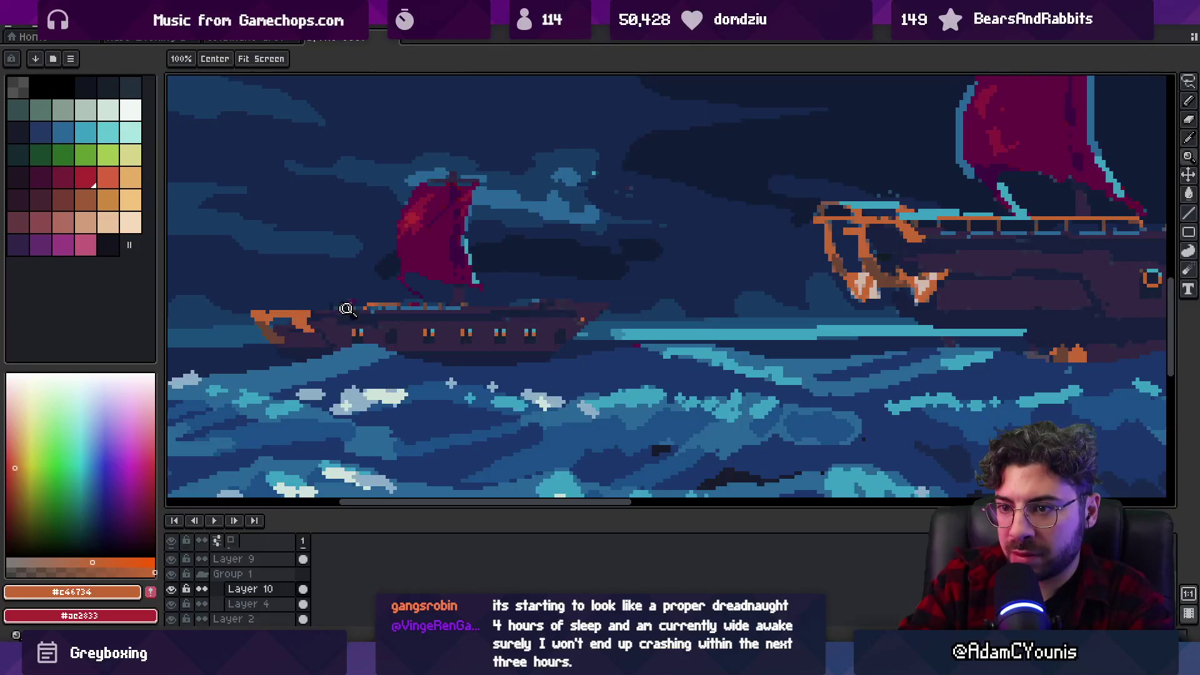
pyautogui.scroll(-5, 302, 306)
pyautogui.moveTo(277, 261)
pyautogui.mouseDown()
pyautogui.moveTo(367, 354)
pyautogui.moveTo(614, 307)
pyautogui.mouseUp()
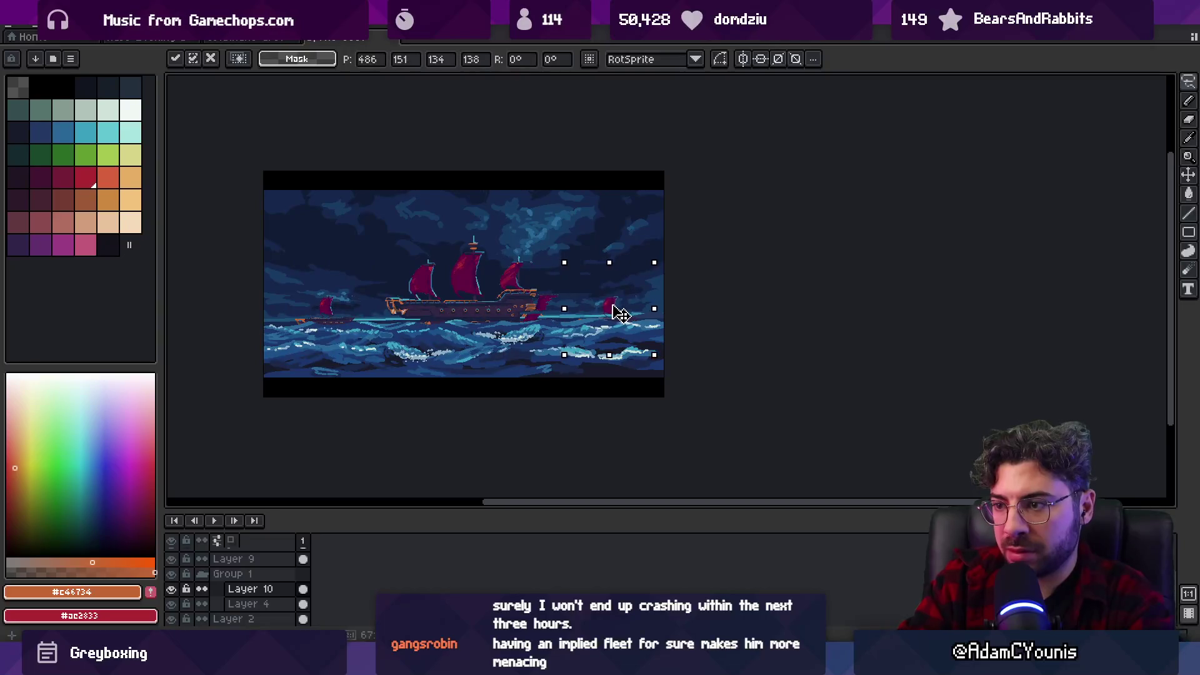
pyautogui.moveTo(657, 272); pyautogui.dragTo(634, 281)
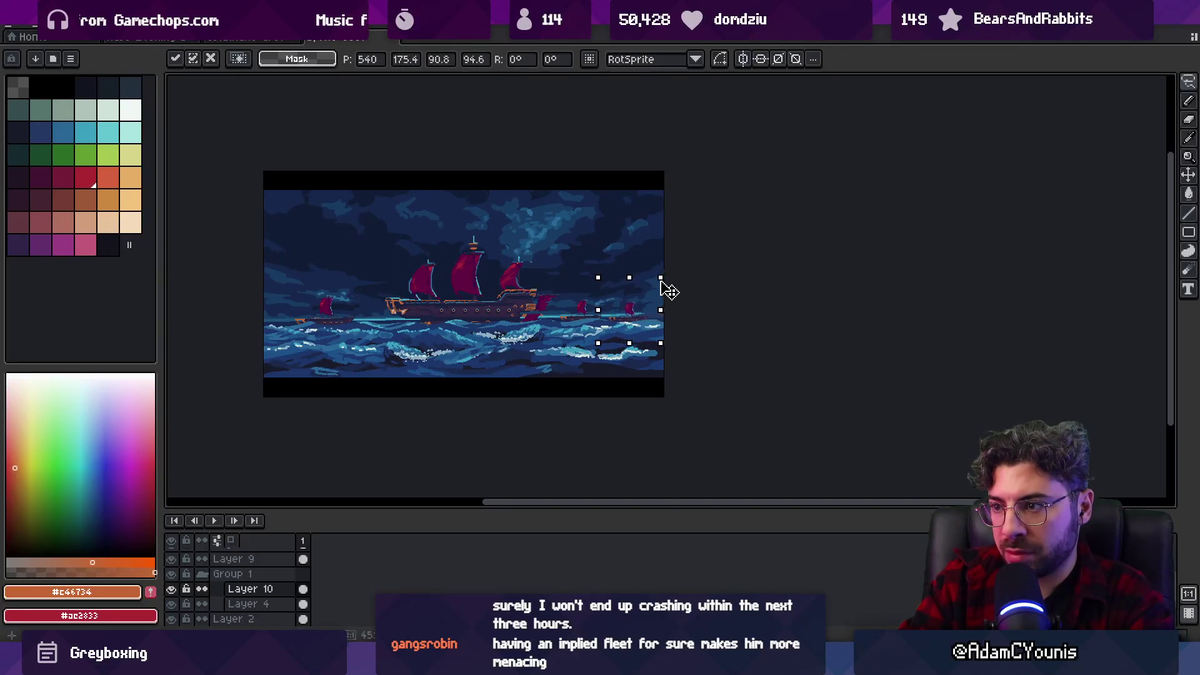
pyautogui.press('Return')
pyautogui.press('w')
pyautogui.click(375, 287)
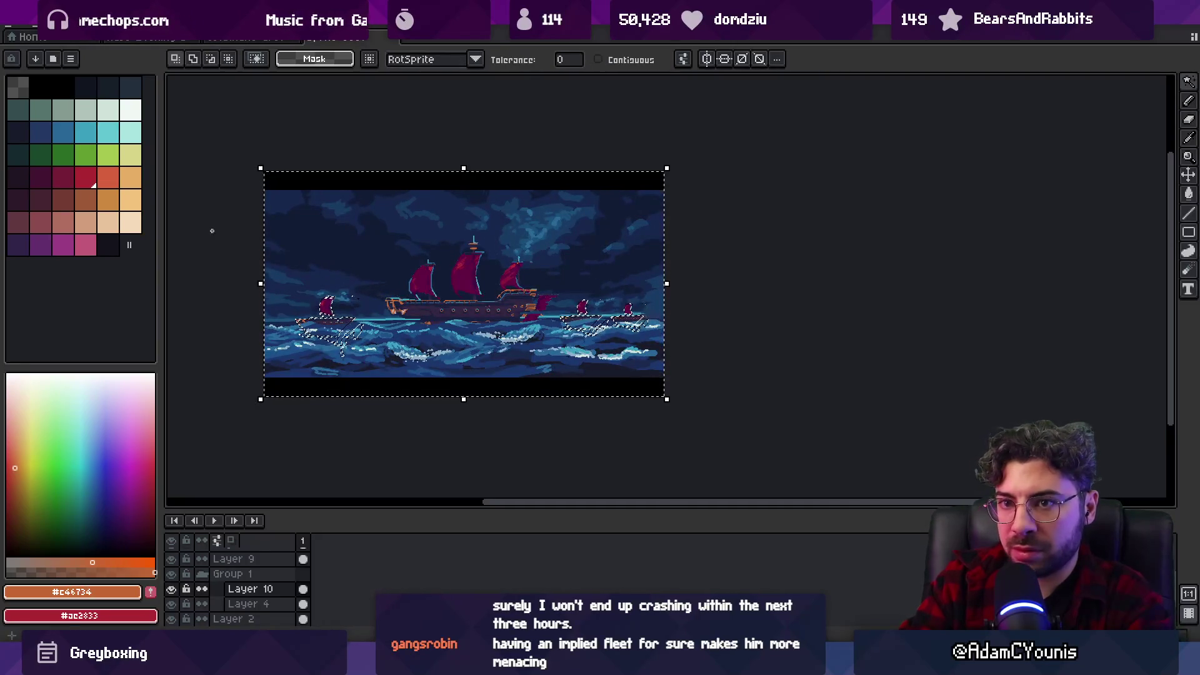
# Invert the sea selection with Select > Inverse to isolate the distant ships.
pyautogui.press('b')
pyautogui.click(63, 133)
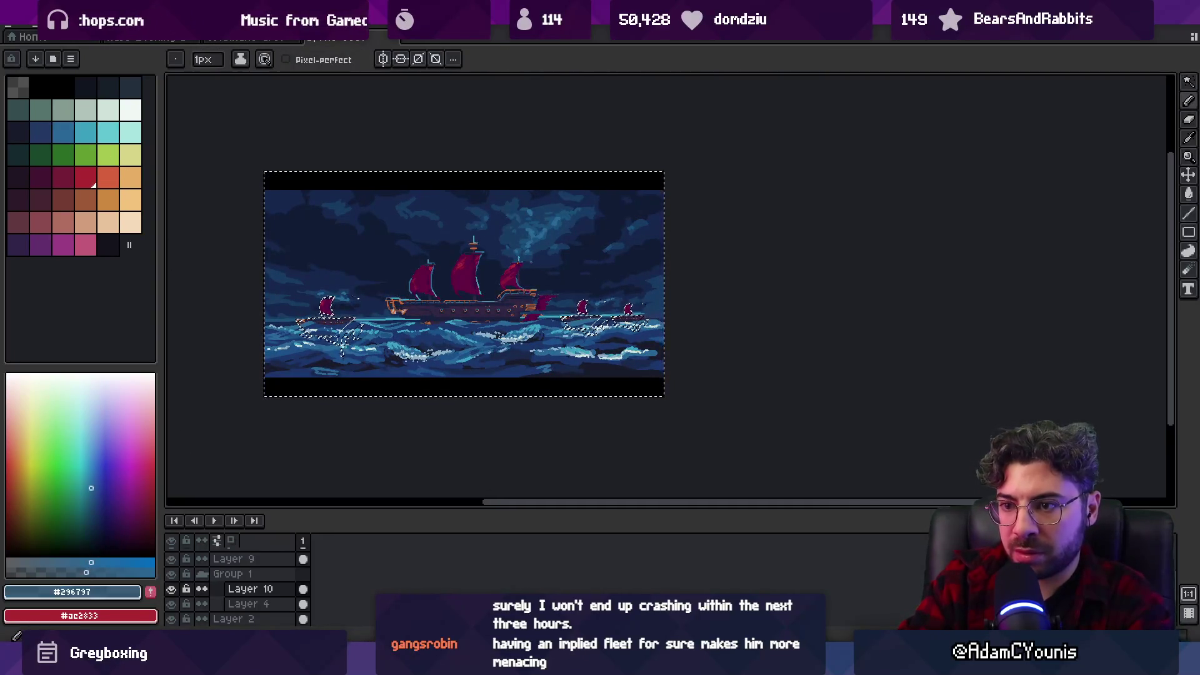
pyautogui.press('v')
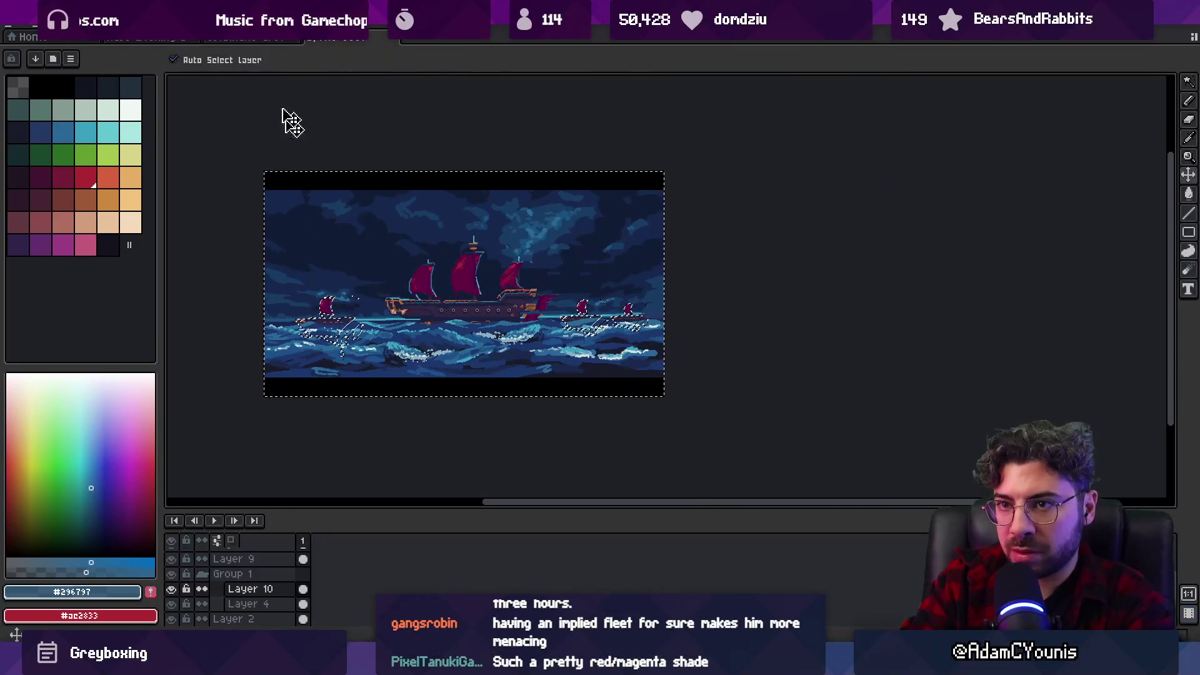
pyautogui.click(199, 33)
pyautogui.moveTo(212, 111)
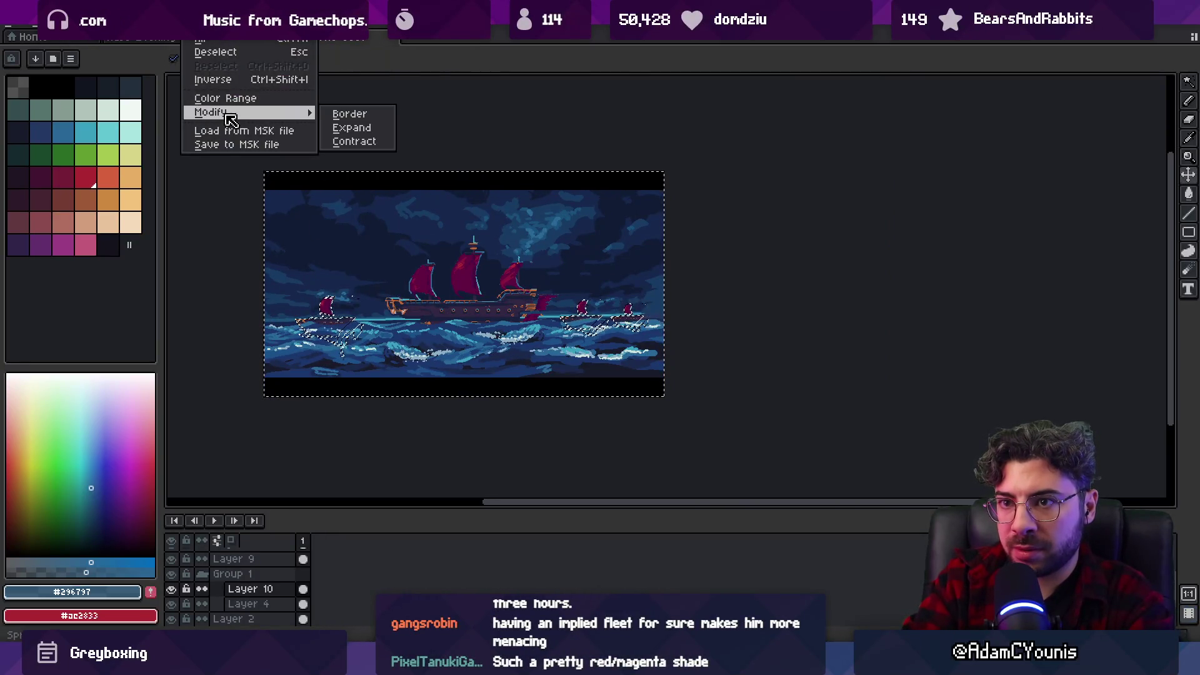
pyautogui.click(277, 80)
# Fade the small left ship into the haze with a soft 21px eraser.
pyautogui.press('e')
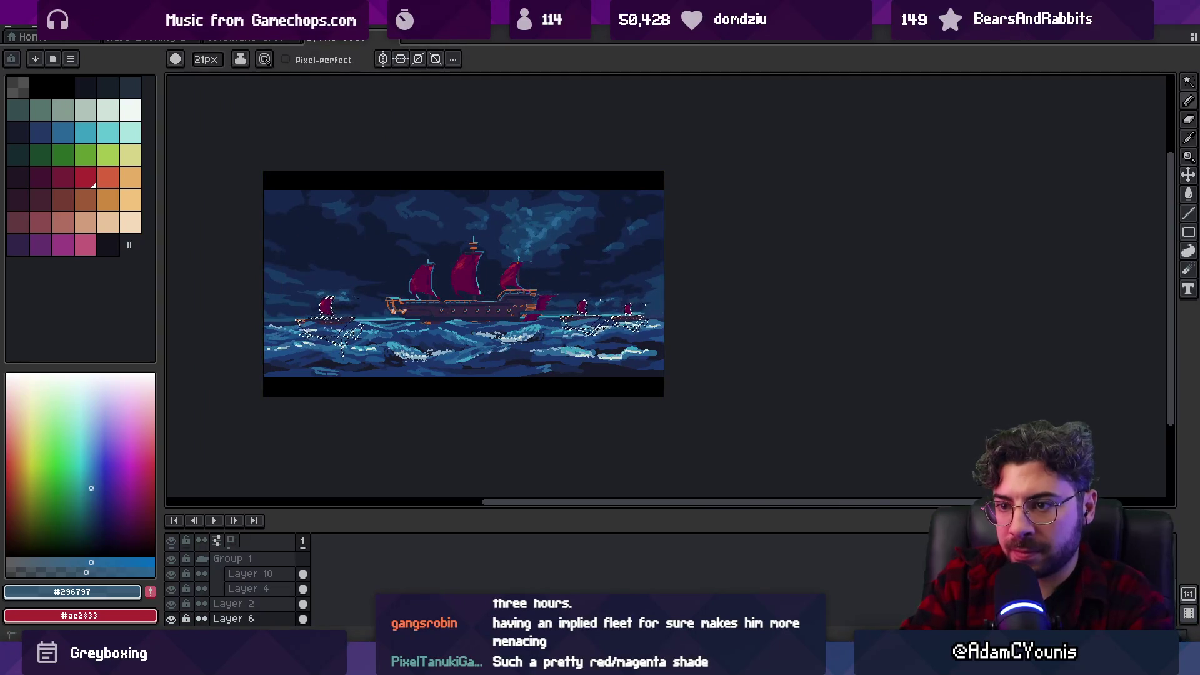
pyautogui.press('v')
pyautogui.scroll(3, 317, 324)
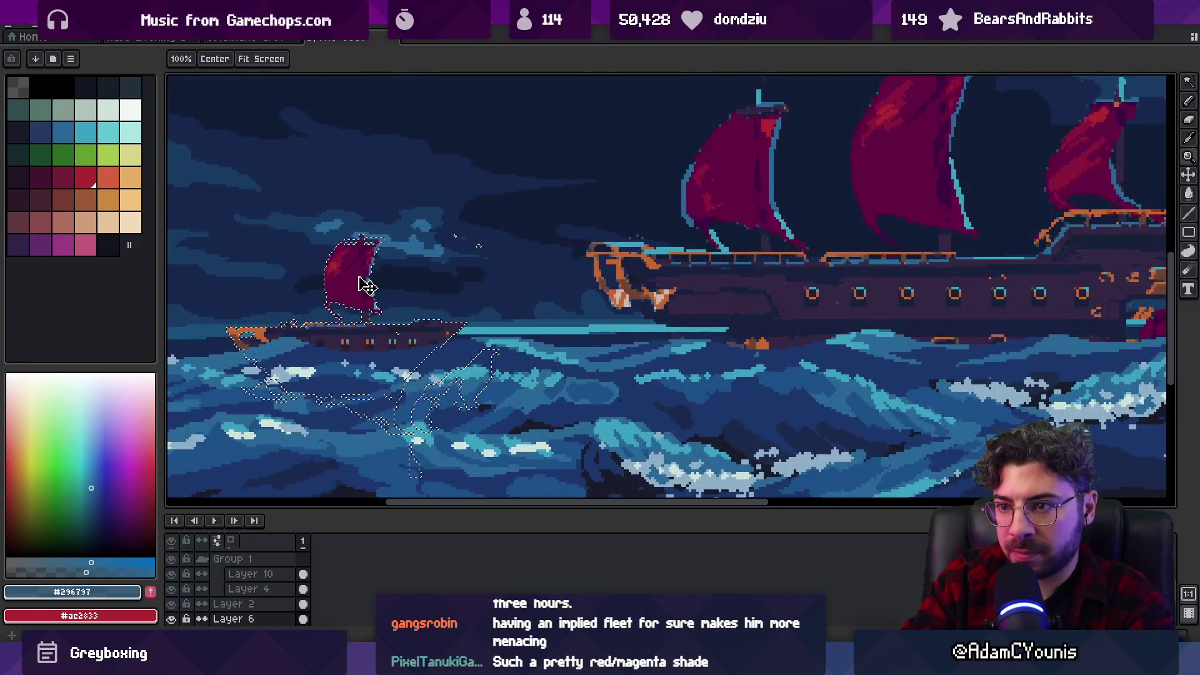
pyautogui.click(372, 257)
pyautogui.moveTo(372, 256); pyautogui.dragTo(365, 296)
pyautogui.press('e')
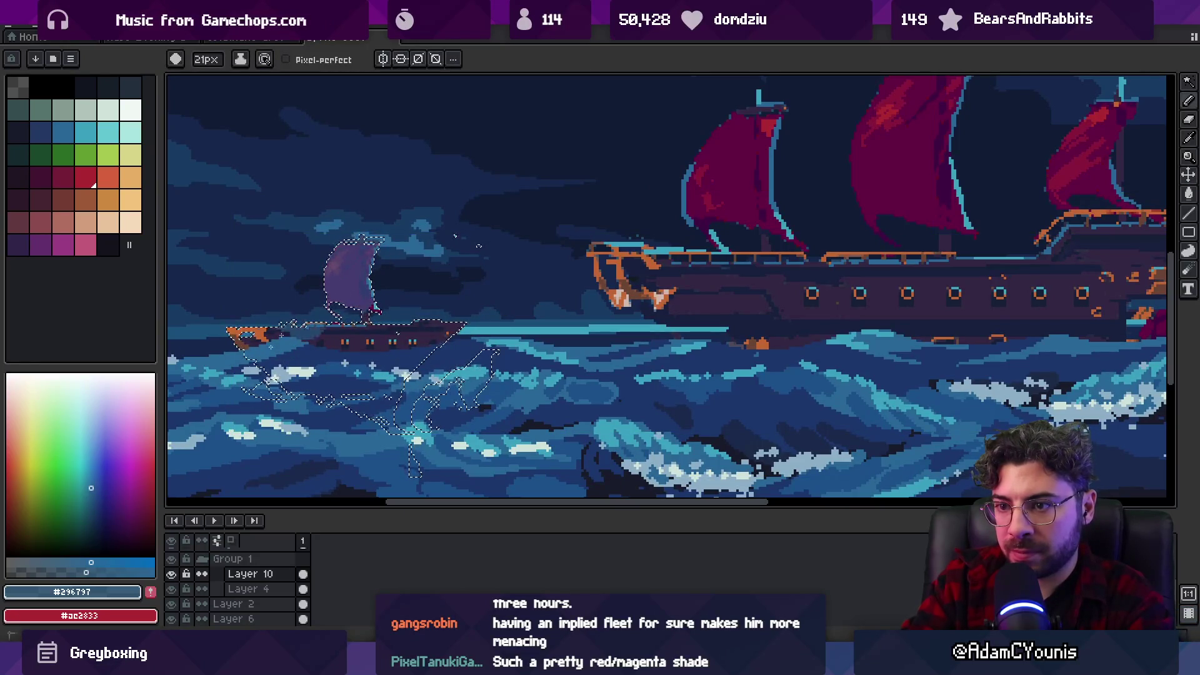
# Zoom out and pan to review the faded distant fleets around the big ship.
pyautogui.press('z')
pyautogui.scroll(-5, 503, 287)
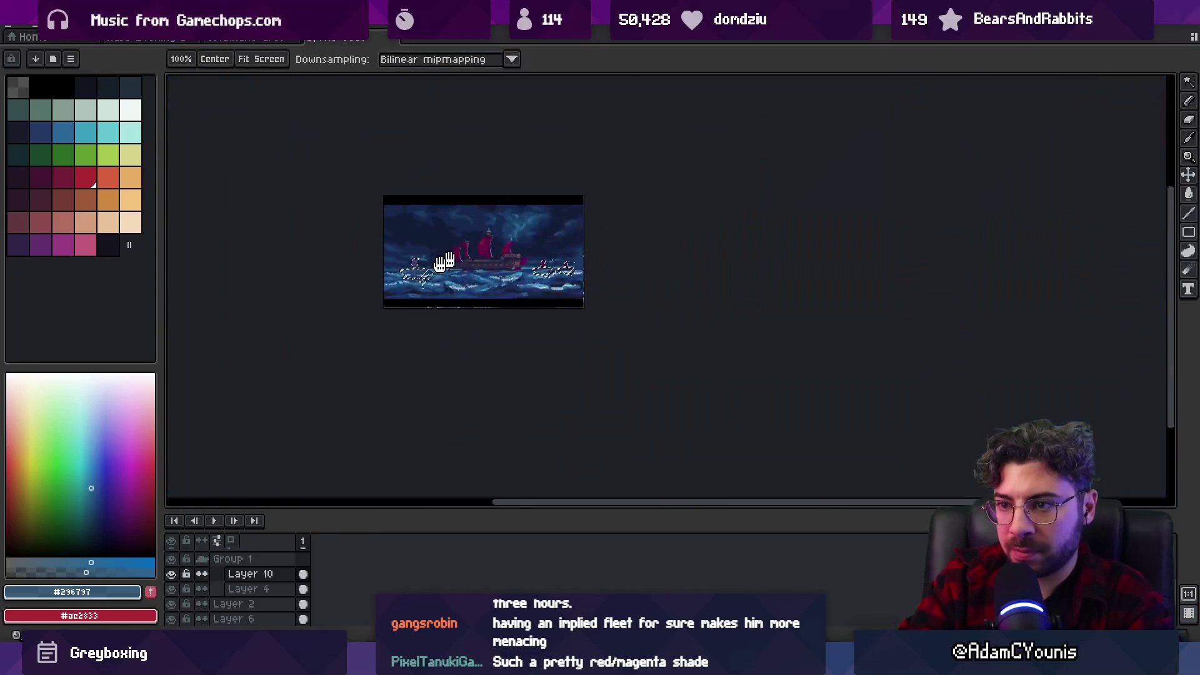
pyautogui.scroll(5, 503, 287)
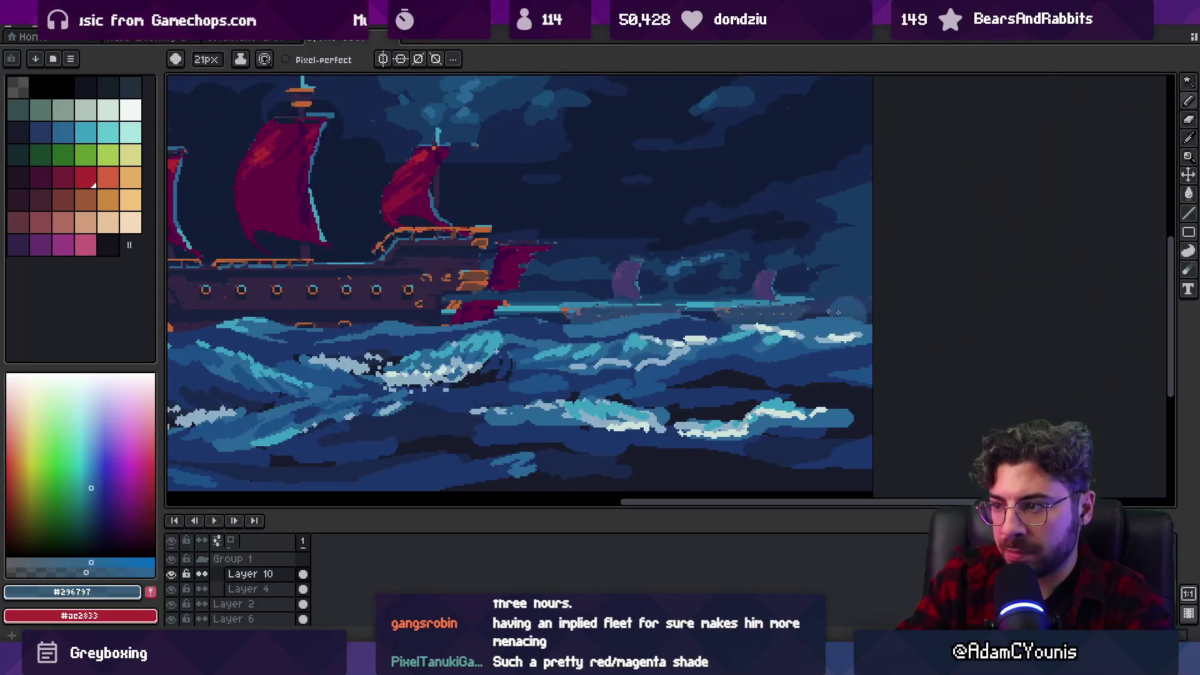
pyautogui.scroll(-3, 600, 218)
pyautogui.moveTo(600, 218); pyautogui.dragTo(622, 265)
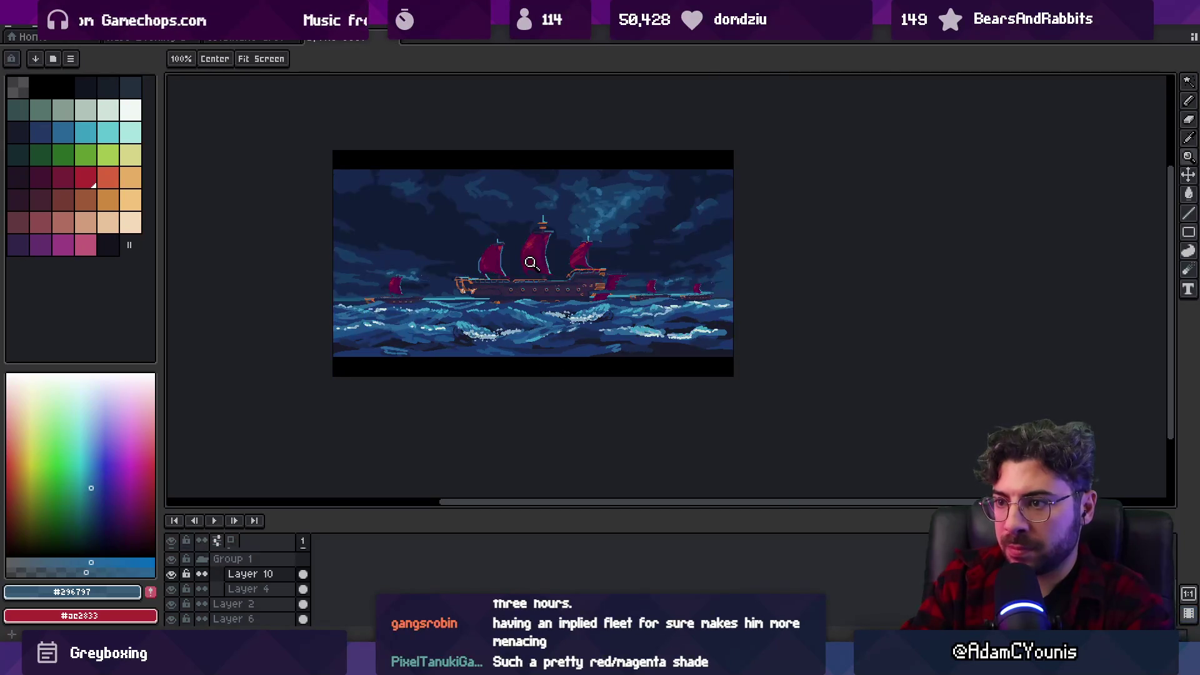
pyautogui.moveTo(459, 281)
pyautogui.mouseDown()
pyautogui.moveTo(388, 334)
pyautogui.moveTo(707, 327)
pyautogui.mouseUp()
pyautogui.press('v')
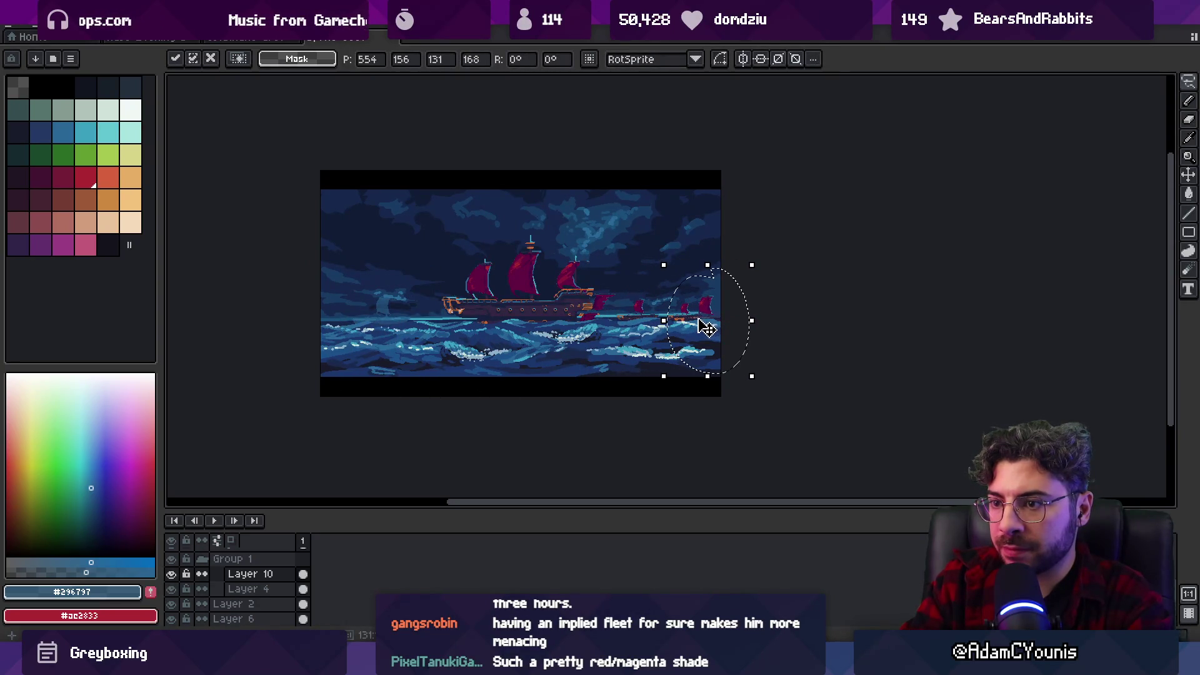
# Cancel the pending transform, clear the selection, and try moving the small left ship, then revert.
pyautogui.press('Escape')
pyautogui.hotkey('ctrl', 'd')
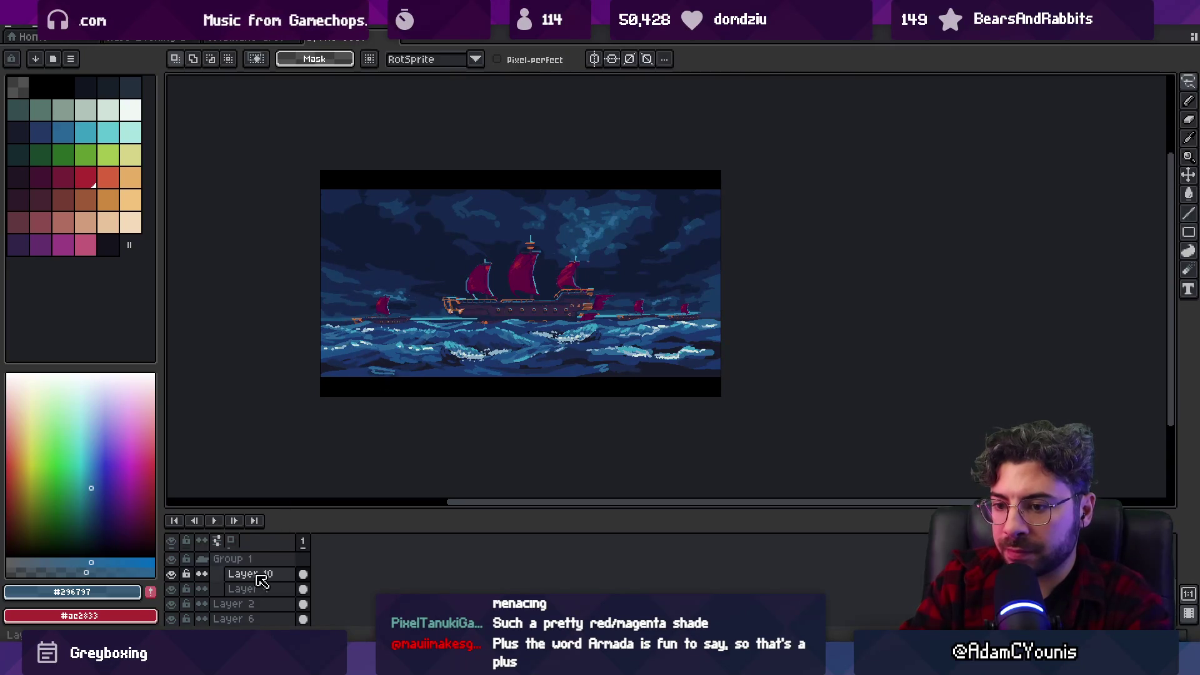
pyautogui.moveTo(414, 314)
pyautogui.mouseDown()
pyautogui.moveTo(400, 275)
pyautogui.moveTo(424, 265)
pyautogui.mouseUp()
pyautogui.press('v')
pyautogui.press('Escape')
# Lasso the big ship, shift it left on Layer 4, and reorder Layer 10 below Layer 4.
pyautogui.click(415, 289)
pyautogui.click(391, 317)
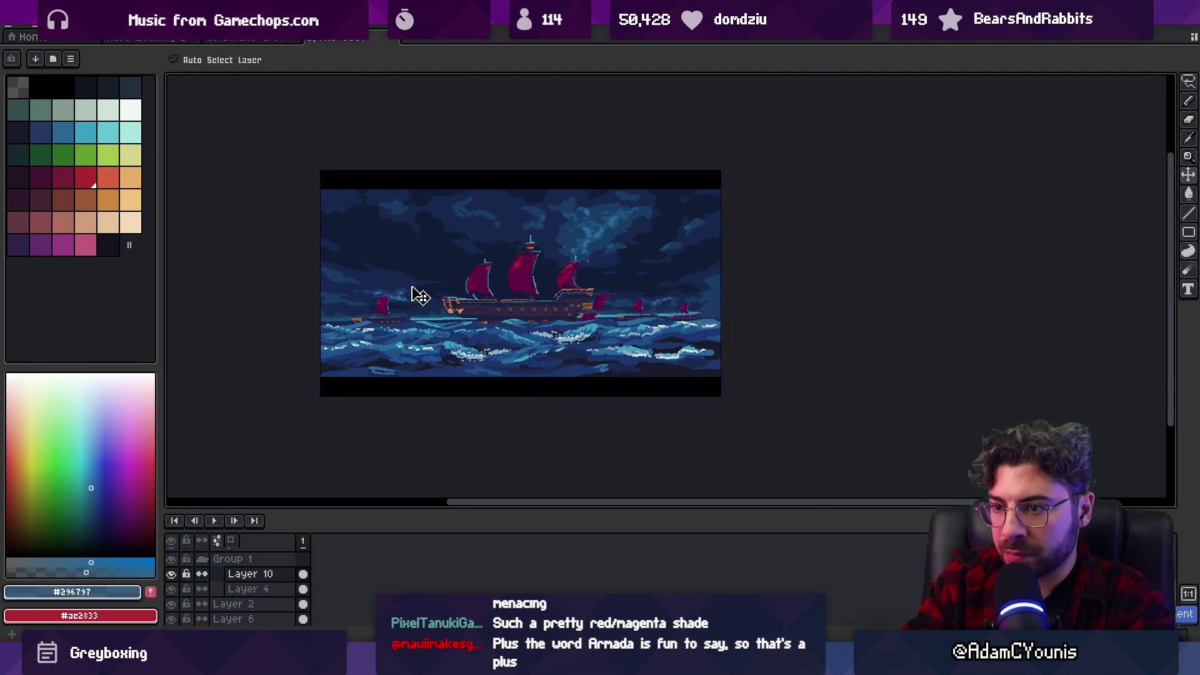
pyautogui.press('m')
pyautogui.moveTo(473, 237); pyautogui.dragTo(454, 240)
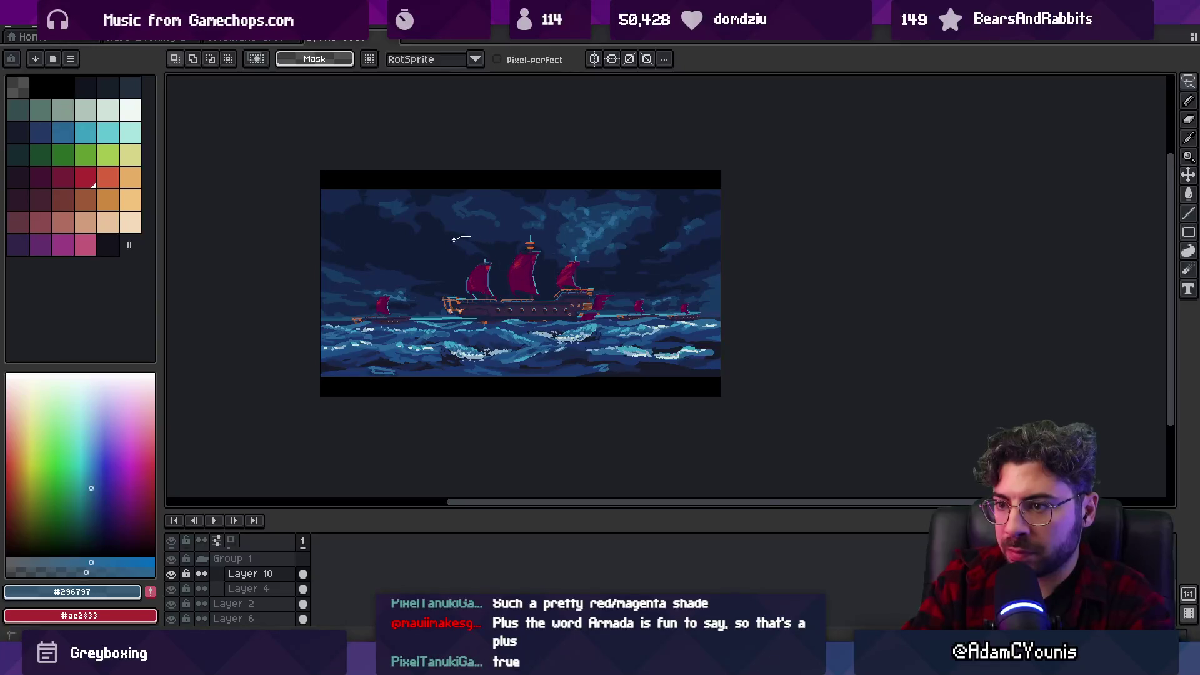
pyautogui.moveTo(531, 238); pyautogui.dragTo(535, 226)
pyautogui.keyDown('ctrl'); pyautogui.click(508, 310); pyautogui.keyUp('ctrl')
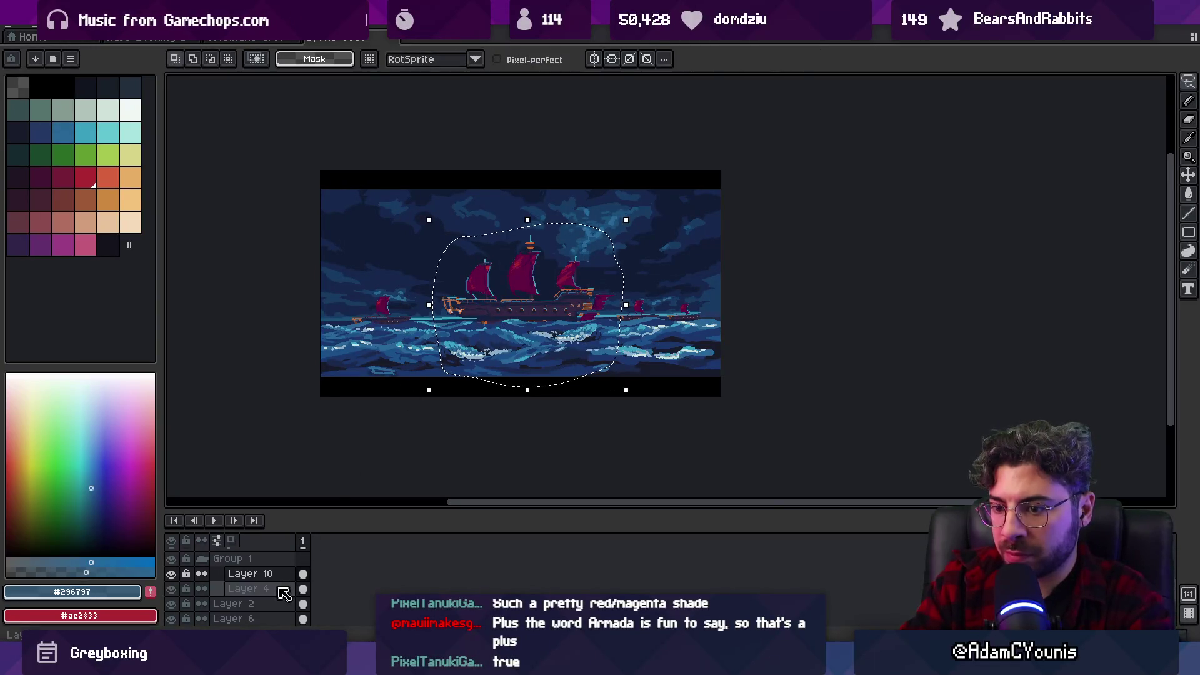
pyautogui.moveTo(527, 312); pyautogui.dragTo(489, 316)
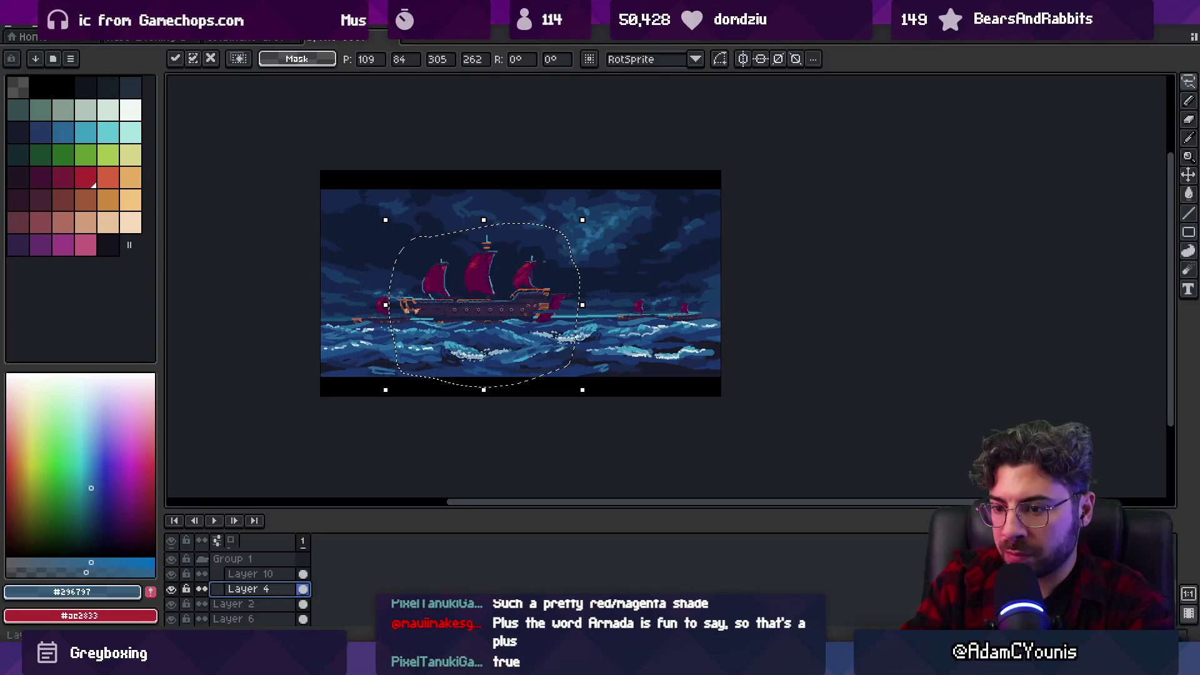
pyautogui.click(281, 589)
pyautogui.moveTo(250, 574); pyautogui.dragTo(244, 594)
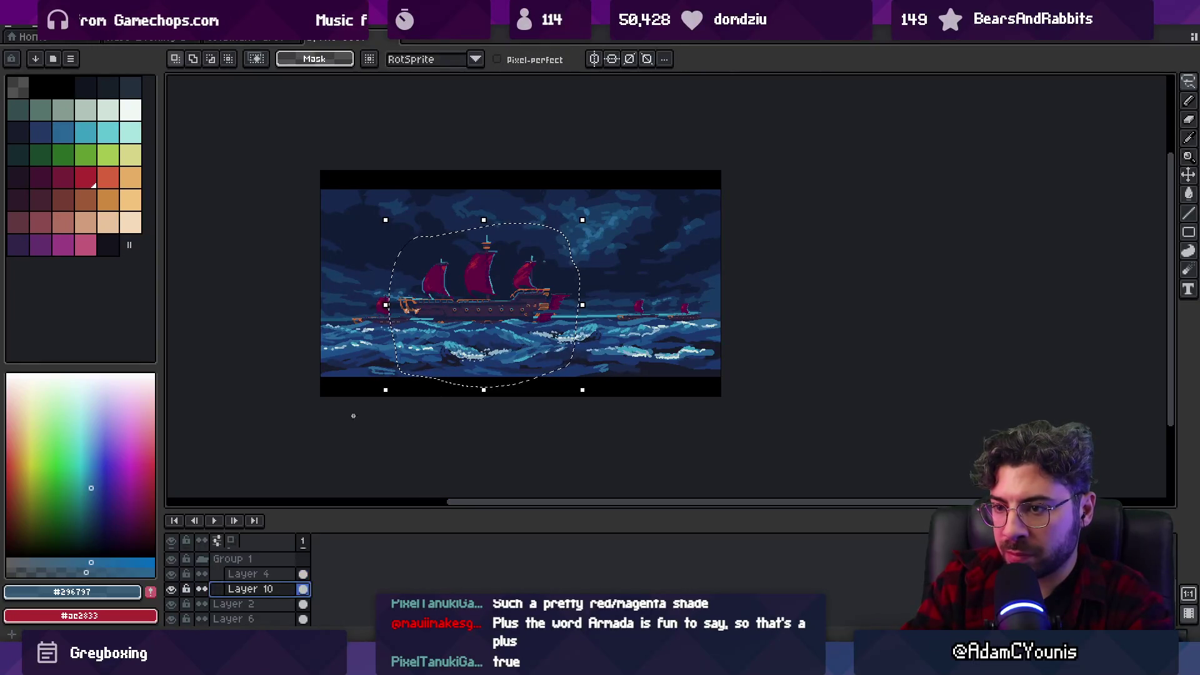
pyautogui.hotkey('ctrl', 'd')
# Move the small left ship beside the right-hand fleet, enlarge it to about 249×260, then undo the enlargement.
pyautogui.moveTo(380, 361); pyautogui.dragTo(381, 360)
pyautogui.moveTo(386, 325); pyautogui.dragTo(714, 327)
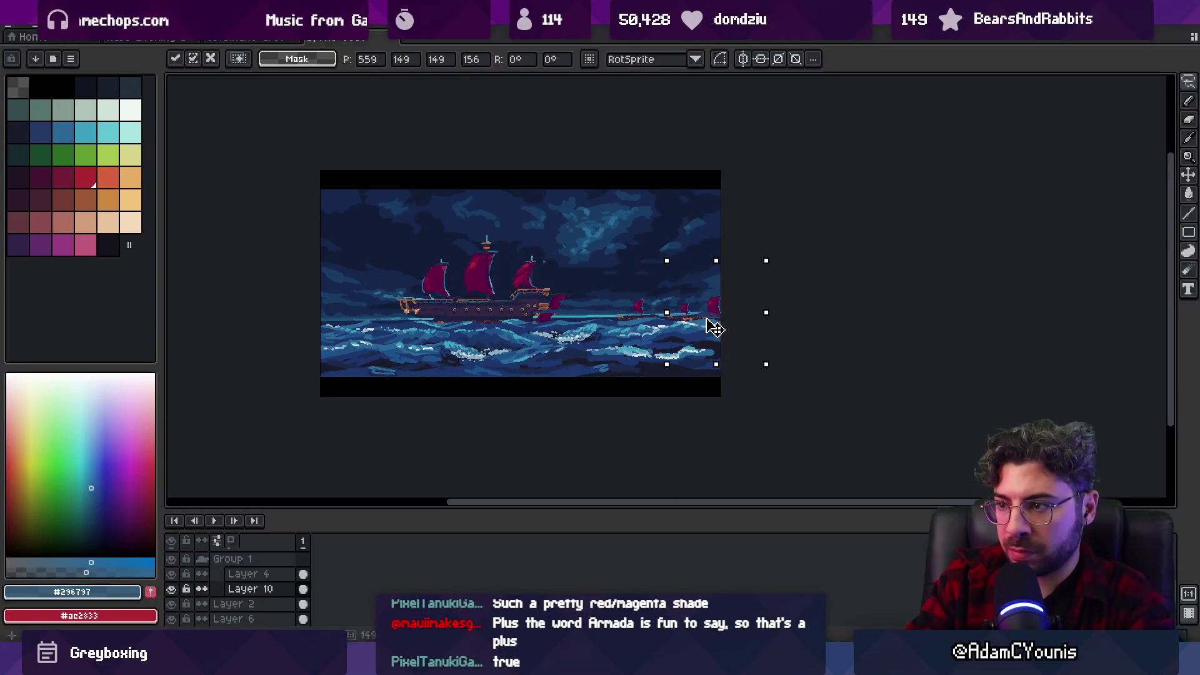
pyautogui.moveTo(670, 268)
pyautogui.mouseDown()
pyautogui.moveTo(621, 241)
pyautogui.moveTo(713, 281)
pyautogui.moveTo(721, 300)
pyautogui.mouseUp()
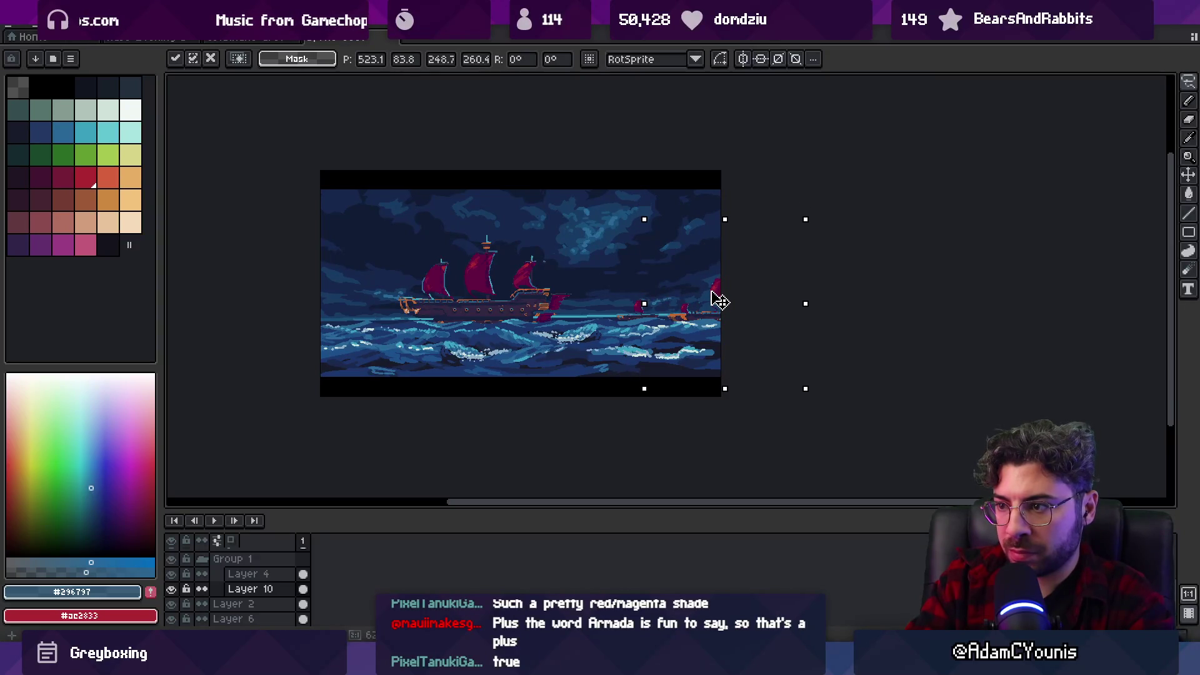
pyautogui.press('Return')
pyautogui.scroll(2, 618, 314)
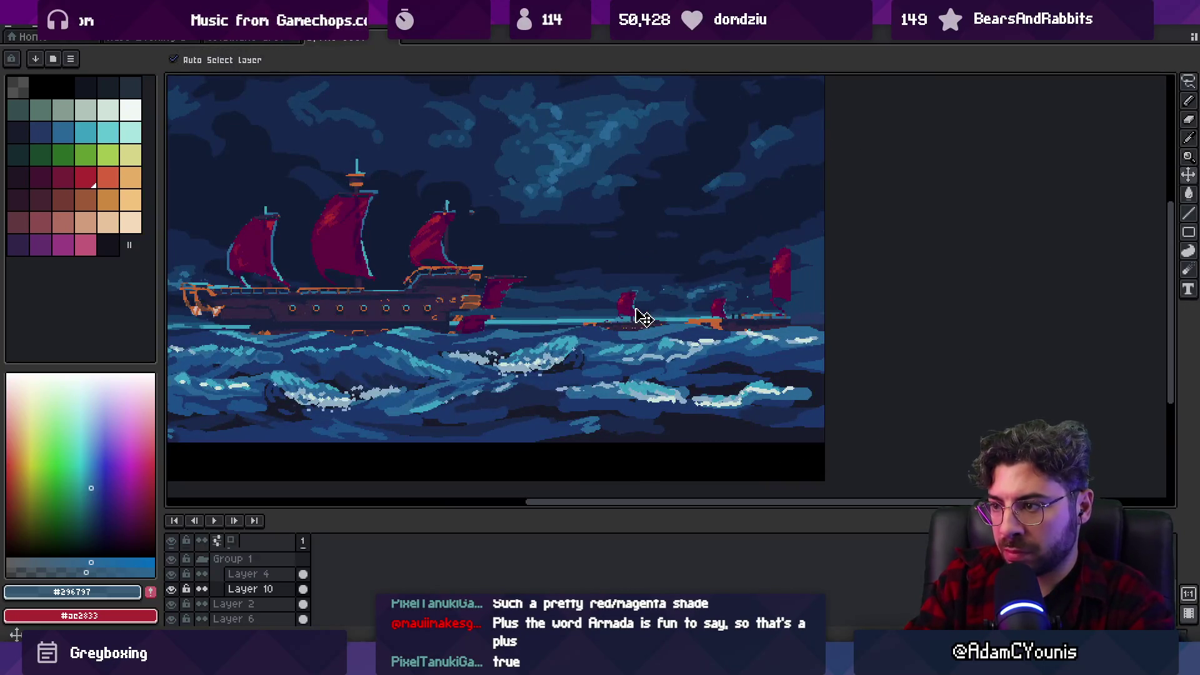
pyautogui.hotkey('ctrl', 'z')
# On new Layer 11, scale up a small distant ship and move it right; nudge Layer 10's ship left.
pyautogui.hotkey('ctrl', 'v')
pyautogui.press('Return')
pyautogui.moveTo(557, 219); pyautogui.dragTo(777, 415)
pyautogui.moveTo(777, 220)
pyautogui.mouseDown()
pyautogui.moveTo(836, 182)
pyautogui.moveTo(884, 124)
pyautogui.mouseUp()
pyautogui.moveTo(739, 254)
pyautogui.mouseDown()
pyautogui.moveTo(769, 273)
pyautogui.moveTo(758, 289)
pyautogui.mouseUp()
pyautogui.press('Return')
pyautogui.keyDown('ctrl'); pyautogui.click(613, 314); pyautogui.keyUp('ctrl')
pyautogui.moveTo(612, 314); pyautogui.dragTo(590, 311)
# Move Layer 4's big ship to the right.
pyautogui.press('b')
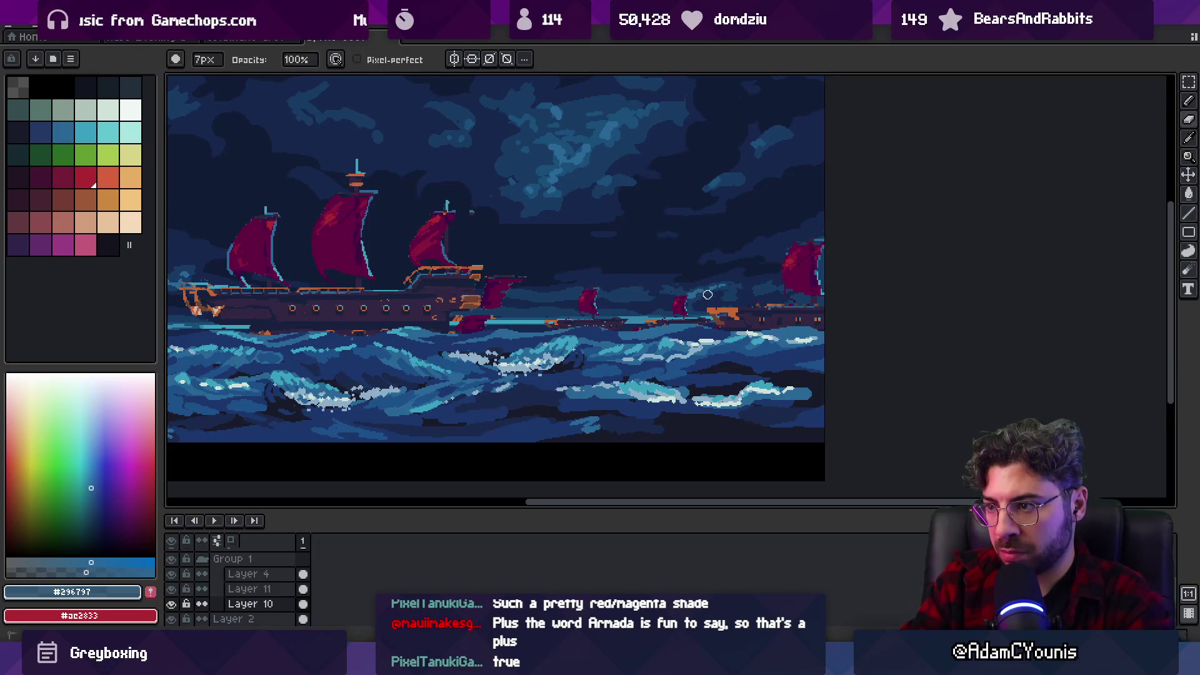
pyautogui.scroll(-5, 700, 275)
pyautogui.scroll(6, 696, 279)
pyautogui.keyDown('ctrl'); pyautogui.click(550, 356); pyautogui.keyUp('ctrl')
pyautogui.moveTo(550, 357); pyautogui.dragTo(582, 353)
# Zoom in on the ship and pick white as the drawing colour.
pyautogui.press('z')
pyautogui.scroll(-3, 570, 394)
pyautogui.scroll(1, 570, 398)
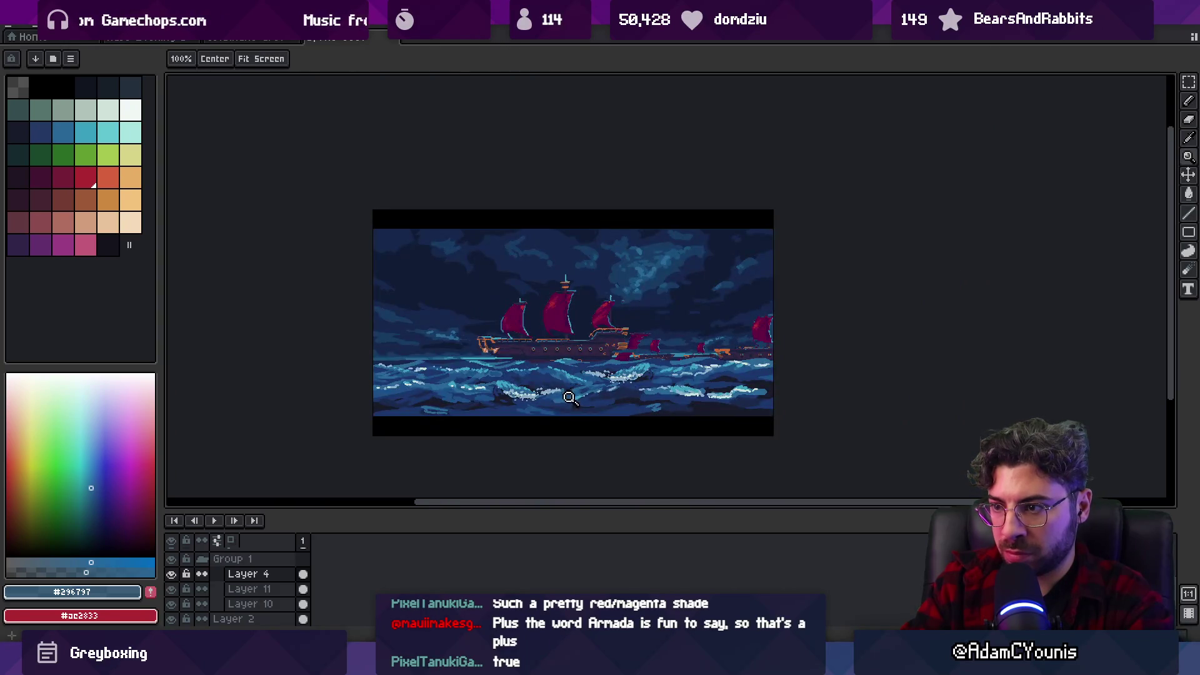
pyautogui.click(558, 354)
pyautogui.press('v')
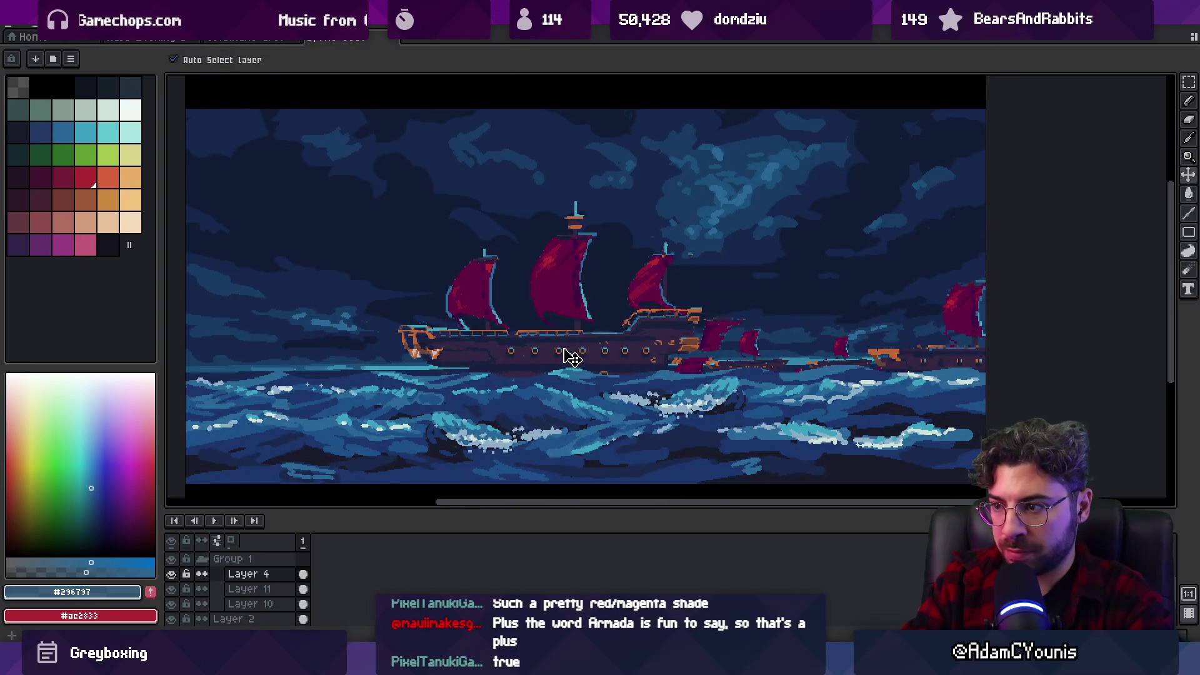
pyautogui.press('z')
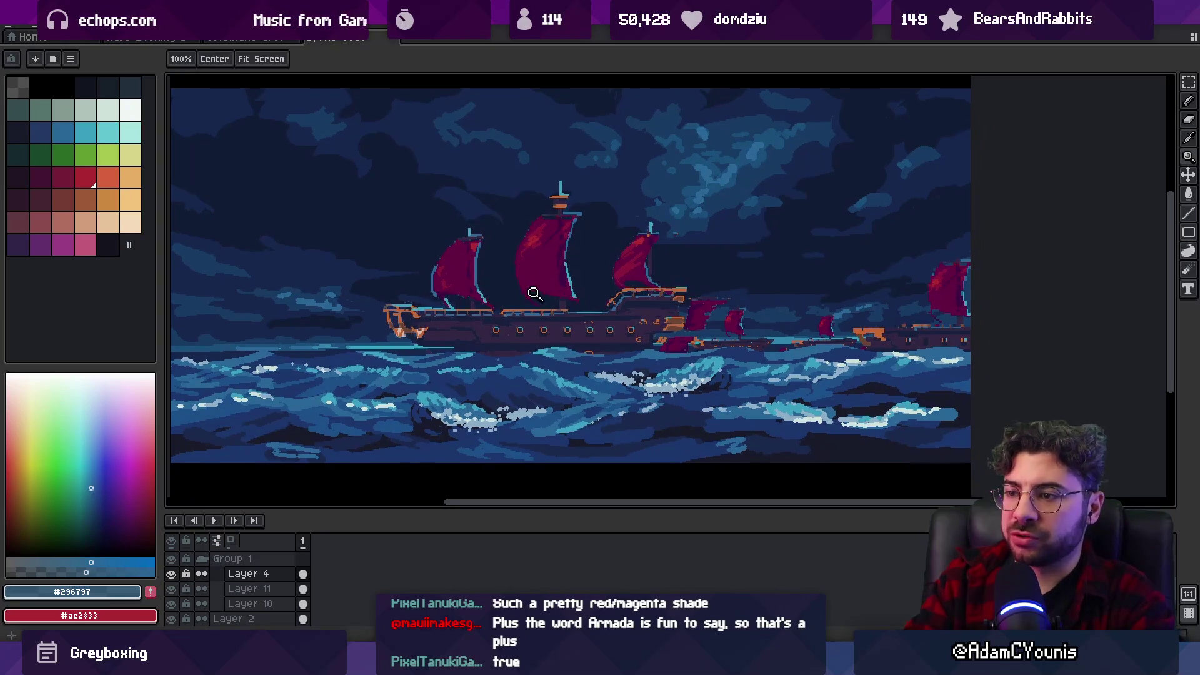
pyautogui.click(131, 111)
pyautogui.press('b')
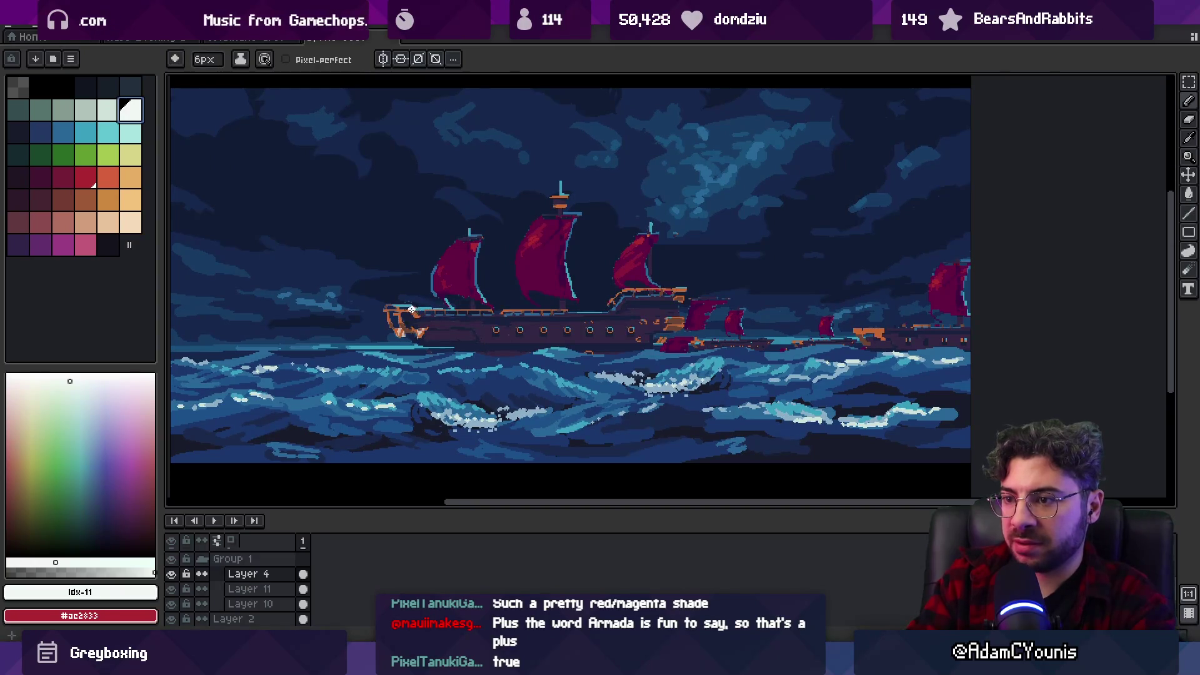
# Try white strokes for the deck, stern hull and a tall mast, then undo them.
pyautogui.moveTo(411, 310); pyautogui.dragTo(613, 305)
pyautogui.hotkey('ctrl', 'z')
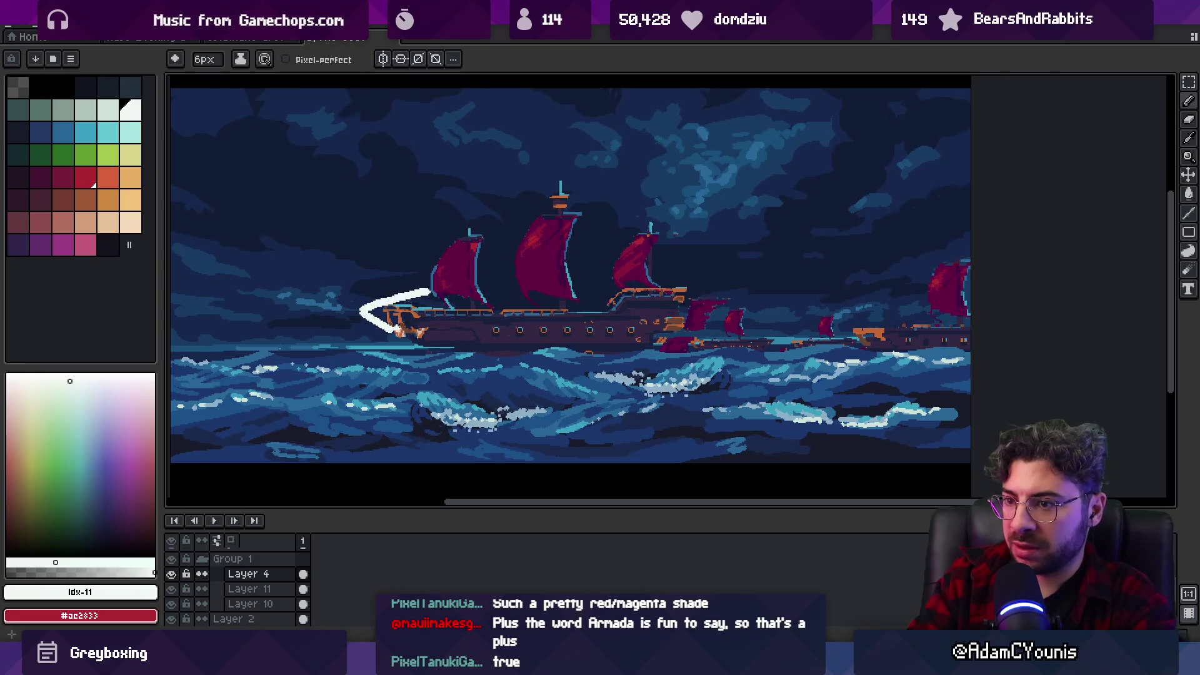
pyautogui.keyDown('shift'); pyautogui.click(700, 247); pyautogui.keyUp('shift')
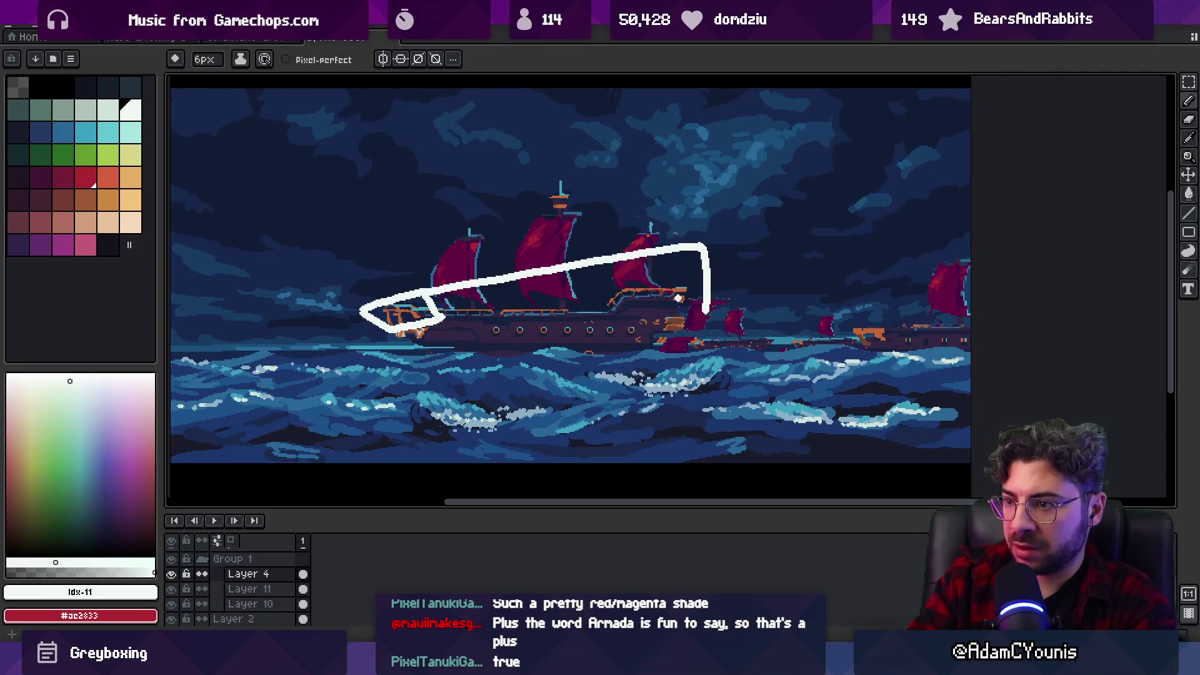
pyautogui.moveTo(537, 311); pyautogui.dragTo(730, 301)
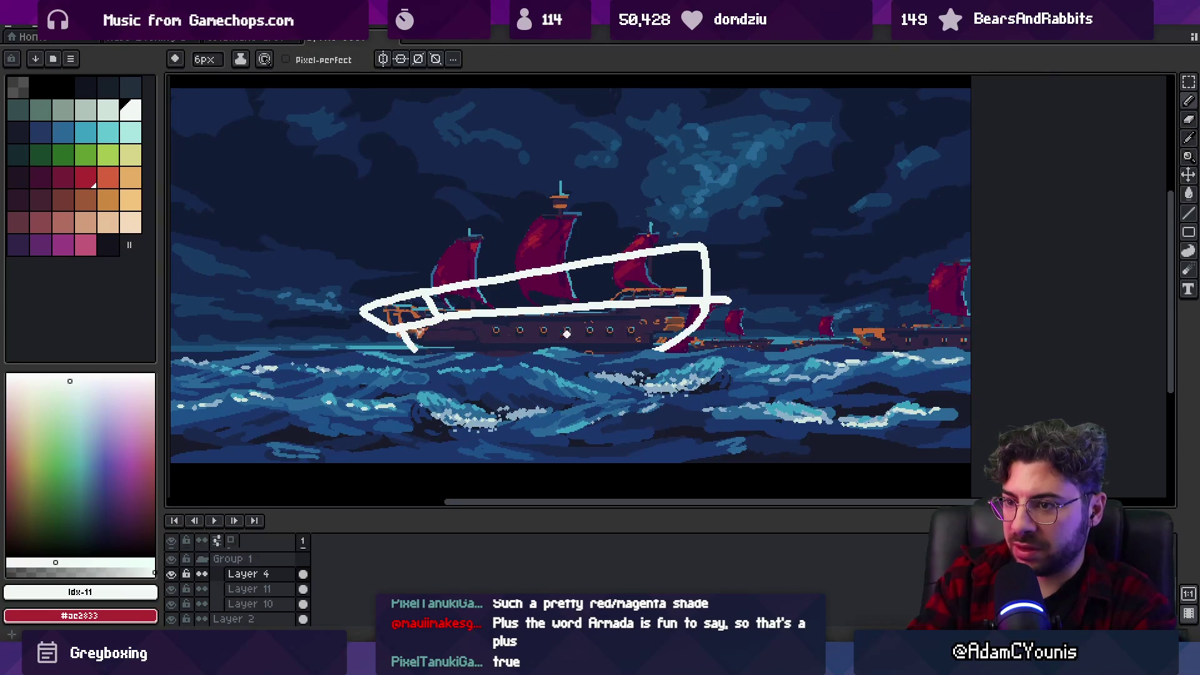
pyautogui.scroll(-2, 567, 333)
pyautogui.scroll(2, 567, 334)
pyautogui.moveTo(536, 140); pyautogui.dragTo(556, 280)
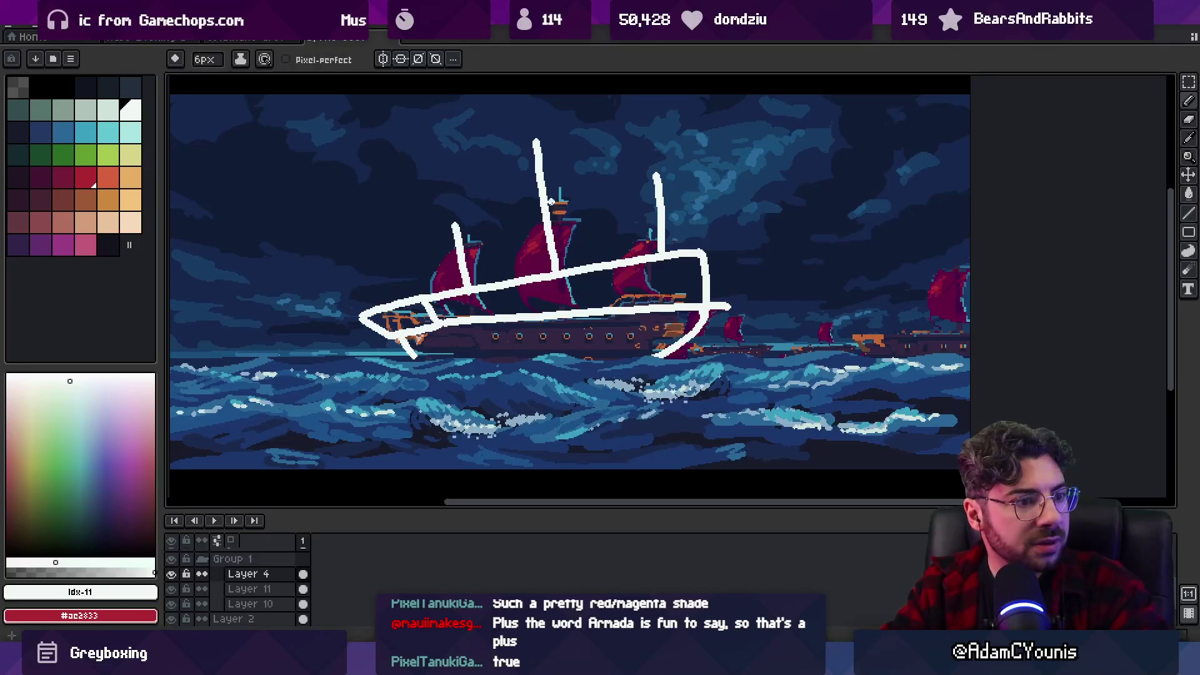
pyautogui.hotkey('ctrl', 'z')
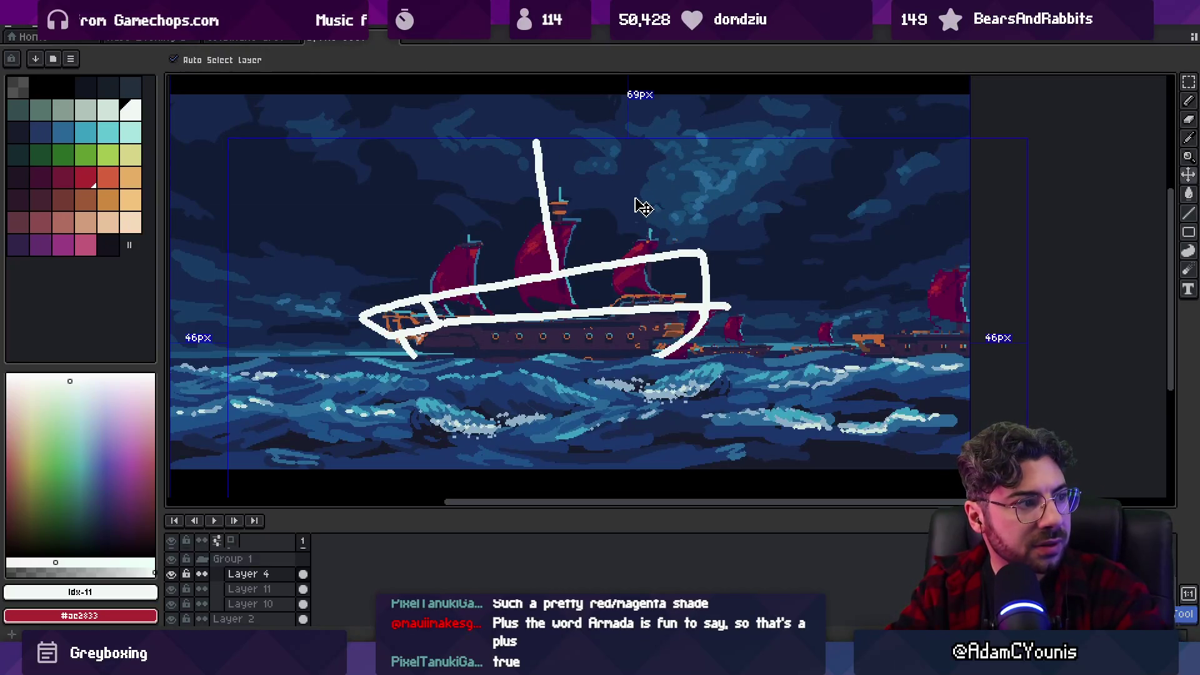
pyautogui.hotkey('ctrl', 'z')
pyautogui.hotkey('ctrl', 'z')
pyautogui.hotkey('ctrl', 'z')
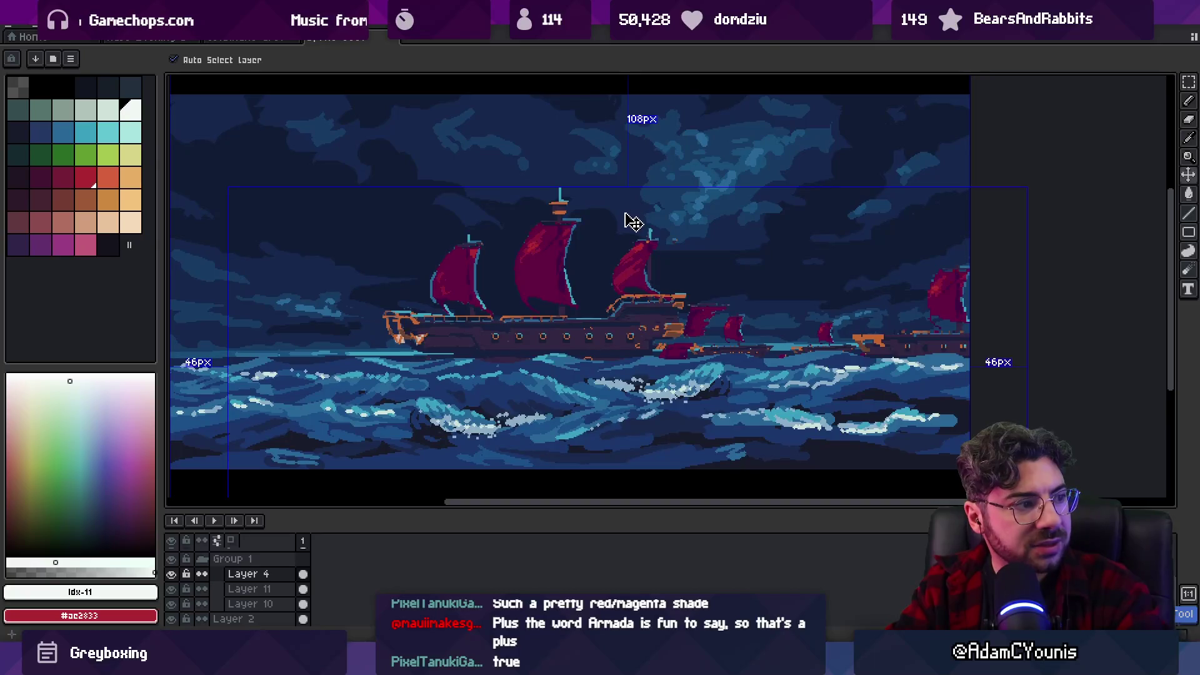
# With a 3px brush, sketch the hull outline from bow to stern and the middle mast.
pyautogui.press('b')
pyautogui.press('[')
pyautogui.press('[')
pyautogui.press('[')
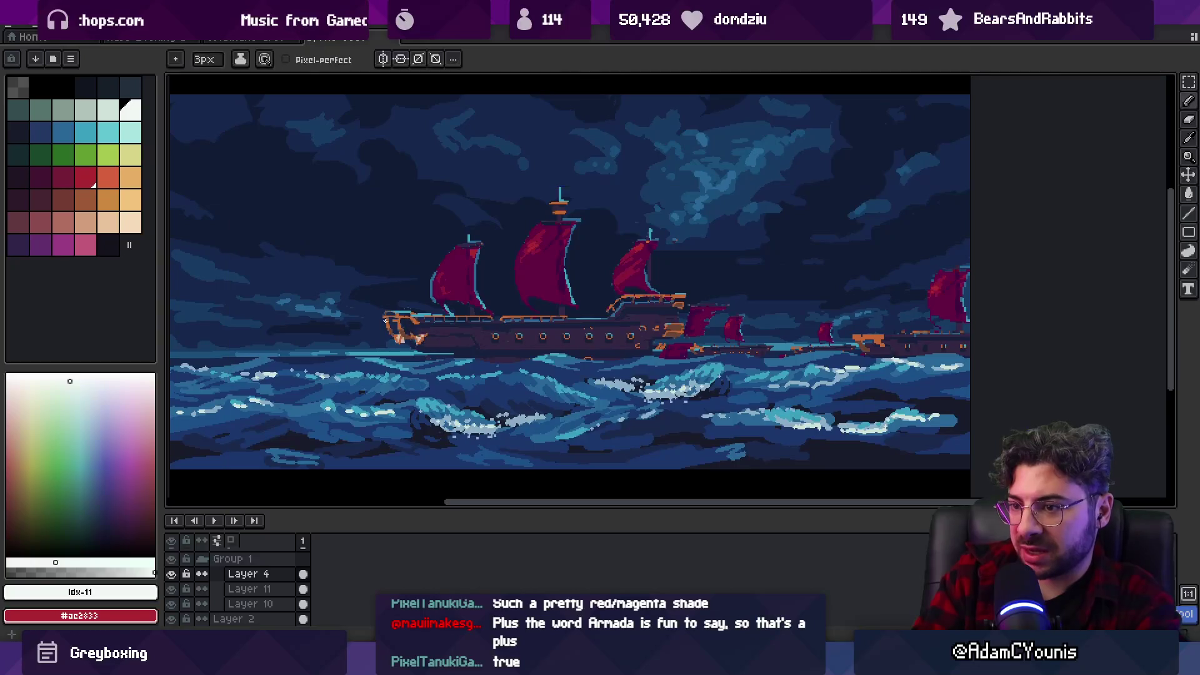
pyautogui.moveTo(388, 307); pyautogui.dragTo(685, 270)
pyautogui.hotkey('ctrl', 'z')
pyautogui.hotkey('ctrl', 'z')
pyautogui.moveTo(389, 306); pyautogui.dragTo(686, 271)
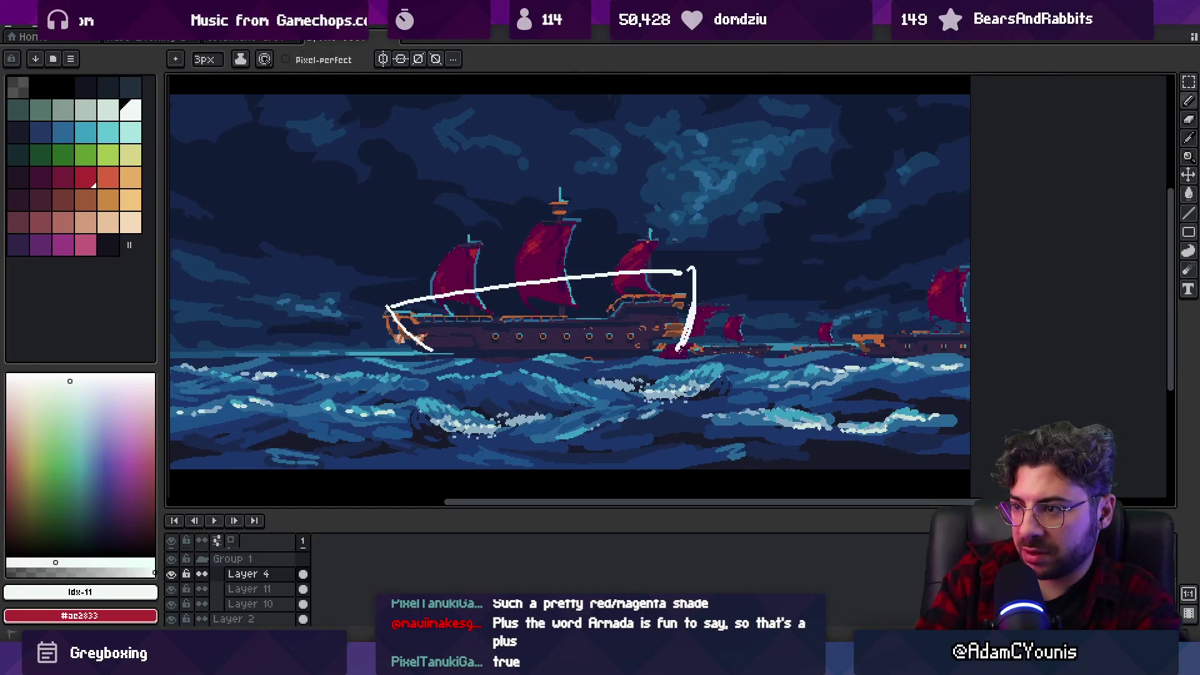
pyautogui.hotkey('ctrl', 'z')
pyautogui.hotkey('ctrl', 'z')
pyautogui.moveTo(550, 220); pyautogui.dragTo(564, 271)
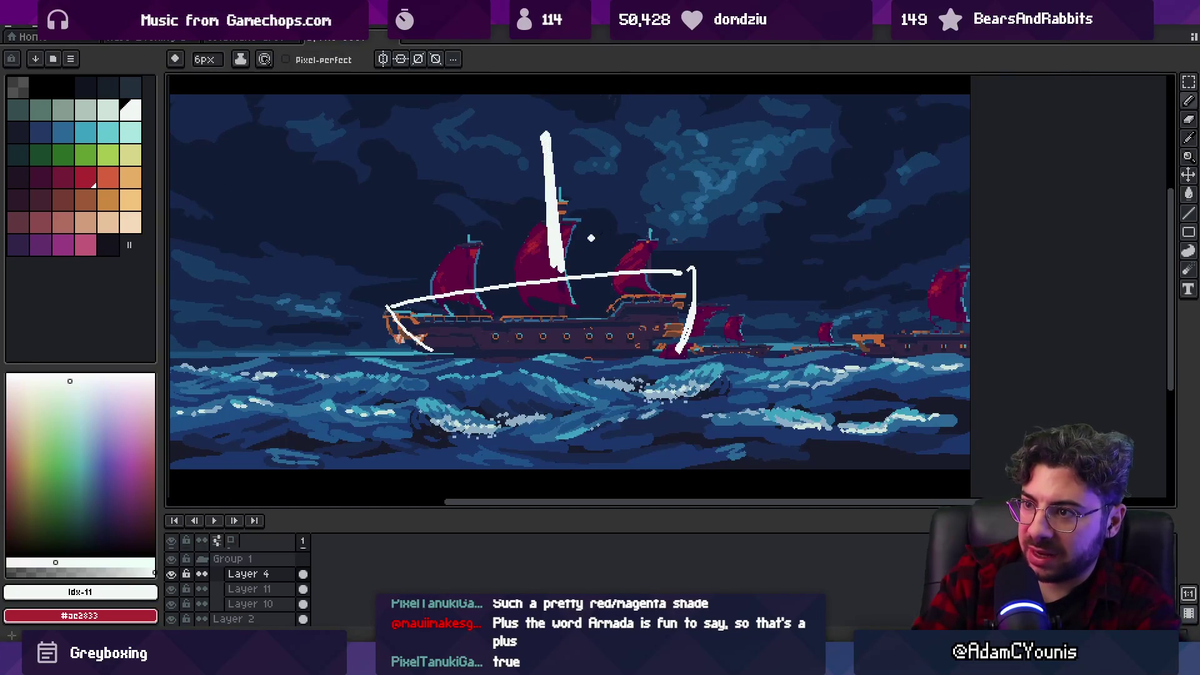
# Nudge the white sketch slightly on its layer.
pyautogui.press('z')
pyautogui.scroll(-3, 572, 211)
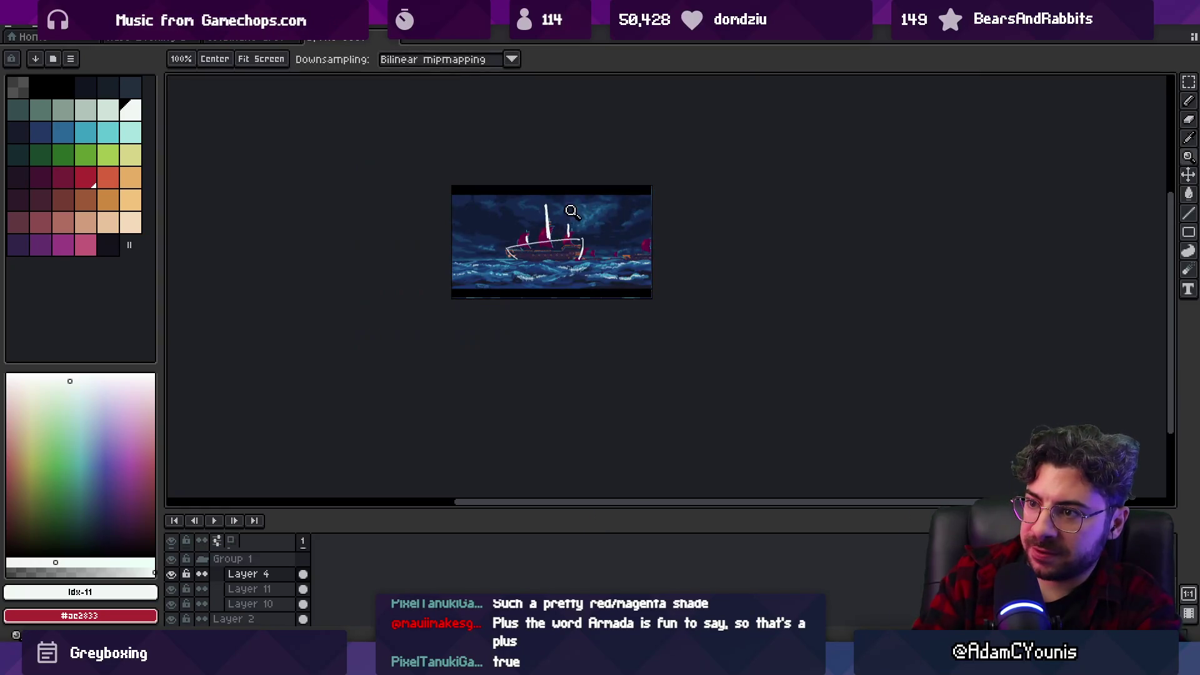
pyautogui.scroll(3, 551, 235)
pyautogui.press('v')
pyautogui.moveTo(560, 238); pyautogui.dragTo(564, 242)
# Delete the white sketch strokes from the ship.
pyautogui.press('Delete')
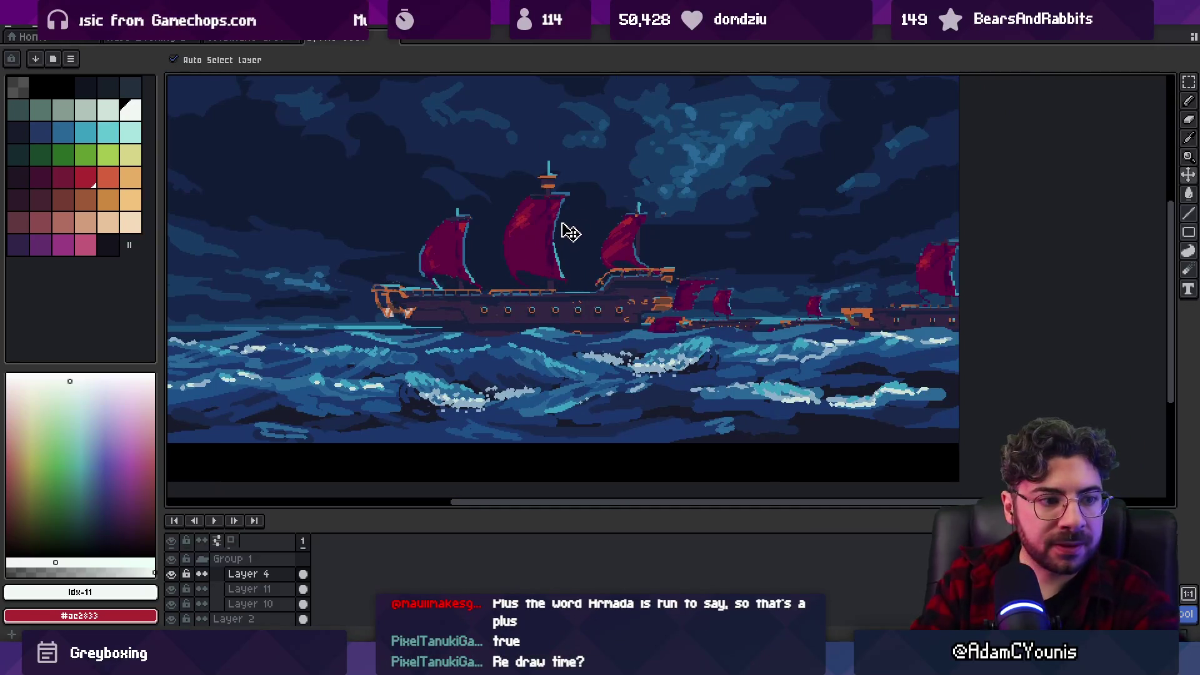
pyautogui.press('z')
pyautogui.scroll(-2, 570, 249)
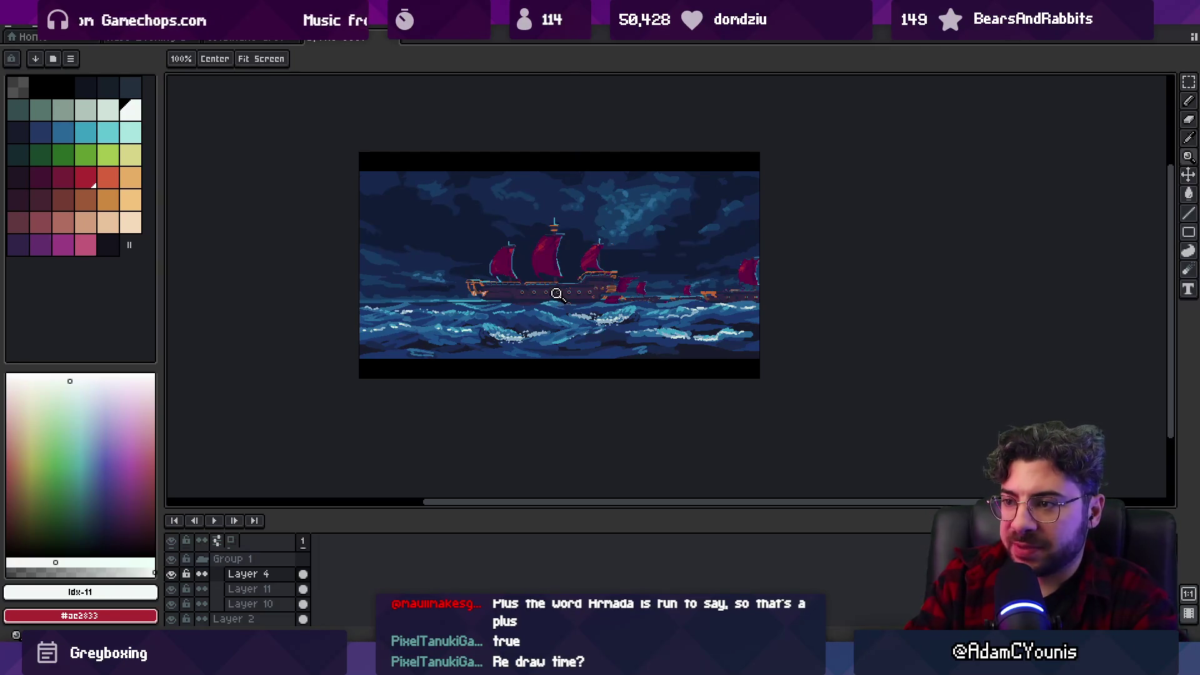
pyautogui.scroll(2, 556, 293)
# Check the Hunden Ship.leo reference painting, then return to Aseprite and recentre the ship in view.
pyautogui.moveTo(807, 664)
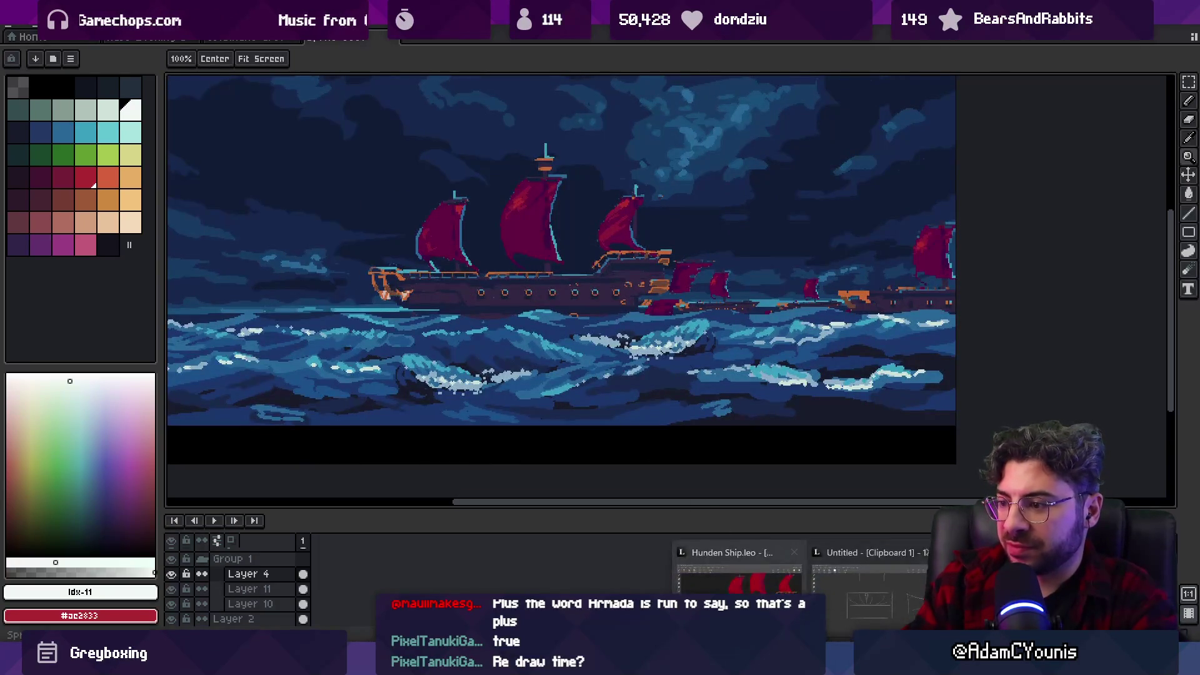
pyautogui.click(739, 578)
pyautogui.scroll(-5, 676, 557)
pyautogui.scroll(2, 675, 438)
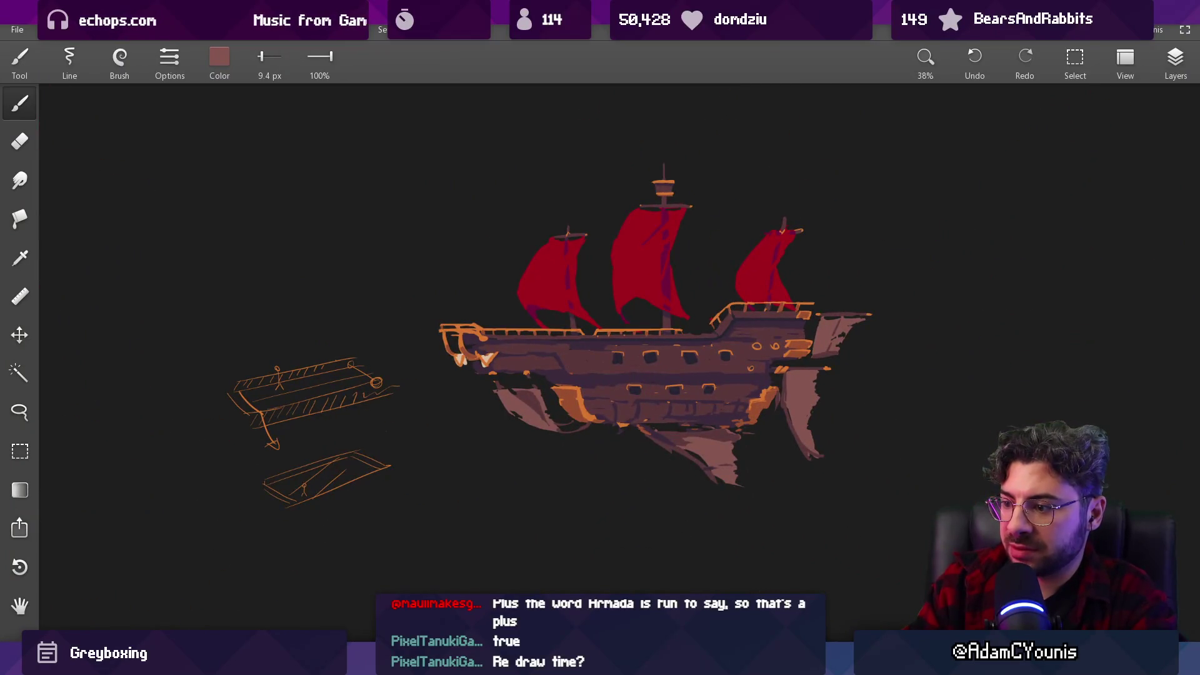
pyautogui.hotkey('alt', 'Tab')
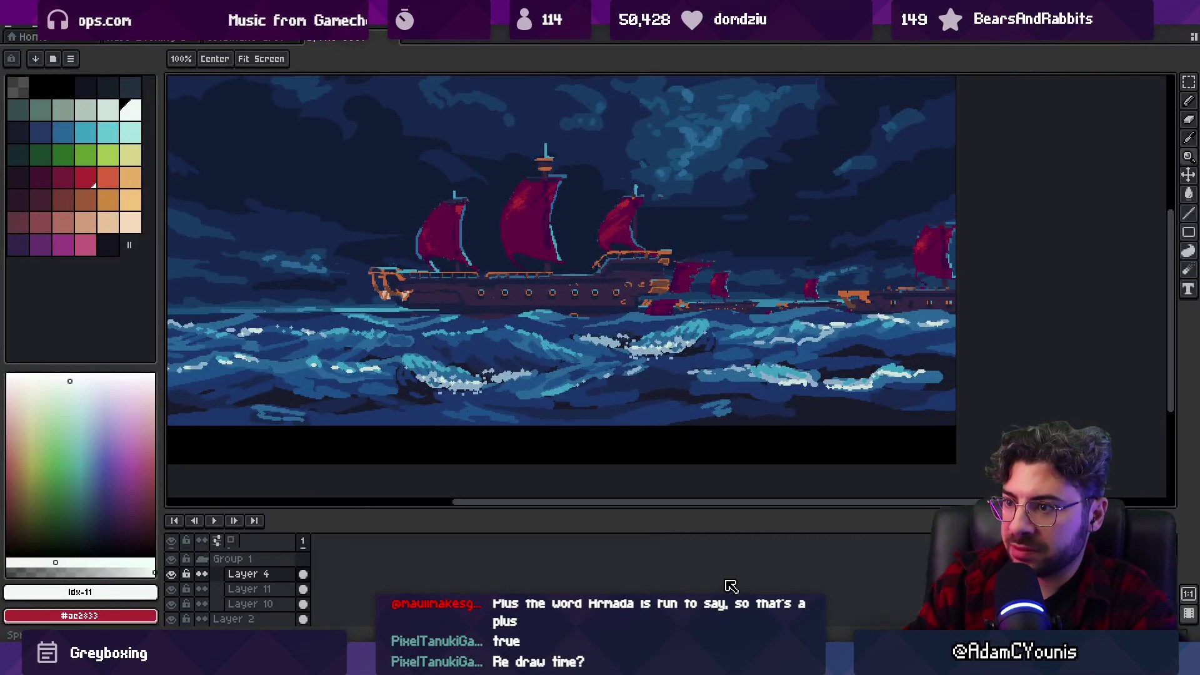
pyautogui.moveTo(523, 223); pyautogui.dragTo(579, 279)
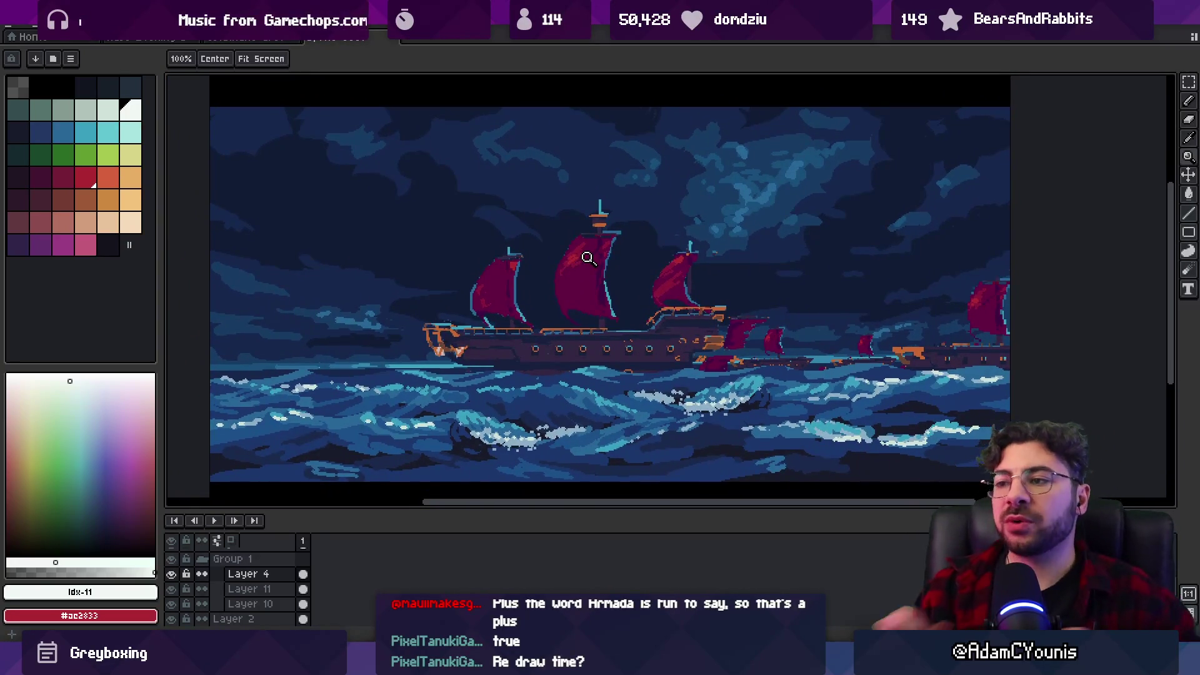
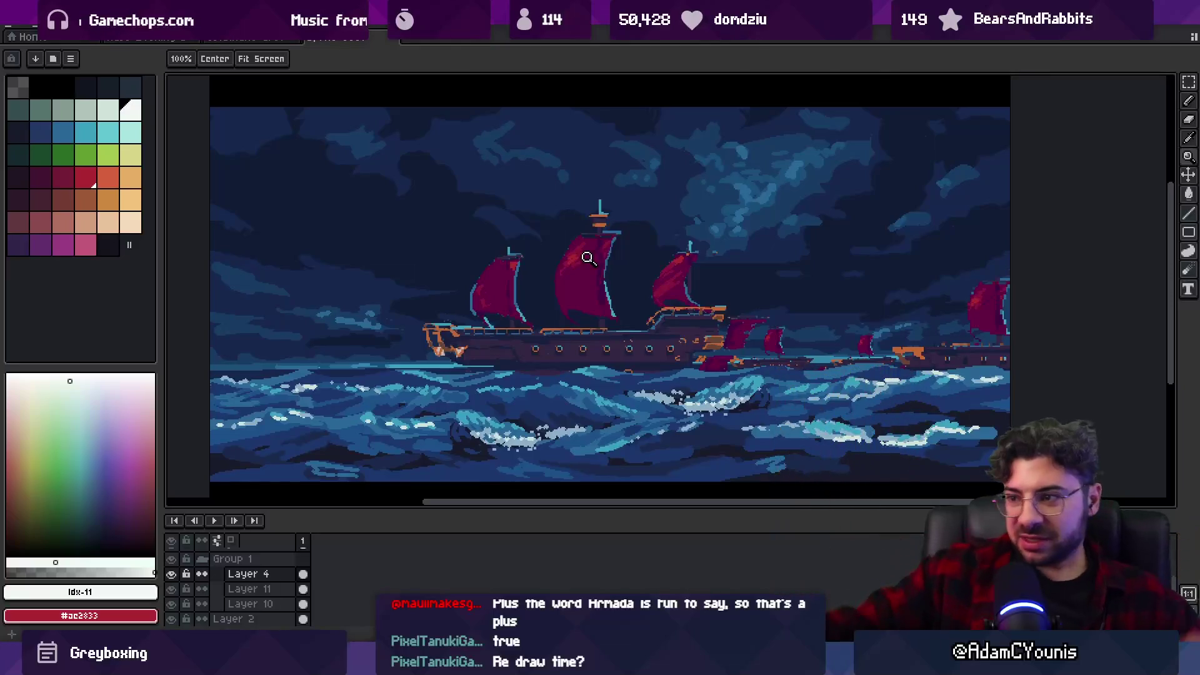
# Add new empty layers and drag the wave layer down around the ship's hull.
pyautogui.press('b')
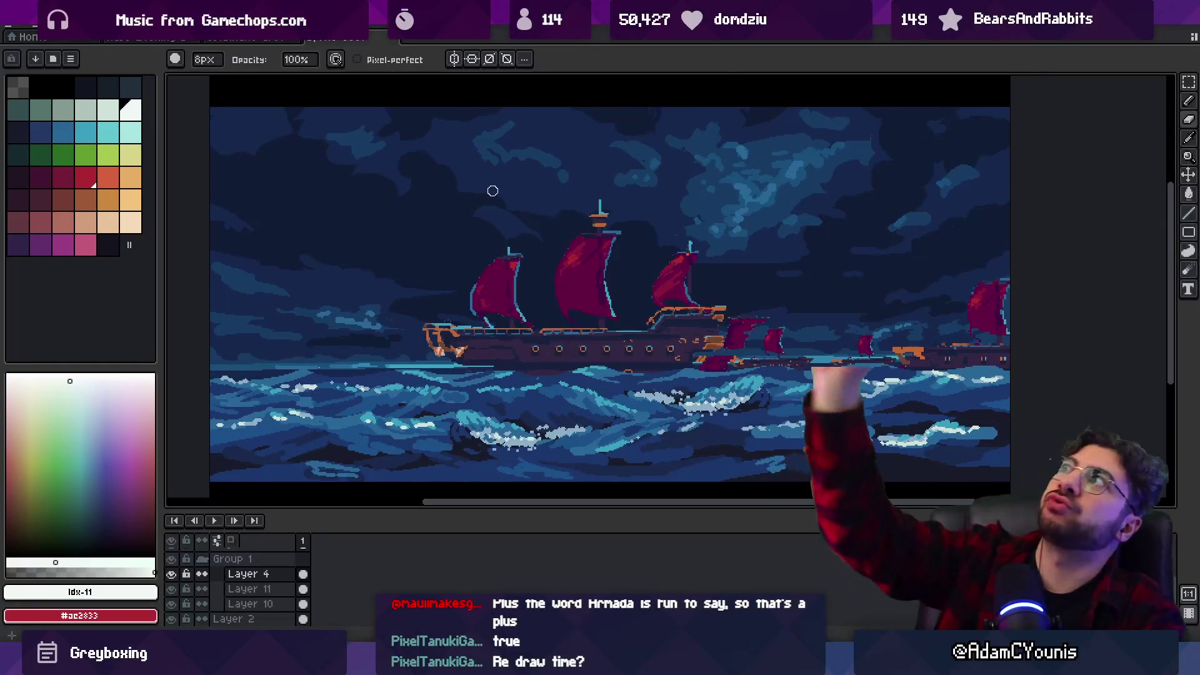
pyautogui.press('space')
pyautogui.moveTo(574, 281); pyautogui.dragTo(549, 258)
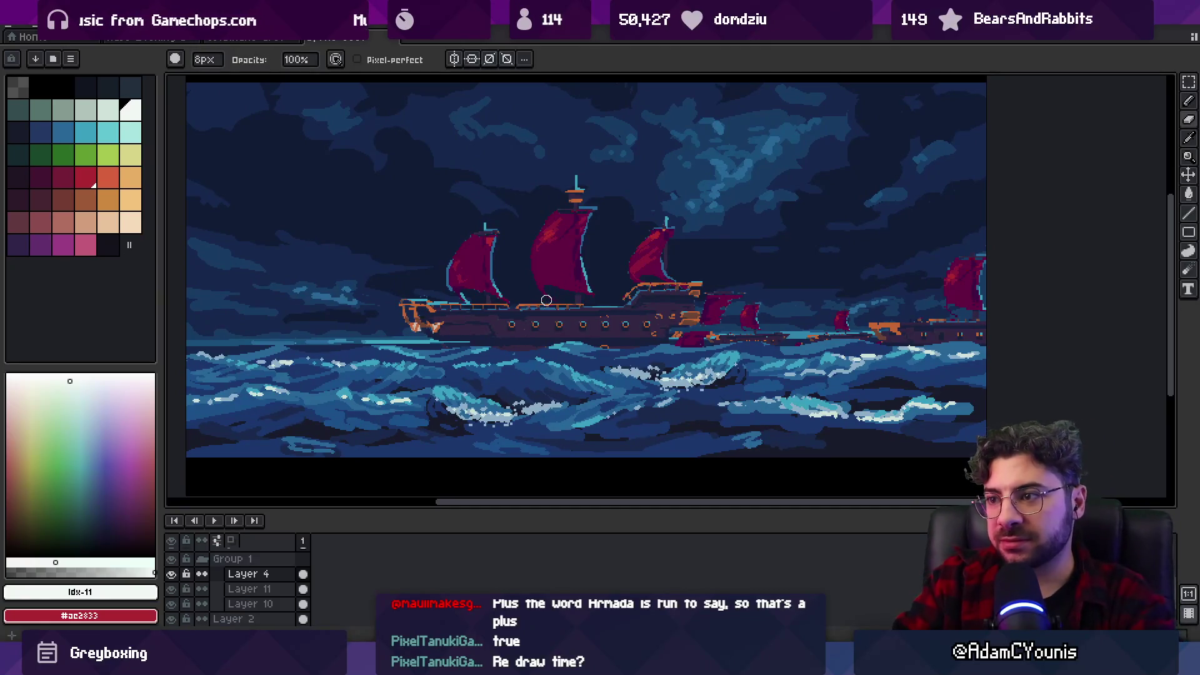
pyautogui.scroll(-2, 522, 291)
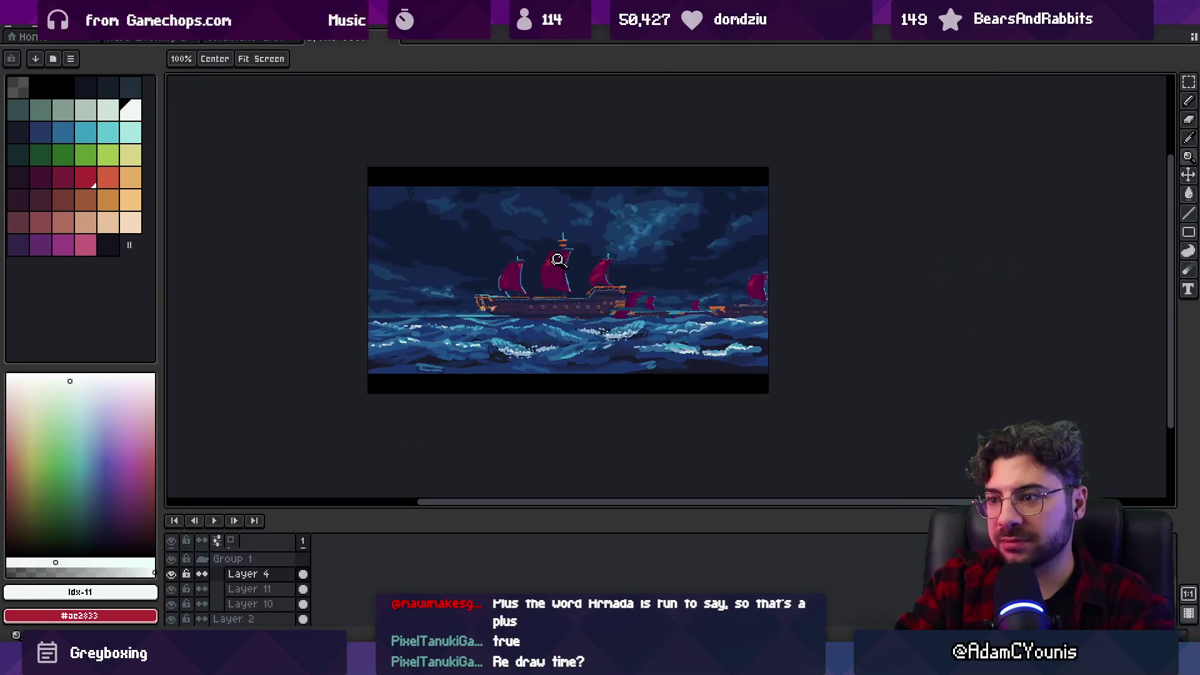
pyautogui.scroll(2, 550, 276)
pyautogui.press('v')
pyautogui.hotkey('shift', 'n')
pyautogui.moveTo(573, 355)
pyautogui.mouseDown()
pyautogui.moveTo(589, 370)
pyautogui.moveTo(543, 378)
pyautogui.moveTo(558, 415)
pyautogui.mouseUp()
# Add another layer, lasso a wave region and try a white vertical stroke on the waves.
pyautogui.hotkey('shift', 'n')
pyautogui.press('q')
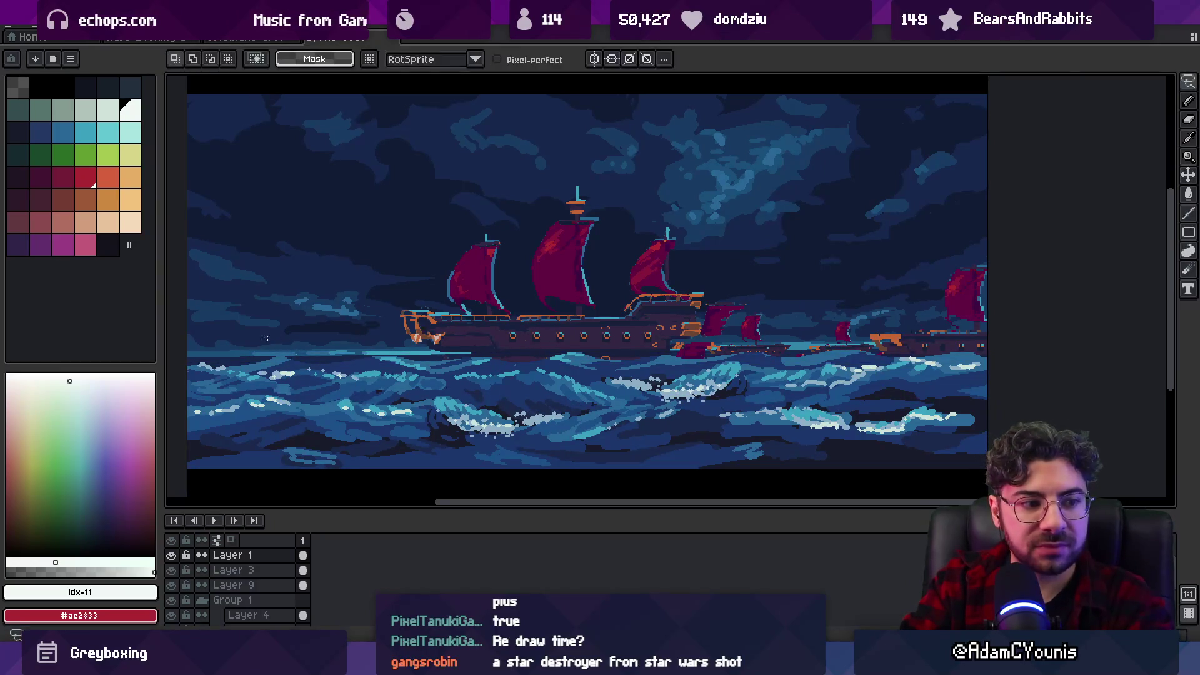
pyautogui.moveTo(334, 387); pyautogui.dragTo(429, 375)
pyautogui.press('b')
pyautogui.hotkey('alt', 'Down')
pyautogui.moveTo(368, 397); pyautogui.dragTo(371, 365)
pyautogui.press('v')
# Try raising the wave layer by about 33 and 57 px, undoing each attempt.
pyautogui.hotkey('ctrl', 'z')
pyautogui.moveTo(375, 406)
pyautogui.mouseDown()
pyautogui.moveTo(383, 358)
pyautogui.moveTo(400, 365)
pyautogui.mouseUp()
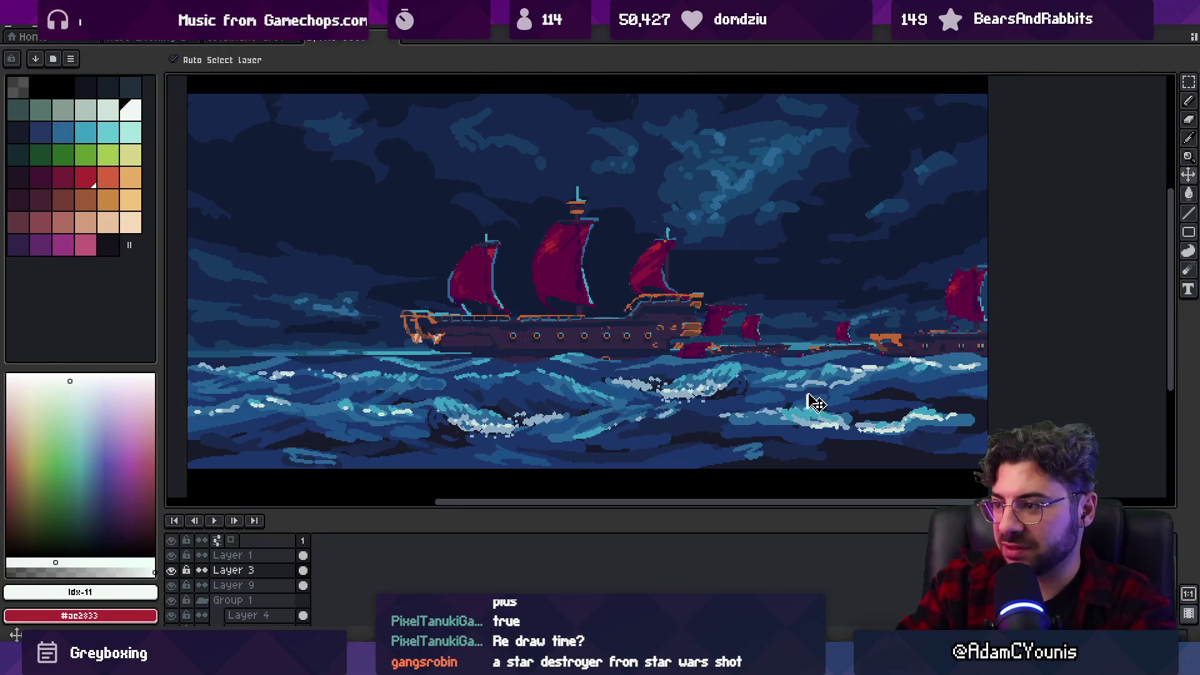
pyautogui.hotkey('ctrl', 'z')
pyautogui.hotkey('alt', 'Up')
pyautogui.press('q')
pyautogui.press('v')
pyautogui.moveTo(784, 395); pyautogui.dragTo(786, 375)
pyautogui.hotkey('ctrl', 'z')
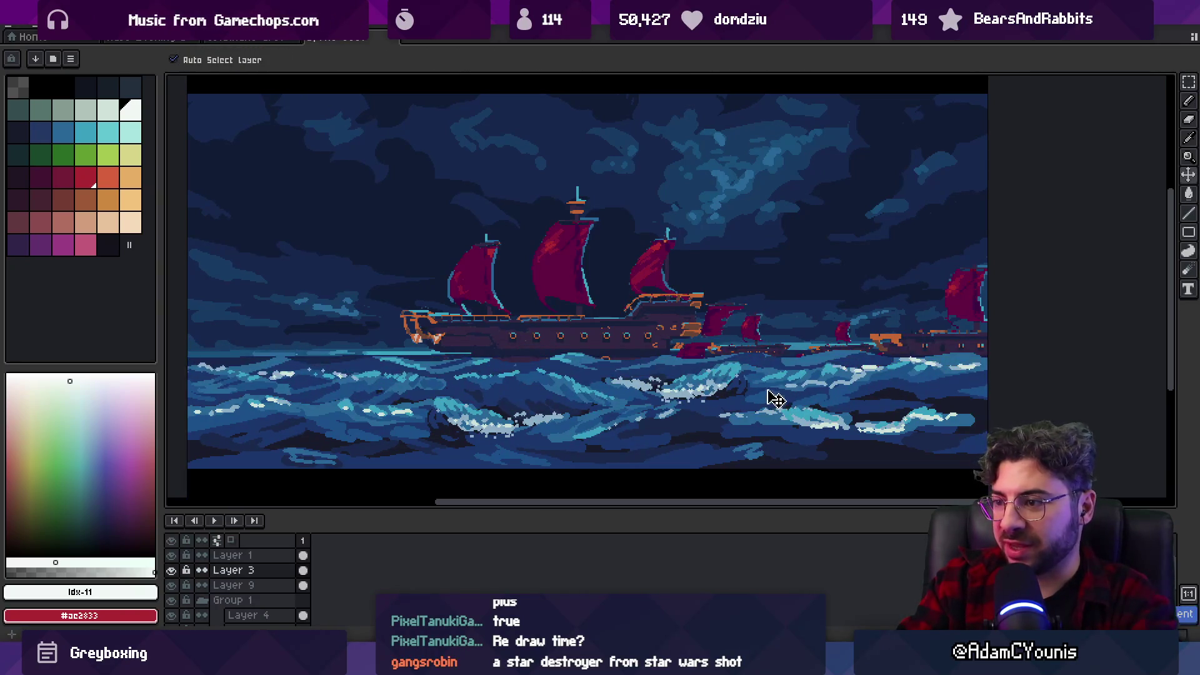
pyautogui.moveTo(626, 396); pyautogui.dragTo(627, 361)
pyautogui.hotkey('ctrl', 'z')
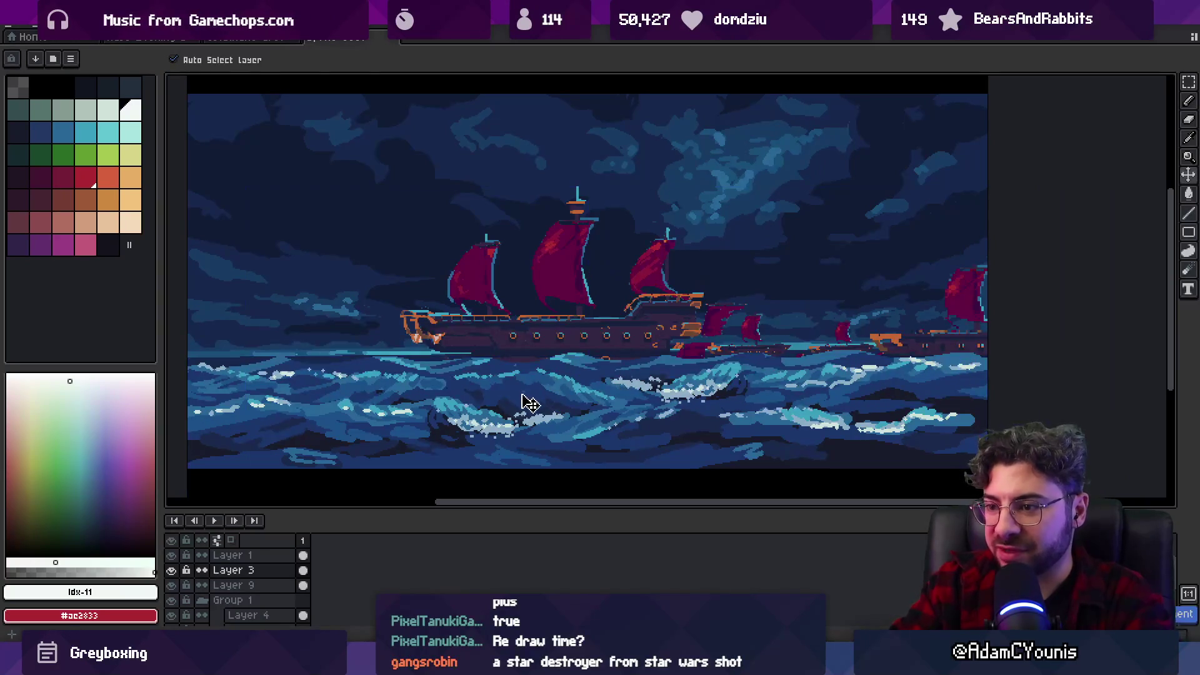
# Pick the dark wave blue #1a294c from the waves and zoom around the scene.
pyautogui.keyDown('alt'); pyautogui.click(584, 447); pyautogui.keyUp('alt')
pyautogui.press('b')
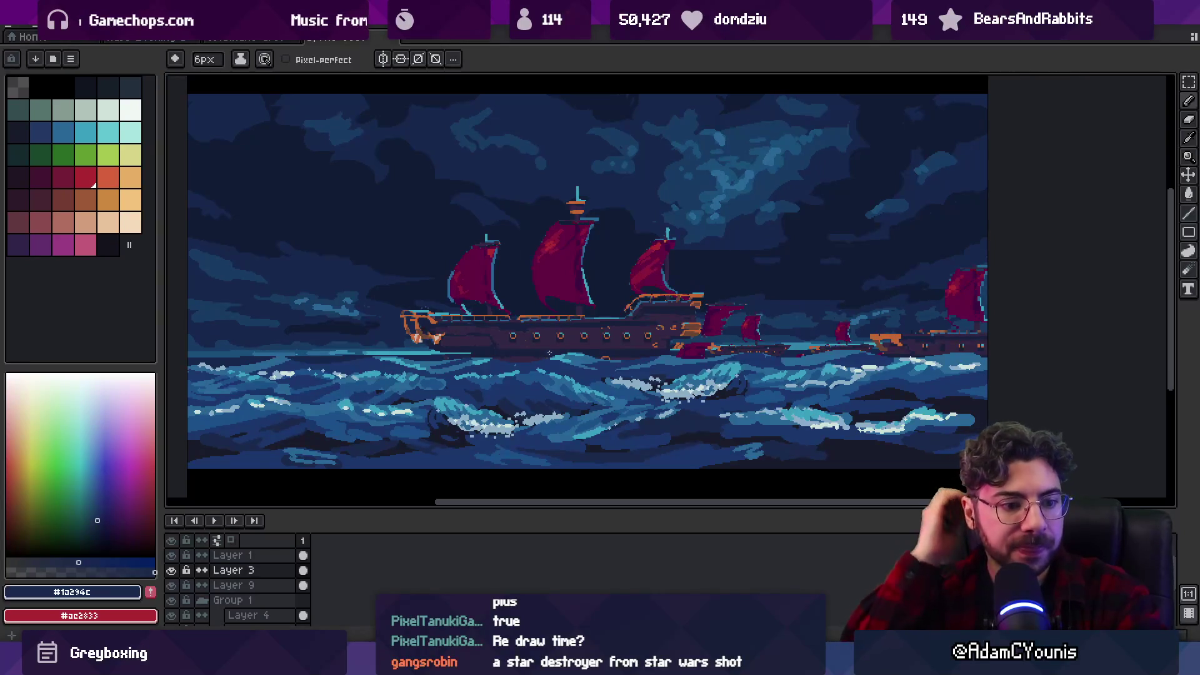
pyautogui.press('z')
pyautogui.scroll(-1, 532, 325)
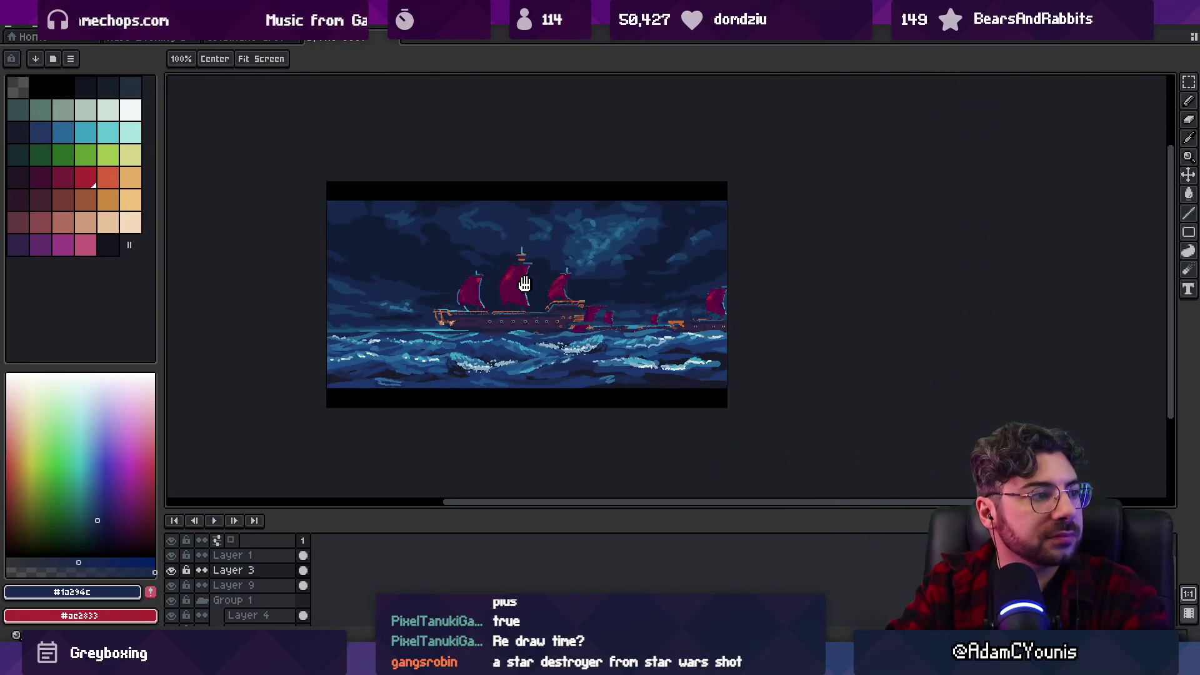
pyautogui.scroll(1, 517, 297)
pyautogui.scroll(1, 516, 297)
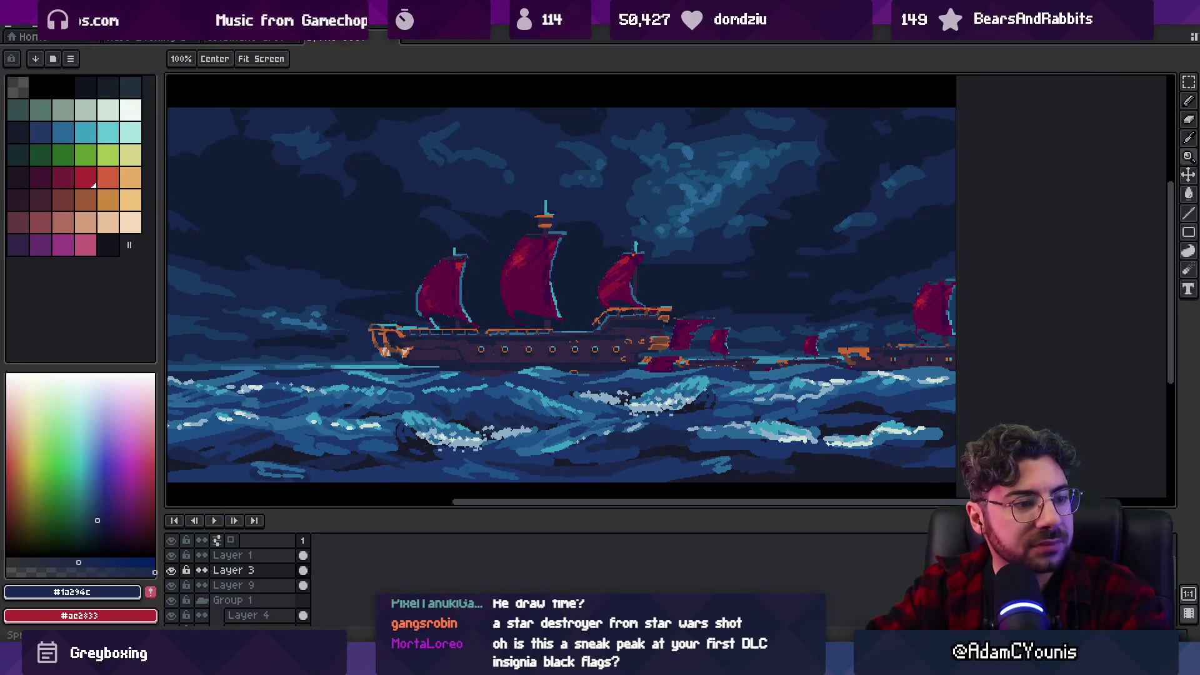
pyautogui.scroll(-1, 518, 279)
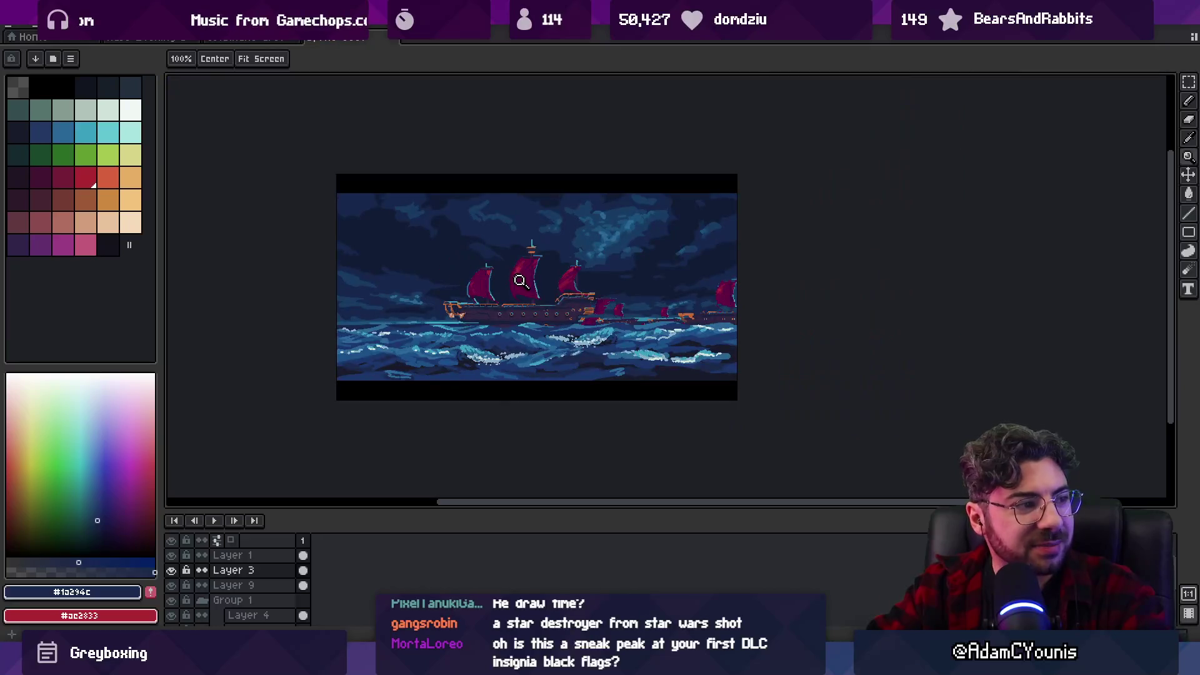
pyautogui.scroll(1, 588, 338)
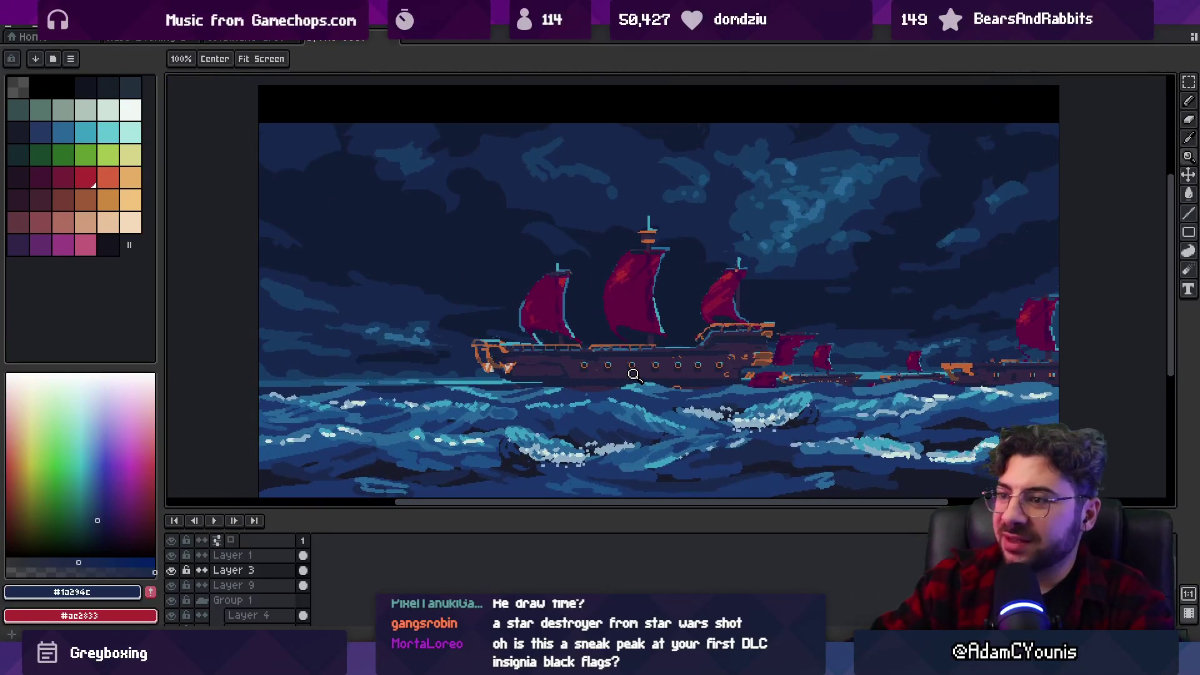
# Select Layer 6, try a dark navy bucket fill over the ships, then undo it.
pyautogui.press('v')
pyautogui.click(441, 261)
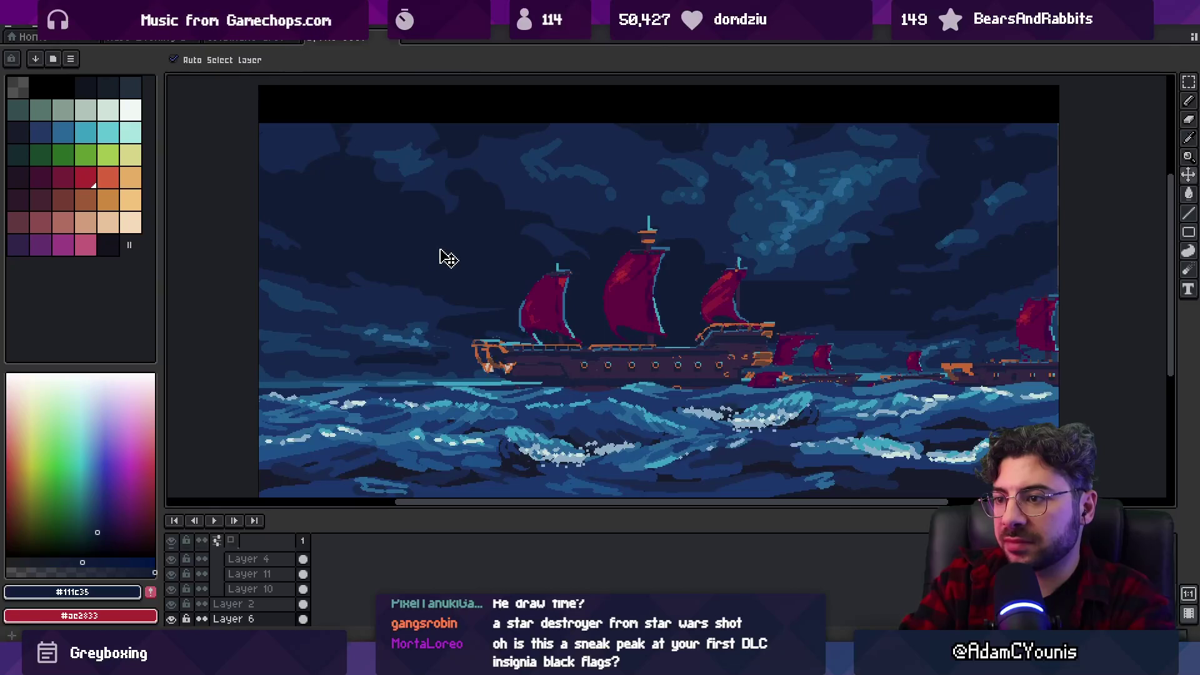
pyautogui.click(442, 256)
pyautogui.press('b')
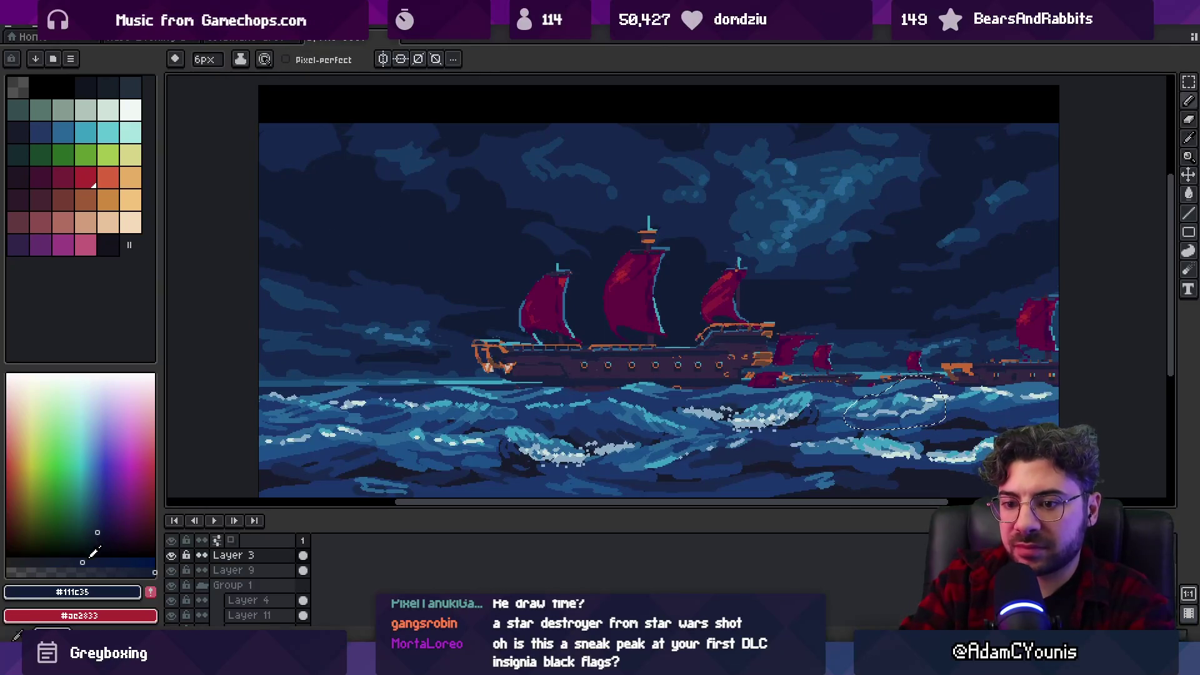
pyautogui.press('g')
pyautogui.hotkey('ctrl', 'd')
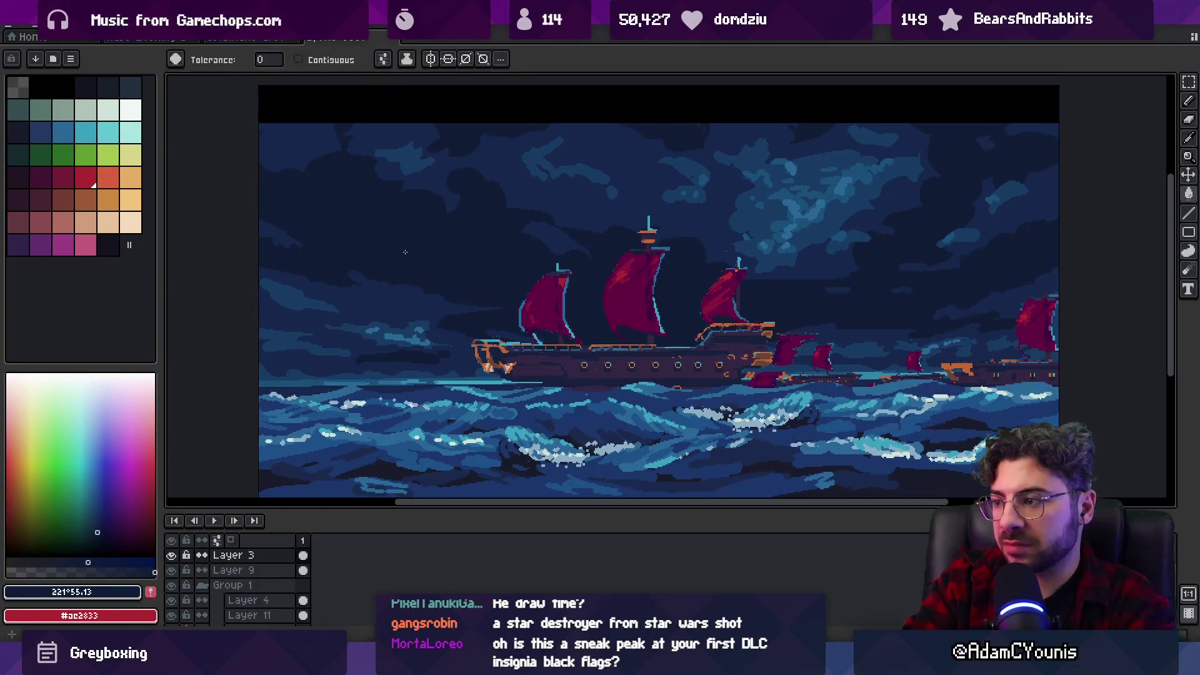
pyautogui.click(405, 249)
pyautogui.hotkey('ctrl', 'z')
pyautogui.keyDown('ctrl'); pyautogui.click(407, 264); pyautogui.keyUp('ctrl')
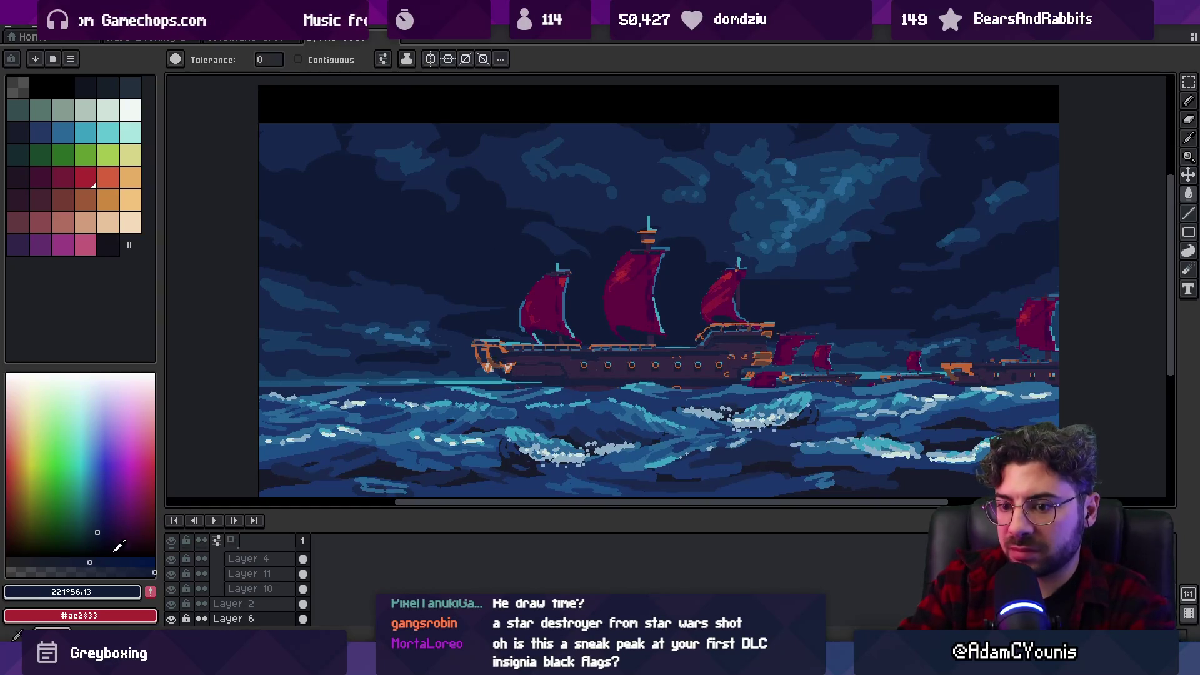
# Set the drawing colour to deep blue #163767.
pyautogui.keyDown('alt'); pyautogui.click(528, 188); pyautogui.keyUp('alt')
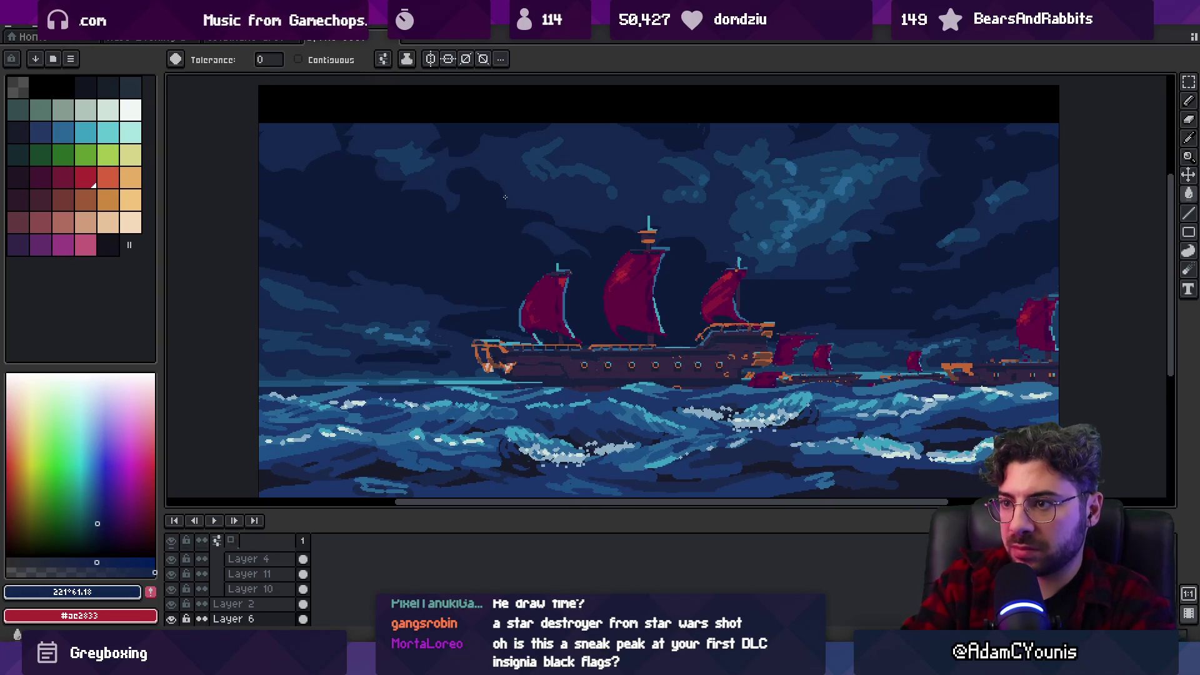
pyautogui.press('v')
pyautogui.scroll(-3, 509, 222)
pyautogui.scroll(1, 538, 230)
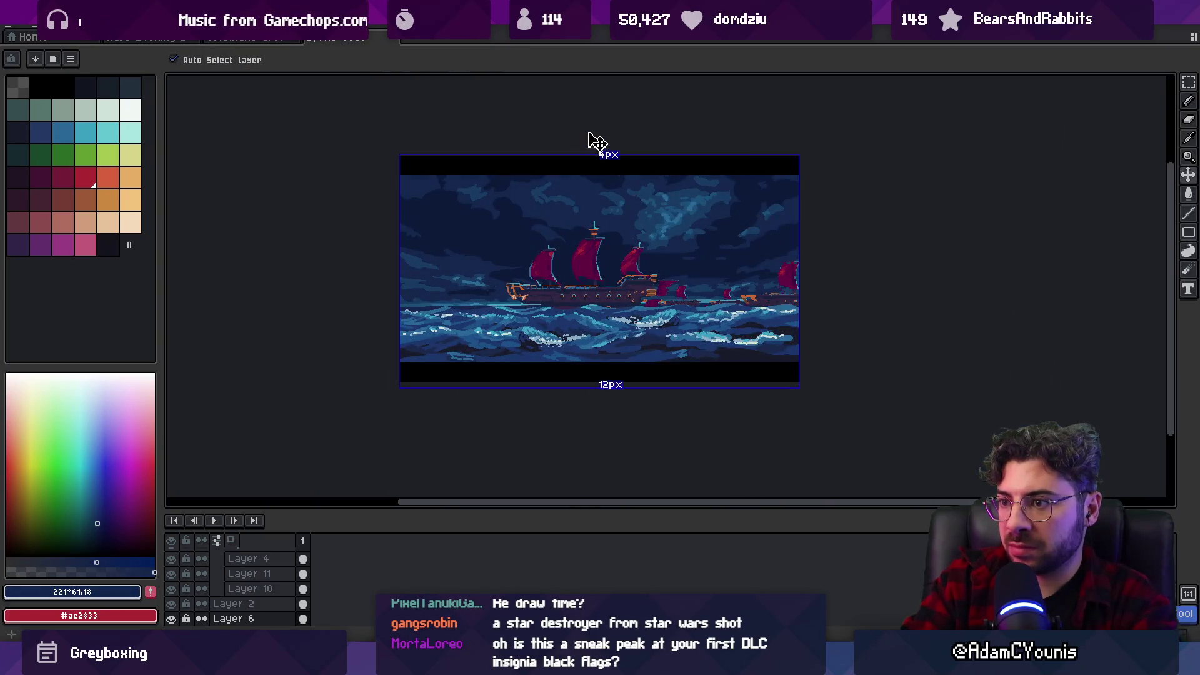
# Zoom in closely on the sails and sample the lighter cloud blue #296797.
pyautogui.press('z')
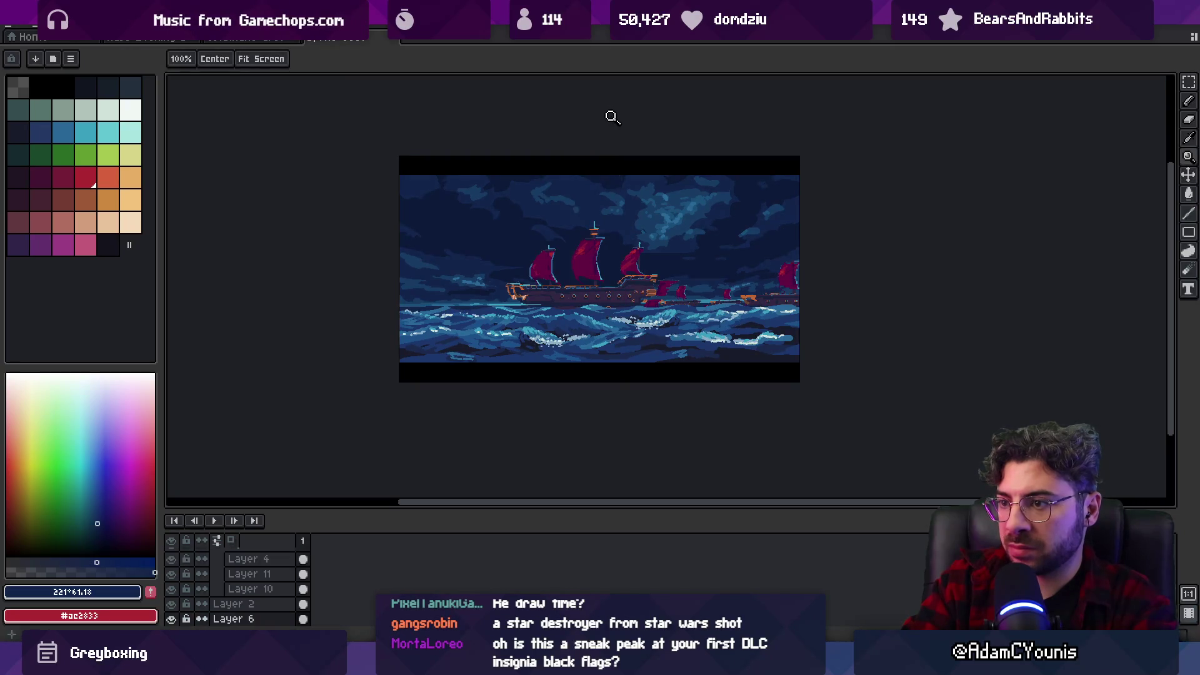
pyautogui.click(619, 192)
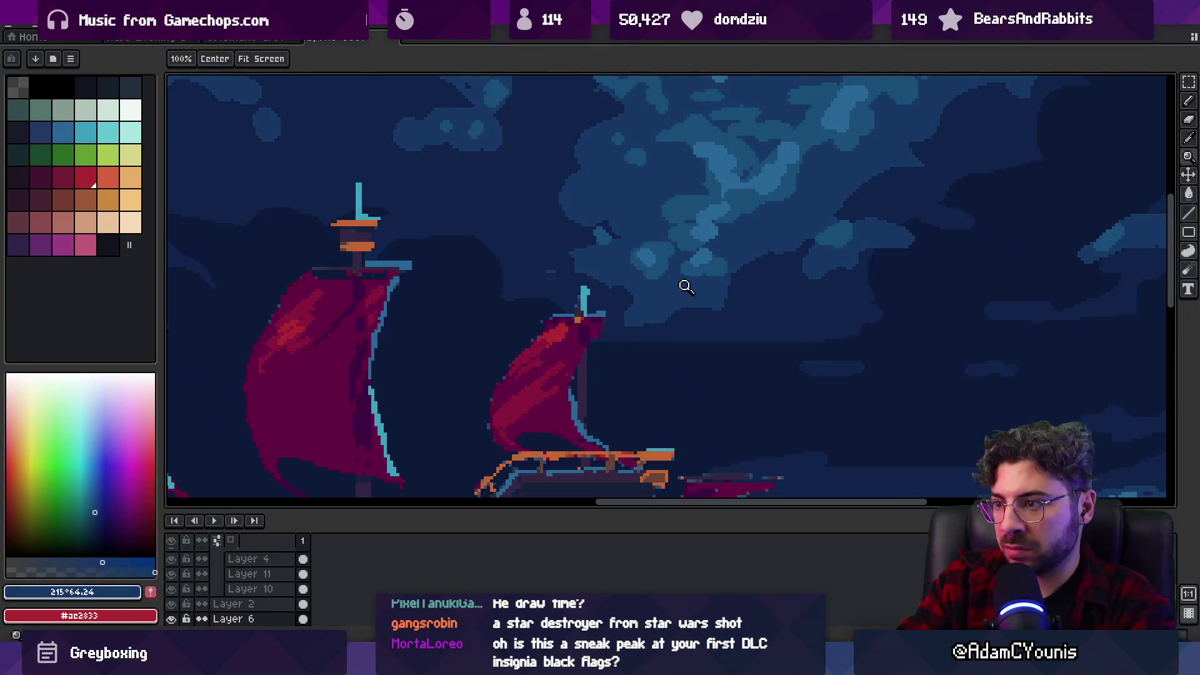
pyautogui.scroll(-5, 700, 266)
pyautogui.scroll(1, 690, 277)
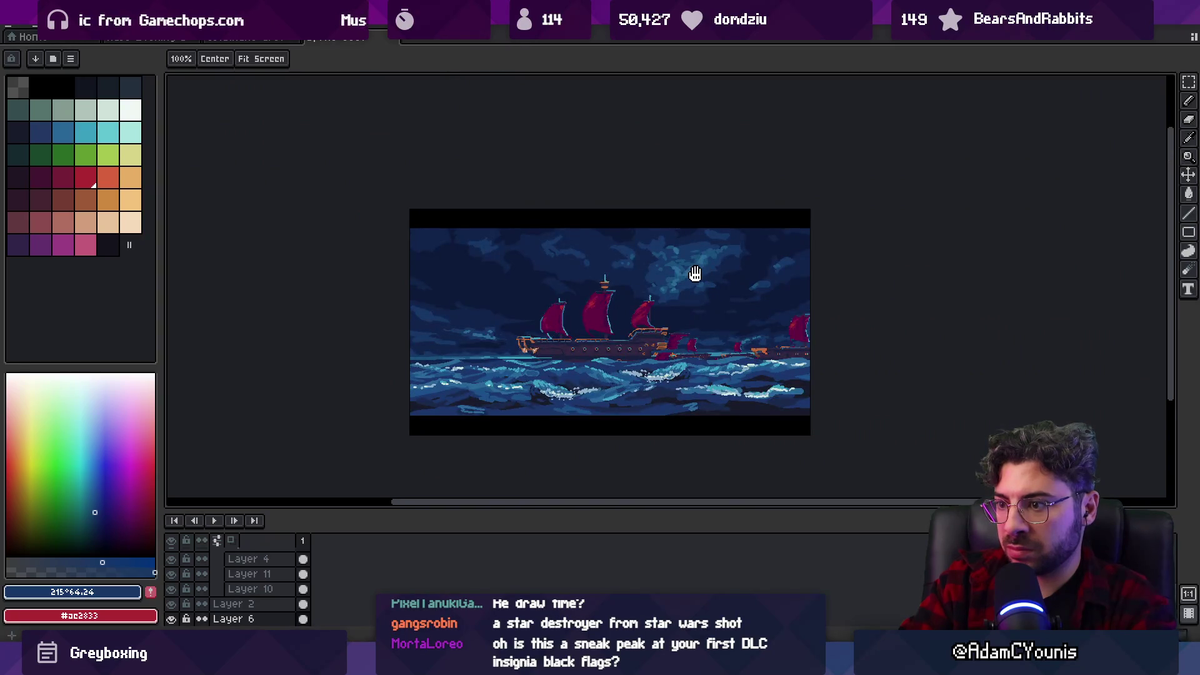
pyautogui.moveTo(695, 274); pyautogui.dragTo(674, 255)
pyautogui.scroll(2, 654, 255)
pyautogui.scroll(-2, 605, 287)
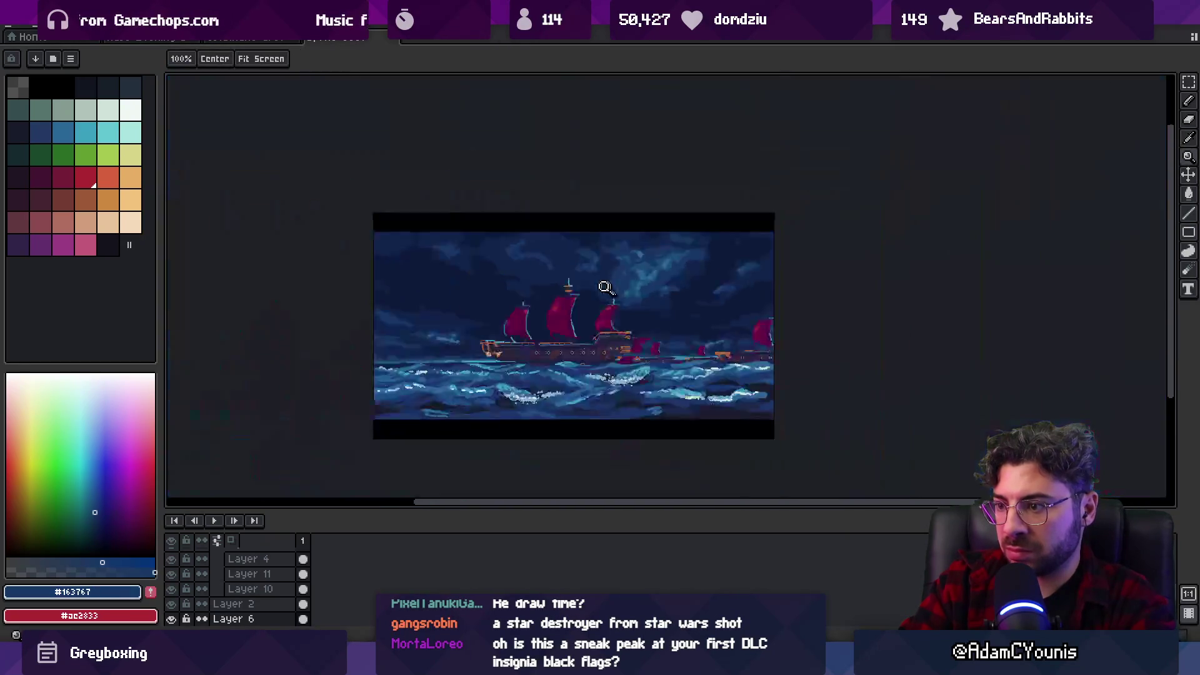
pyautogui.scroll(2, 605, 288)
pyautogui.press('i')
pyautogui.click(705, 470)
# Try a lighter blue bucket fill on a cloud patch, then undo it.
pyautogui.press('g')
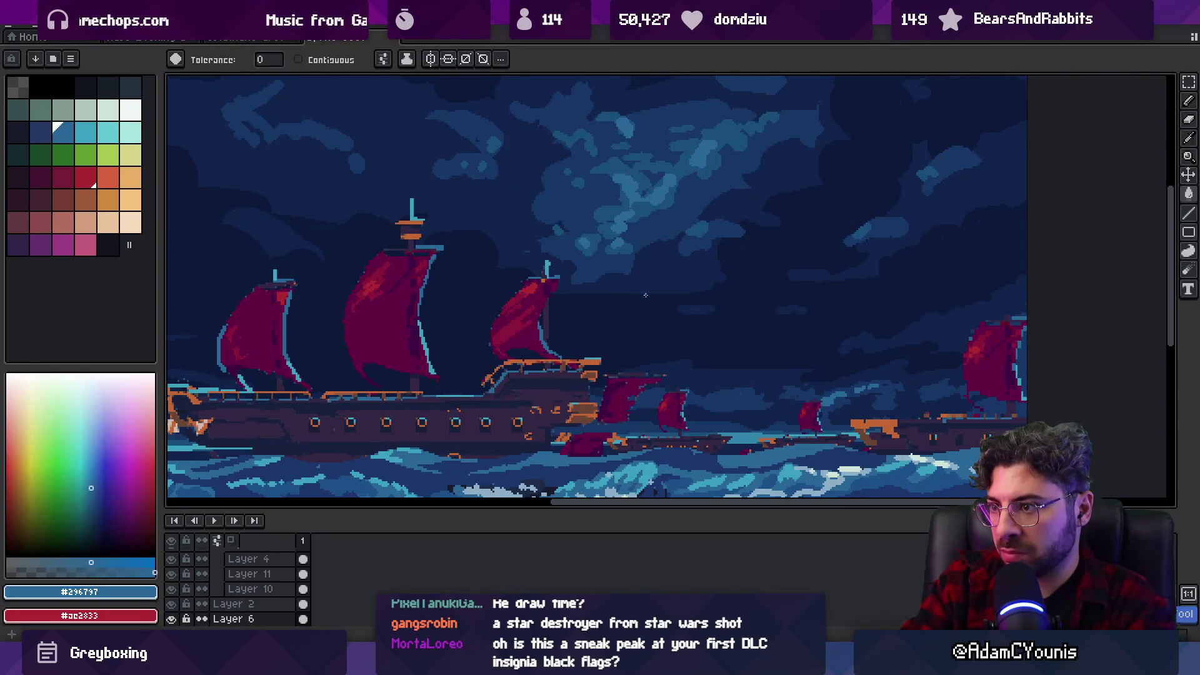
pyautogui.click(669, 203)
pyautogui.hotkey('ctrl', 'z')
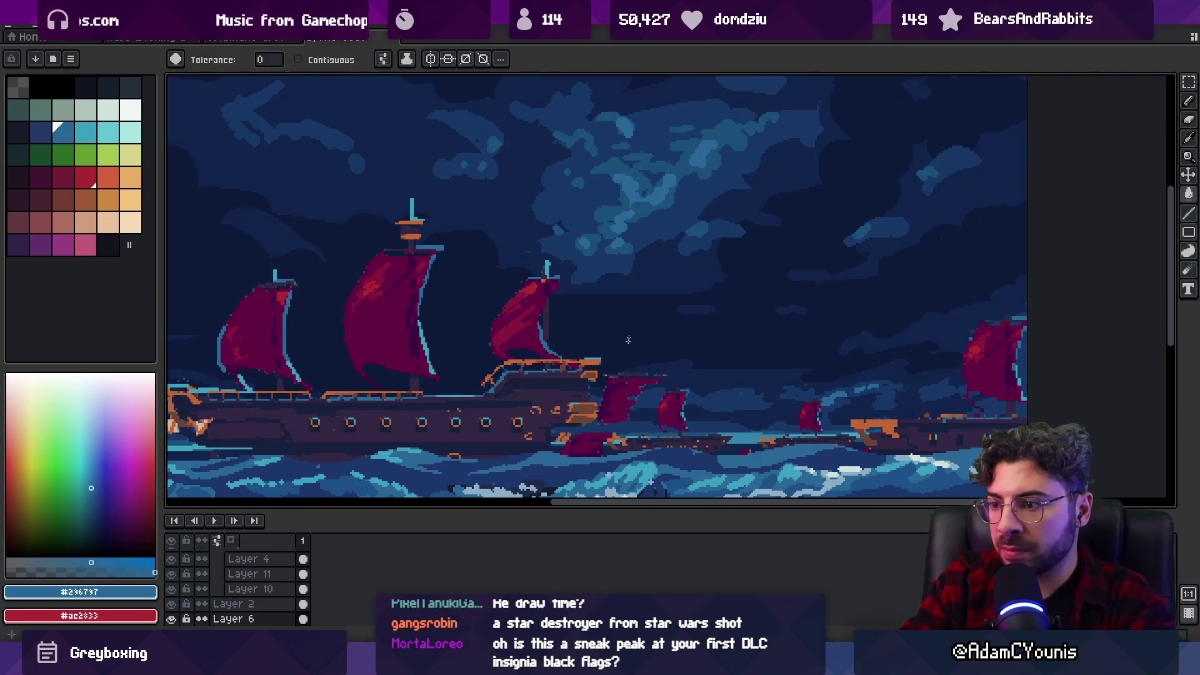
# Sample the sky blues #1d5088 and #12244b while zooming around the clouds.
pyautogui.keyDown('alt'); pyautogui.click(638, 250); pyautogui.keyUp('alt')
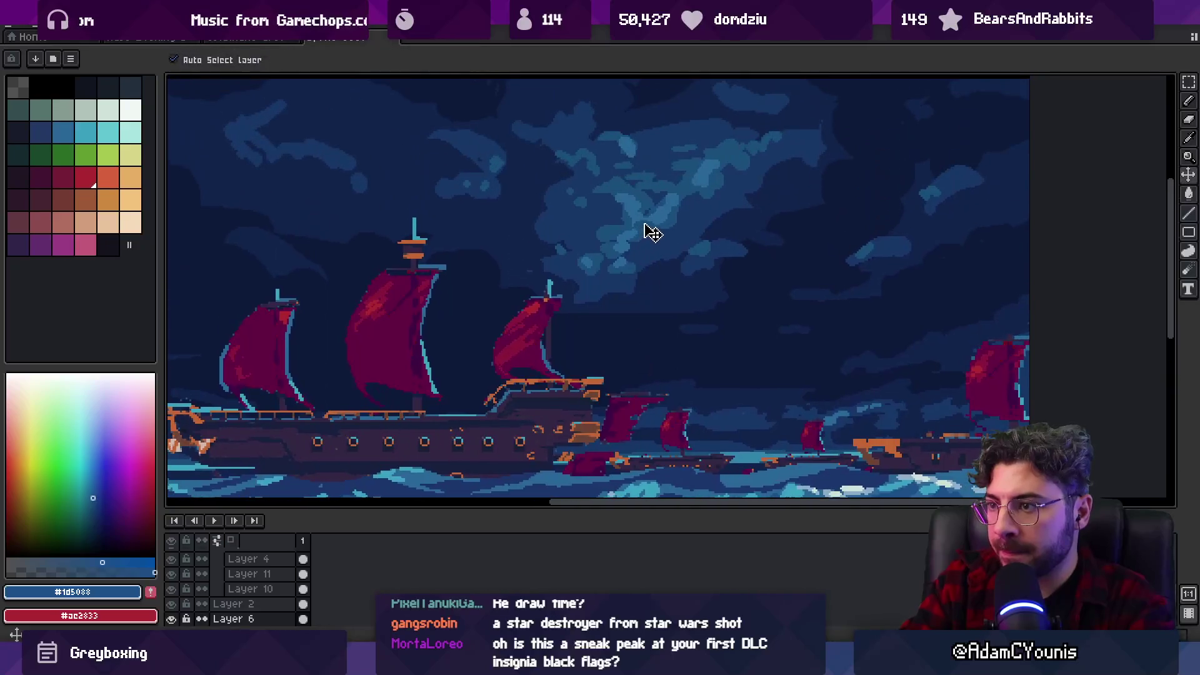
pyautogui.press('z')
pyautogui.scroll(-3, 654, 235)
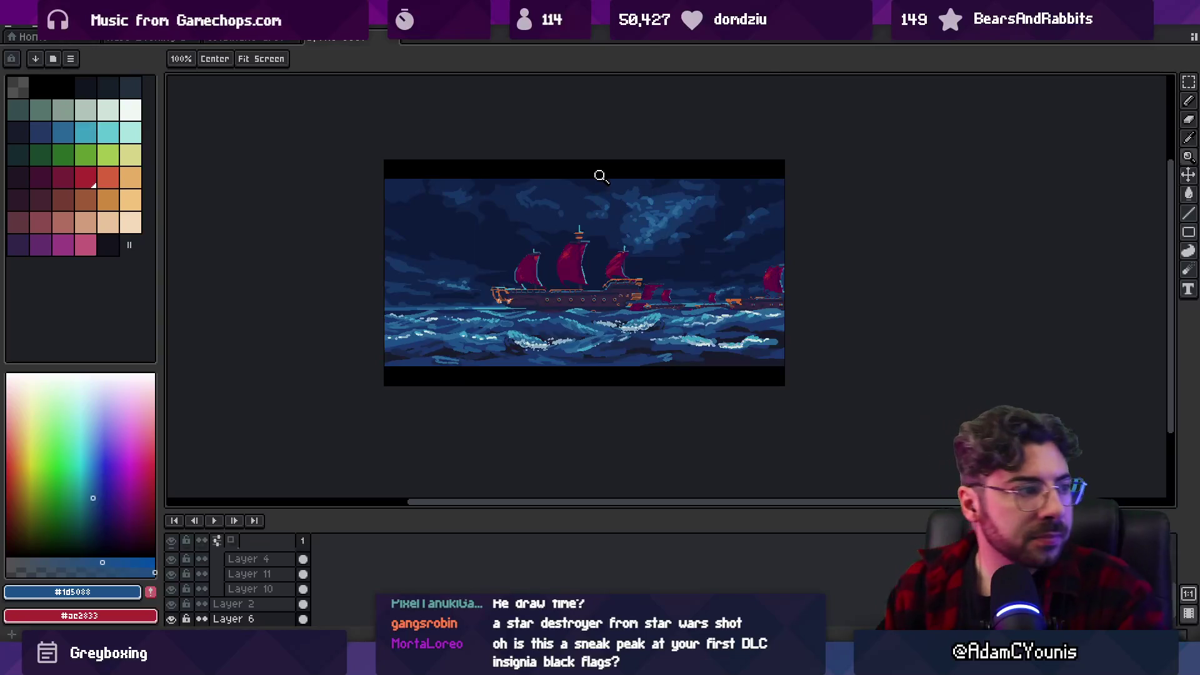
pyautogui.scroll(2, 610, 231)
pyautogui.press('b')
pyautogui.keyDown('alt'); pyautogui.click(396, 331); pyautogui.keyUp('alt')
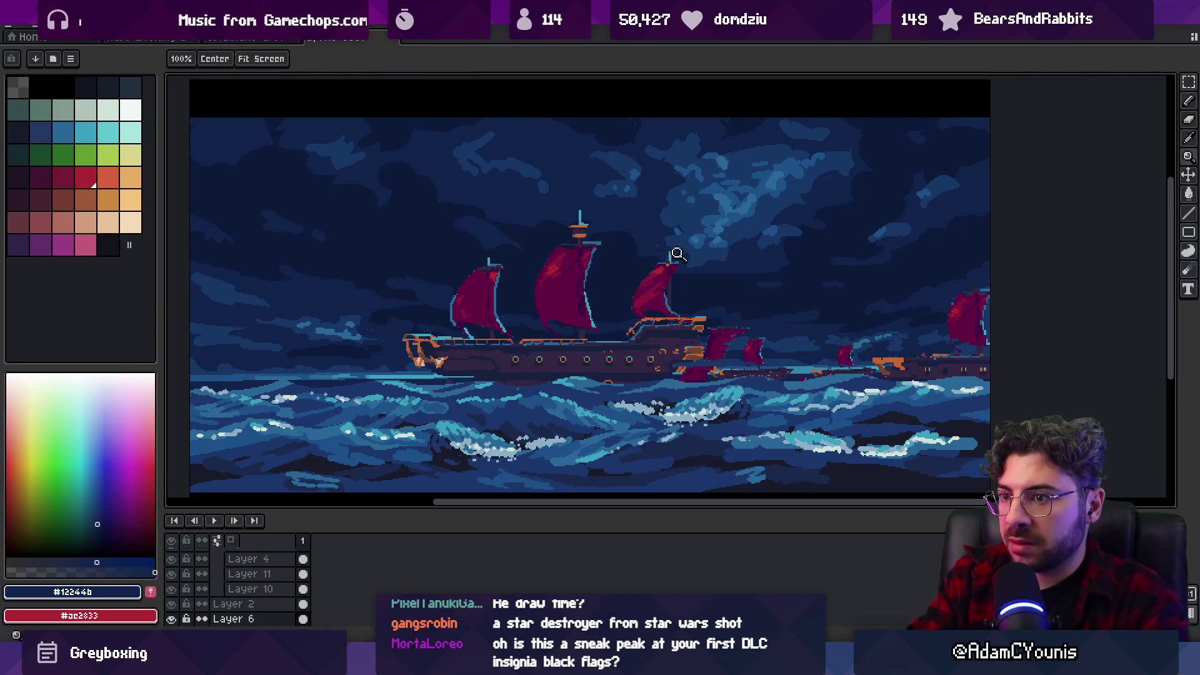
pyautogui.scroll(-4, 659, 232)
pyautogui.scroll(3, 671, 222)
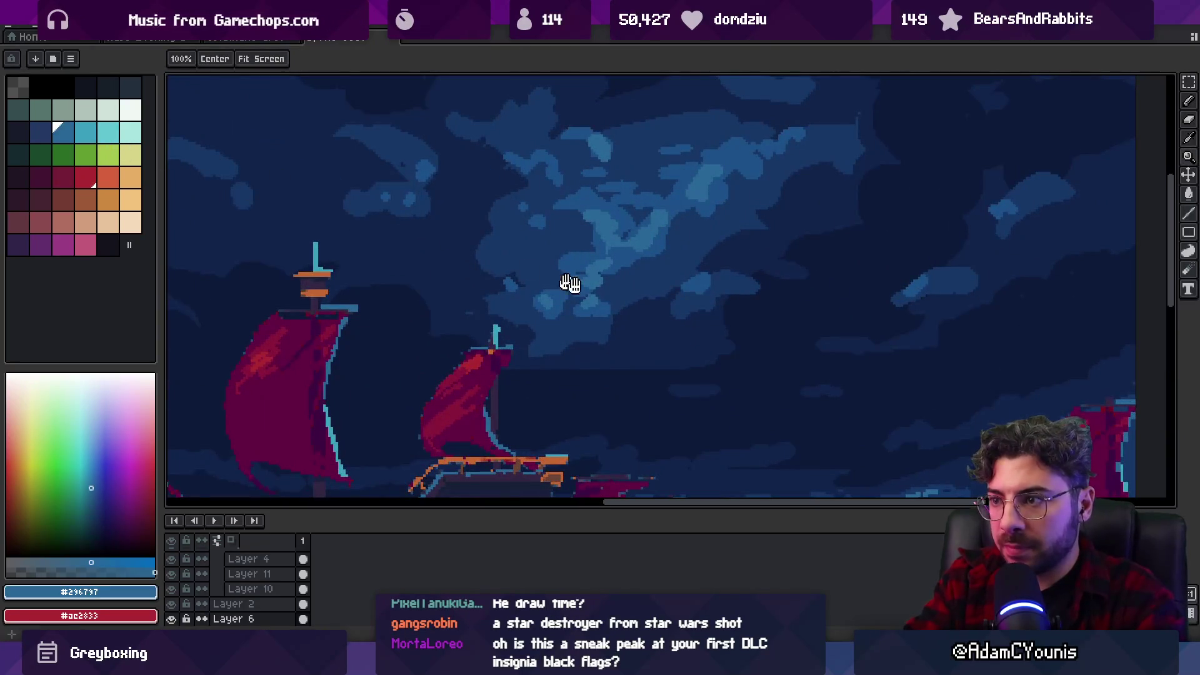
pyautogui.scroll(-4, 568, 279)
pyautogui.press('i')
pyautogui.click(696, 378)
pyautogui.press('v')
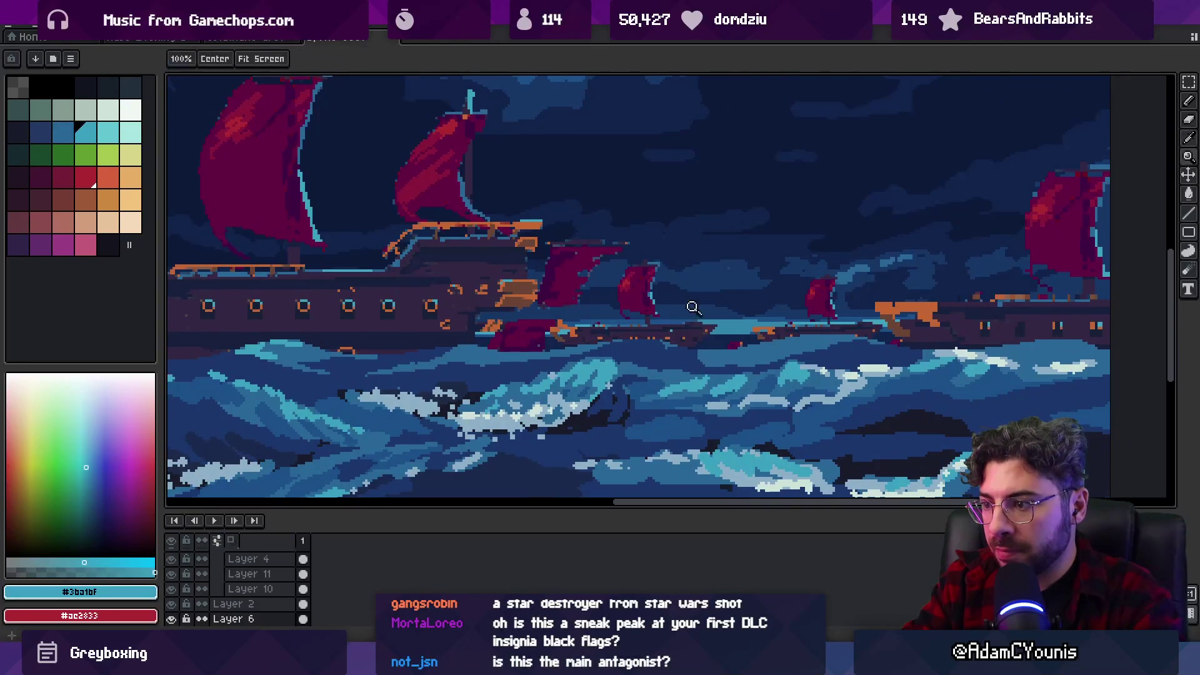
pyautogui.scroll(3, 670, 348)
pyautogui.press('b')
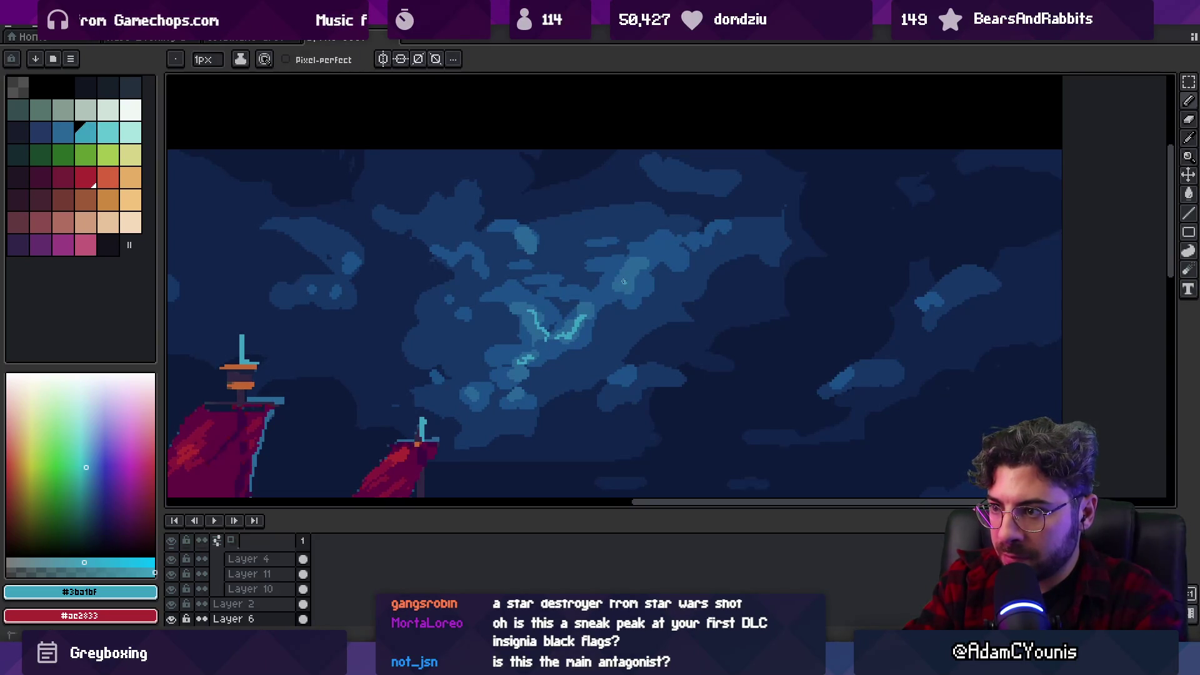
pyautogui.press('z')
pyautogui.scroll(-3, 625, 285)
pyautogui.scroll(1, 657, 272)
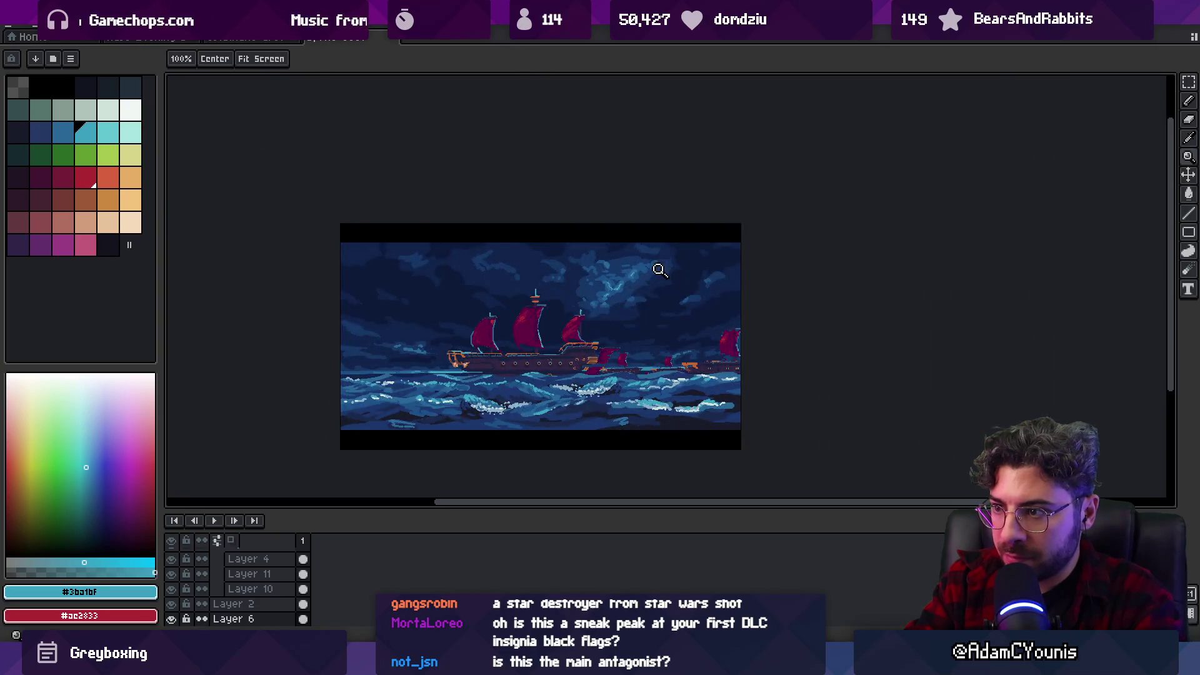
pyautogui.scroll(2, 612, 286)
pyautogui.press('b')
pyautogui.keyDown('alt'); pyautogui.click(510, 269); pyautogui.keyUp('alt')
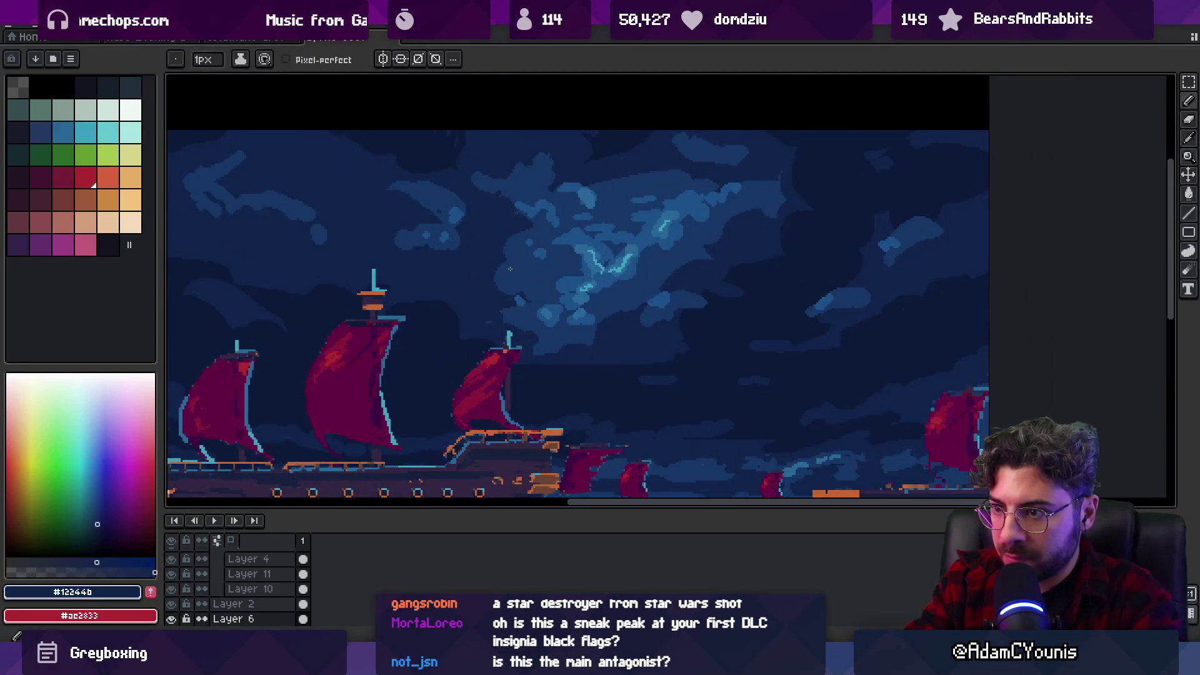
pyautogui.press('z')
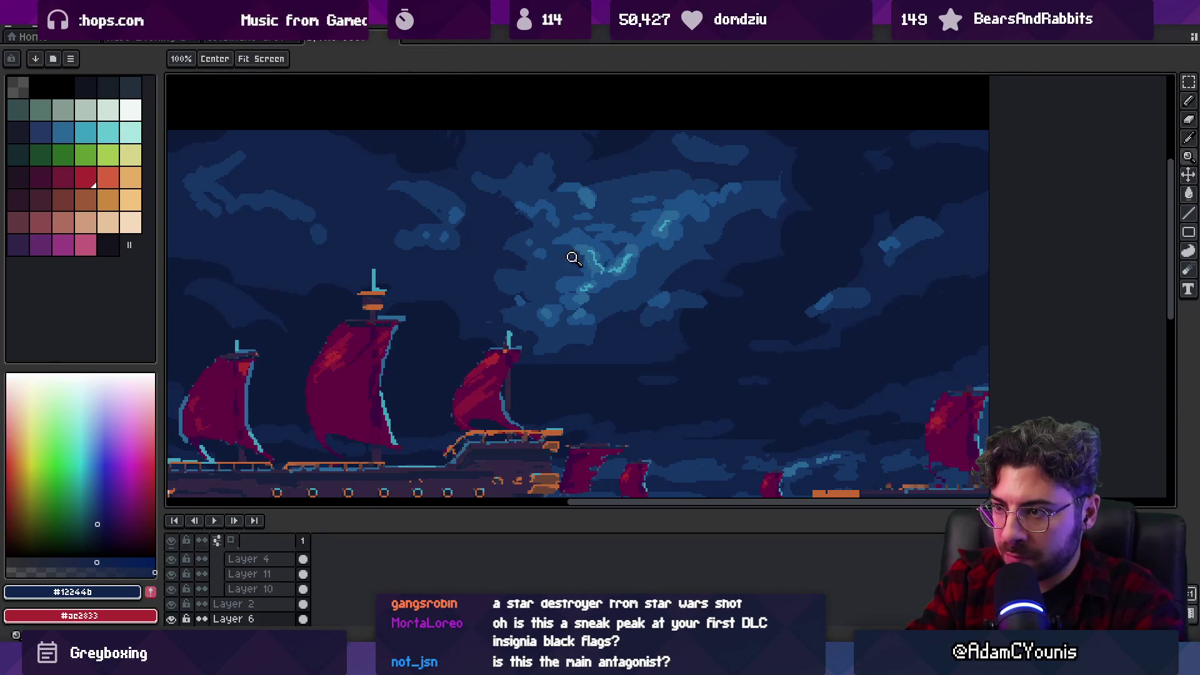
pyautogui.scroll(-3, 607, 170)
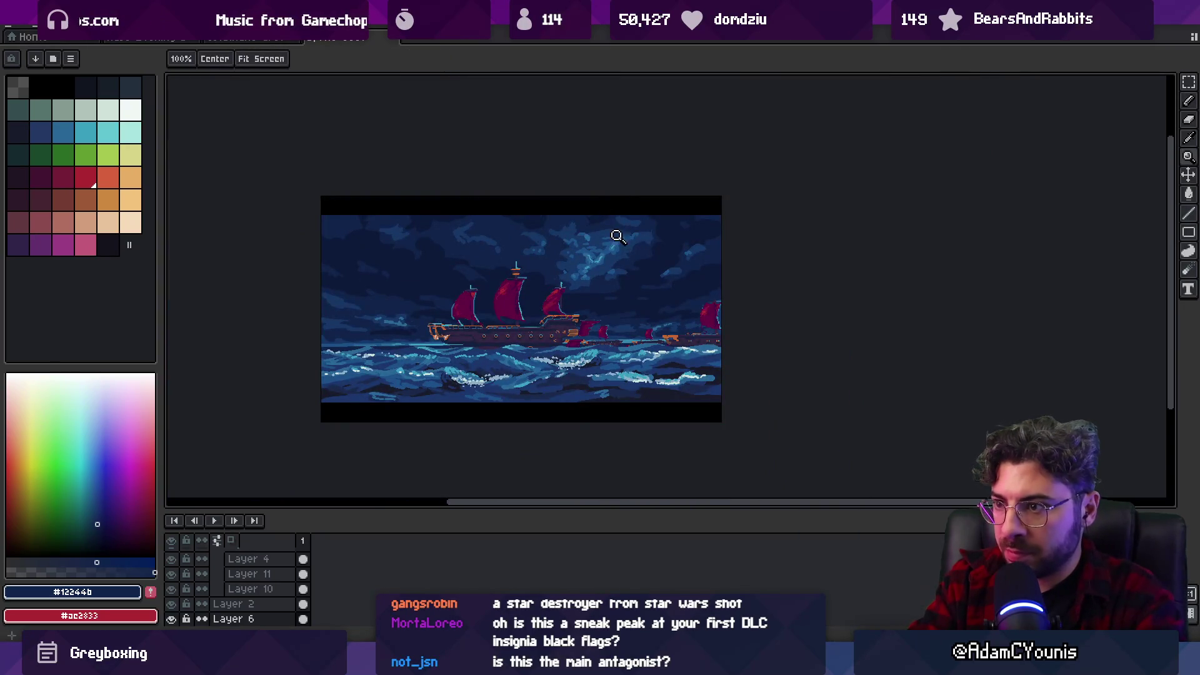
pyautogui.scroll(1, 608, 252)
pyautogui.press('m')
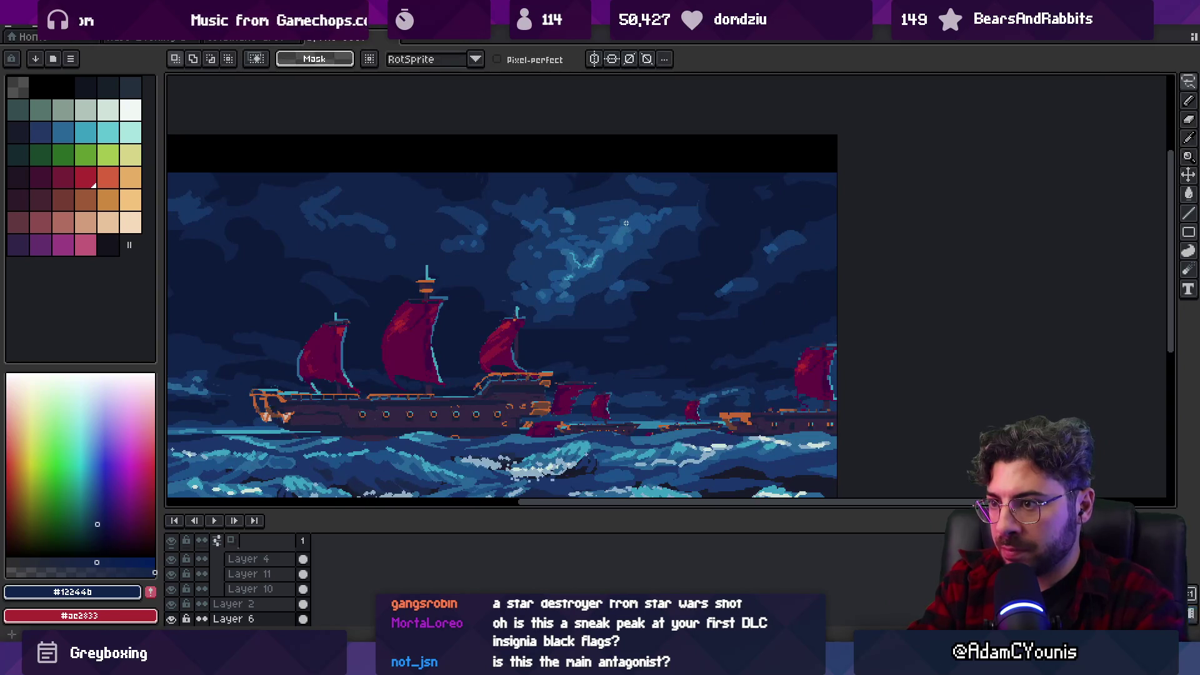
# Paint dark sky blue strokes over the bright lightning clouds, redoing one pass.
pyautogui.press('b')
pyautogui.keyDown('alt'); pyautogui.click(600, 254); pyautogui.keyUp('alt')
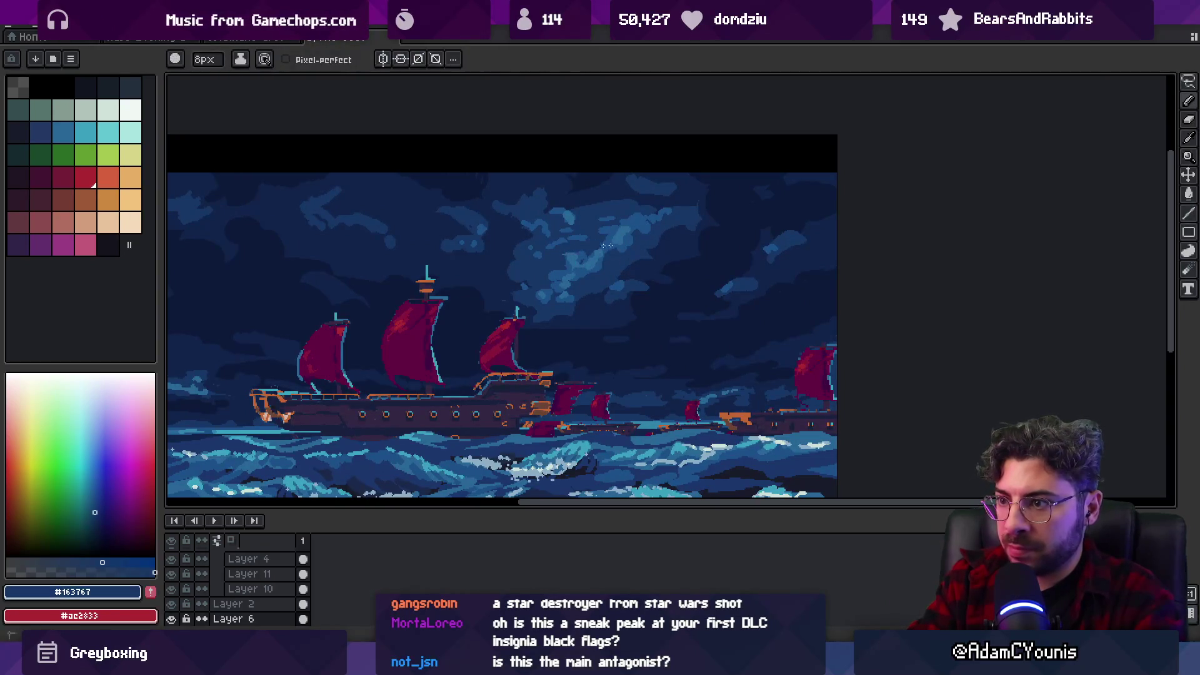
pyautogui.click(541, 256)
pyautogui.moveTo(510, 272)
pyautogui.mouseDown()
pyautogui.moveTo(650, 256)
pyautogui.moveTo(640, 238)
pyautogui.moveTo(582, 222)
pyautogui.mouseUp()
pyautogui.press('z')
pyautogui.scroll(-4, 628, 215)
pyautogui.scroll(5, 628, 215)
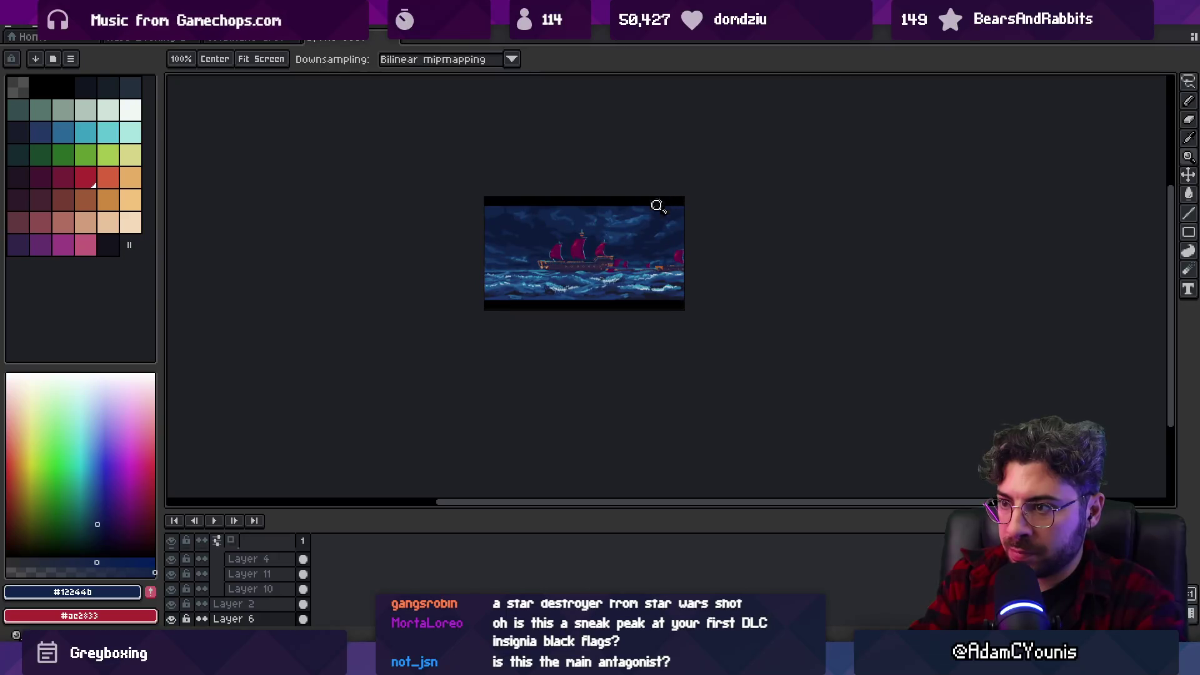
pyautogui.press('v')
pyautogui.hotkey('ctrl', 'z')
pyautogui.press('b')
pyautogui.moveTo(625, 209)
pyautogui.mouseDown()
pyautogui.moveTo(569, 187)
pyautogui.moveTo(553, 166)
pyautogui.moveTo(626, 210)
pyautogui.moveTo(694, 192)
pyautogui.mouseUp()
pyautogui.keyDown('alt'); pyautogui.click(548, 242); pyautogui.keyUp('alt')
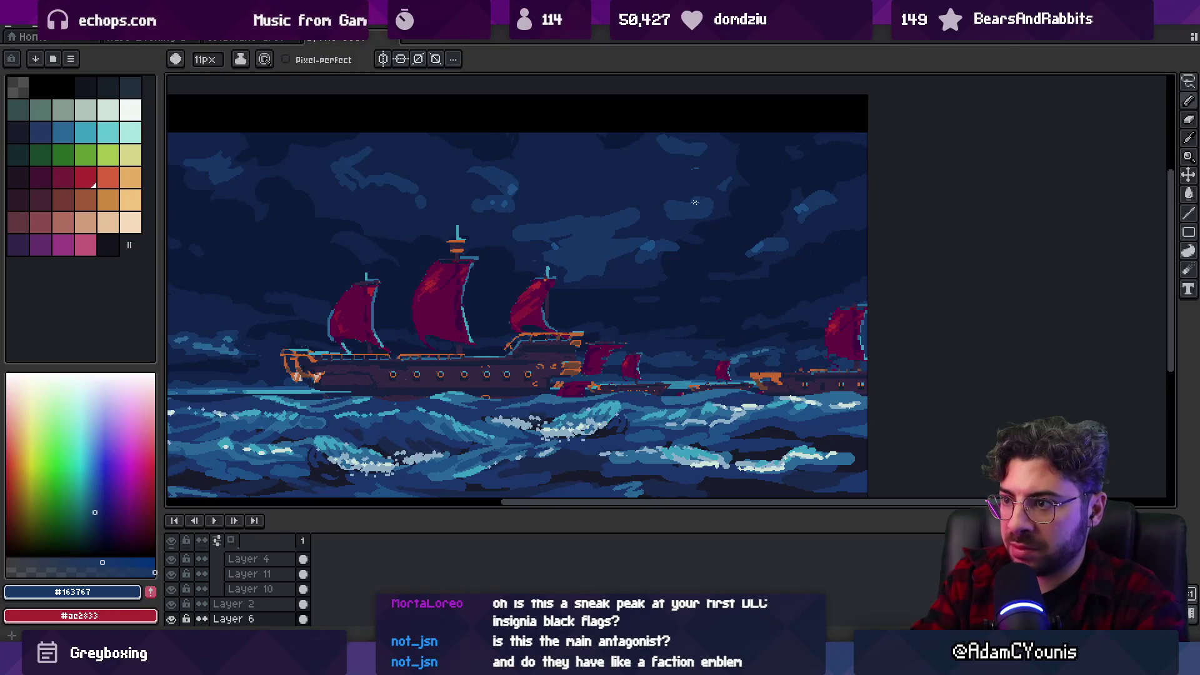
# Zoom in on the lightning and cover it with alternating dark and mid sky blues.
pyautogui.press('z')
pyautogui.scroll(-3, 656, 181)
pyautogui.click(699, 185)
pyautogui.click(702, 185)
pyautogui.press('v')
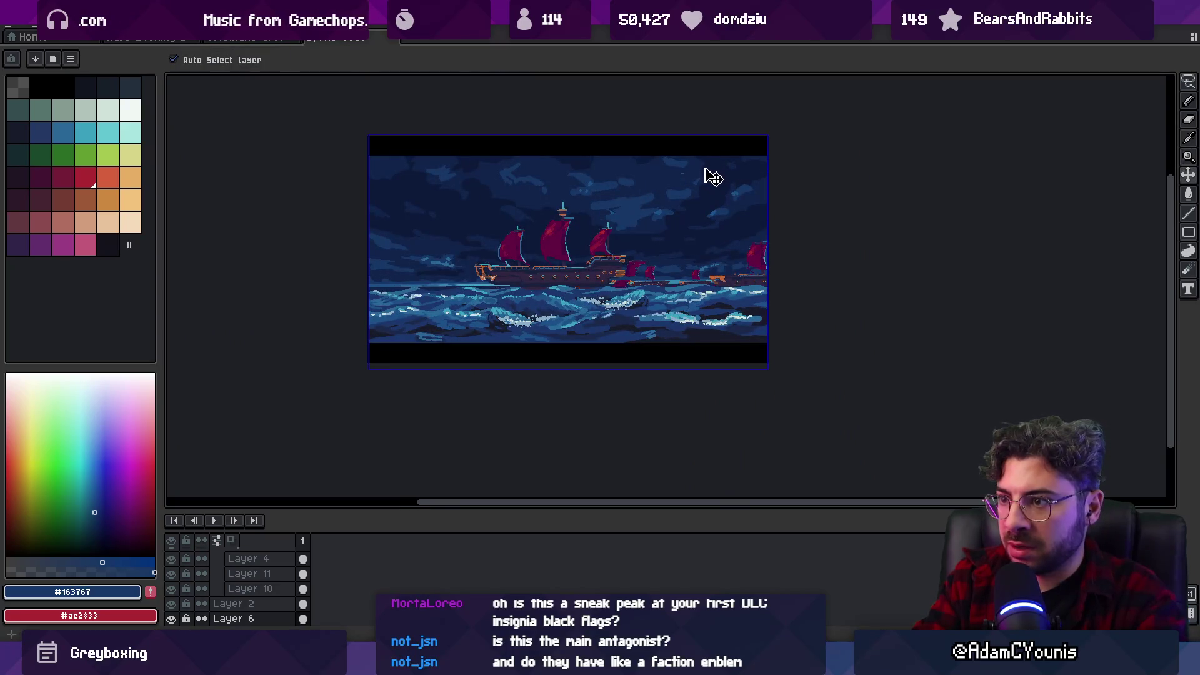
pyautogui.press('z')
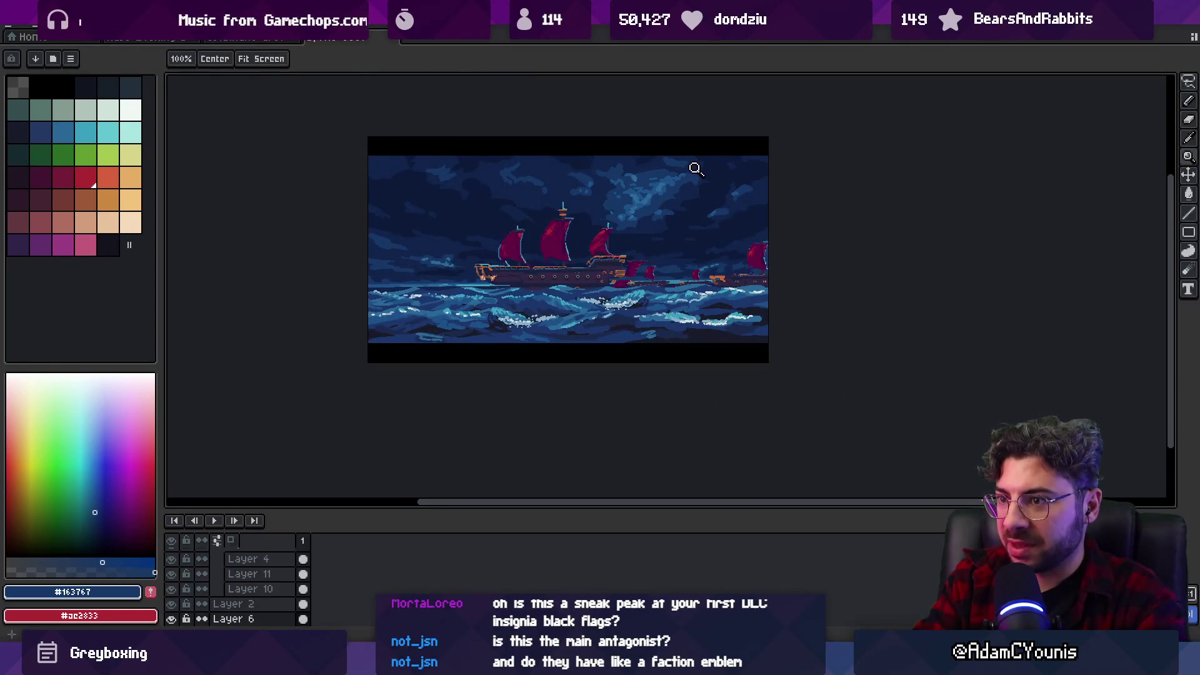
pyautogui.click(628, 219)
pyautogui.press('i')
pyautogui.press('b')
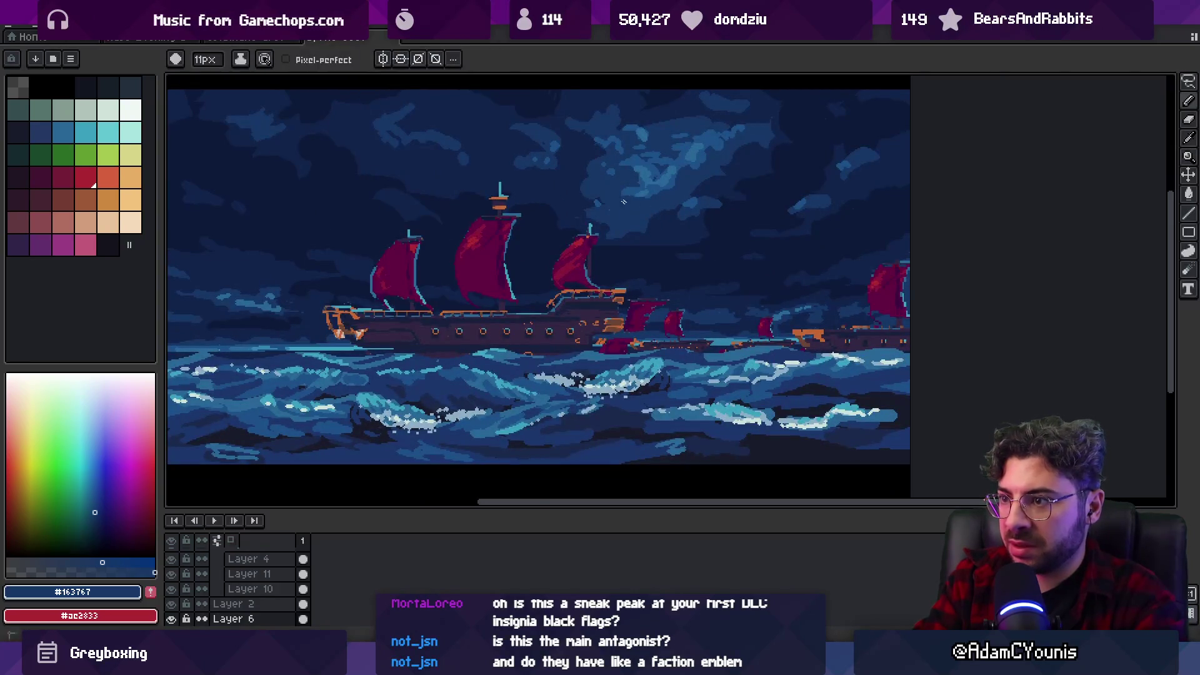
pyautogui.keyDown('alt'); pyautogui.click(656, 191); pyautogui.keyUp('alt')
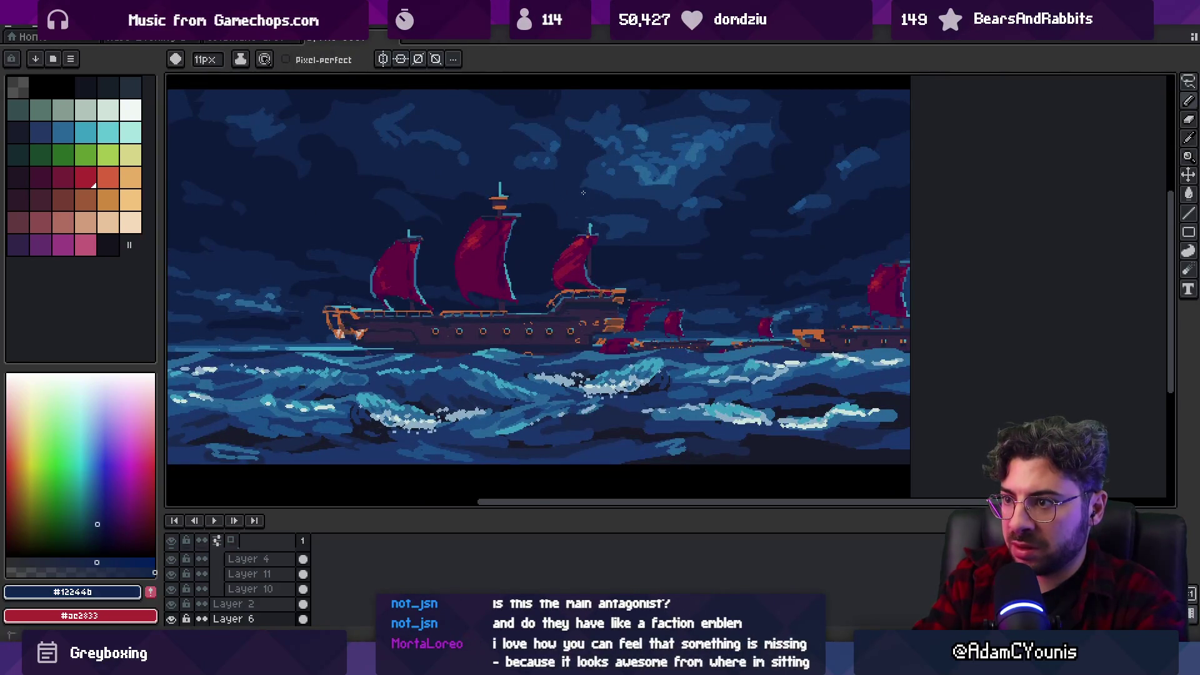
pyautogui.keyDown('alt'); pyautogui.click(620, 183); pyautogui.keyUp('alt')
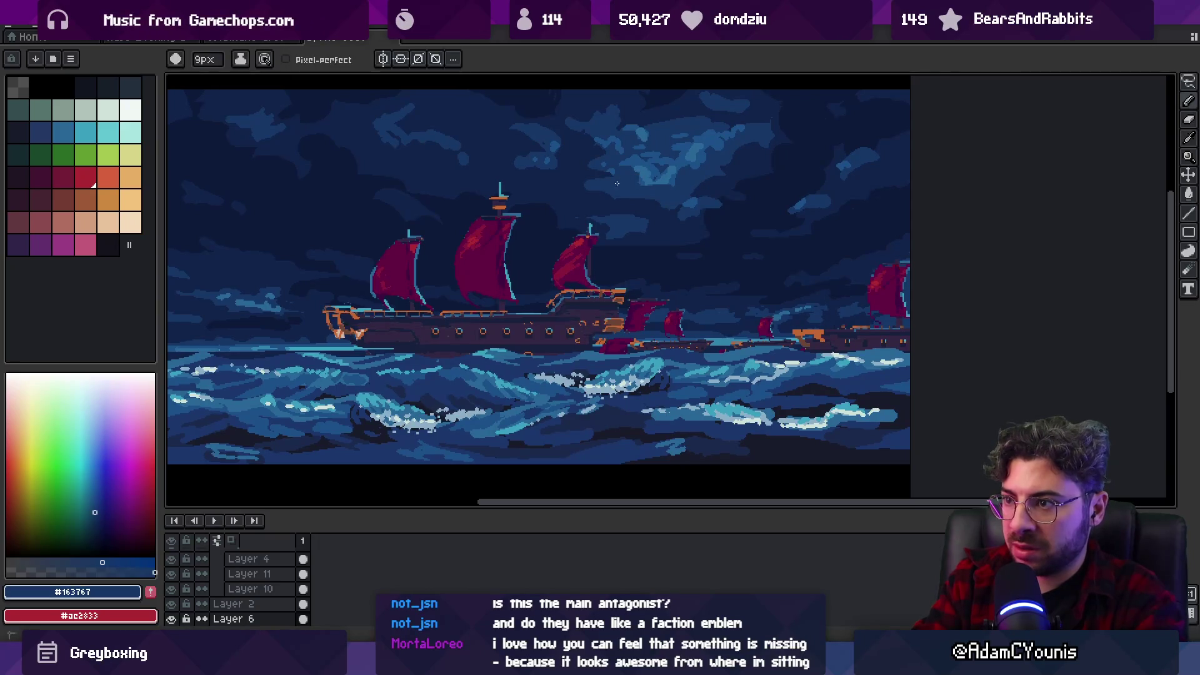
pyautogui.keyDown('alt'); pyautogui.click(663, 226); pyautogui.keyUp('alt')
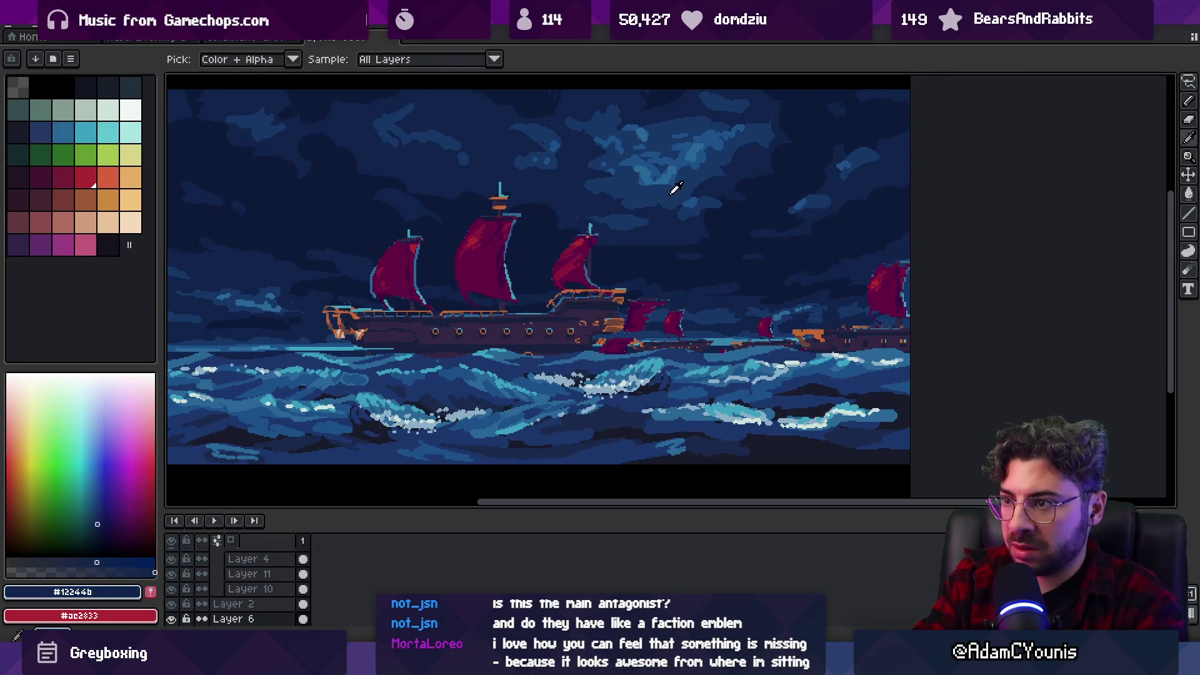
pyautogui.keyDown('alt'); pyautogui.click(692, 187); pyautogui.keyUp('alt')
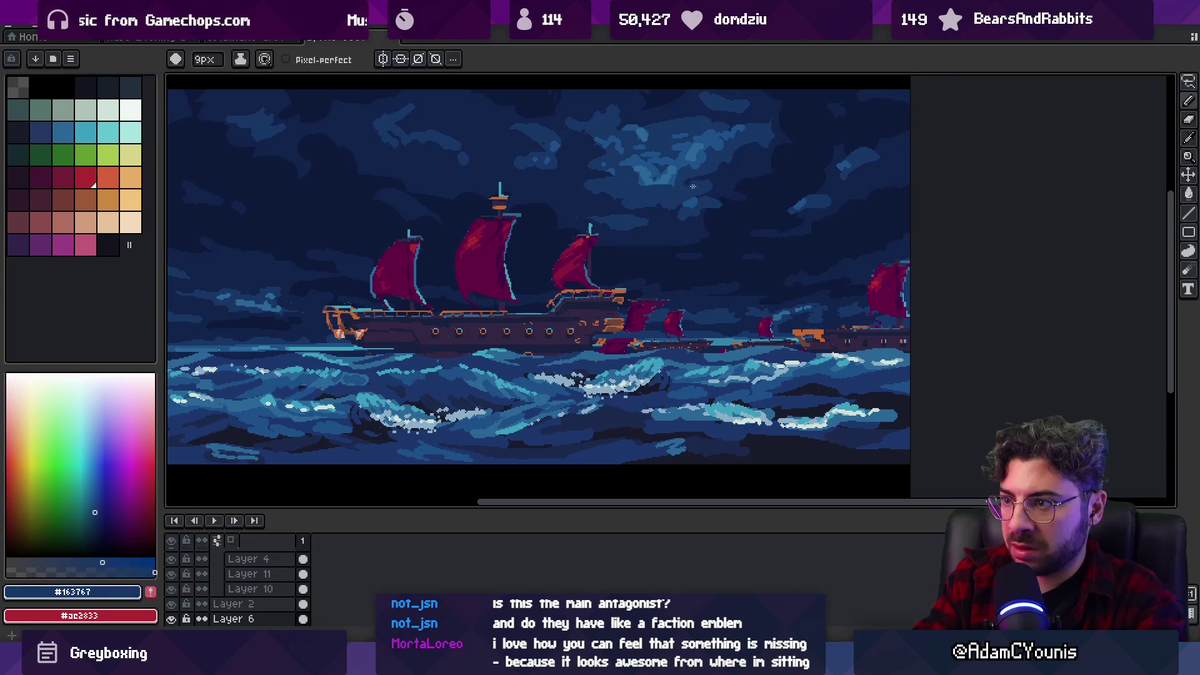
pyautogui.keyDown('alt'); pyautogui.click(609, 195); pyautogui.keyUp('alt')
pyautogui.keyDown('alt'); pyautogui.click(606, 177); pyautogui.keyUp('alt')
pyautogui.keyDown('alt'); pyautogui.click(576, 174); pyautogui.keyUp('alt')
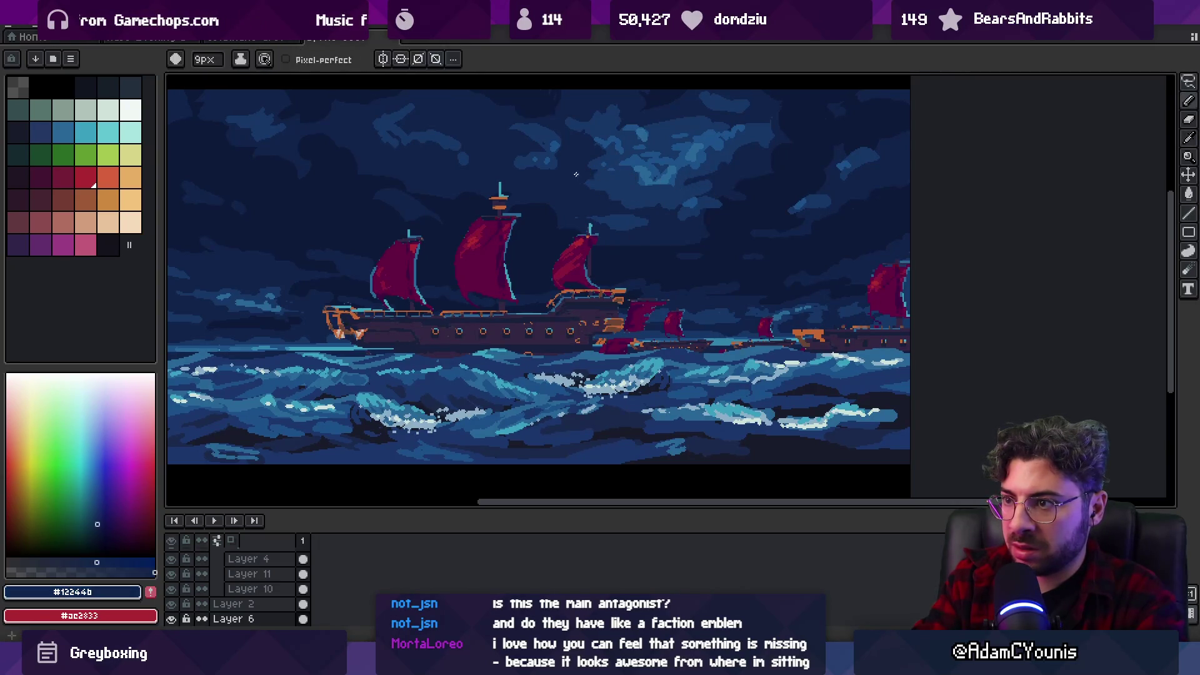
pyautogui.press('z')
pyautogui.scroll(-5, 663, 143)
pyautogui.scroll(5, 652, 167)
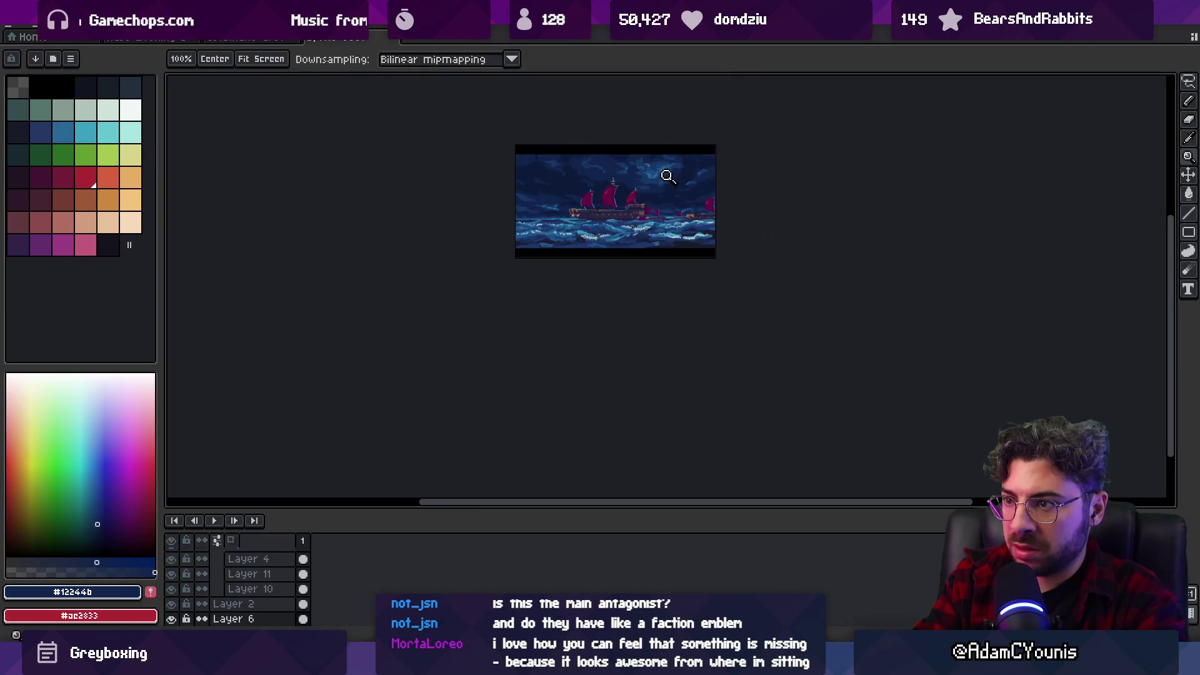
# Recentre on the sky and dab the darkest sky blues over the remaining bright clouds.
pyautogui.press('b')
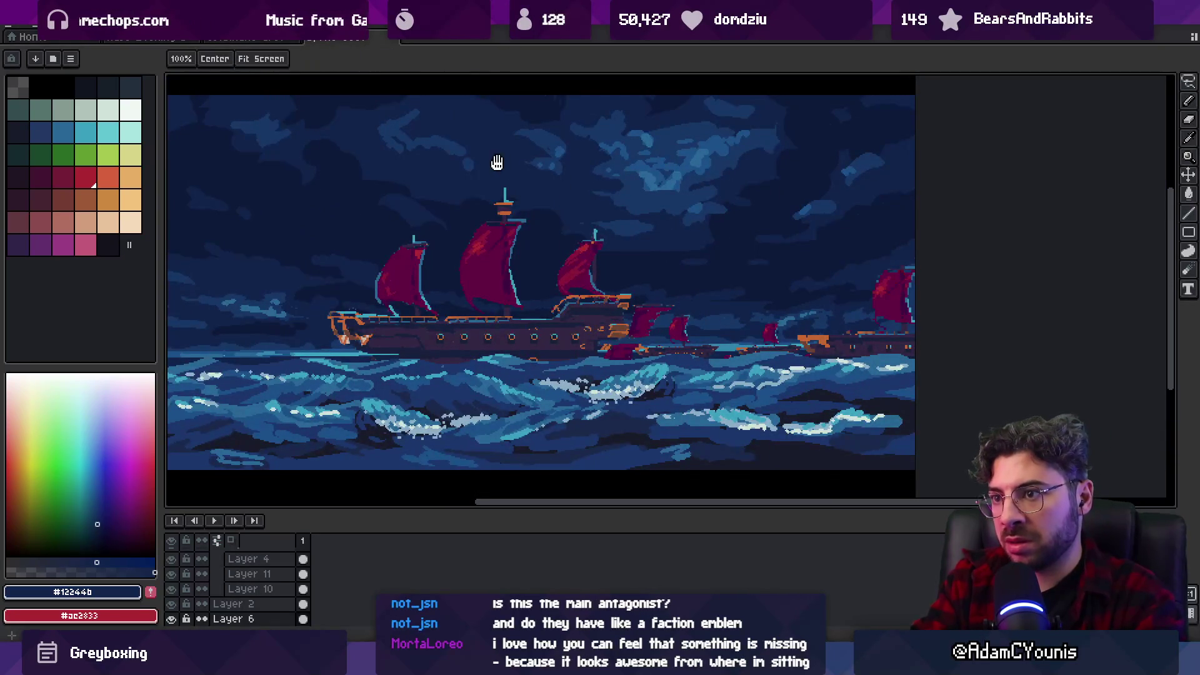
pyautogui.moveTo(481, 137); pyautogui.dragTo(543, 181)
pyautogui.keyDown('alt'); pyautogui.click(543, 181); pyautogui.keyUp('alt')
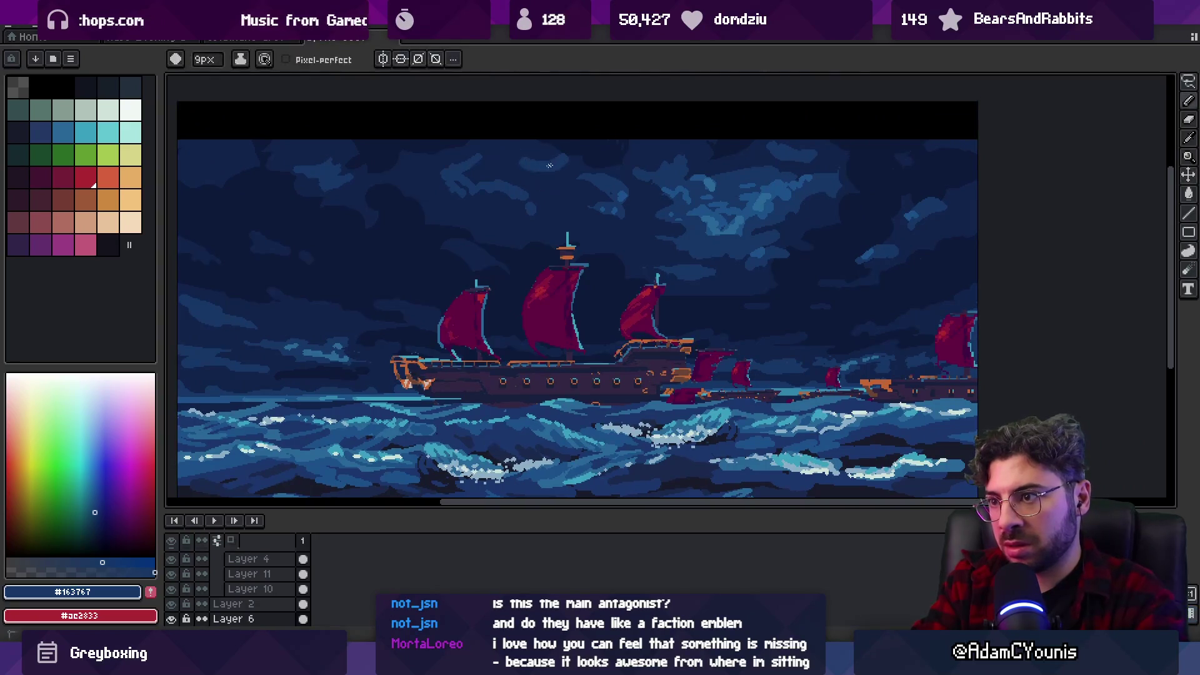
pyautogui.keyDown('alt'); pyautogui.click(501, 212); pyautogui.keyUp('alt')
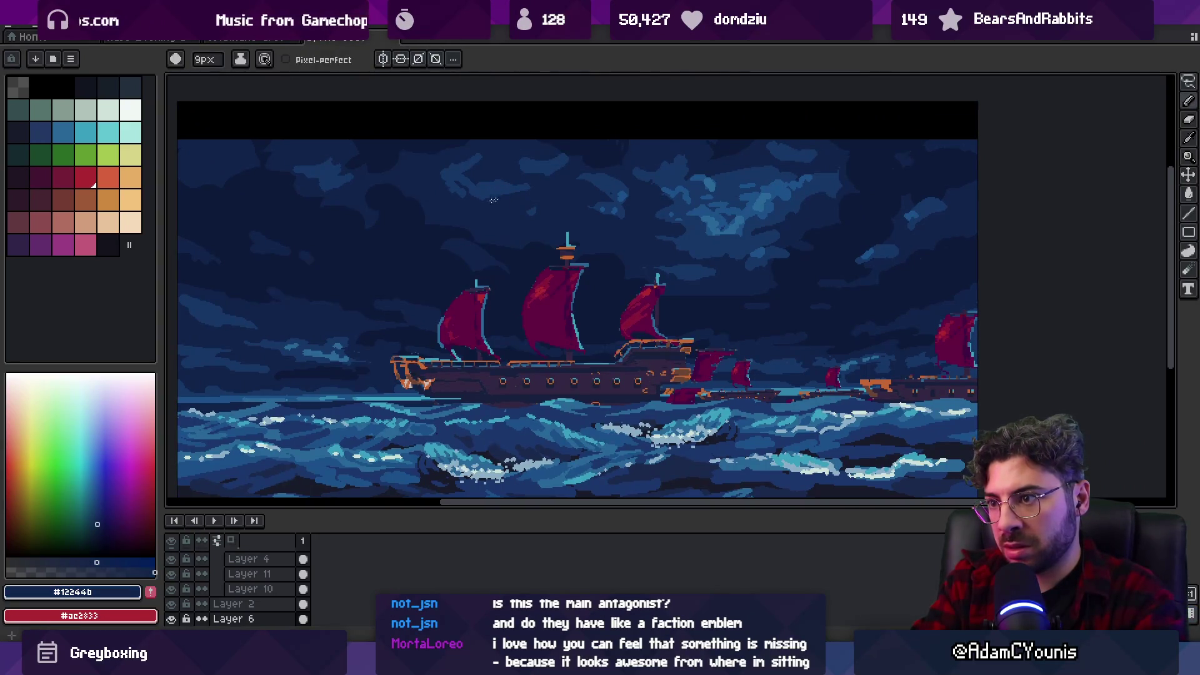
pyautogui.keyDown('alt'); pyautogui.click(598, 181); pyautogui.keyUp('alt')
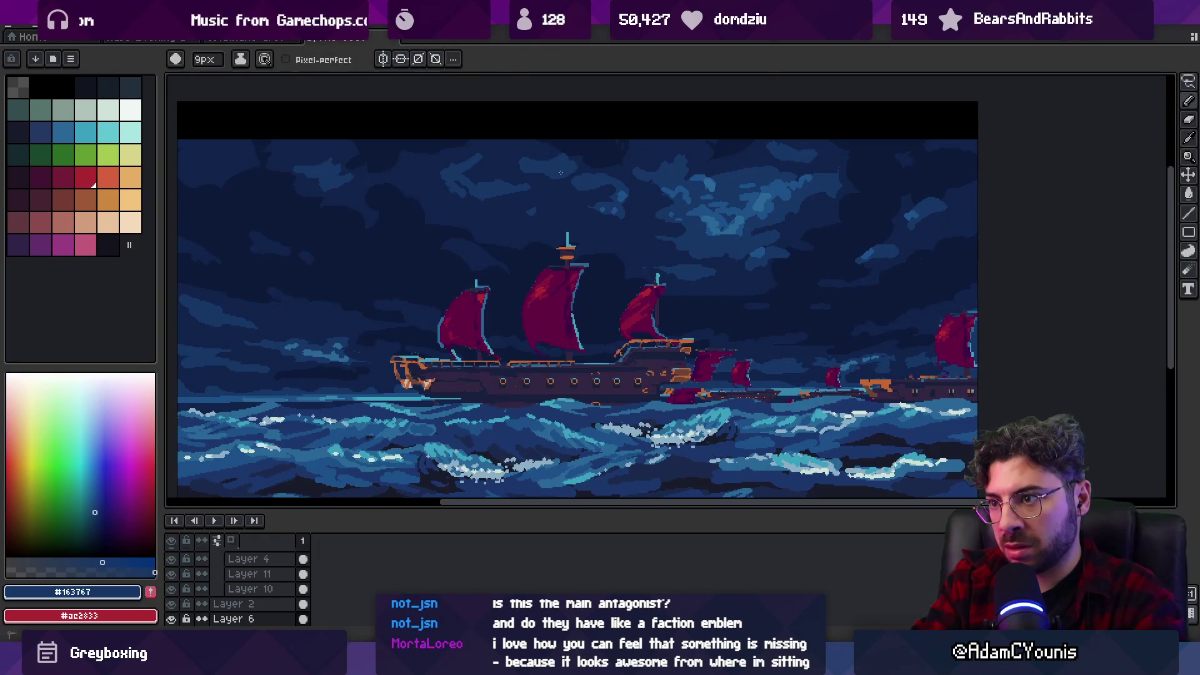
pyautogui.keyDown('alt'); pyautogui.click(590, 165); pyautogui.keyUp('alt')
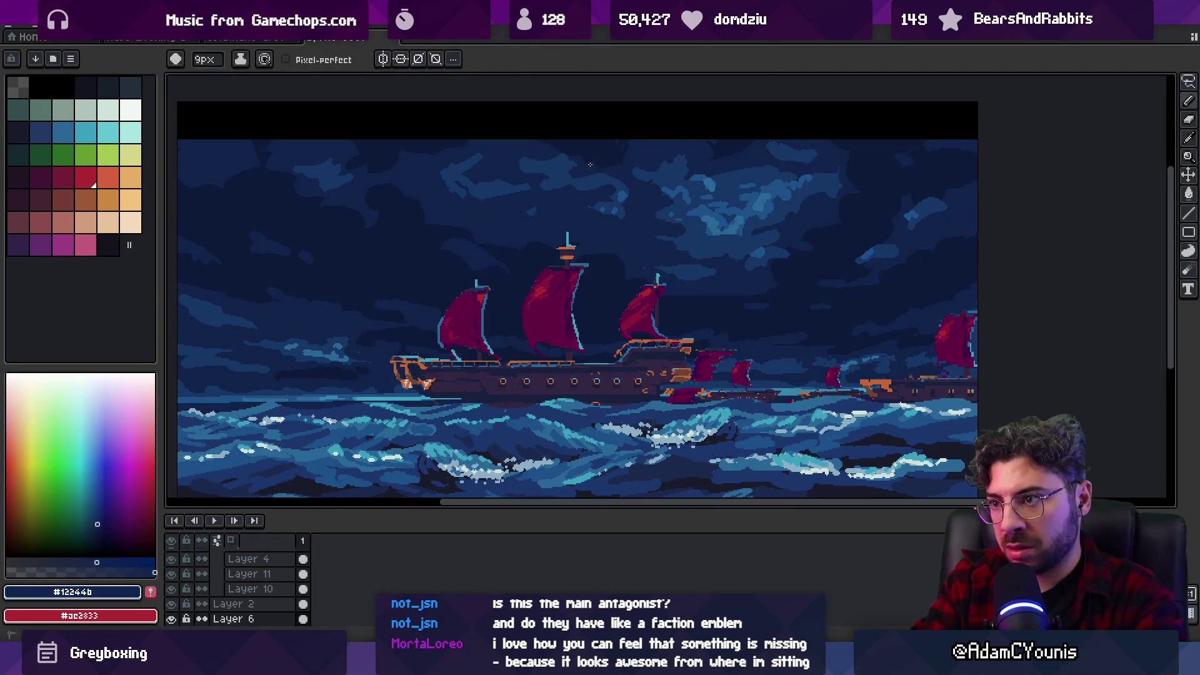
pyautogui.keyDown('alt'); pyautogui.click(517, 193); pyautogui.keyUp('alt')
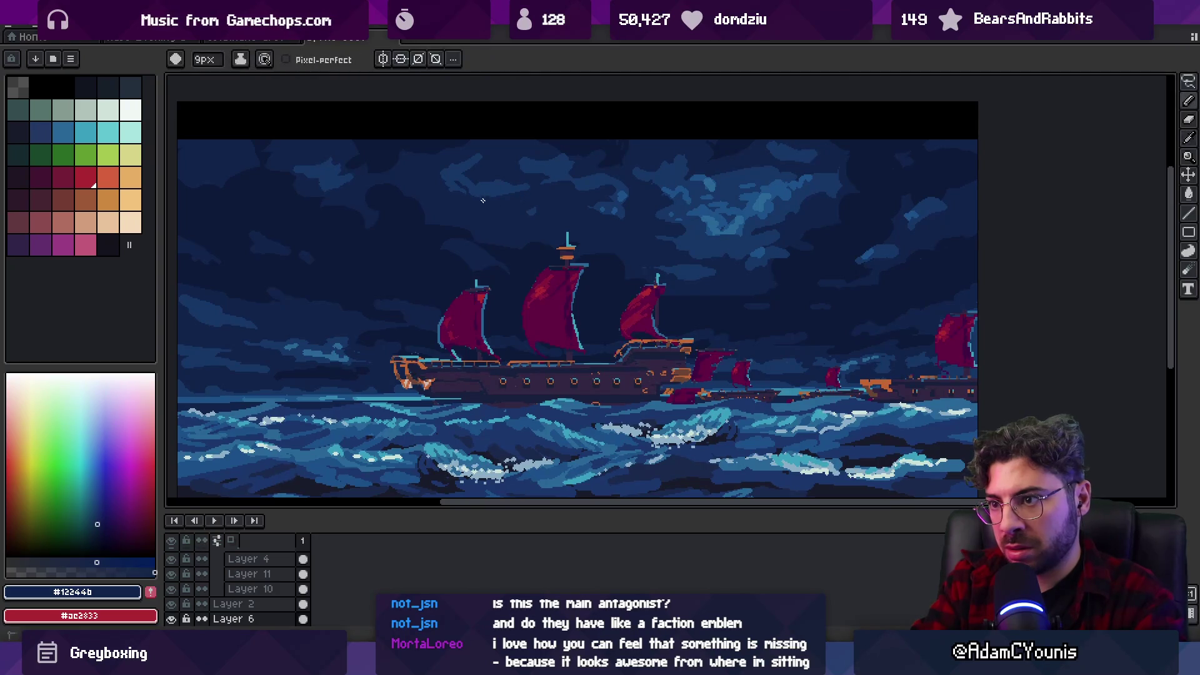
pyautogui.keyDown('alt'); pyautogui.click(514, 218); pyautogui.keyUp('alt')
pyautogui.keyDown('alt'); pyautogui.click(559, 215); pyautogui.keyUp('alt')
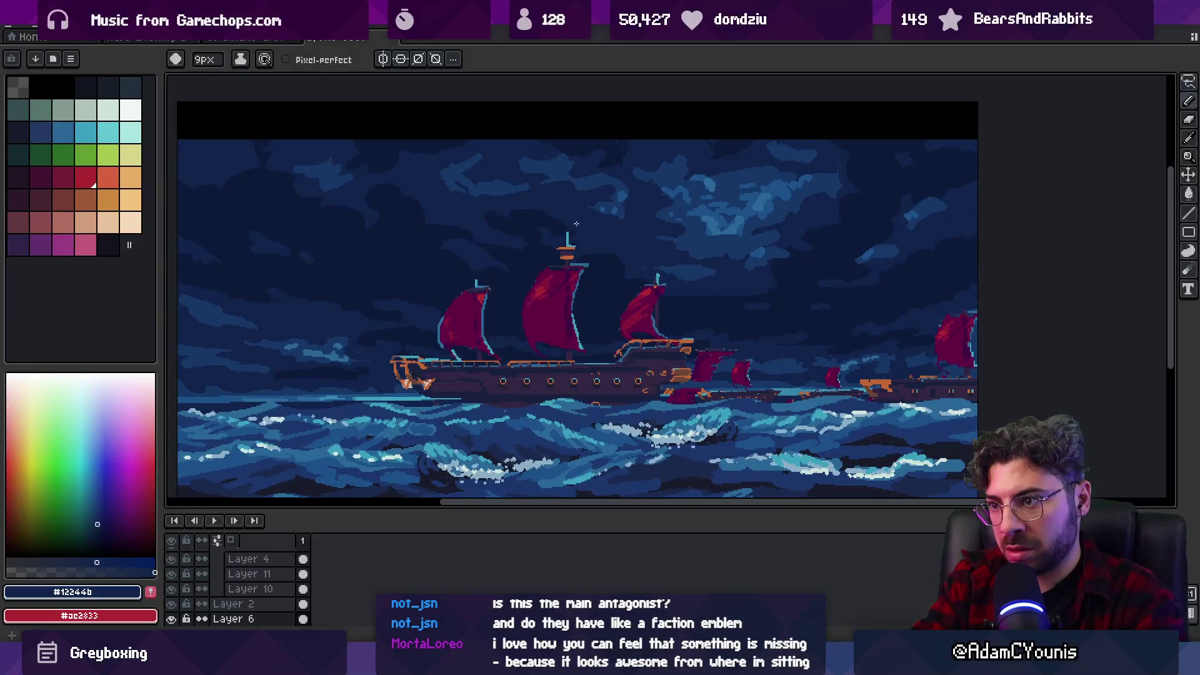
pyautogui.keyDown('alt'); pyautogui.click(410, 199); pyautogui.keyUp('alt')
pyautogui.keyDown('alt'); pyautogui.click(412, 185); pyautogui.keyUp('alt')
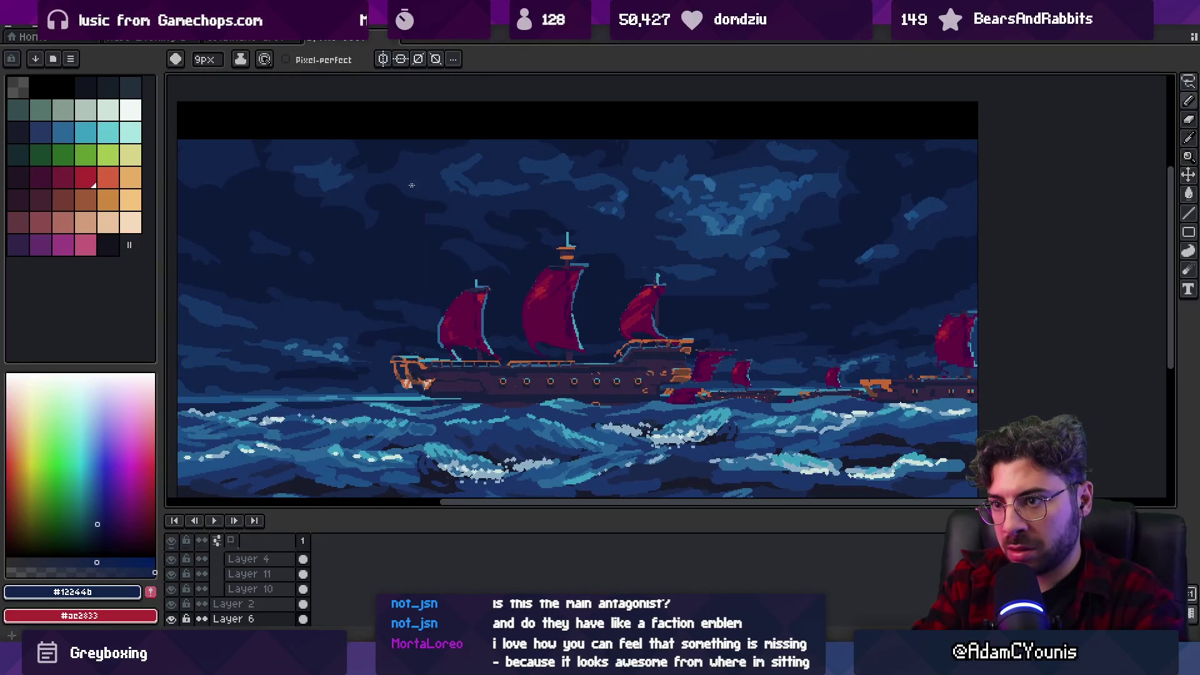
pyautogui.keyDown('alt'); pyautogui.click(448, 198); pyautogui.keyUp('alt')
pyautogui.keyDown('alt'); pyautogui.click(389, 202); pyautogui.keyUp('alt')
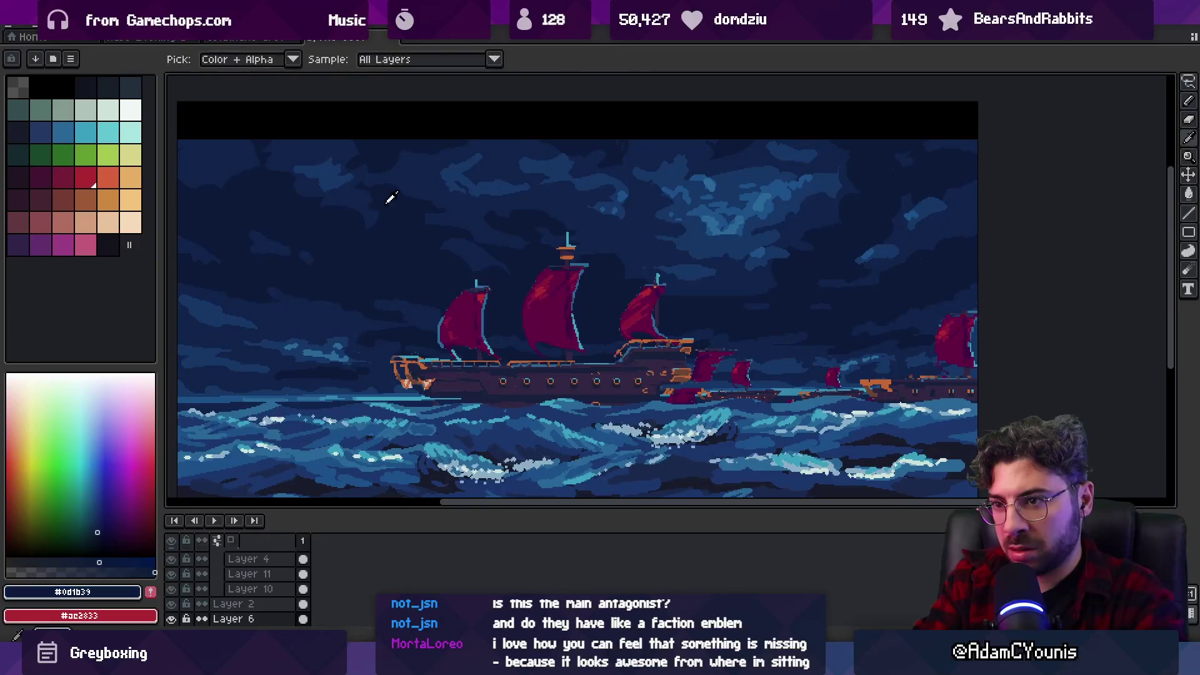
pyautogui.keyDown('alt'); pyautogui.click(781, 221); pyautogui.keyUp('alt')
pyautogui.keyDown('alt'); pyautogui.click(865, 200); pyautogui.keyUp('alt')
pyautogui.keyDown('alt'); pyautogui.click(865, 193); pyautogui.keyUp('alt')
pyautogui.press('z')
pyautogui.scroll(-5, 684, 180)
# Paint dark navy #12244b over the light cloud patch and shrink the brush to 6px.
pyautogui.scroll(5, 696, 182)
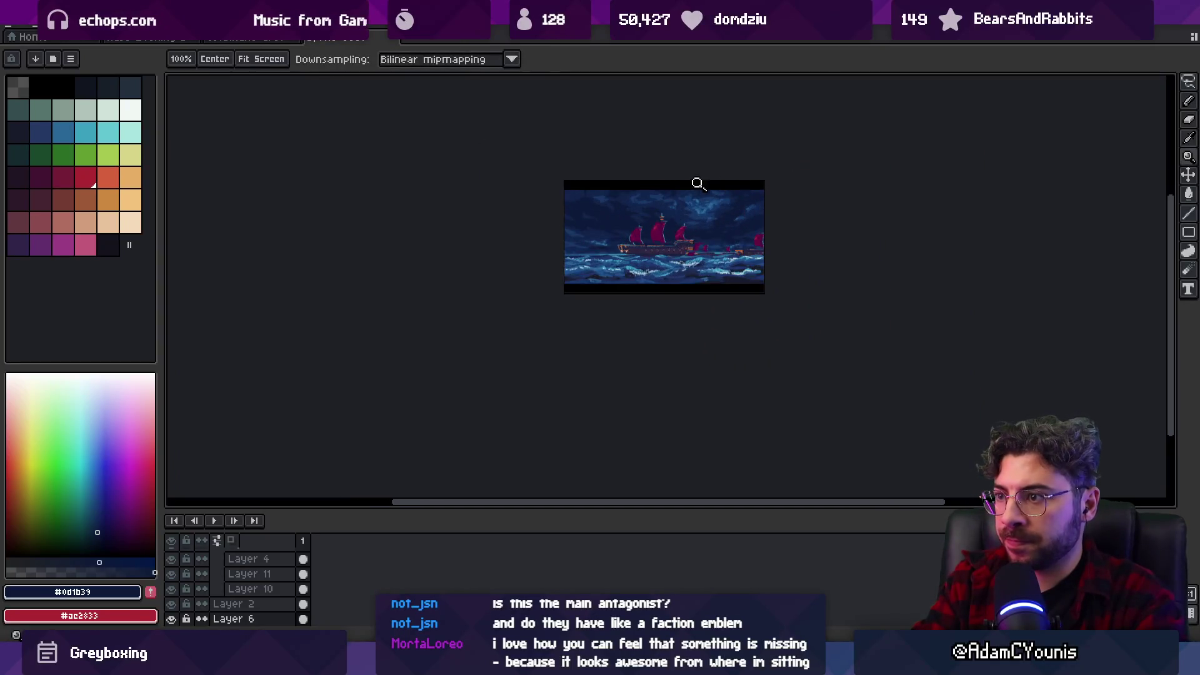
pyautogui.keyDown('alt'); pyautogui.click(725, 250); pyautogui.keyUp('alt')
pyautogui.moveTo(724, 251); pyautogui.dragTo(829, 262)
pyautogui.press('-')
pyautogui.press('-')
pyautogui.press('-')
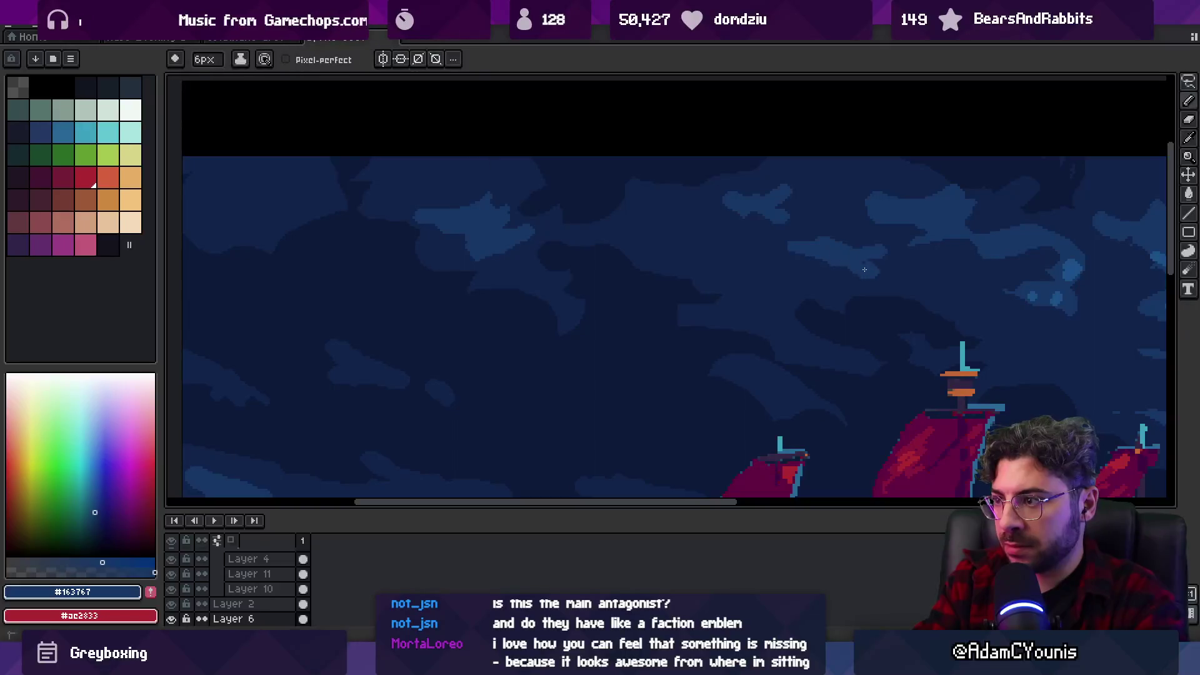
# Review the whole stormy seascape in the full-screen preview, then exit it.
pyautogui.press('z')
pyautogui.scroll(-5, 691, 225)
pyautogui.scroll(2, 634, 283)
pyautogui.scroll(1, 622, 250)
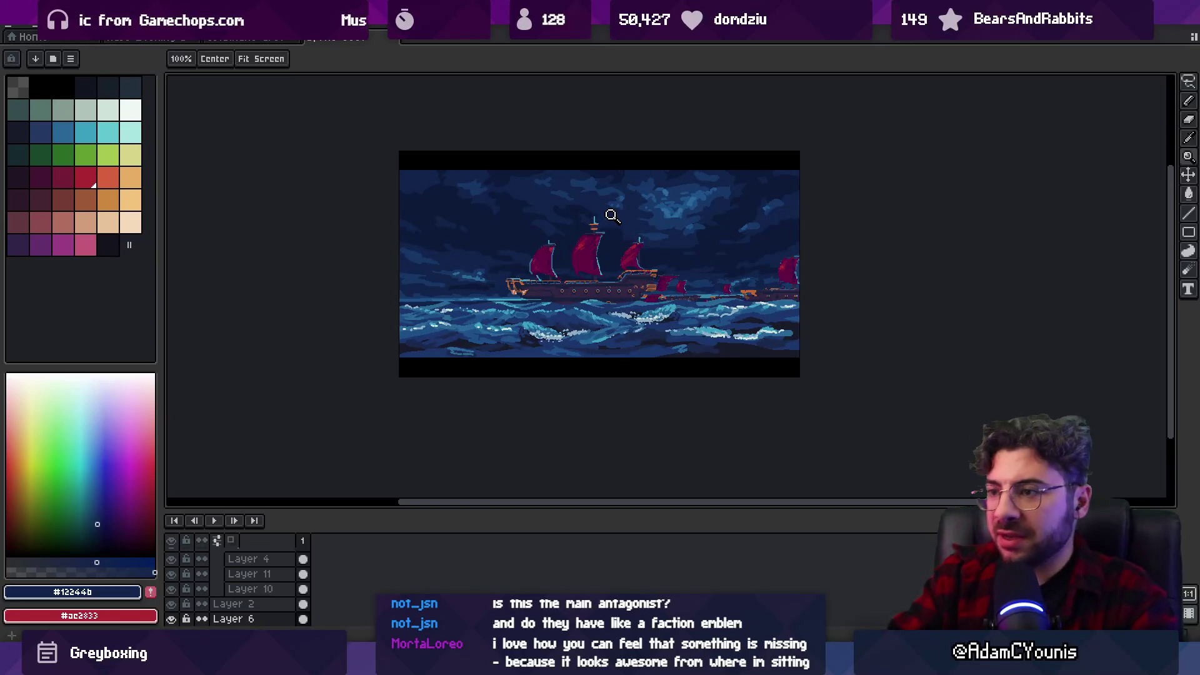
pyautogui.scroll(1, 696, 244)
pyautogui.press('Tab')
pyautogui.press('Tab')
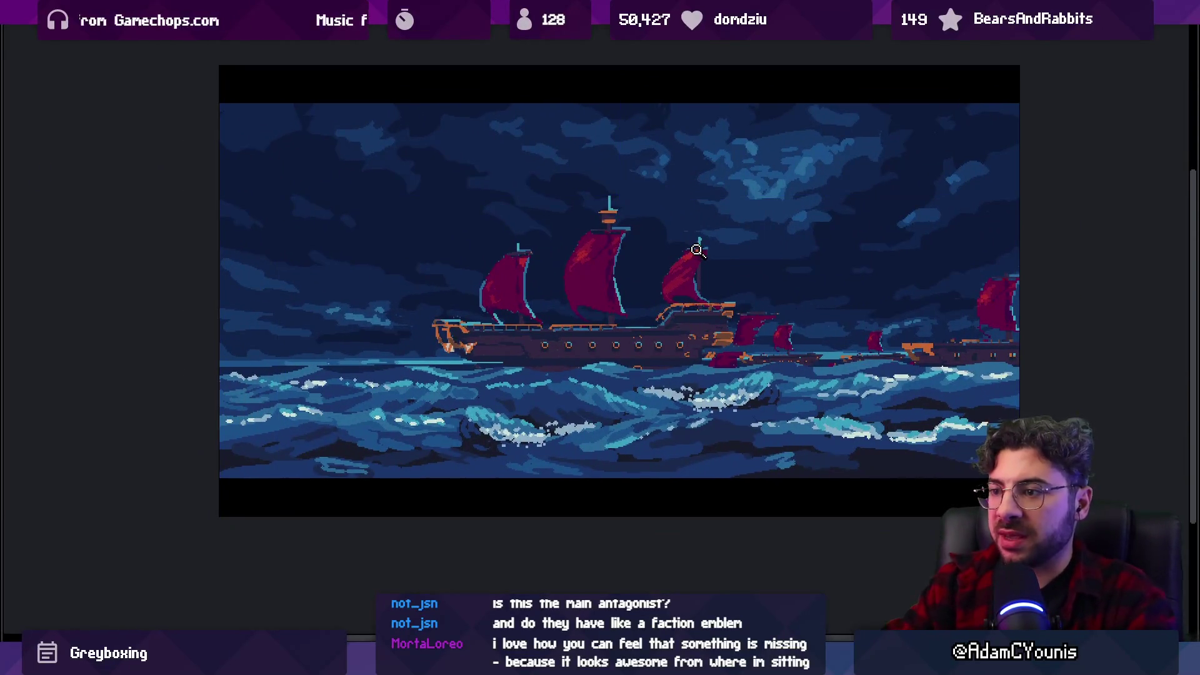
pyautogui.click(652, 311)
pyautogui.moveTo(657, 343); pyautogui.dragTo(645, 373)
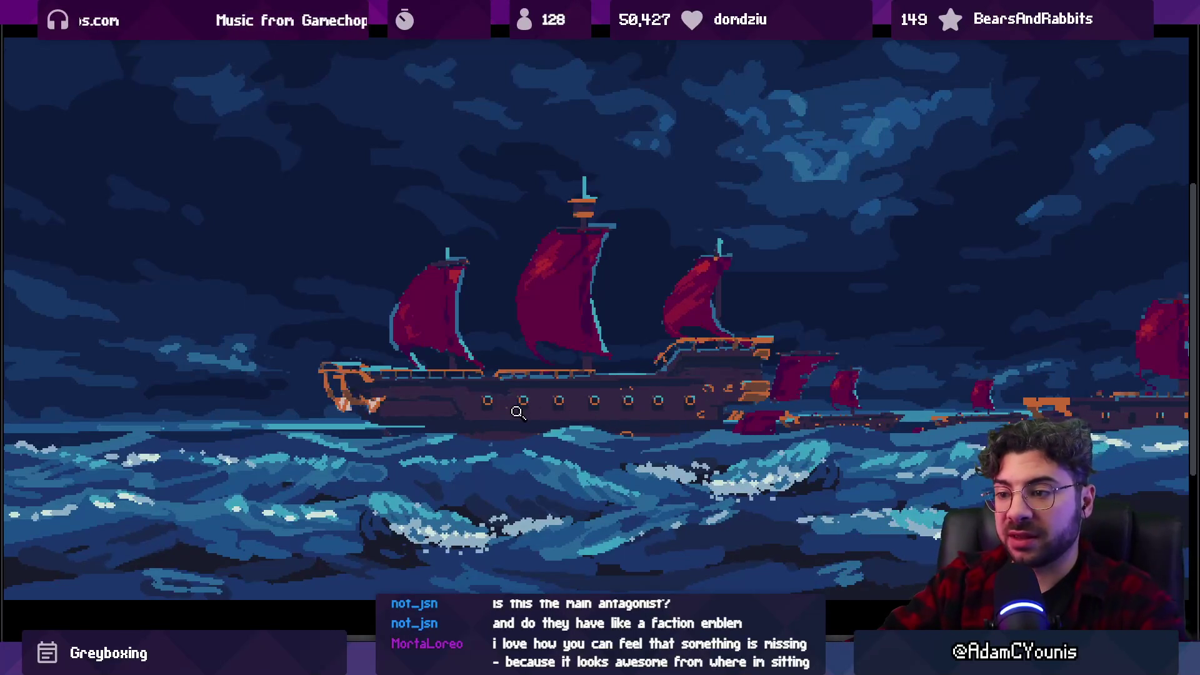
pyautogui.moveTo(525, 421); pyautogui.dragTo(527, 423)
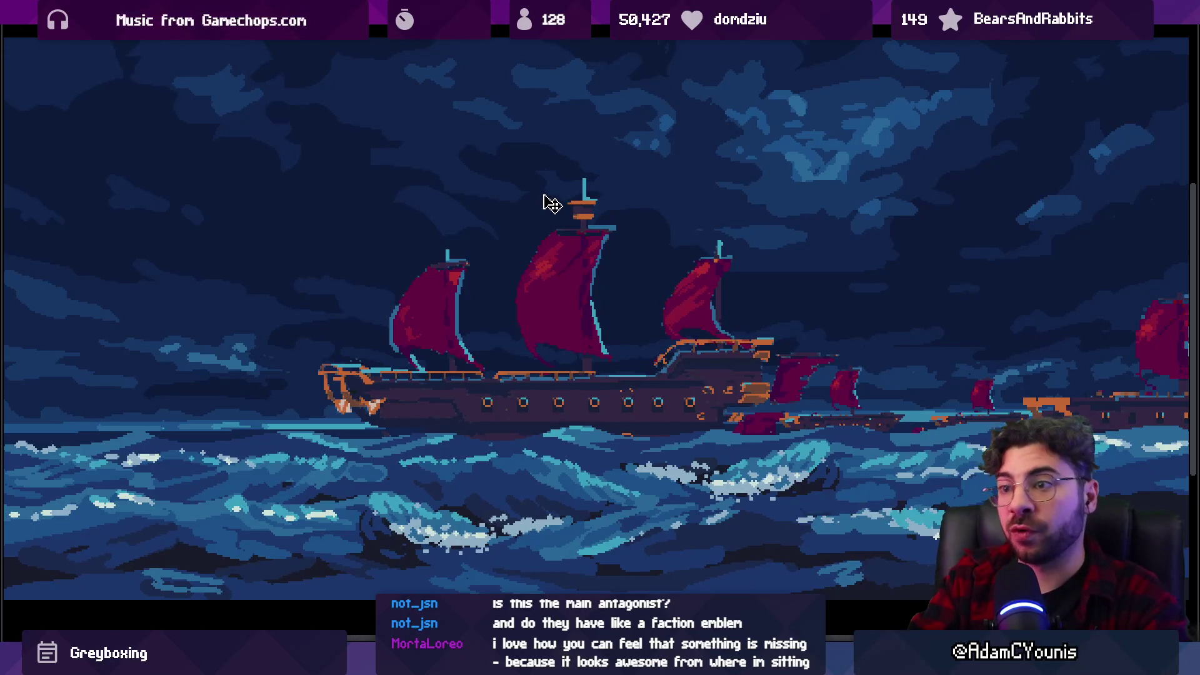
pyautogui.press('Escape')
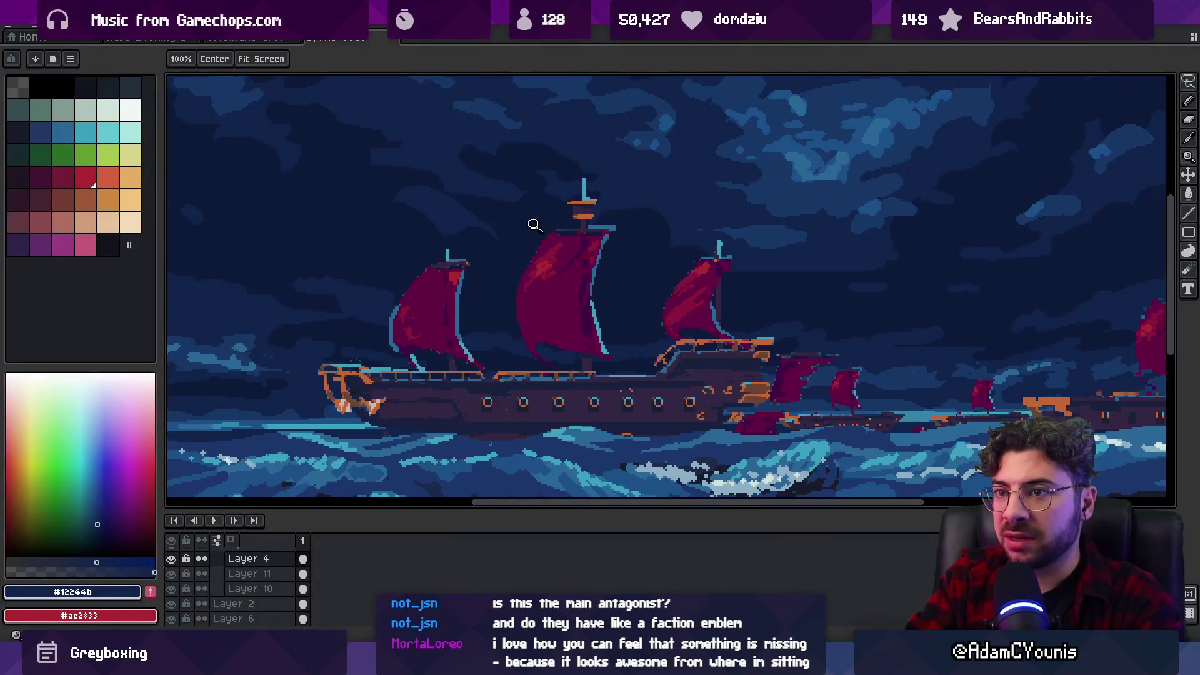
# Lasso-select the stretch of sky above the ships.
pyautogui.scroll(-2, 533, 222)
pyautogui.scroll(1, 555, 273)
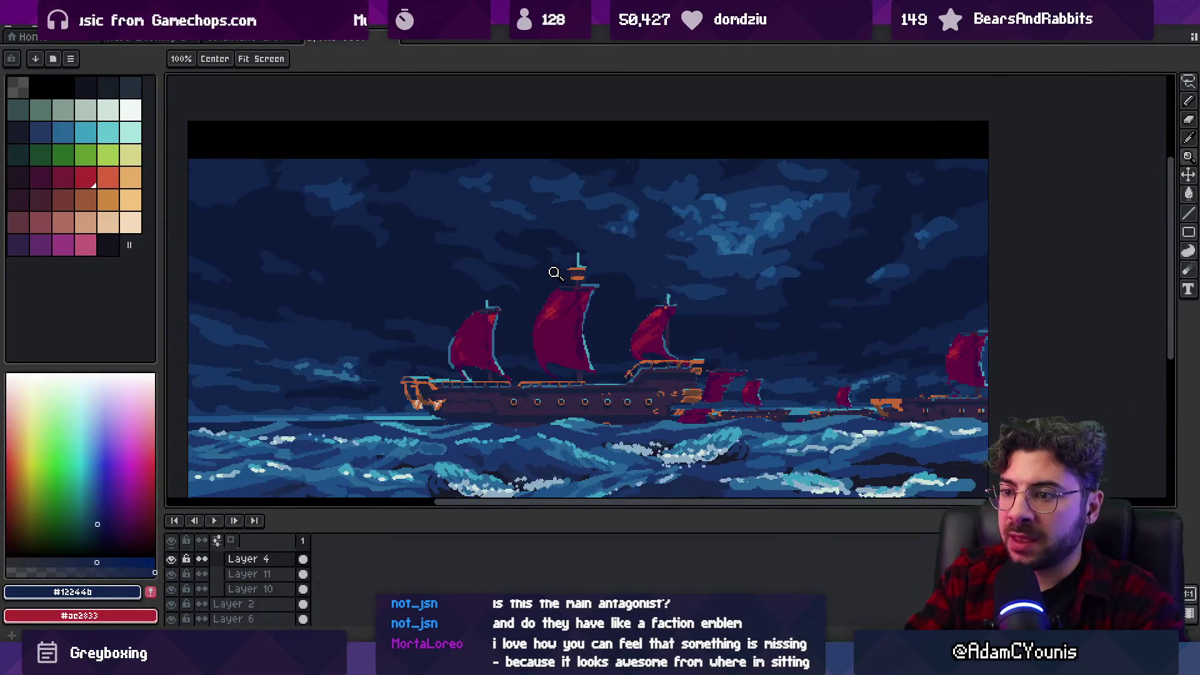
pyautogui.press('m')
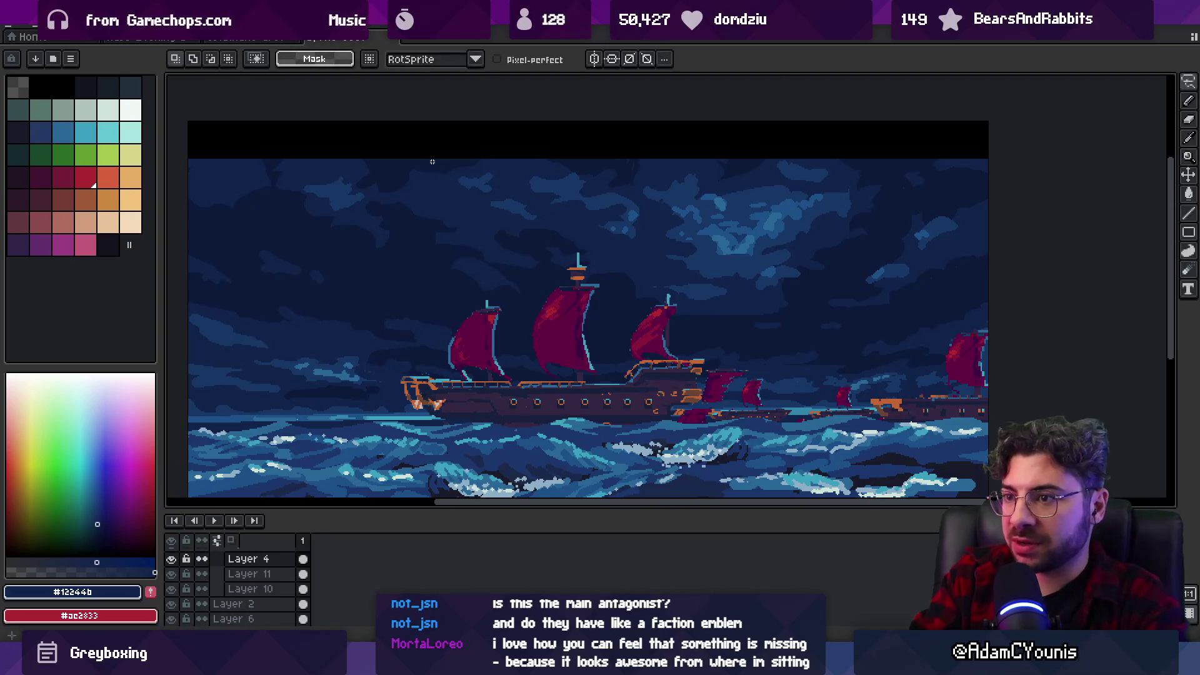
pyautogui.moveTo(416, 280); pyautogui.dragTo(692, 326)
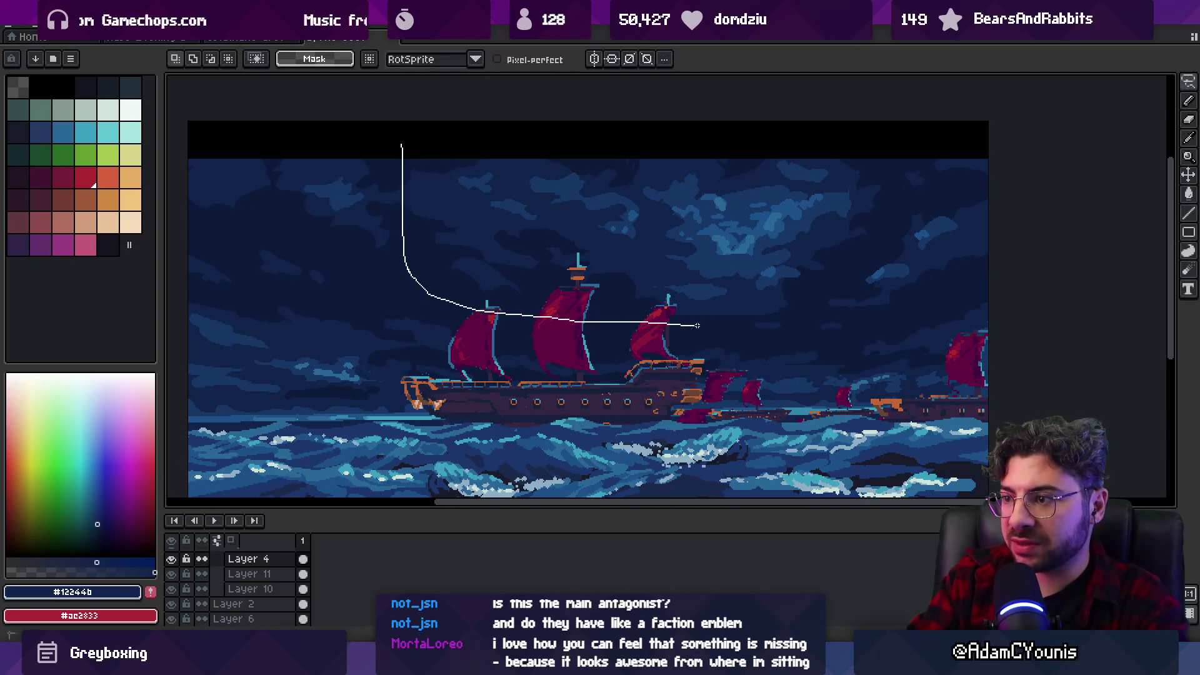
pyautogui.moveTo(875, 151); pyautogui.dragTo(876, 150)
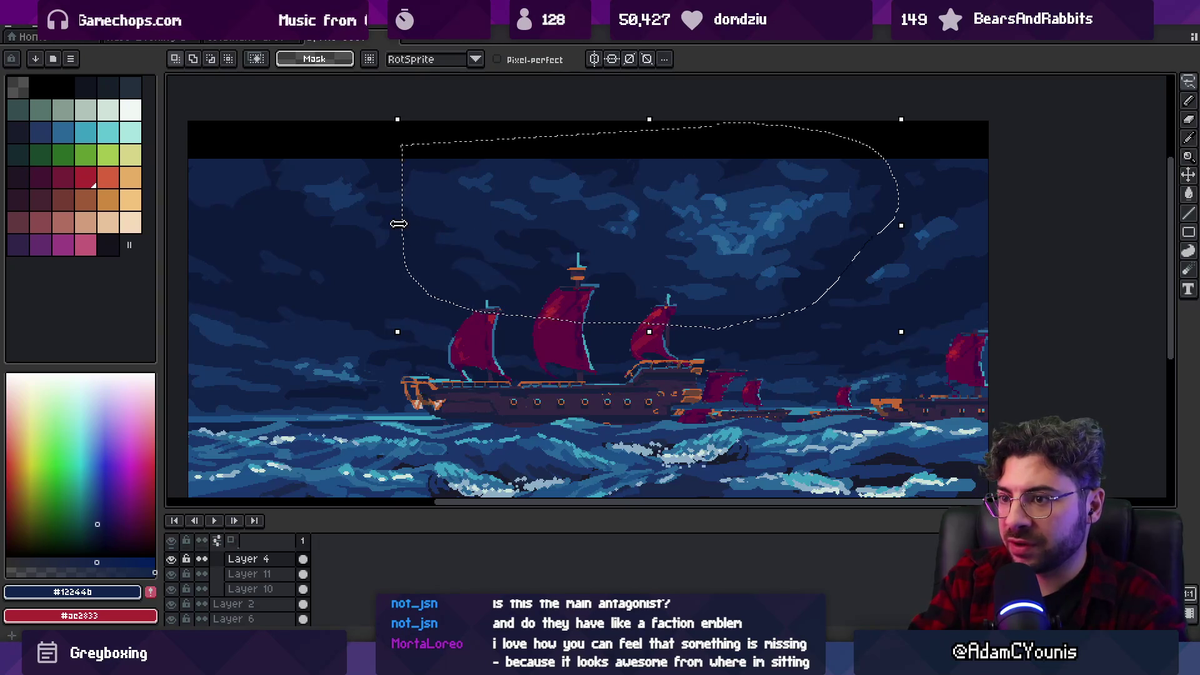
# On Layer 6, transform the selected sky by squashing it inward and nudging it slightly left.
pyautogui.hotkey('ctrl', 't')
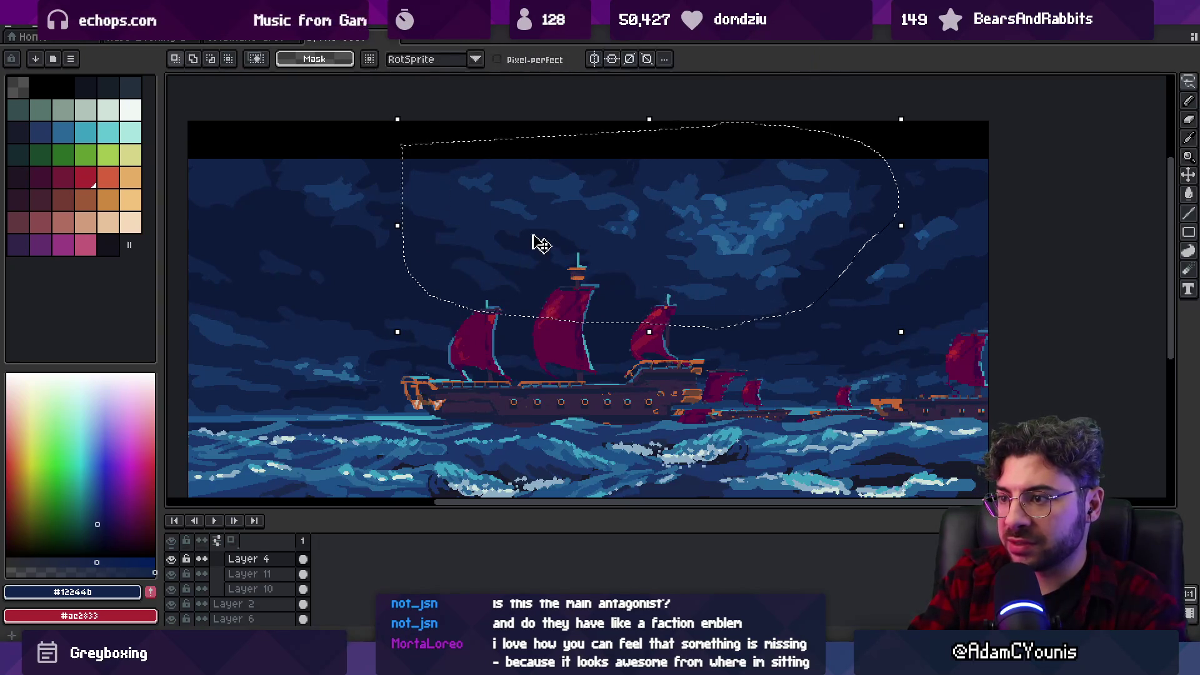
pyautogui.keyDown('ctrl'); pyautogui.click(530, 235); pyautogui.keyUp('ctrl')
pyautogui.hotkey('ctrl', 't')
pyautogui.moveTo(398, 331); pyautogui.dragTo(475, 315)
pyautogui.moveTo(621, 242)
pyautogui.mouseDown()
pyautogui.moveTo(598, 241)
pyautogui.moveTo(616, 242)
pyautogui.mouseUp()
# Commit the transform, then bucket-fill the transparent sky gap with the sampled dark navy.
pyautogui.press('g')
pyautogui.keyDown('alt'); pyautogui.click(485, 246); pyautogui.keyUp('alt')
pyautogui.click(503, 253)
pyautogui.click(543, 208)
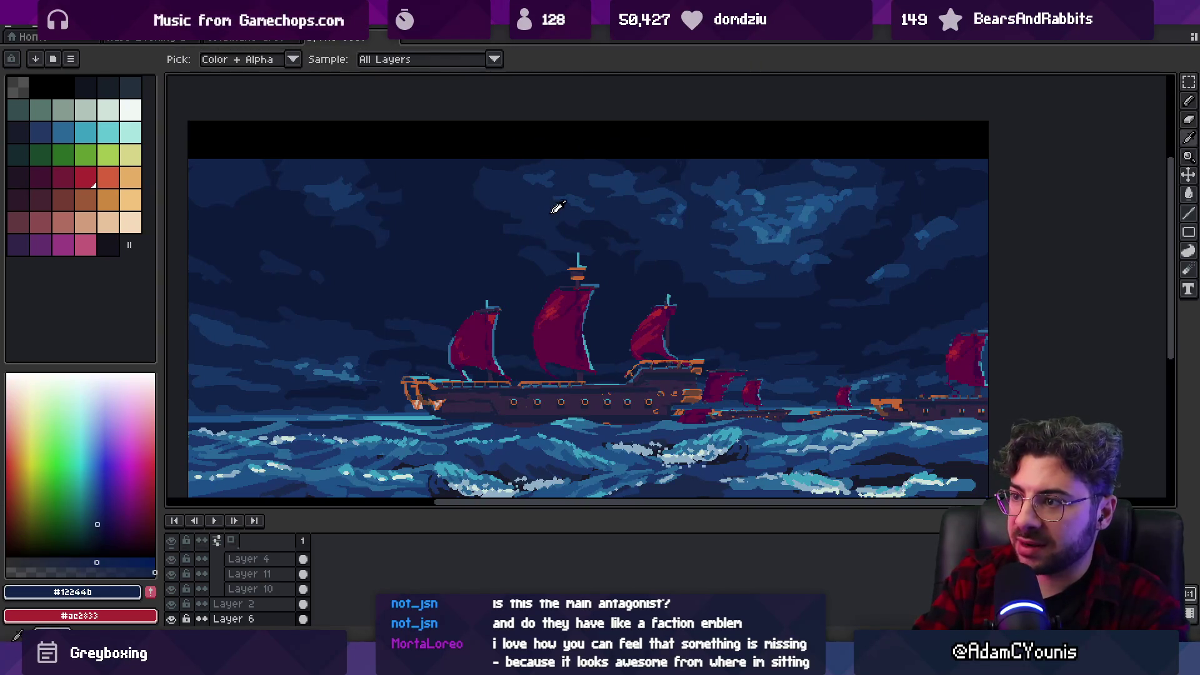
# Review the seascape in a full-screen preview, zooming and panning around it, then return to the editor.
pyautogui.press('z')
pyautogui.scroll(-3, 587, 237)
pyautogui.scroll(2, 604, 247)
pyautogui.press('v')
pyautogui.press('F8')
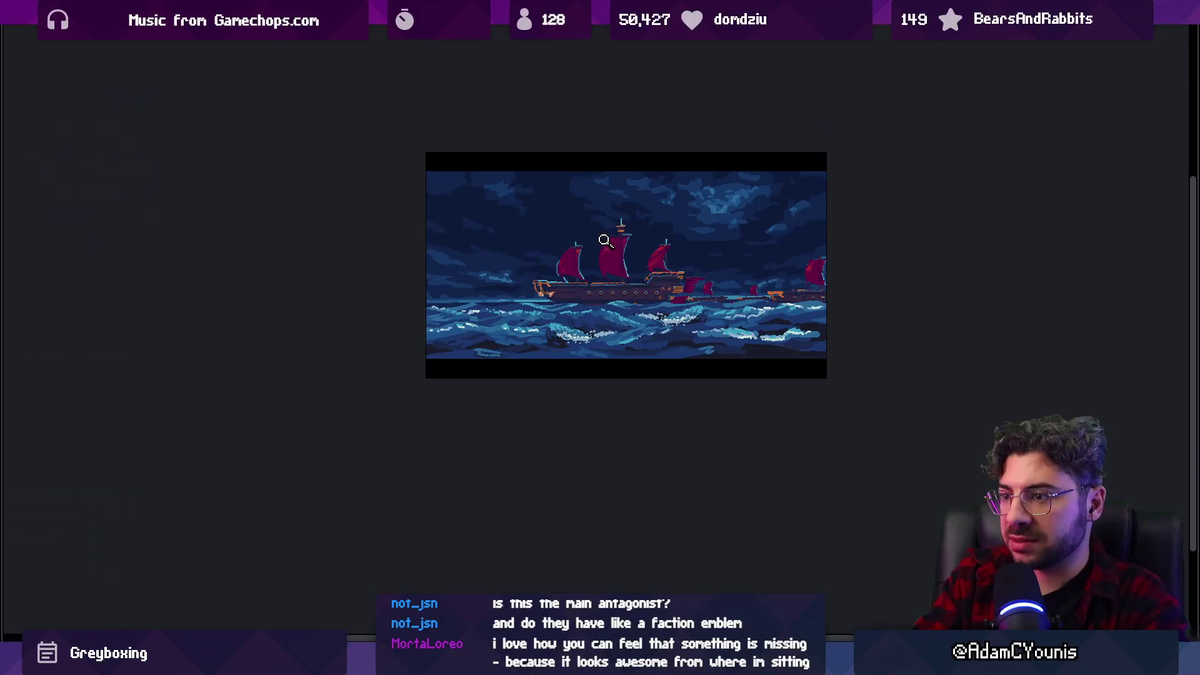
pyautogui.scroll(3, 584, 236)
pyautogui.scroll(-1, 610, 263)
pyautogui.scroll(1, 606, 277)
pyautogui.scroll(-1, 606, 277)
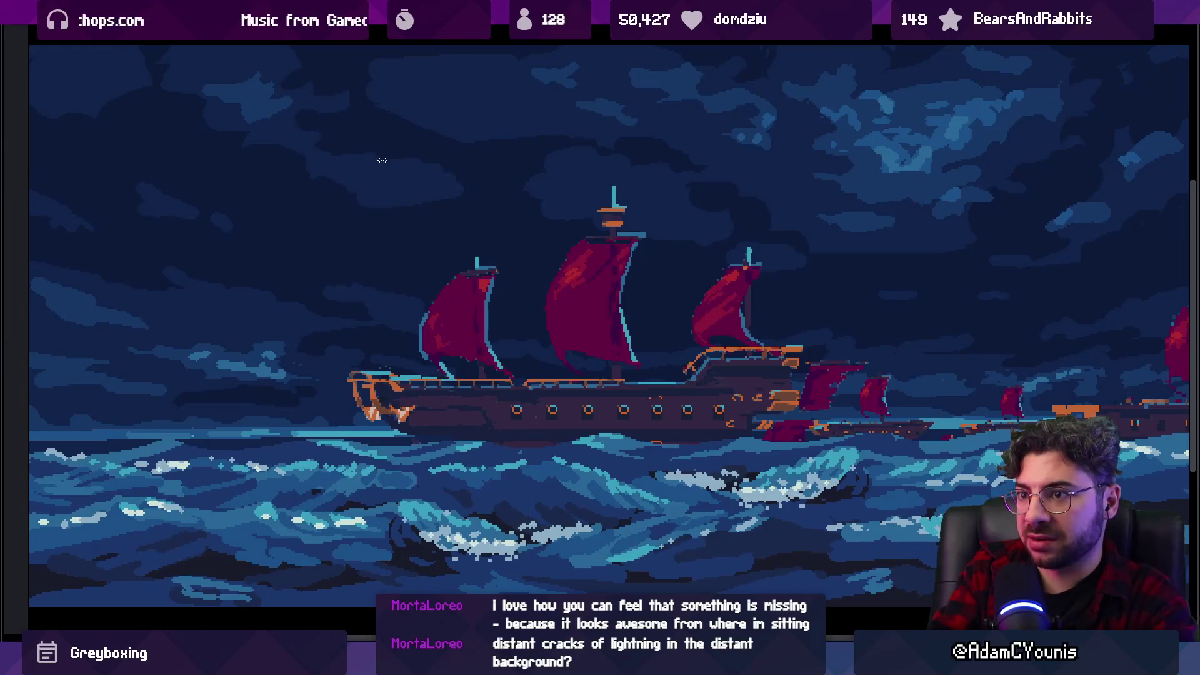
pyautogui.scroll(-2, 525, 178)
pyautogui.scroll(2, 625, 175)
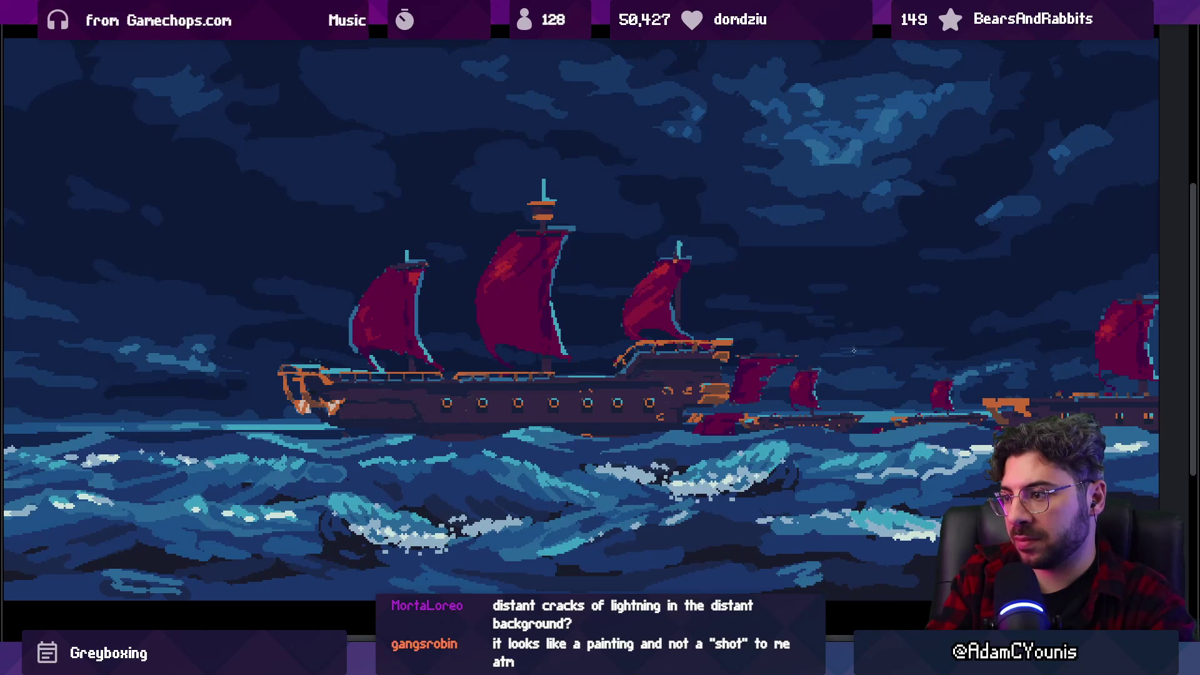
pyautogui.hscroll(3, 794, 335)
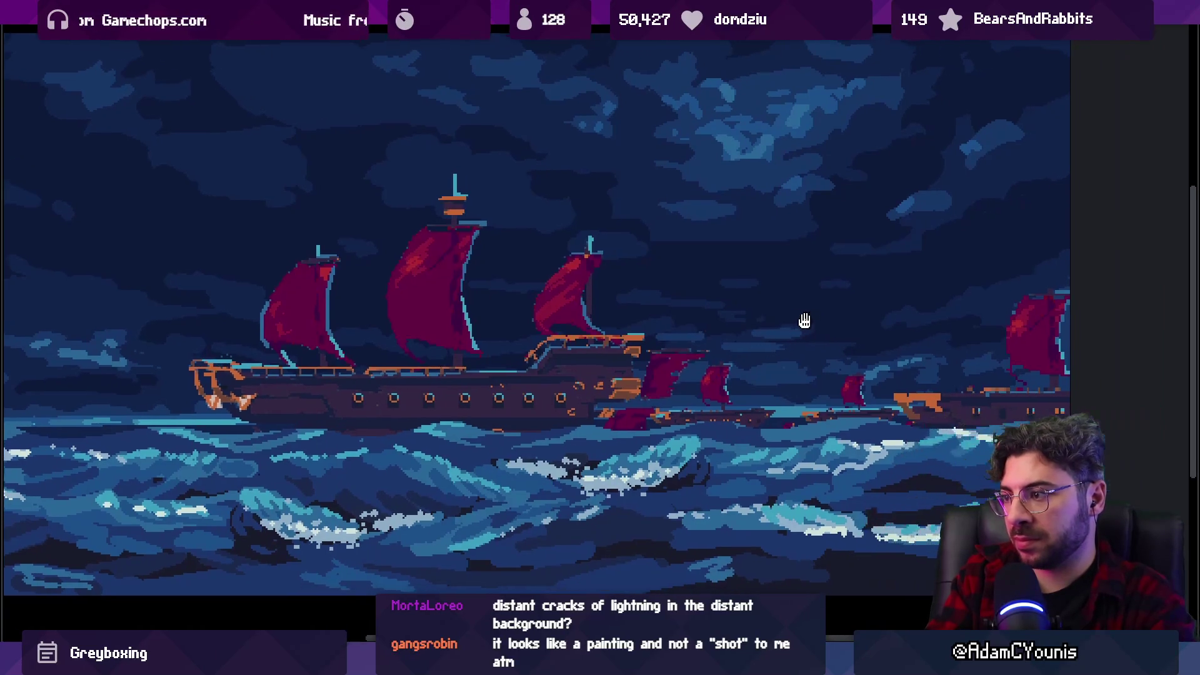
pyautogui.scroll(-2, 940, 344)
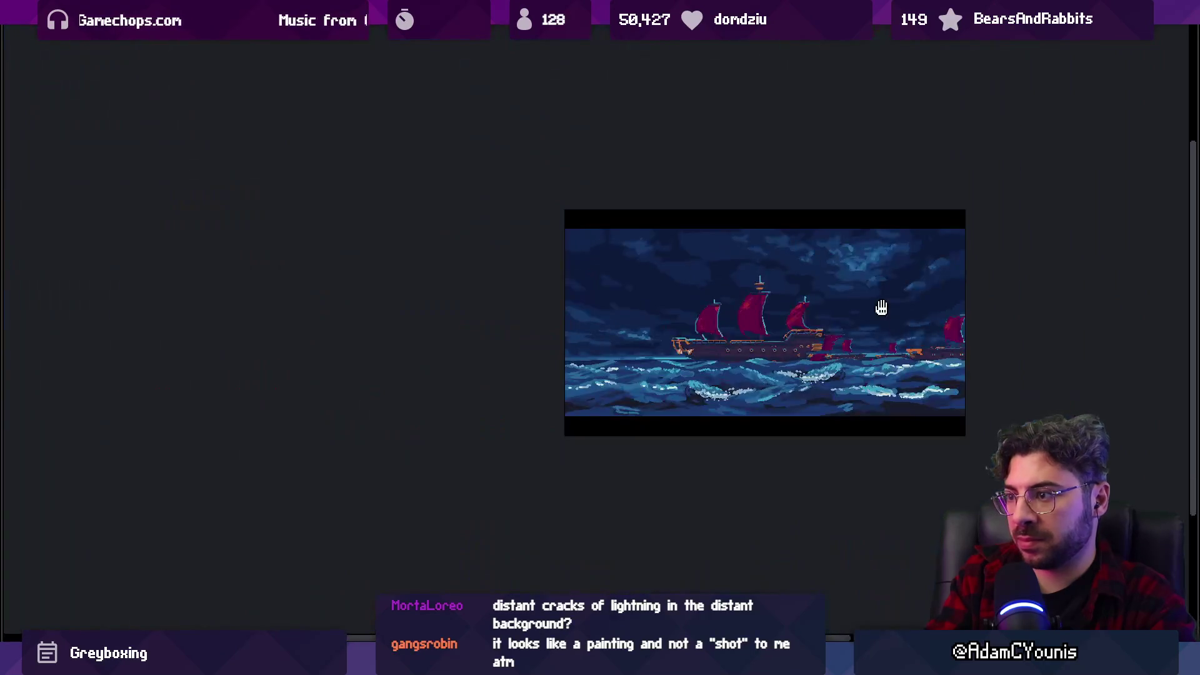
pyautogui.scroll(1, 836, 303)
pyautogui.scroll(1, 422, 373)
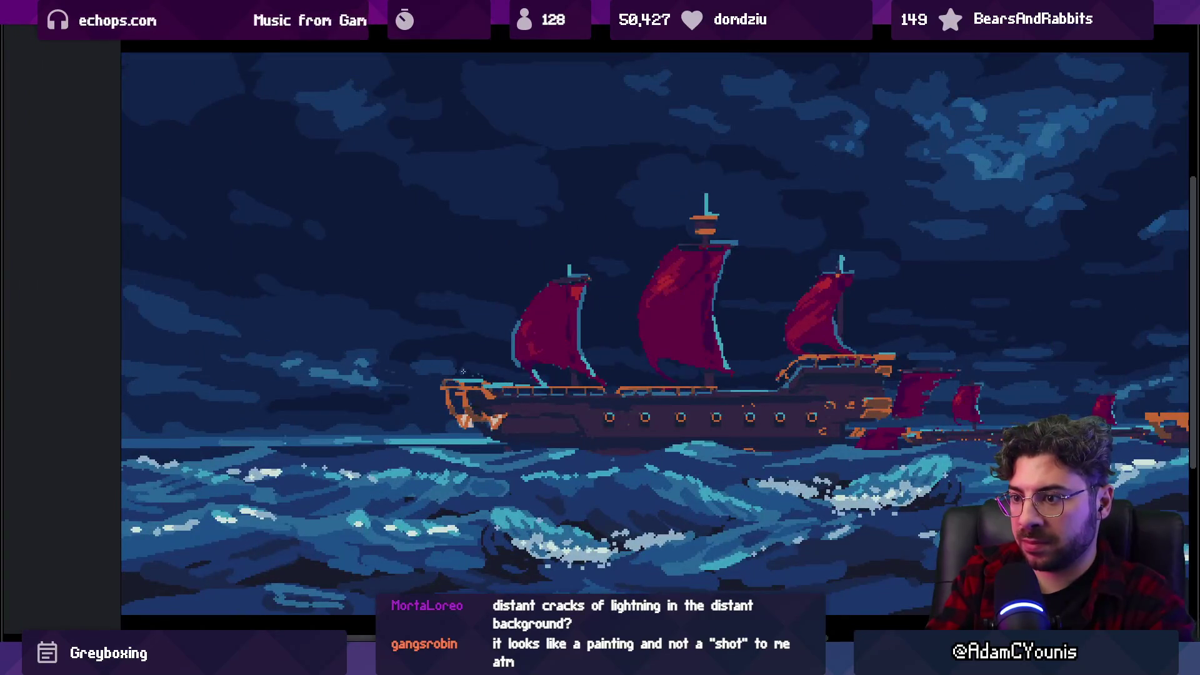
pyautogui.scroll(-2, 776, 347)
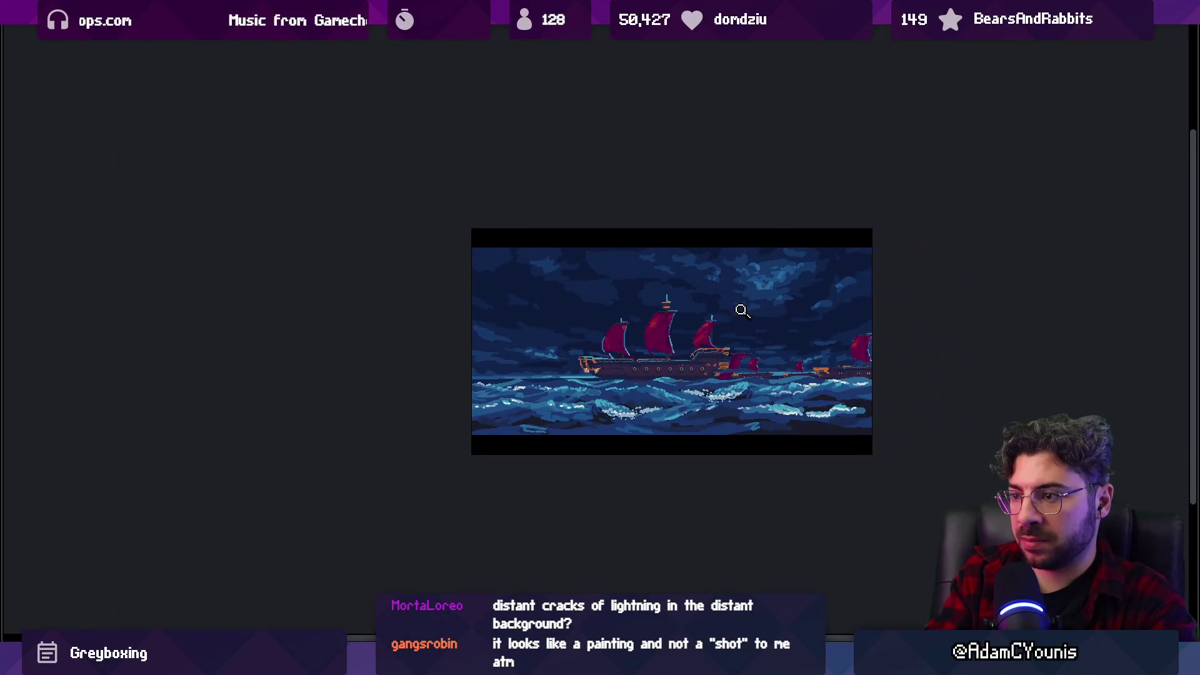
pyautogui.scroll(2, 677, 321)
pyautogui.scroll(1, 531, 201)
pyautogui.moveTo(531, 201); pyautogui.dragTo(480, 150)
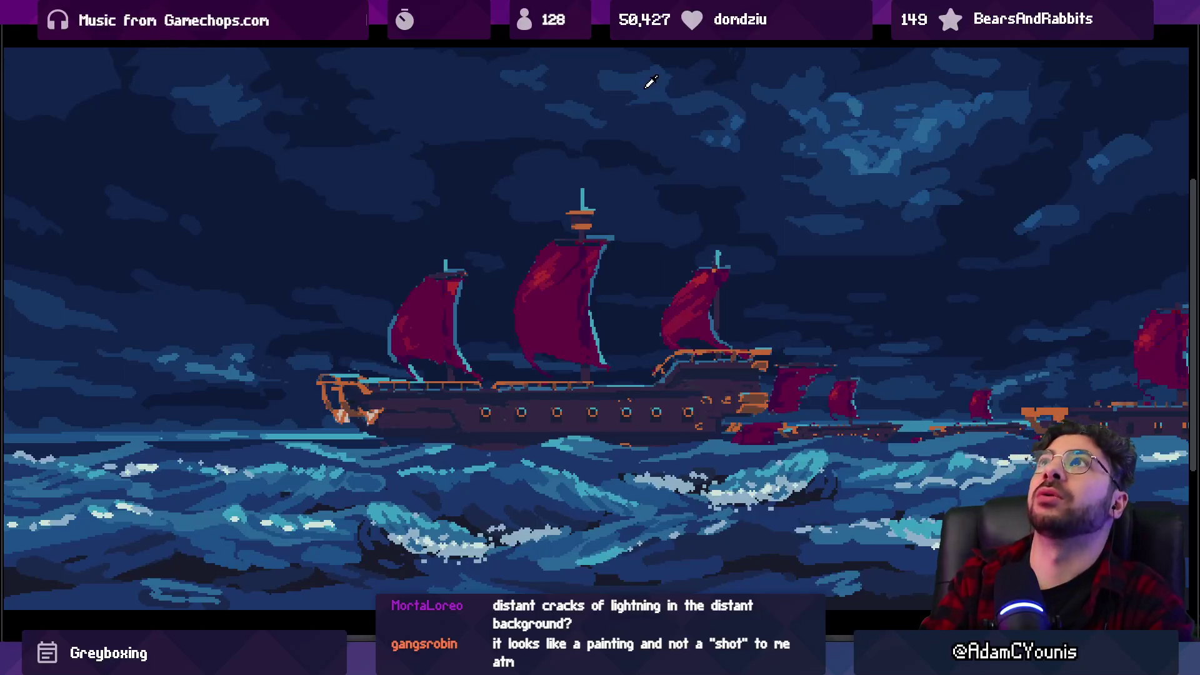
pyautogui.moveTo(616, 127); pyautogui.dragTo(637, 143)
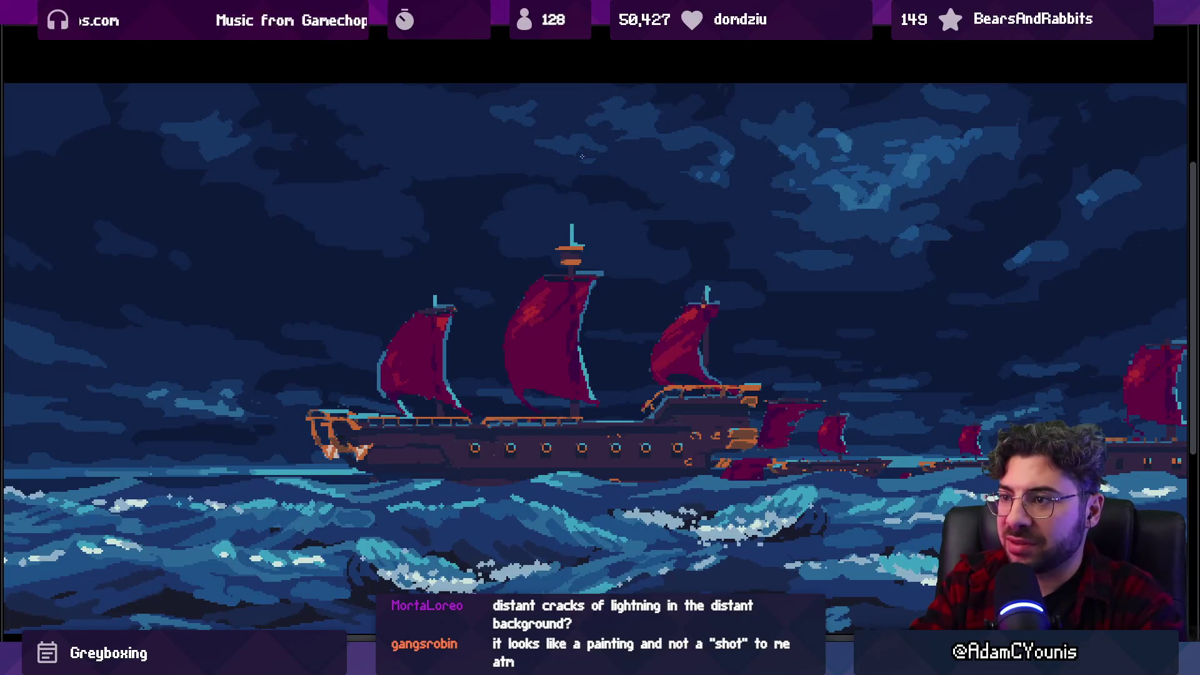
pyautogui.scroll(-1, 601, 147)
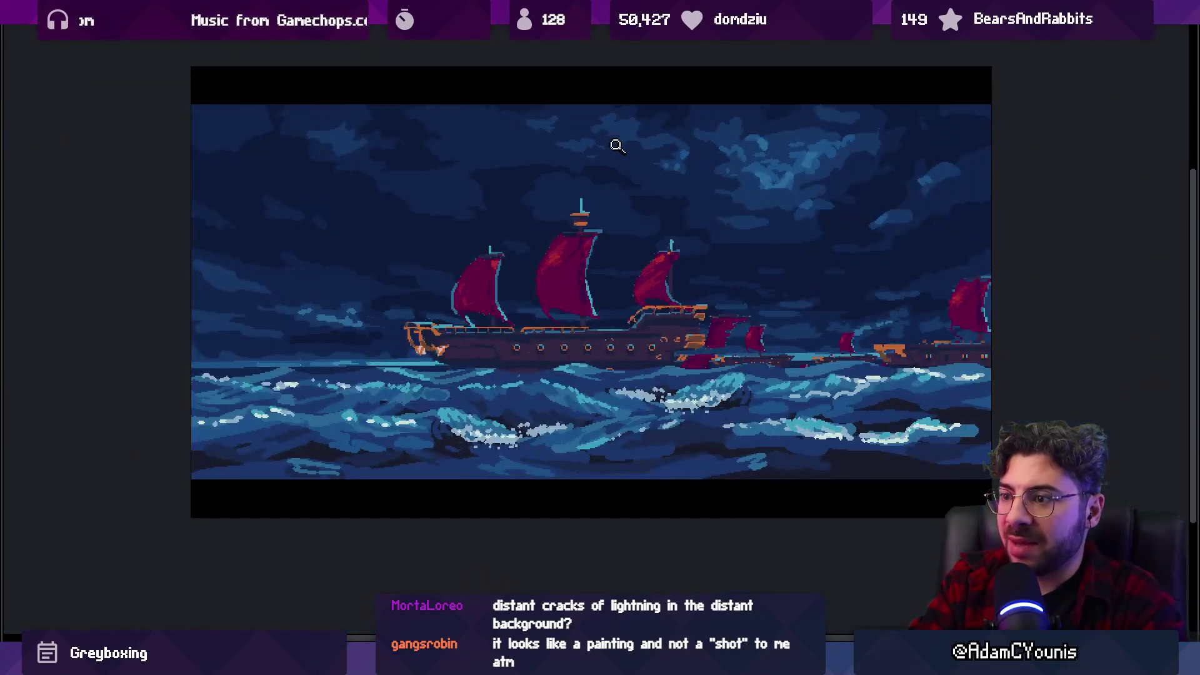
pyautogui.scroll(1, 362, 146)
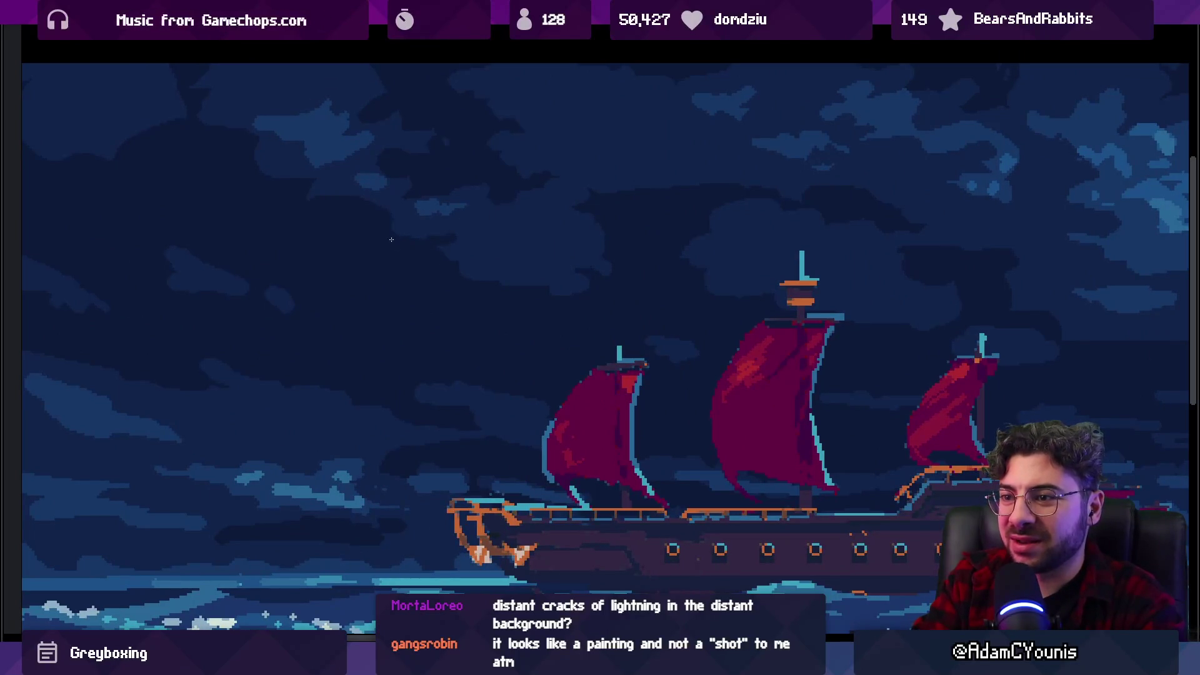
pyautogui.scroll(-2, 473, 223)
pyautogui.scroll(2, 536, 279)
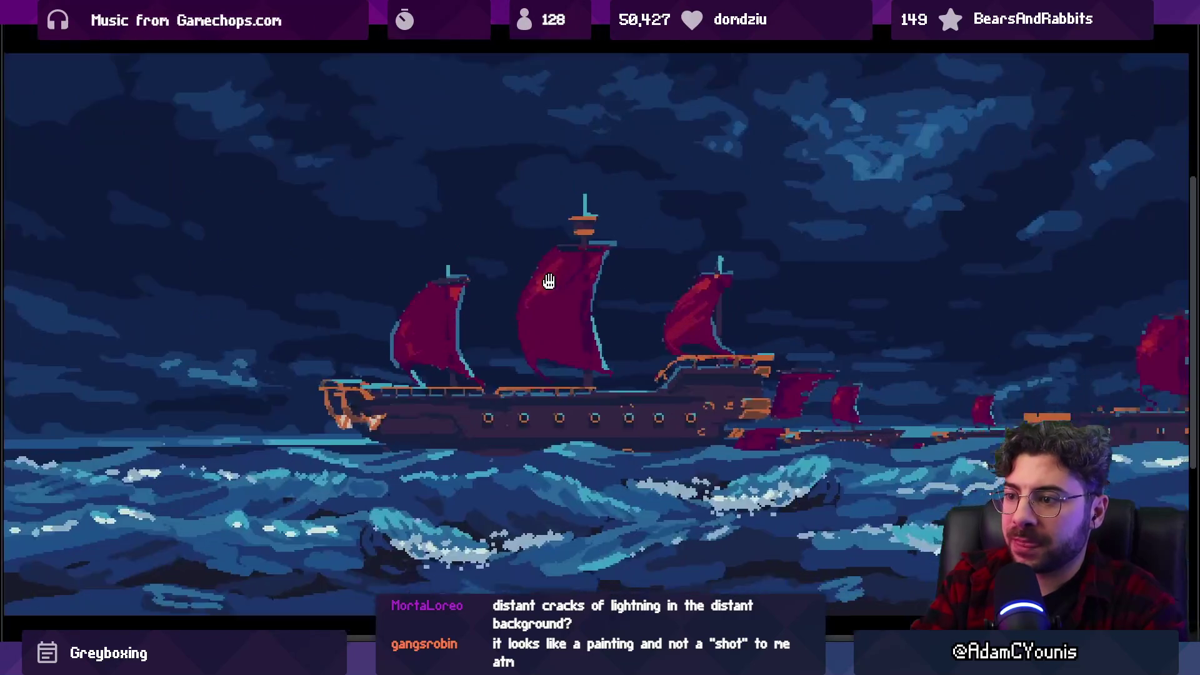
pyautogui.scroll(-1, 552, 289)
pyautogui.click(574, 310)
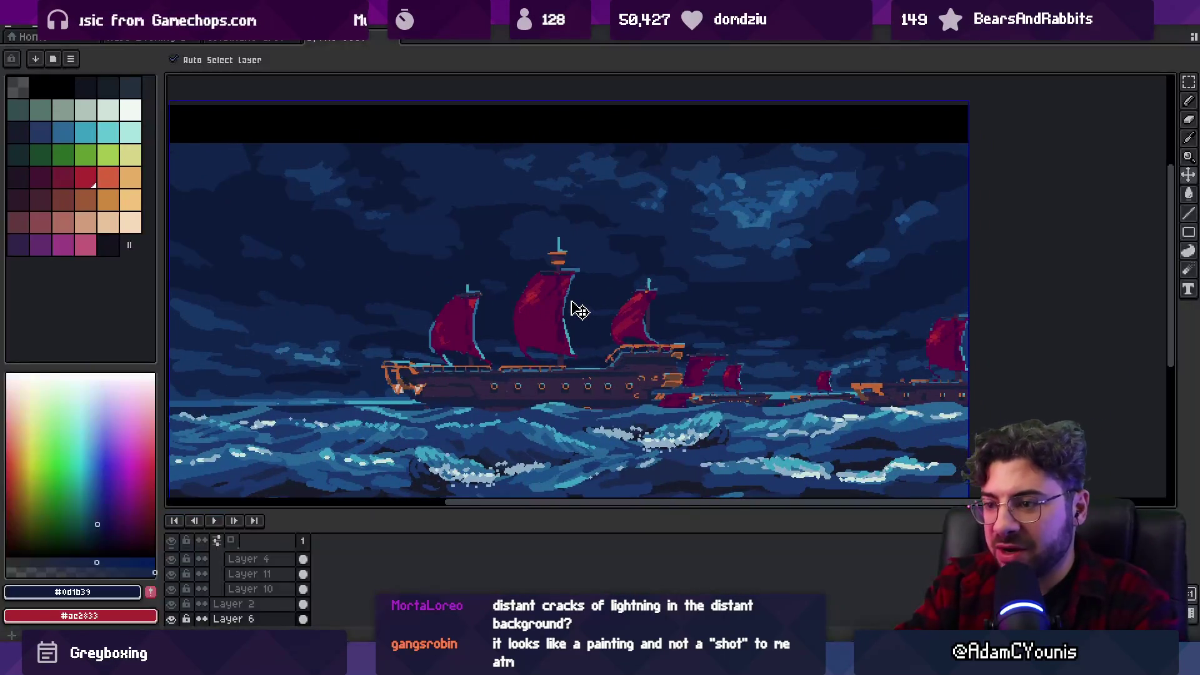
# Add a new layer and sketch black brush strokes fanning across the sky.
pyautogui.press('z')
pyautogui.scroll(-3, 276, 588)
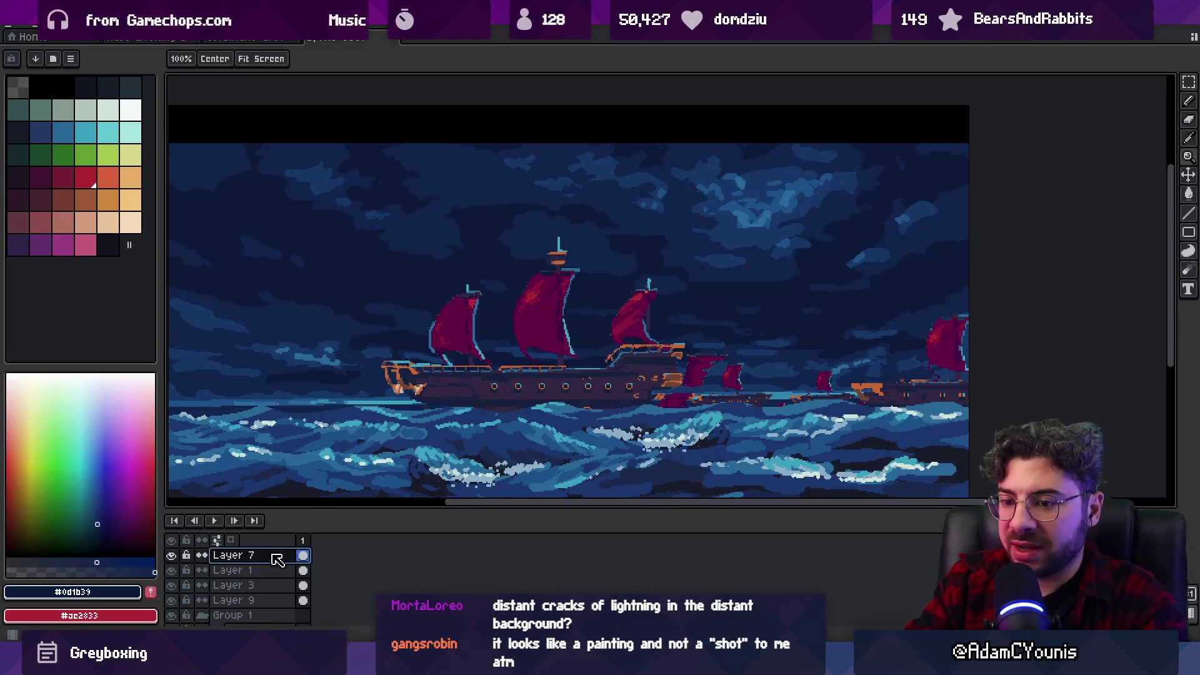
pyautogui.hotkey('shift', 'n')
pyautogui.click(63, 88)
pyautogui.press('b')
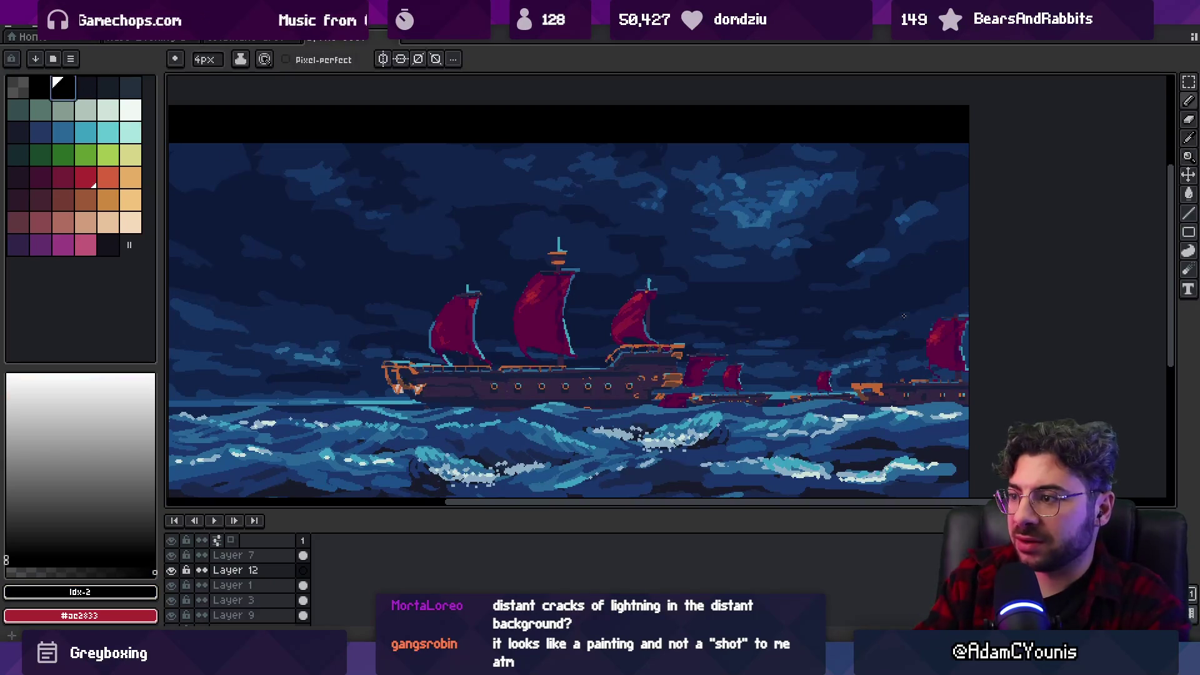
pyautogui.moveTo(968, 229); pyautogui.dragTo(560, 209)
pyautogui.hotkey('ctrl', 'z')
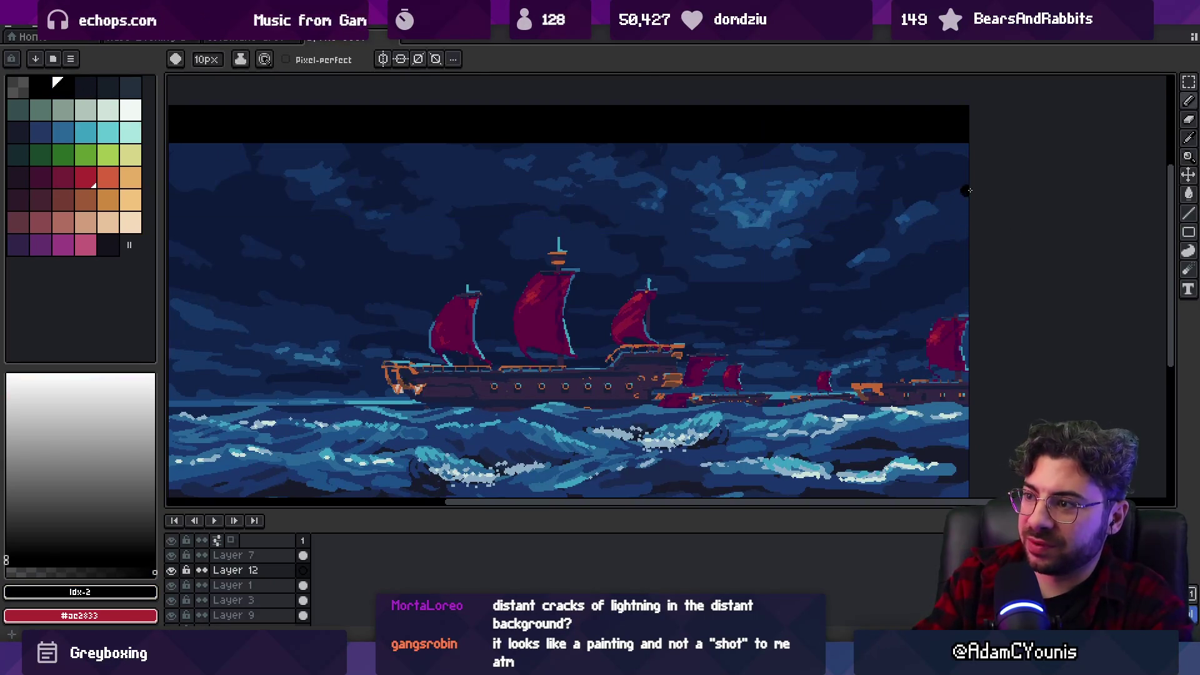
pyautogui.moveTo(723, 163)
pyautogui.mouseDown()
pyautogui.moveTo(975, 202)
pyautogui.moveTo(757, 186)
pyautogui.moveTo(969, 278)
pyautogui.moveTo(890, 254)
pyautogui.mouseUp()
# Fill the right-hand shape with black and extend the silhouette's top and left edges.
pyautogui.press('h')
pyautogui.moveTo(841, 212); pyautogui.dragTo(934, 425)
pyautogui.press('g')
pyautogui.hotkey('ctrl', 'z')
pyautogui.click(911, 193)
pyautogui.keyDown('alt'); pyautogui.click(884, 204); pyautogui.keyUp('alt')
pyautogui.press('b')
pyautogui.moveTo(491, 104)
pyautogui.mouseDown()
pyautogui.moveTo(767, 172)
pyautogui.moveTo(585, 107)
pyautogui.moveTo(861, 219)
pyautogui.mouseUp()
pyautogui.moveTo(704, 123)
pyautogui.mouseDown()
pyautogui.moveTo(713, 167)
pyautogui.moveTo(485, 179)
pyautogui.moveTo(480, 161)
pyautogui.moveTo(152, 187)
pyautogui.mouseUp()
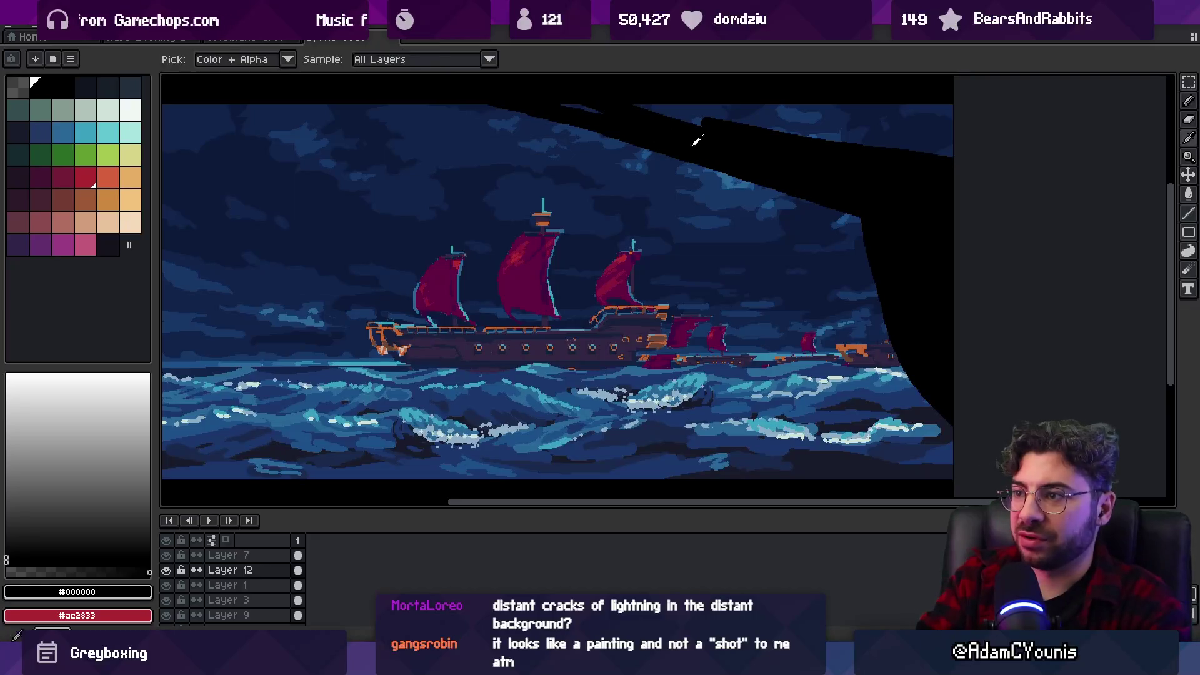
pyautogui.keyDown('shift'); pyautogui.click(891, 153); pyautogui.keyUp('shift')
pyautogui.moveTo(831, 179)
pyautogui.mouseDown()
pyautogui.moveTo(884, 406)
pyautogui.moveTo(916, 435)
pyautogui.mouseUp()
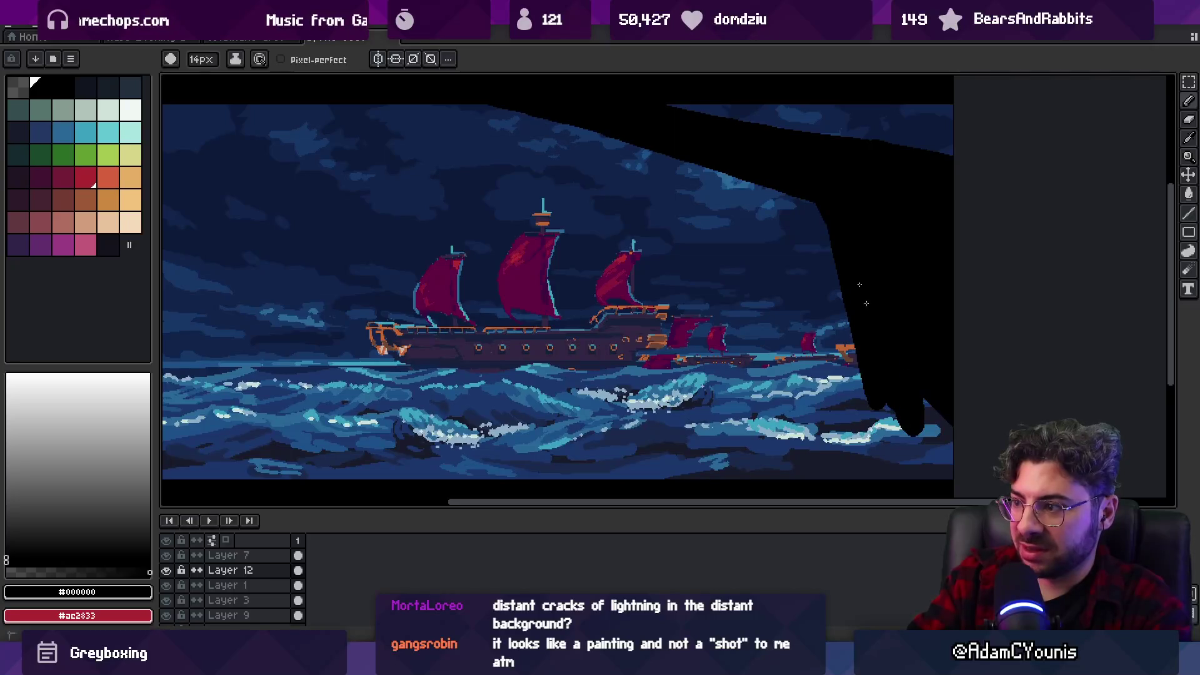
# Select the black foreground silhouette and delete it.
pyautogui.moveTo(586, 269); pyautogui.dragTo(652, 267)
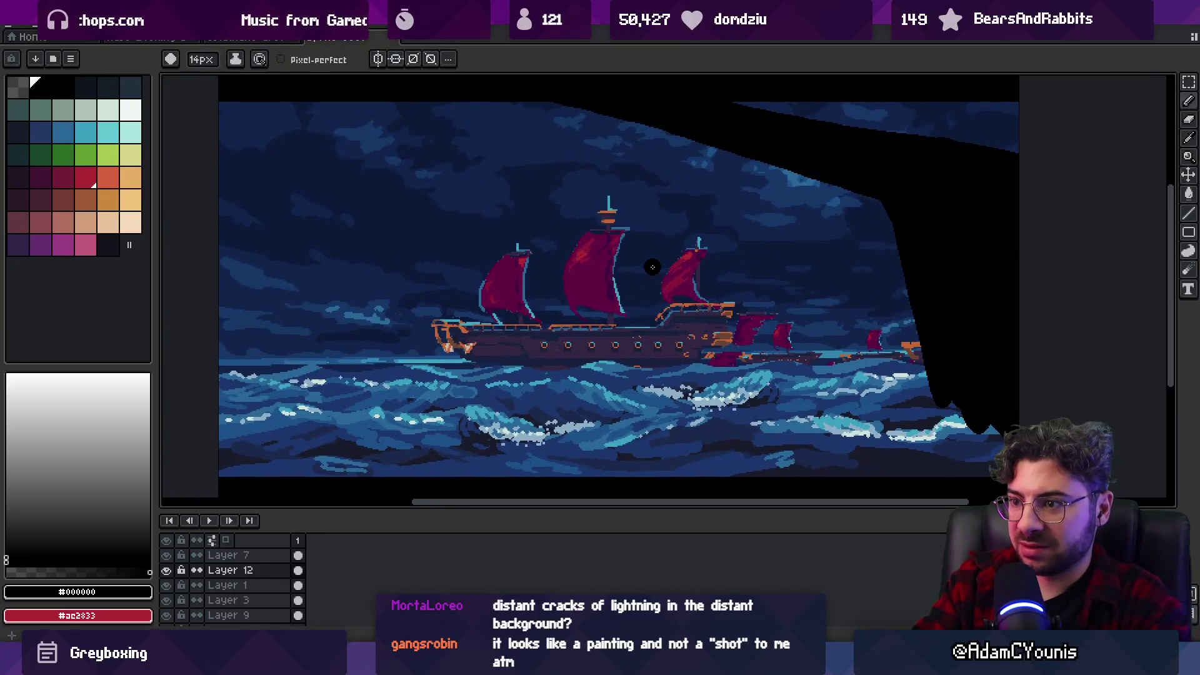
pyautogui.press('Delete')
pyautogui.scroll(-2, 619, 267)
# Inspect the galleon in full-screen preview, zooming and panning around the ship, then exit the preview.
pyautogui.press('v')
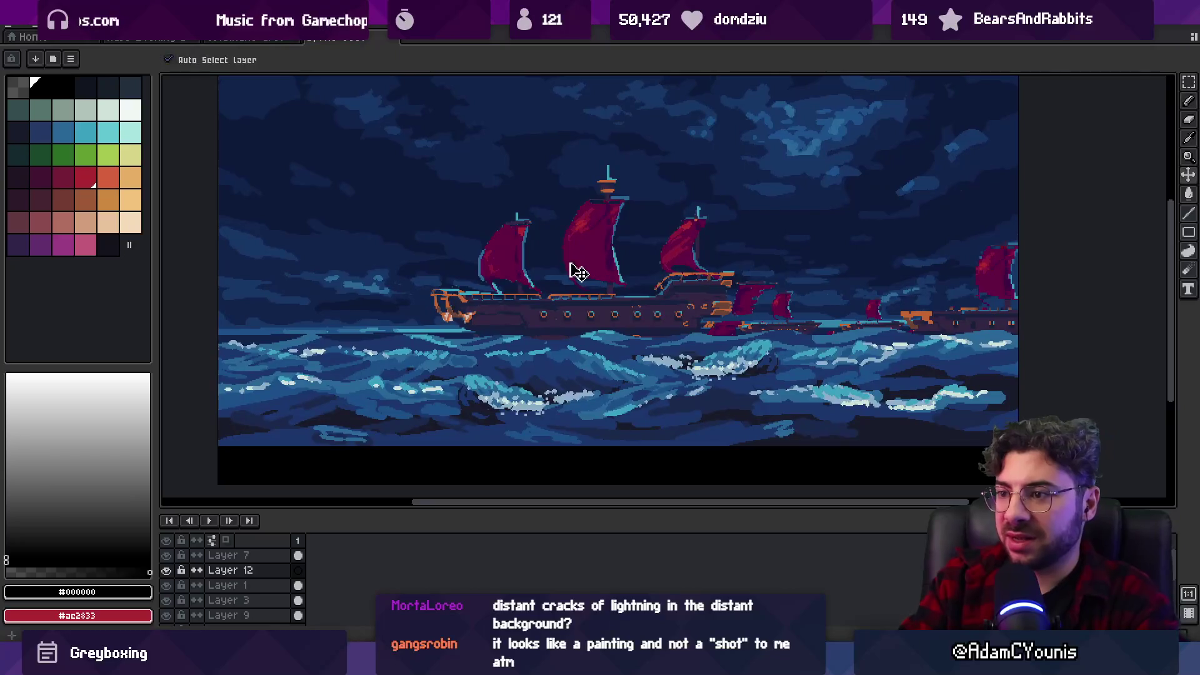
pyautogui.press('Tab')
pyautogui.scroll(2, 611, 257)
pyautogui.moveTo(611, 255); pyautogui.dragTo(585, 318)
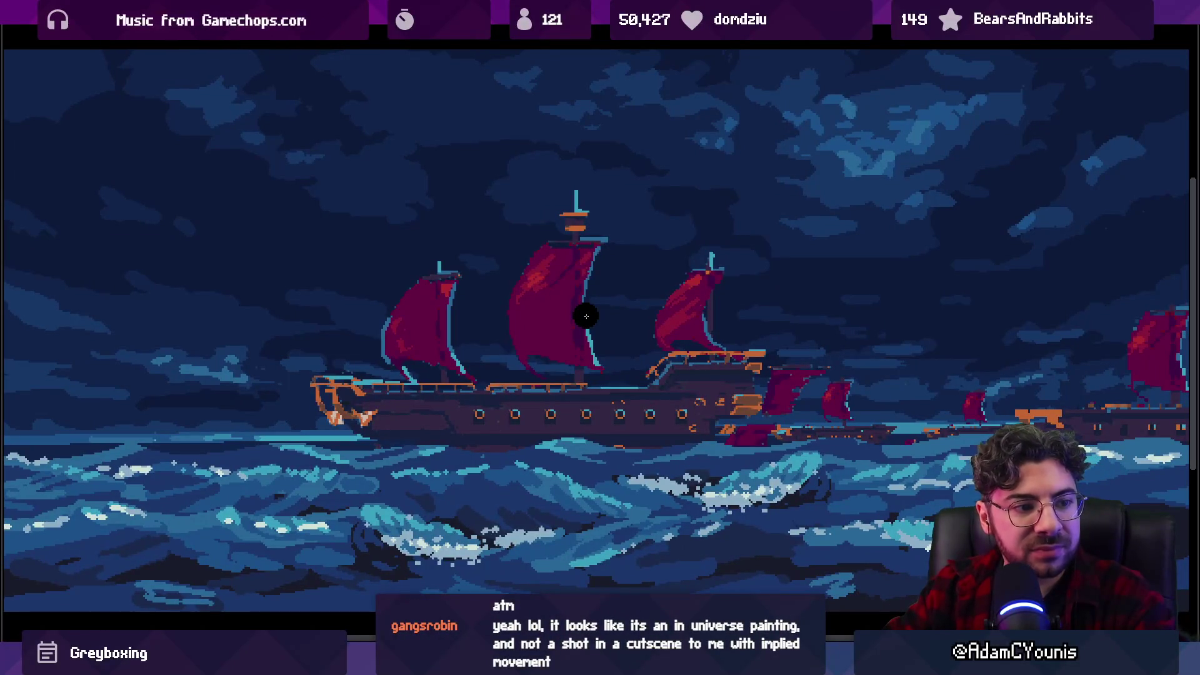
pyautogui.scroll(-1, 584, 317)
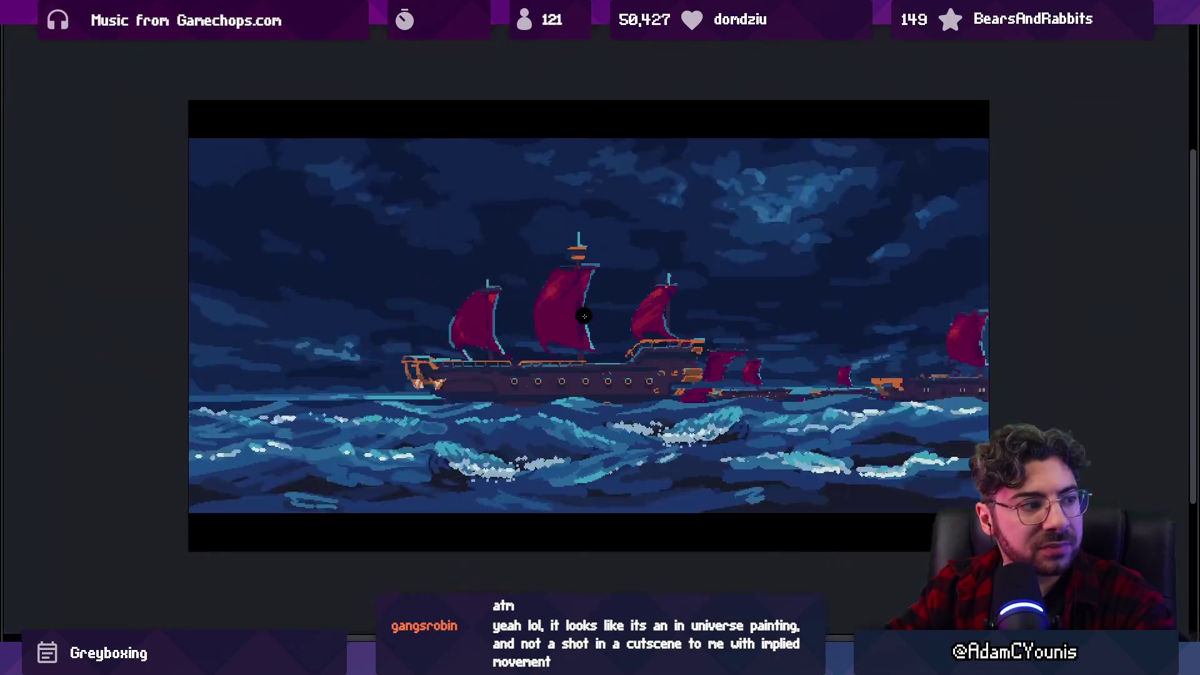
pyautogui.scroll(1, 585, 316)
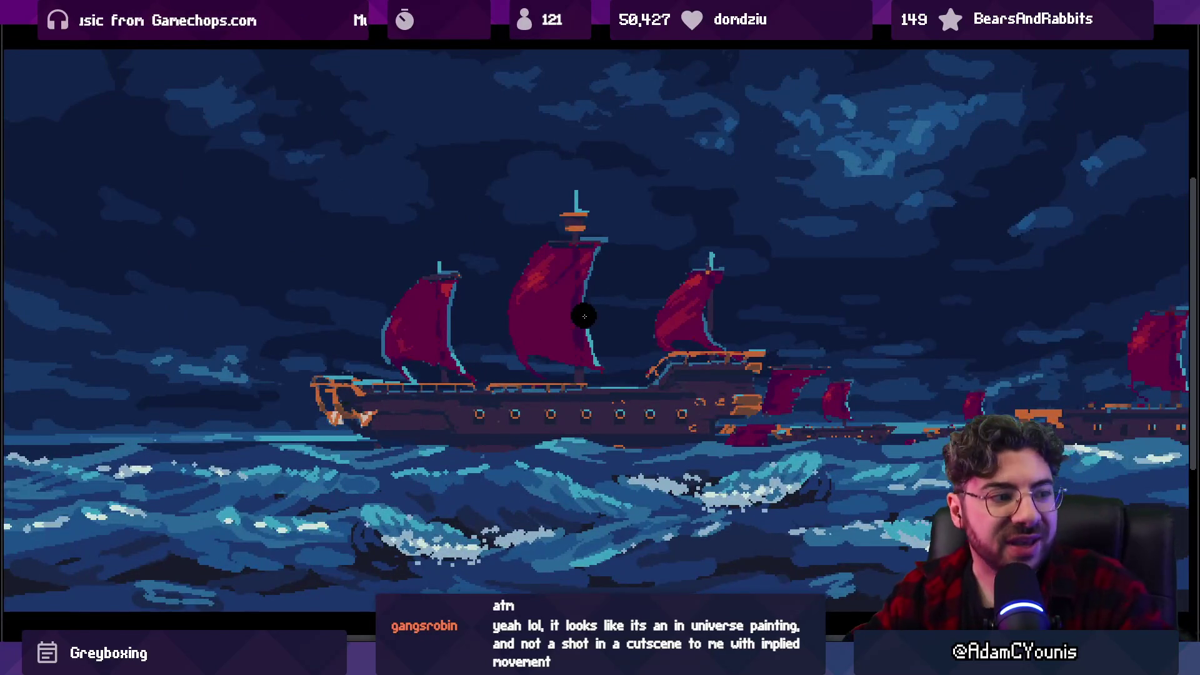
pyautogui.scroll(-1, 587, 279)
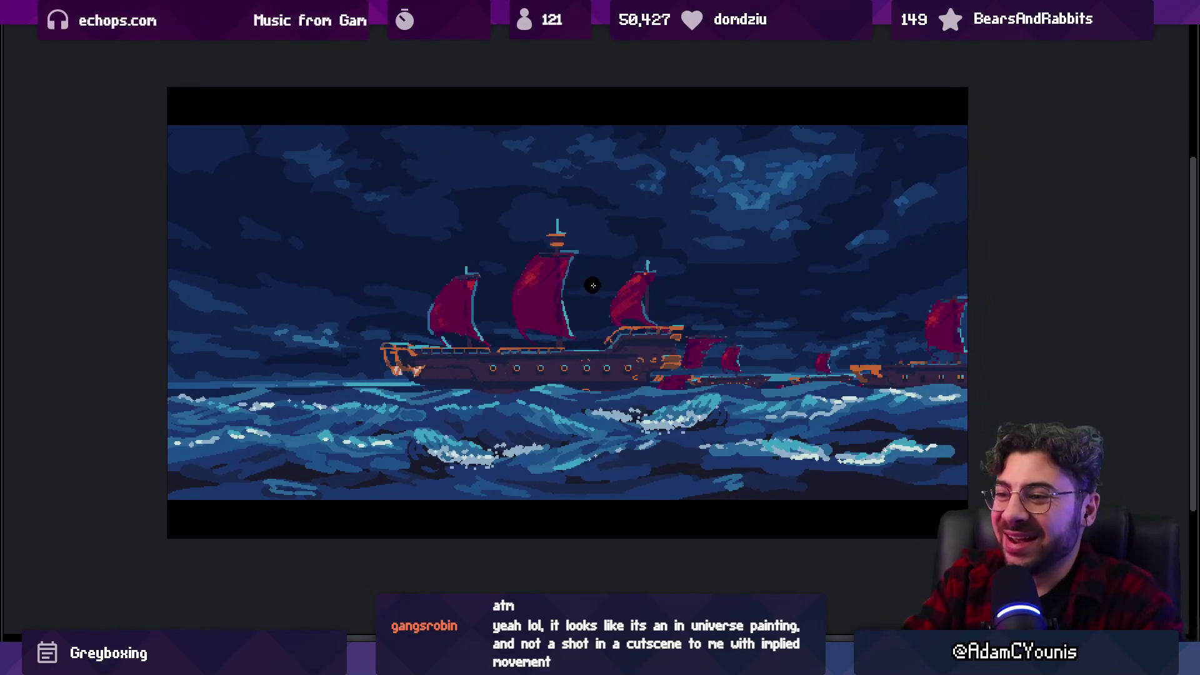
pyautogui.scroll(1, 325, 342)
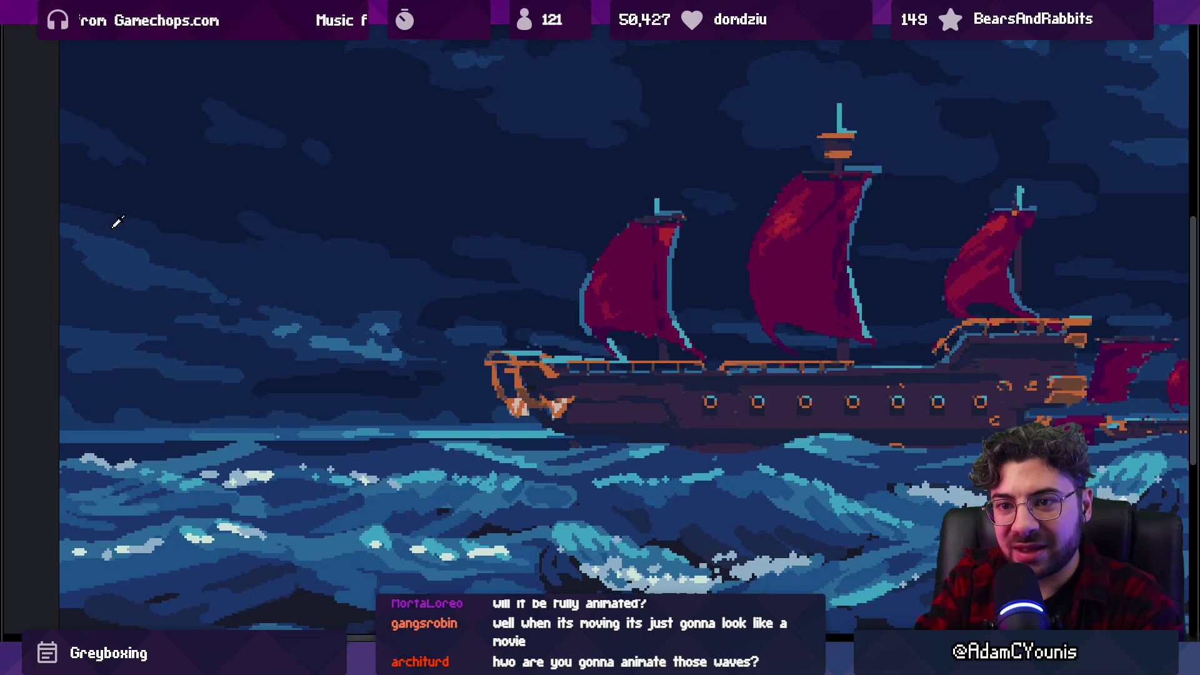
pyautogui.click(185, 260)
pyautogui.scroll(-5, 204, 244)
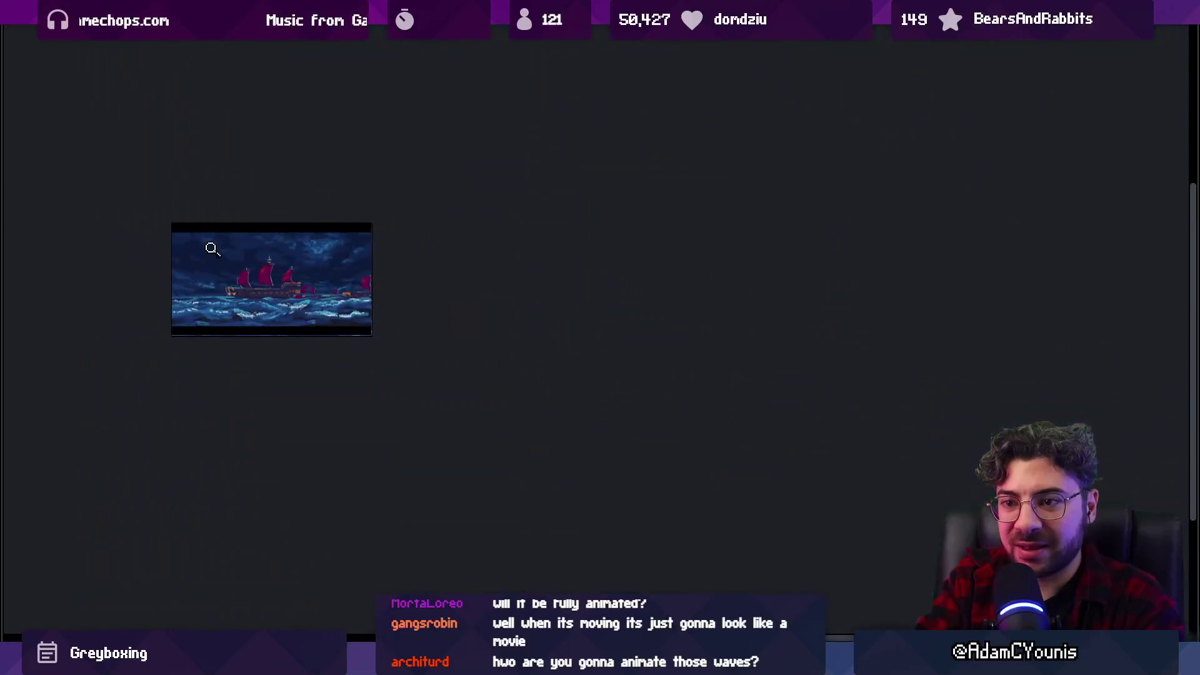
pyautogui.scroll(2, 346, 230)
pyautogui.scroll(2, 286, 270)
pyautogui.moveTo(322, 285); pyautogui.dragTo(469, 316)
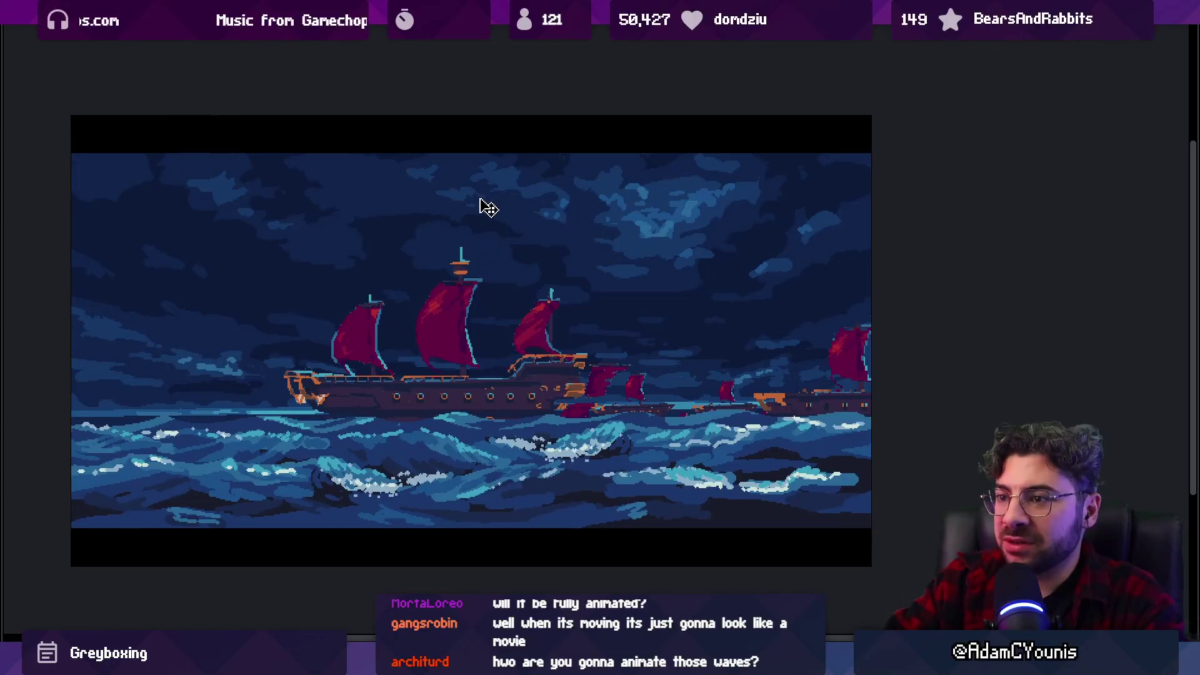
pyautogui.press('Escape')
# Browse the Edit menu, then select the entire artwork.
pyautogui.hotkey('alt', 'e')
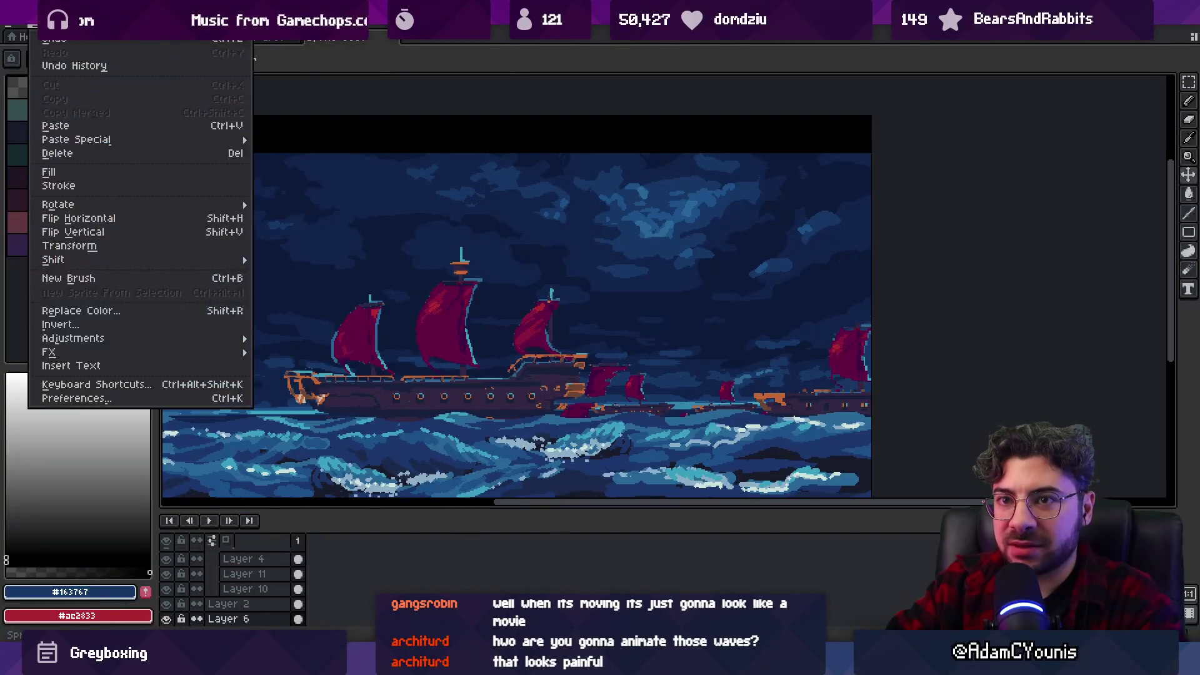
pyautogui.press('Right')
pyautogui.press('Left')
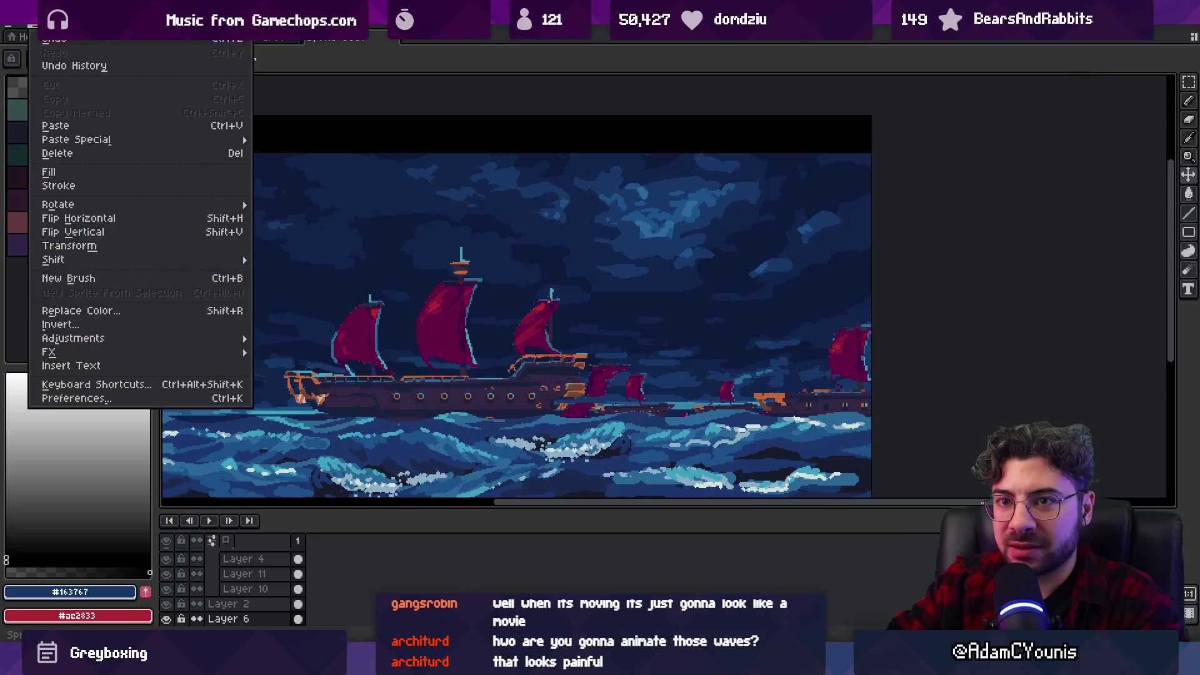
pyautogui.press('Escape')
pyautogui.press('w')
pyautogui.click(428, 206)
pyautogui.scroll(-1, 428, 206)
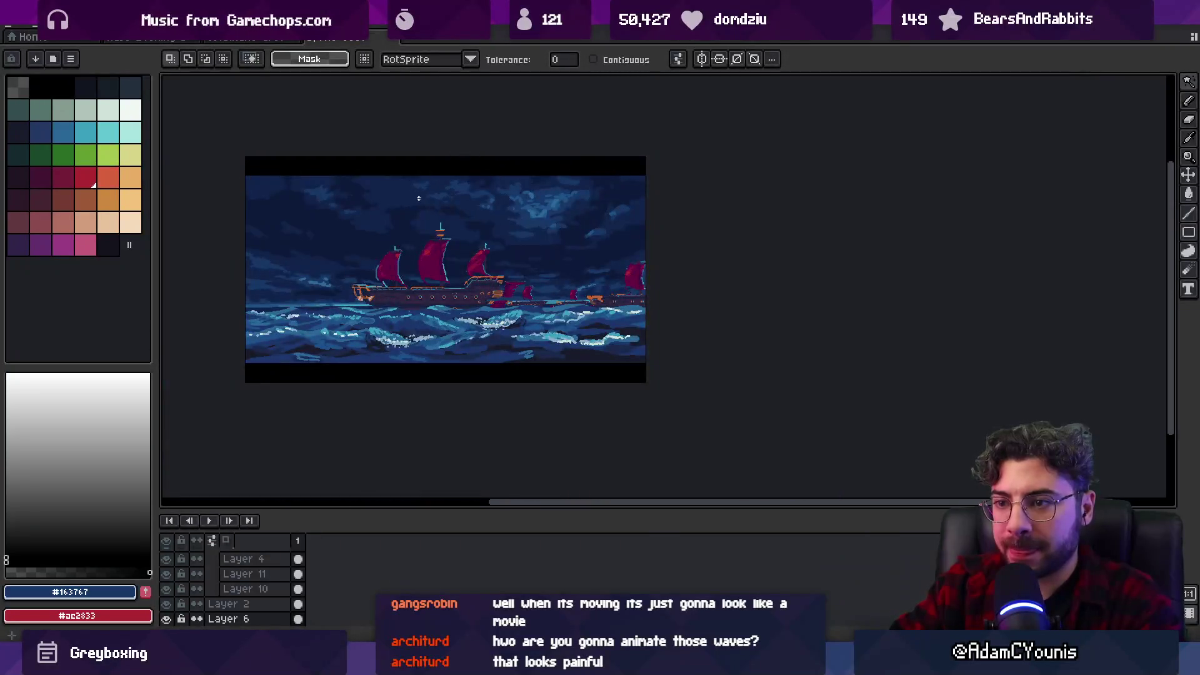
# Try various brightness and contrast values in Brightness/Contrast, then dismiss the adjustment.
pyautogui.hotkey('alt', 'e')
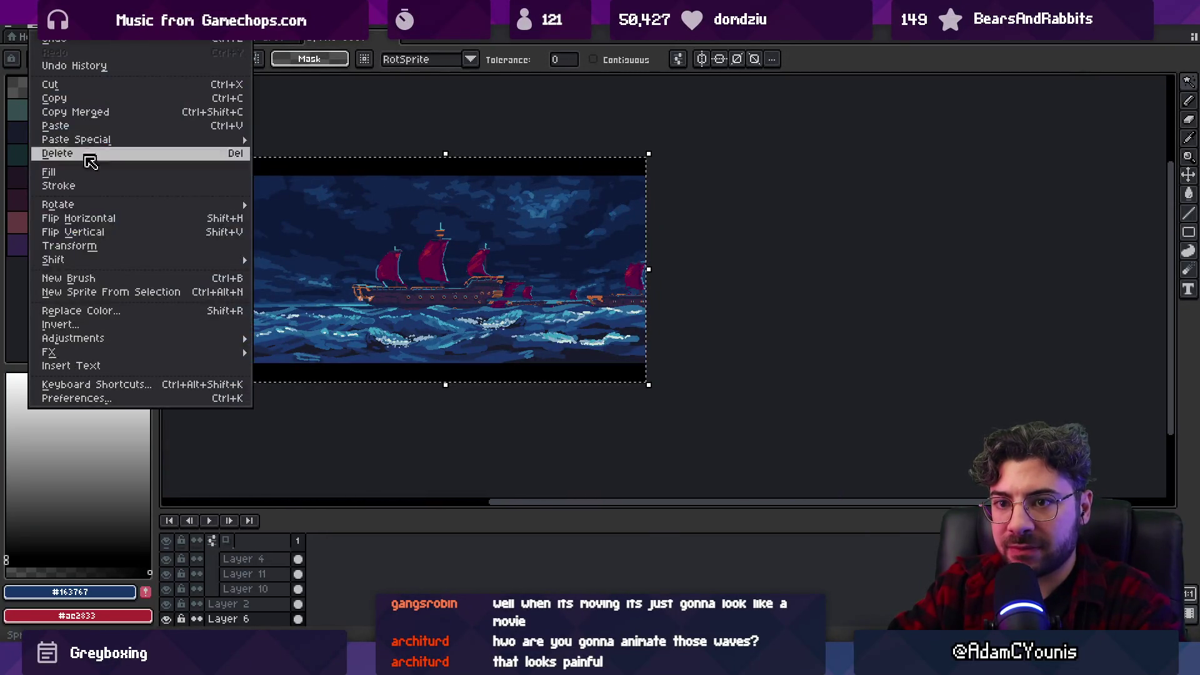
pyautogui.click(287, 342)
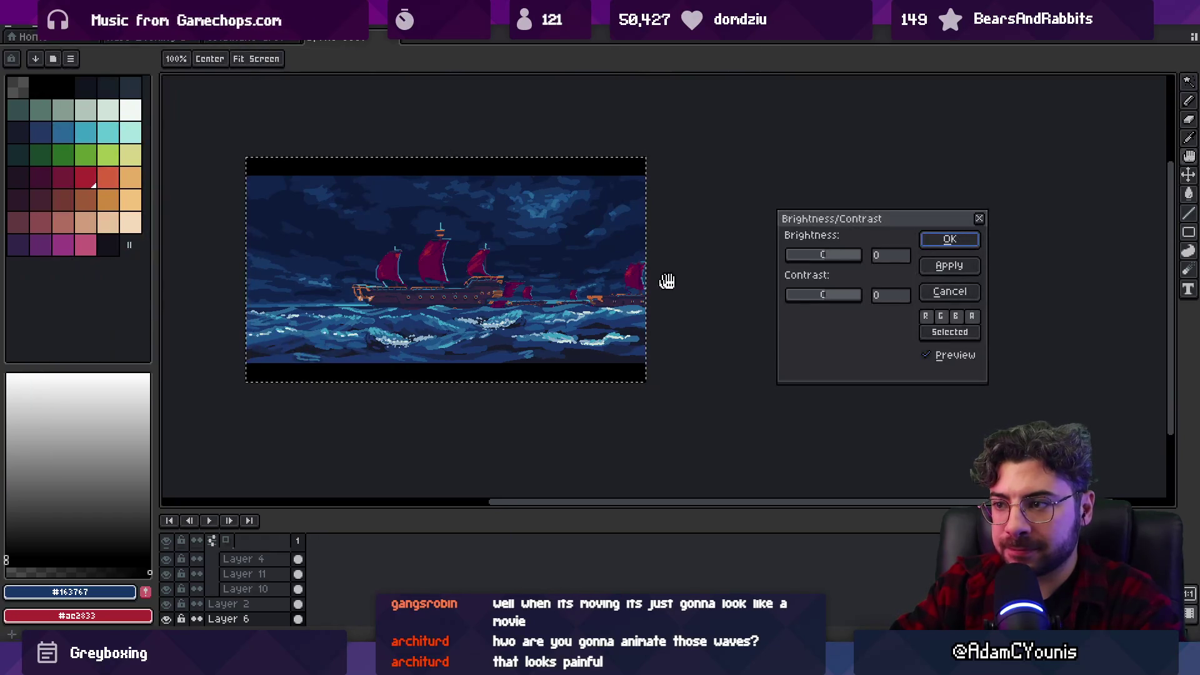
pyautogui.click(823, 256)
pyautogui.moveTo(835, 296); pyautogui.dragTo(839, 260)
pyautogui.click(837, 298)
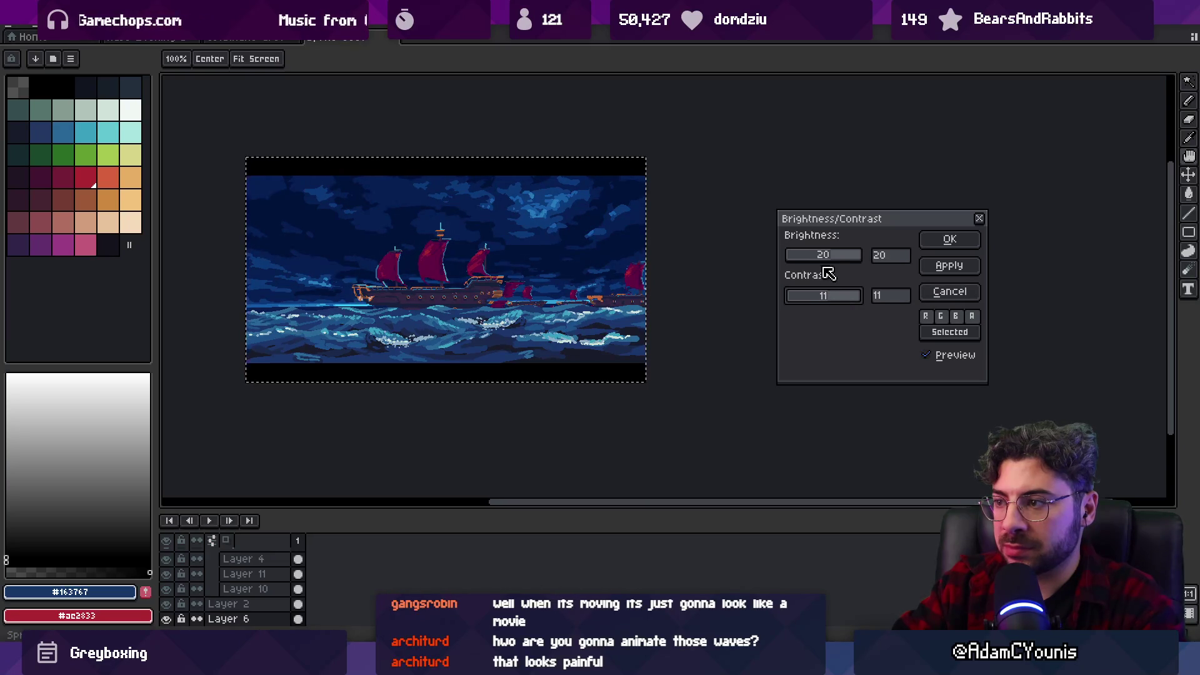
pyautogui.click(834, 259)
pyautogui.moveTo(831, 261)
pyautogui.mouseDown()
pyautogui.moveTo(864, 267)
pyautogui.moveTo(827, 275)
pyautogui.mouseUp()
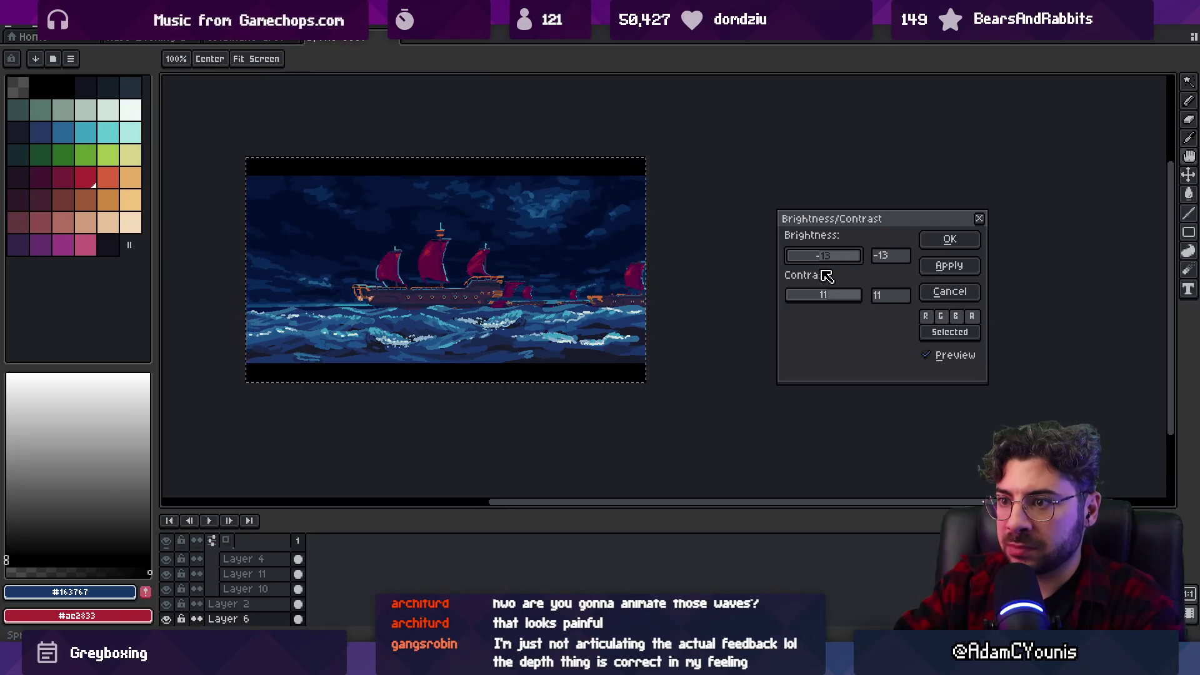
pyautogui.press('Return')
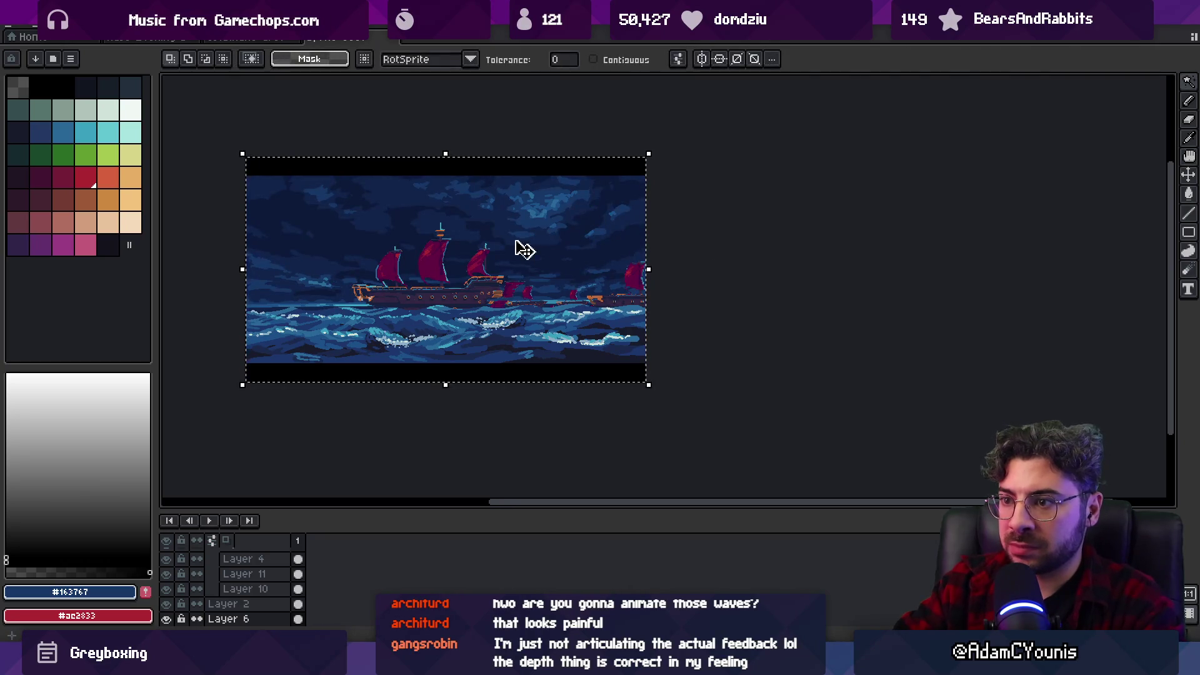
# Apply a Brightness/Contrast adjustment with brightness 13 and contrast 11.
pyautogui.click(39, 25)
pyautogui.moveTo(175, 338)
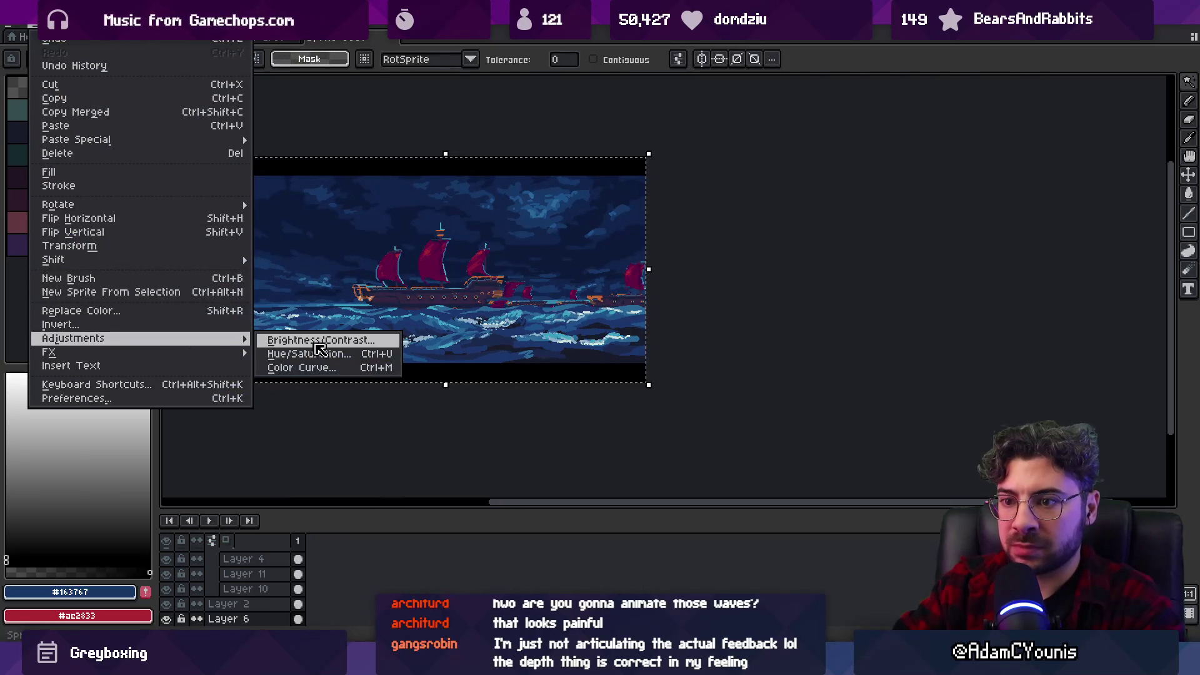
pyautogui.click(321, 343)
pyautogui.click(830, 258)
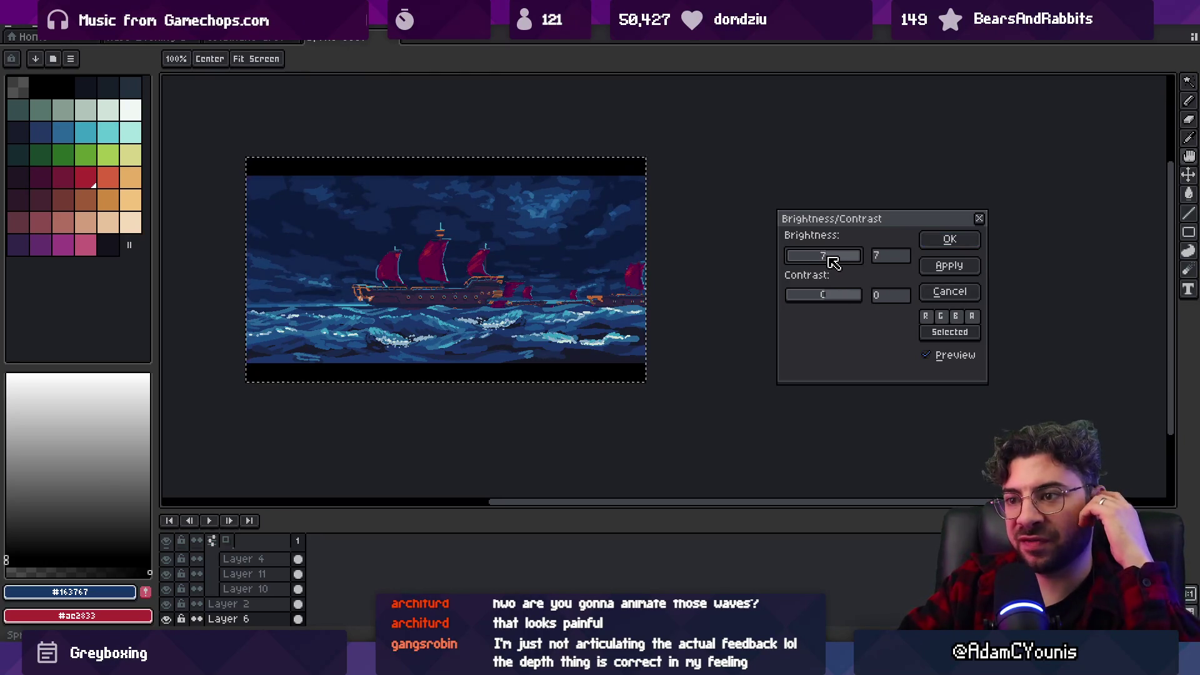
pyautogui.click(831, 295)
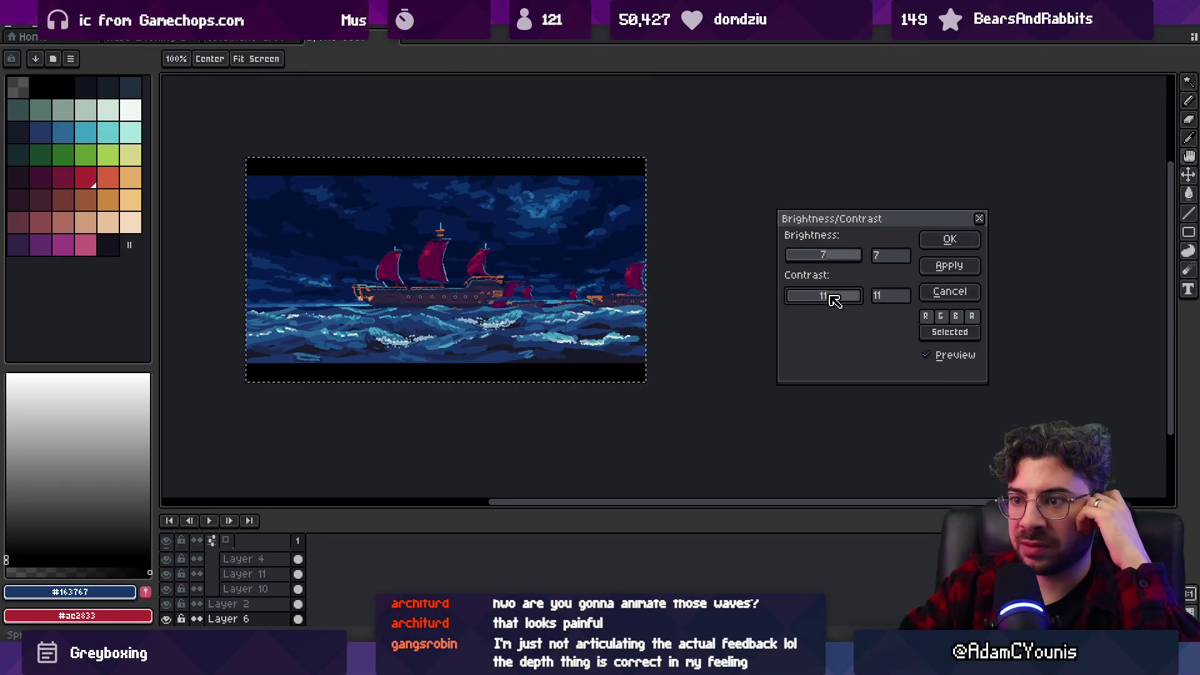
pyautogui.click(833, 256)
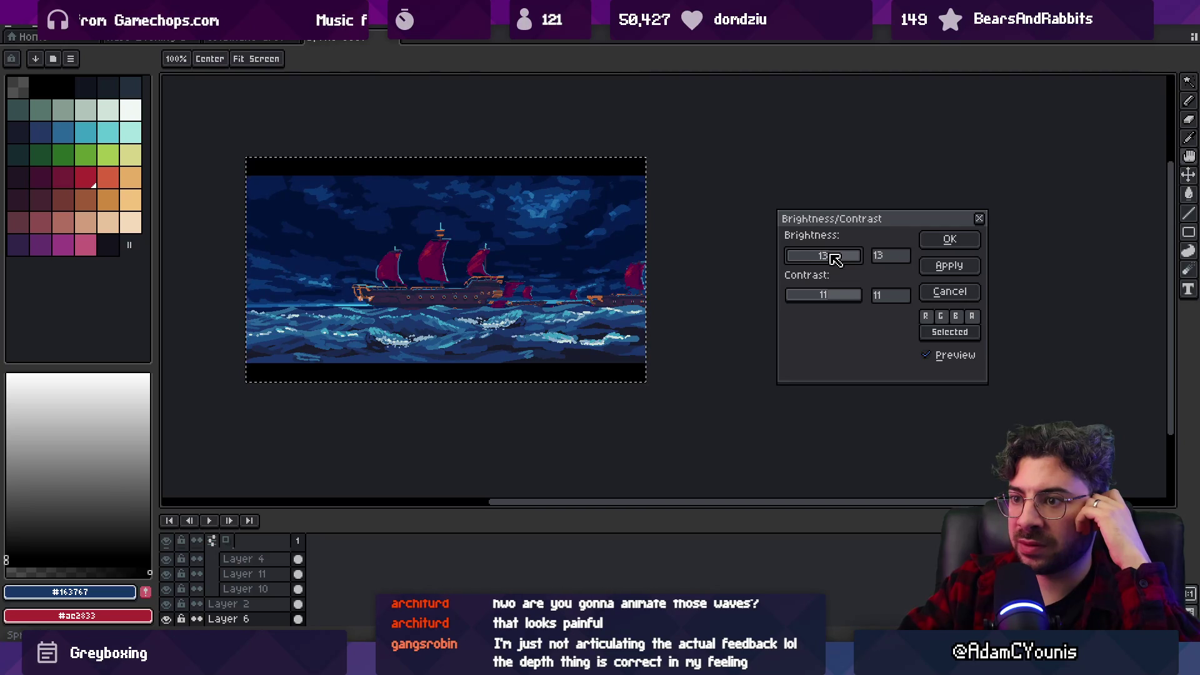
pyautogui.scroll(1, 830, 297)
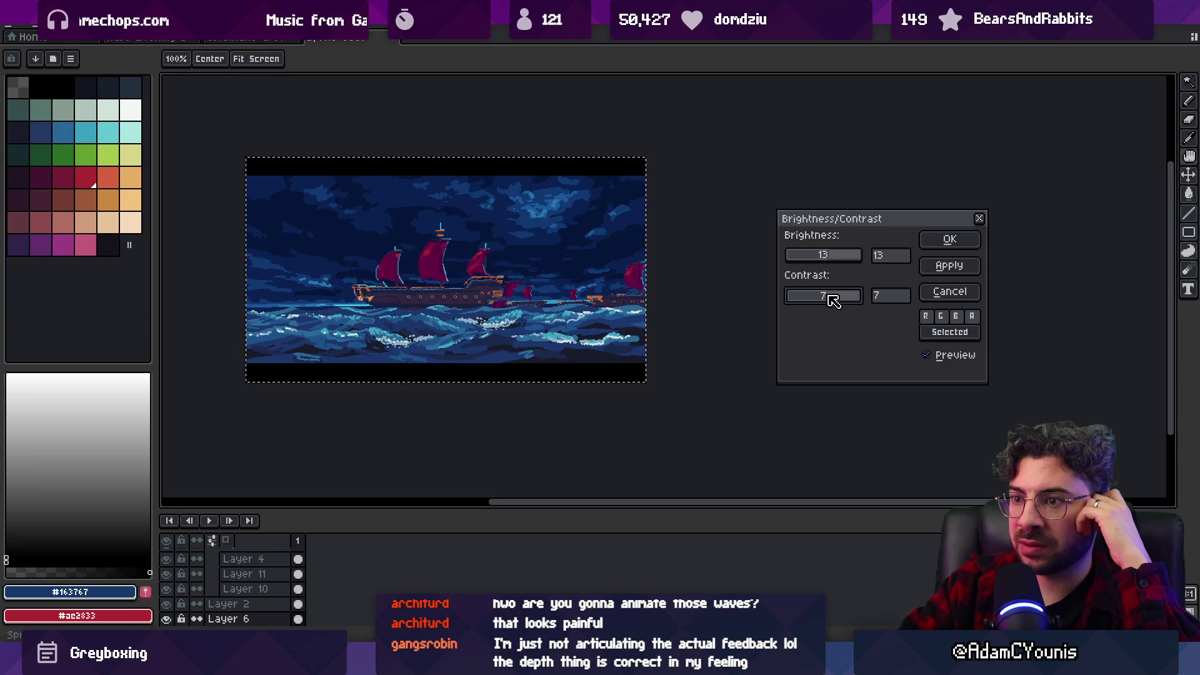
pyautogui.click(945, 241)
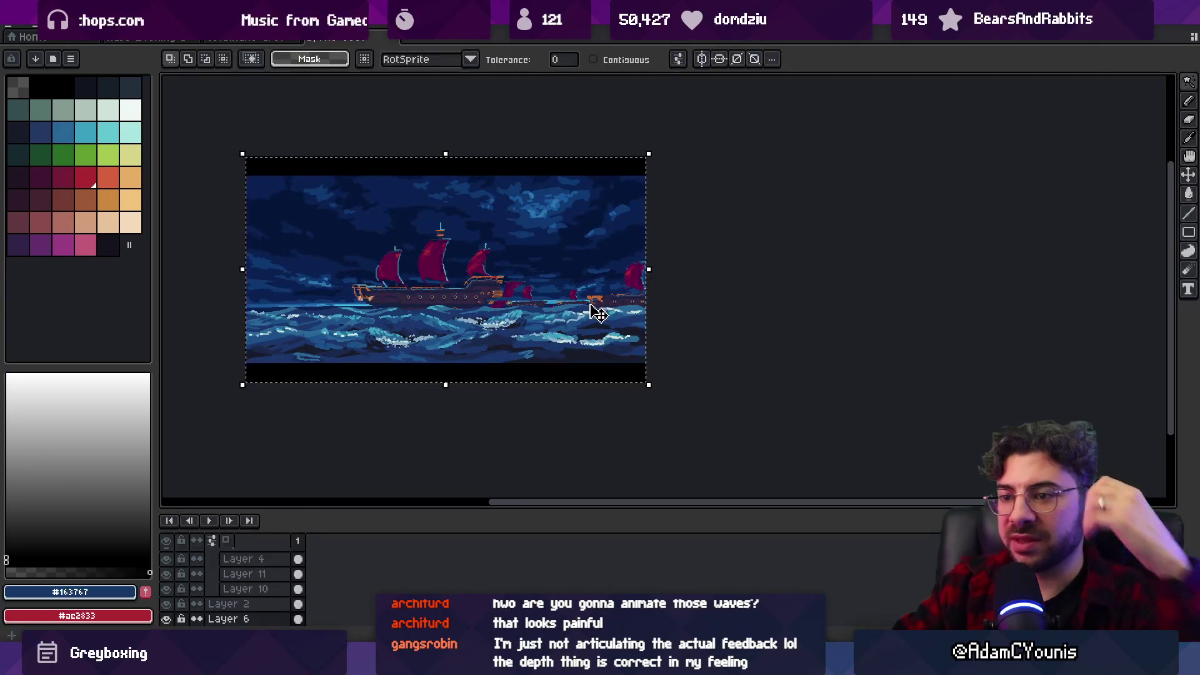
# Search for Chrome in the system search, then deselect the artwork.
pyautogui.press('super')
pyautogui.write('chrome')
pyautogui.press('Return')
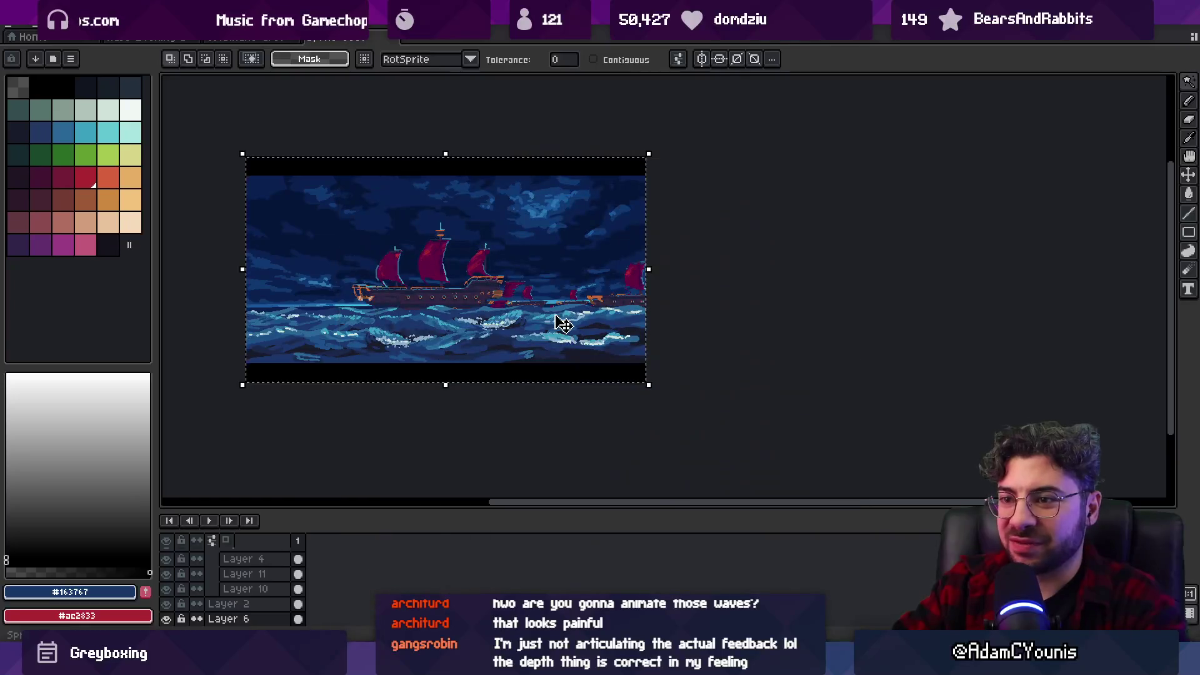
pyautogui.hotkey('ctrl', 'd')
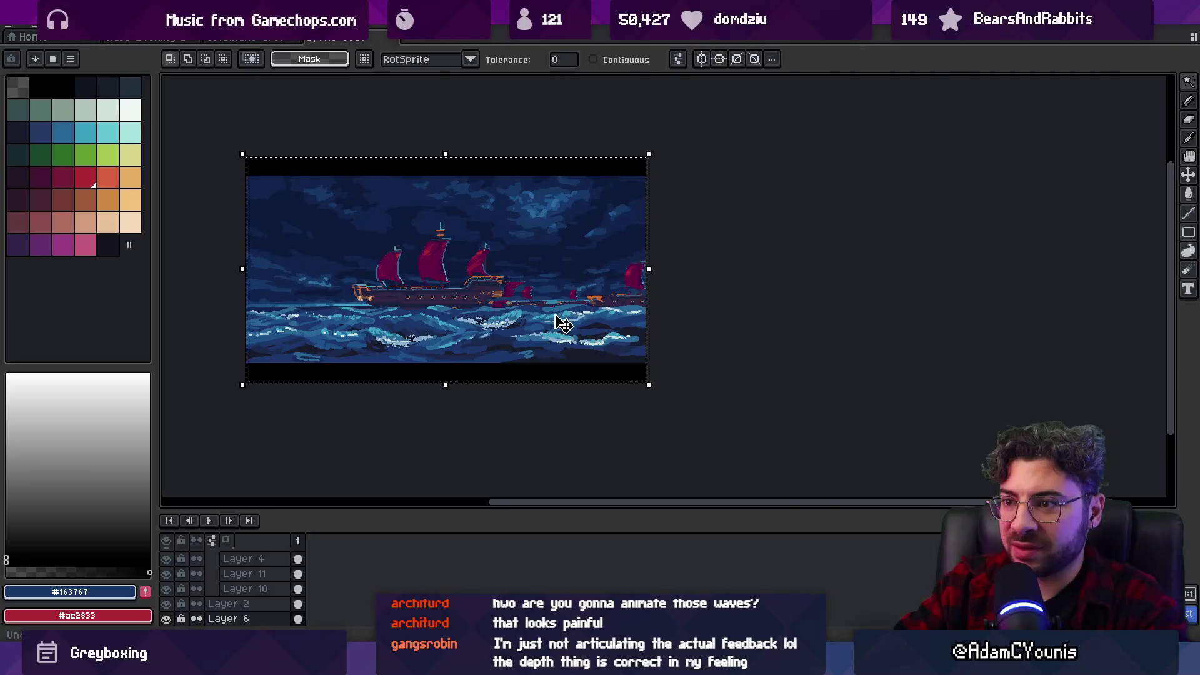
# Apply Brightness/Contrast with brightness -2 and contrast 4.
pyautogui.click(39, 26)
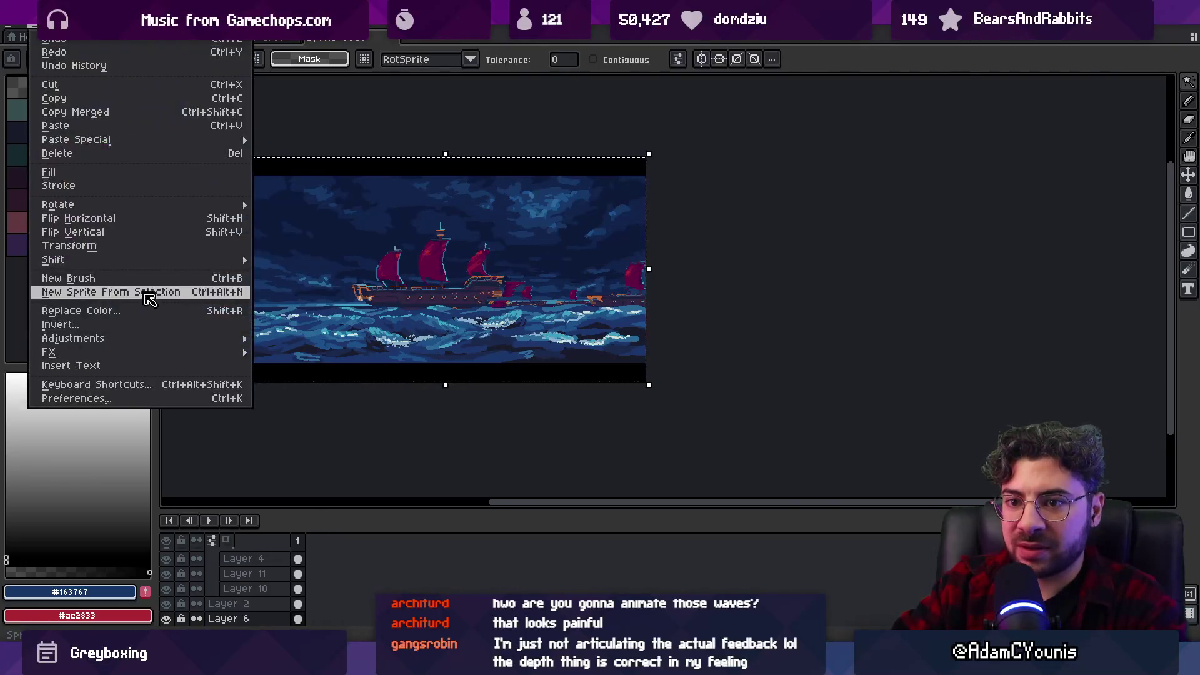
pyautogui.moveTo(172, 338)
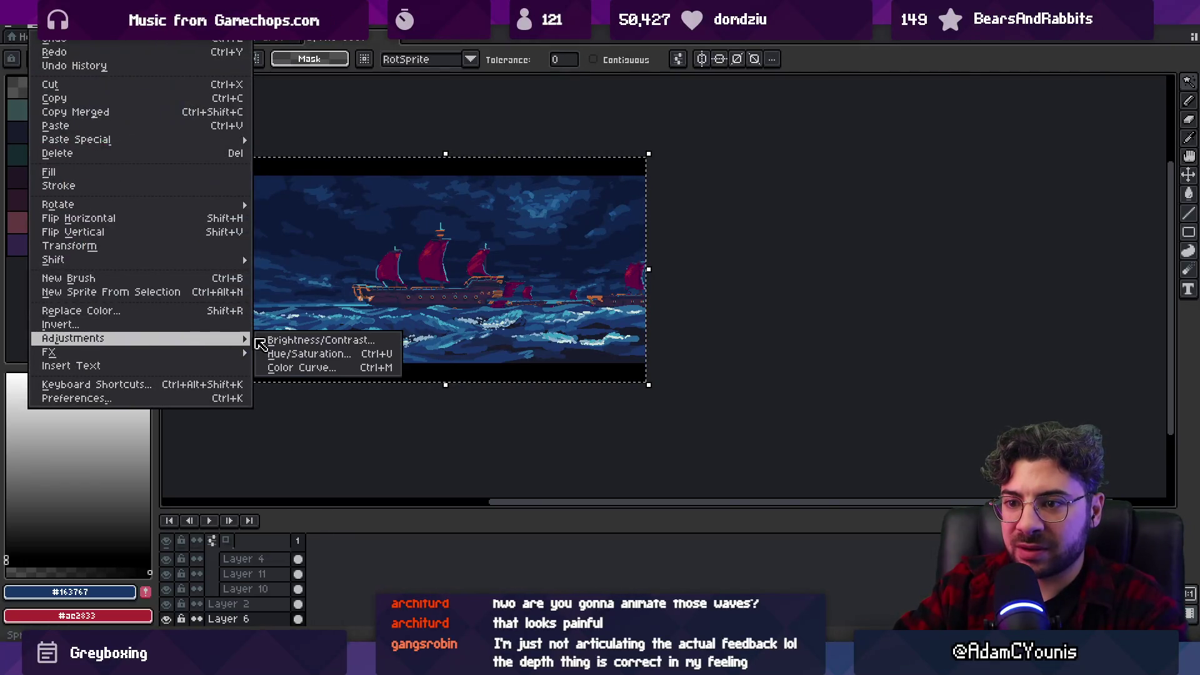
pyautogui.click(329, 344)
pyautogui.click(822, 259)
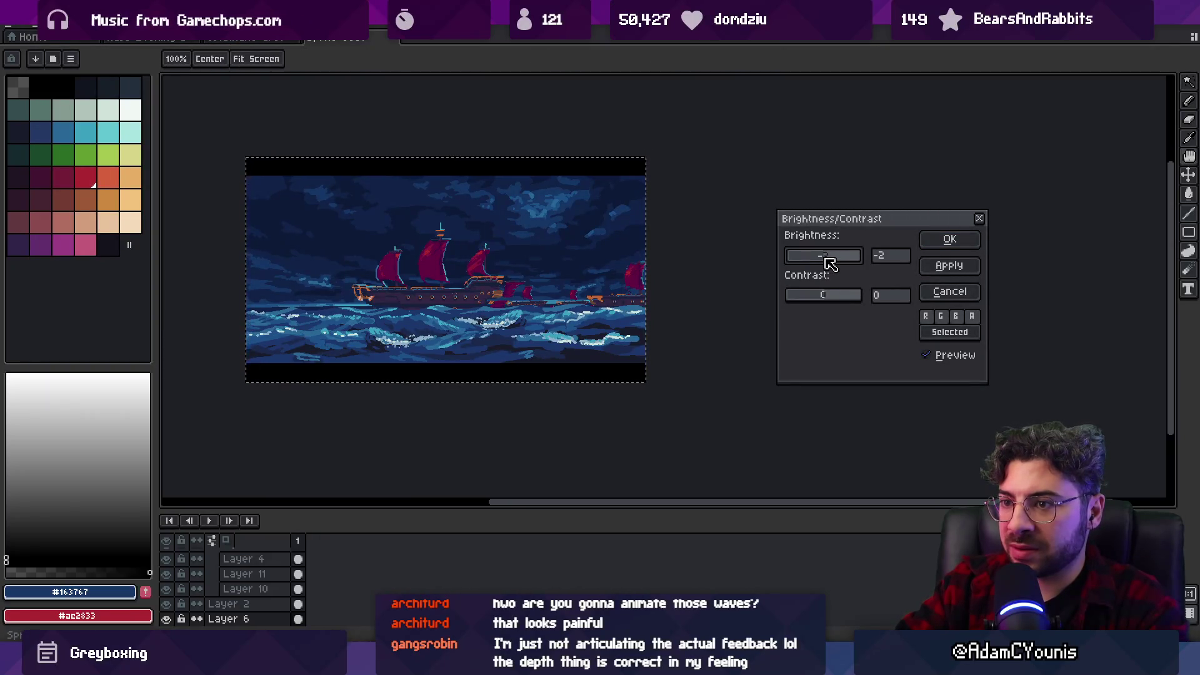
pyautogui.click(831, 297)
pyautogui.moveTo(833, 300); pyautogui.dragTo(832, 300)
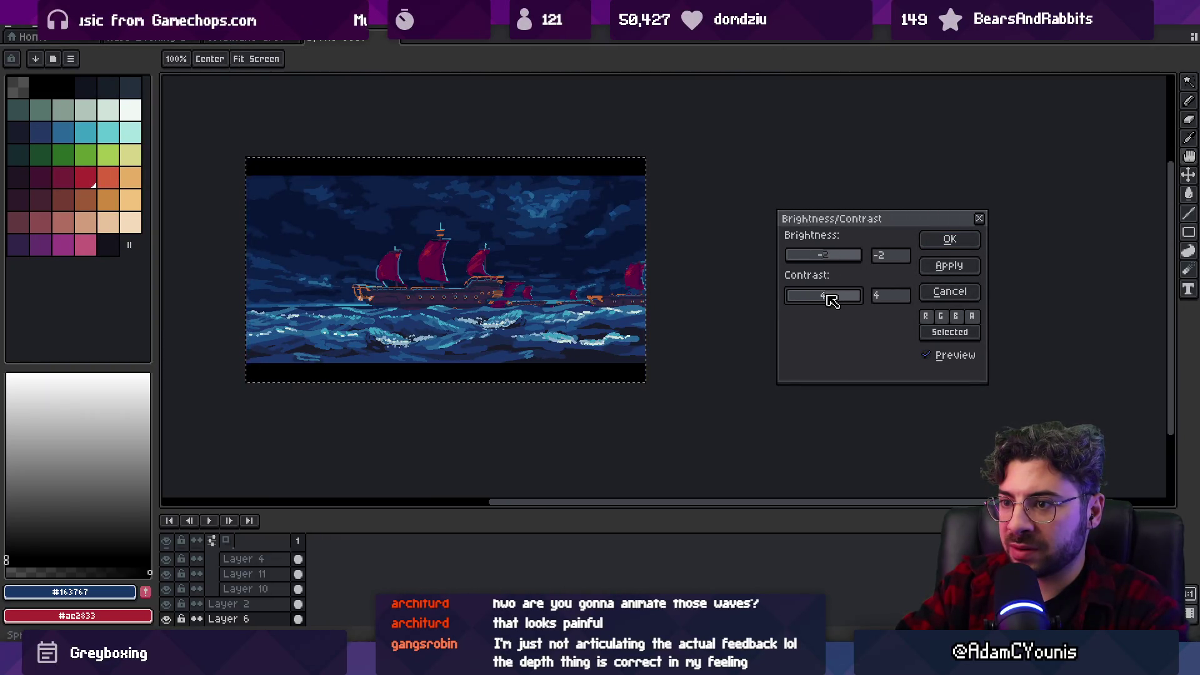
pyautogui.click(943, 240)
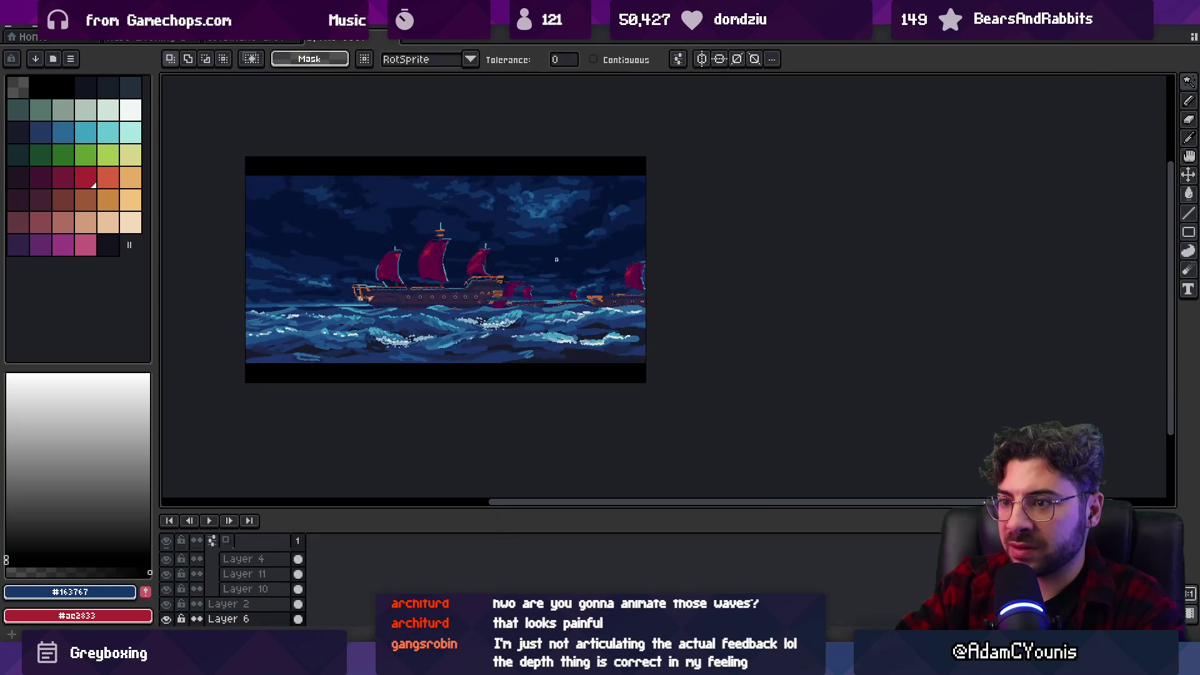
# Hide the layer holding the extra ships on the right.
pyautogui.scroll(1, 407, 278)
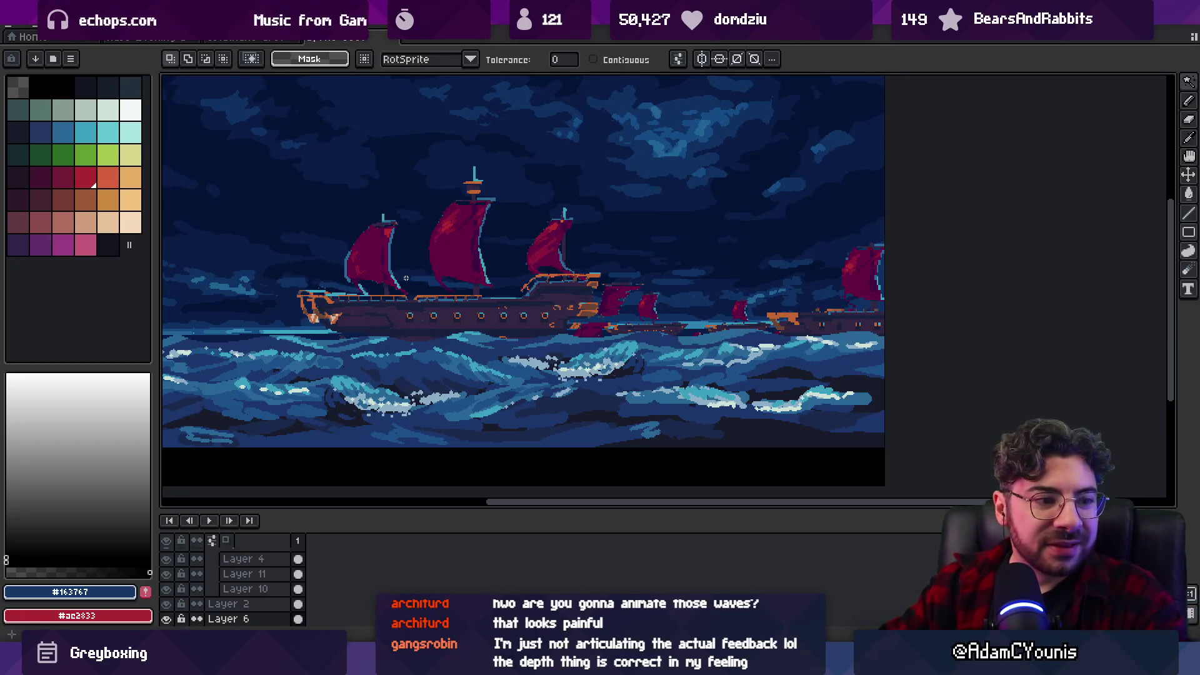
pyautogui.scroll(-2, 582, 250)
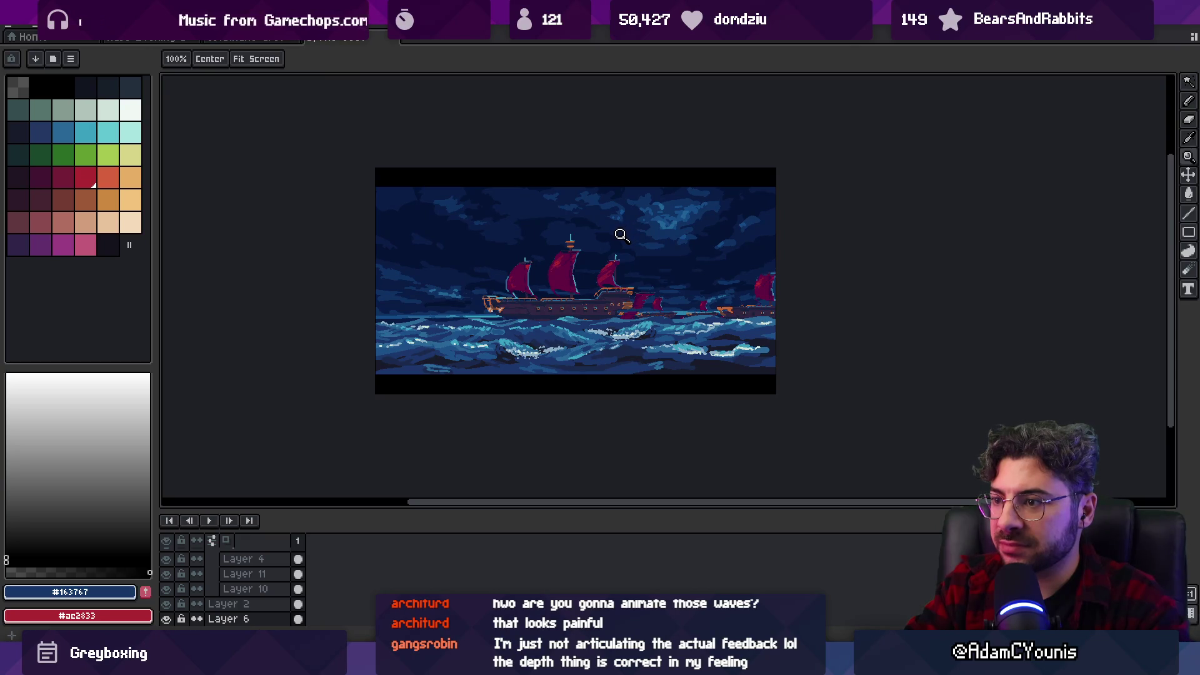
pyautogui.press('v')
pyautogui.click(768, 298)
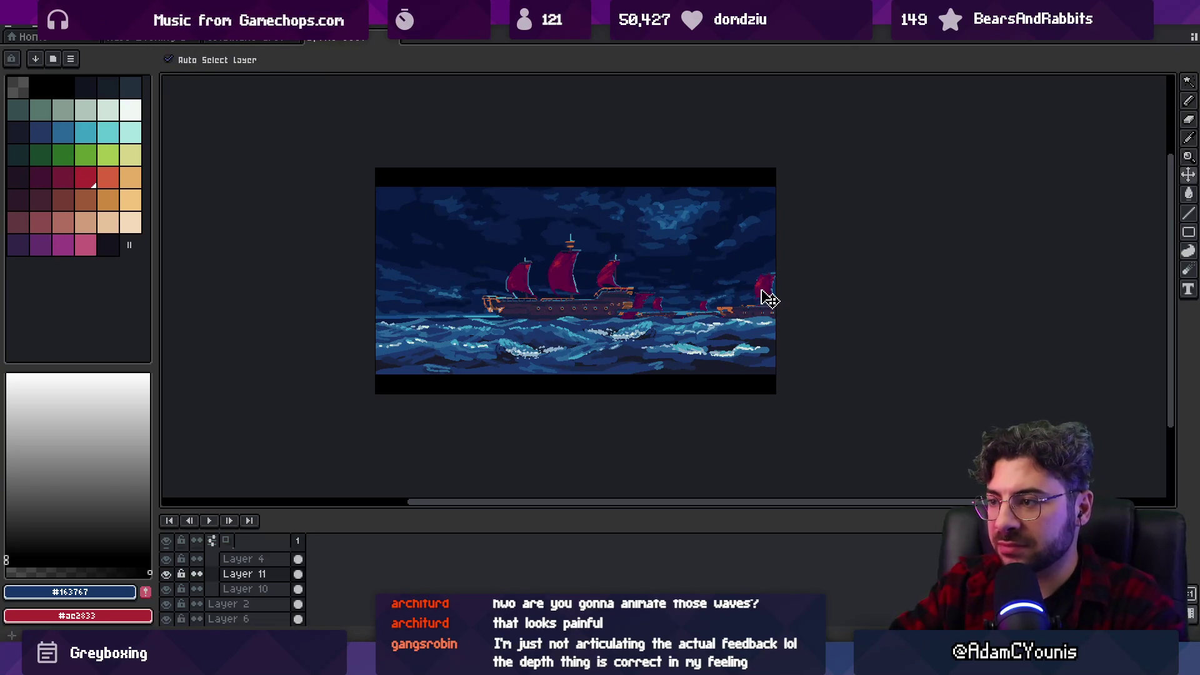
pyautogui.click(166, 574)
# Review the lone ship without editor panels, restore the panels, and make Layer 12 active.
pyautogui.press('F11')
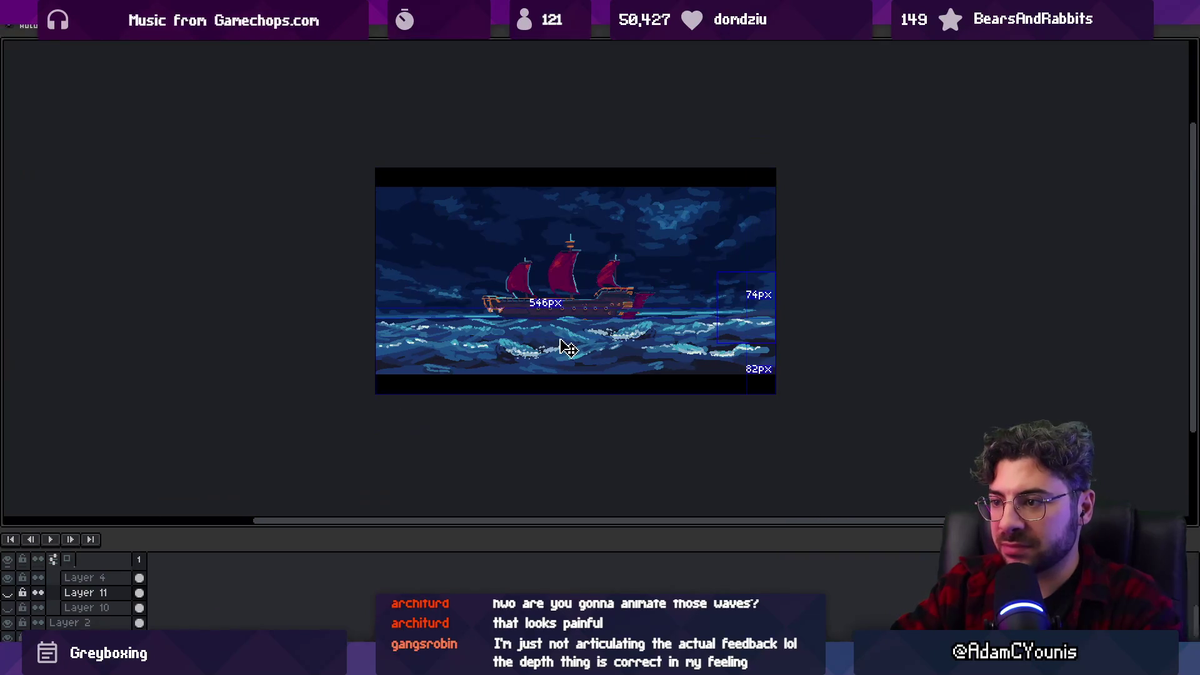
pyautogui.scroll(2, 582, 322)
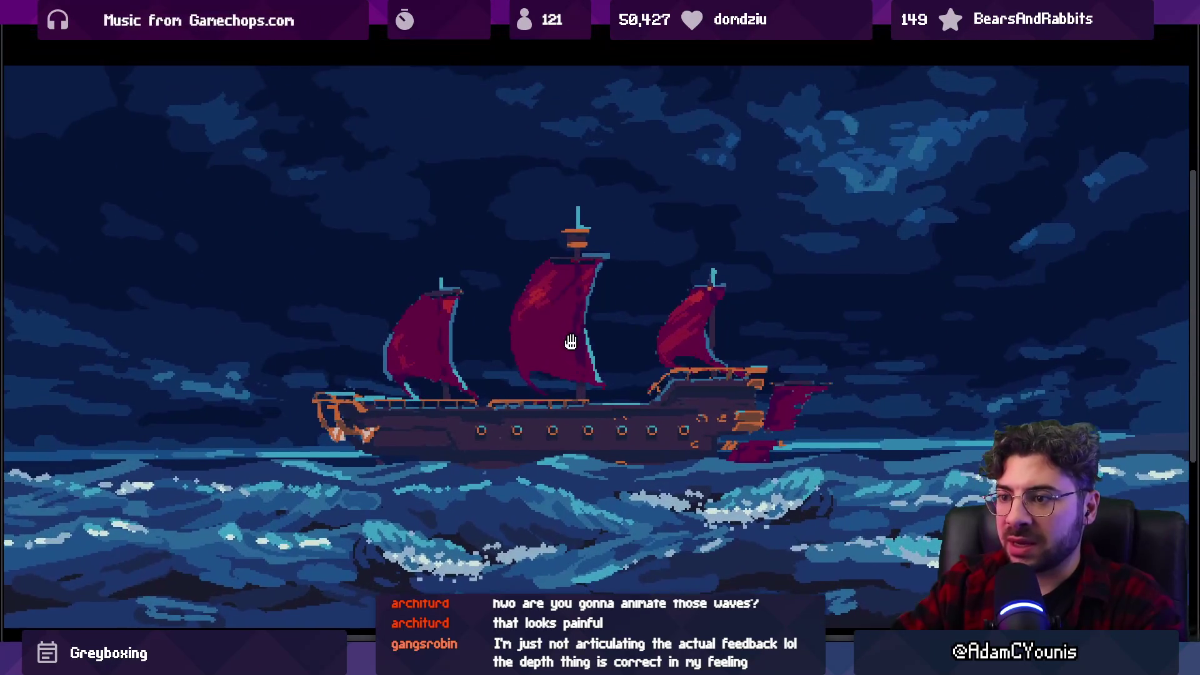
pyautogui.scroll(-1, 568, 283)
pyautogui.scroll(-1, 567, 283)
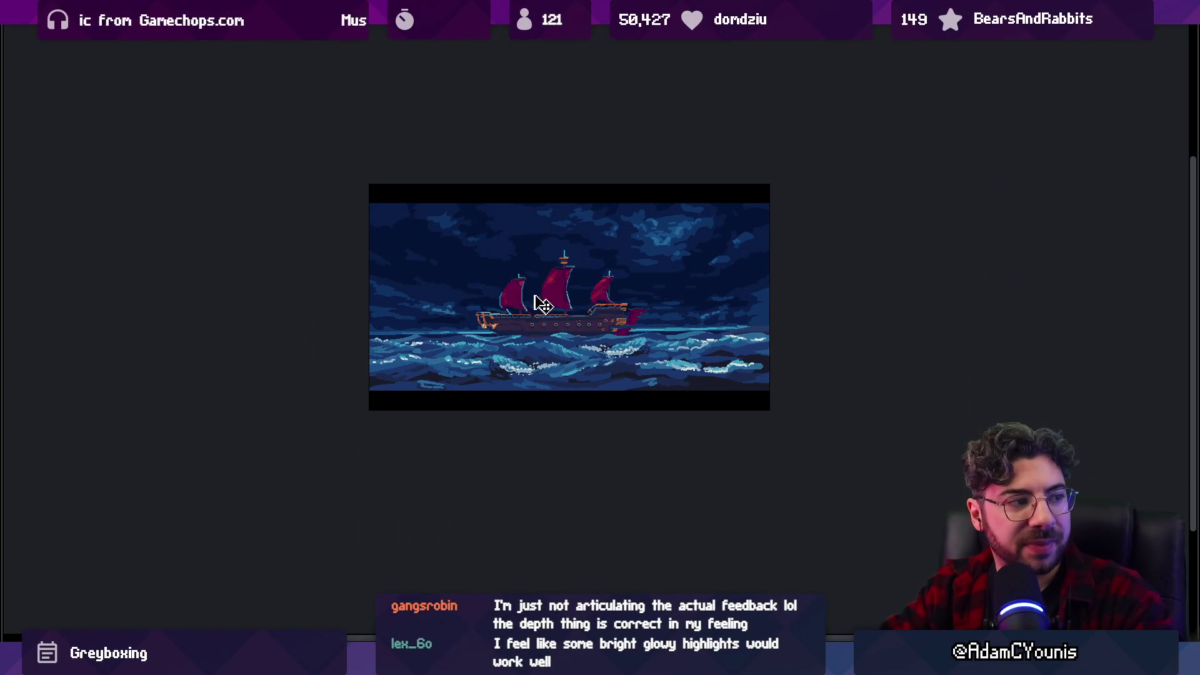
pyautogui.scroll(1, 558, 304)
pyautogui.scroll(1, 553, 304)
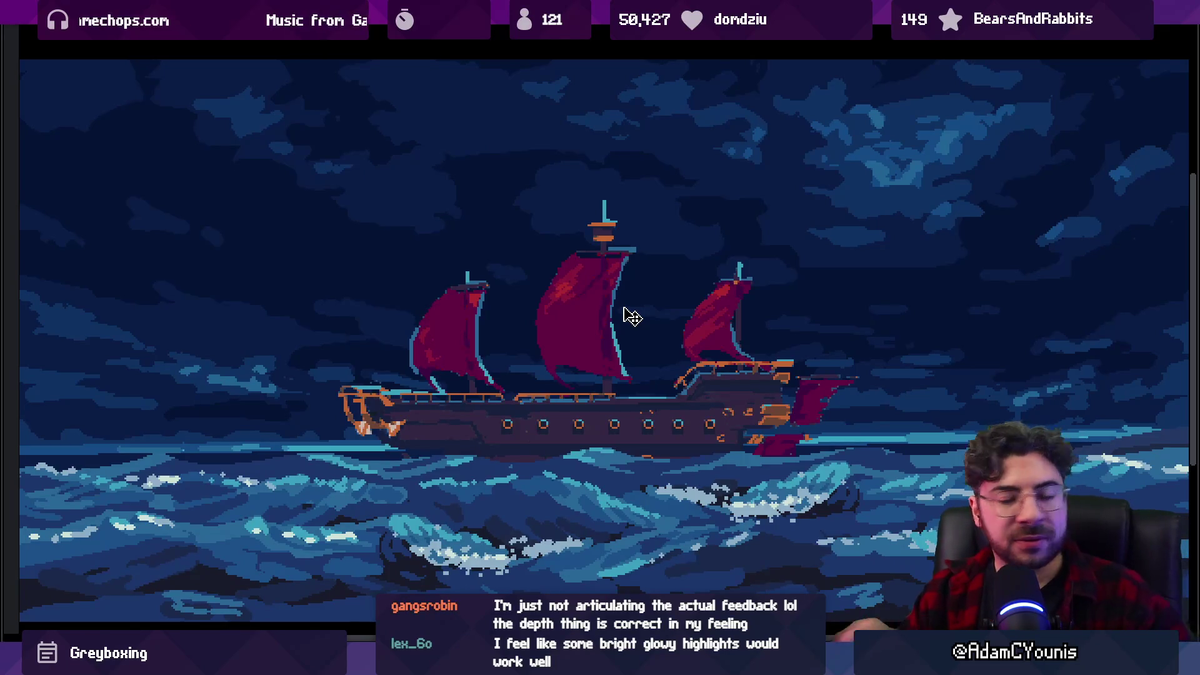
pyautogui.scroll(-3, 625, 294)
pyautogui.scroll(2, 544, 276)
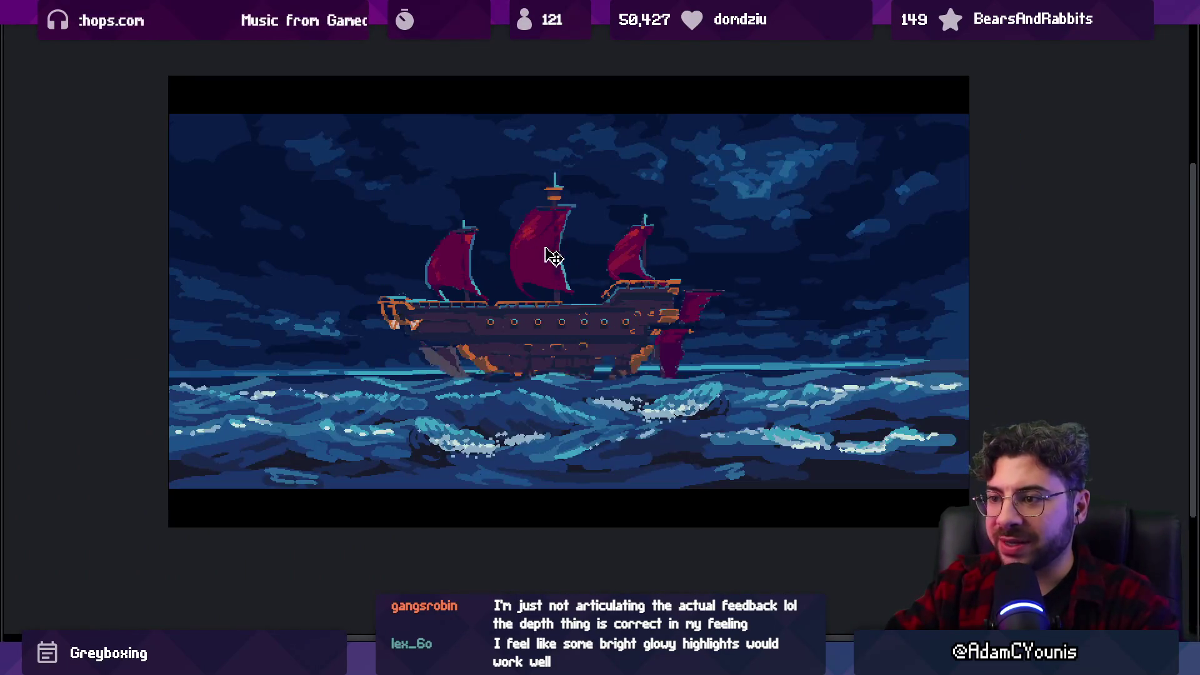
pyautogui.press('Tab')
pyautogui.scroll(-1, 639, 299)
pyautogui.scroll(1, 638, 298)
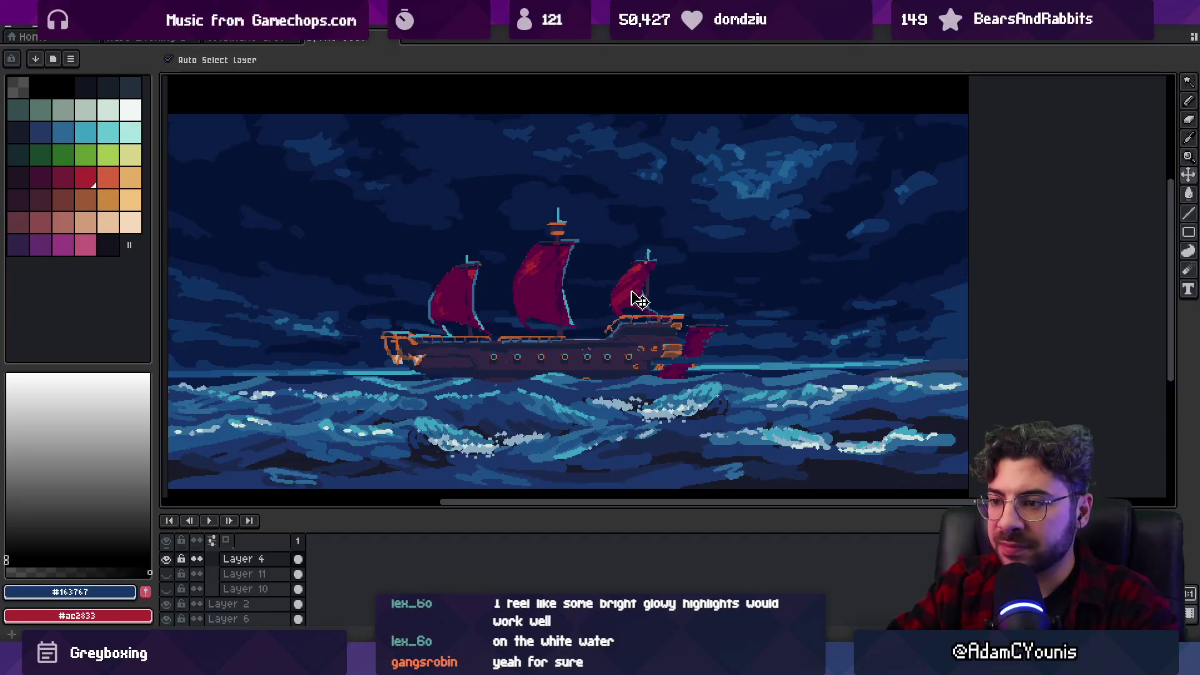
pyautogui.scroll(-1, 653, 280)
pyautogui.scroll(1, 653, 280)
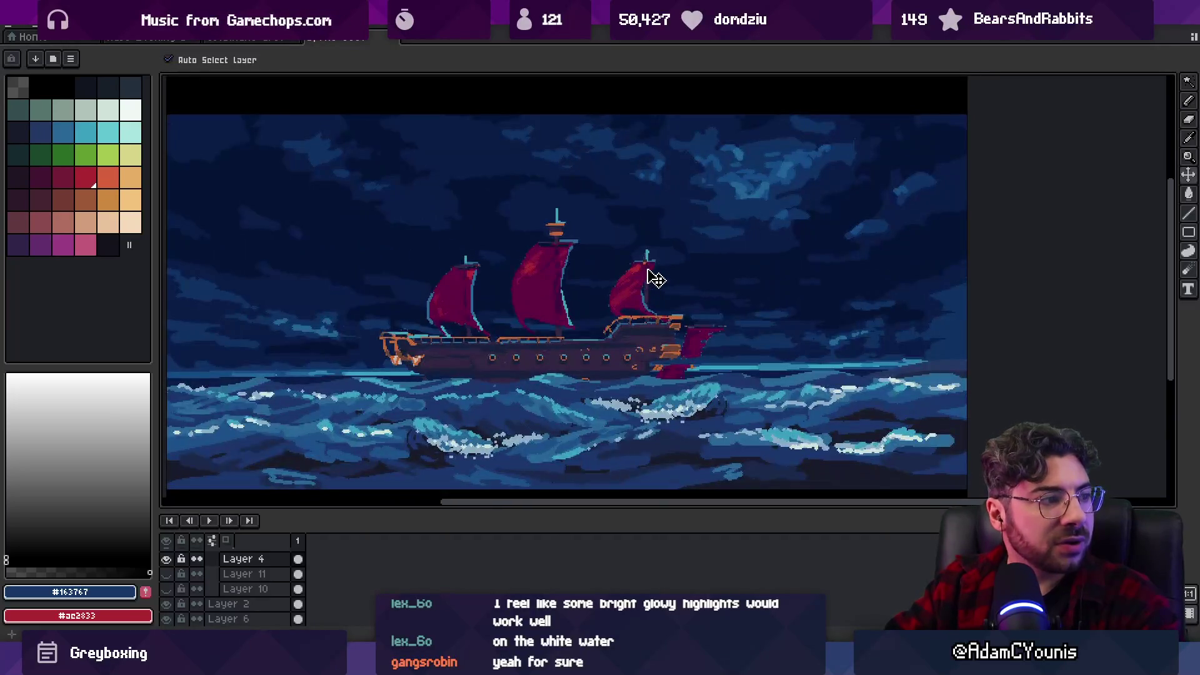
pyautogui.moveTo(512, 343)
pyautogui.mouseDown()
pyautogui.moveTo(552, 339)
pyautogui.moveTo(533, 342)
pyautogui.mouseUp()
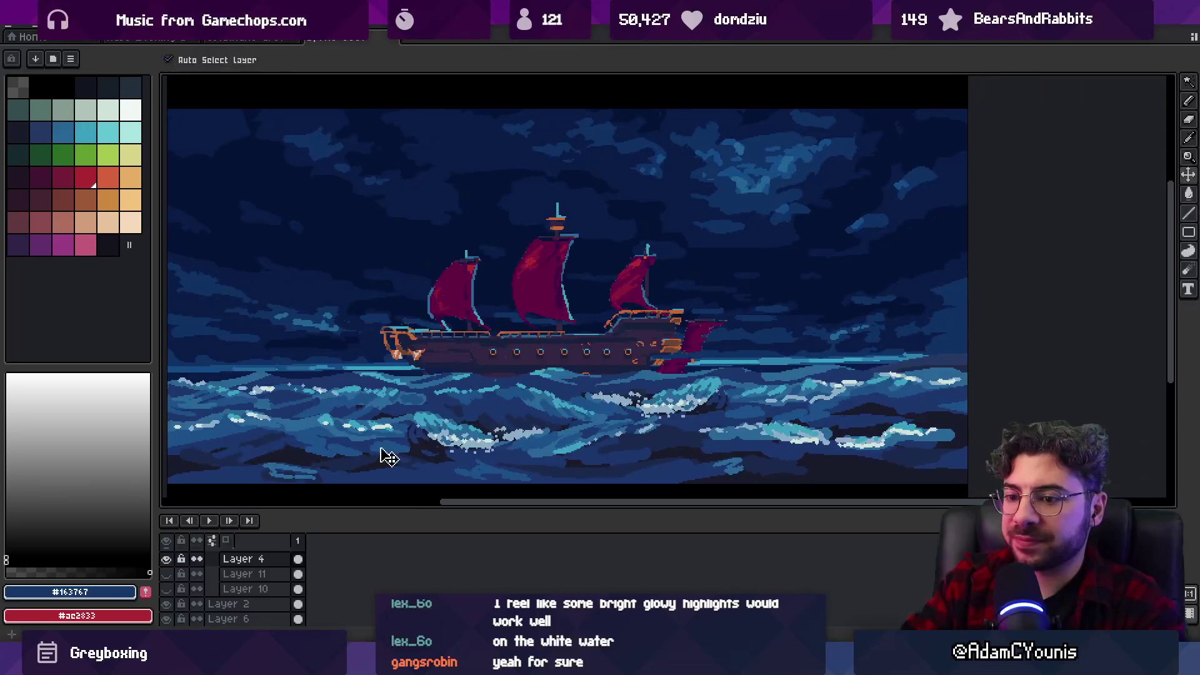
pyautogui.scroll(-2, 250, 588)
pyautogui.click(265, 571)
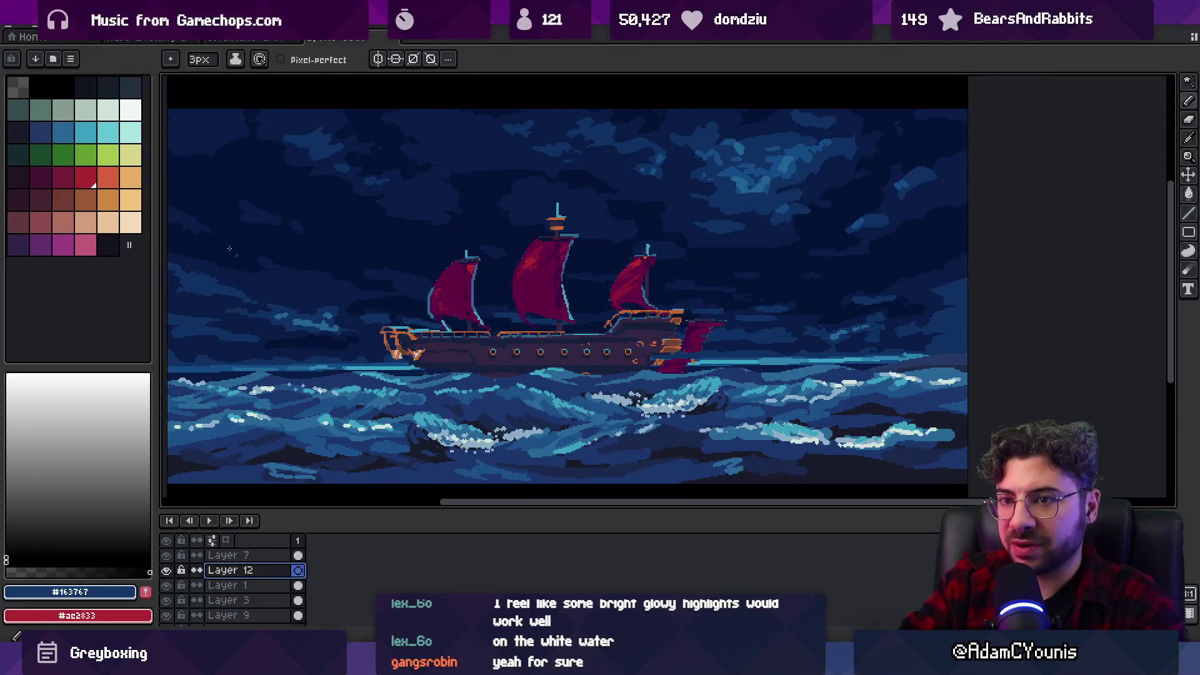
# Draw thin white diagonal rain streaks across the sky on Layer 12 with the Pencil.
pyautogui.click(131, 110)
pyautogui.moveTo(359, 244); pyautogui.dragTo(400, 244)
pyautogui.press('b')
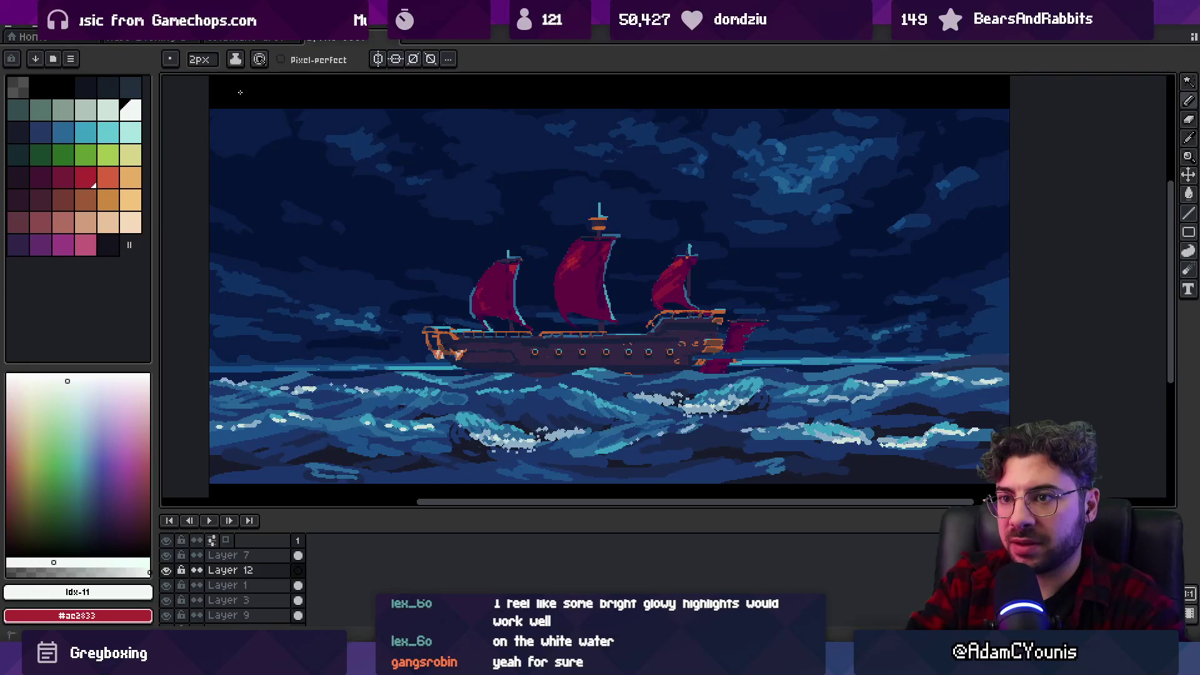
pyautogui.click(342, 180)
pyautogui.moveTo(264, 108)
pyautogui.mouseDown()
pyautogui.moveTo(397, 247)
pyautogui.moveTo(289, 143)
pyautogui.mouseUp()
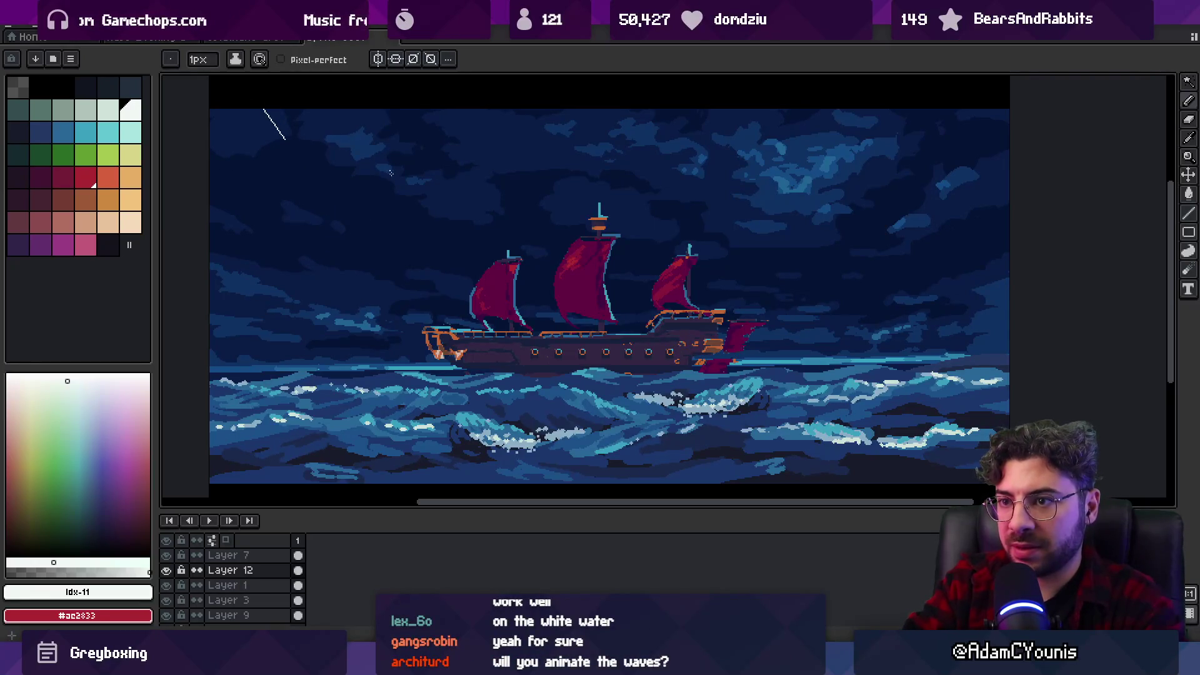
pyautogui.moveTo(381, 110); pyautogui.dragTo(386, 116)
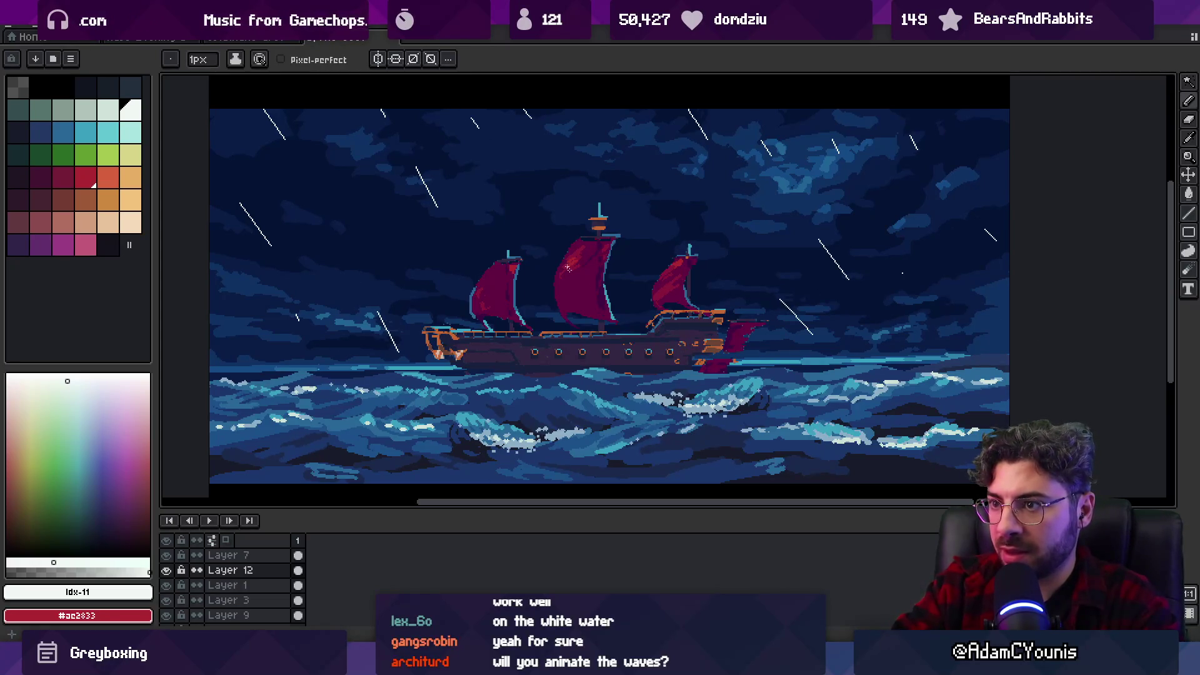
pyautogui.moveTo(262, 359); pyautogui.dragTo(288, 385)
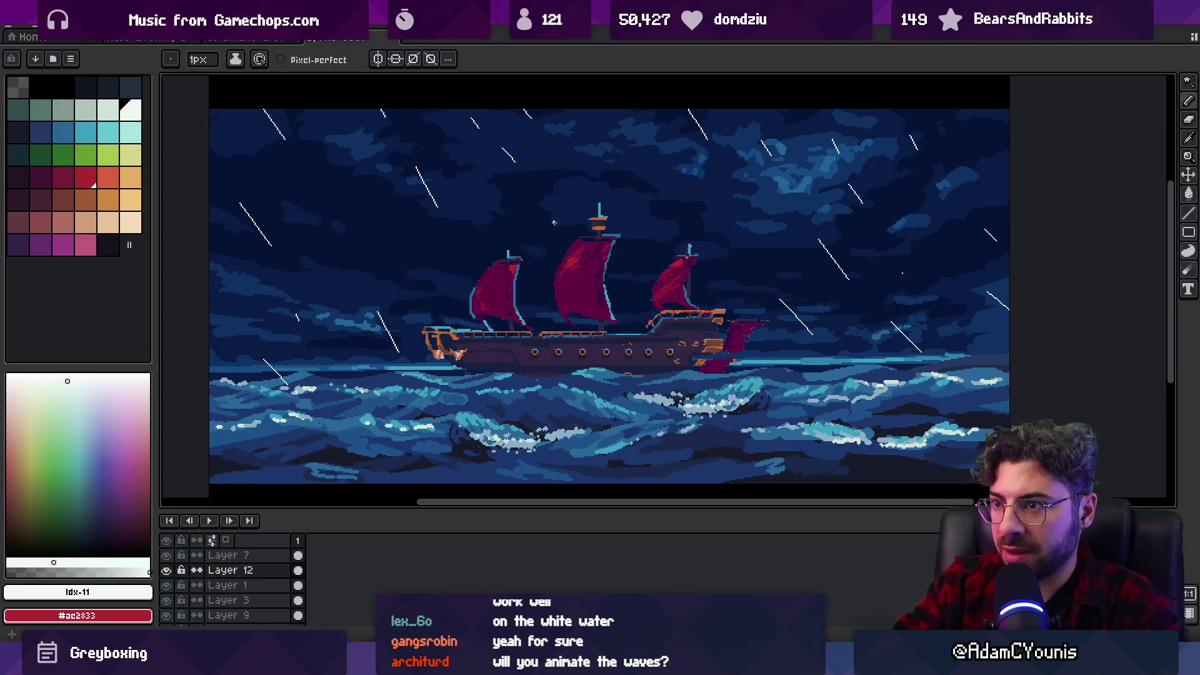
# Bucket-fill one of the rain streaks pale cyan.
pyautogui.click(108, 132)
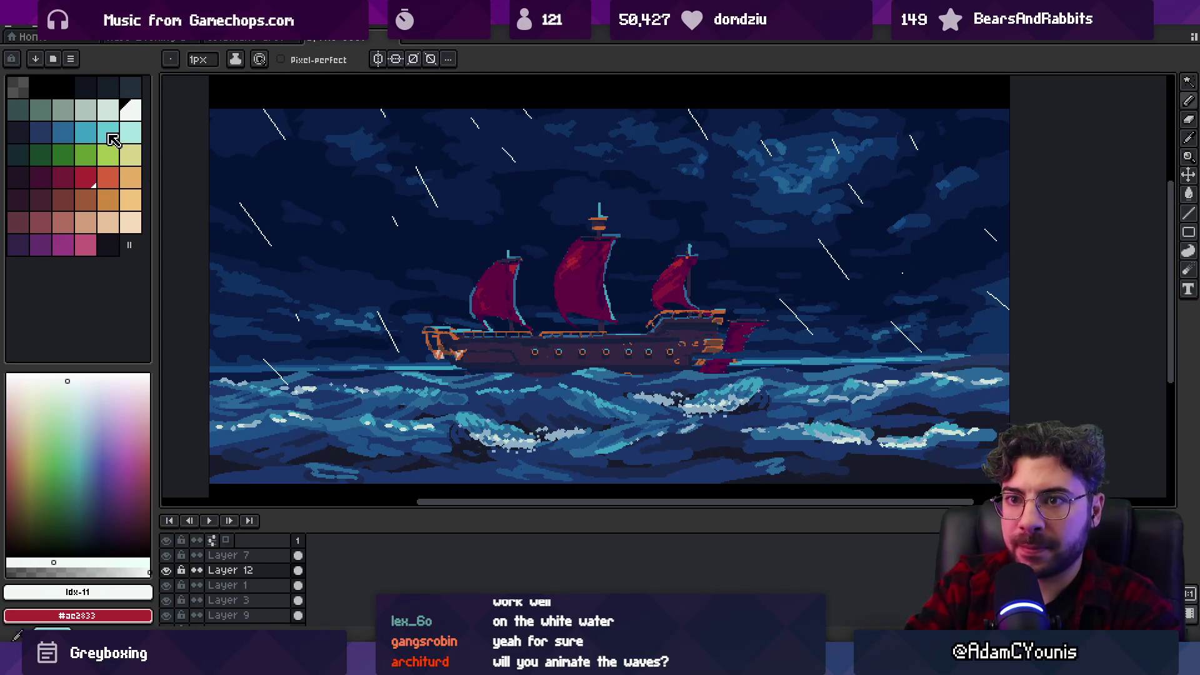
pyautogui.press('g')
pyautogui.click(255, 224)
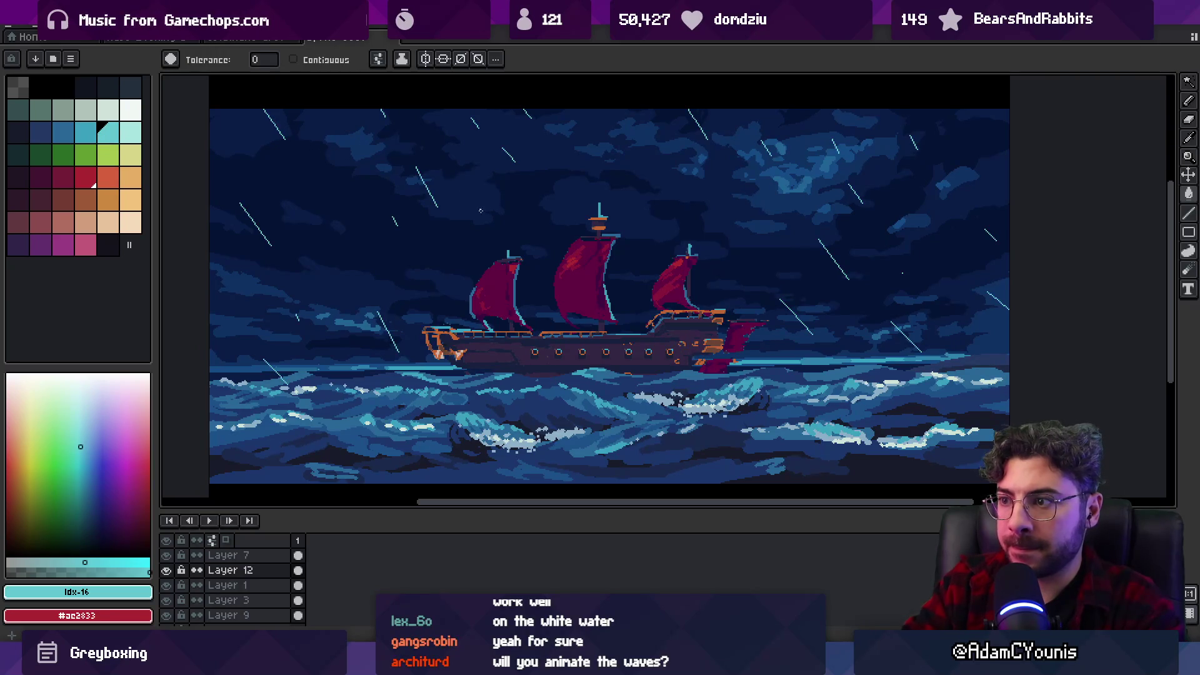
# On Layer 13, draw a darker blue rain streak in the sky.
pyautogui.press('Down')
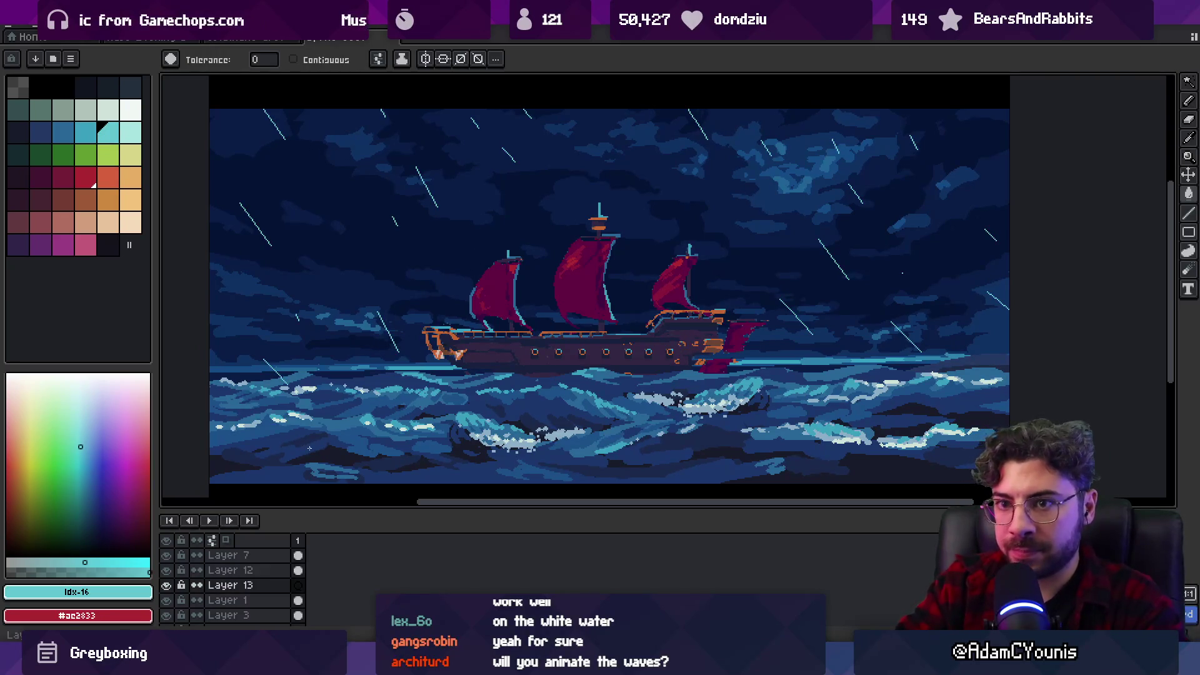
pyautogui.press('[')
pyautogui.press('b')
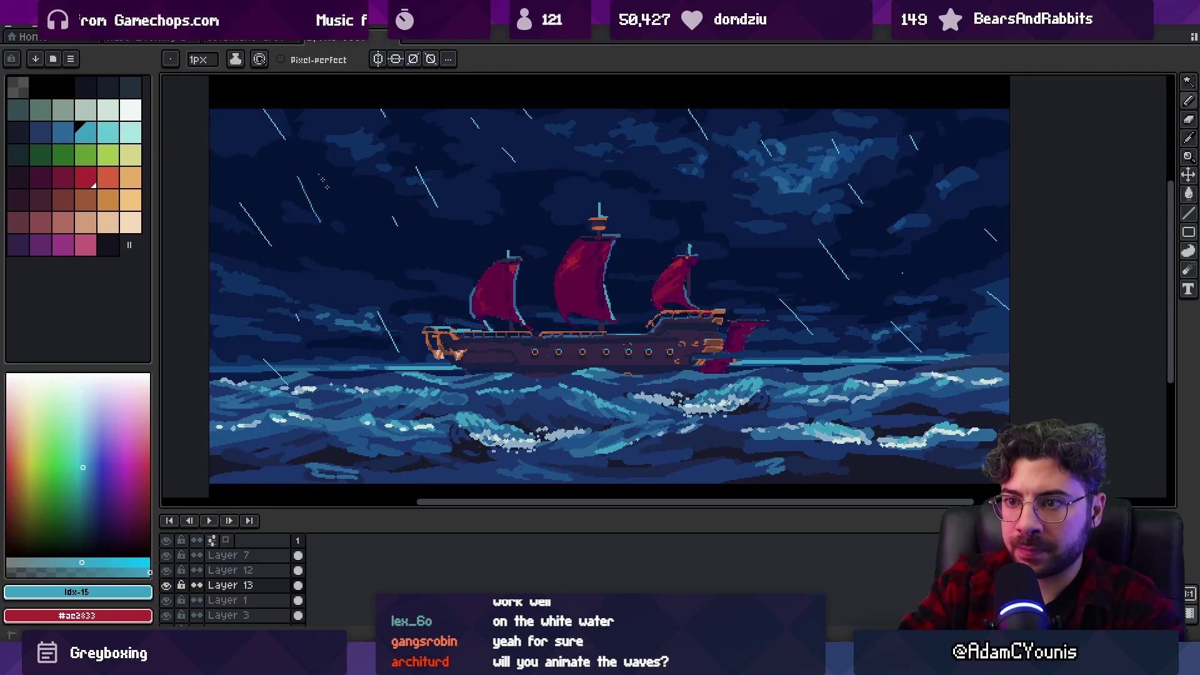
pyautogui.press('[')
pyautogui.moveTo(327, 169); pyautogui.dragTo(339, 187)
pyautogui.press('b')
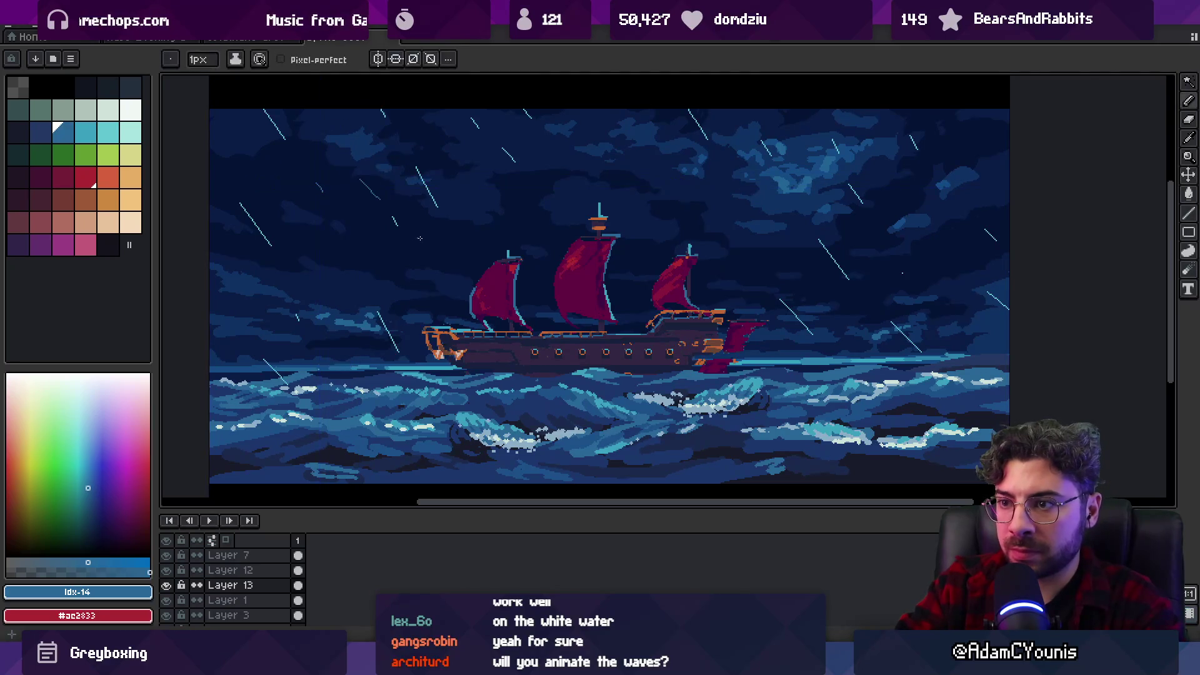
pyautogui.hotkey('ctrl', 'z')
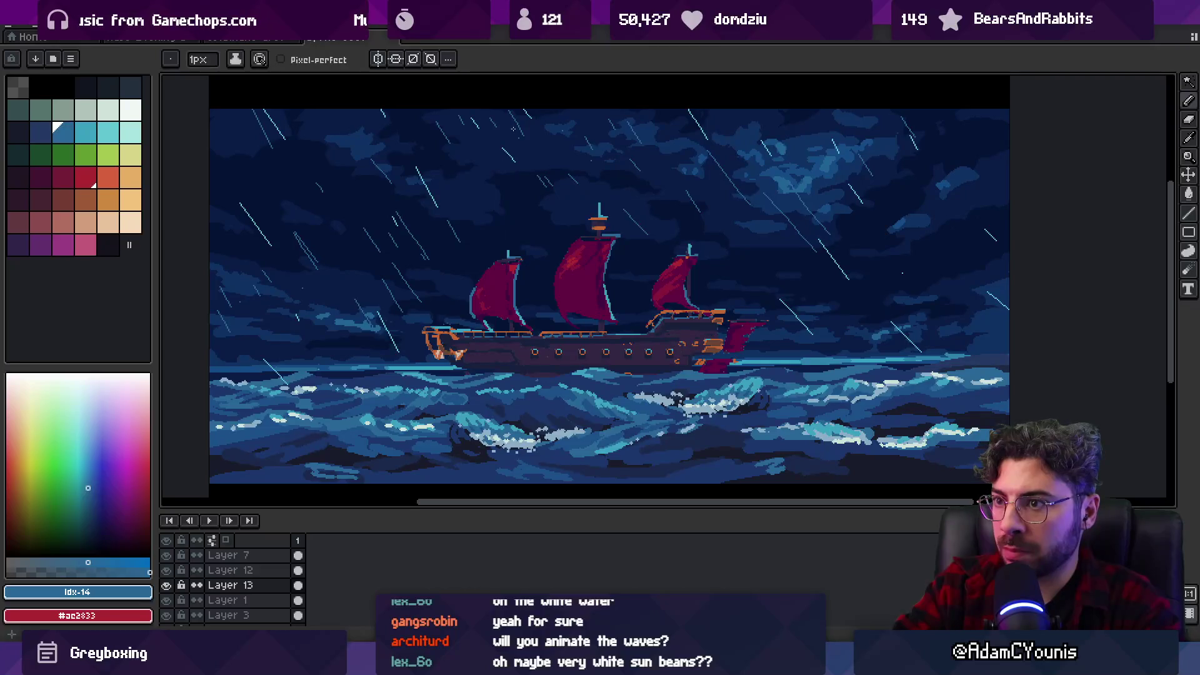
pyautogui.press('z')
pyautogui.scroll(-4, 617, 217)
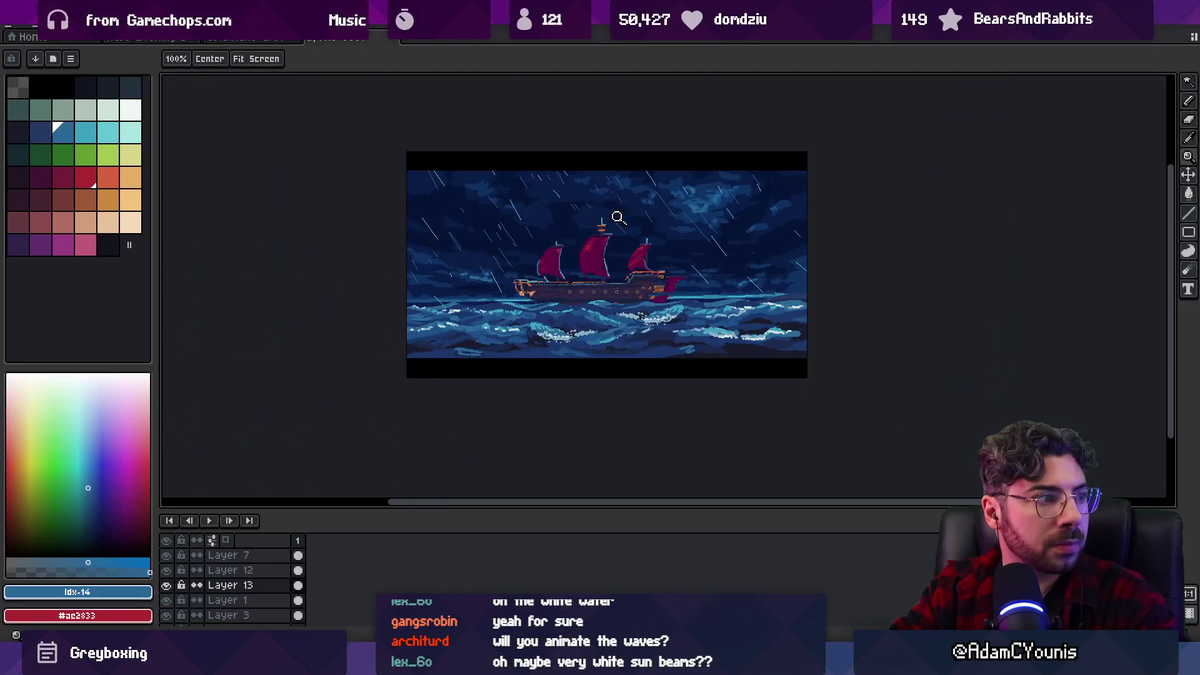
# On a new Layer 14, draw a white rain streak at the left edge of the sky.
pyautogui.scroll(2, 625, 221)
pyautogui.click(250, 571)
pyautogui.hotkey('shift', 'n')
pyautogui.press('m')
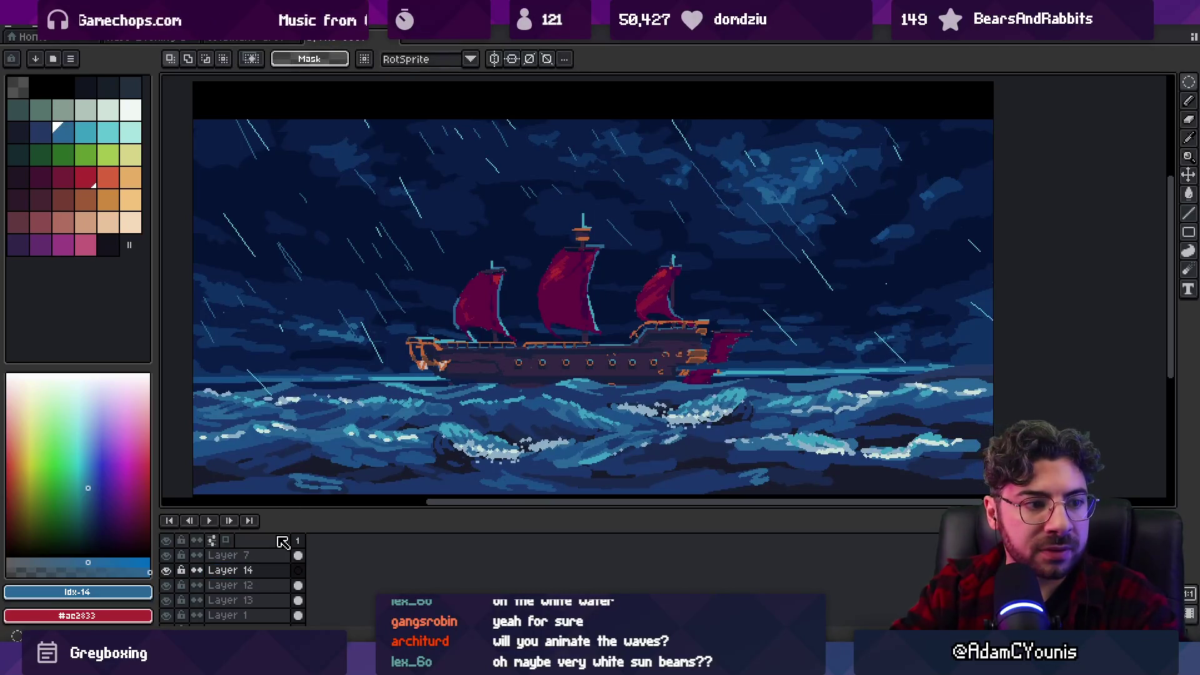
pyautogui.keyDown('alt'); pyautogui.click(492, 175); pyautogui.keyUp('alt')
pyautogui.press('b')
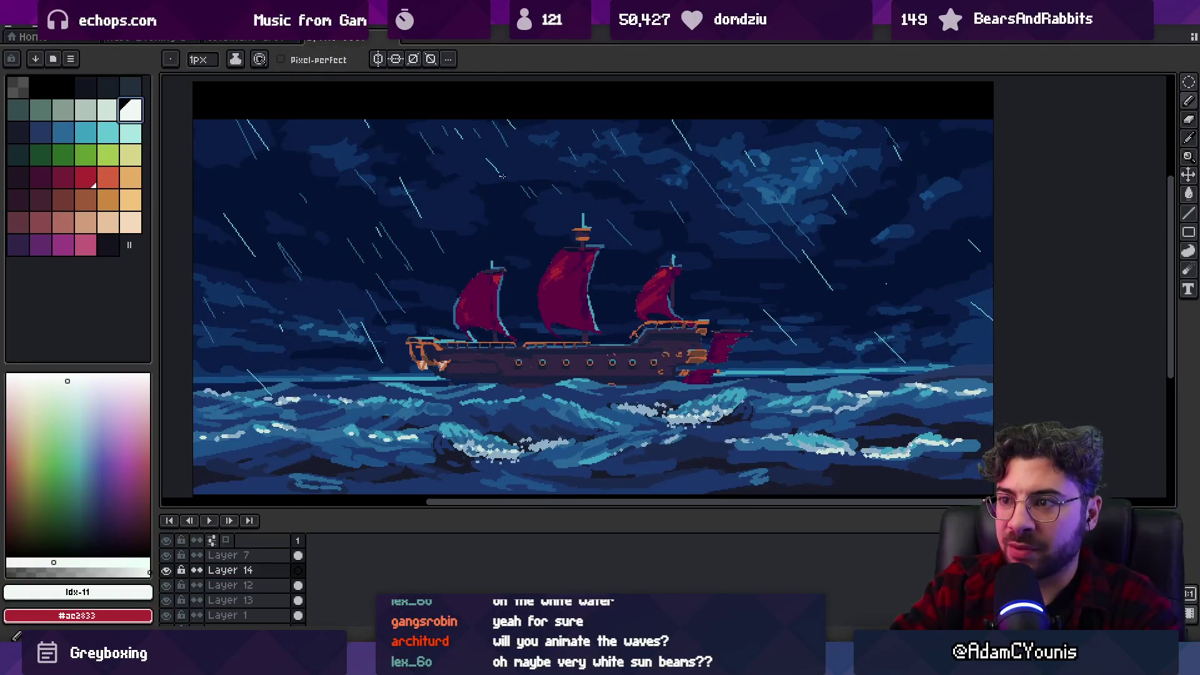
pyautogui.moveTo(475, 179); pyautogui.dragTo(561, 306)
pyautogui.hotkey('ctrl', 'z')
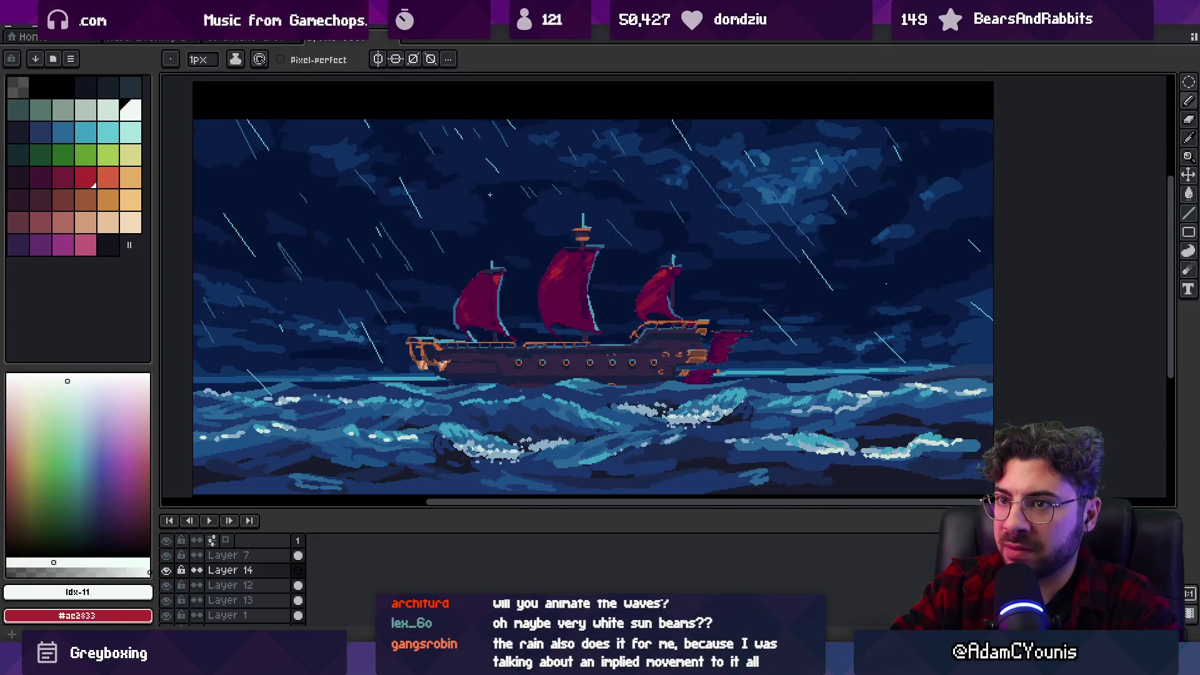
pyautogui.moveTo(187, 236); pyautogui.dragTo(226, 295)
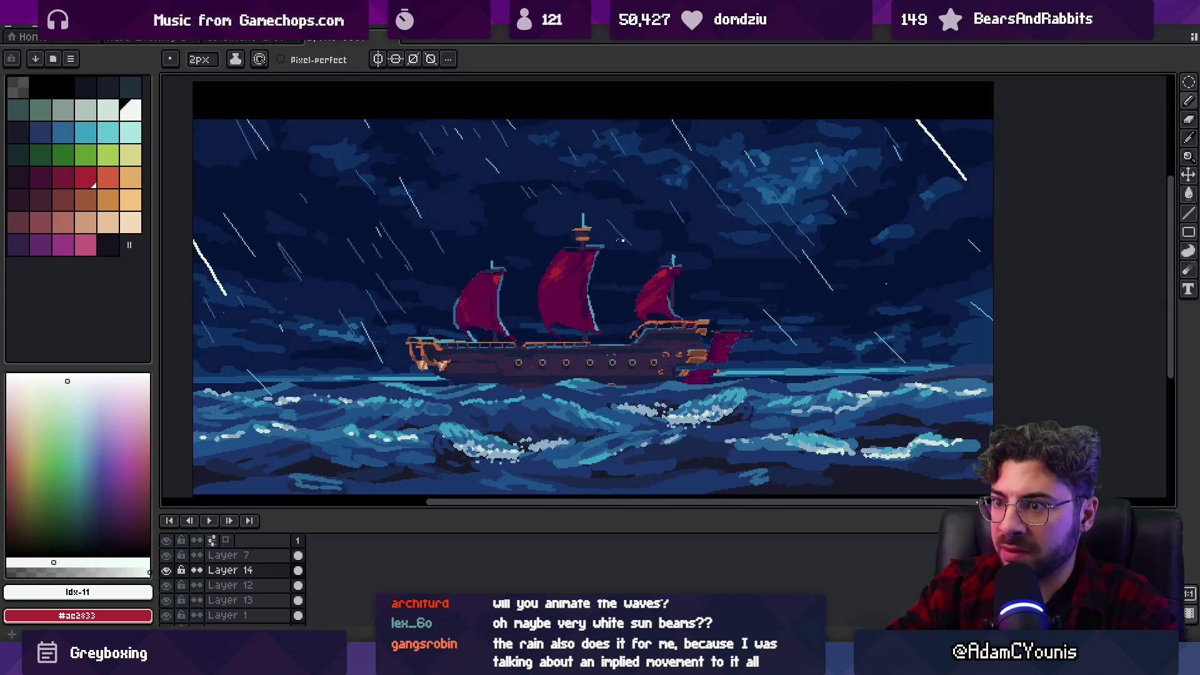
# On new Layer 15, paint a 4px cyan curl, trim it with the eraser, and open its properties.
pyautogui.hotkey('shift', 'n')
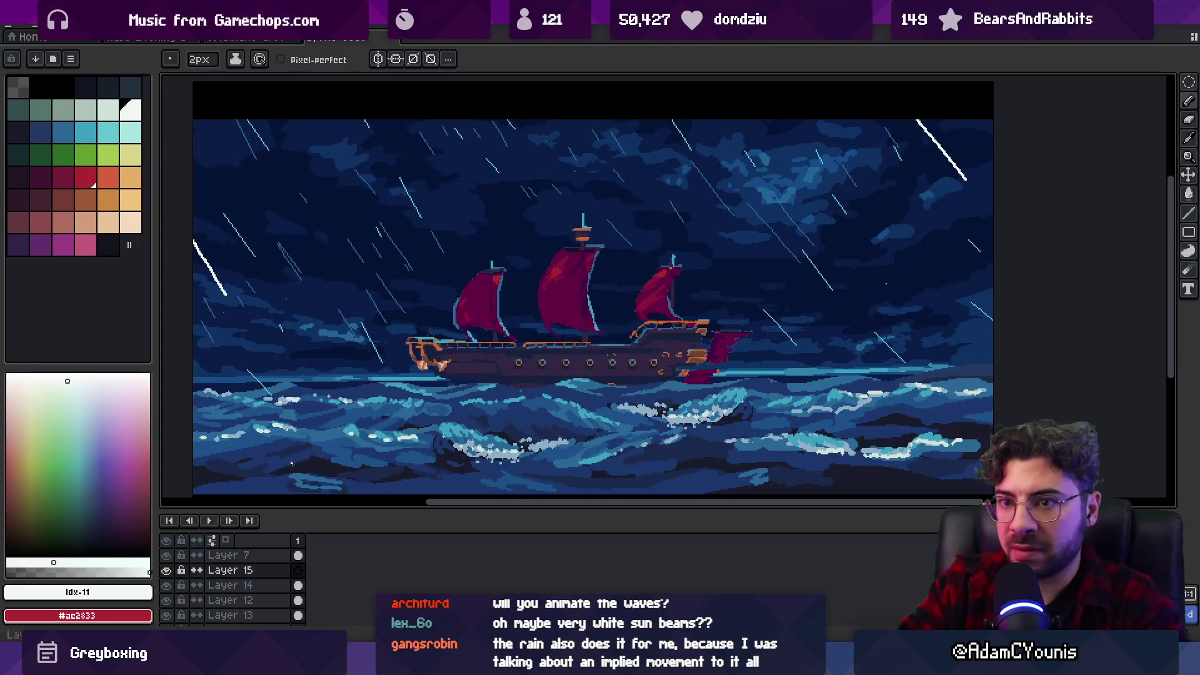
pyautogui.click(110, 133)
pyautogui.press('+')
pyautogui.press('+')
pyautogui.moveTo(262, 196); pyautogui.dragTo(285, 233)
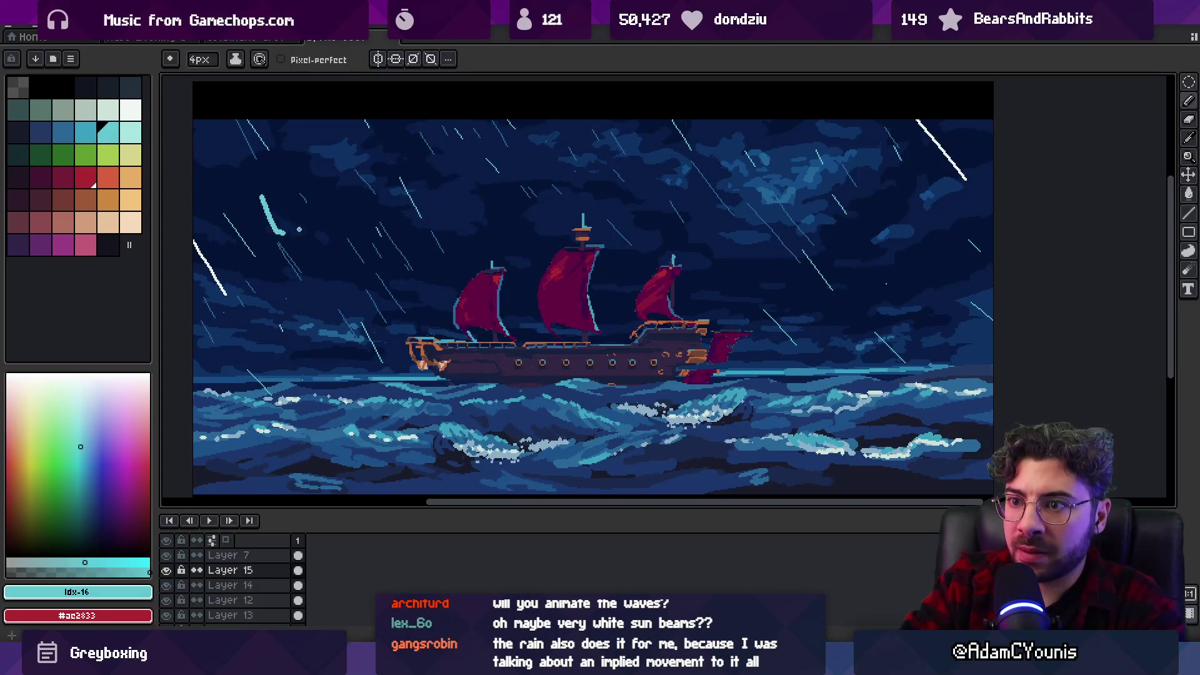
pyautogui.press('e')
pyautogui.moveTo(274, 185)
pyautogui.mouseDown()
pyautogui.moveTo(278, 205)
pyautogui.moveTo(302, 212)
pyautogui.mouseUp()
pyautogui.press('b')
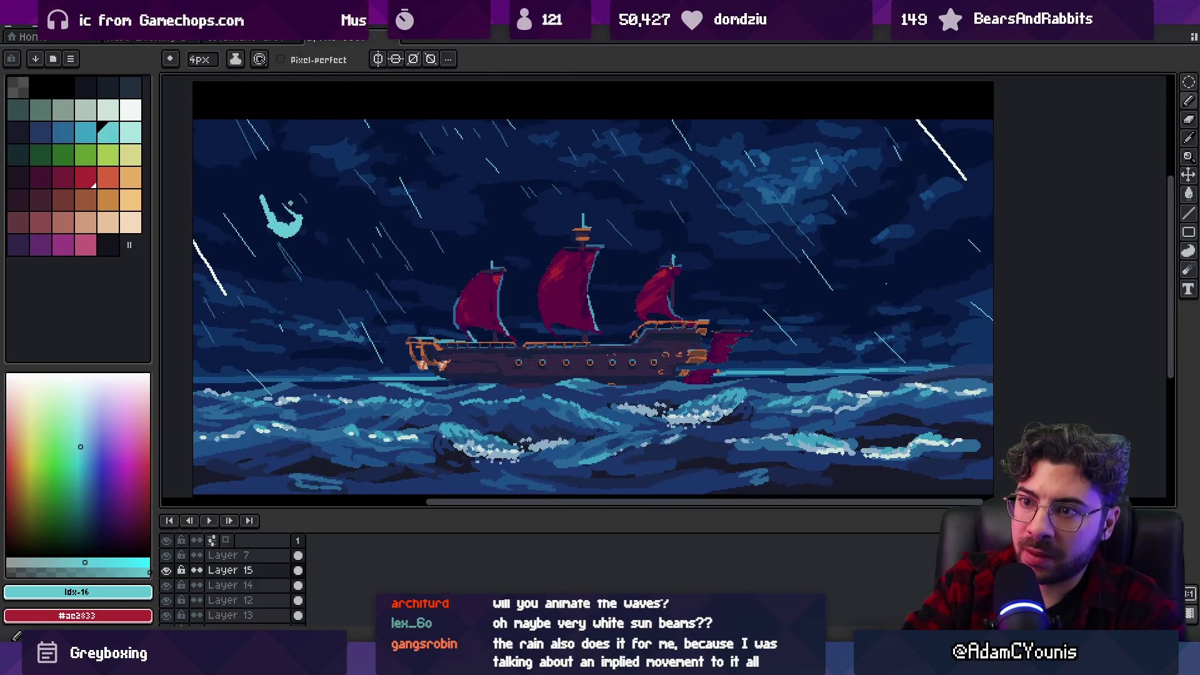
pyautogui.press('e')
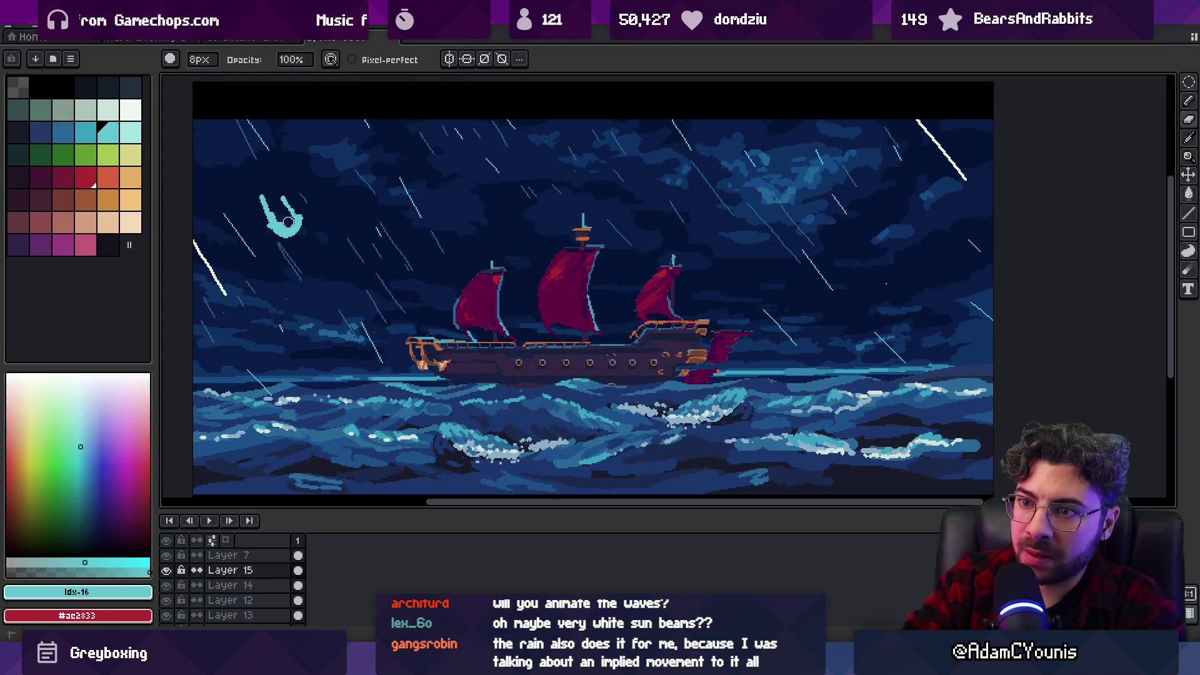
pyautogui.press('b')
pyautogui.press('e')
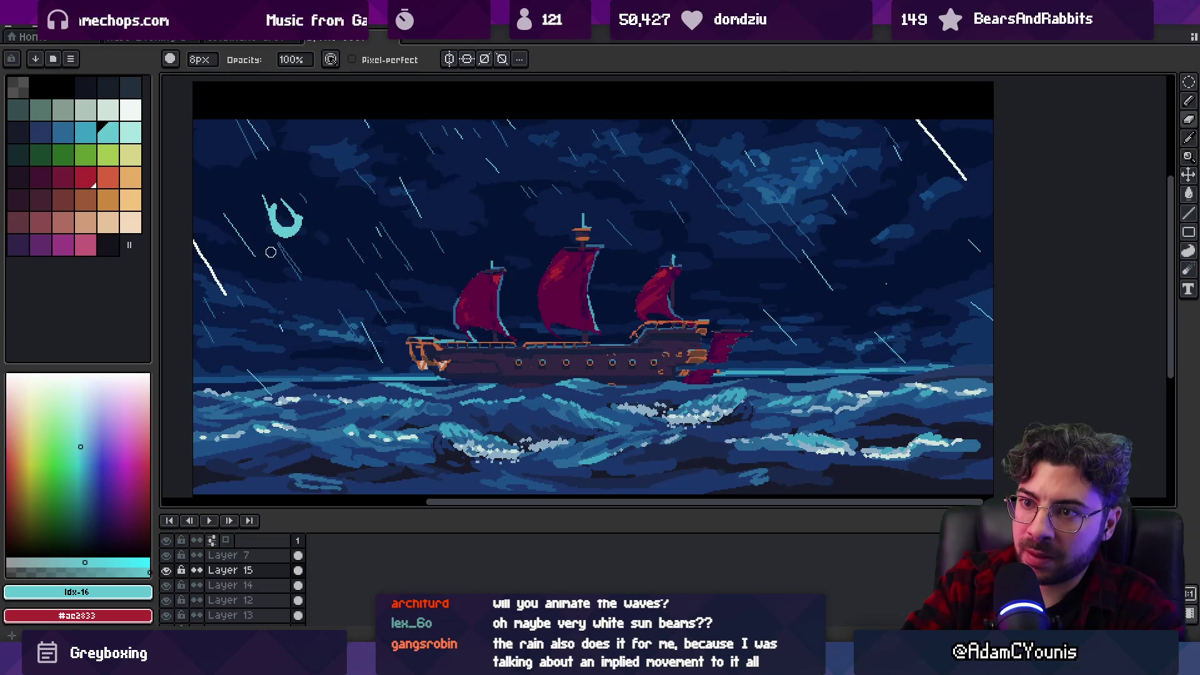
pyautogui.doubleClick(231, 570)
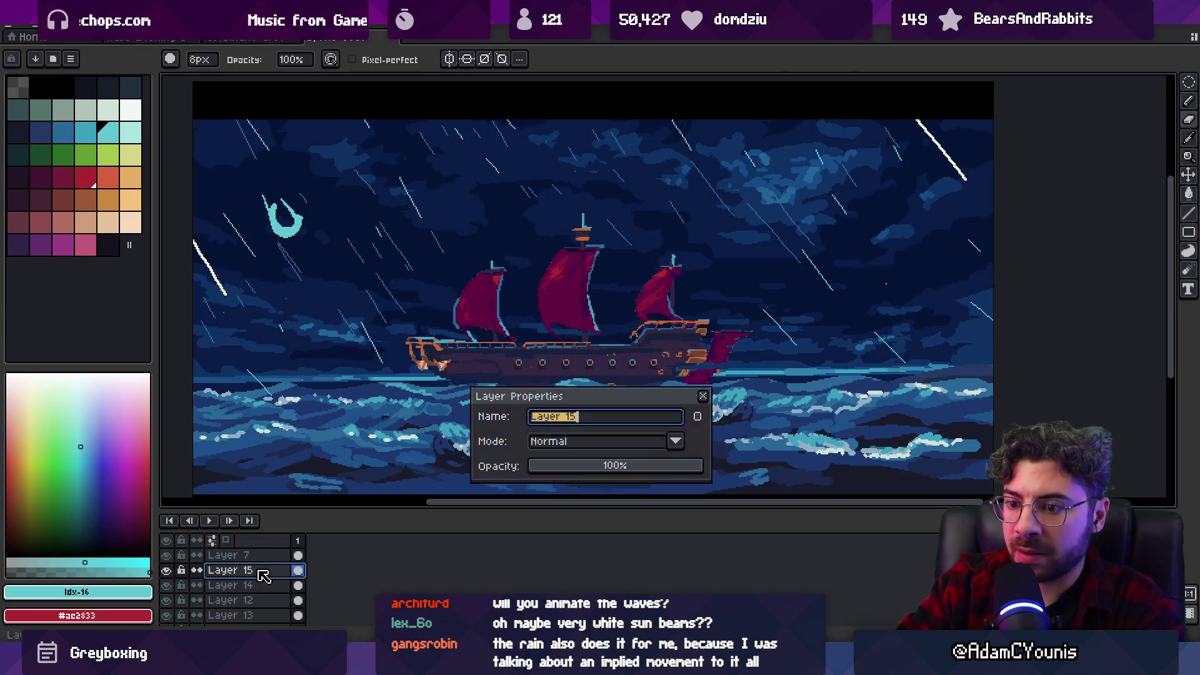
# Set Layer 15's opacity to 72%.
pyautogui.click(597, 467)
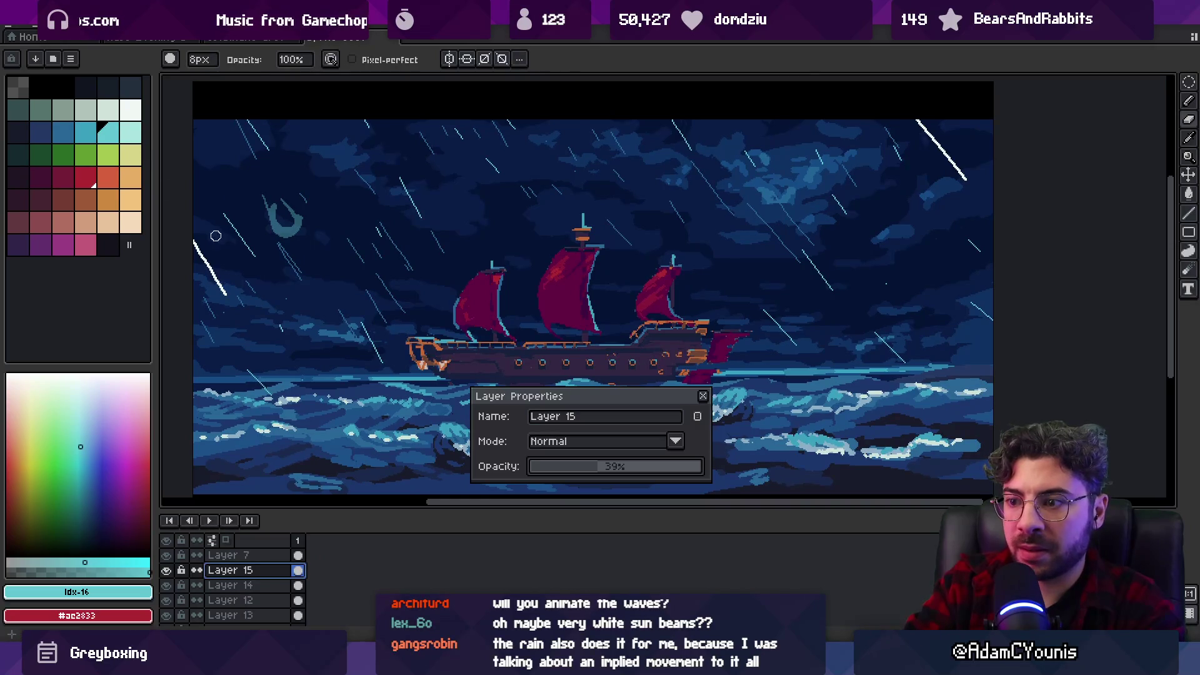
pyautogui.click(632, 466)
pyautogui.click(130, 133)
pyautogui.press('g')
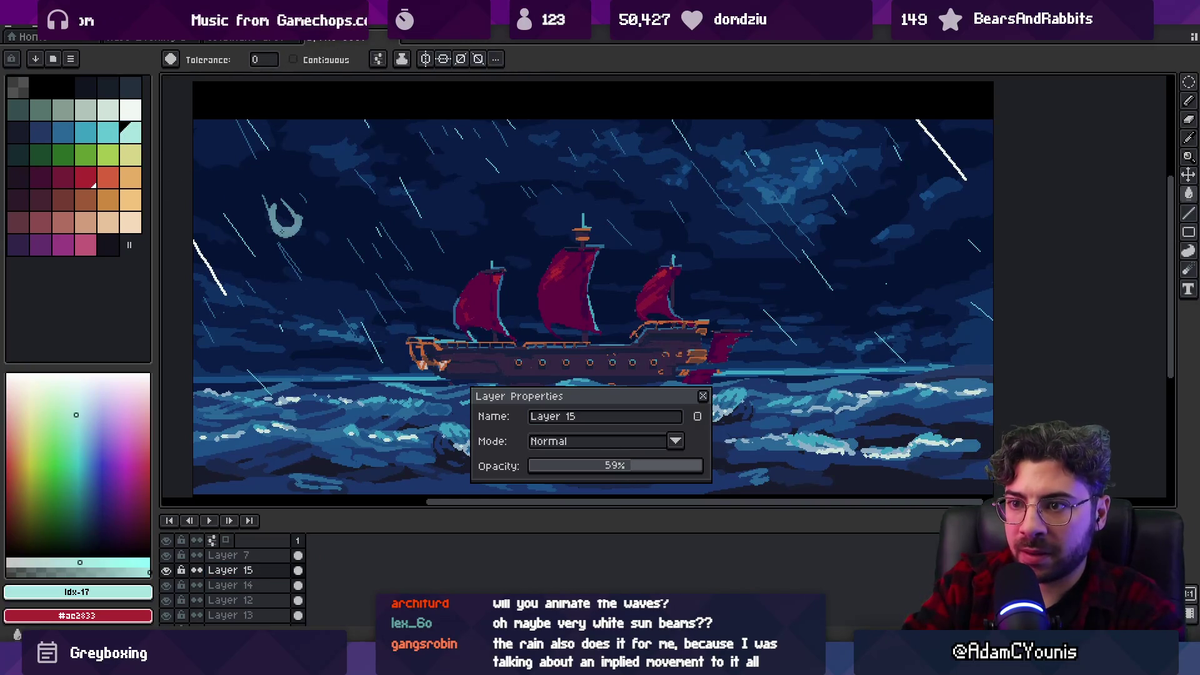
pyautogui.moveTo(643, 469); pyautogui.dragTo(650, 470)
# Shade the swirl's edge with darker blue and mid blue #1c4f7b.
pyautogui.click(63, 132)
pyautogui.press('b')
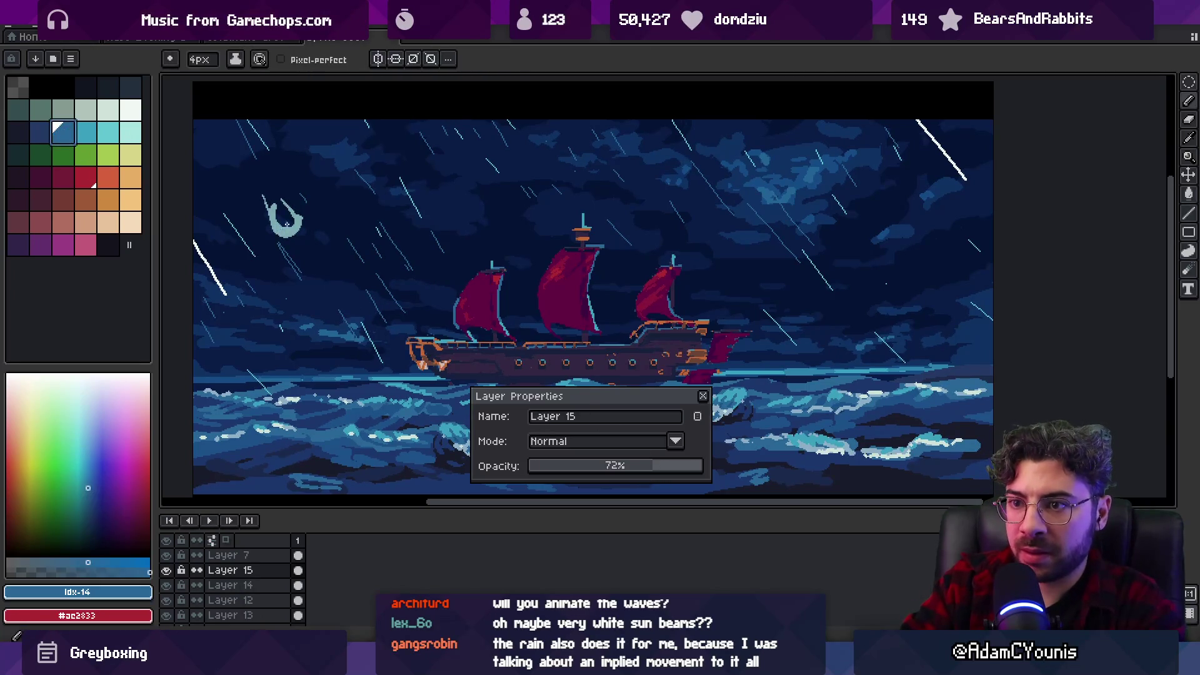
pyautogui.moveTo(276, 228)
pyautogui.mouseDown()
pyautogui.moveTo(289, 225)
pyautogui.moveTo(279, 197)
pyautogui.moveTo(300, 219)
pyautogui.moveTo(278, 209)
pyautogui.moveTo(293, 206)
pyautogui.moveTo(265, 227)
pyautogui.moveTo(303, 233)
pyautogui.mouseUp()
pyautogui.click(86, 132)
pyautogui.scroll(-2, 301, 233)
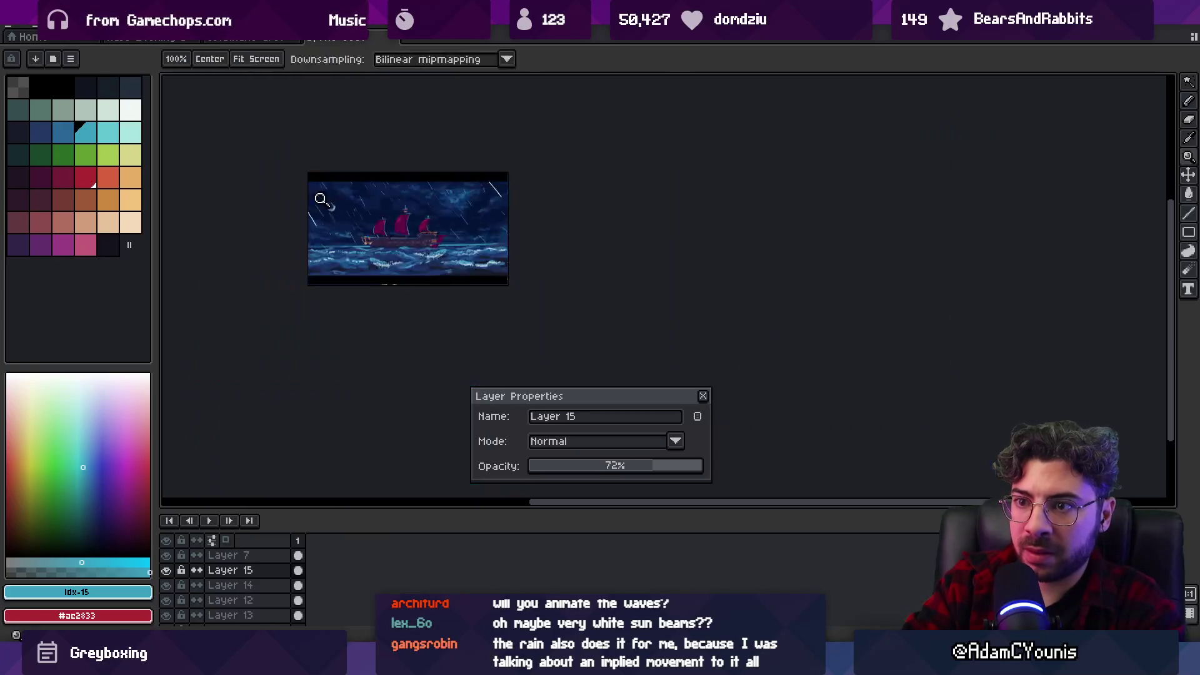
pyautogui.scroll(4, 268, 188)
pyautogui.keyDown('alt'); pyautogui.click(257, 168); pyautogui.keyUp('alt')
pyautogui.moveTo(257, 167); pyautogui.dragTo(314, 255)
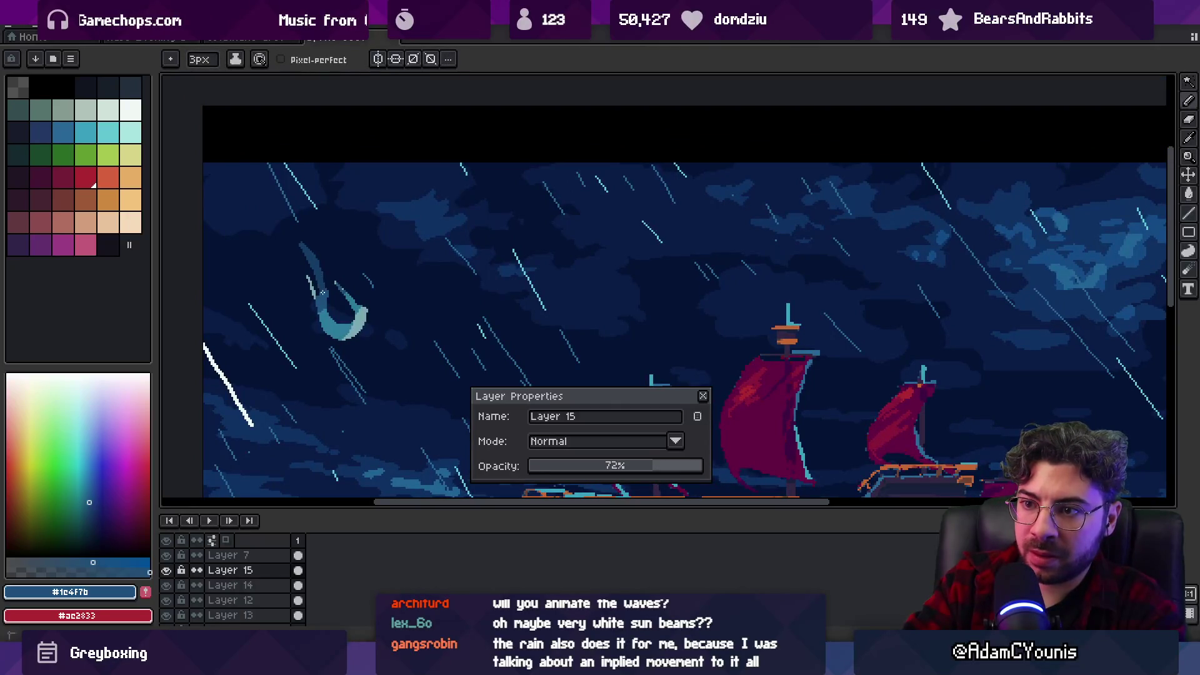
pyautogui.press('e')
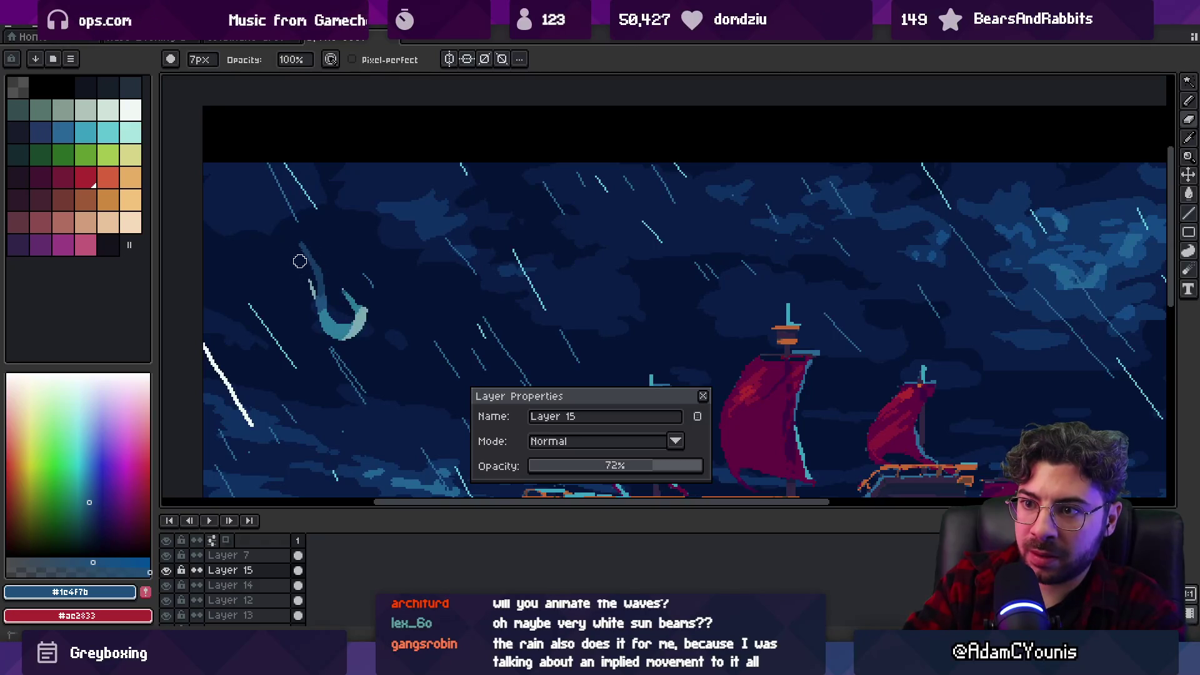
pyautogui.scroll(-2, 302, 268)
pyautogui.scroll(3, 332, 242)
# Lasso the curled swirl and duplicate it into the right-hand sky and waves.
pyautogui.press('q')
pyautogui.moveTo(245, 111); pyautogui.dragTo(277, 239)
pyautogui.moveTo(265, 187)
pyautogui.mouseDown()
pyautogui.moveTo(866, 284)
pyautogui.moveTo(874, 299)
pyautogui.moveTo(353, 422)
pyautogui.mouseUp()
pyautogui.press('e')
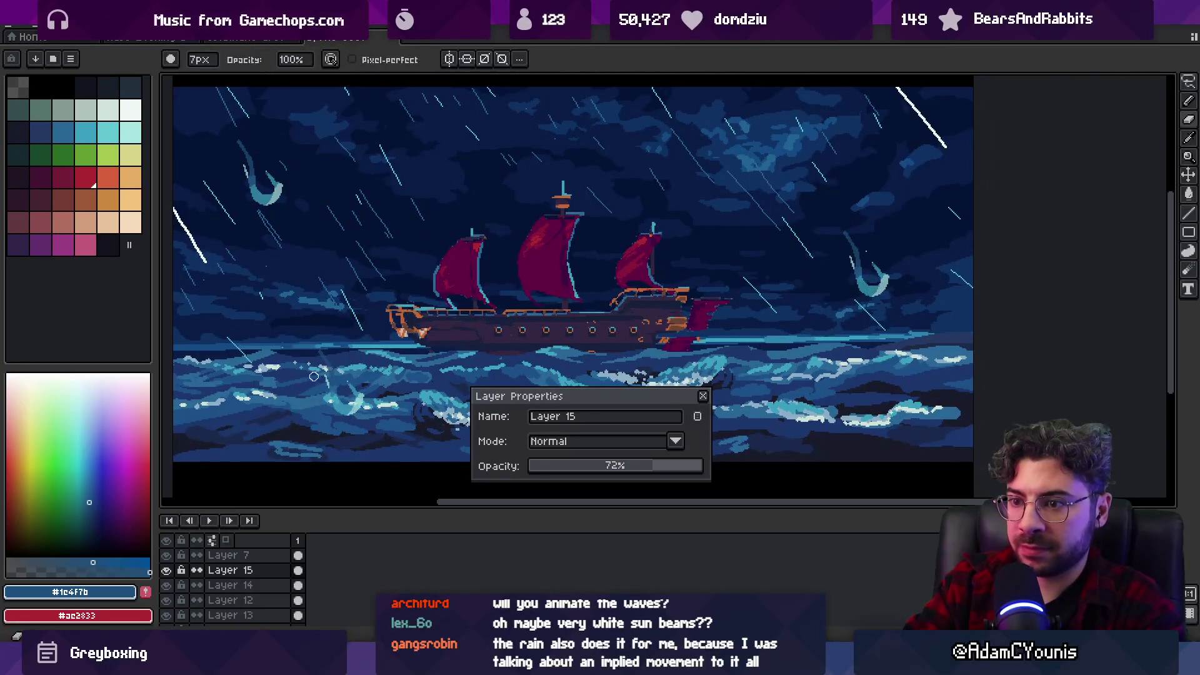
pyautogui.press('z')
pyautogui.scroll(-2, 326, 386)
pyautogui.scroll(1, 400, 303)
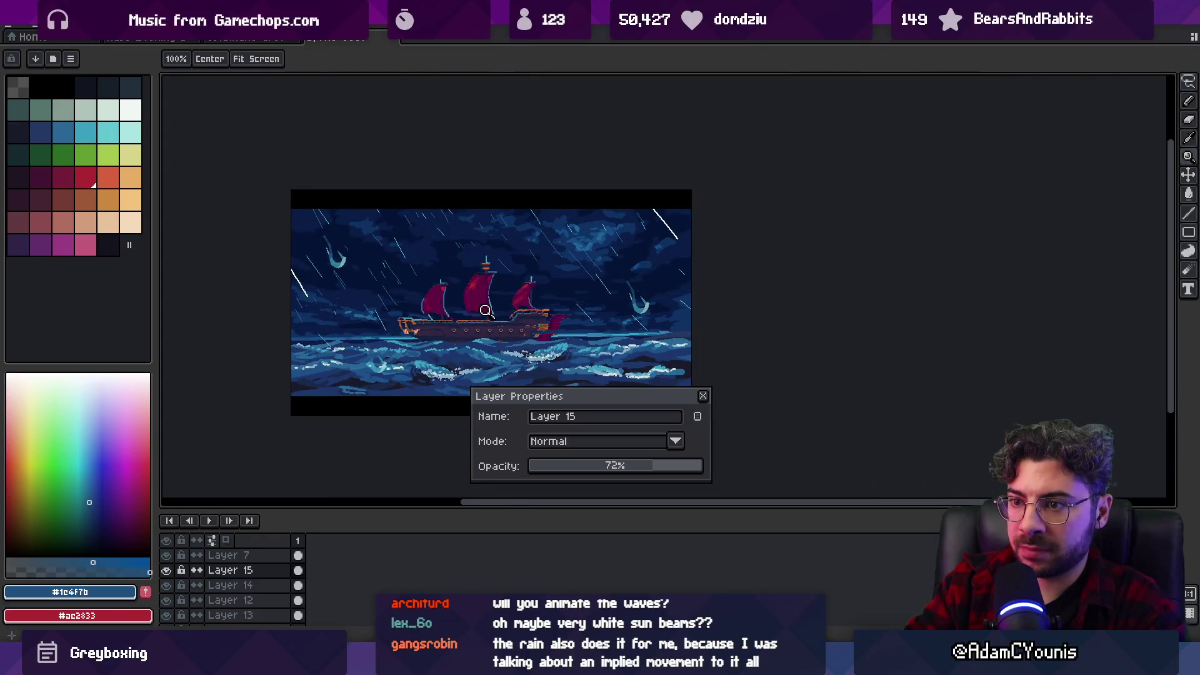
pyautogui.scroll(-1, 482, 304)
# Close the layer properties and preview the artwork without editor panels.
pyautogui.click(703, 396)
pyautogui.press('v')
pyautogui.press('F11')
pyautogui.press('z')
pyautogui.scroll(1, 433, 301)
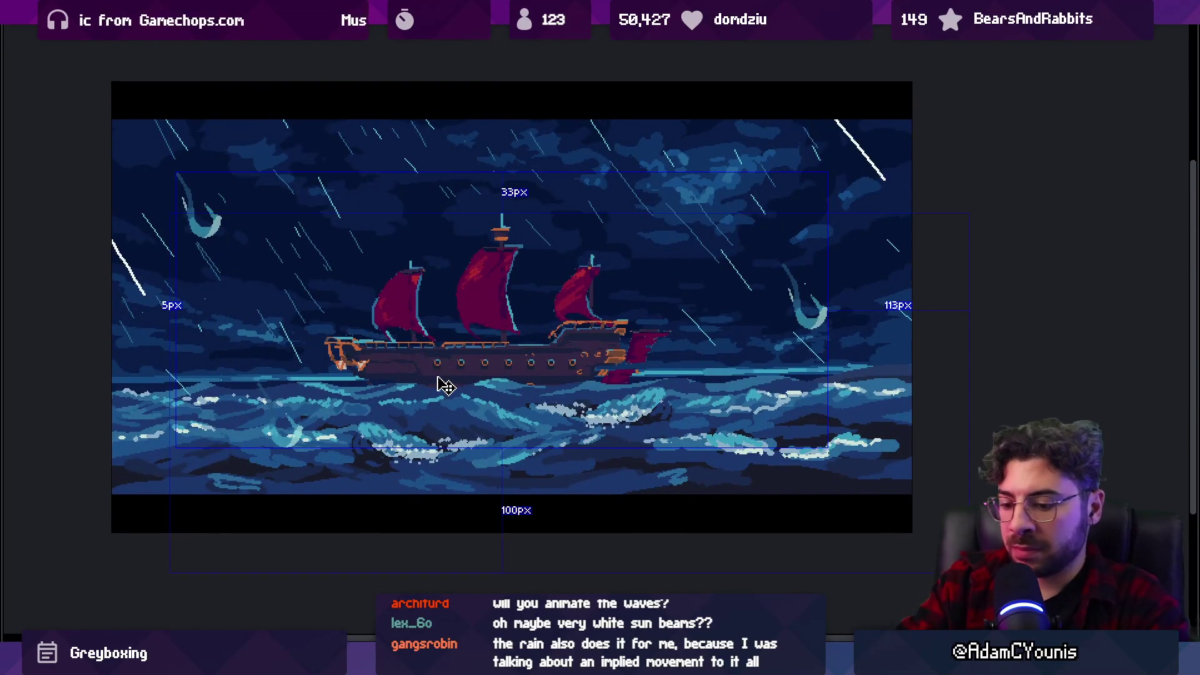
# Restore the editor panels and collapse Group 1 in the layer stack.
pyautogui.press('F11')
pyautogui.scroll(2, 475, 350)
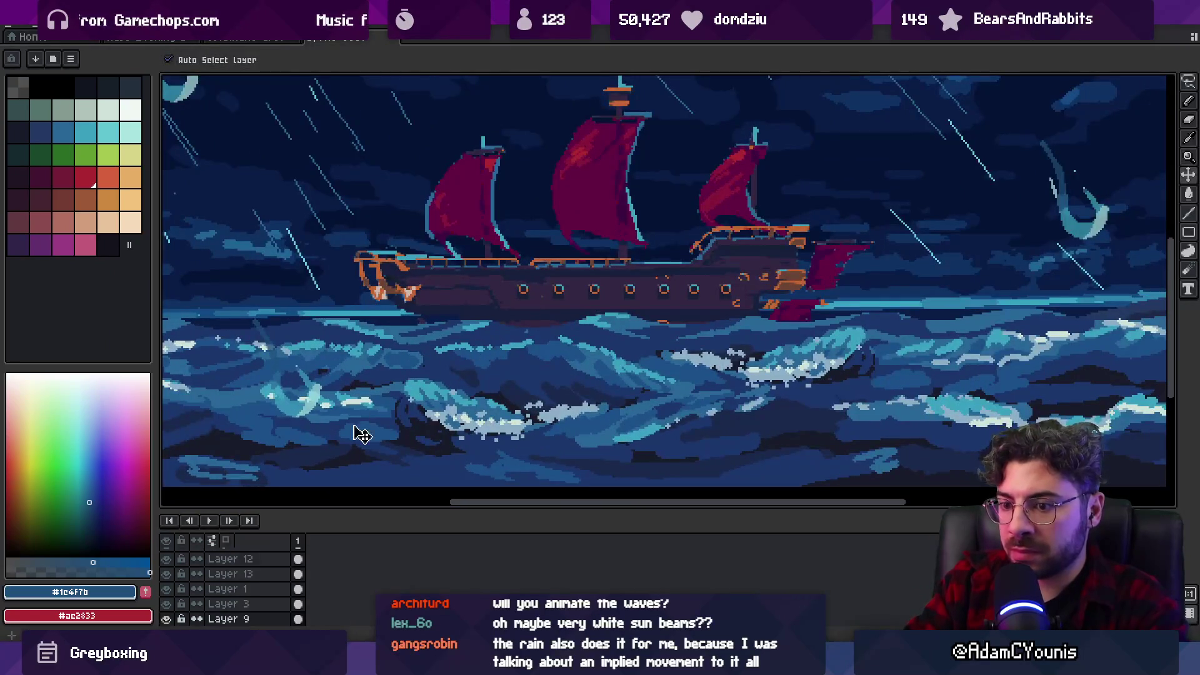
pyautogui.scroll(-3, 219, 587)
pyautogui.click(197, 592)
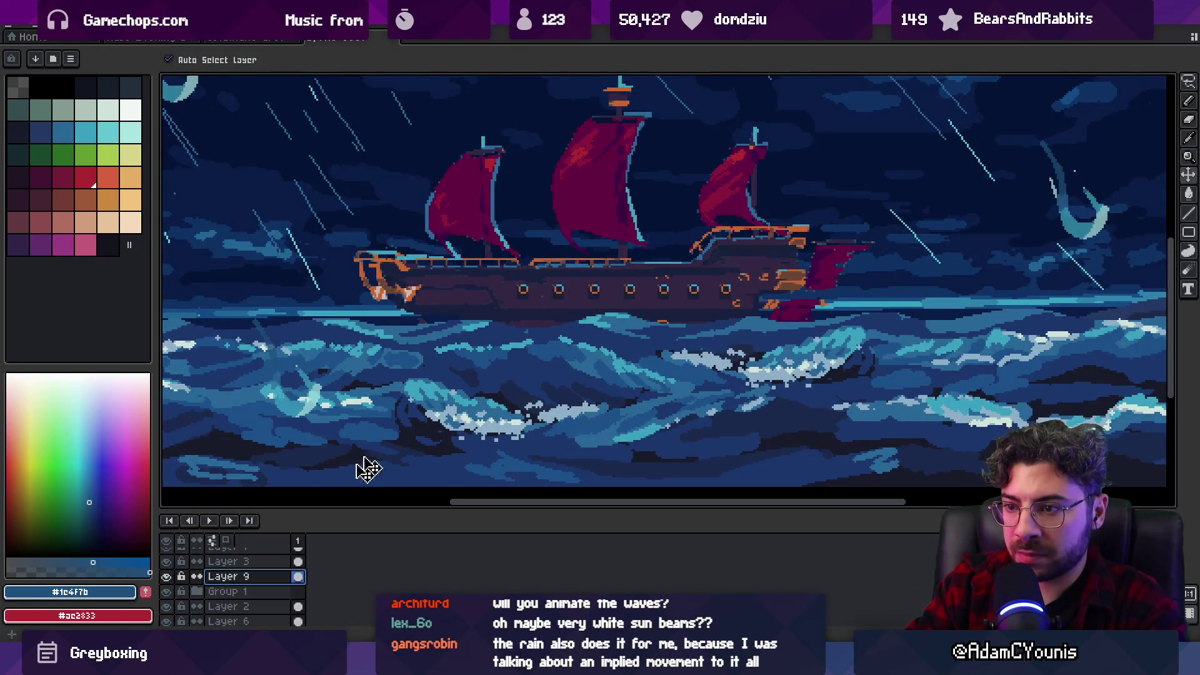
# Add new empty Layer 16 and eyedrop dark navy from the water as the paint colour.
pyautogui.hotkey('shift', 'n')
pyautogui.press('i')
pyautogui.click(490, 332)
pyautogui.press('b')
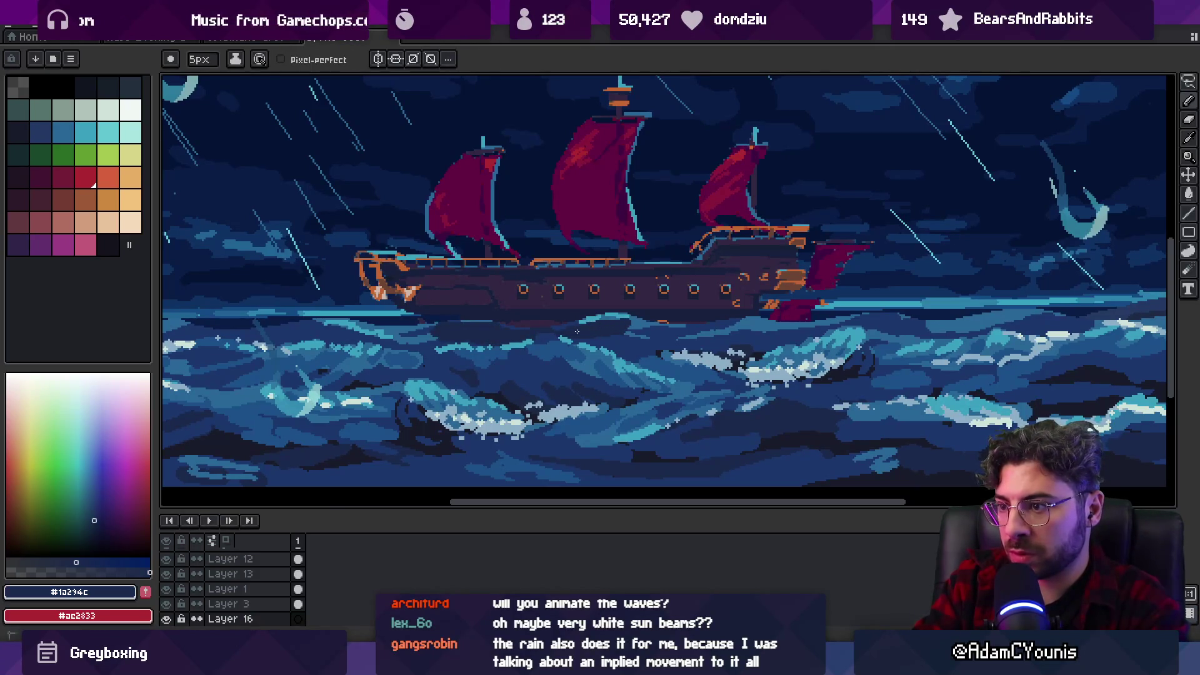
# Paint dark navy shadow bands across the water beneath the hull on Layer 16.
pyautogui.moveTo(652, 333); pyautogui.dragTo(732, 339)
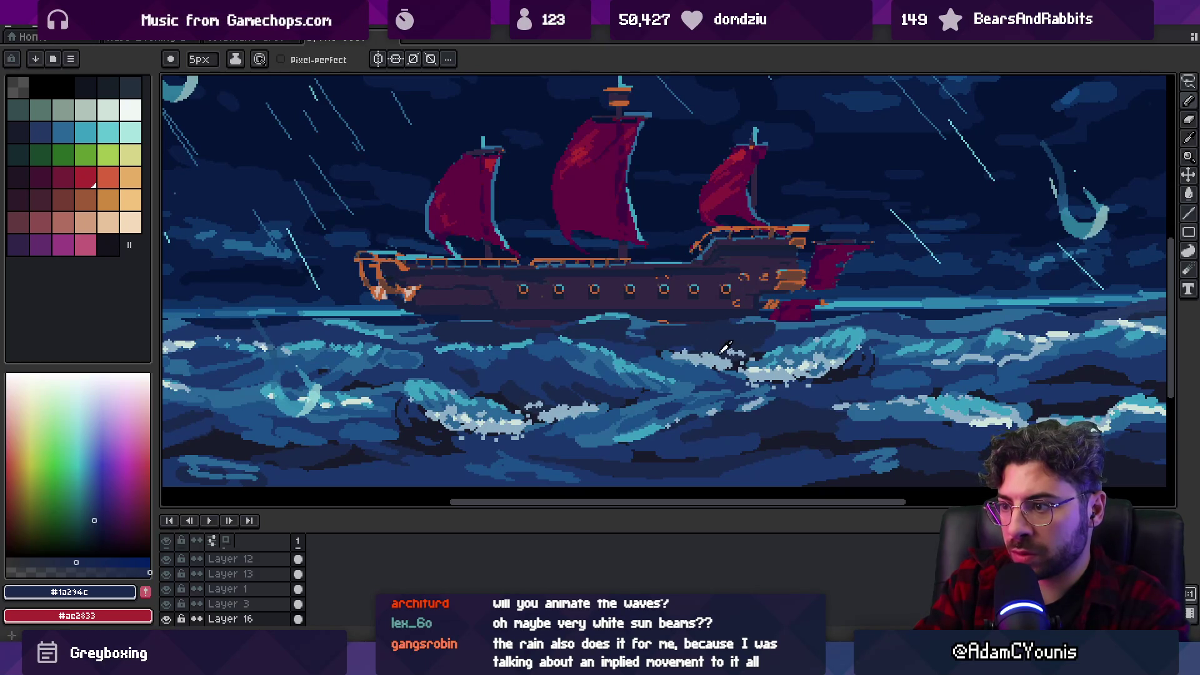
pyautogui.keyDown('alt'); pyautogui.click(725, 328); pyautogui.keyUp('alt')
pyautogui.moveTo(740, 336); pyautogui.dragTo(663, 337)
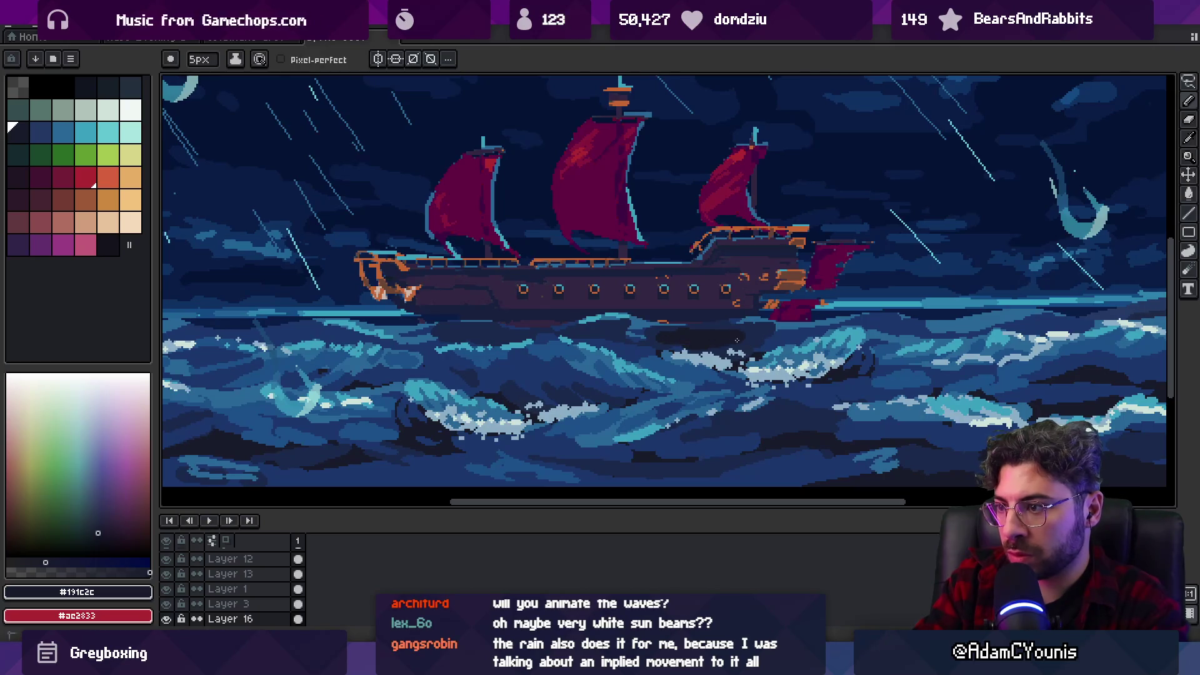
pyautogui.moveTo(504, 330); pyautogui.dragTo(450, 332)
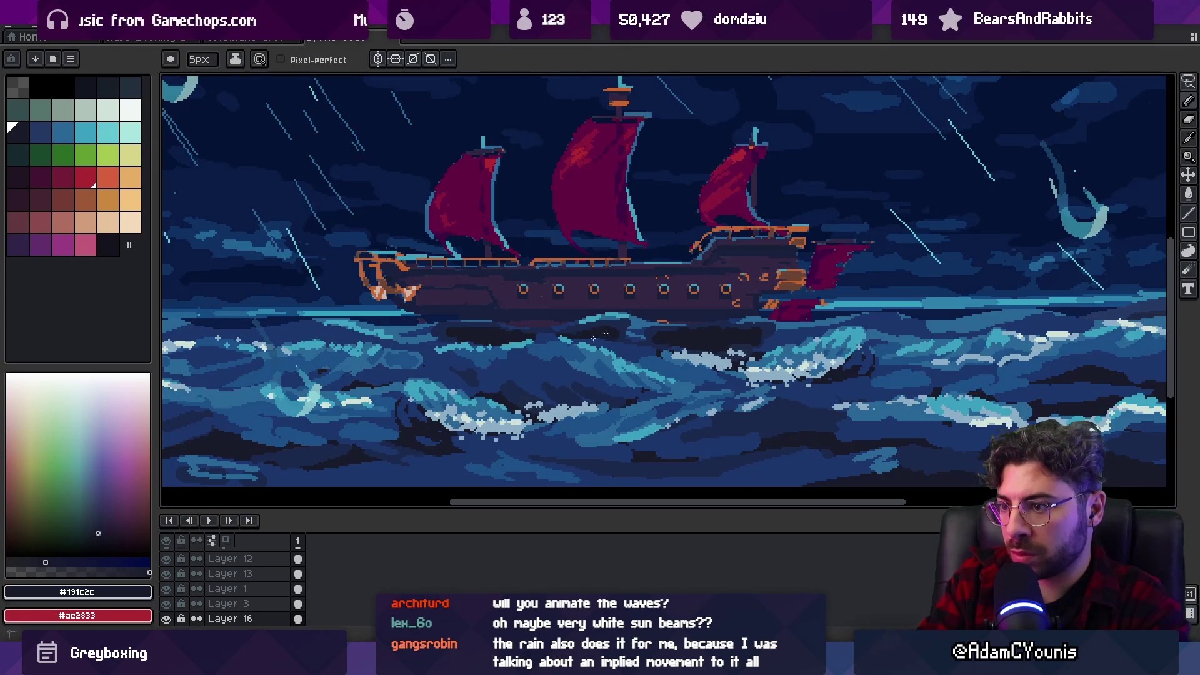
pyautogui.scroll(-5, 628, 350)
pyautogui.scroll(7, 552, 379)
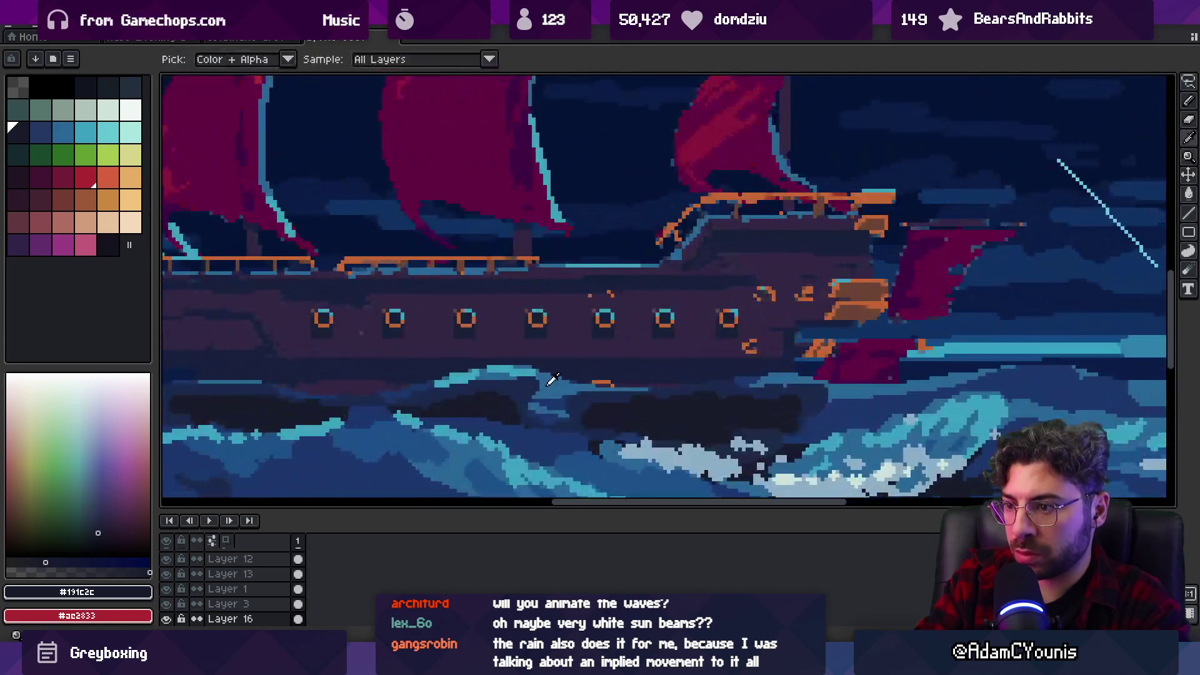
# Sample mid blue, light cyan and deep blue from the waves while reviewing the scene.
pyautogui.keyDown('alt'); pyautogui.click(548, 384); pyautogui.keyUp('alt')
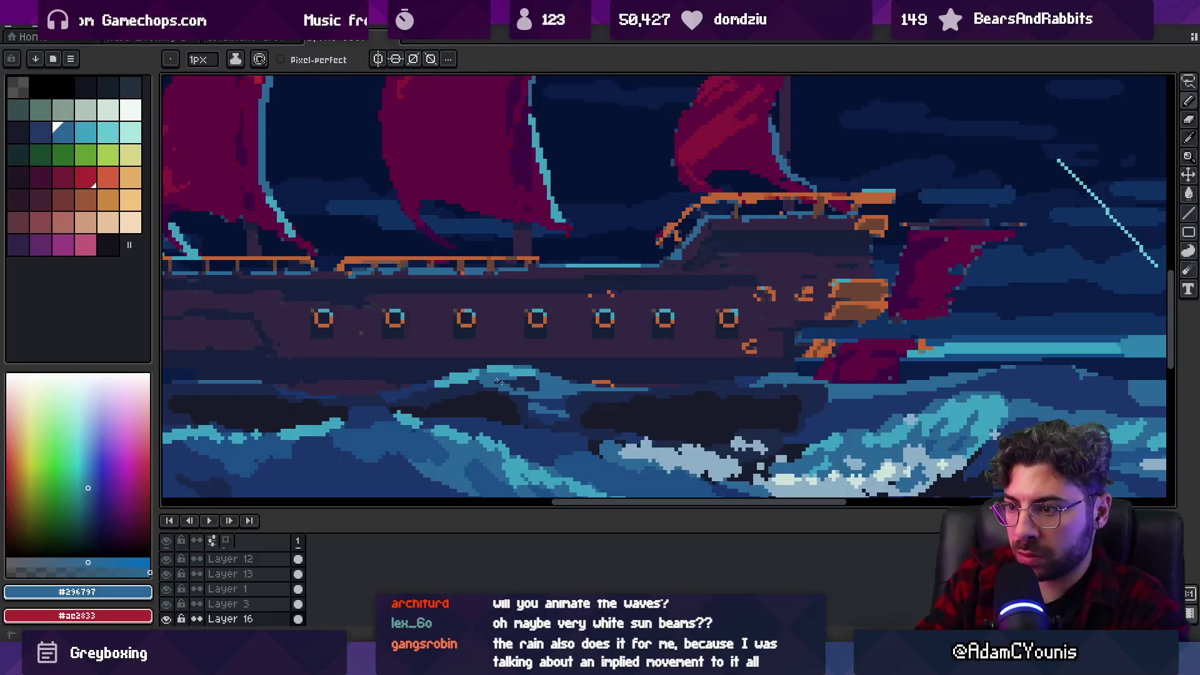
pyautogui.keyDown('alt'); pyautogui.click(539, 381); pyautogui.keyUp('alt')
pyautogui.press('z')
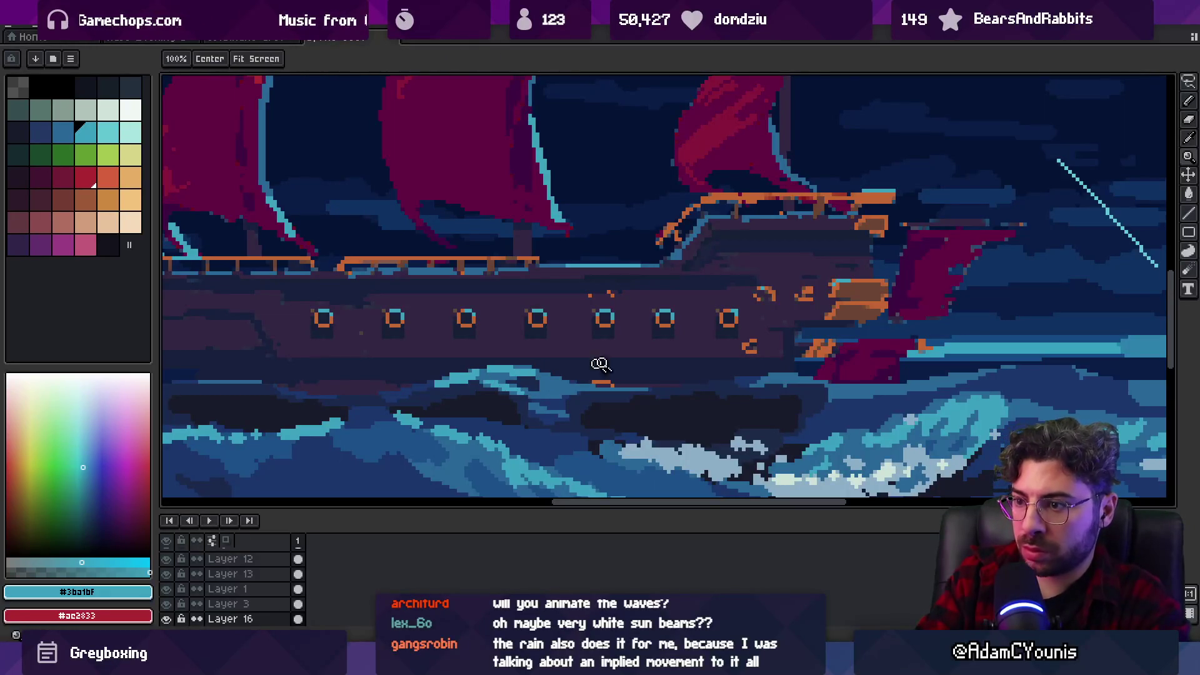
pyautogui.scroll(-4, 634, 320)
pyautogui.scroll(4, 633, 319)
pyautogui.press('b')
pyautogui.keyDown('alt'); pyautogui.click(607, 360); pyautogui.keyUp('alt')
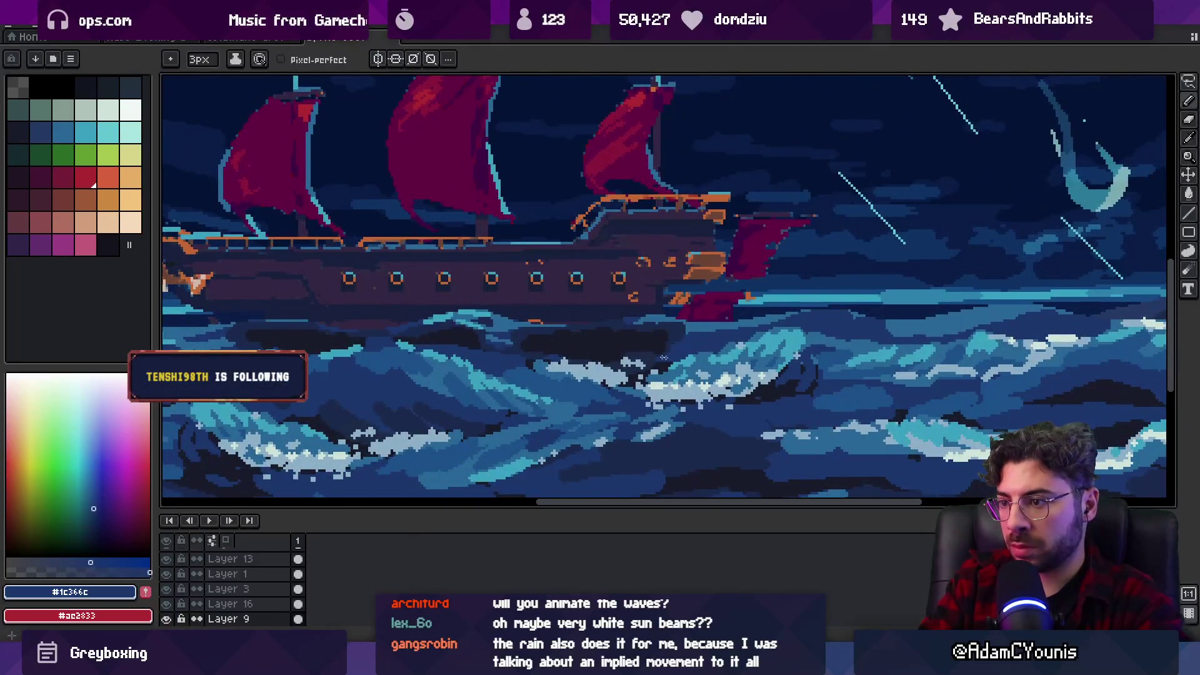
# Shift the dark shadow band left so it sits under the hull.
pyautogui.press('v')
pyautogui.moveTo(673, 353)
pyautogui.mouseDown()
pyautogui.moveTo(694, 348)
pyautogui.moveTo(636, 365)
pyautogui.moveTo(624, 354)
pyautogui.mouseUp()
pyautogui.press('b')
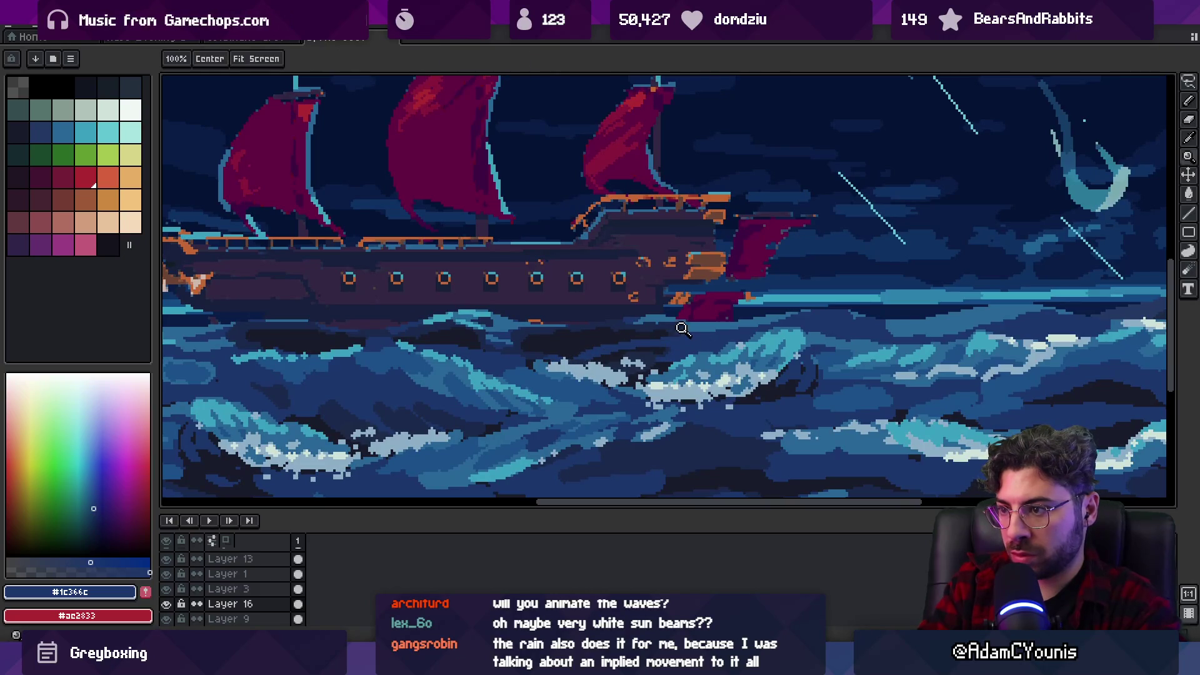
pyautogui.scroll(-3, 682, 331)
pyautogui.scroll(1, 650, 275)
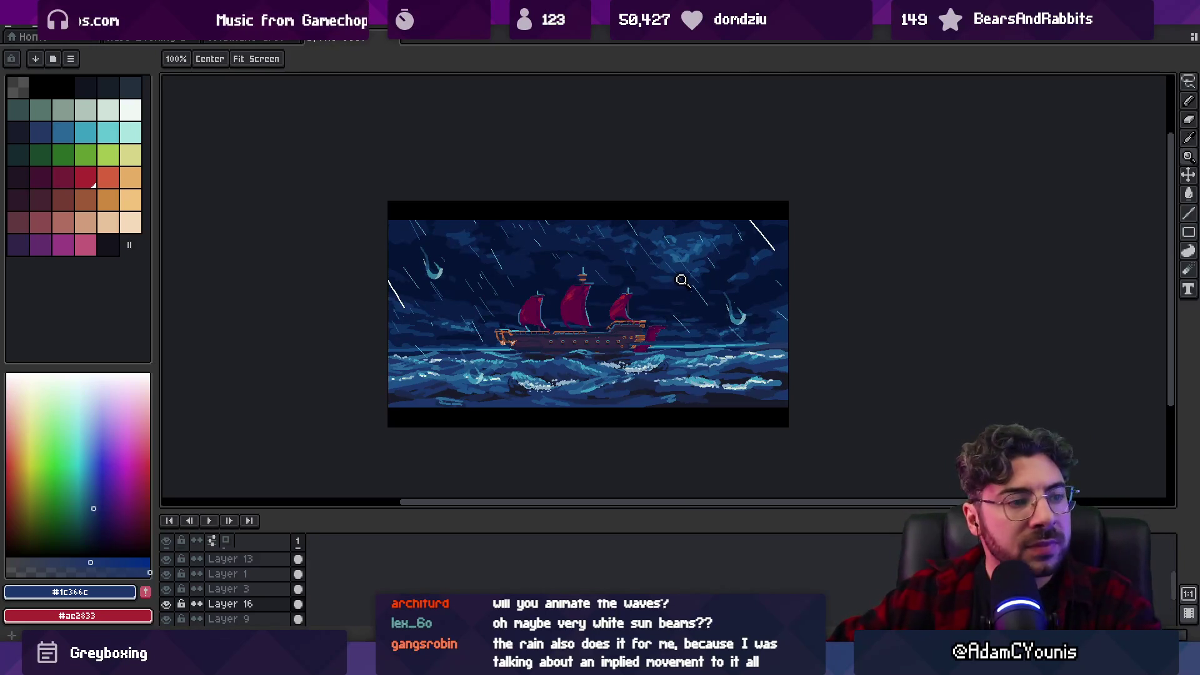
pyautogui.press('v')
pyautogui.click(576, 353)
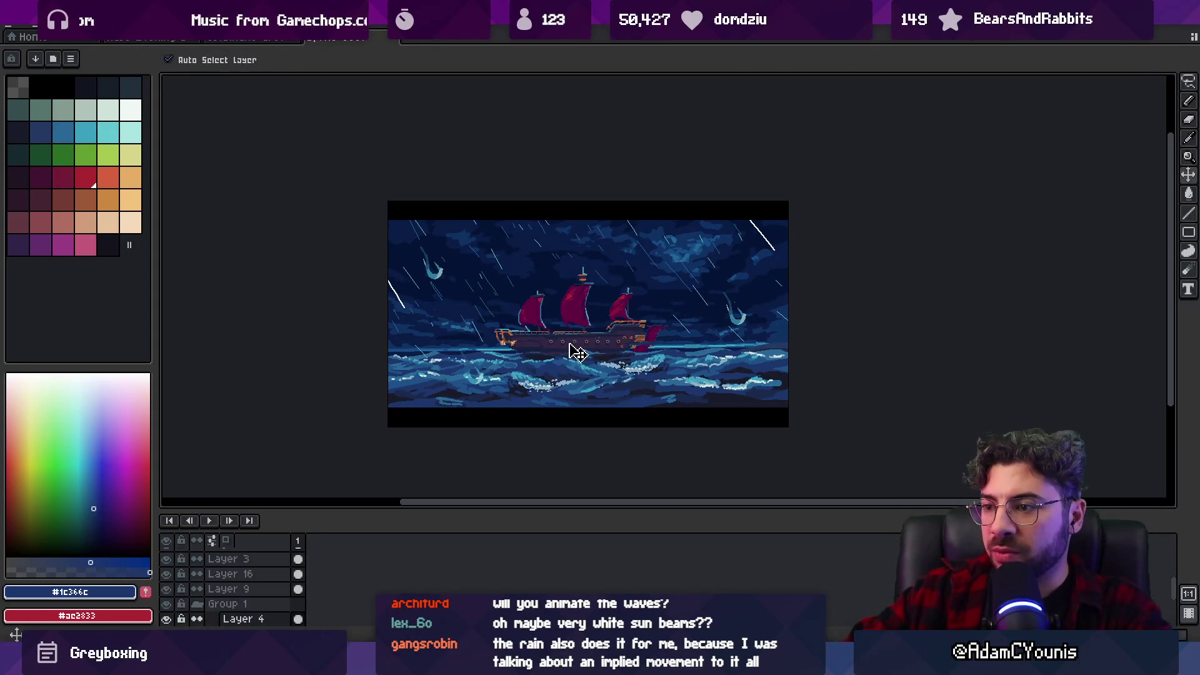
# Select only the ship by inverting a magic-wand selection, add Layer 17, and pick black.
pyautogui.press('w')
pyautogui.click(415, 330)
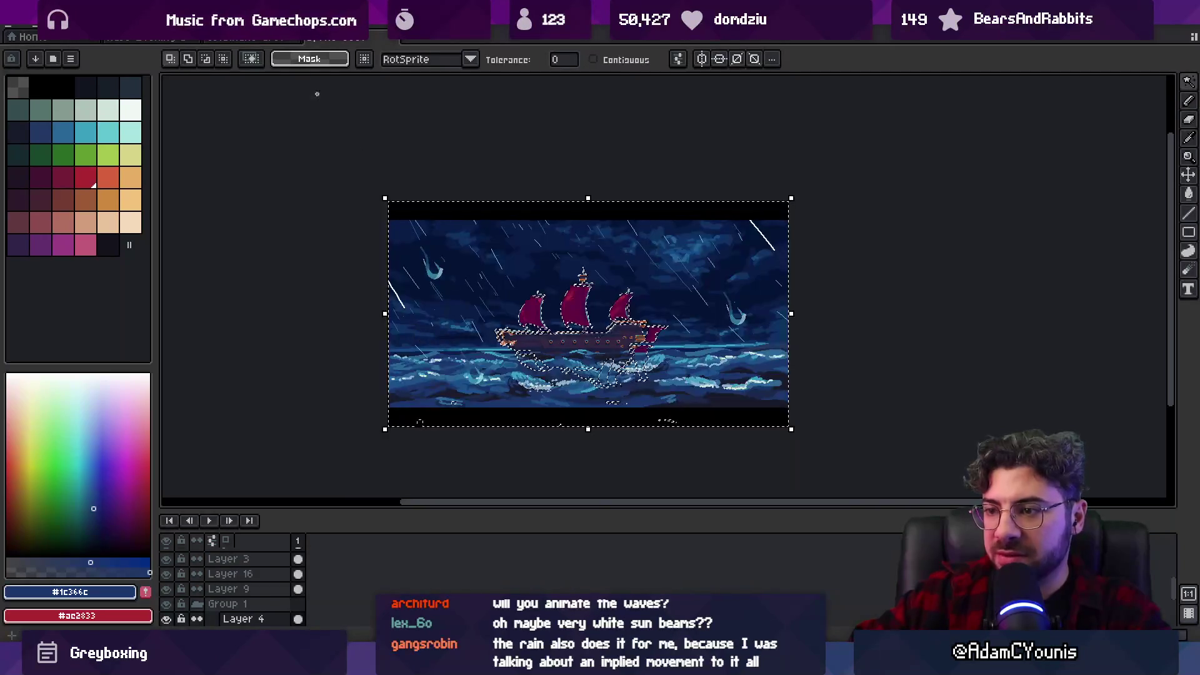
pyautogui.click(197, 25)
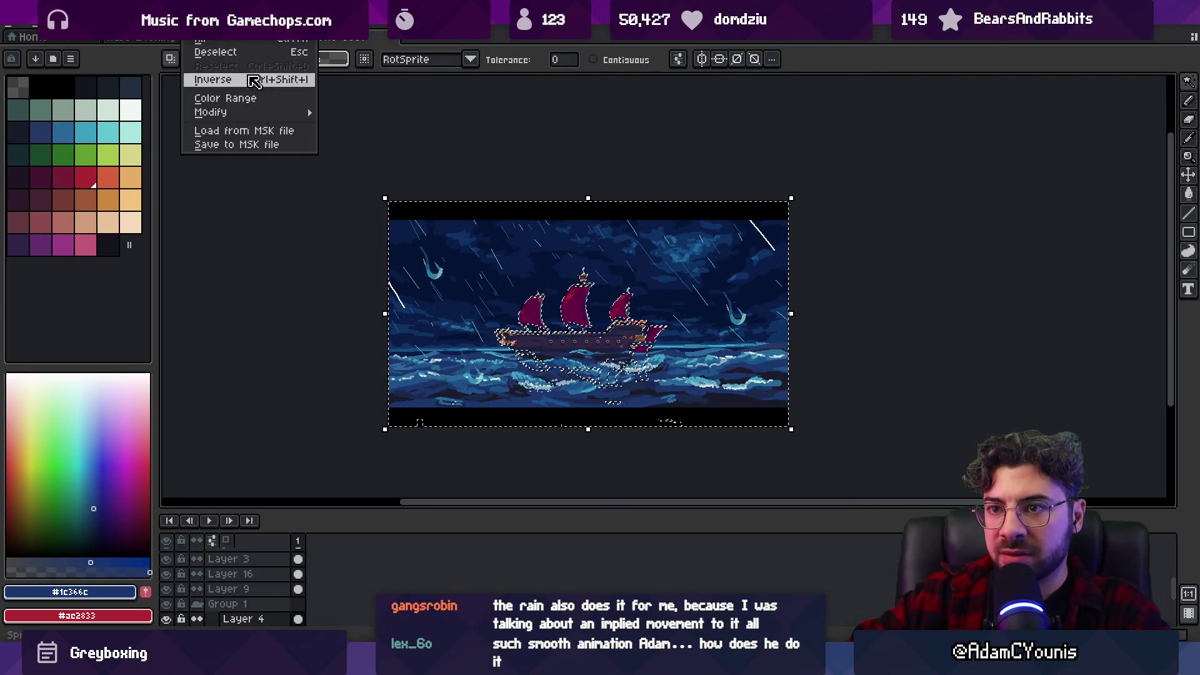
pyautogui.click(253, 80)
pyautogui.hotkey('ctrl', 'j')
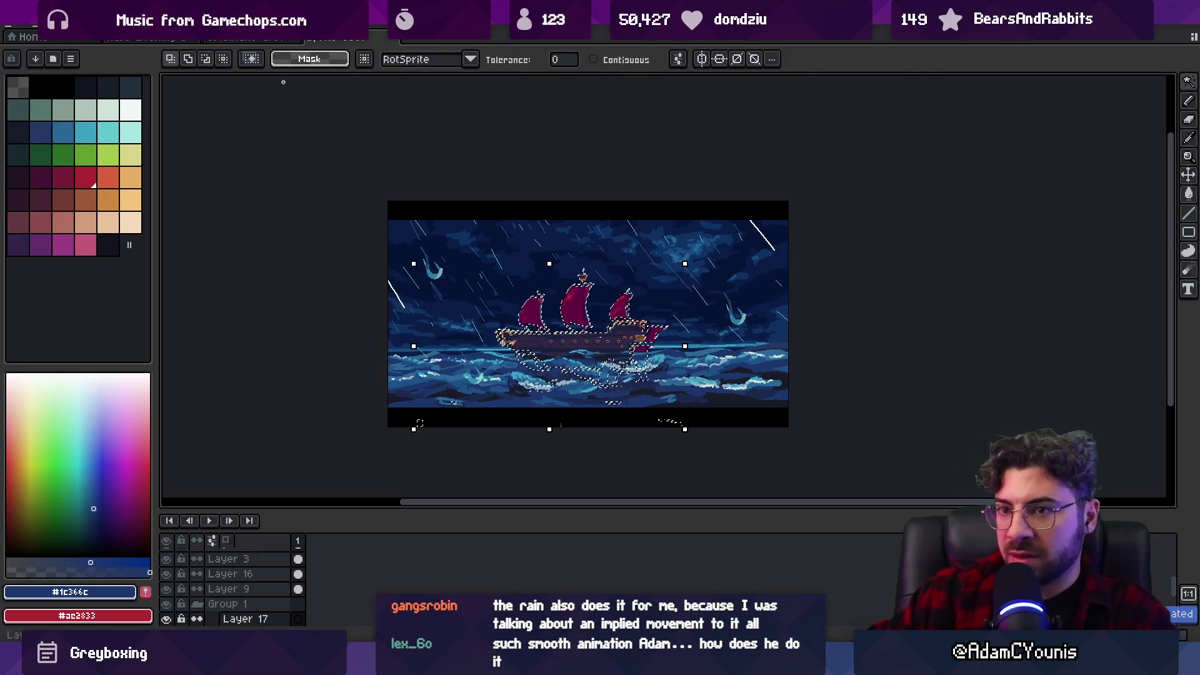
pyautogui.click(63, 87)
# Fill the selected ship solid black on Layer 17, deselect, and zoom in on it.
pyautogui.press('b')
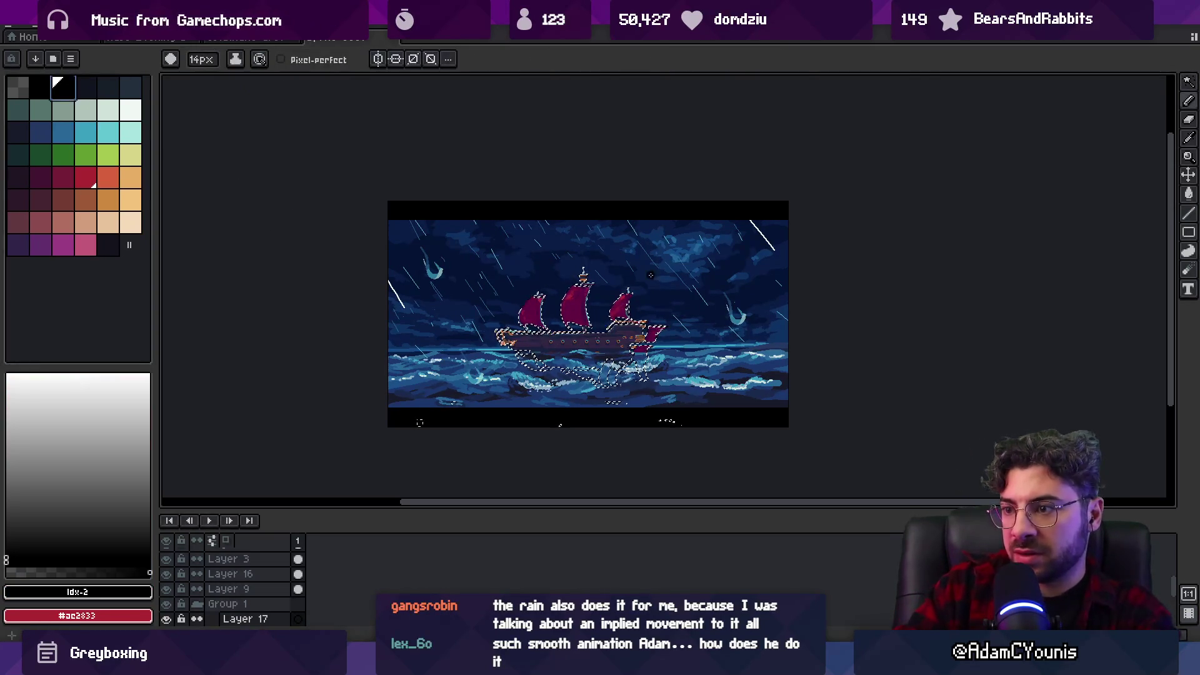
pyautogui.moveTo(525, 312)
pyautogui.mouseDown()
pyautogui.moveTo(600, 325)
pyautogui.moveTo(673, 298)
pyautogui.moveTo(650, 337)
pyautogui.mouseUp()
pyautogui.hotkey('ctrl', 'd')
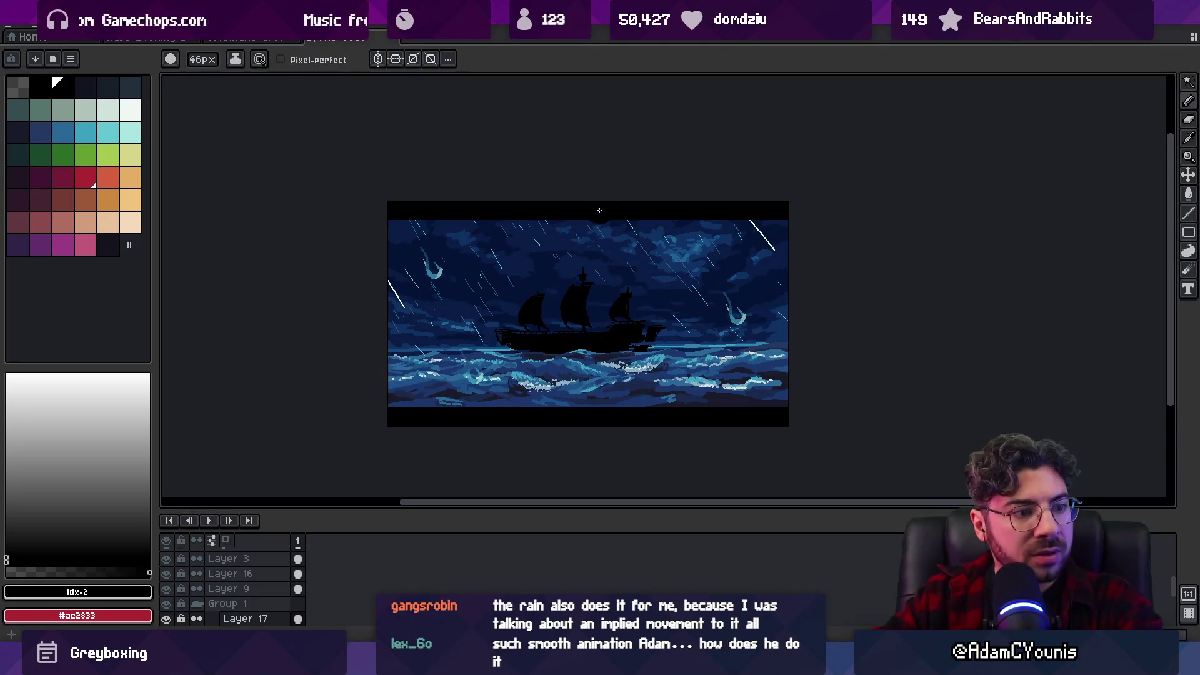
pyautogui.moveTo(653, 215); pyautogui.dragTo(643, 216)
pyautogui.press('z')
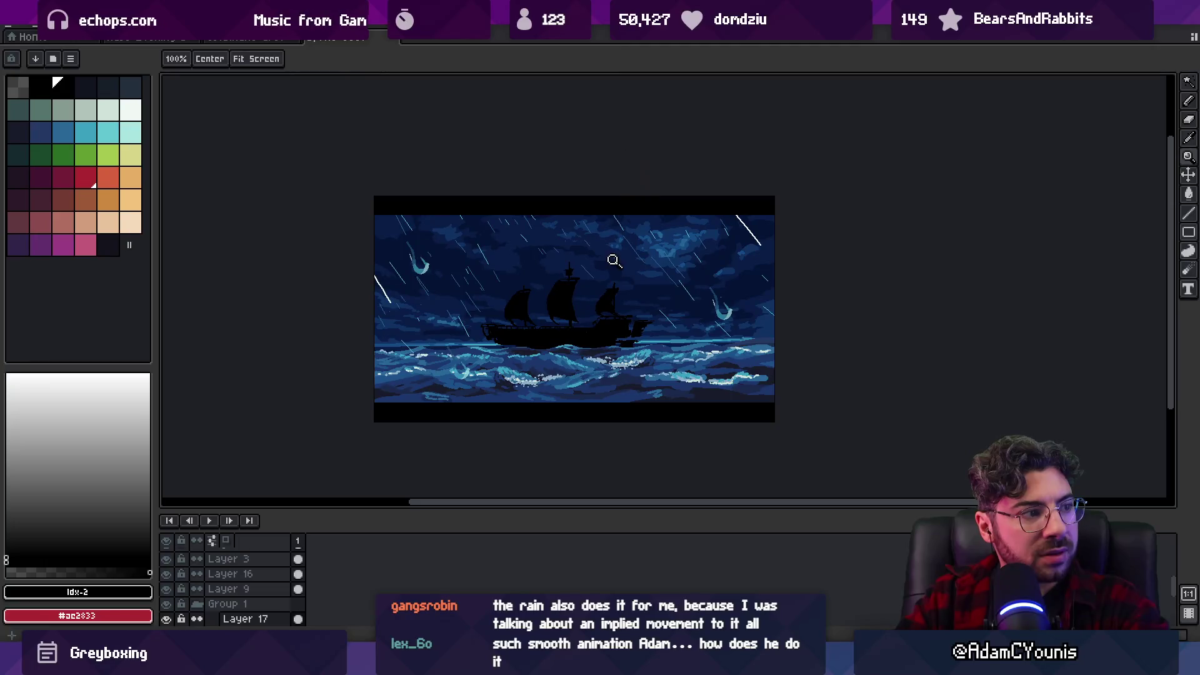
pyautogui.click(580, 272)
pyautogui.press('v')
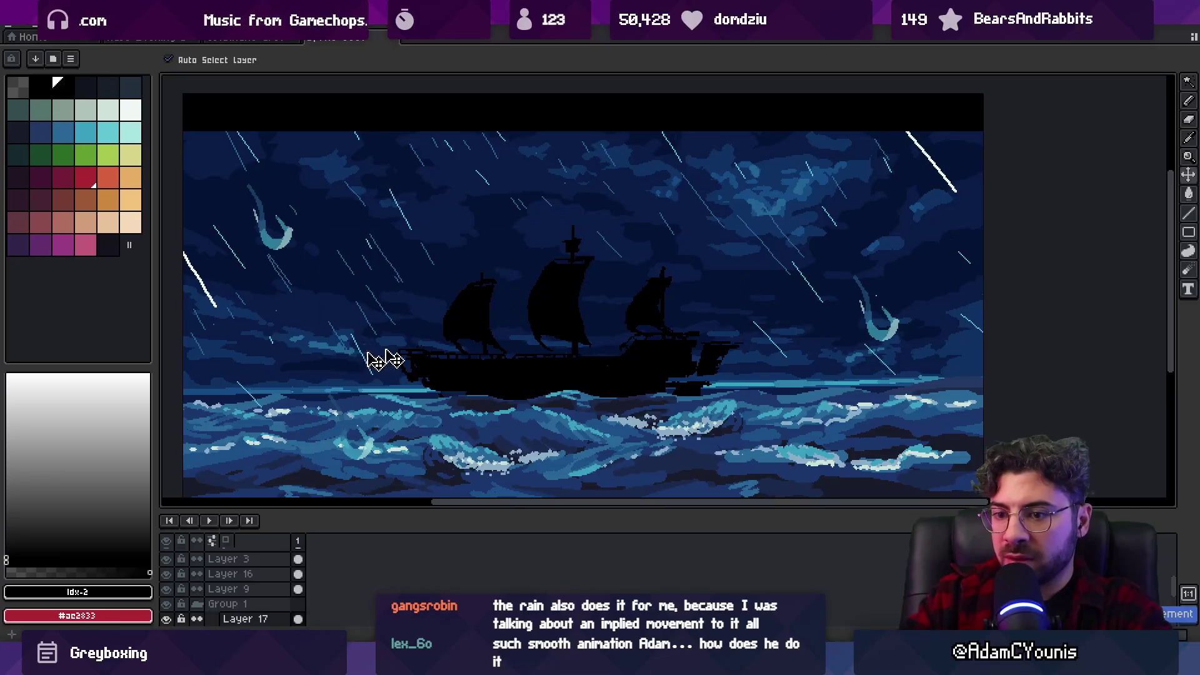
# Sample cyan #35a0bf with a 2px brush, try a cyan outline on the ship, then undo it.
pyautogui.press('i')
pyautogui.click(275, 238)
pyautogui.press('b')
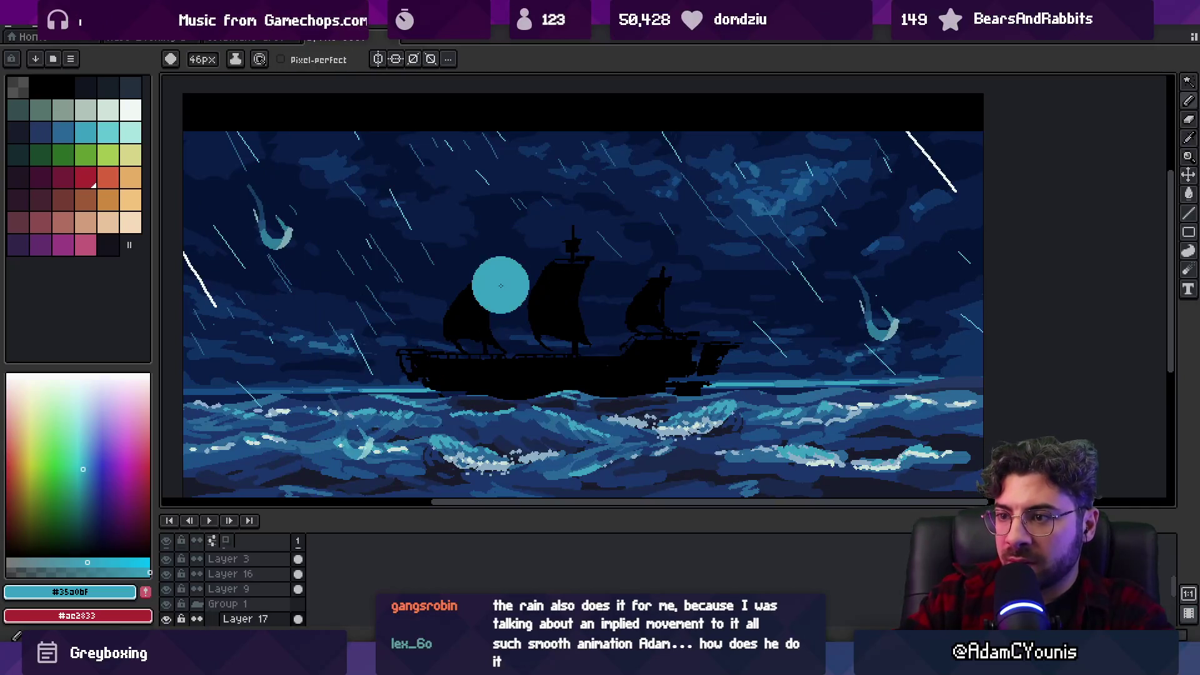
pyautogui.press('-')
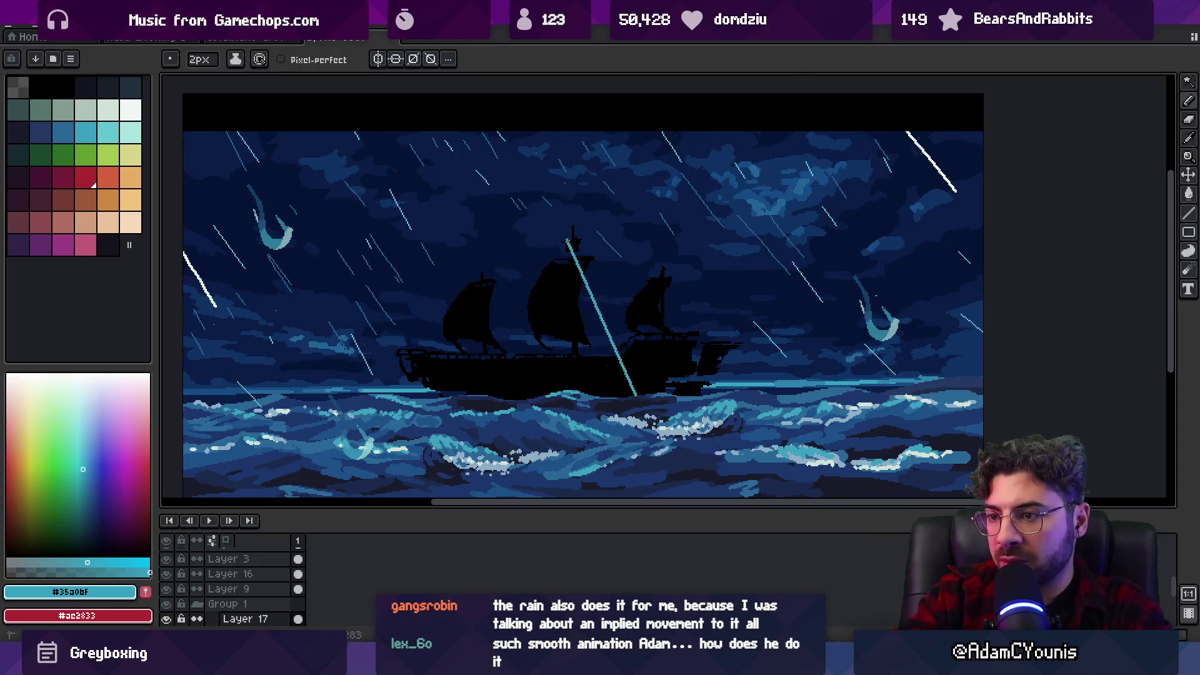
pyautogui.hotkey('shift', 'o')
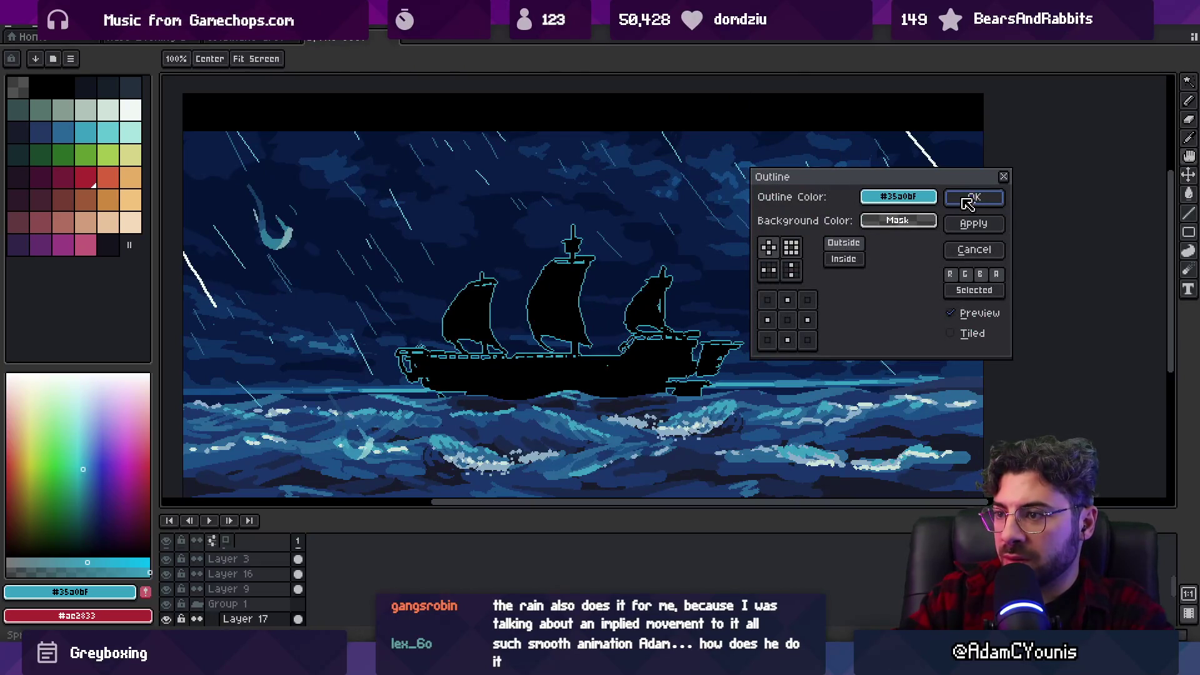
pyautogui.click(968, 198)
pyautogui.scroll(-4, 678, 250)
pyautogui.scroll(4, 694, 253)
pyautogui.press('b')
pyautogui.hotkey('ctrl', 'z')
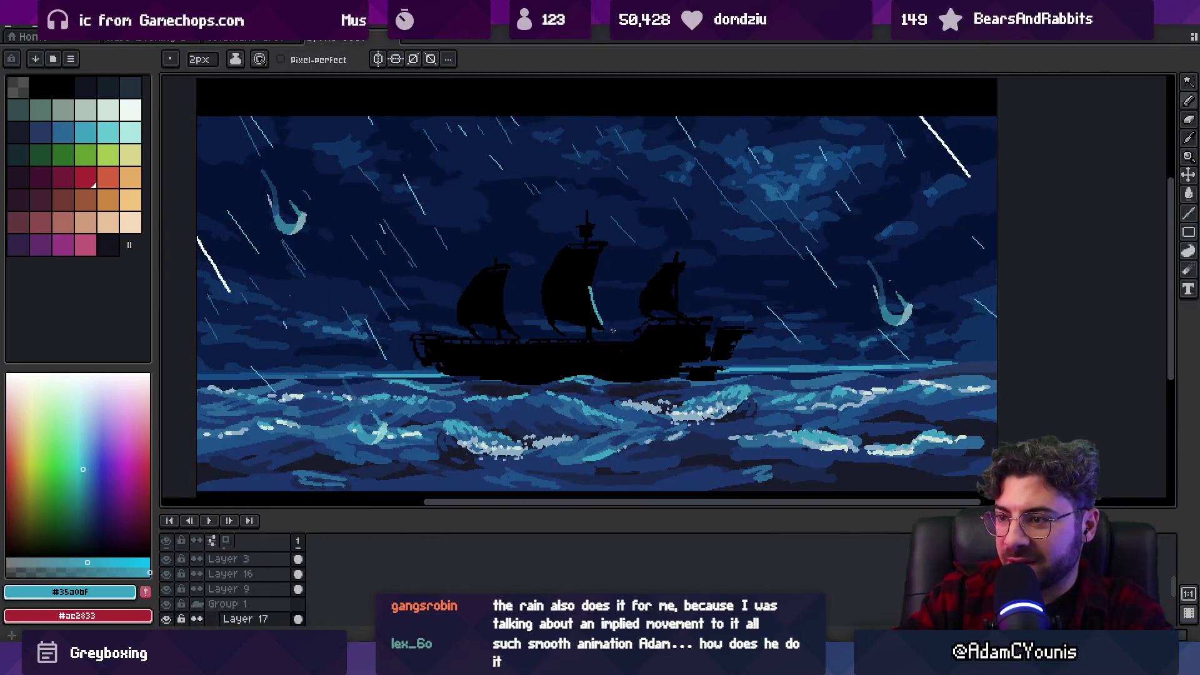
pyautogui.hotkey('ctrl', 'z')
# Sample dark blue #154b86 for the sail rim lights and zoom in on the ship.
pyautogui.keyDown('alt'); pyautogui.click(595, 286); pyautogui.keyUp('alt')
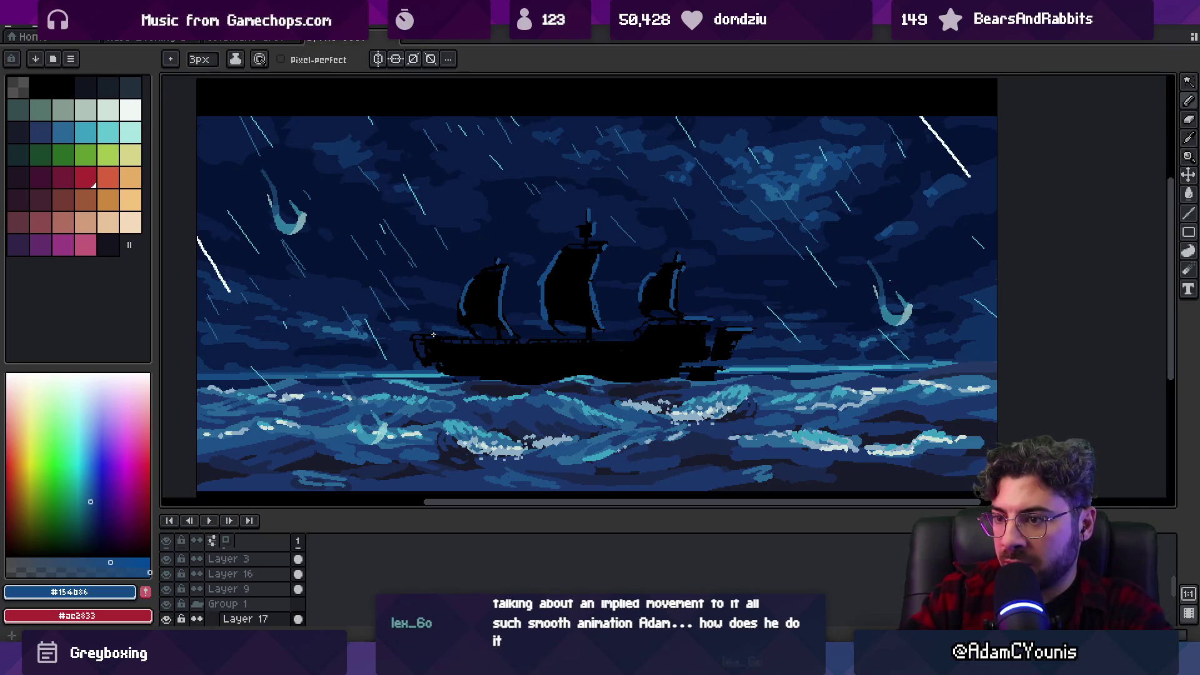
pyautogui.press('z')
pyautogui.scroll(-1, 600, 296)
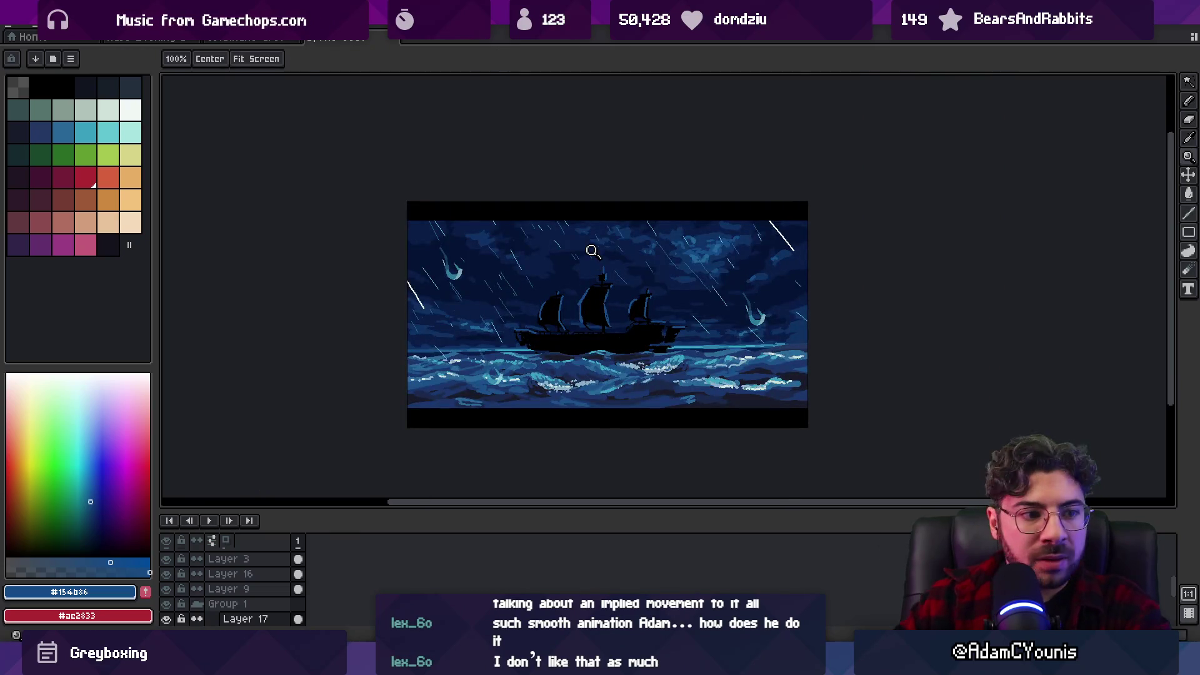
pyautogui.press('v')
pyautogui.press('z')
pyautogui.click(601, 329)
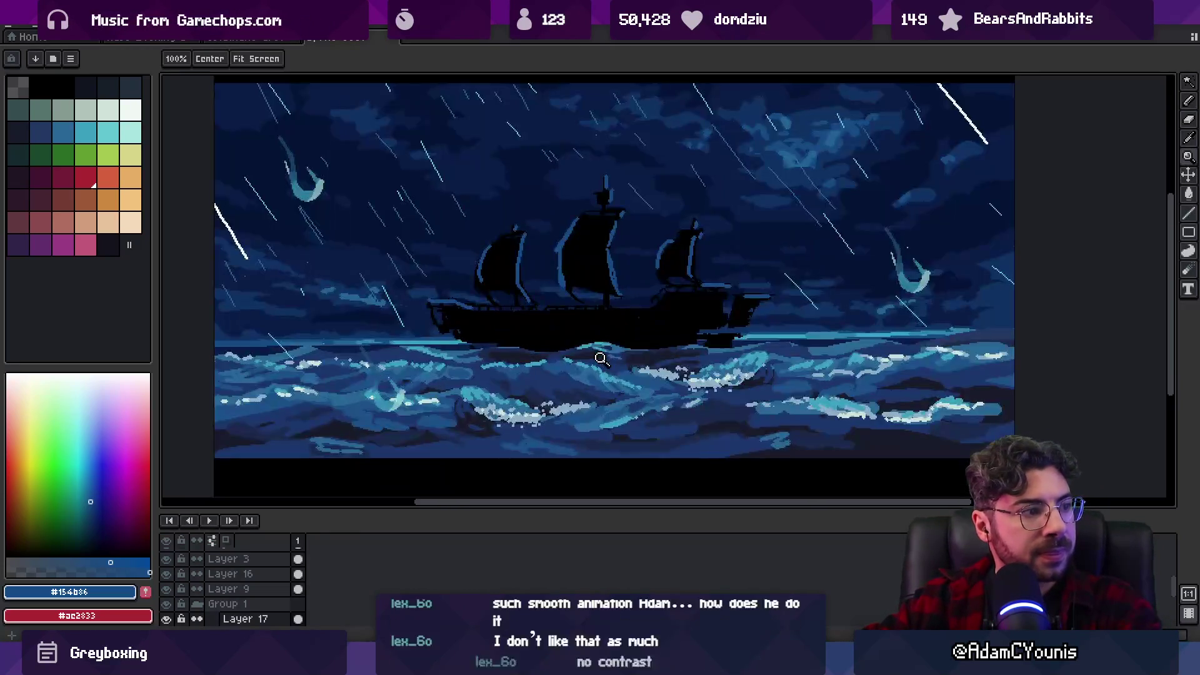
# Leave full-screen preview and toggle Layer 17's visibility to compare the silhouette.
pyautogui.press('v')
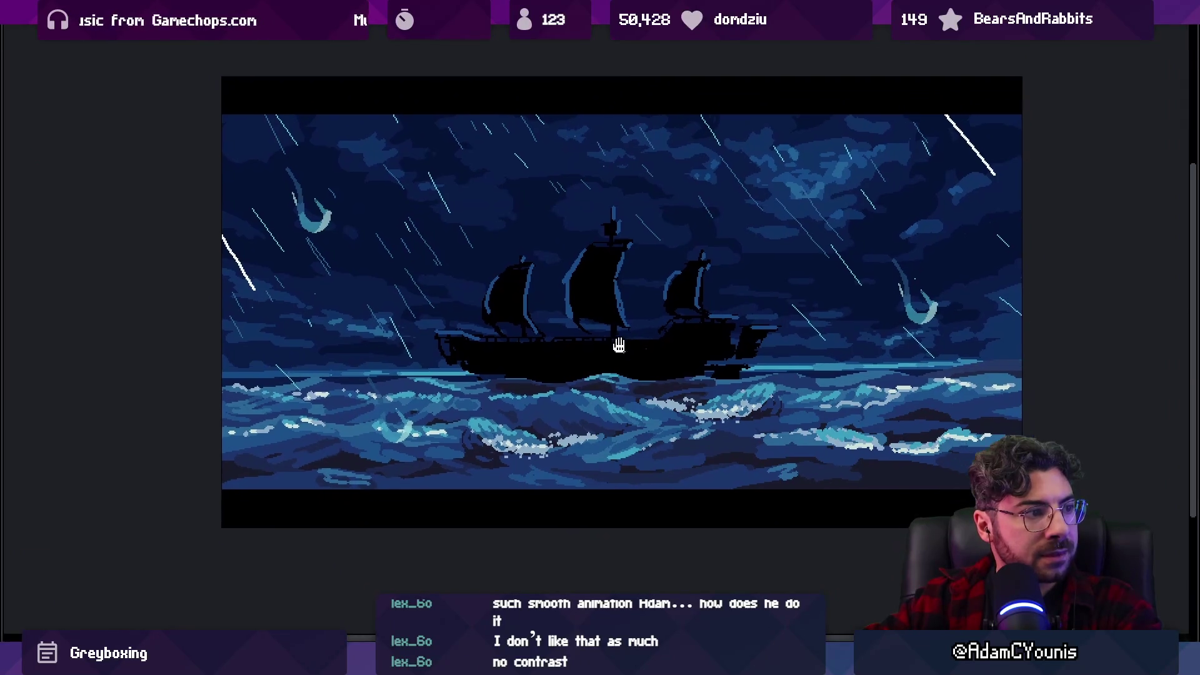
pyautogui.press('F11')
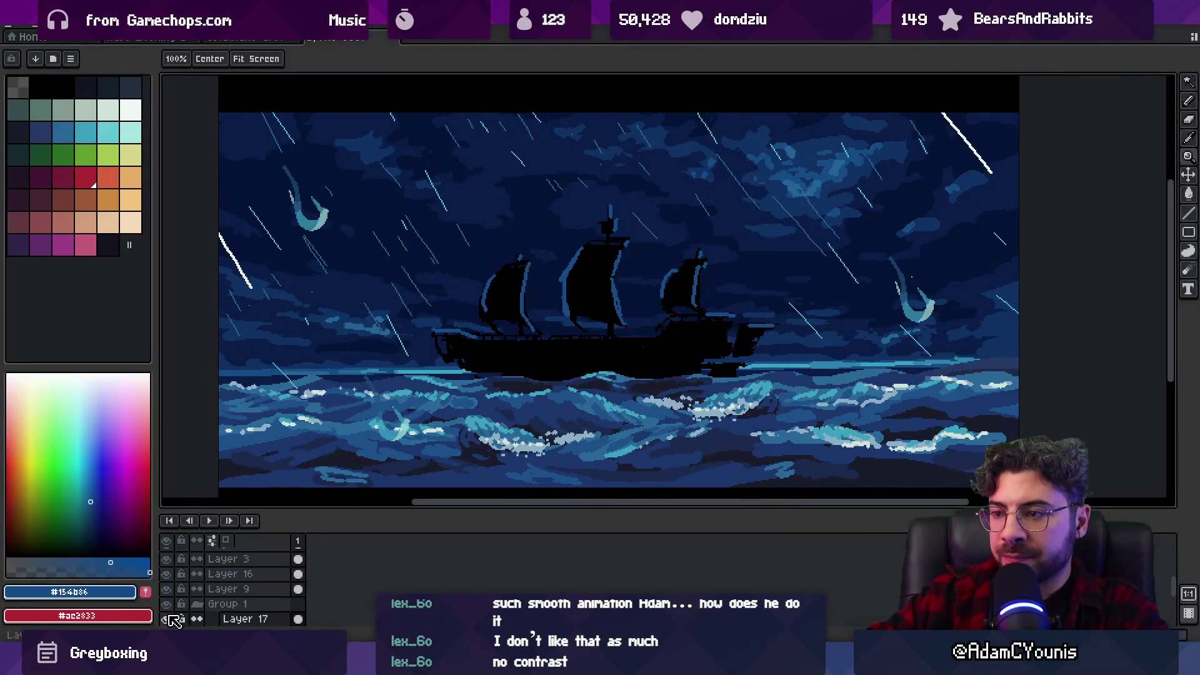
pyautogui.click(168, 619)
pyautogui.click(167, 619)
pyautogui.click(167, 619)
pyautogui.click(167, 619)
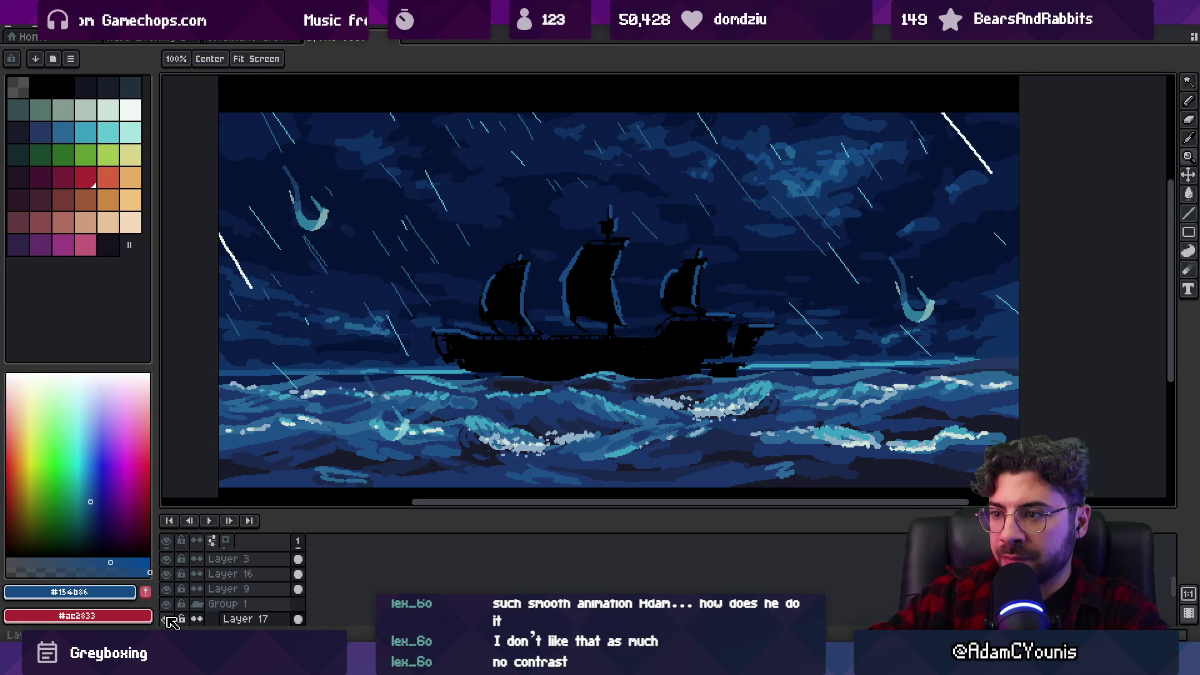
# Lower Layer 17's opacity to 64% in its Layer Properties.
pyautogui.press('v')
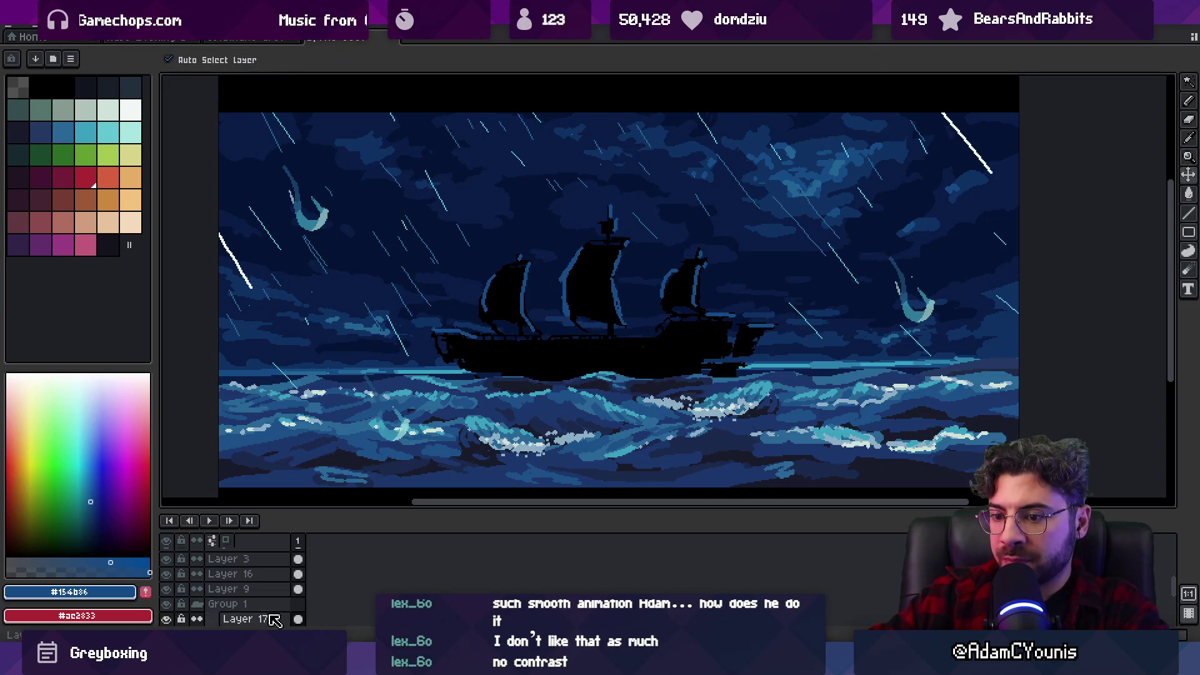
pyautogui.doubleClick(245, 618)
pyautogui.click(645, 467)
pyautogui.moveTo(646, 467)
pyautogui.mouseDown()
pyautogui.moveTo(635, 472)
pyautogui.moveTo(657, 472)
pyautogui.mouseUp()
pyautogui.press('Return')
pyautogui.press('b')
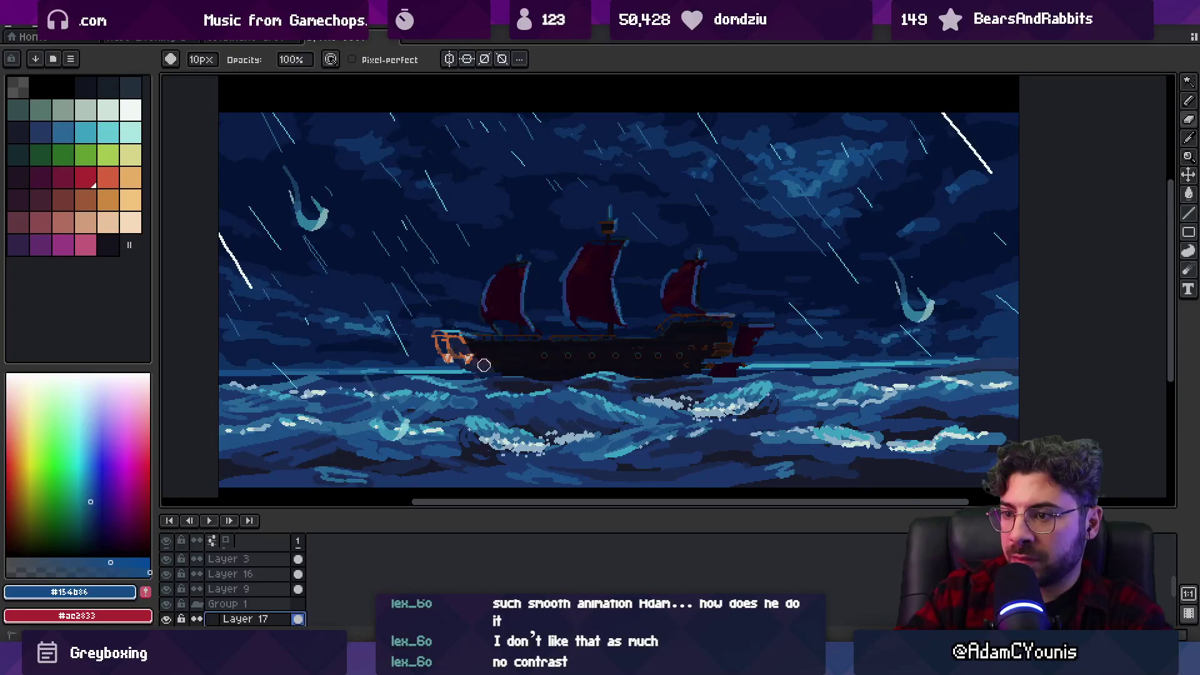
# Repaint the stern with orange planks and a magenta flag, and add magenta highlights to the sails.
pyautogui.moveTo(735, 309)
pyautogui.mouseDown()
pyautogui.moveTo(747, 316)
pyautogui.moveTo(688, 325)
pyautogui.moveTo(713, 319)
pyautogui.moveTo(701, 290)
pyautogui.mouseUp()
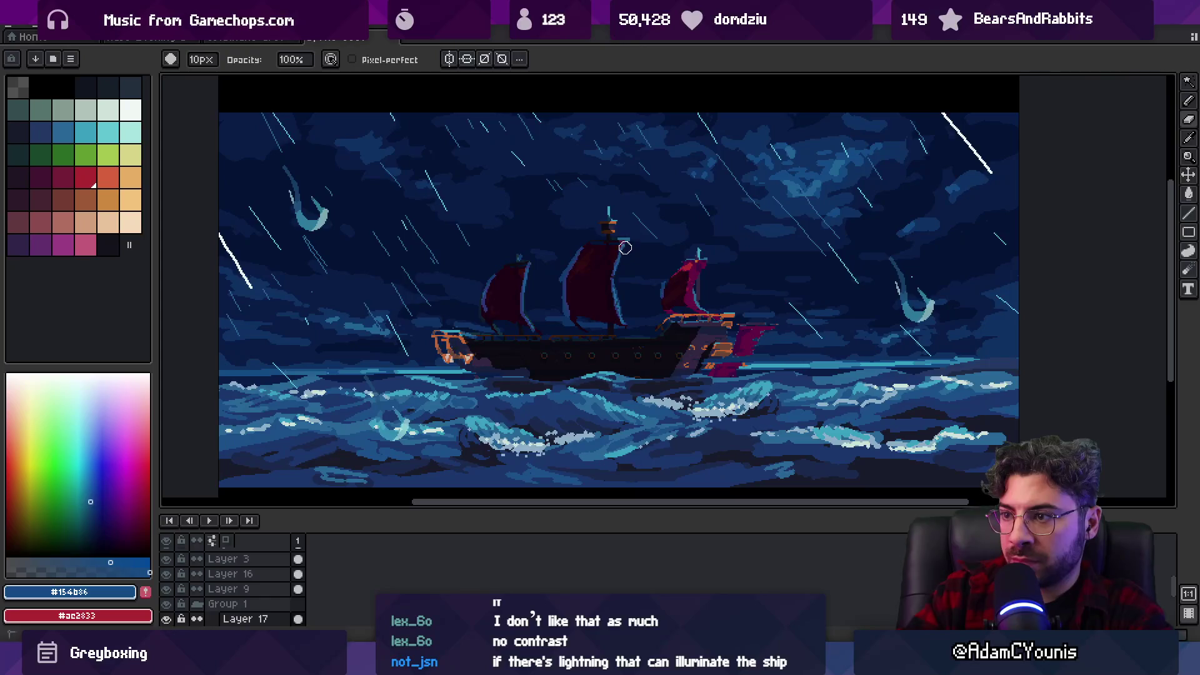
pyautogui.moveTo(613, 247); pyautogui.dragTo(571, 280)
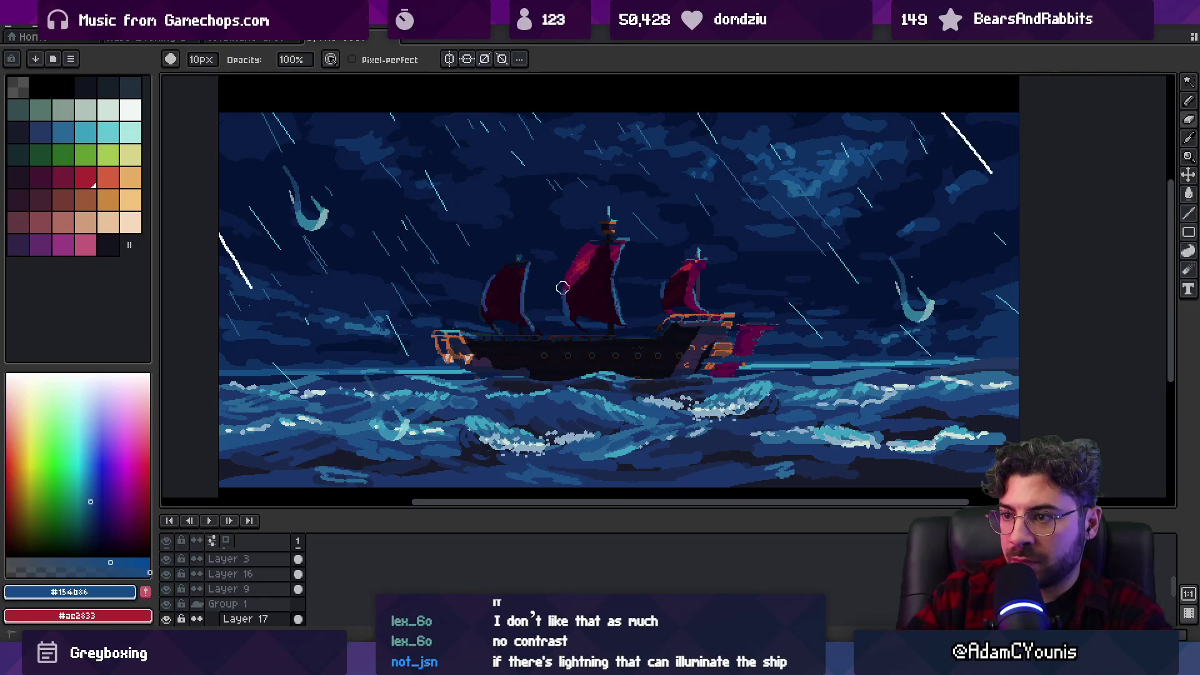
pyautogui.click(528, 269)
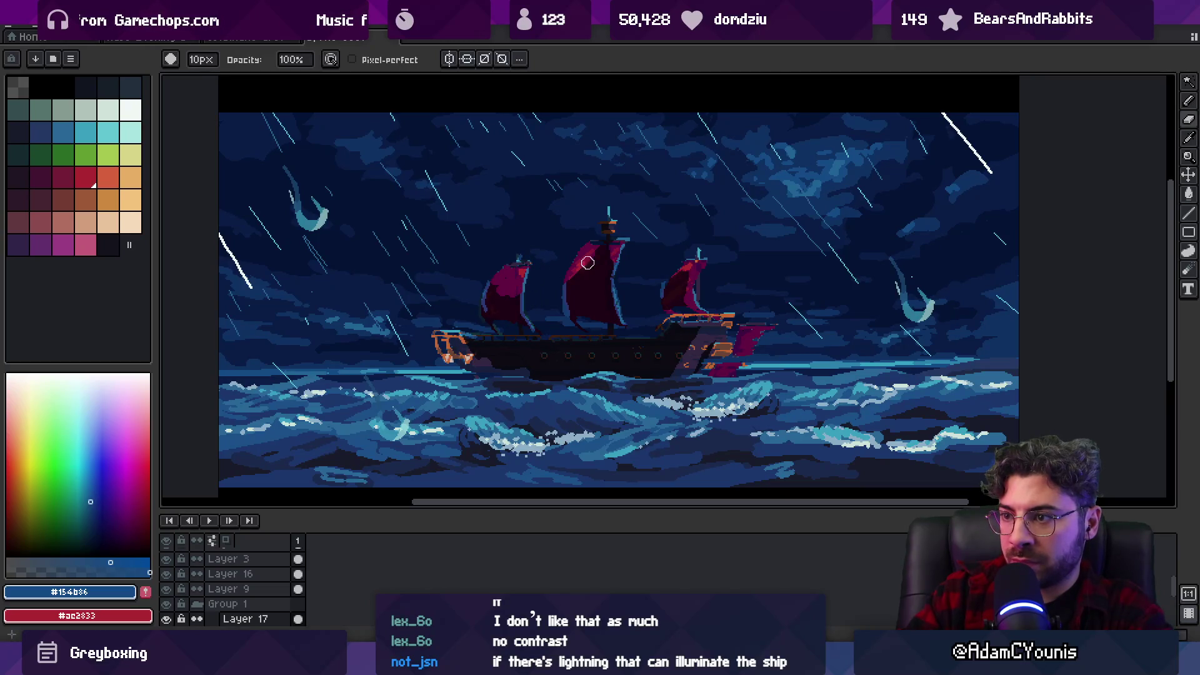
pyautogui.moveTo(607, 267); pyautogui.dragTo(613, 267)
pyautogui.press('z')
pyautogui.scroll(-4, 663, 225)
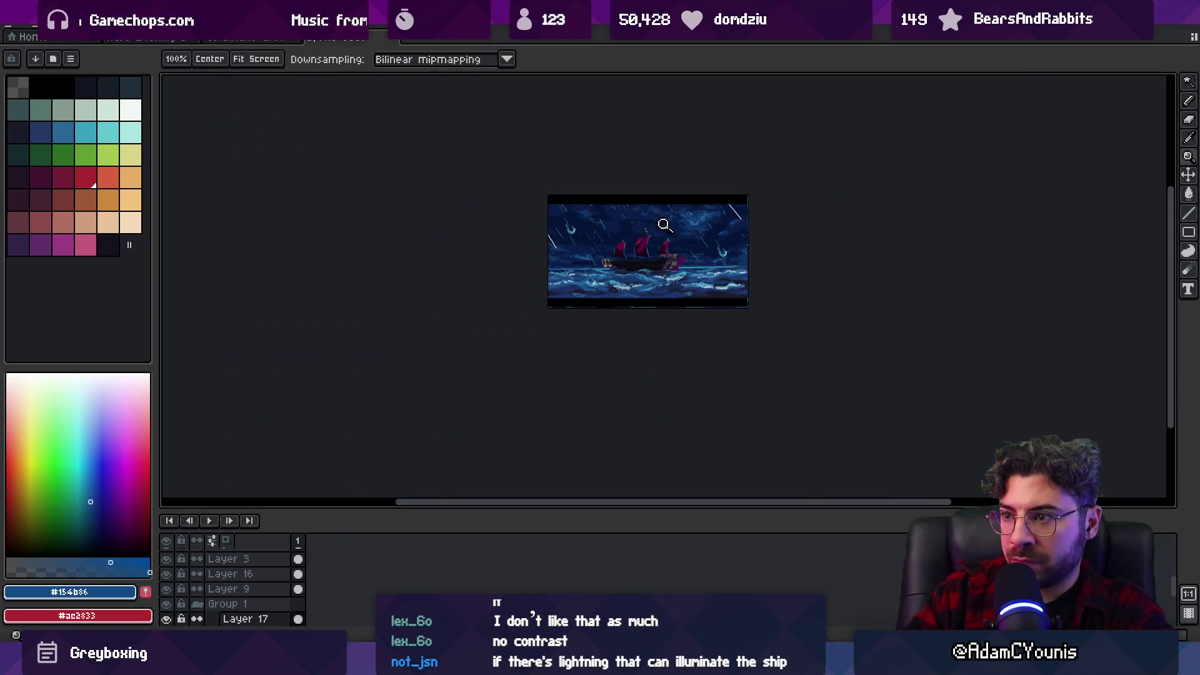
pyautogui.scroll(4, 681, 232)
# Sample the dark hull tones #0f0c14 and #080a13 from the ship's hull.
pyautogui.press('b')
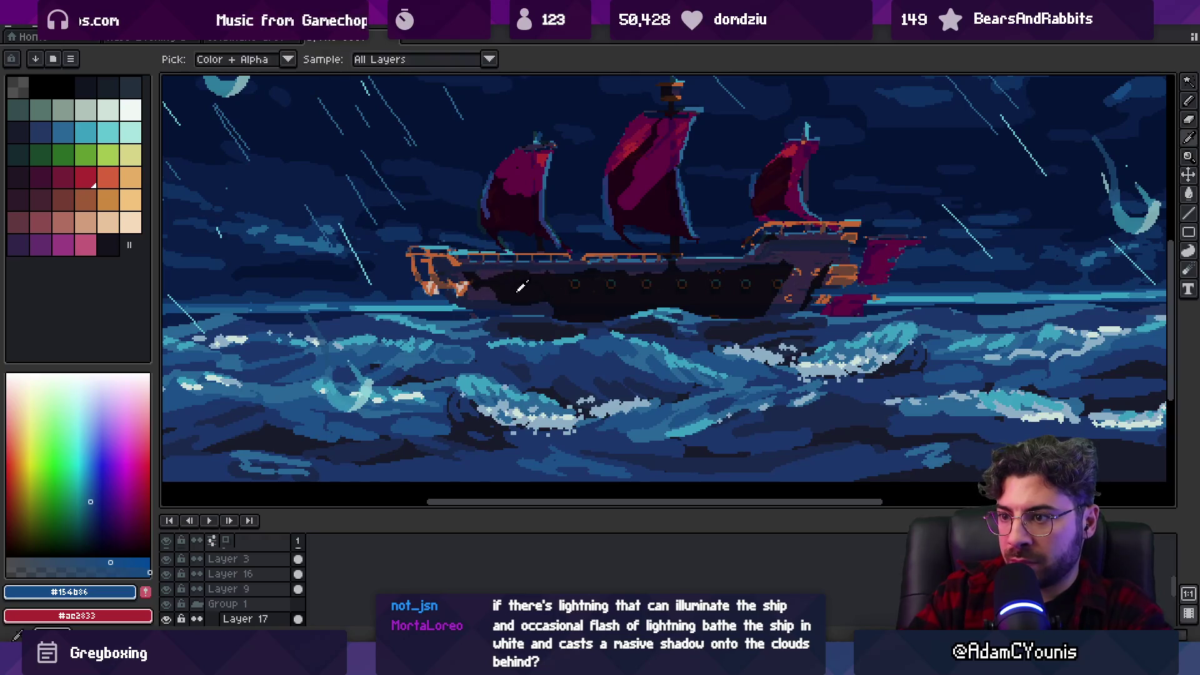
pyautogui.keyDown('alt'); pyautogui.click(502, 304); pyautogui.keyUp('alt')
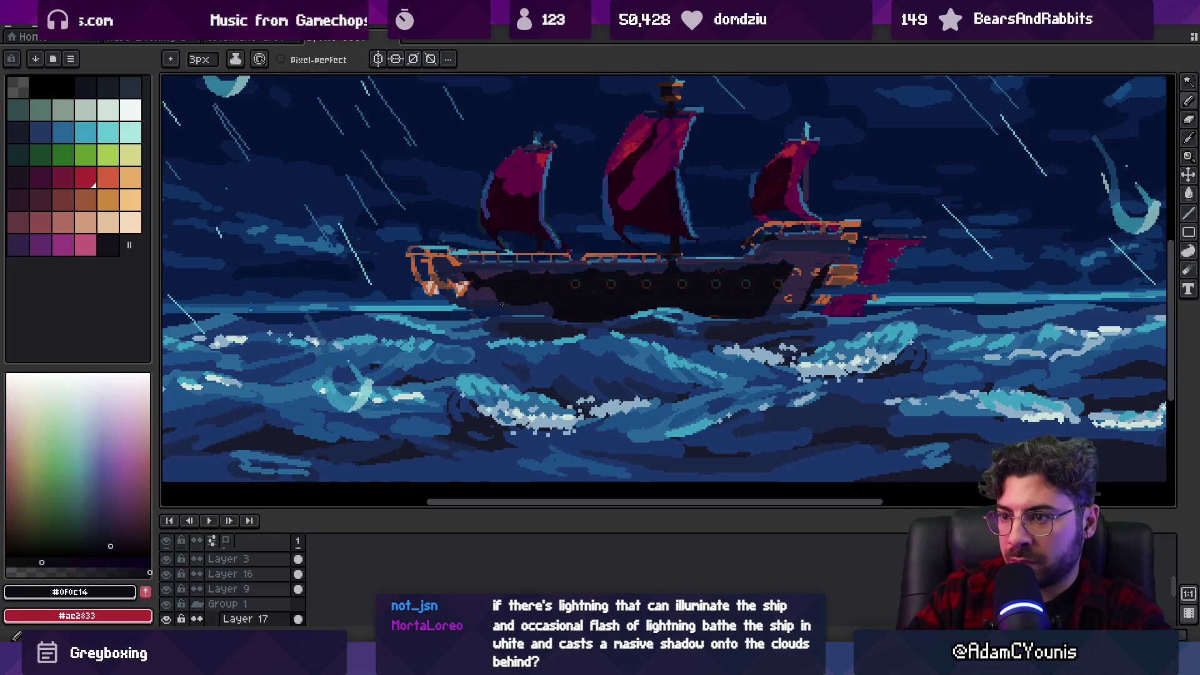
pyautogui.keyDown('alt'); pyautogui.click(543, 306); pyautogui.keyUp('alt')
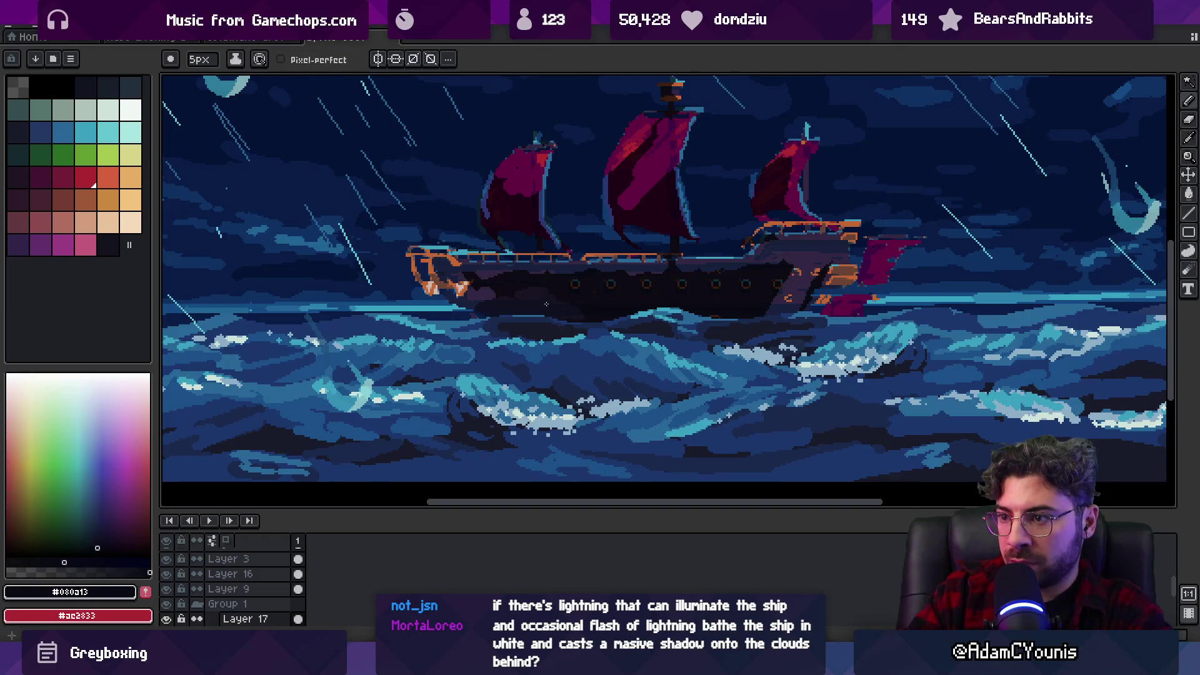
pyautogui.scroll(-5, 544, 306)
pyautogui.press('z')
pyautogui.scroll(5, 643, 266)
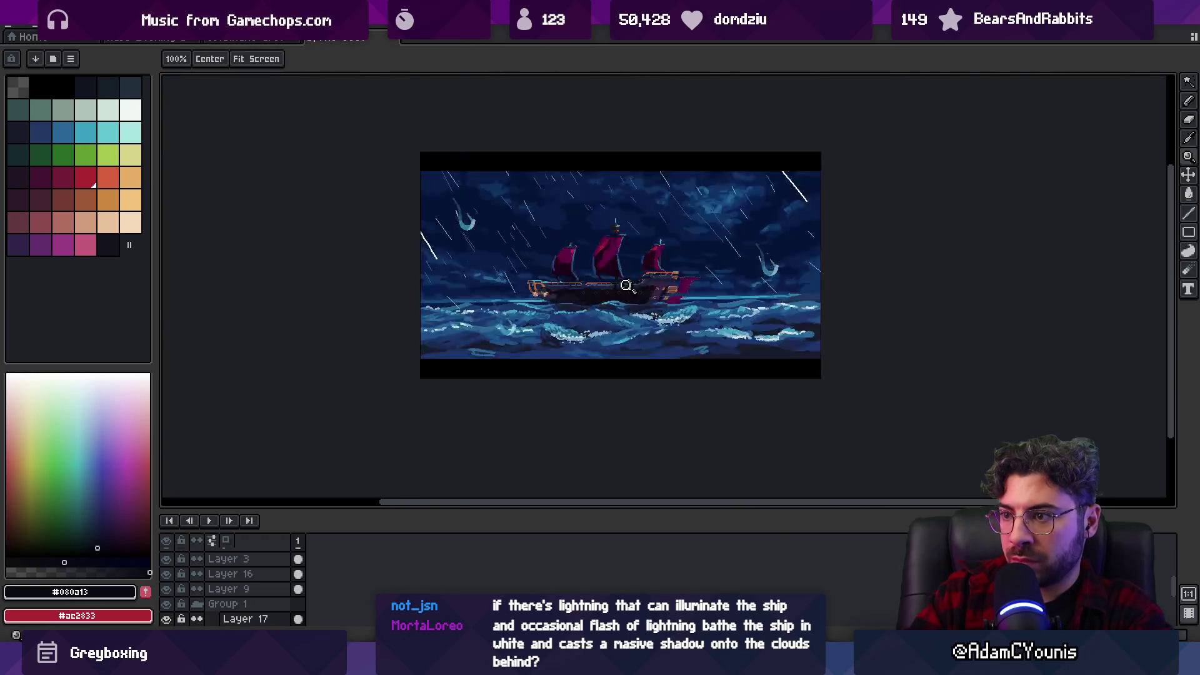
# Extend the dark hull down at the stern with a 5px pencil in #0f0c14.
pyautogui.keyDown('alt'); pyautogui.click(685, 304); pyautogui.keyUp('alt')
pyautogui.press('b')
pyautogui.moveTo(726, 306); pyautogui.dragTo(731, 322)
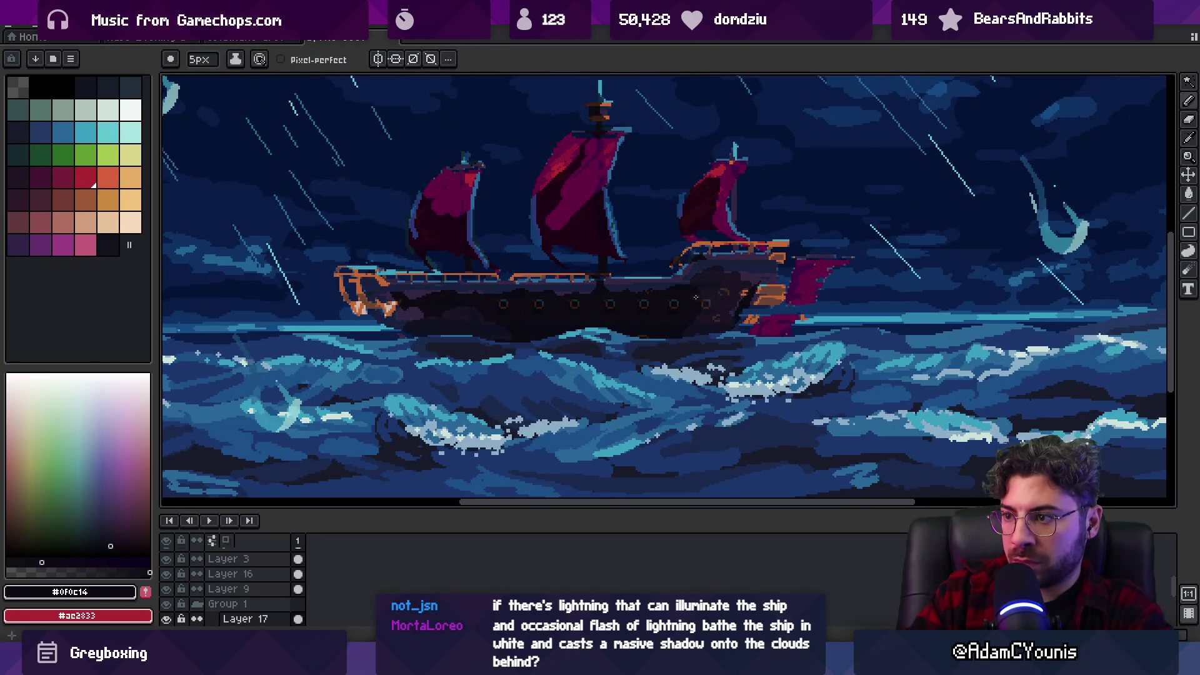
pyautogui.keyDown('alt'); pyautogui.click(716, 283); pyautogui.keyUp('alt')
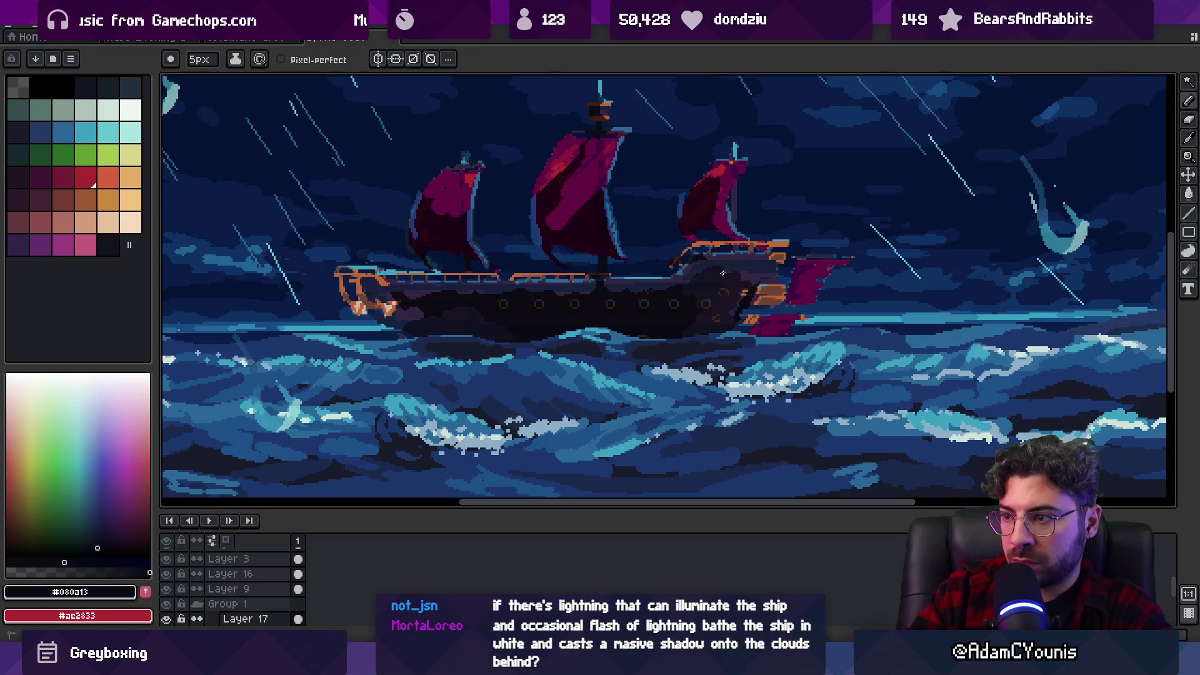
pyautogui.press('z')
pyautogui.scroll(-4, 719, 250)
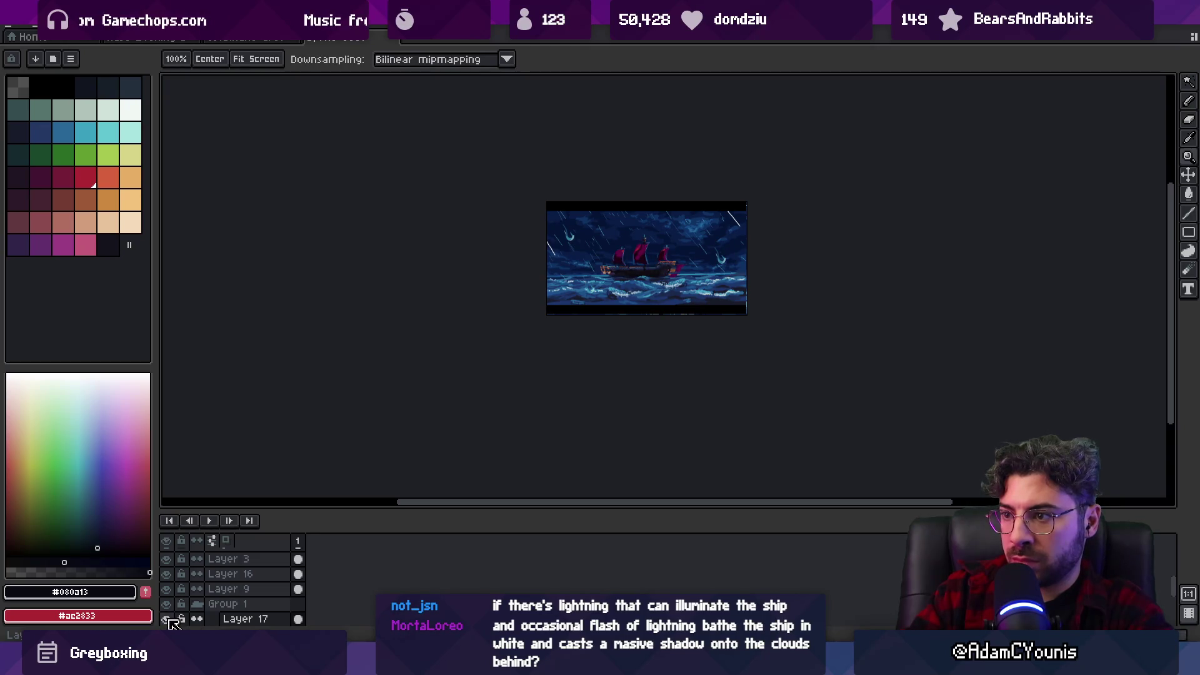
pyautogui.scroll(4, 582, 334)
# Set the brush opacity to 50%.
pyautogui.press('b')
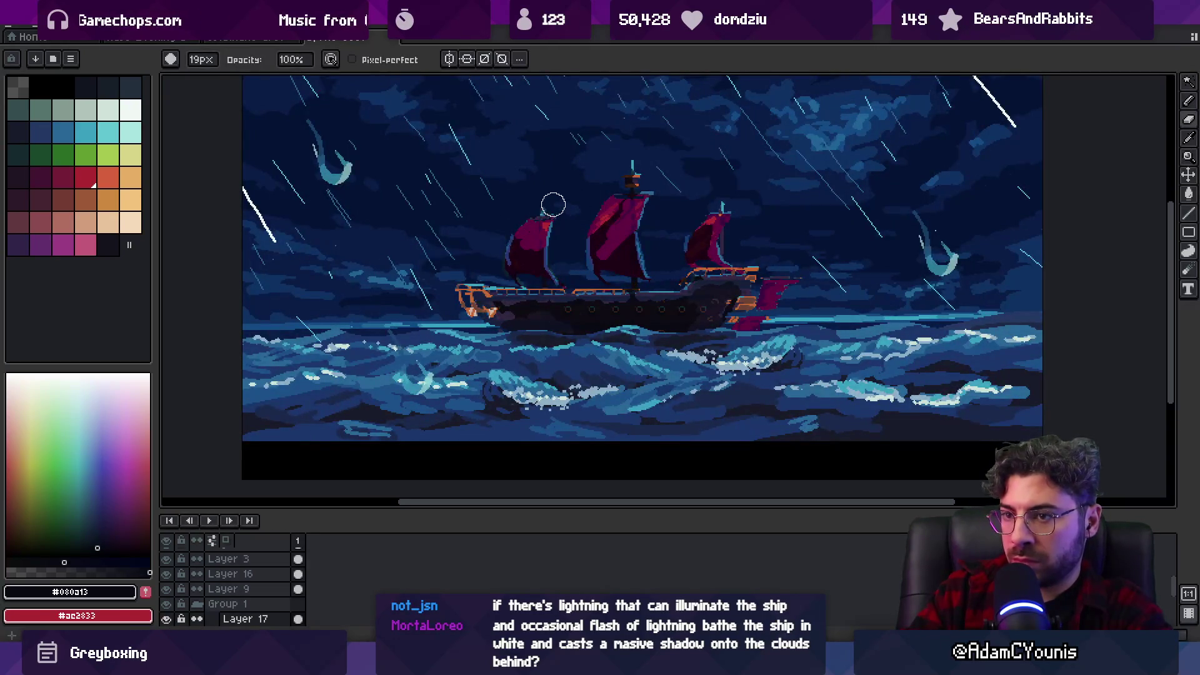
pyautogui.click(291, 59)
pyautogui.click(303, 72)
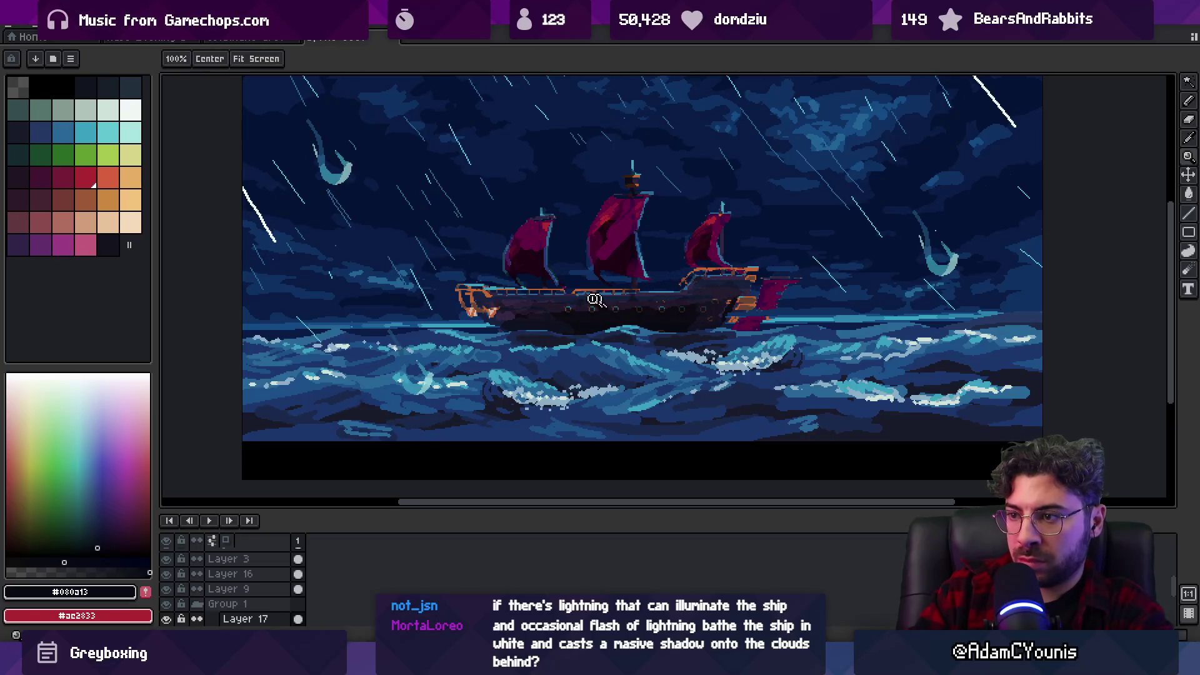
pyautogui.scroll(-2, 612, 282)
pyautogui.scroll(1, 612, 282)
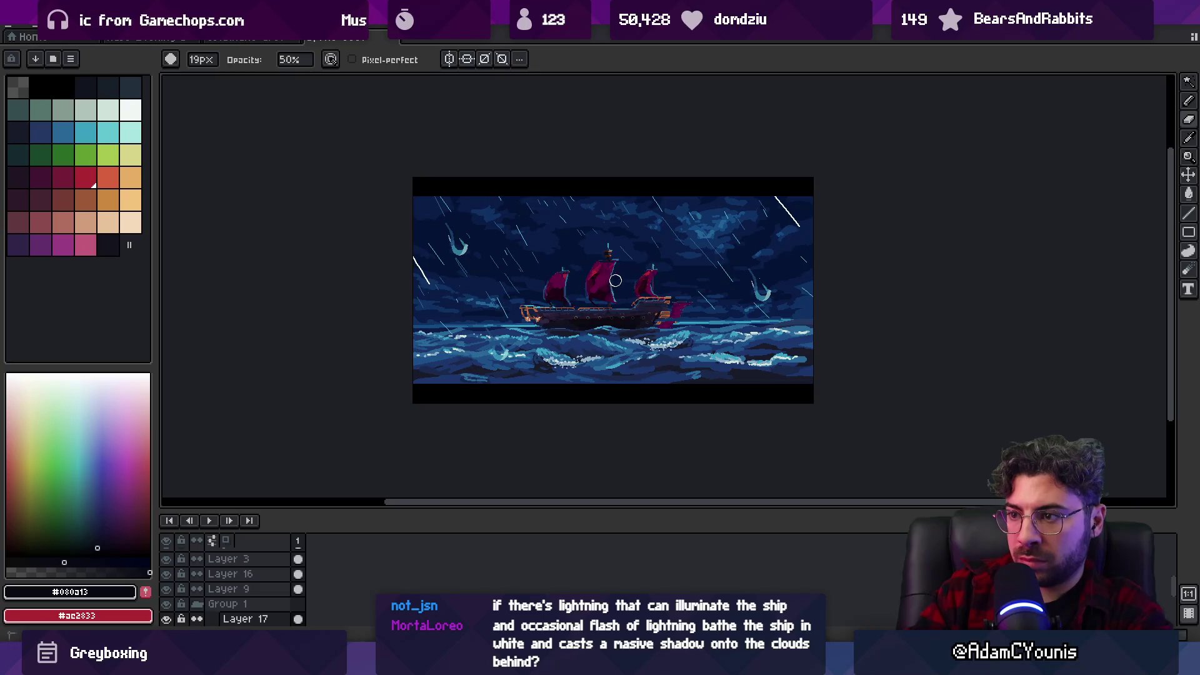
# Zoom in on the ship and sample the light cyan #3ba1bf rim tone near the masthead.
pyautogui.press('z')
pyautogui.scroll(-1, 599, 244)
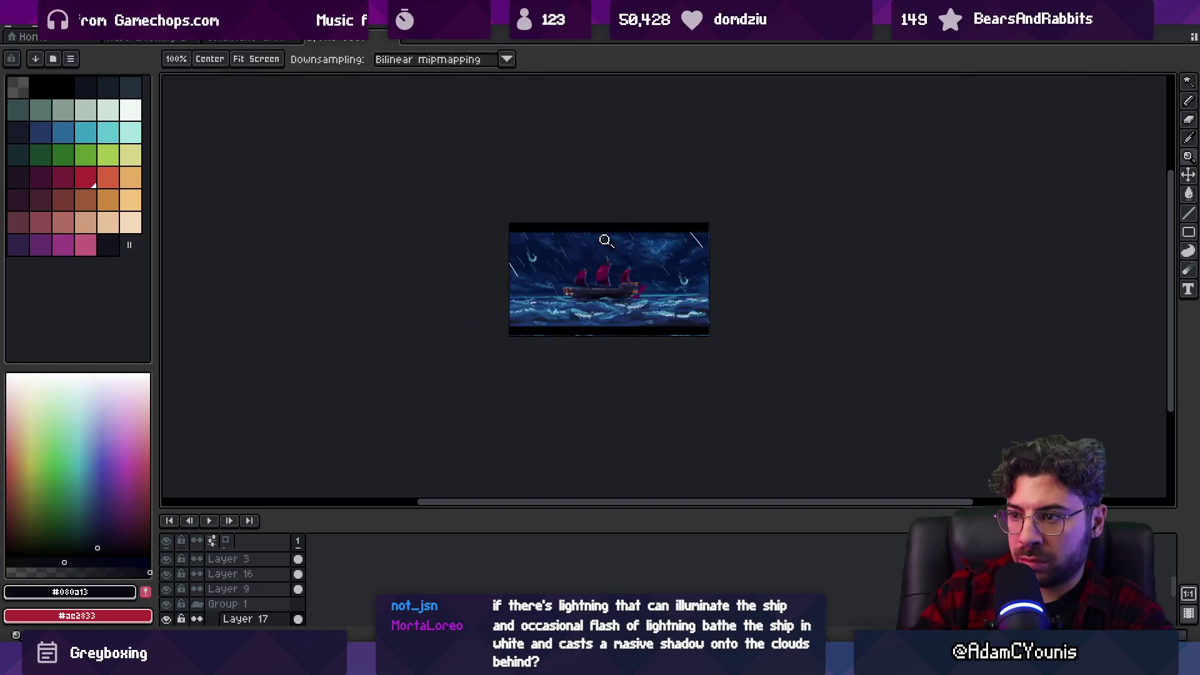
pyautogui.scroll(2, 599, 268)
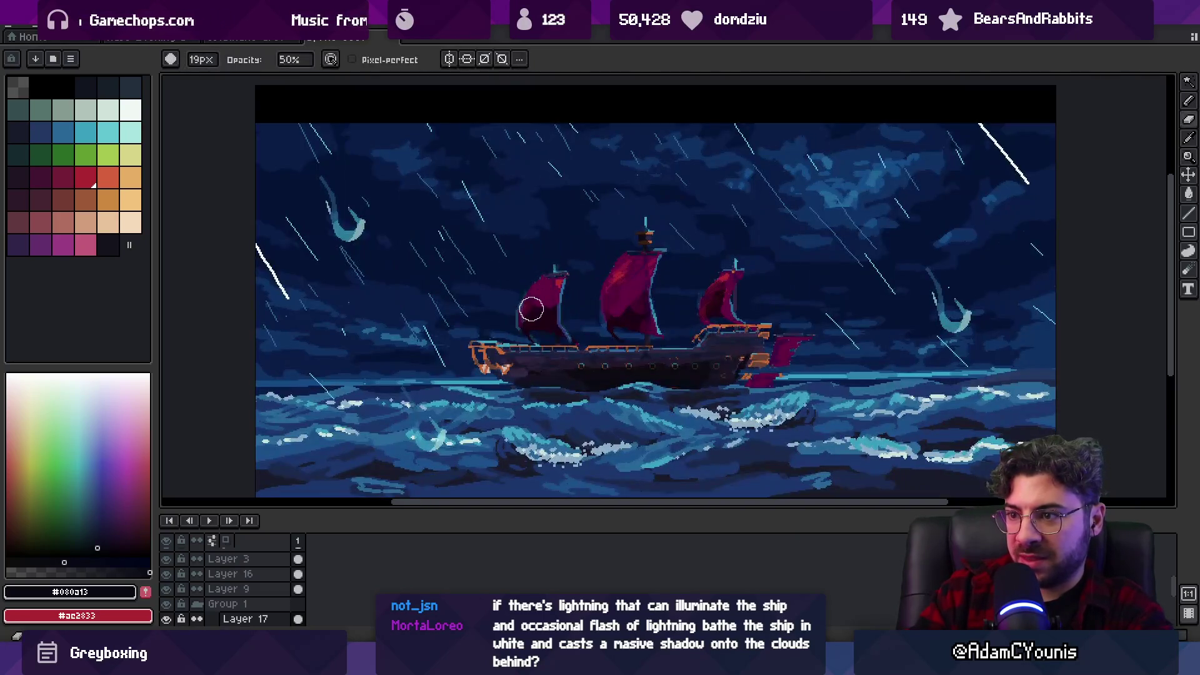
pyautogui.press('z')
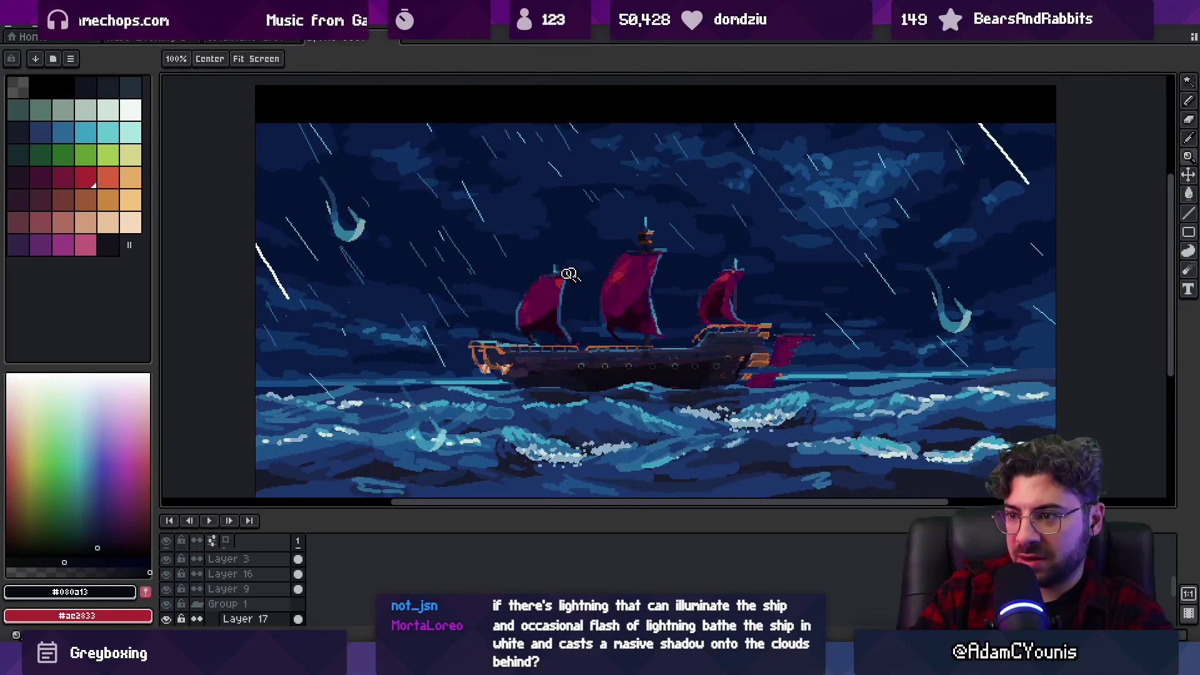
pyautogui.scroll(-3, 615, 280)
pyautogui.scroll(3, 619, 277)
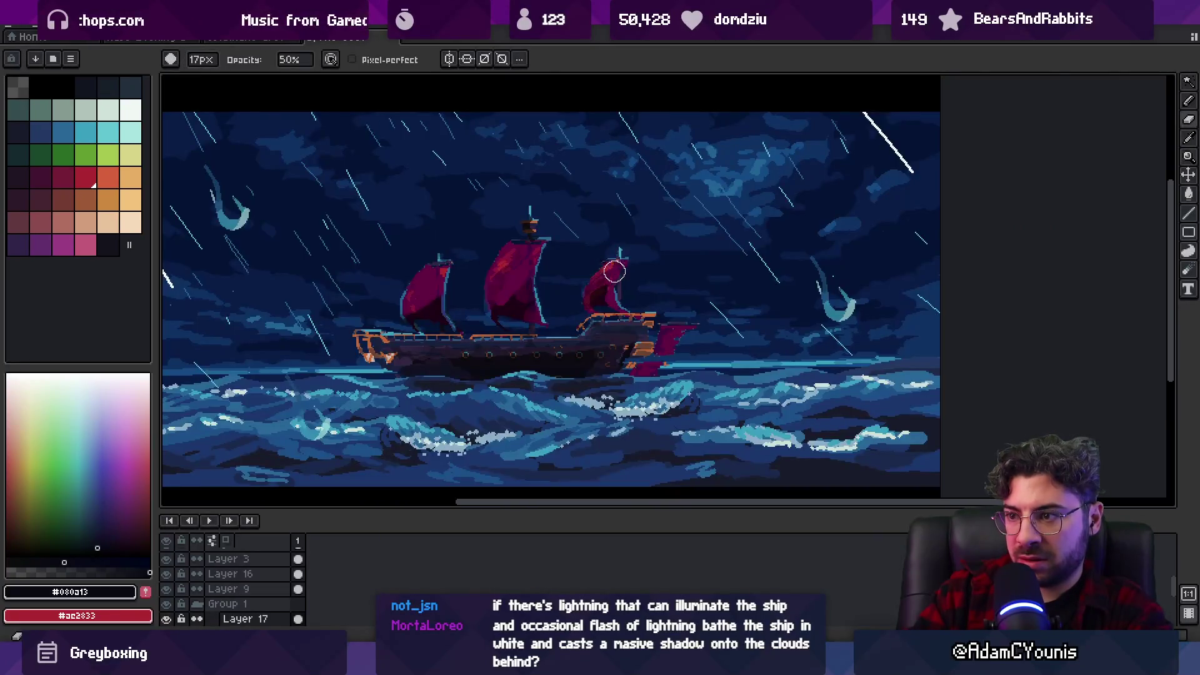
pyautogui.press('i')
pyautogui.click(531, 209)
pyautogui.press('b')
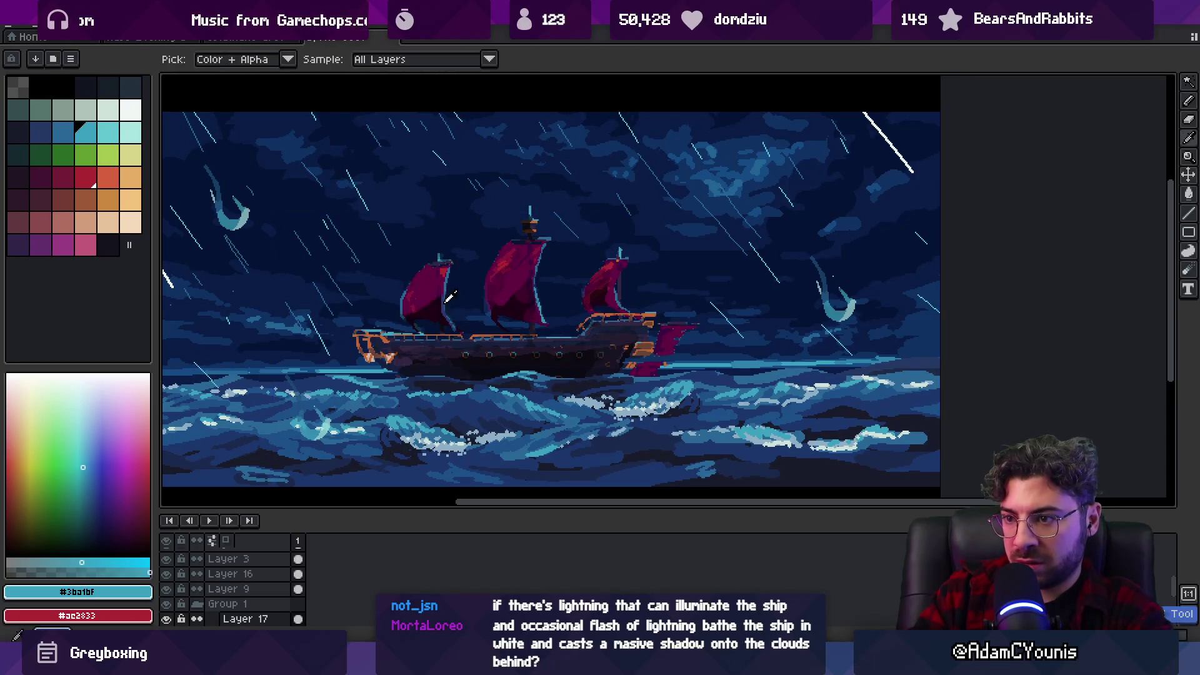
# Sample the sail's crimson tones and paint lighter crimson highlights into the sail folds.
pyautogui.keyDown('alt'); pyautogui.click(431, 306); pyautogui.keyUp('alt')
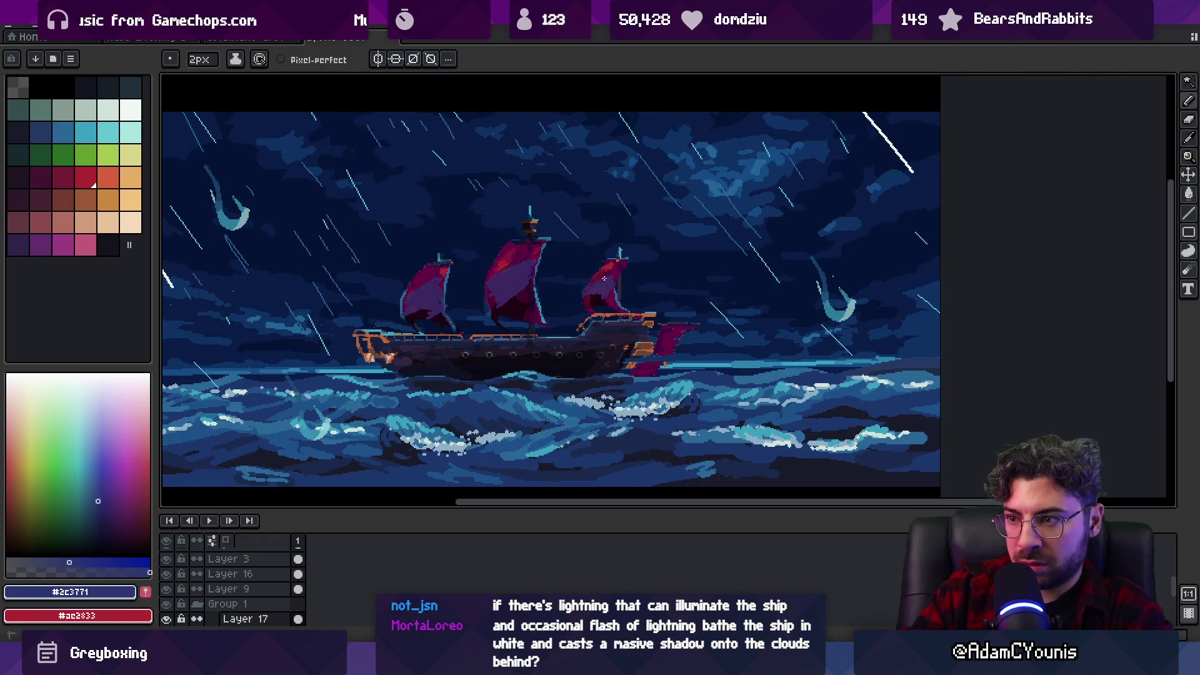
pyautogui.keyDown('alt'); pyautogui.click(605, 279); pyautogui.keyUp('alt')
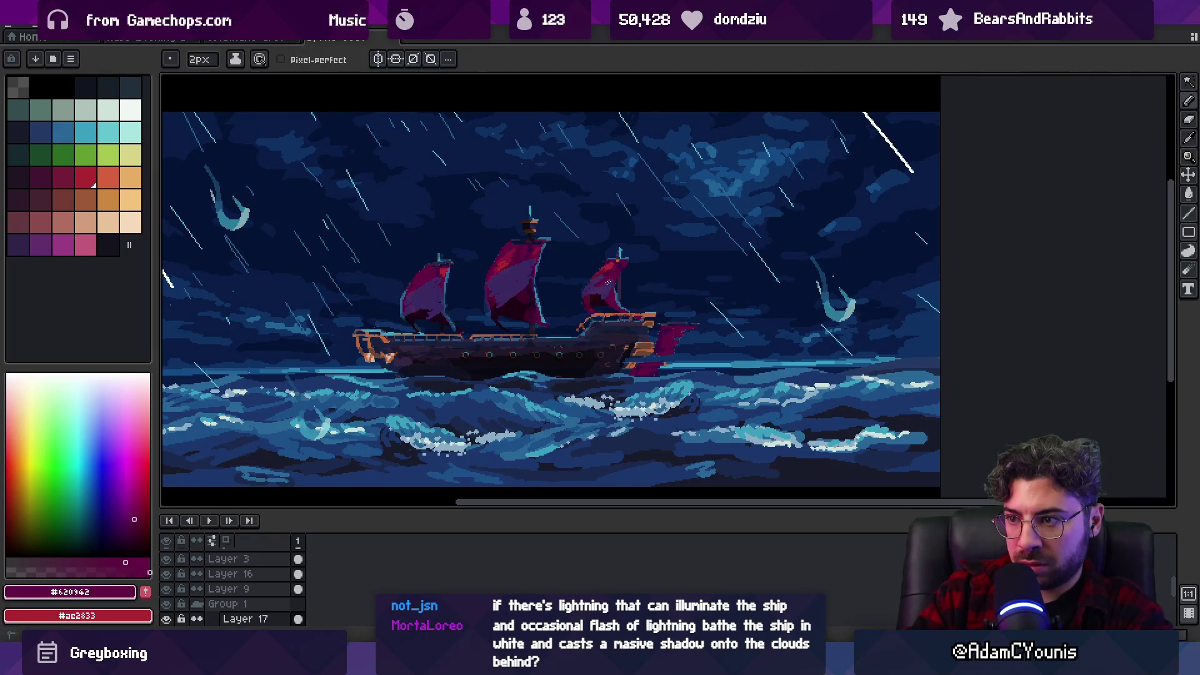
pyautogui.keyDown('alt'); pyautogui.click(528, 266); pyautogui.keyUp('alt')
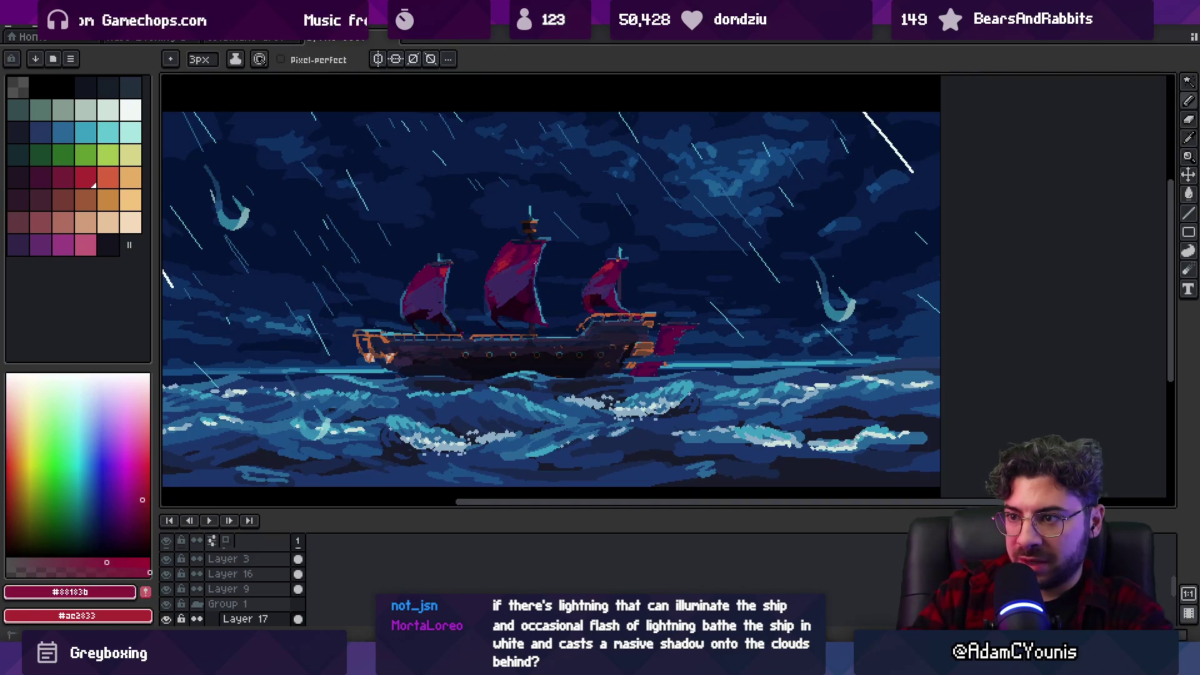
pyautogui.keyDown('alt'); pyautogui.click(521, 261); pyautogui.keyUp('alt')
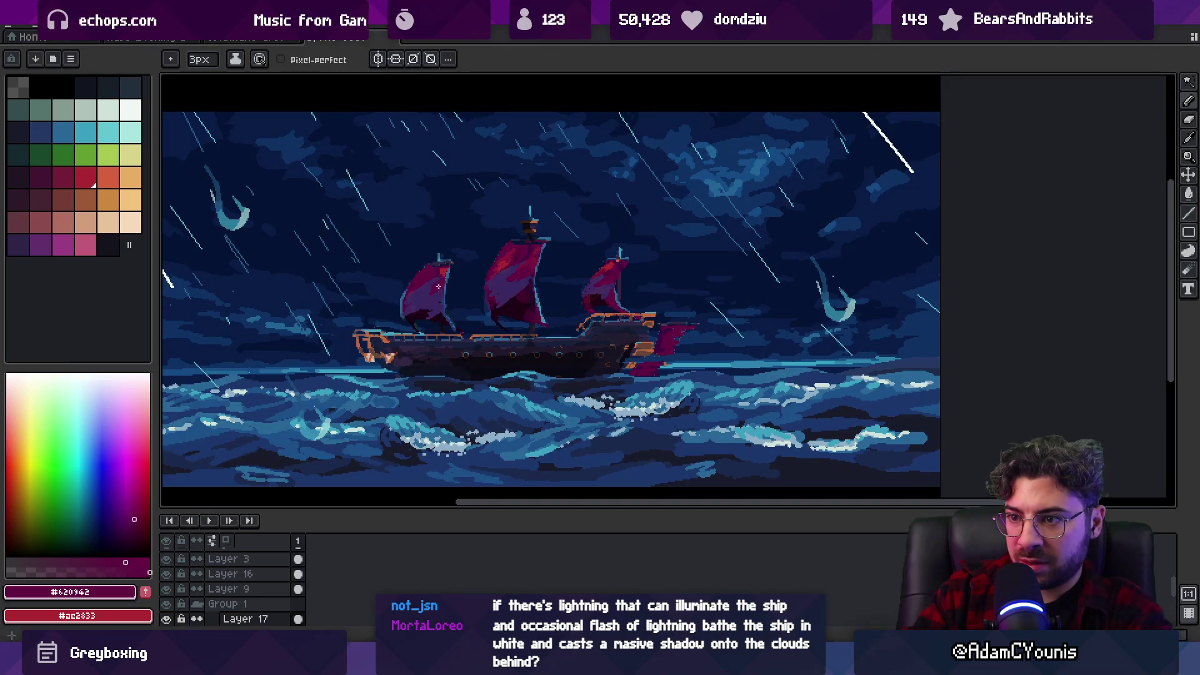
pyautogui.scroll(-3, 579, 209)
pyautogui.scroll(3, 579, 208)
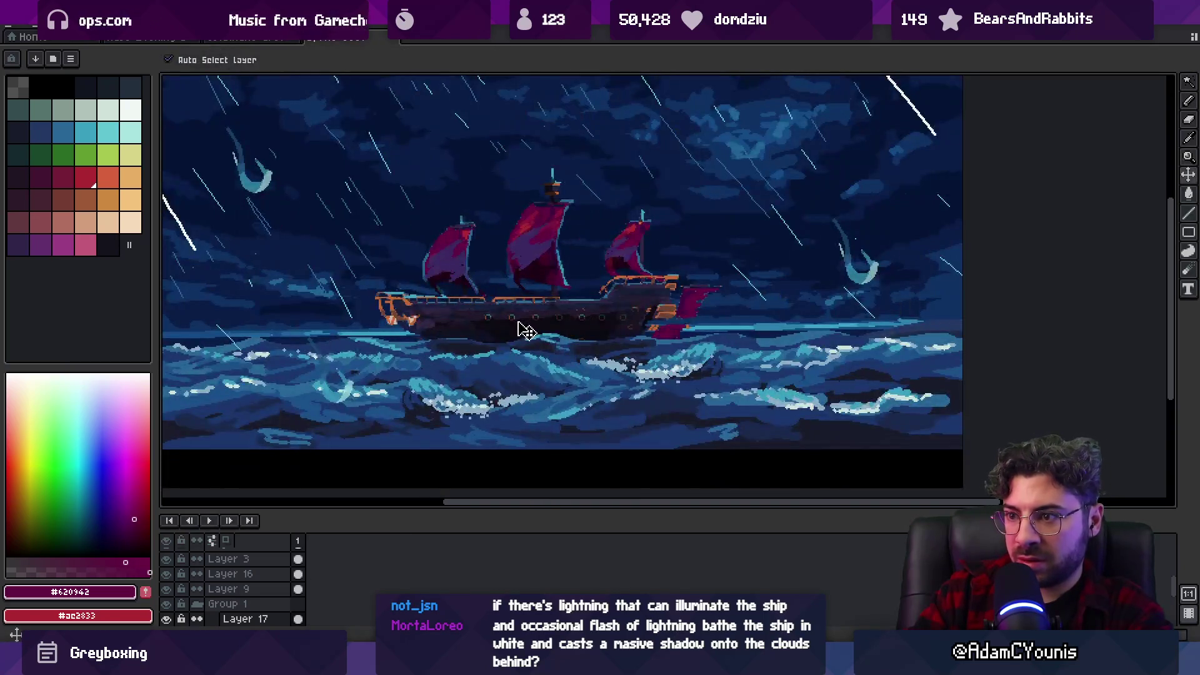
pyautogui.press('b')
pyautogui.keyDown('ctrl'); pyautogui.scroll(2, 505, 315); pyautogui.keyUp('ctrl')
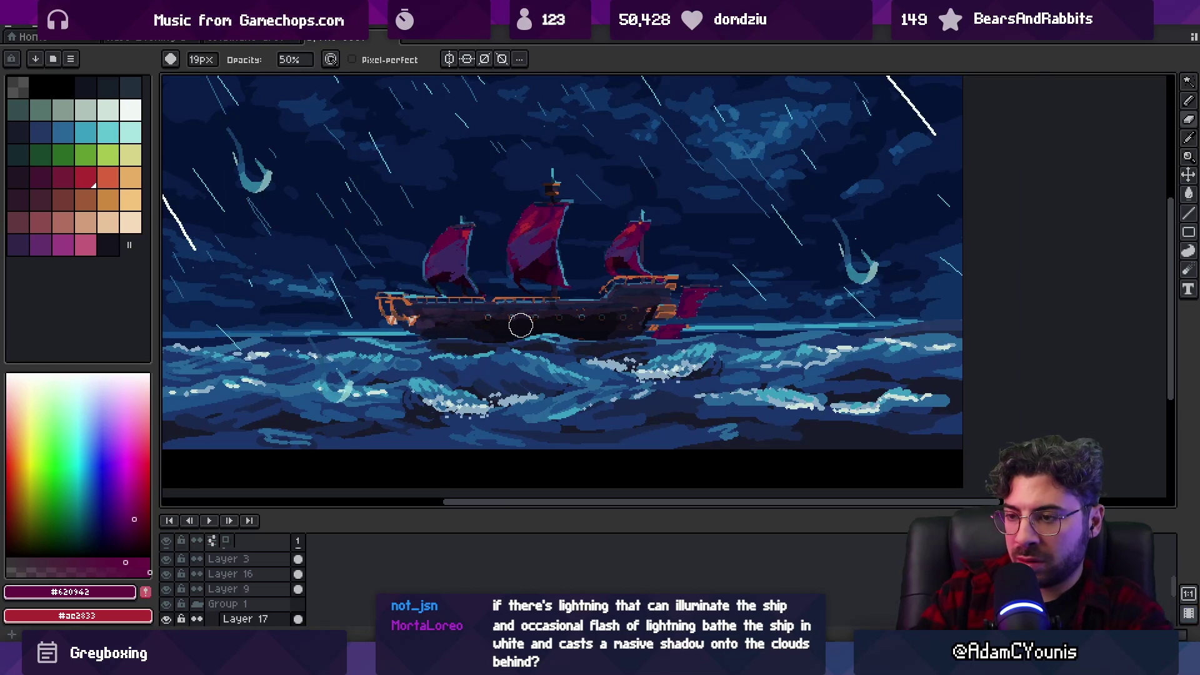
# Sample the near-black hull colour #0f0c14 and merge Layer 17 down.
pyautogui.keyDown('alt'); pyautogui.click(441, 321); pyautogui.keyUp('alt')
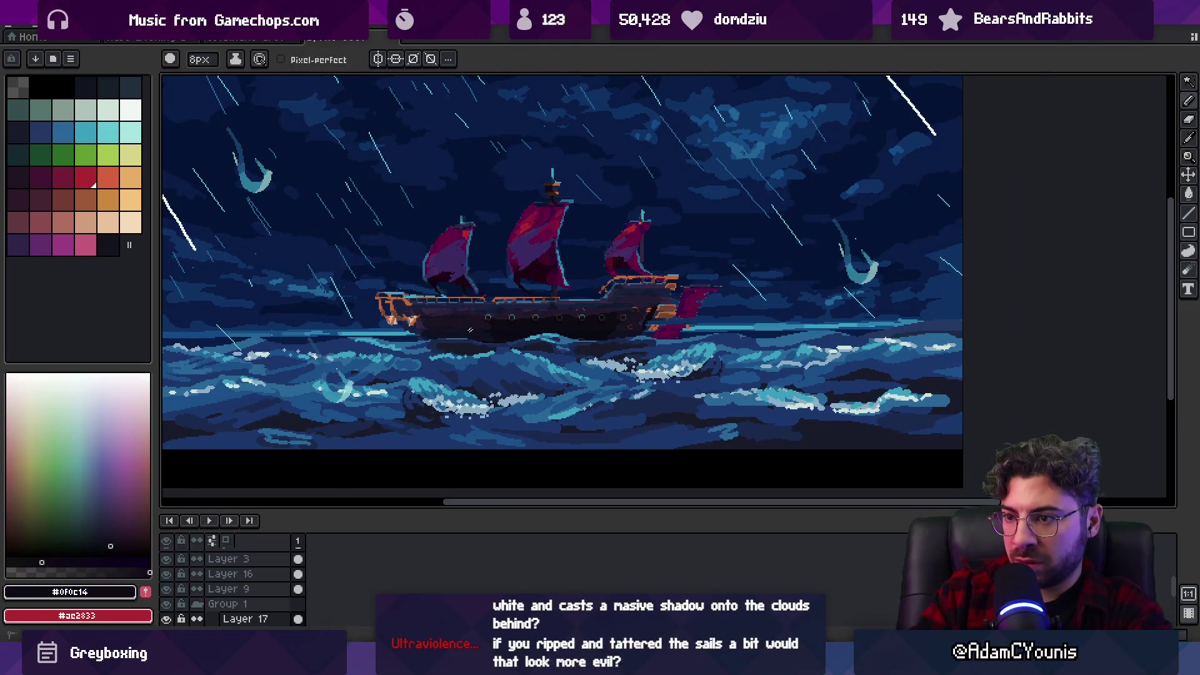
pyautogui.scroll(-3, 455, 310)
pyautogui.scroll(1, 460, 298)
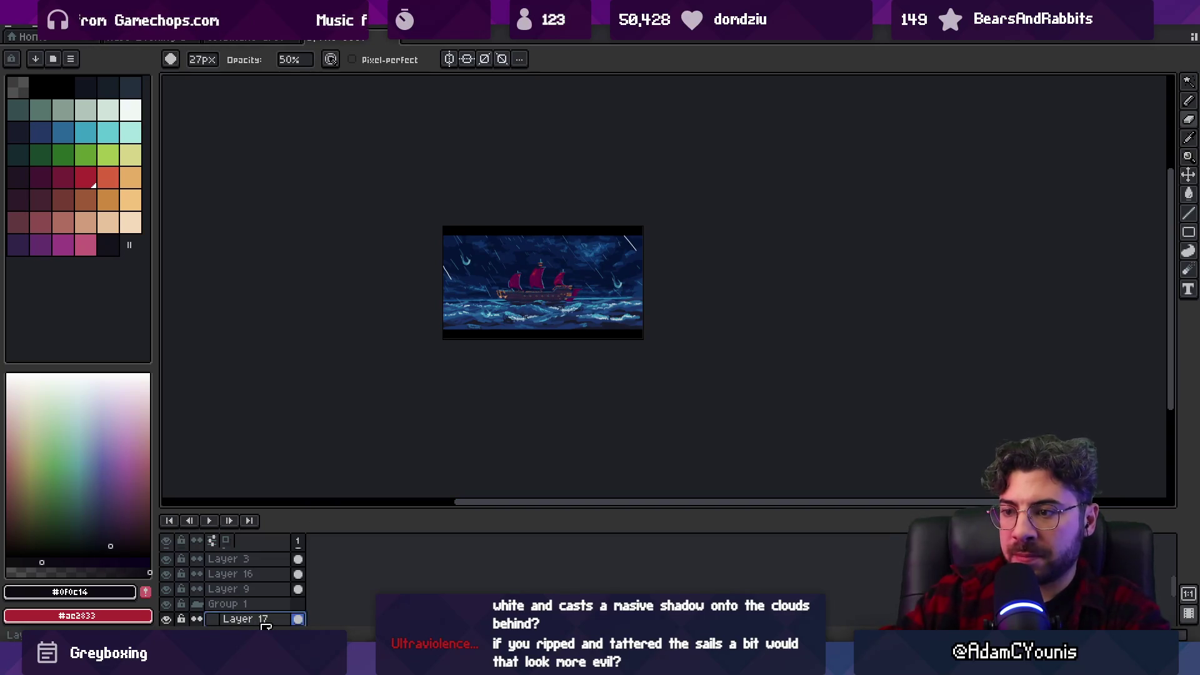
pyautogui.hotkey('ctrl', 'e')
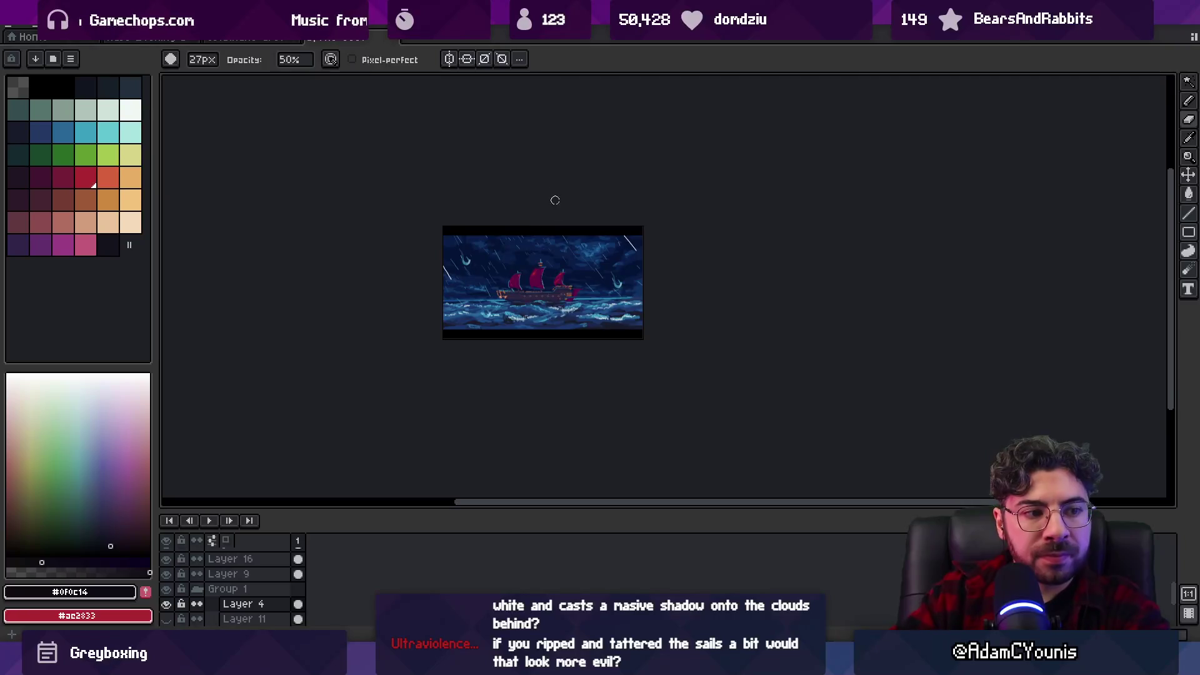
pyautogui.click(567, 311)
pyautogui.scroll(2, 577, 282)
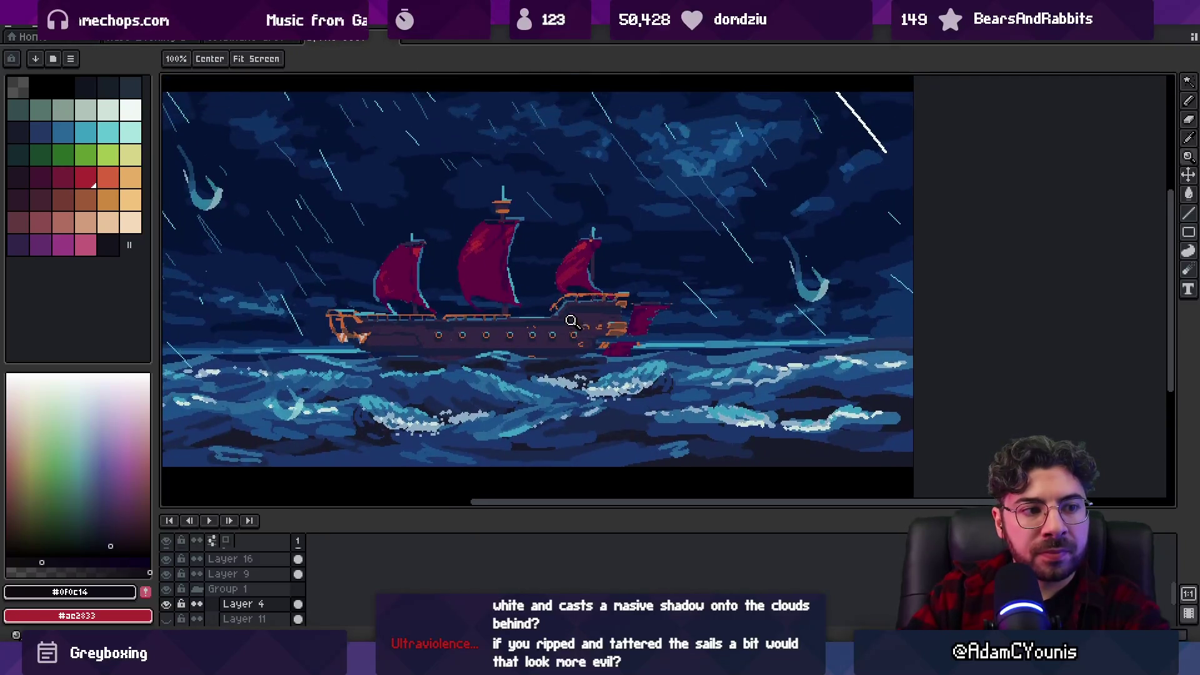
pyautogui.scroll(4, 544, 330)
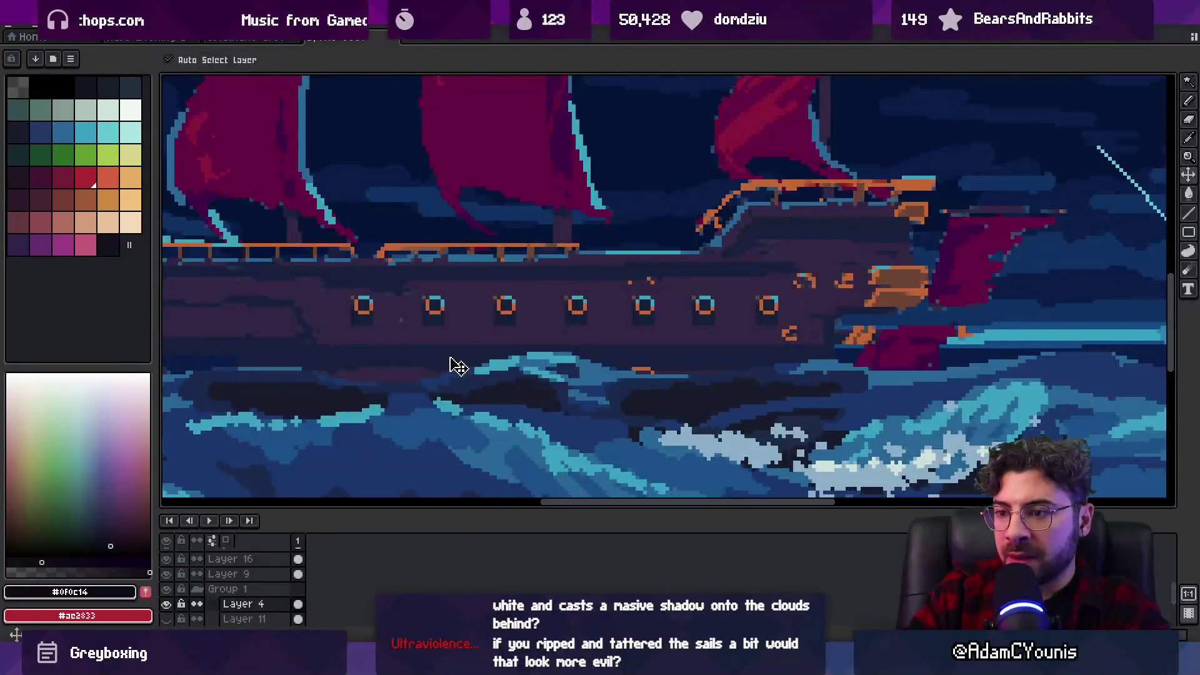
pyautogui.press('v')
pyautogui.scroll(-1, 482, 372)
pyautogui.press('w')
pyautogui.click(453, 352)
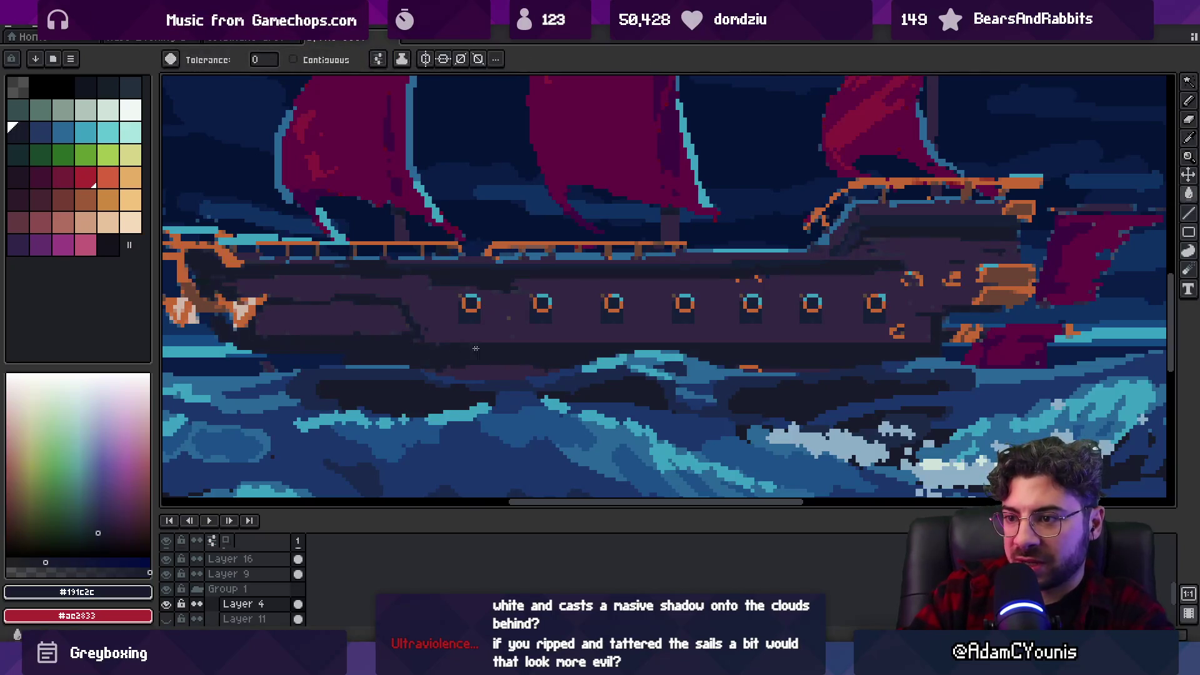
pyautogui.scroll(-5, 556, 337)
pyautogui.press('v')
pyautogui.press('g')
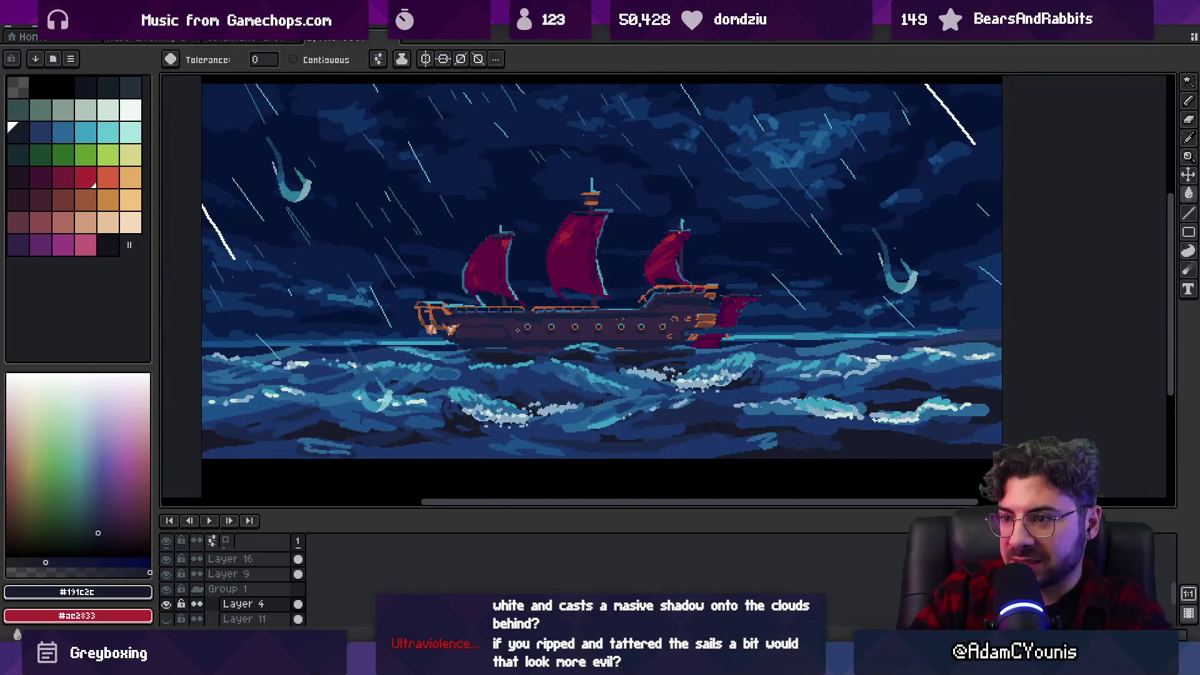
pyautogui.scroll(-1, 506, 344)
pyautogui.scroll(2, 508, 342)
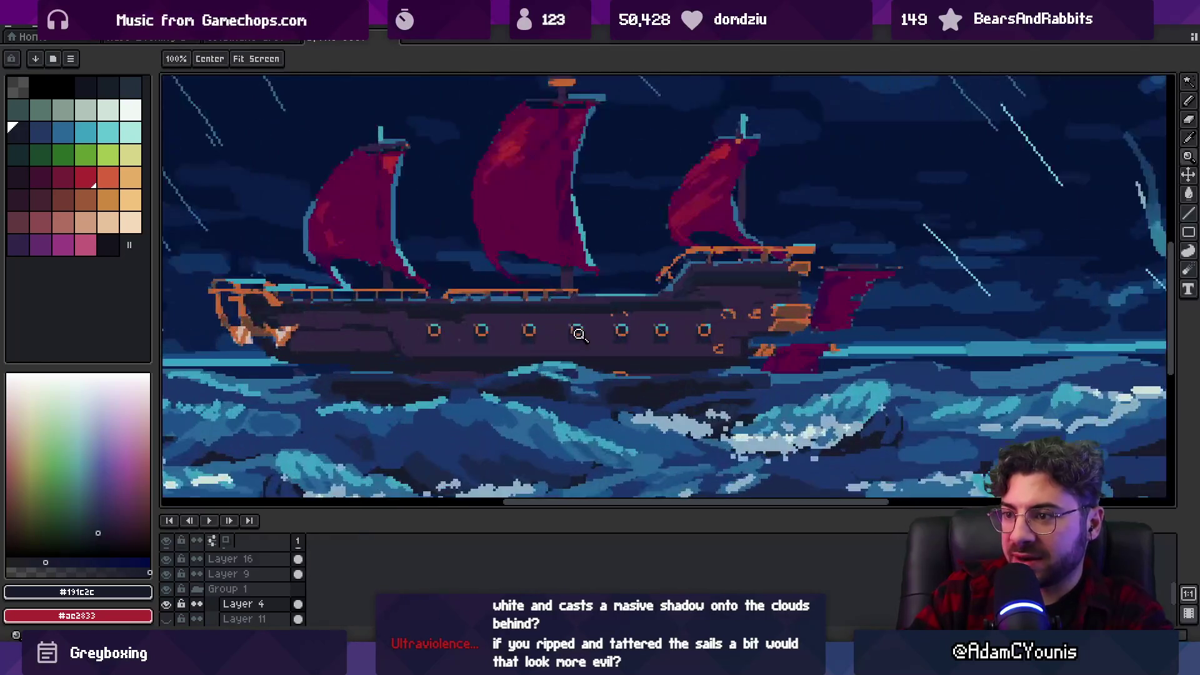
pyautogui.press('i')
pyautogui.click(507, 340)
pyautogui.click(567, 227)
pyautogui.press('m')
pyautogui.press('w')
pyautogui.click(474, 346)
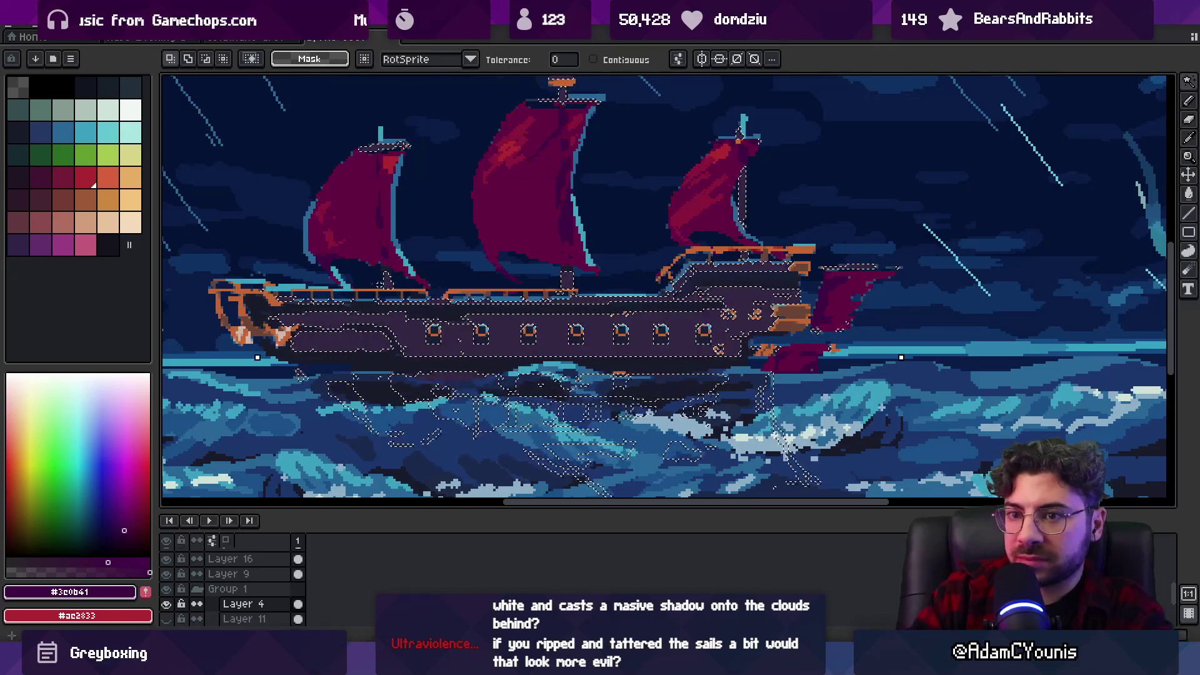
pyautogui.click(39, 198)
pyautogui.press('b')
pyautogui.press('-')
pyautogui.press('-')
pyautogui.press('-')
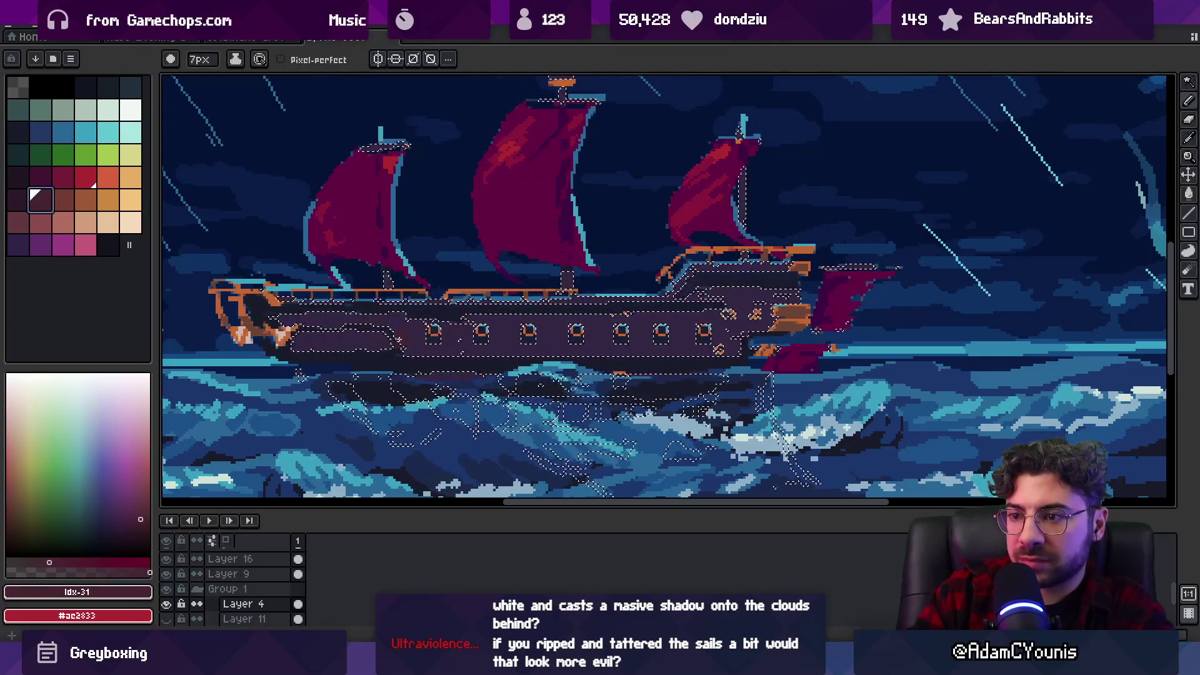
pyautogui.moveTo(706, 334); pyautogui.dragTo(516, 326)
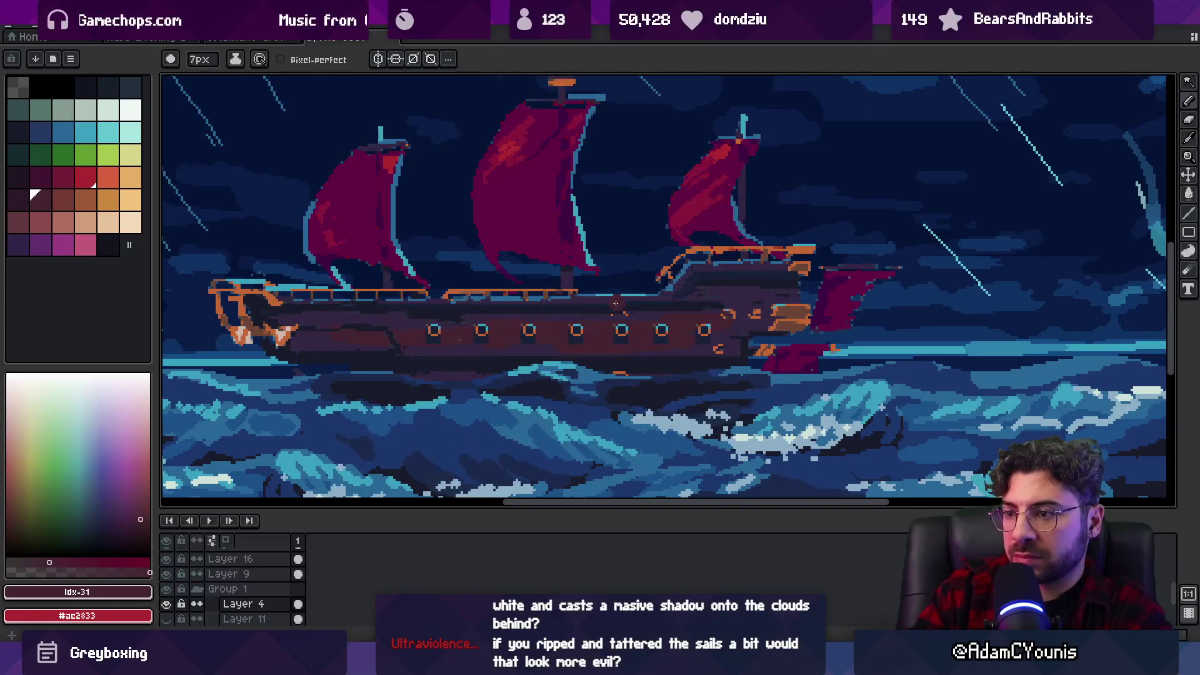
pyautogui.press('z')
pyautogui.scroll(-5, 634, 268)
pyautogui.scroll(5, 644, 275)
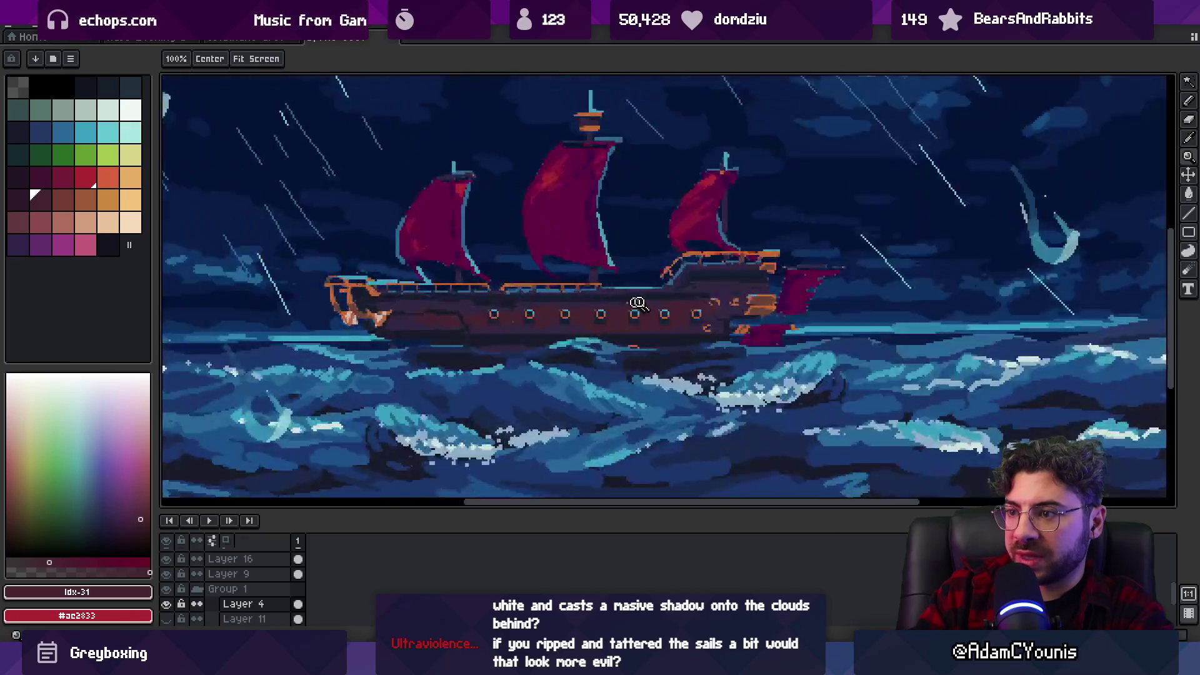
pyautogui.press('i')
pyautogui.press('b')
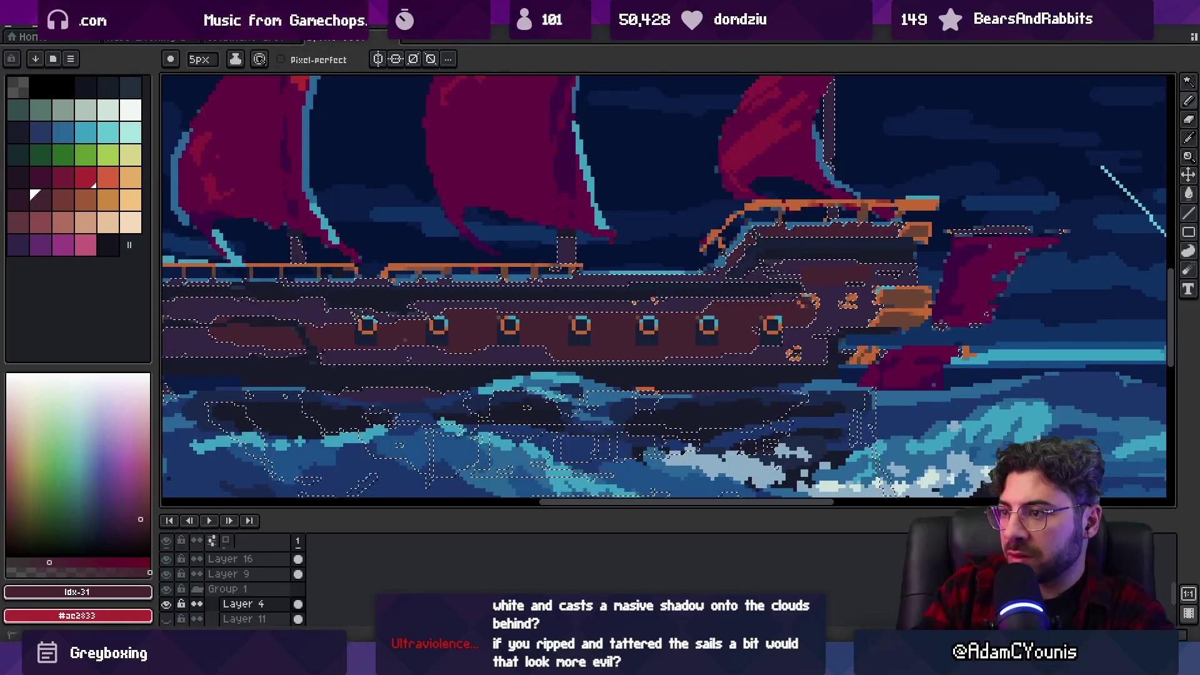
pyautogui.moveTo(801, 238); pyautogui.dragTo(1053, 231)
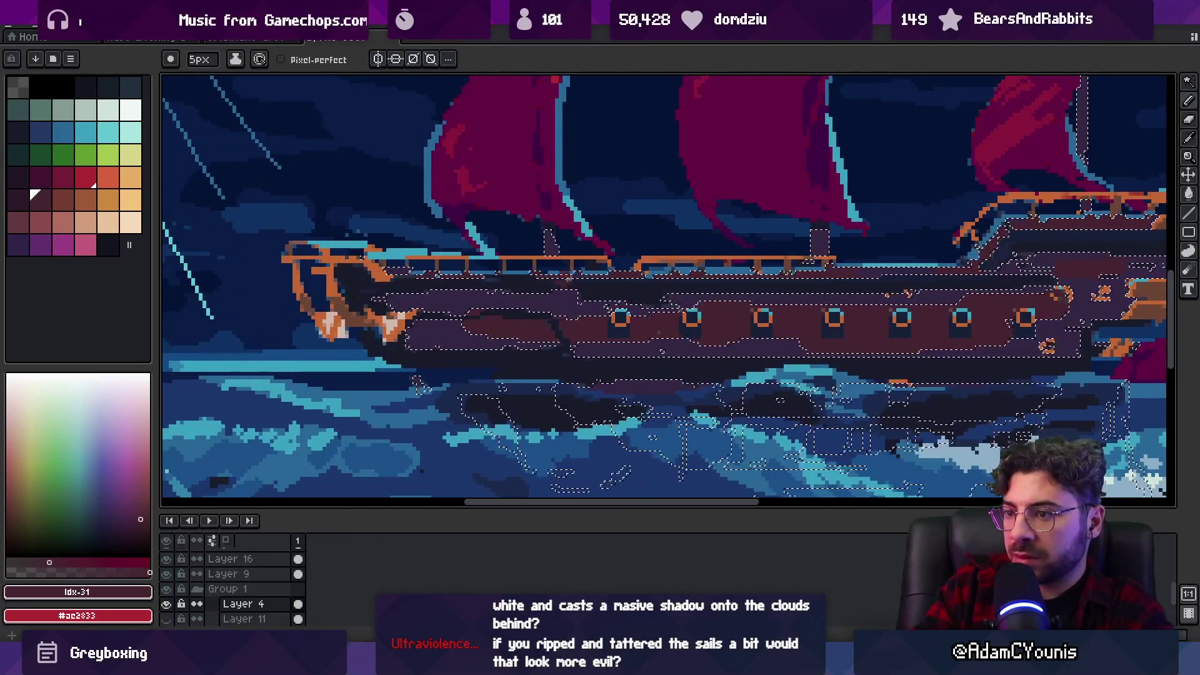
pyautogui.press('z')
pyautogui.scroll(-5, 679, 247)
pyautogui.click(688, 256)
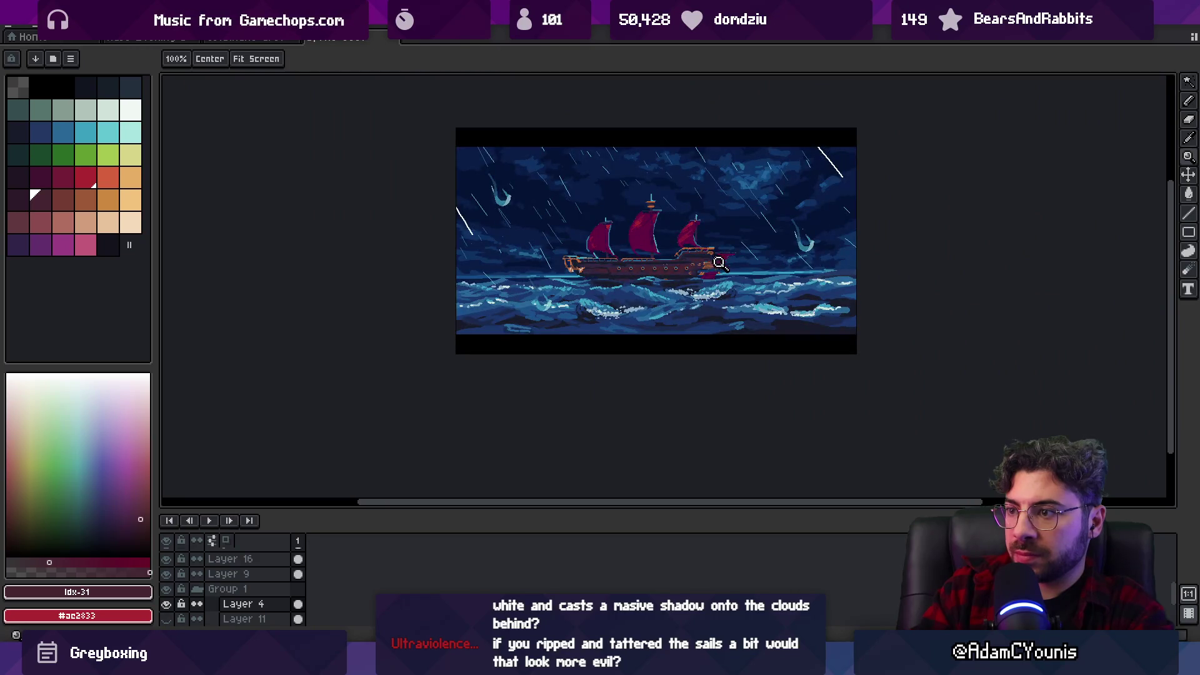
pyautogui.scroll(2, 686, 285)
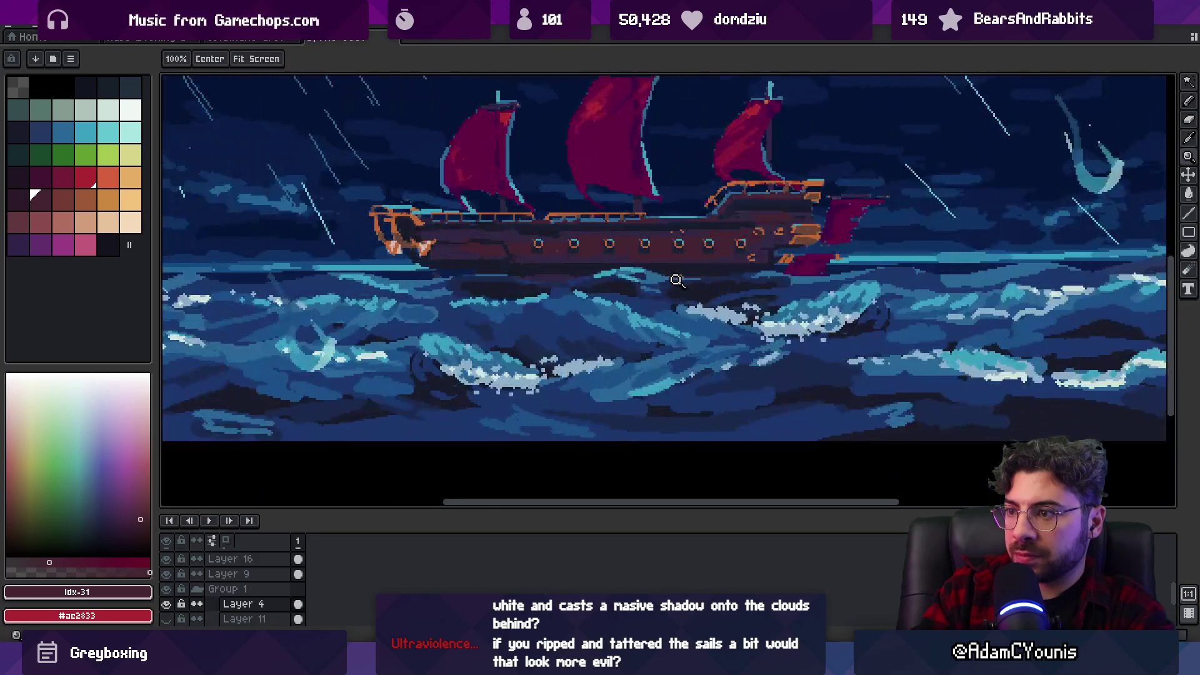
pyautogui.scroll(2, 659, 287)
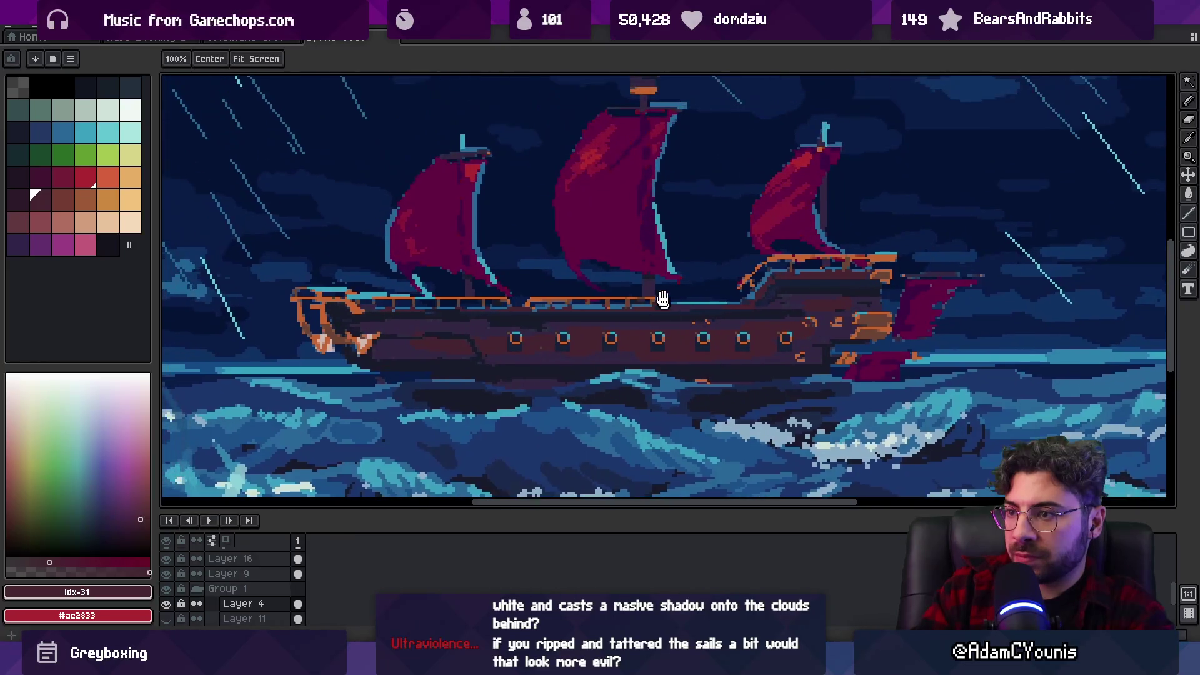
# Fill a region of the middle sail with a darker sail shadow colour at 50% opacity.
pyautogui.press('i')
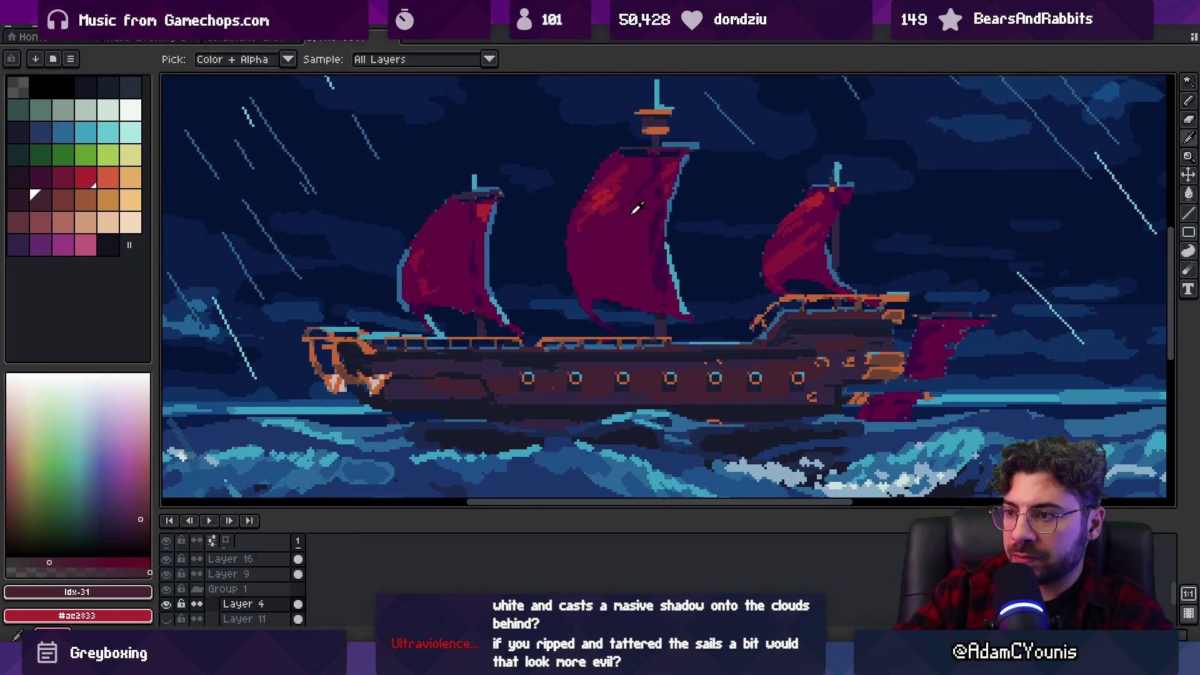
pyautogui.click(620, 179)
pyautogui.press('b')
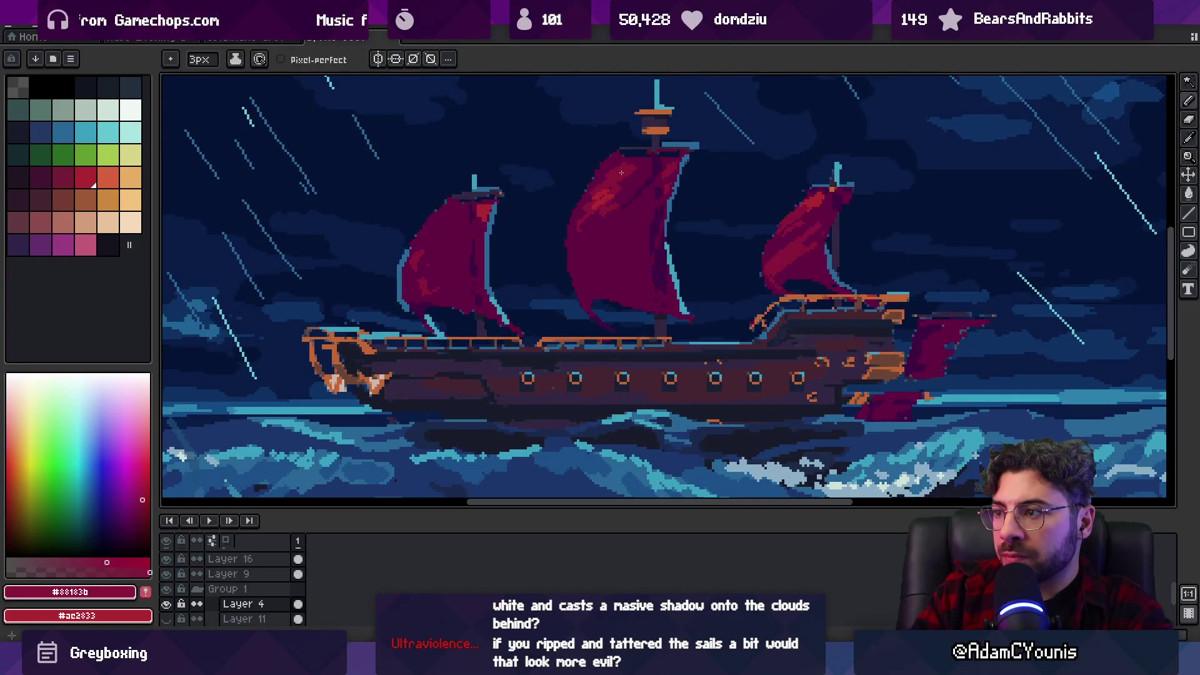
pyautogui.hotkey('shift', 'b')
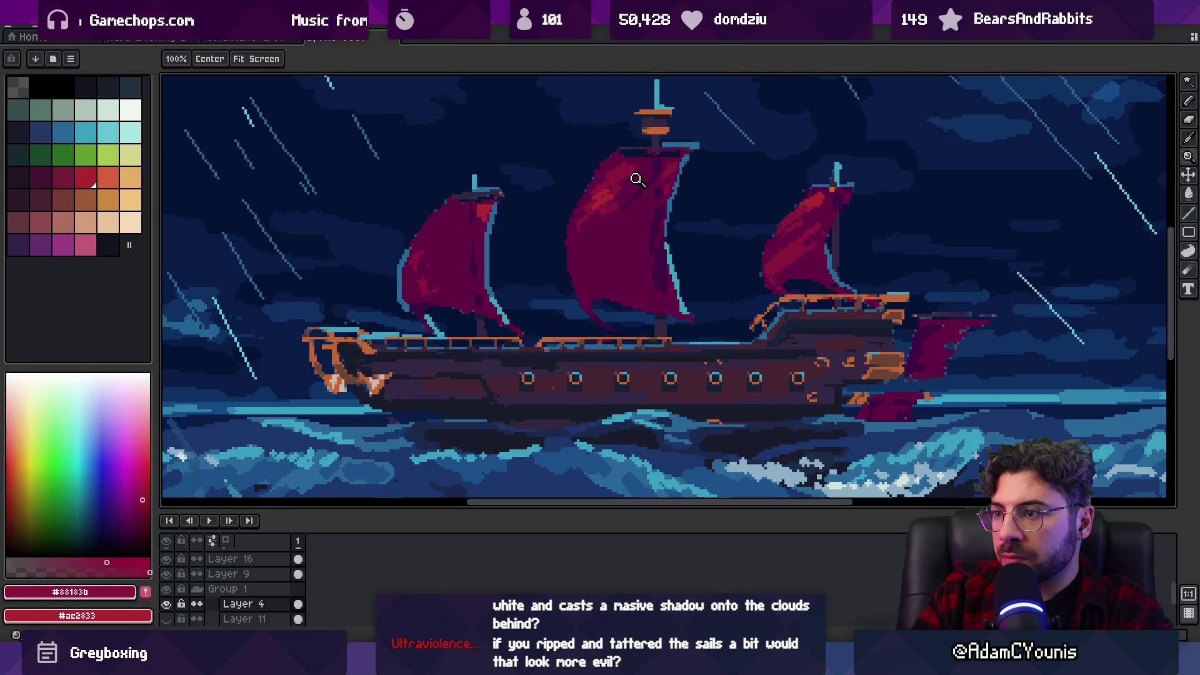
pyautogui.scroll(5, 634, 177)
pyautogui.keyDown('alt'); pyautogui.click(656, 182); pyautogui.keyUp('alt')
pyautogui.press('g')
pyautogui.click(572, 157)
pyautogui.scroll(-5, 572, 157)
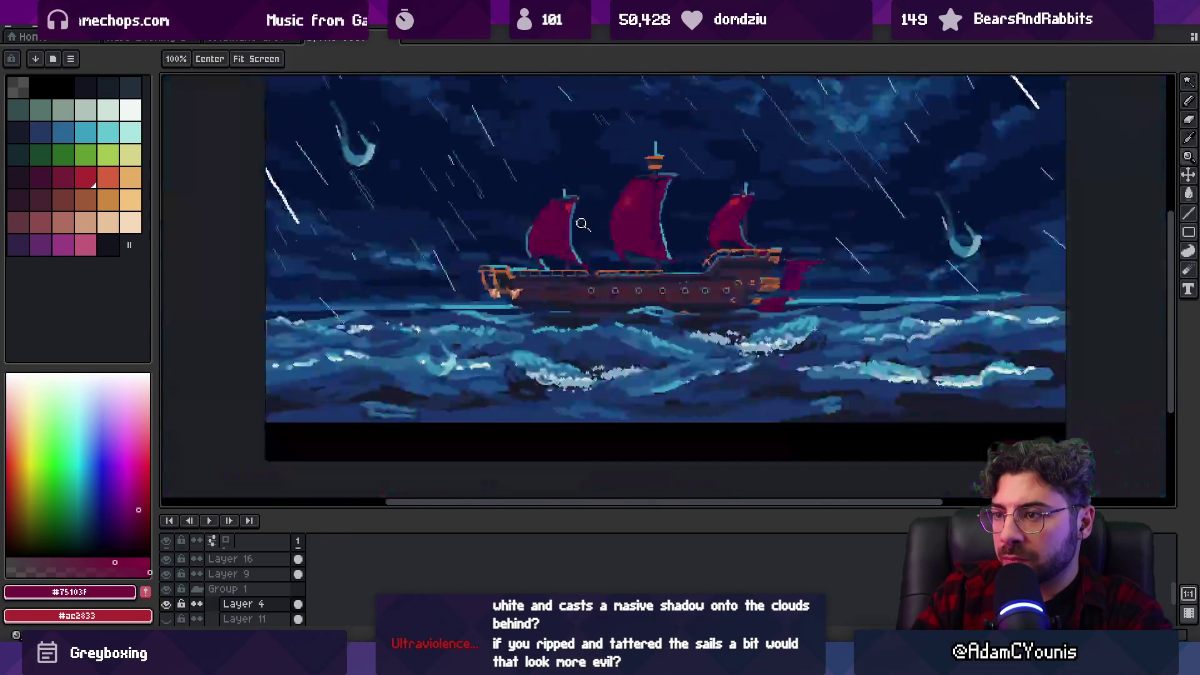
pyautogui.scroll(3, 681, 201)
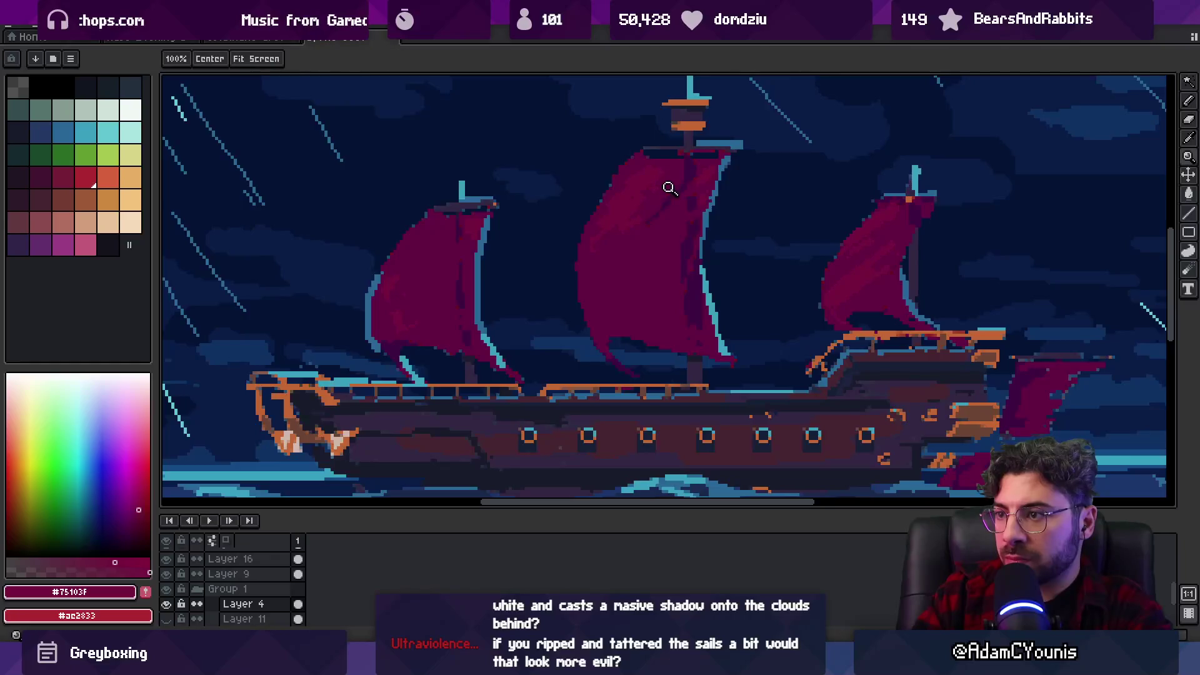
pyautogui.scroll(-5, 667, 187)
pyautogui.scroll(1, 675, 177)
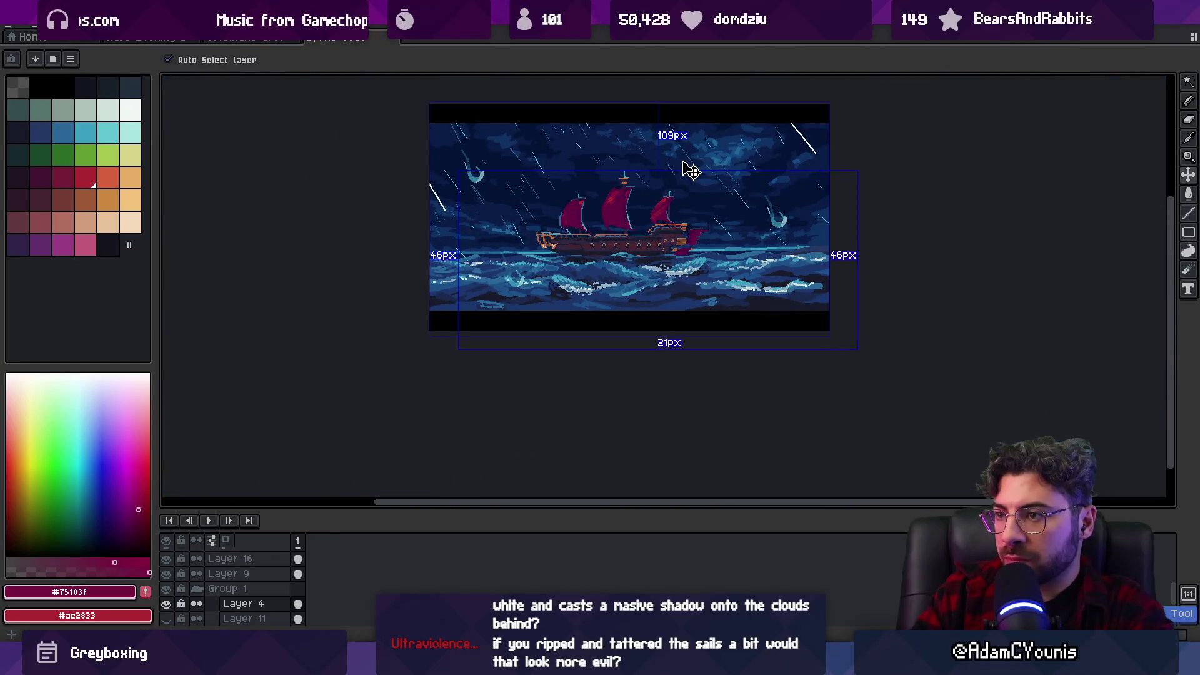
pyautogui.scroll(1, 685, 190)
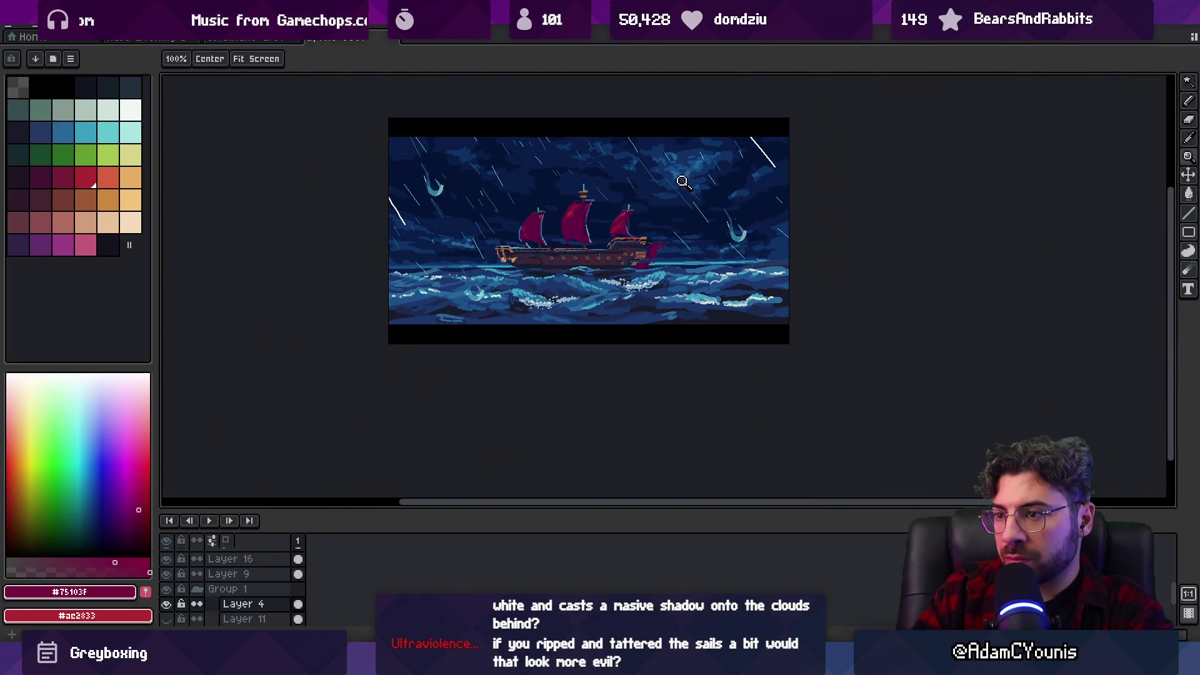
pyautogui.scroll(4, 557, 241)
# Pick pale blue and foam highlight colours and shrink the brush to 1px.
pyautogui.keyDown('alt'); pyautogui.click(522, 216); pyautogui.keyUp('alt')
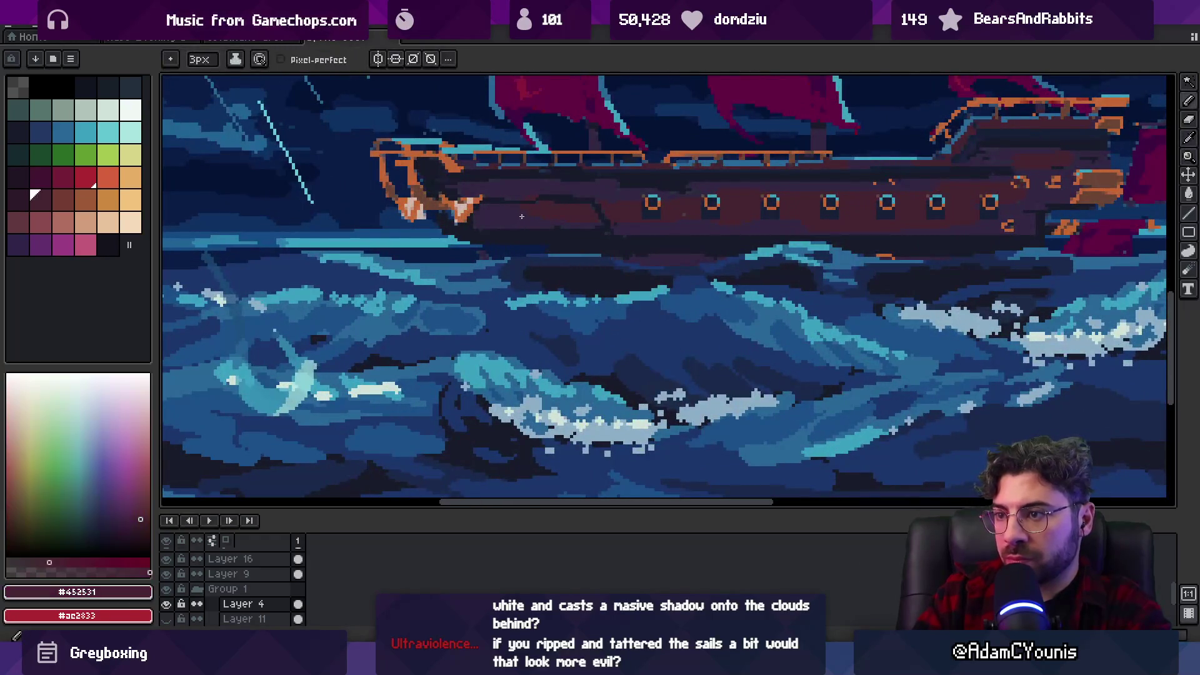
pyautogui.scroll(-4, 508, 212)
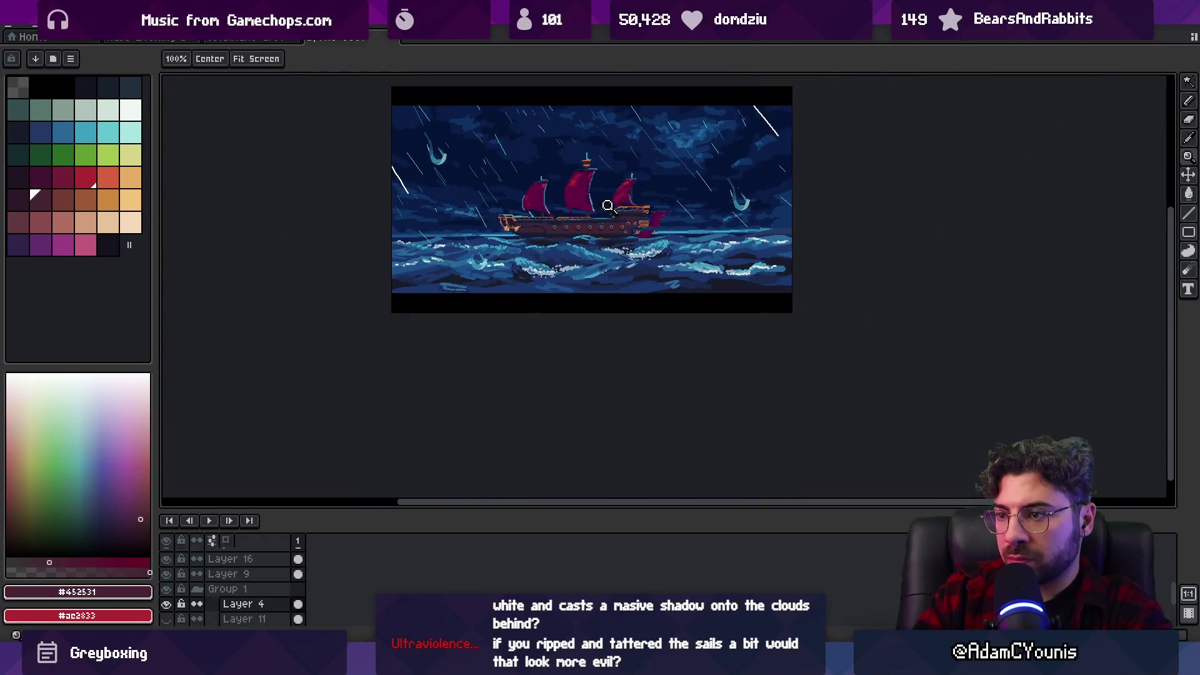
pyautogui.scroll(4, 586, 225)
pyautogui.keyDown('alt'); pyautogui.click(662, 193); pyautogui.keyUp('alt')
pyautogui.keyDown('alt'); pyautogui.click(862, 446); pyautogui.keyUp('alt')
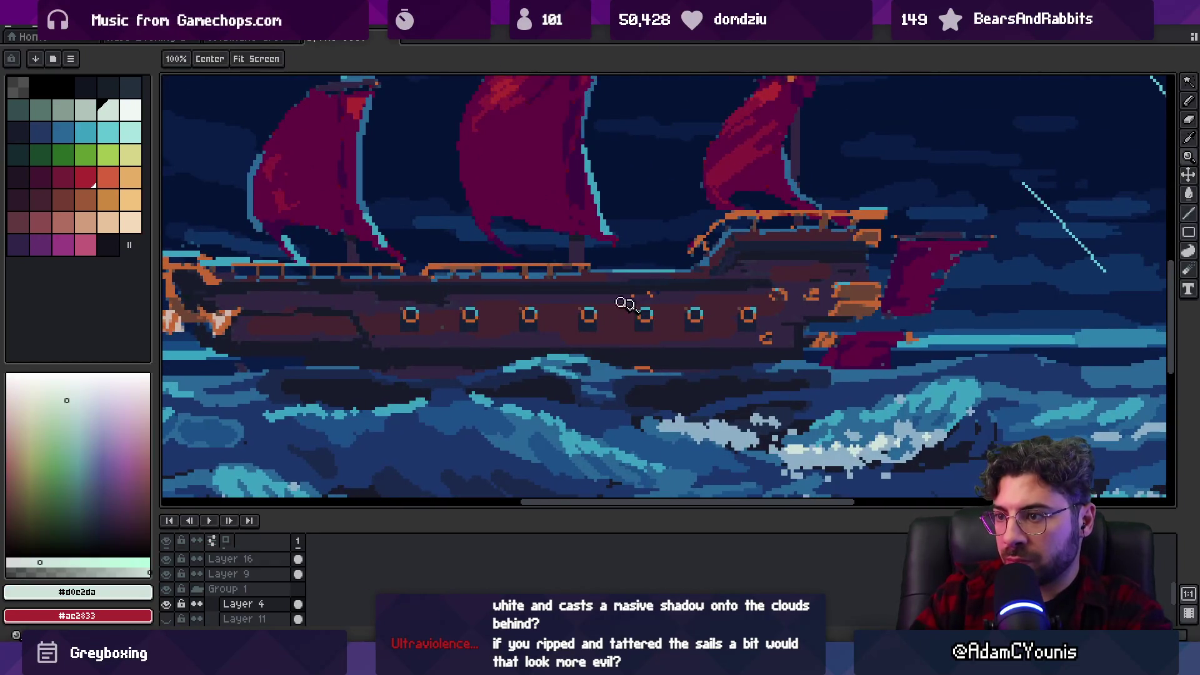
pyautogui.scroll(1, 600, 300)
pyautogui.press('-')
pyautogui.press('-')
pyautogui.press('-')
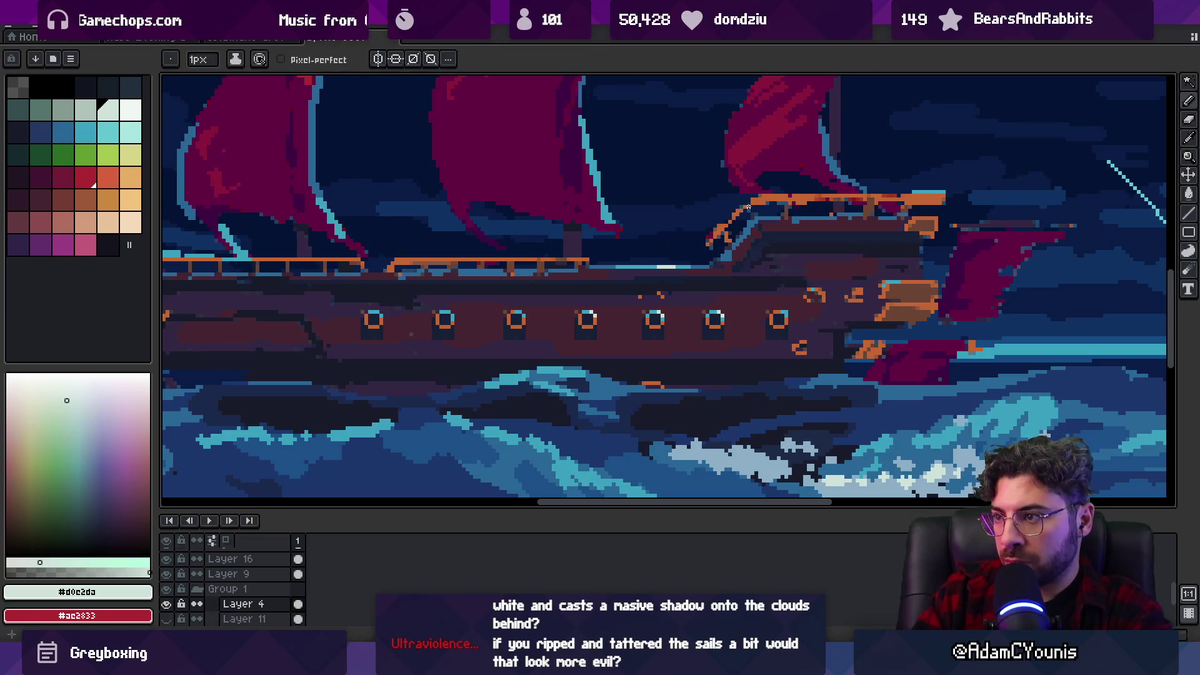
# Paint thin light cyan #3ba1bf rim highlights along the raised stern railing.
pyautogui.press('z')
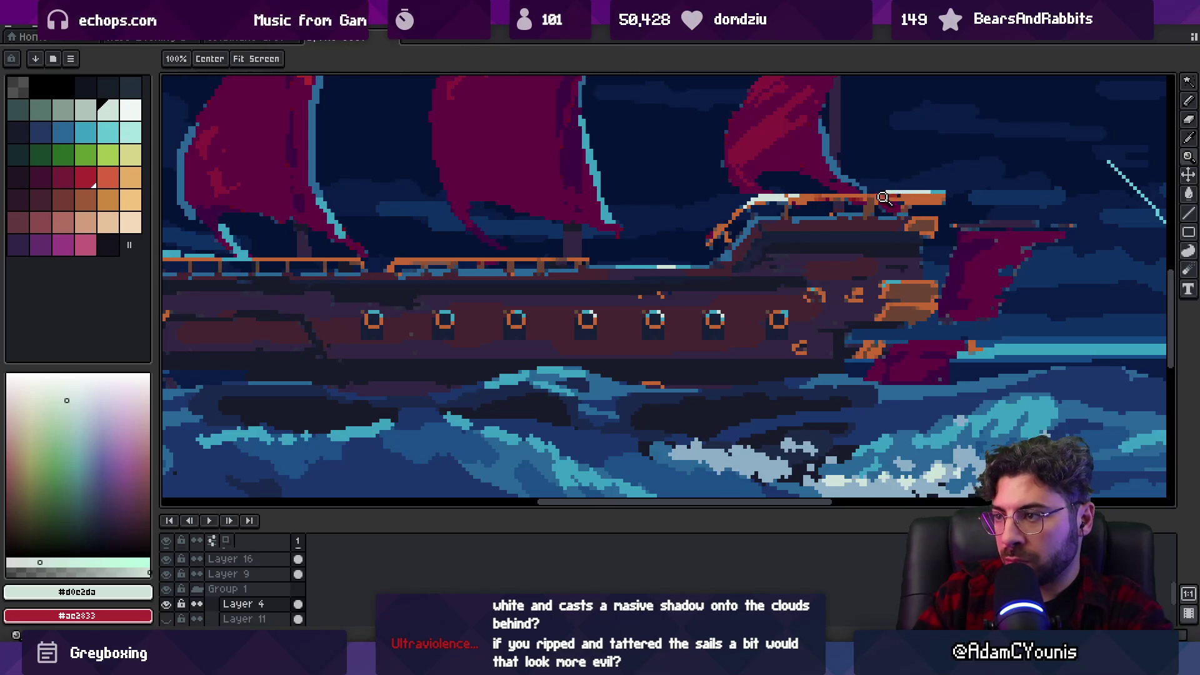
pyautogui.scroll(-6, 750, 181)
pyautogui.scroll(2, 750, 182)
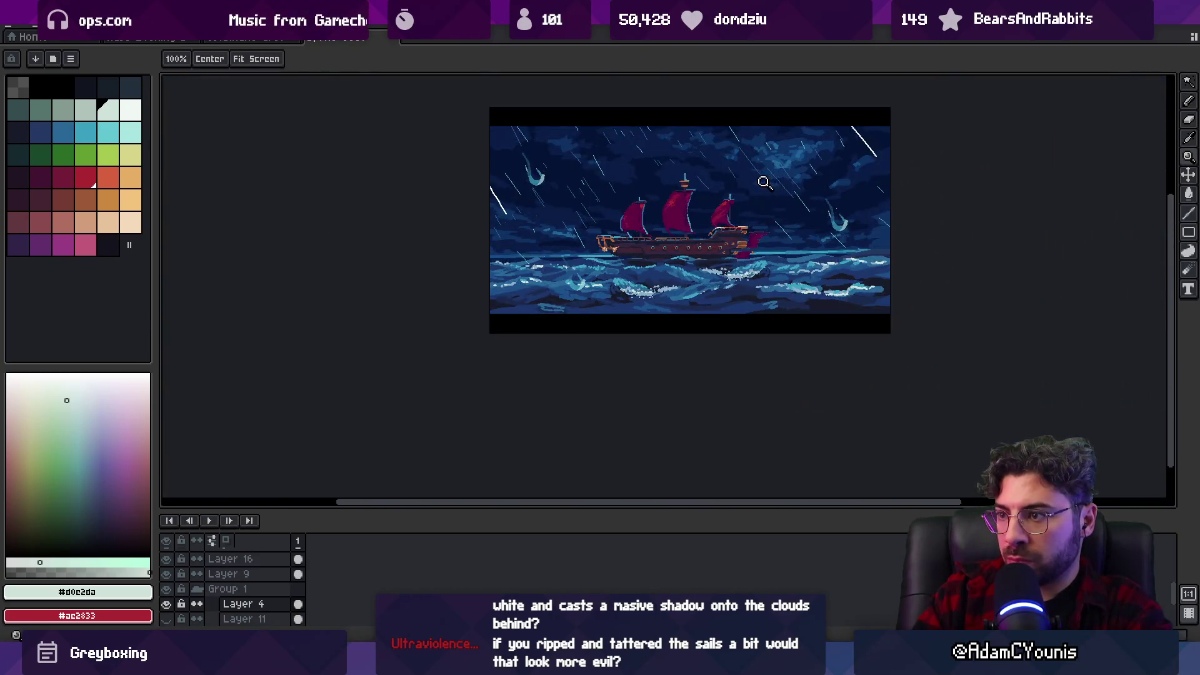
pyautogui.scroll(5, 768, 188)
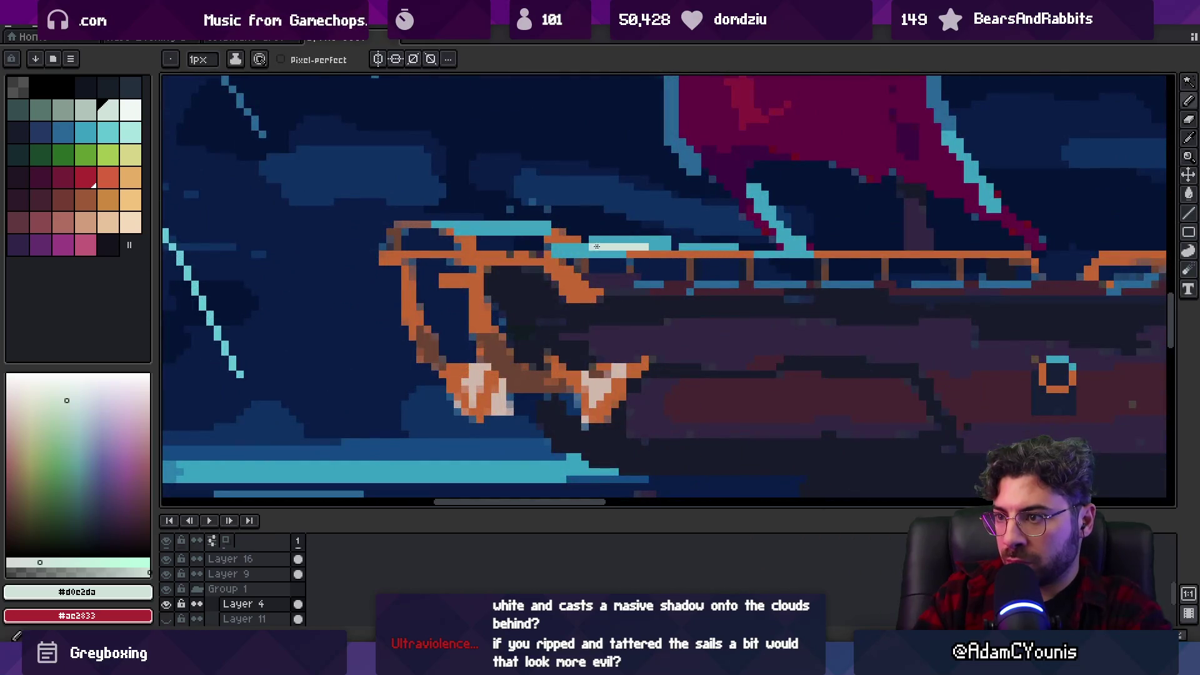
pyautogui.scroll(-5, 566, 209)
pyautogui.scroll(-1, 566, 209)
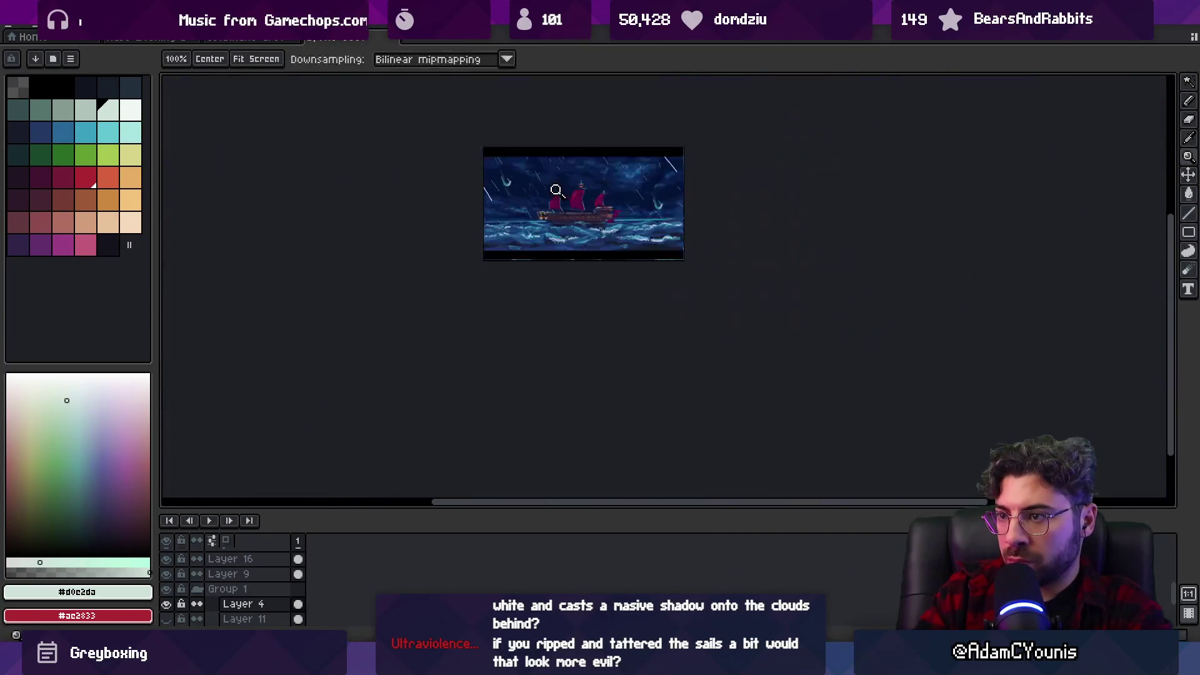
pyautogui.scroll(1, 578, 192)
pyautogui.keyDown('alt'); pyautogui.click(572, 248); pyautogui.keyUp('alt')
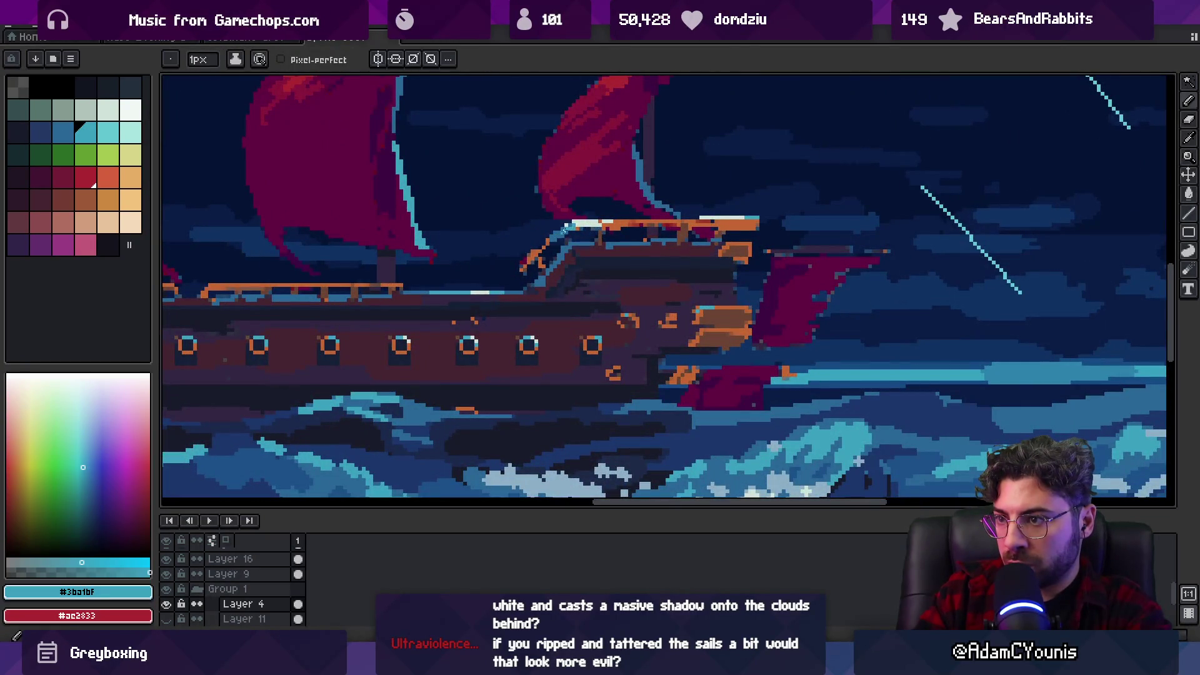
pyautogui.press('z')
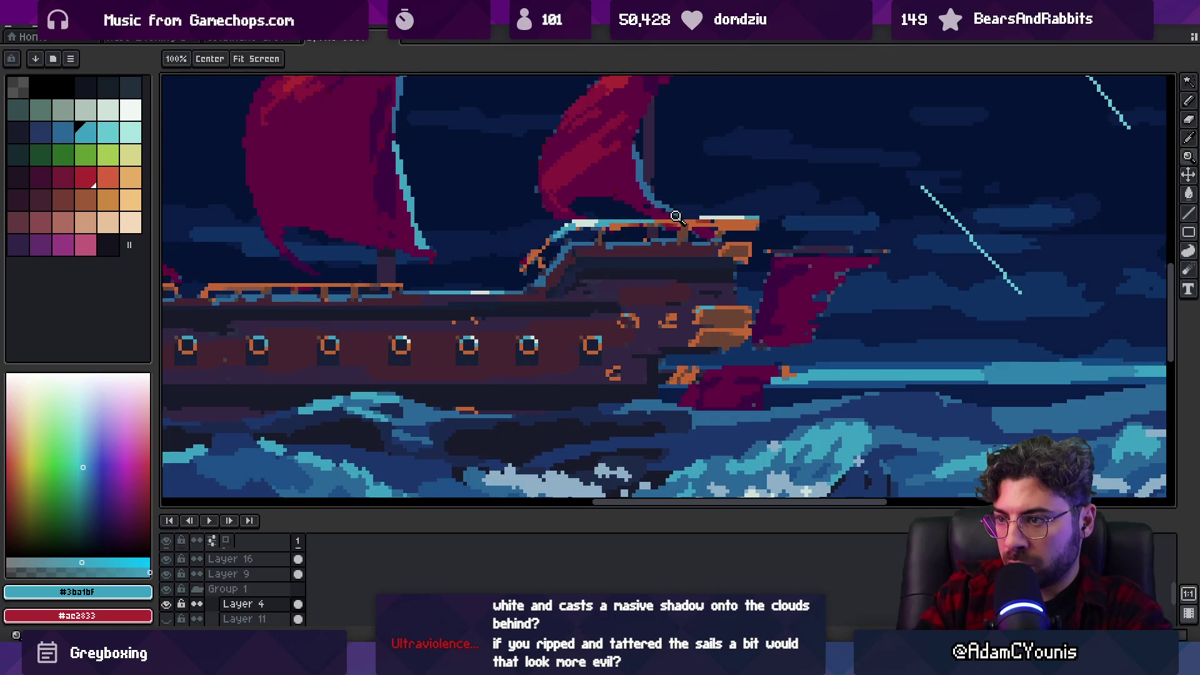
pyautogui.scroll(-3, 637, 200)
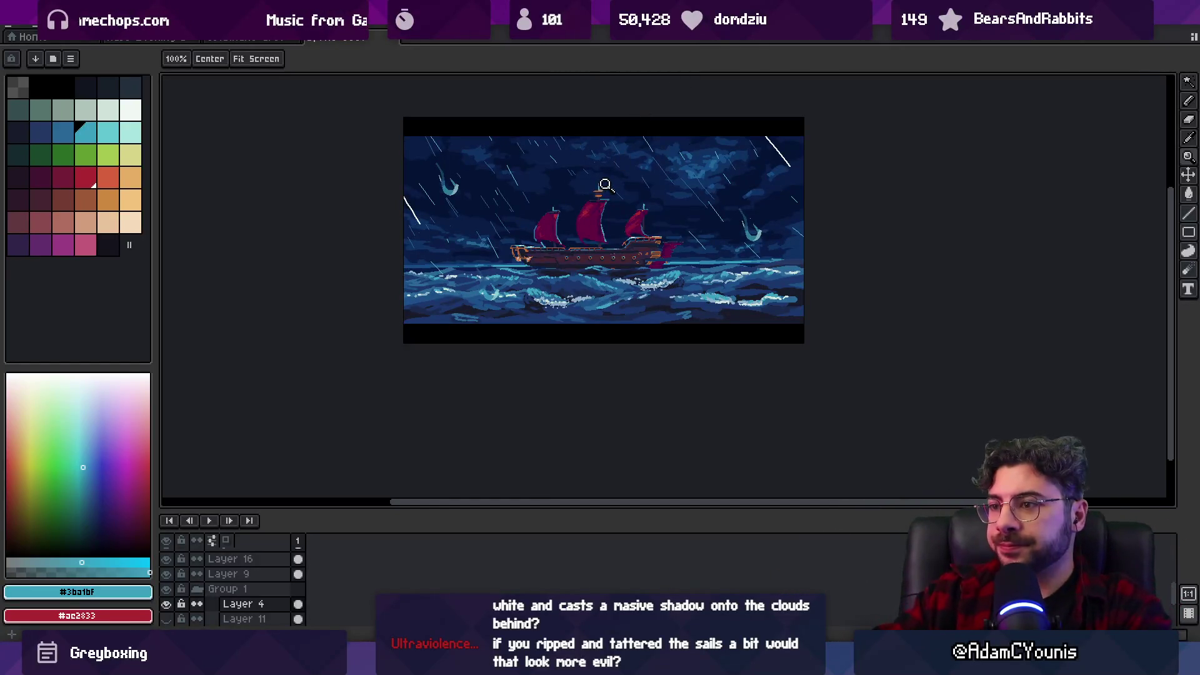
# Rotate the whole ship about -2.3° and shift it slightly right and up.
pyautogui.hotkey('ctrl', 'a')
pyautogui.moveTo(821, 130); pyautogui.dragTo(838, 133)
pyautogui.moveTo(632, 243)
pyautogui.mouseDown()
pyautogui.moveTo(667, 246)
pyautogui.moveTo(654, 238)
pyautogui.moveTo(632, 257)
pyautogui.moveTo(585, 258)
pyautogui.moveTo(633, 250)
pyautogui.mouseUp()
pyautogui.press('Return')
pyautogui.hotkey('ctrl', 'd')
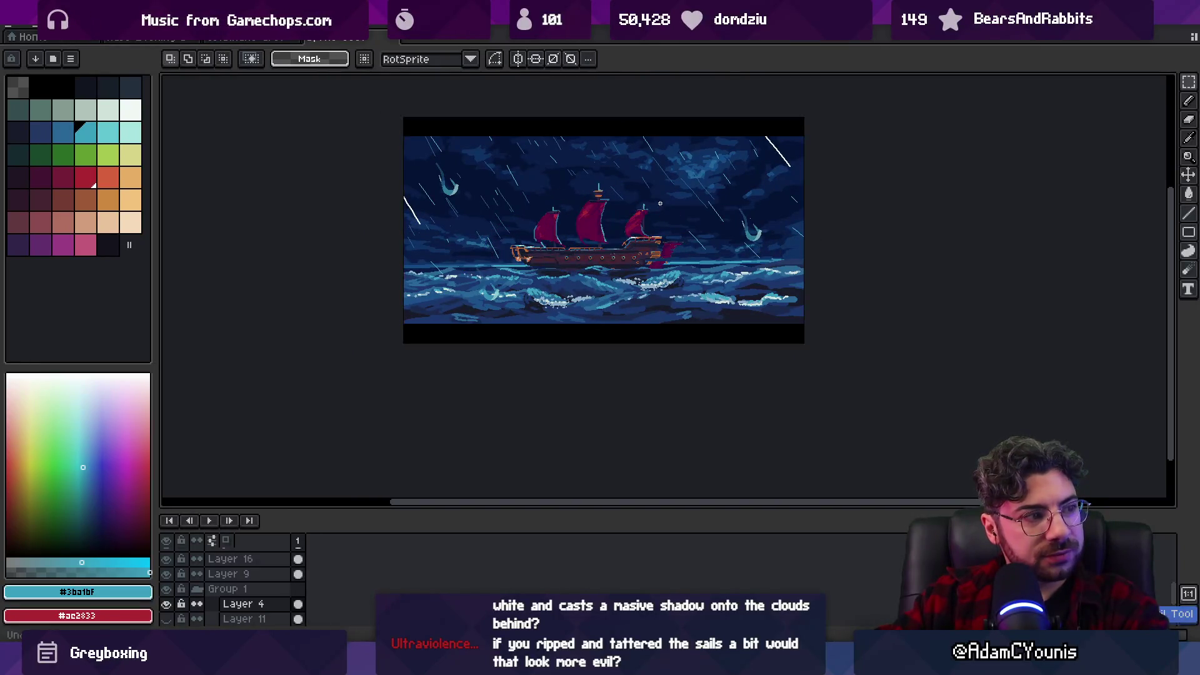
pyautogui.scroll(3, 632, 230)
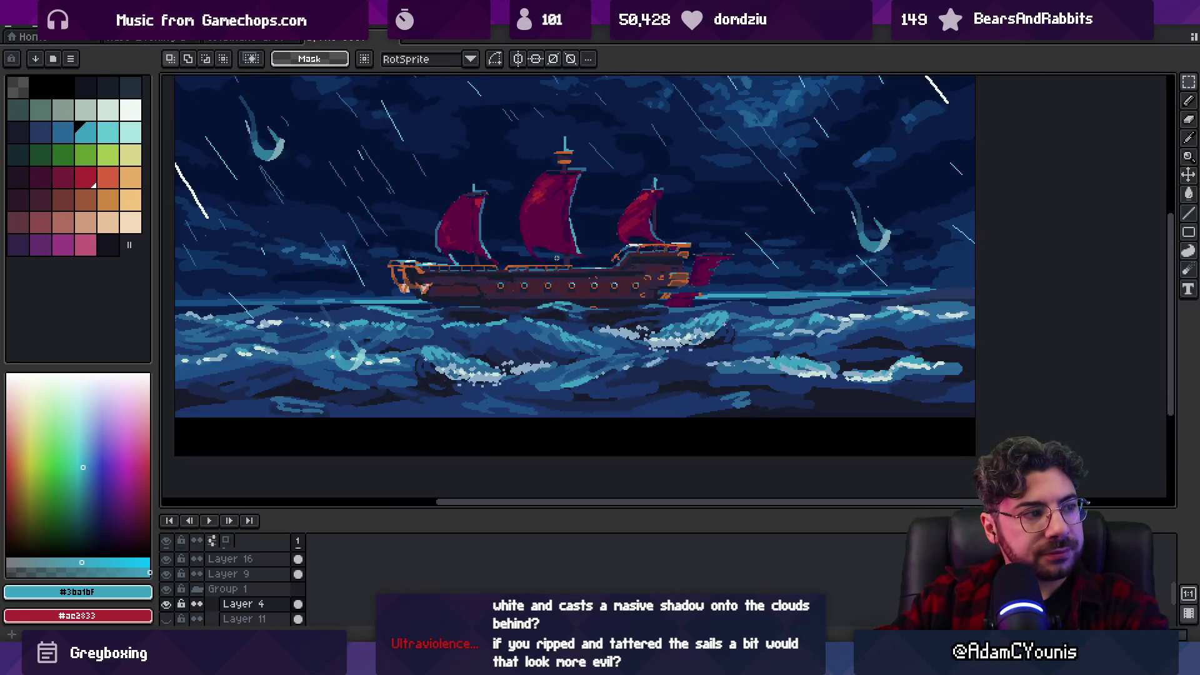
pyautogui.press('v')
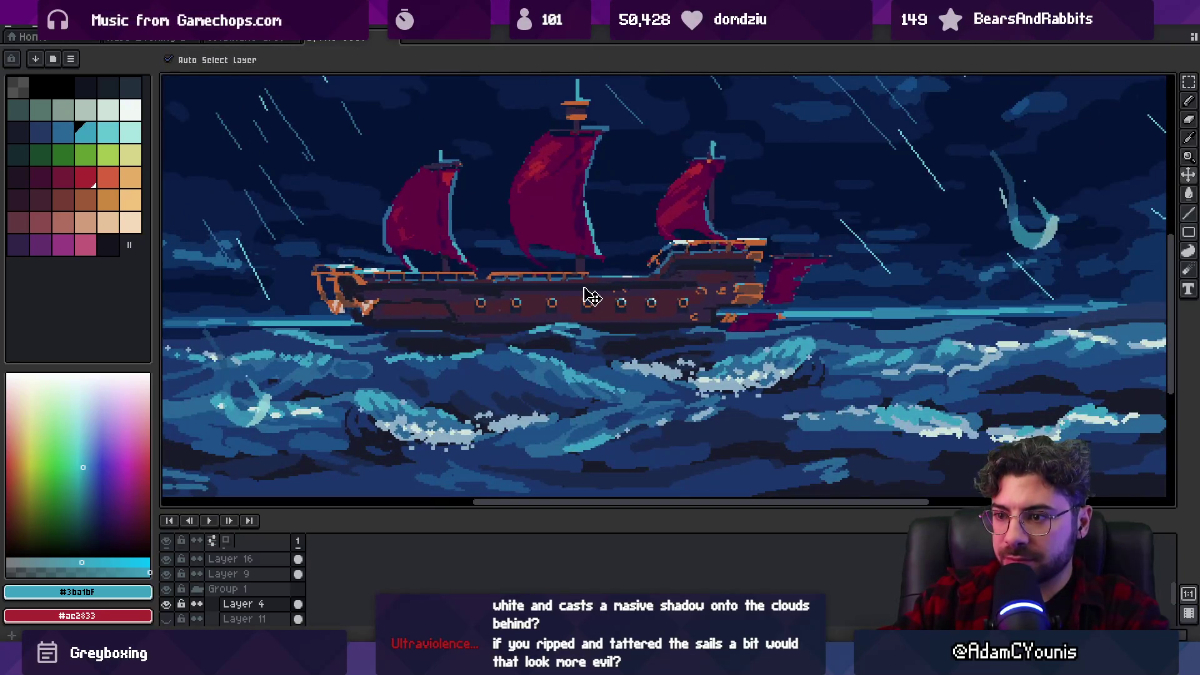
pyautogui.scroll(-5, 595, 279)
pyautogui.scroll(5, 633, 247)
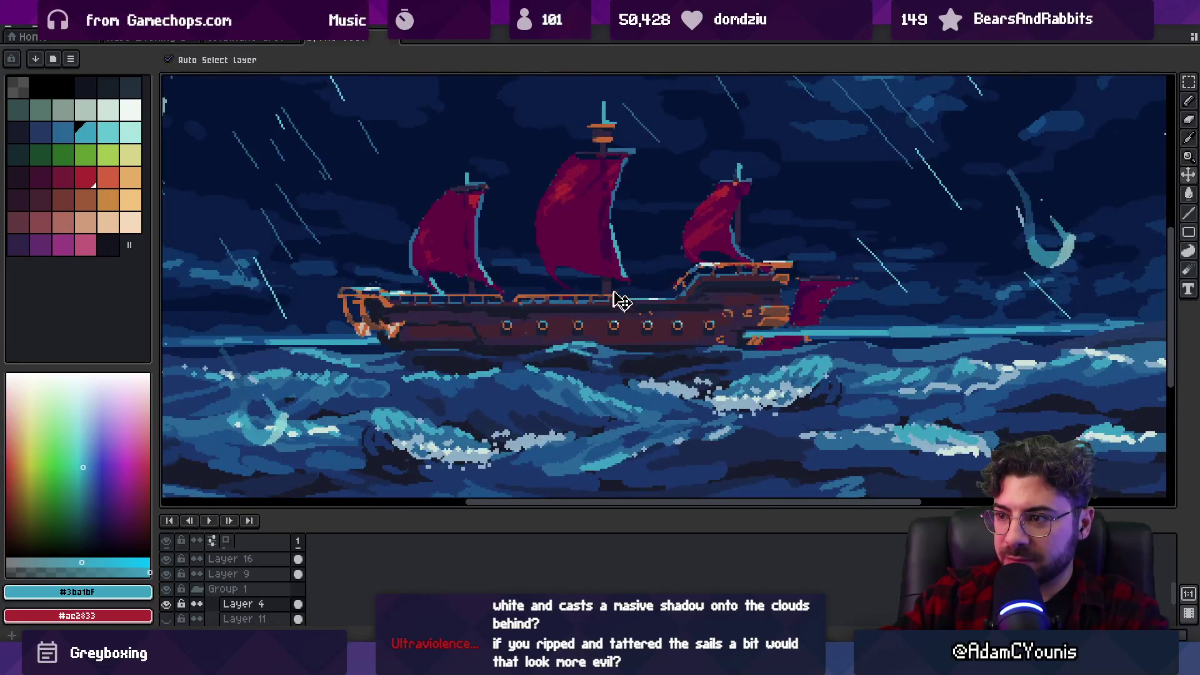
pyautogui.scroll(-5, 611, 303)
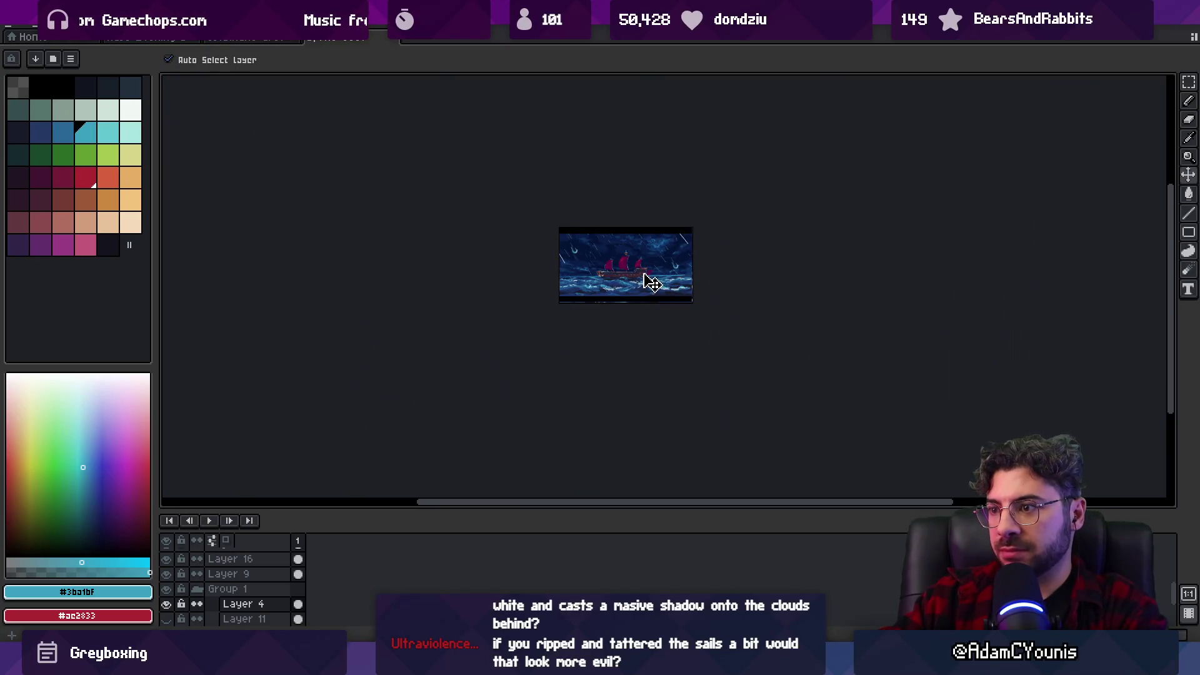
pyautogui.scroll(1, 650, 261)
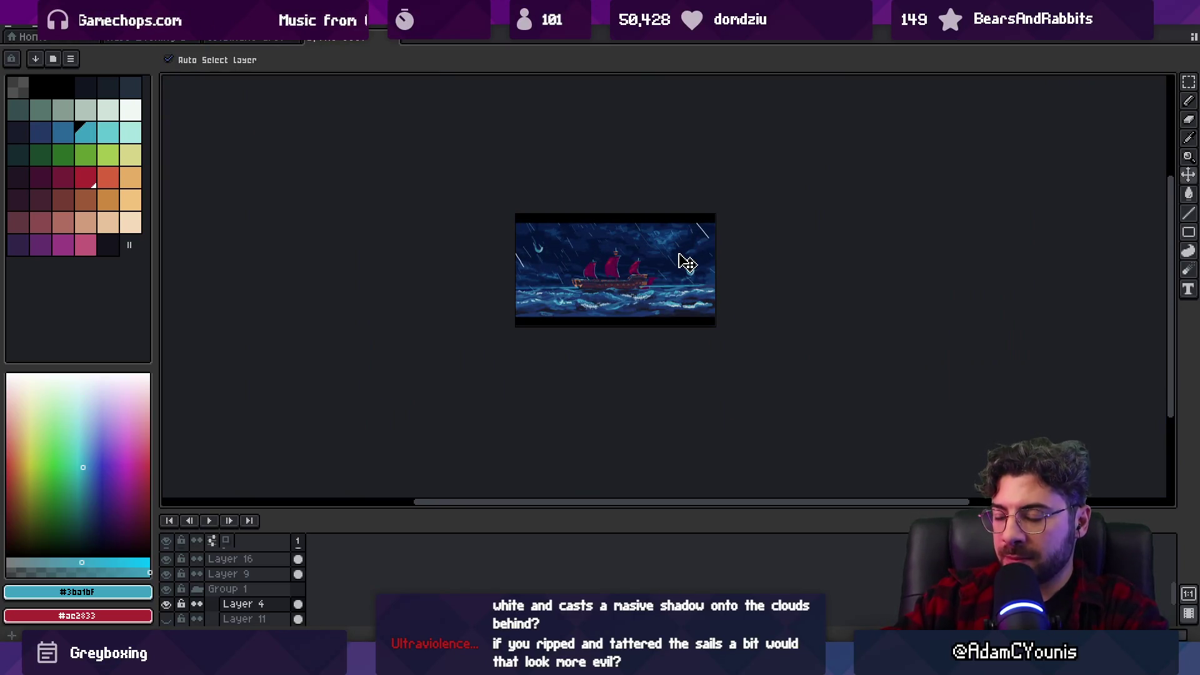
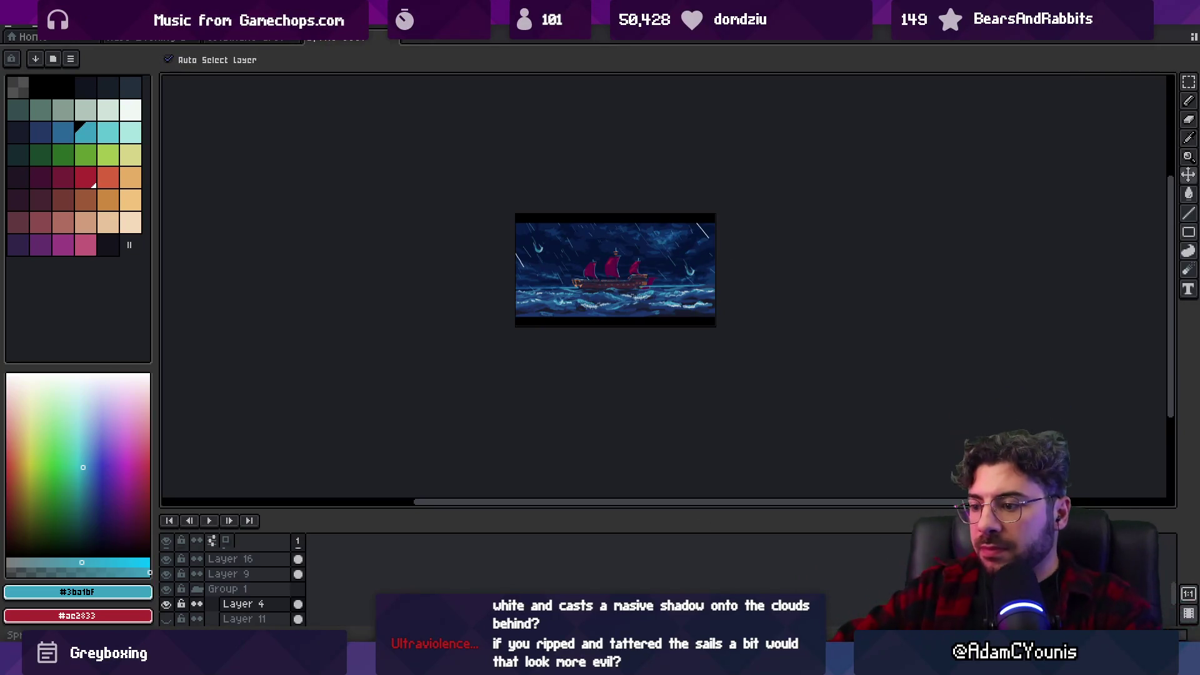
# Bring Chrome forward and scroll through the pixel art ocean storm image results.
pyautogui.click(825, 601)
pyautogui.click(697, 578)
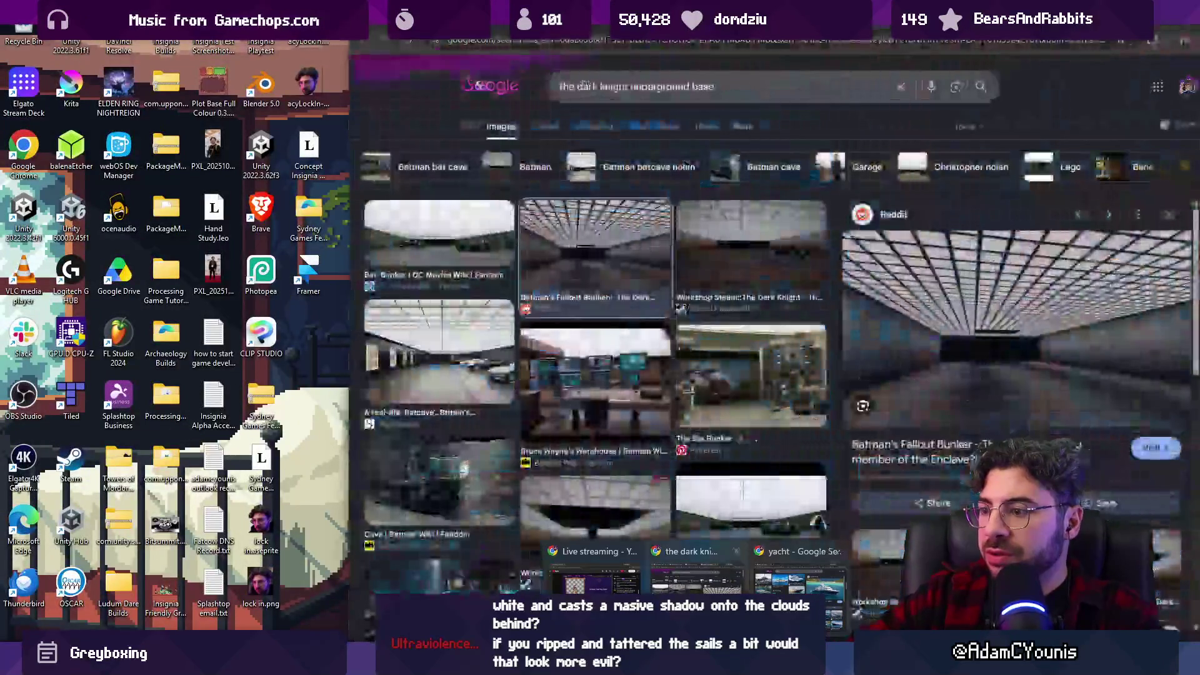
pyautogui.click(801, 578)
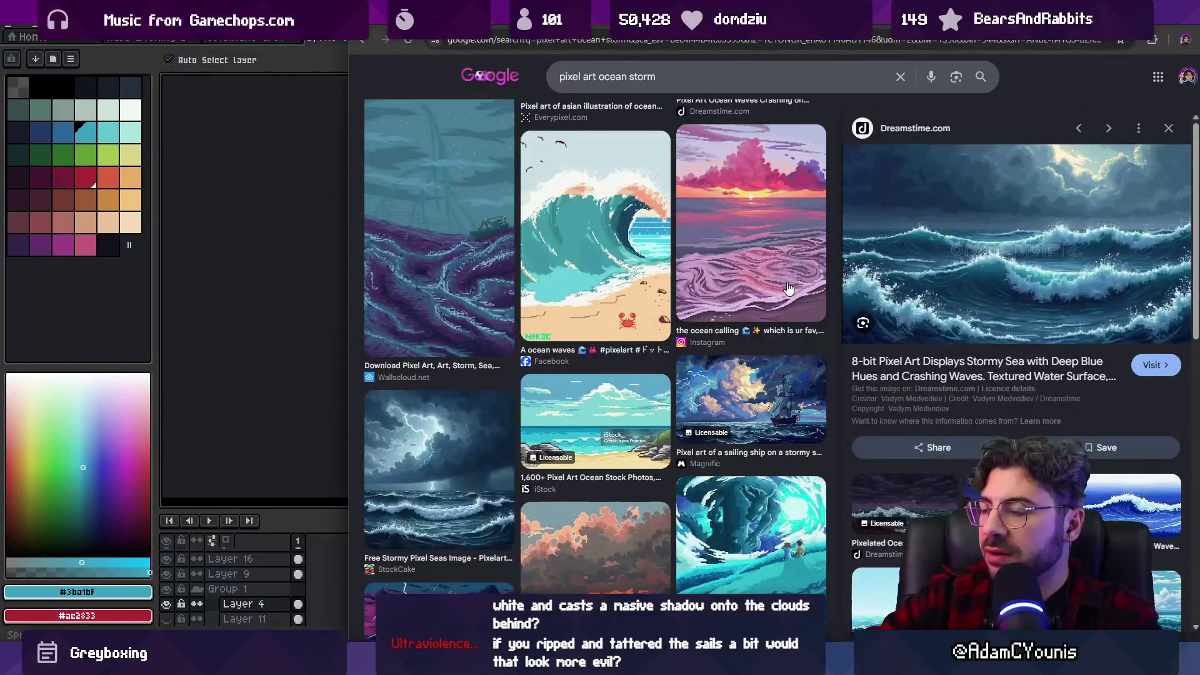
pyautogui.scroll(-8, 932, 200)
pyautogui.scroll(-3, 755, 262)
pyautogui.scroll(-10, 754, 261)
# Switch to the 'animated film ship in a storm' results and preview the Pocahontas shipwreck image.
pyautogui.hotkey('ctrl', 'Tab')
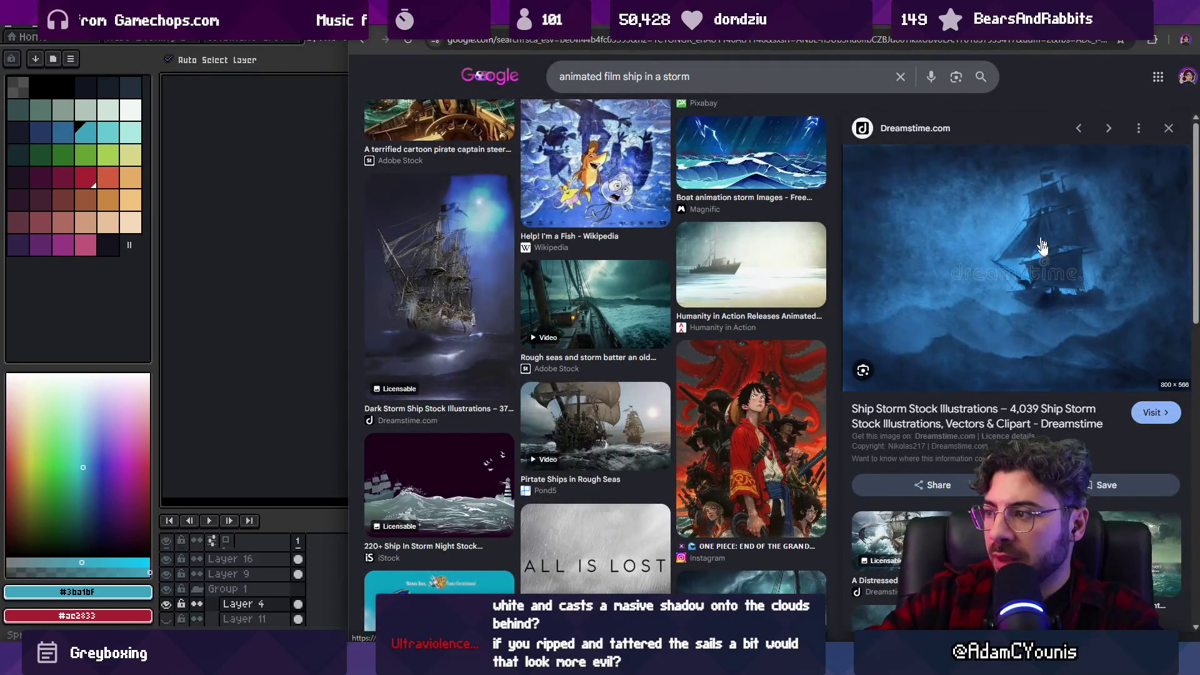
pyautogui.scroll(10, 608, 293)
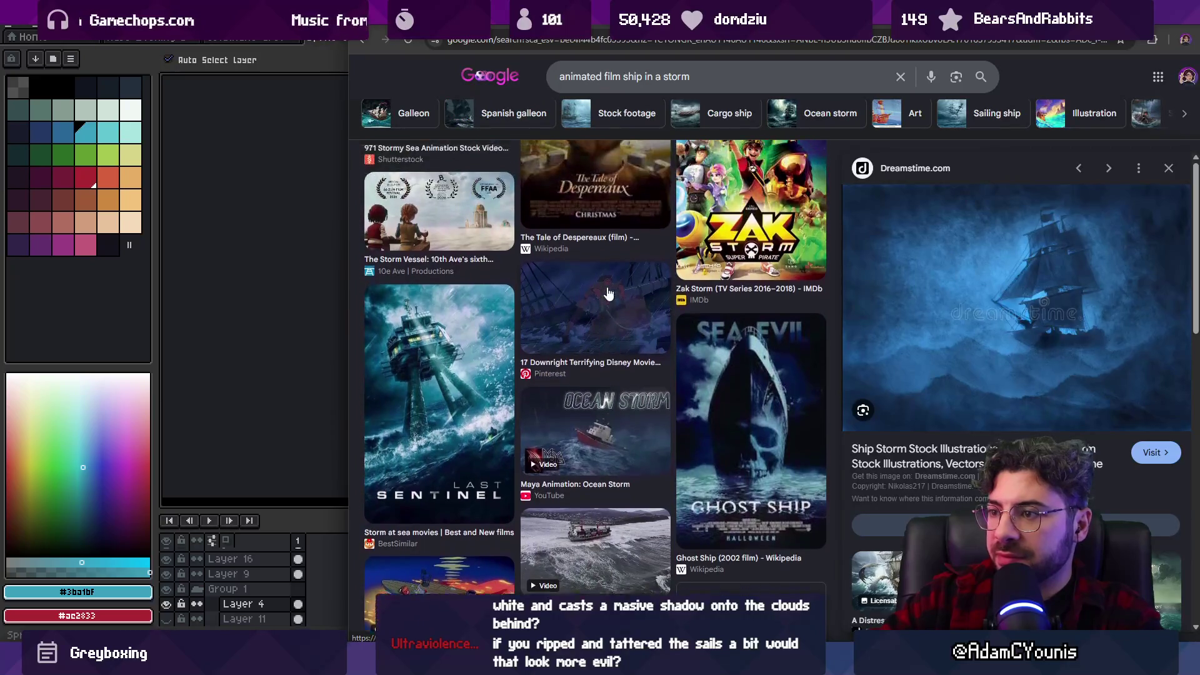
pyautogui.scroll(2, 608, 293)
pyautogui.click(622, 410)
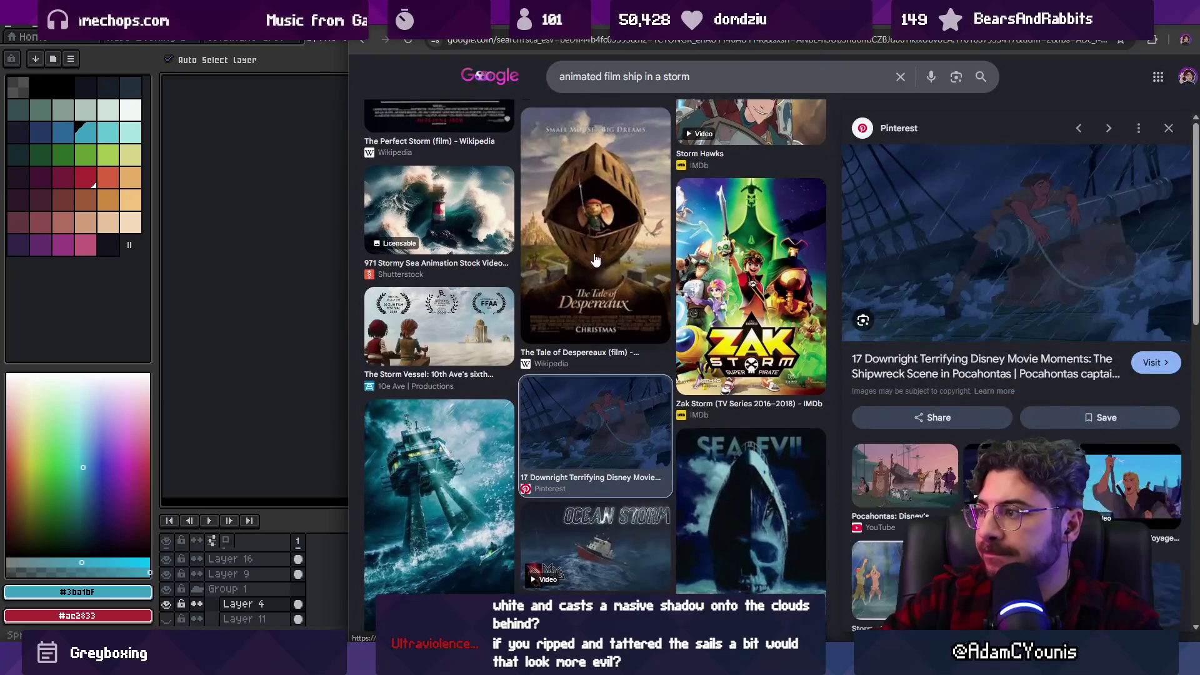
pyautogui.scroll(5, 595, 260)
pyautogui.scroll(-10, 595, 268)
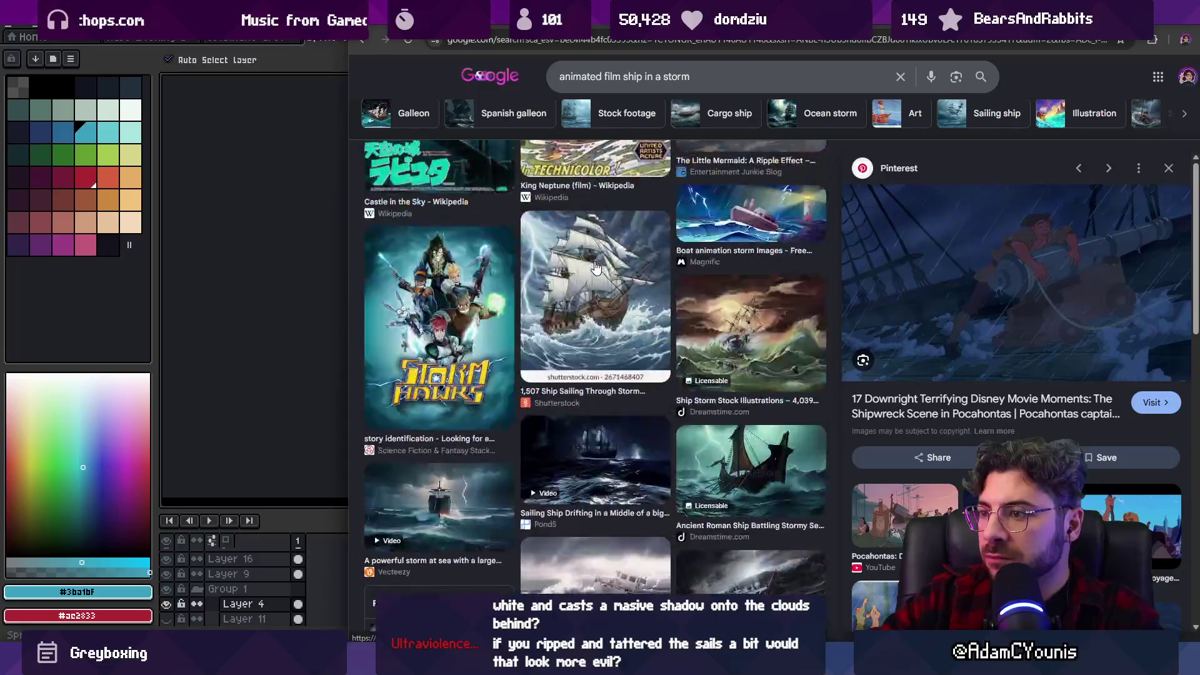
pyautogui.scroll(-3, 598, 270)
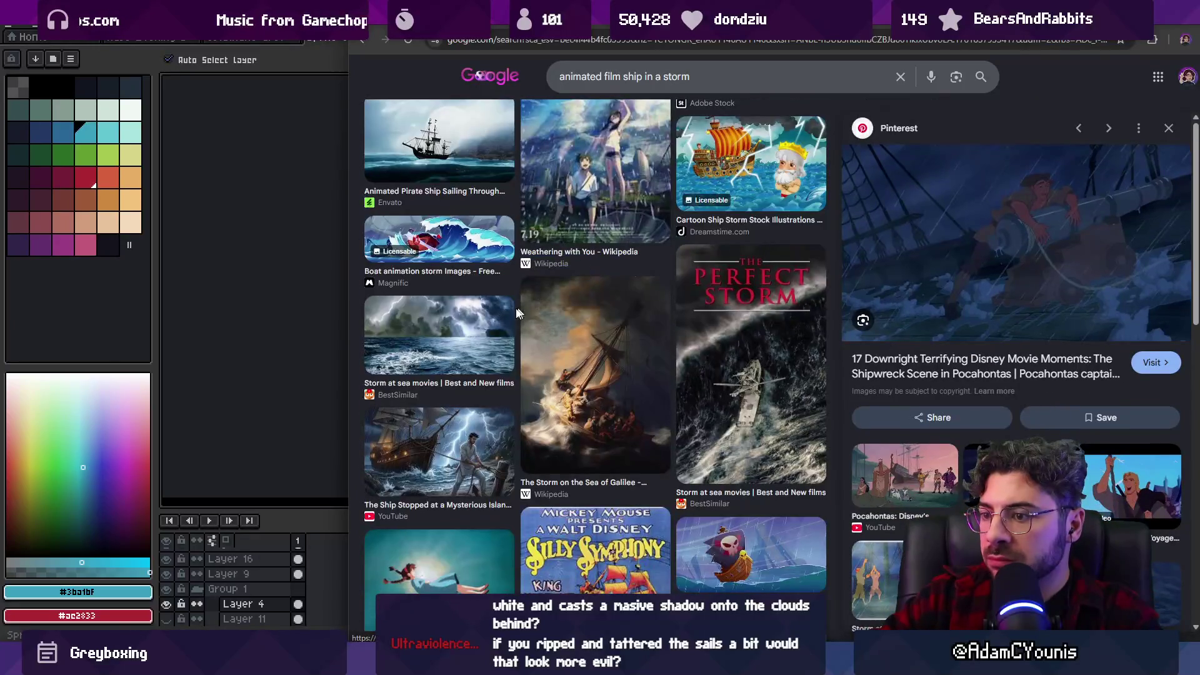
# Preview the Storm at sea, Magnific boat animation and ship battling waves thumbnails.
pyautogui.click(474, 328)
pyautogui.click(463, 241)
pyautogui.scroll(5, 506, 294)
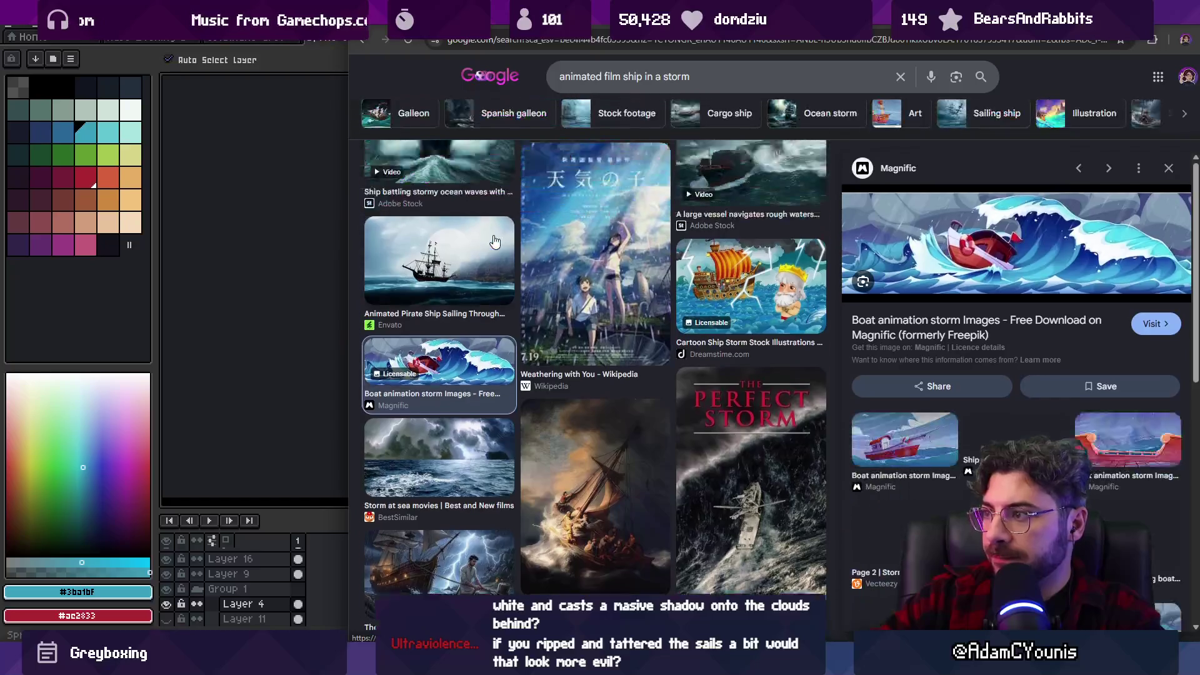
pyautogui.click(481, 312)
pyautogui.scroll(3, 543, 303)
pyautogui.scroll(5, 543, 303)
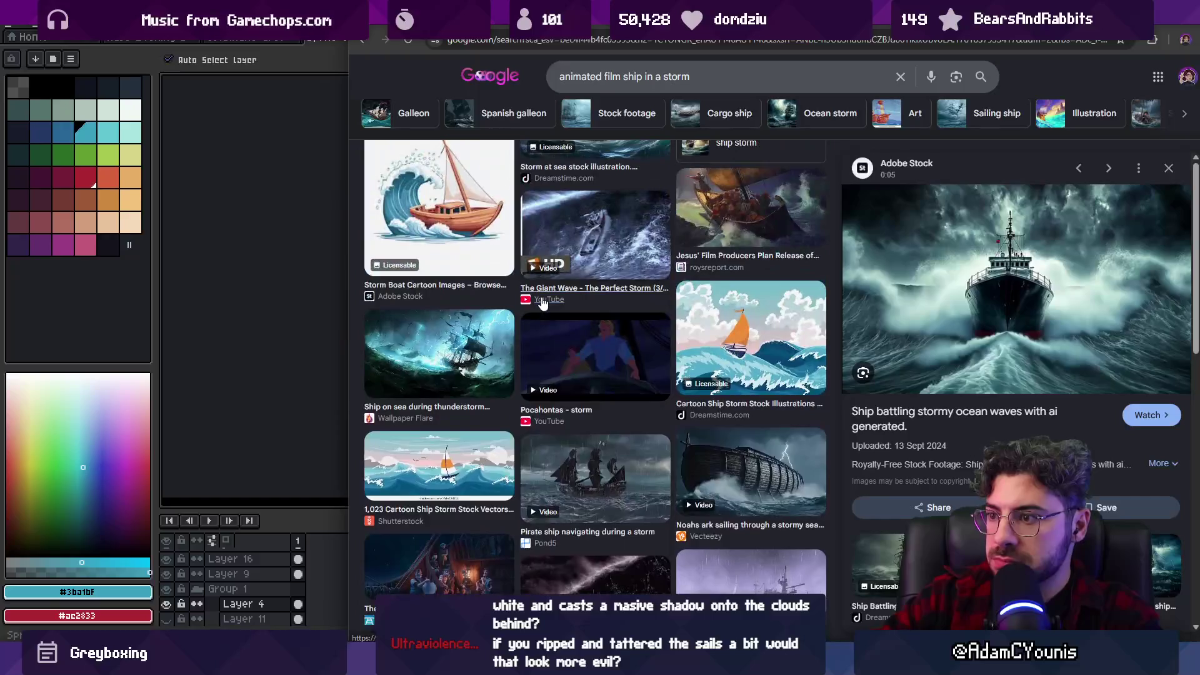
# Preview the Noah's ark and roysreport storm images, then return to Aseprite.
pyautogui.click(760, 463)
pyautogui.scroll(2, 610, 323)
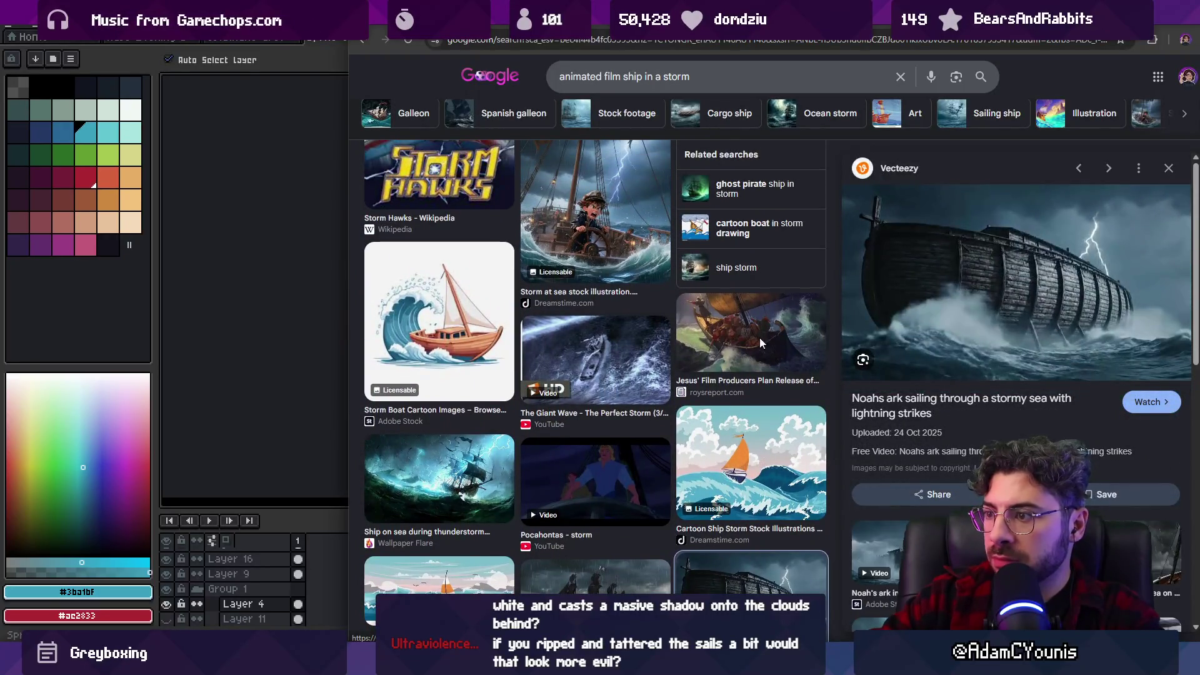
pyautogui.click(761, 342)
pyautogui.scroll(5, 587, 302)
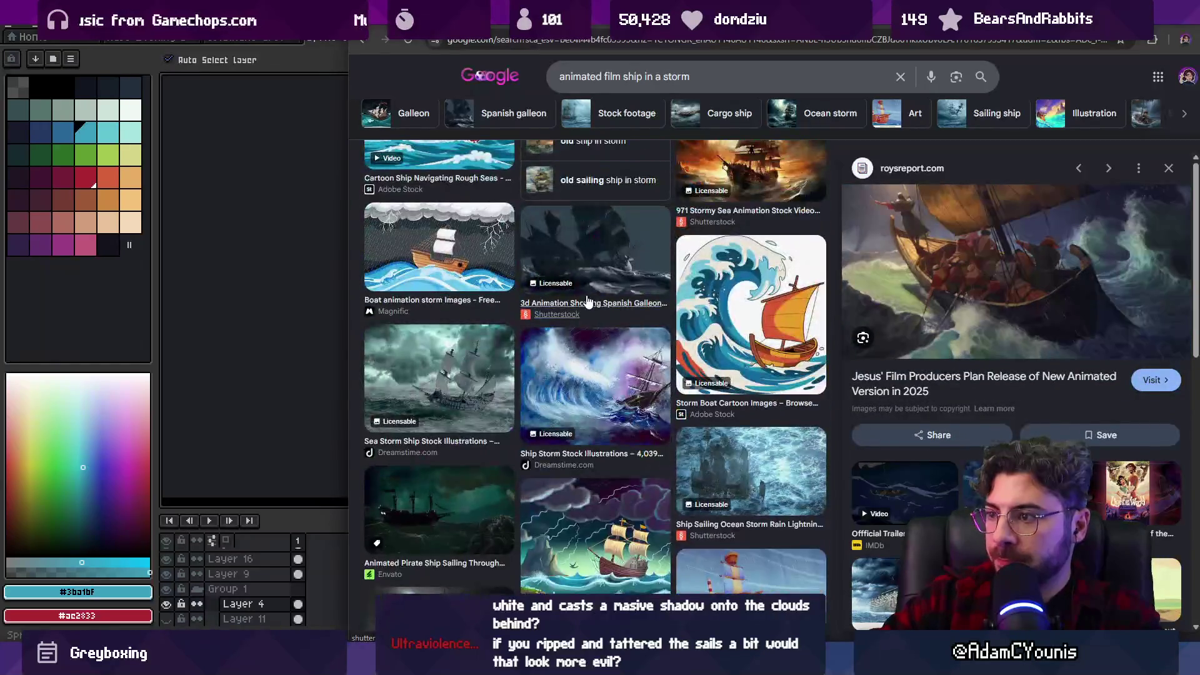
pyautogui.hotkey('alt', 'Tab')
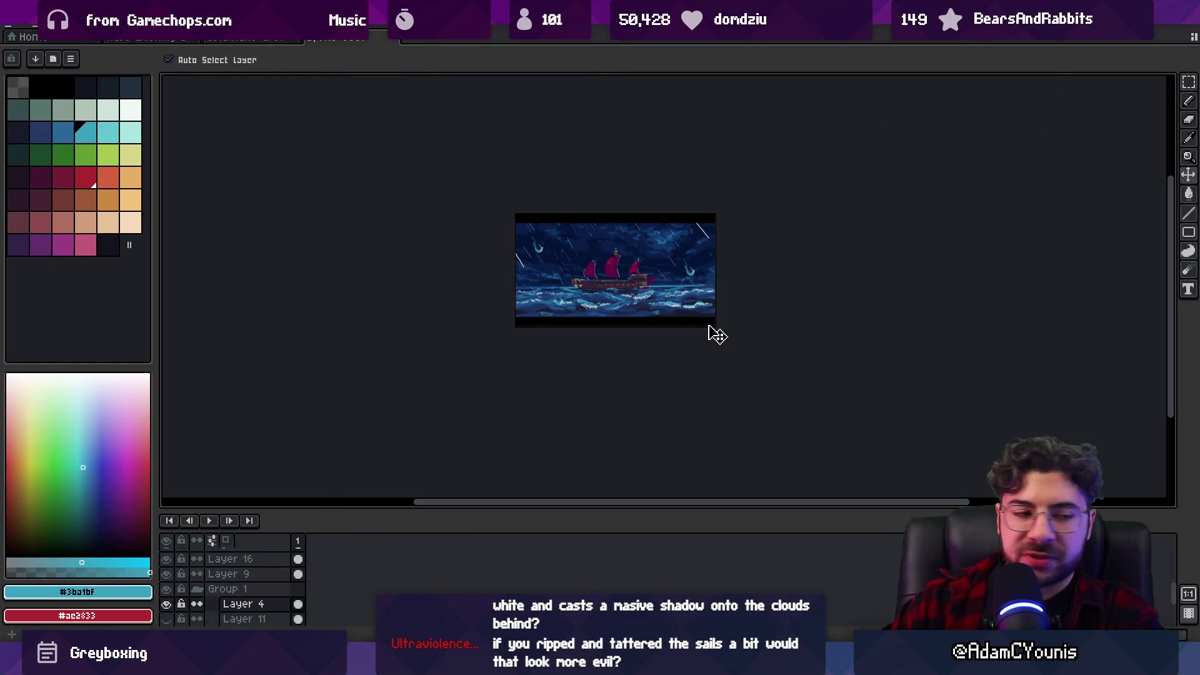
# Zoom in on the ship's sails and eyedrop the sail red #ac2833, trying a darker shade.
pyautogui.press('z')
pyautogui.click(613, 277)
pyautogui.click(625, 269)
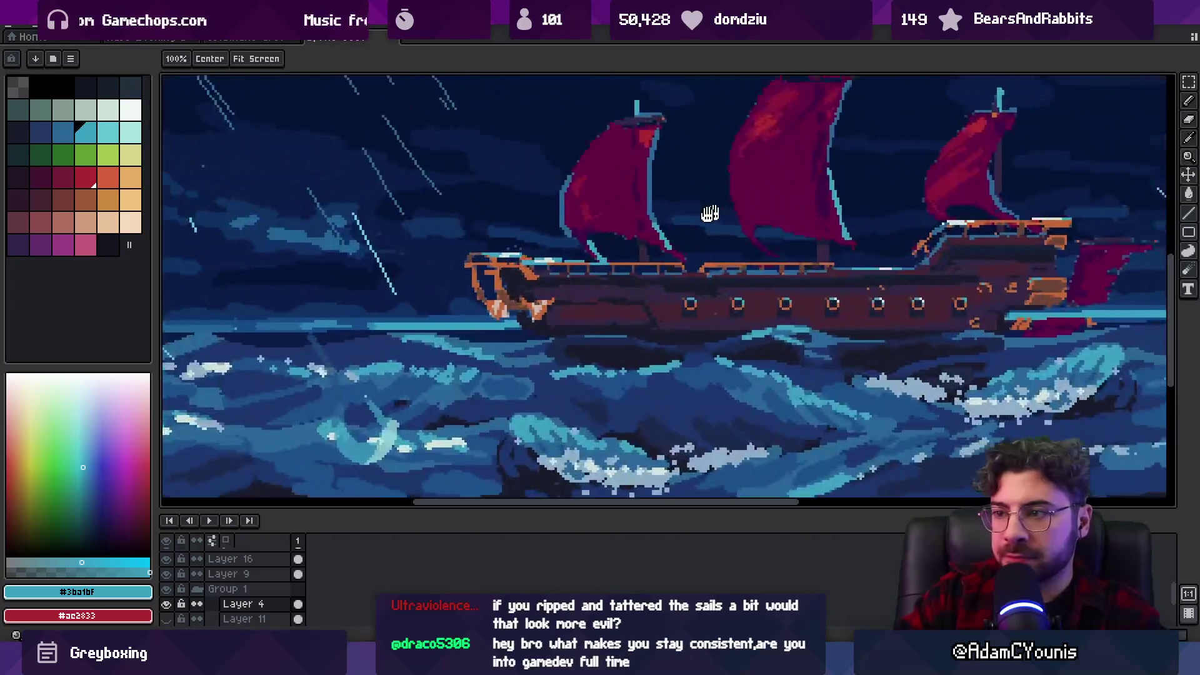
pyautogui.click(565, 269)
pyautogui.click(512, 306)
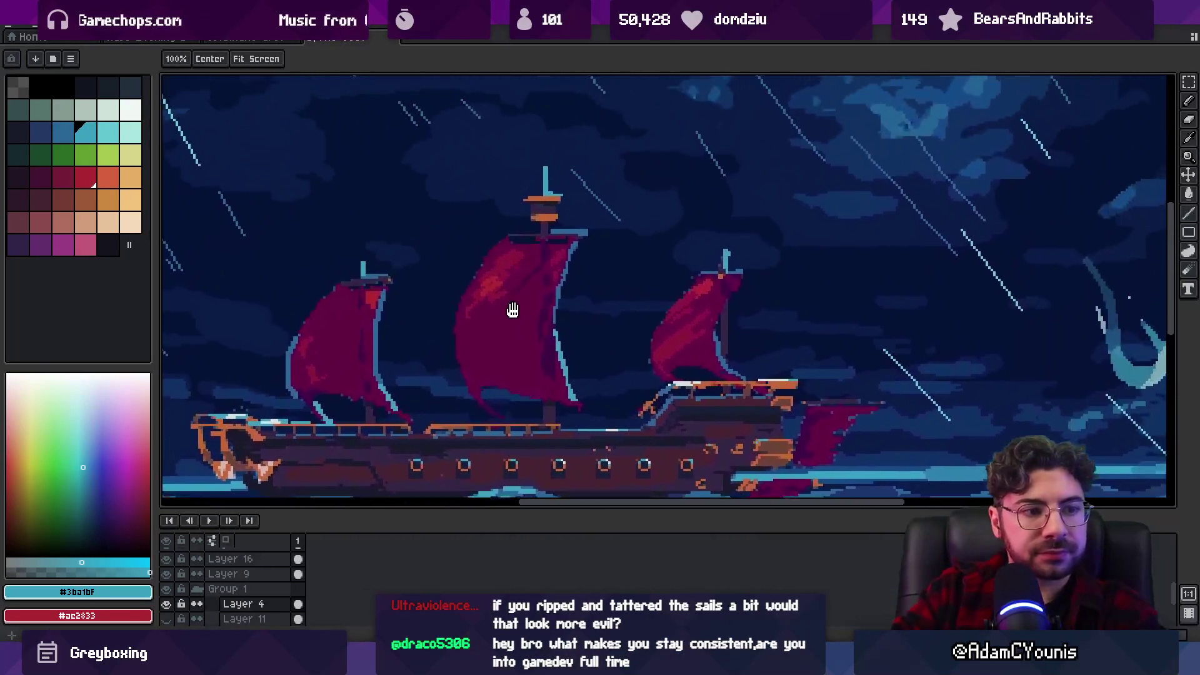
pyautogui.press('i')
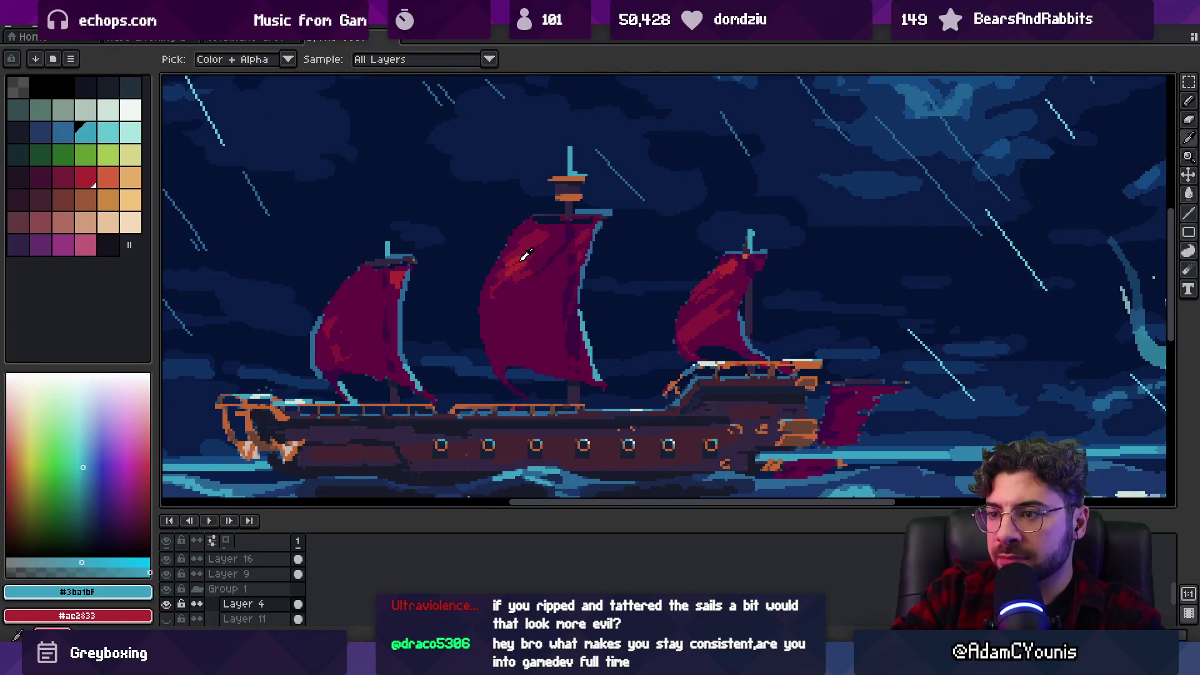
pyautogui.keyDown('alt'); pyautogui.click(525, 255); pyautogui.keyUp('alt')
pyautogui.scroll(2, 608, 305)
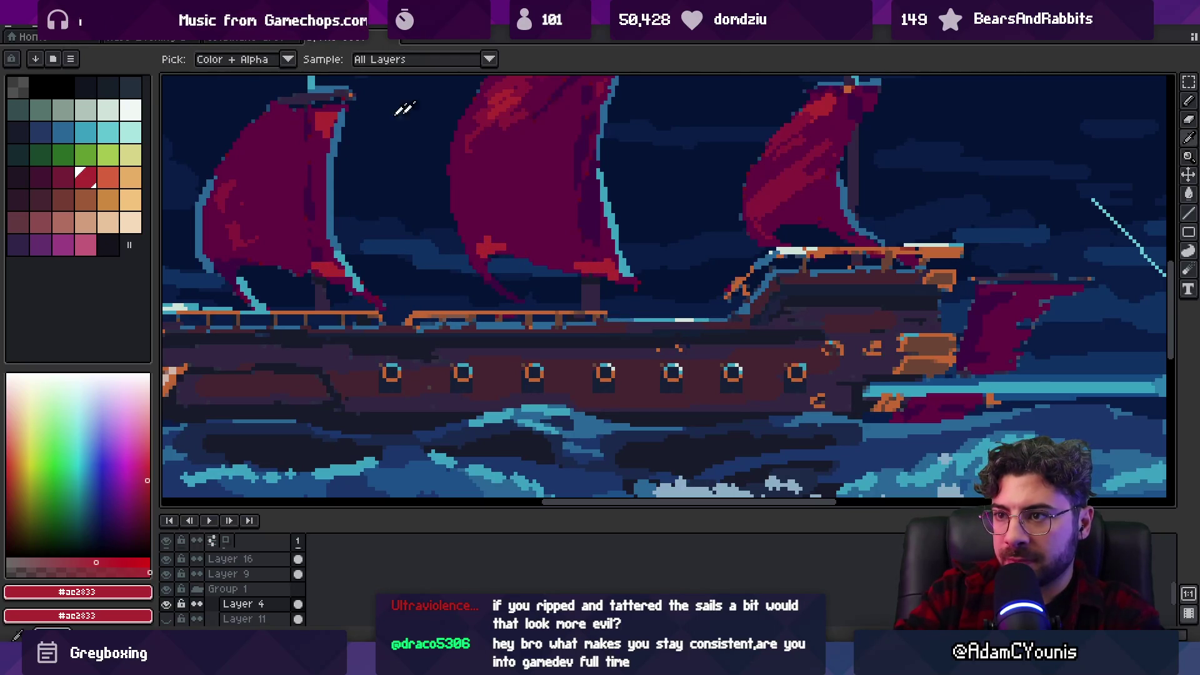
pyautogui.keyDown('alt'); pyautogui.click(481, 156); pyautogui.keyUp('alt')
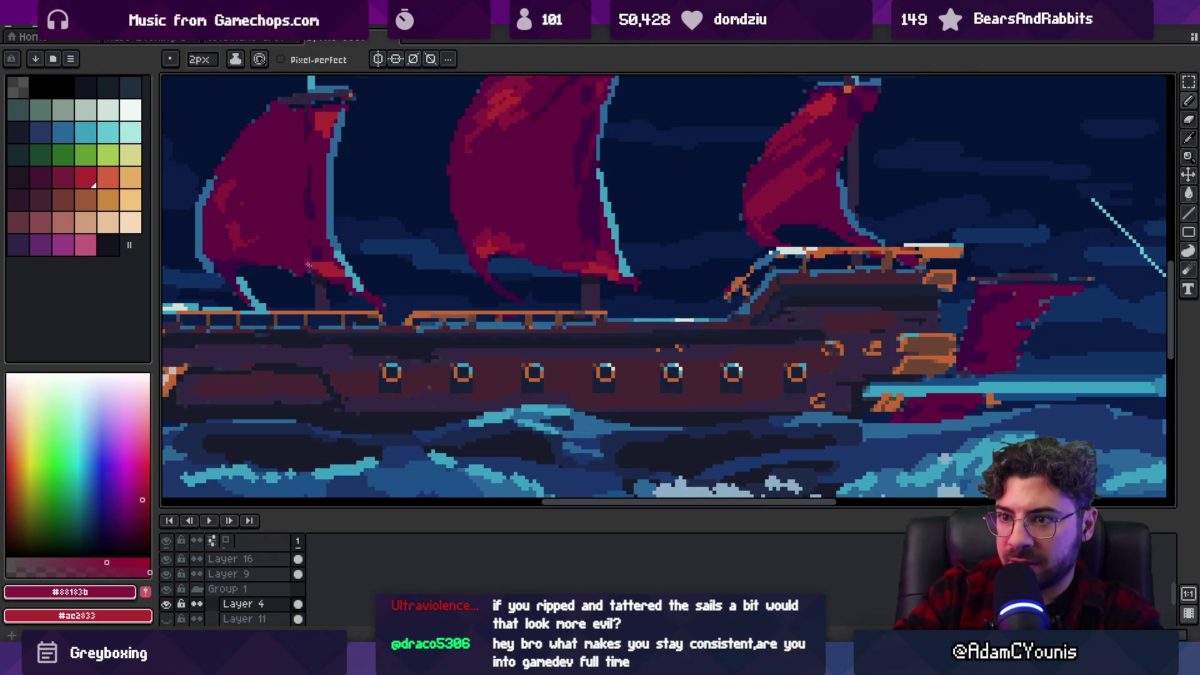
# Adjust the canvas zoom and briefly search the system for 'chrome' before dismissing it.
pyautogui.press('z')
pyautogui.scroll(-5, 517, 200)
pyautogui.scroll(1, 517, 200)
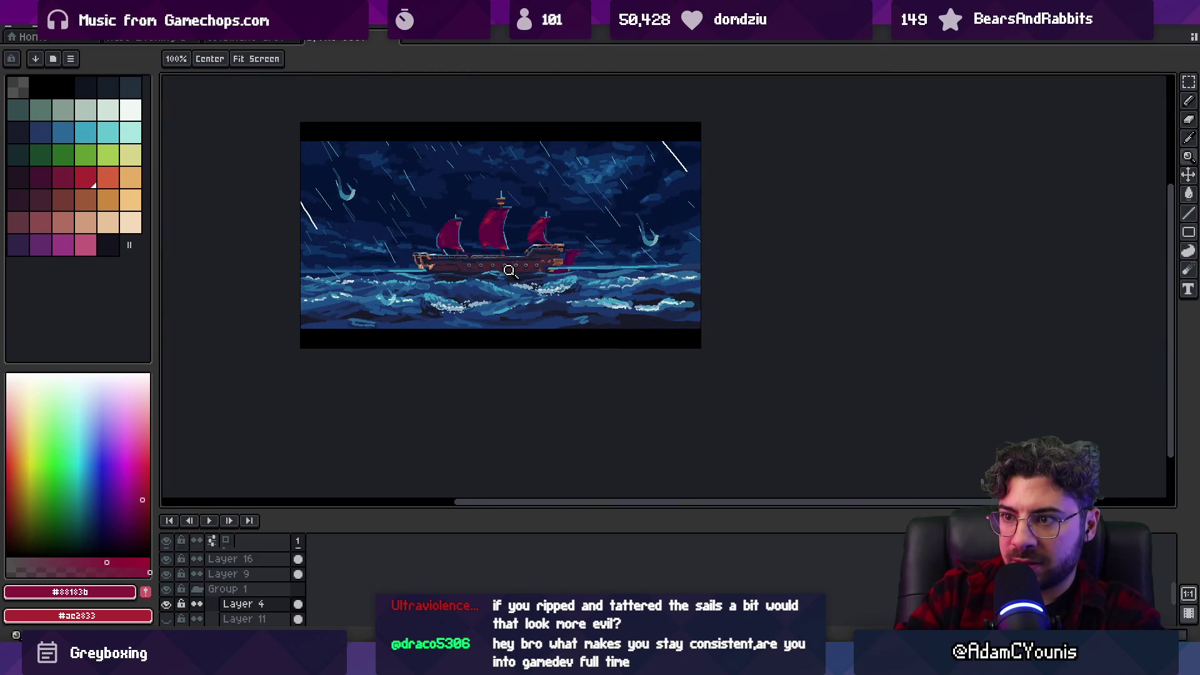
pyautogui.scroll(1, 530, 256)
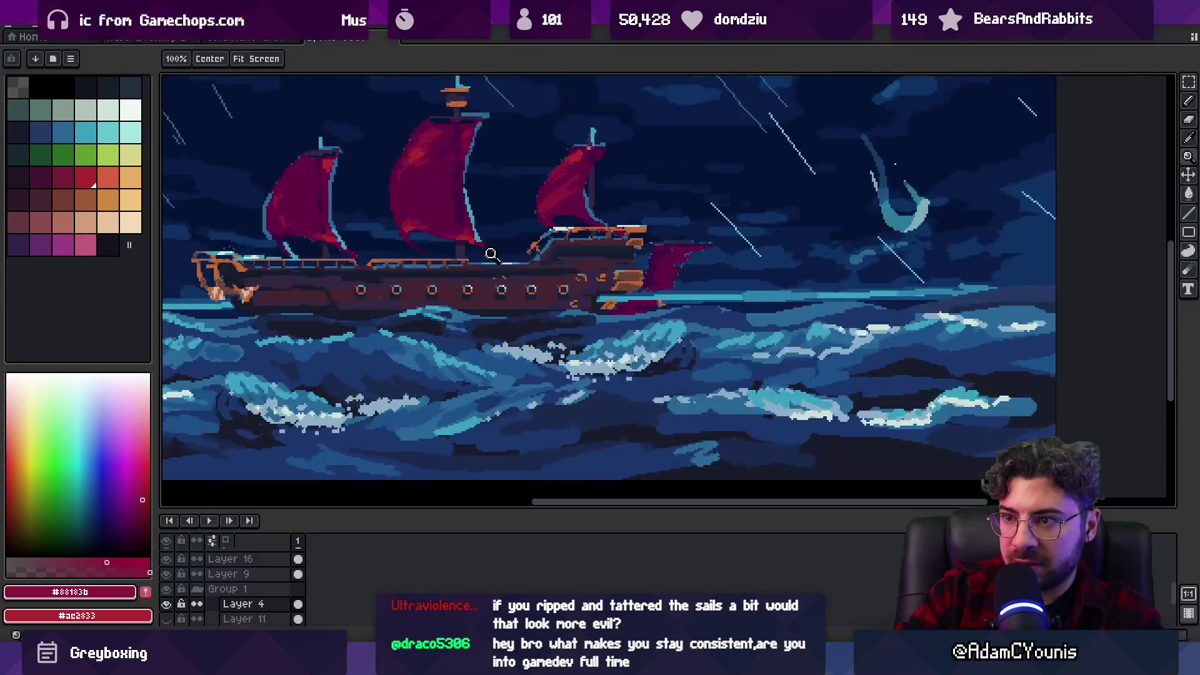
pyautogui.scroll(1, 503, 251)
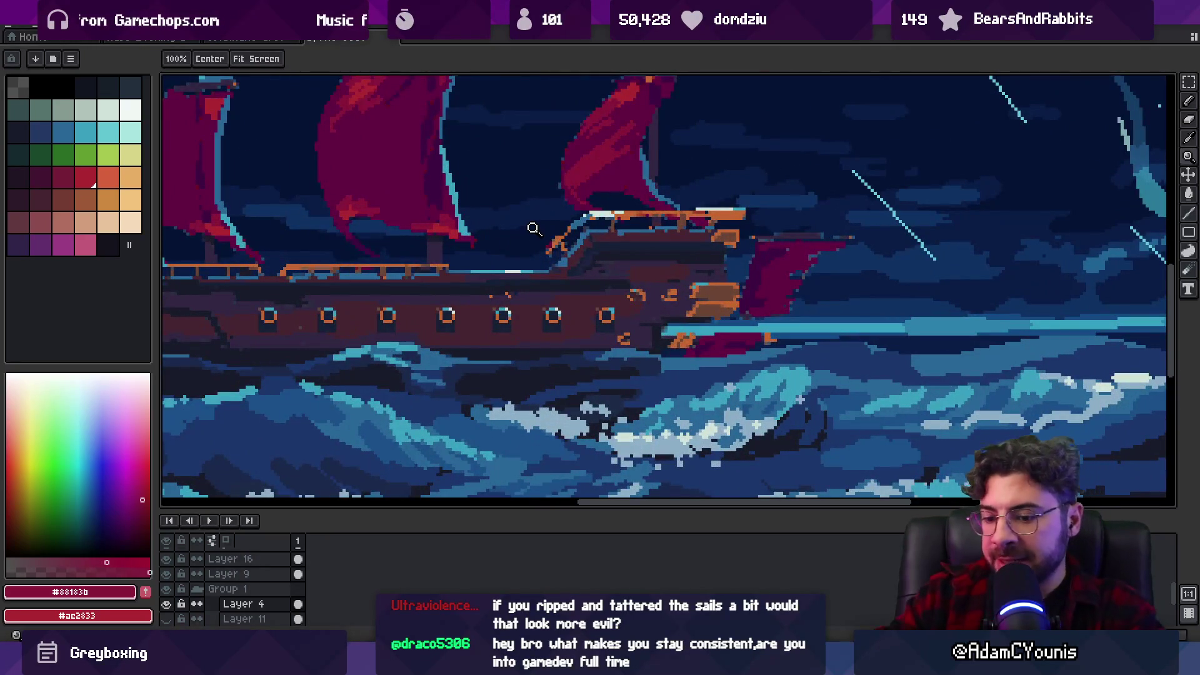
pyautogui.press('super')
pyautogui.write('chrome')
pyautogui.press('Return')
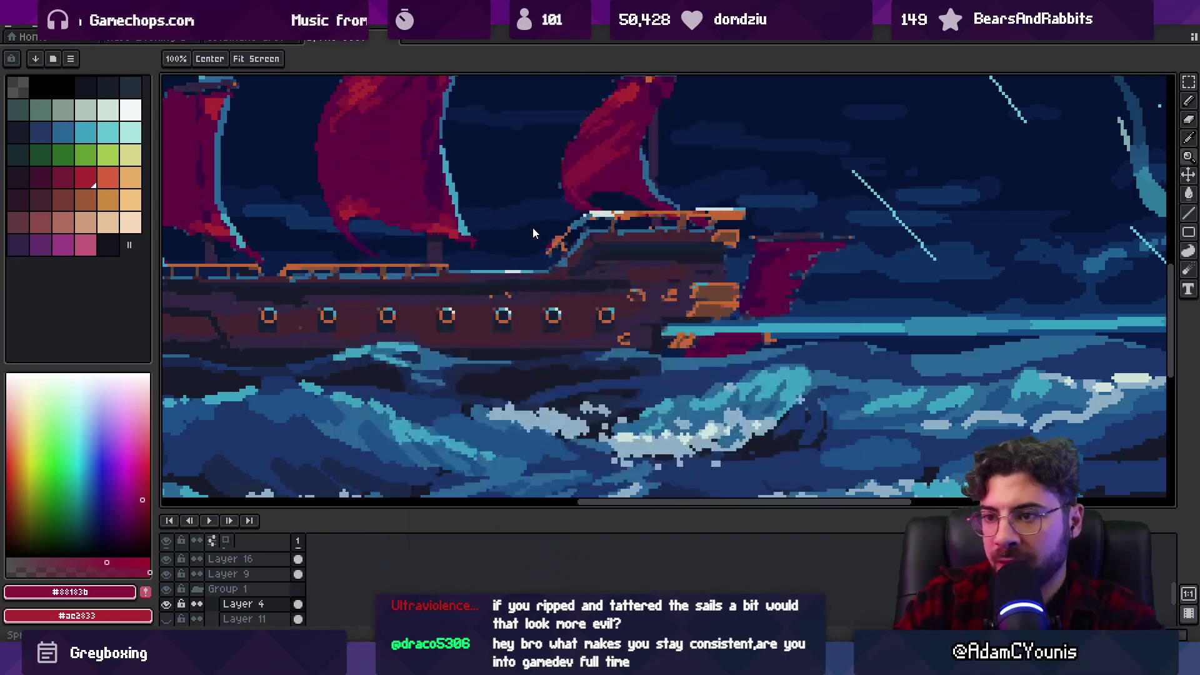
pyautogui.scroll(-4, 533, 231)
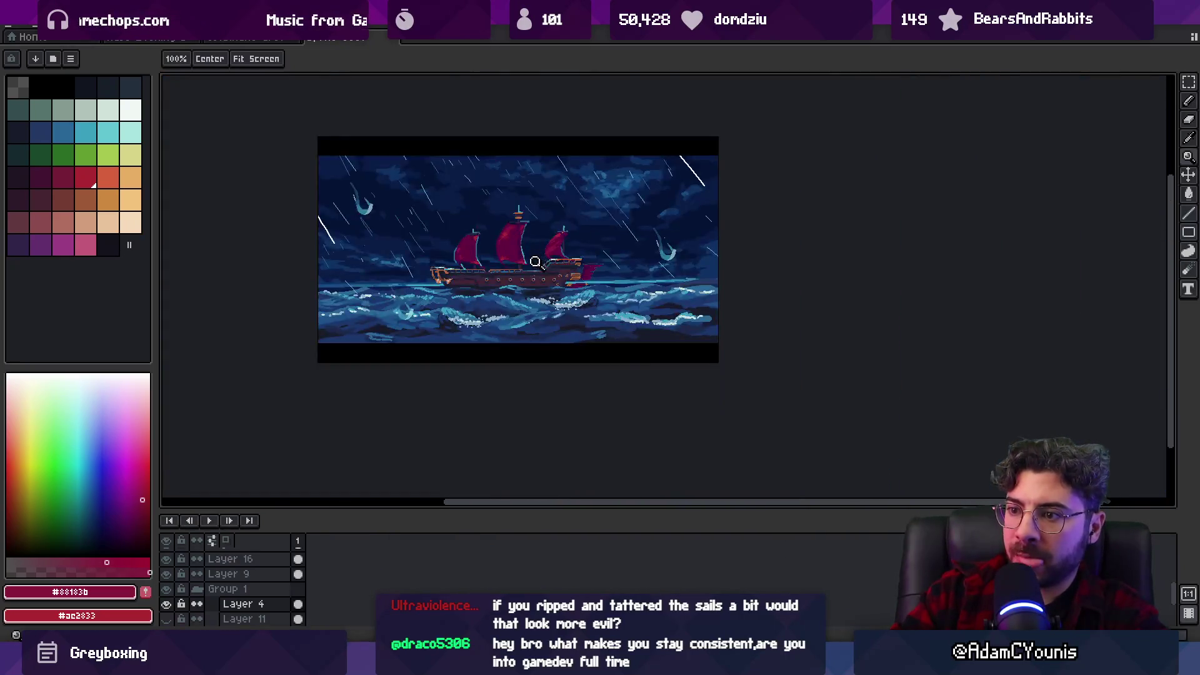
pyautogui.scroll(5, 575, 242)
# Paint the middle porthole sail red with the pencil and zoom back out.
pyautogui.press('b')
pyautogui.click(552, 365)
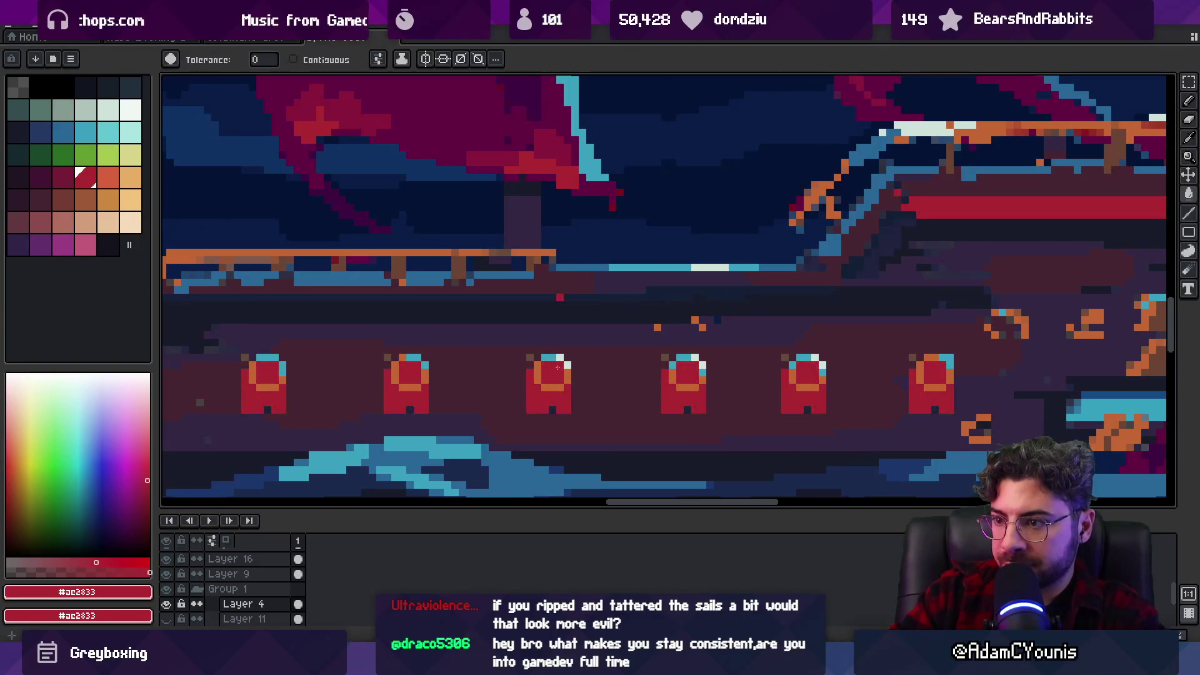
pyautogui.hotkey('ctrl', 'z')
pyautogui.click(556, 375)
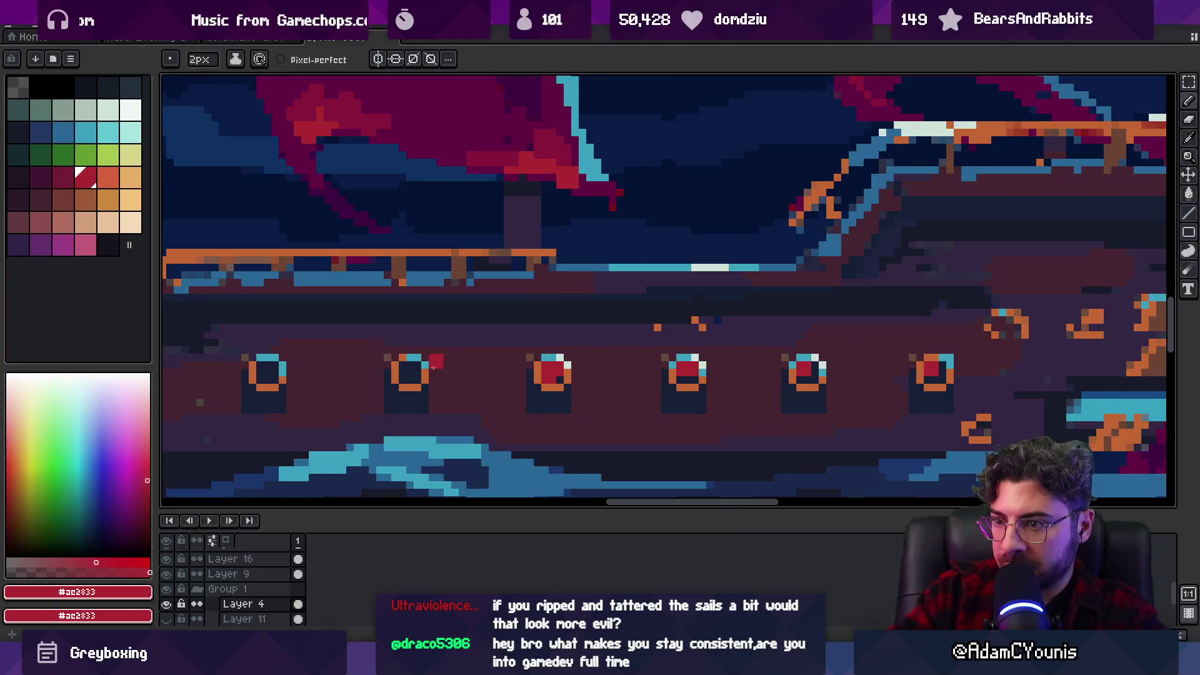
pyautogui.press('z')
pyautogui.scroll(-4, 498, 269)
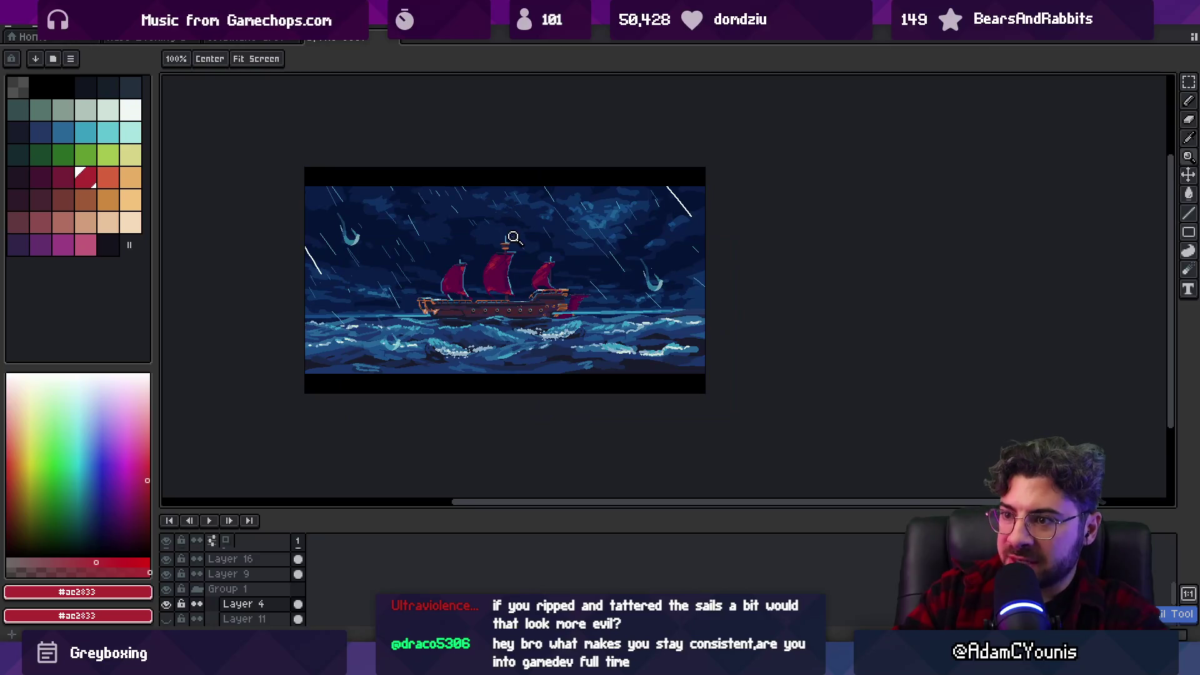
# Search Google Images for 'pirates of the caribbean storm'.
pyautogui.moveTo(697, 662)
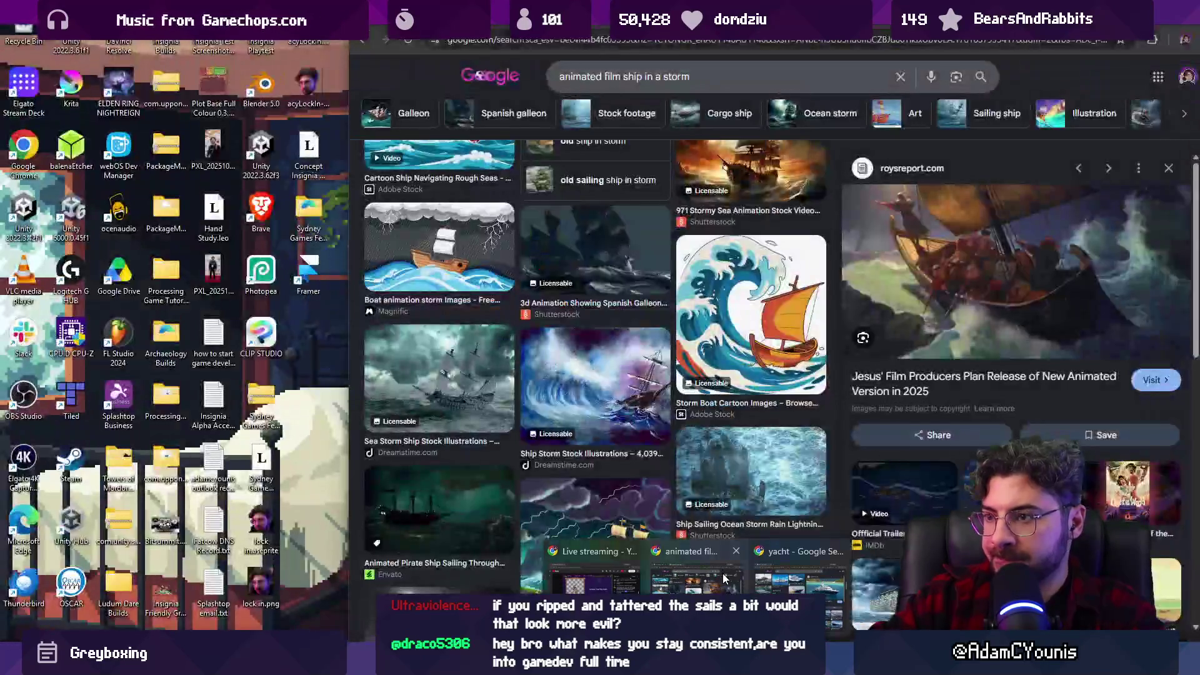
pyautogui.click(725, 578)
pyautogui.click(666, 43)
pyautogui.write('pirates of the caribbean storm')
pyautogui.press('Return')
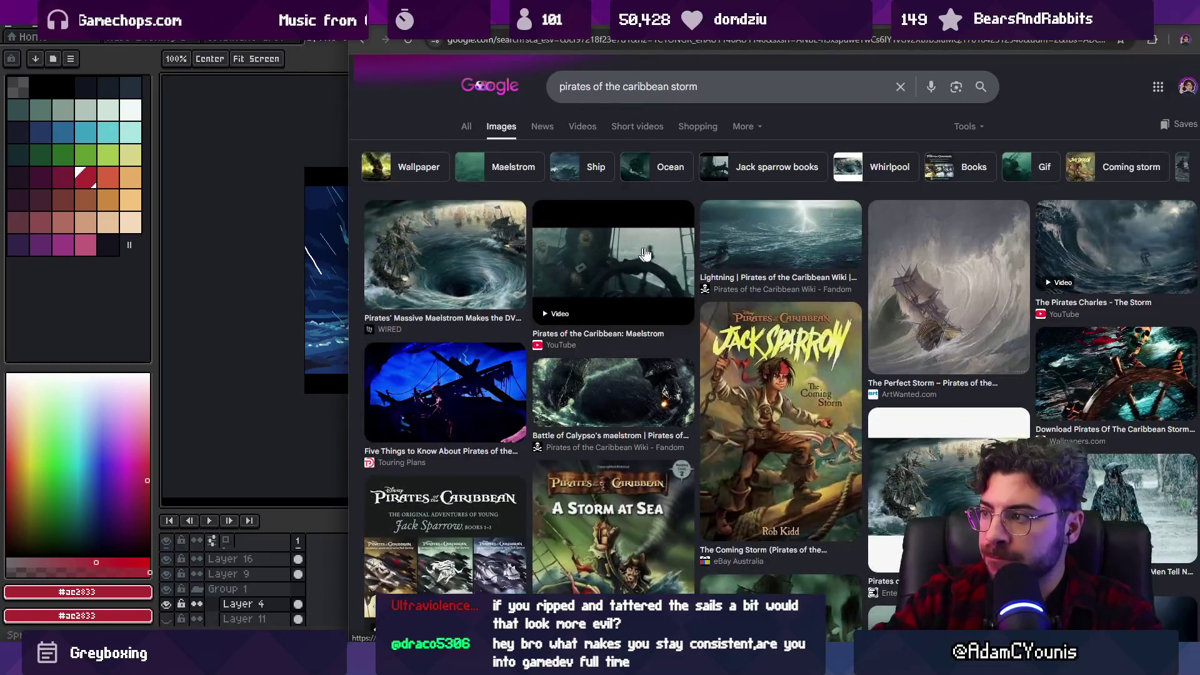
# Scroll the results, preview the 10 Best Fight Scenes storm image, and return to Aseprite.
pyautogui.scroll(-7, 723, 238)
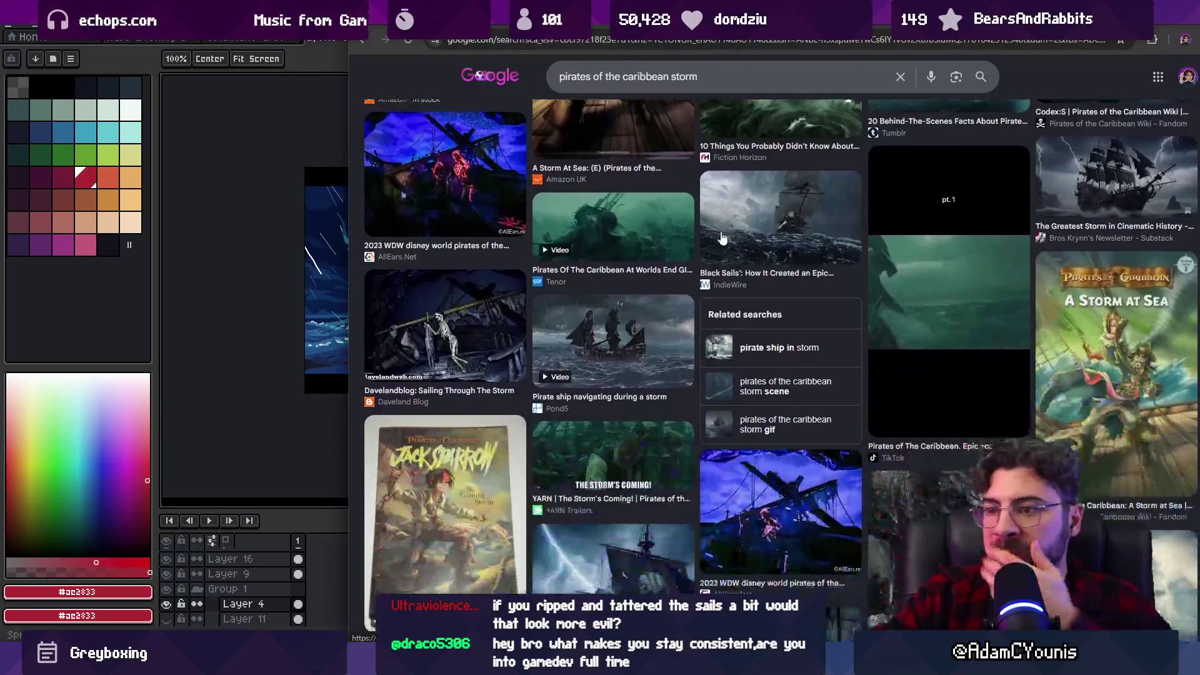
pyautogui.scroll(-10, 717, 240)
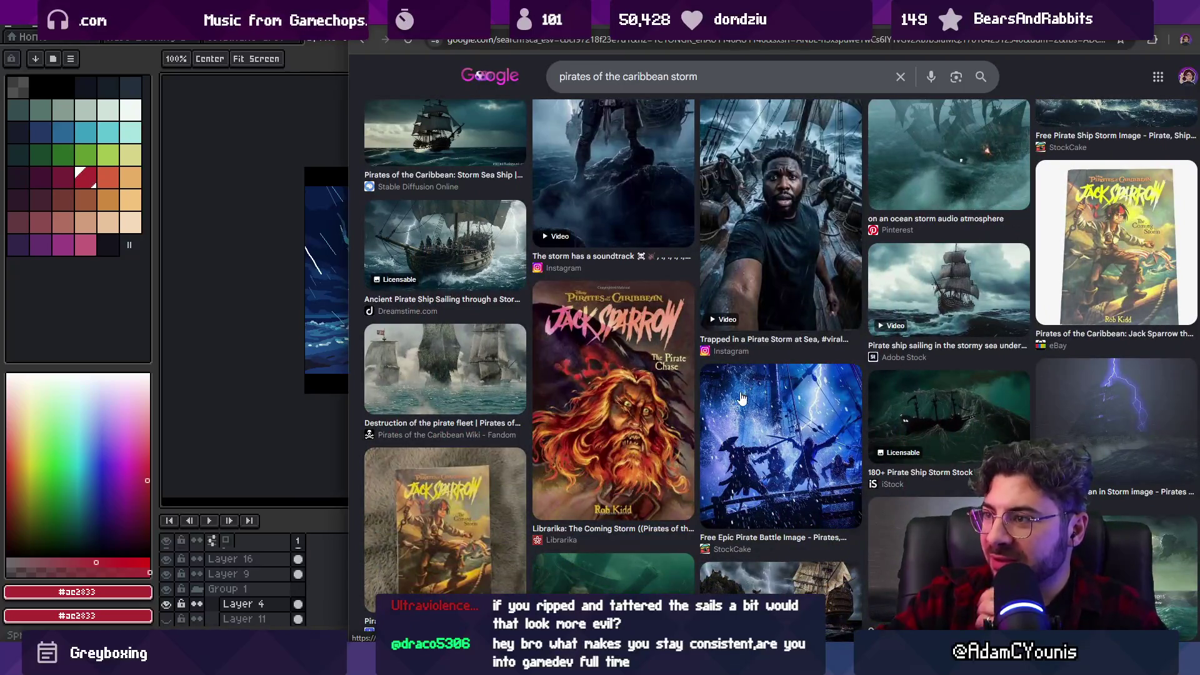
pyautogui.scroll(-3, 709, 415)
pyautogui.scroll(-2, 673, 400)
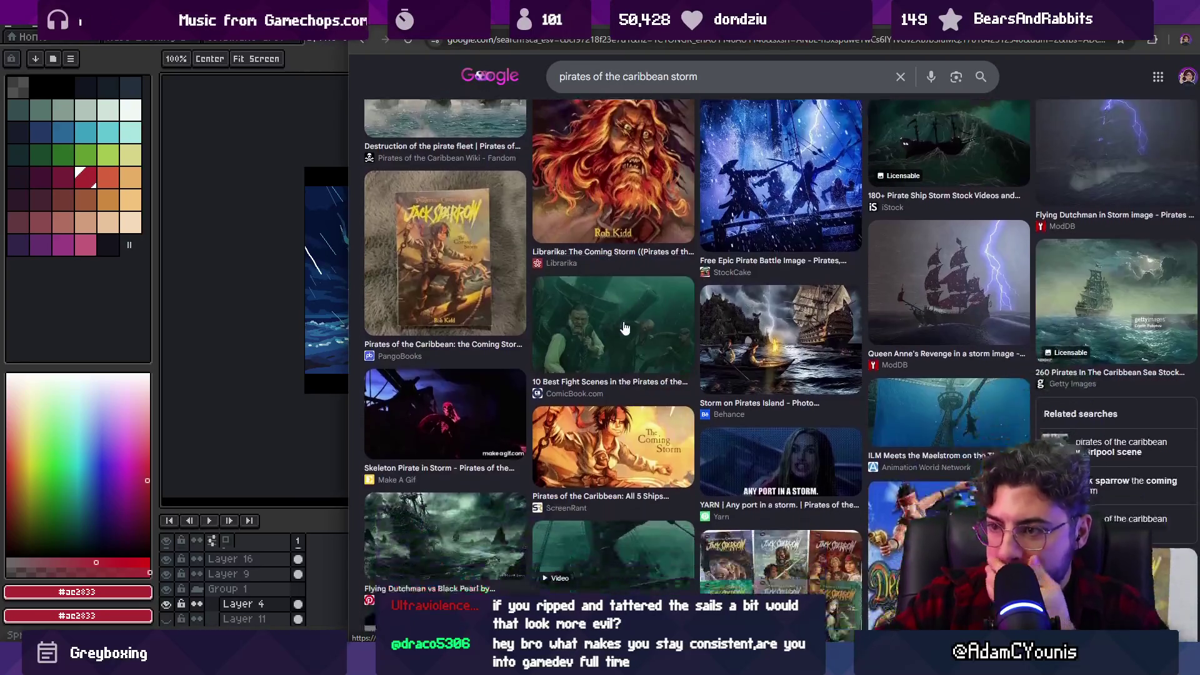
pyautogui.click(626, 306)
pyautogui.scroll(-2, 626, 306)
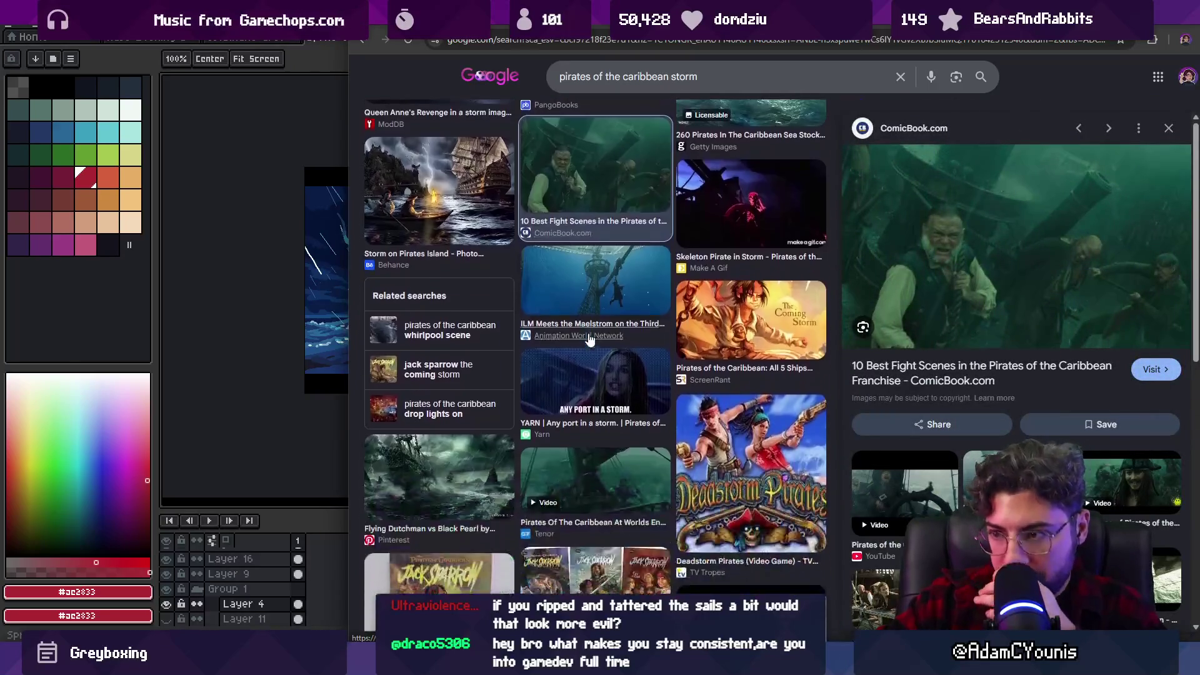
pyautogui.scroll(-4, 683, 462)
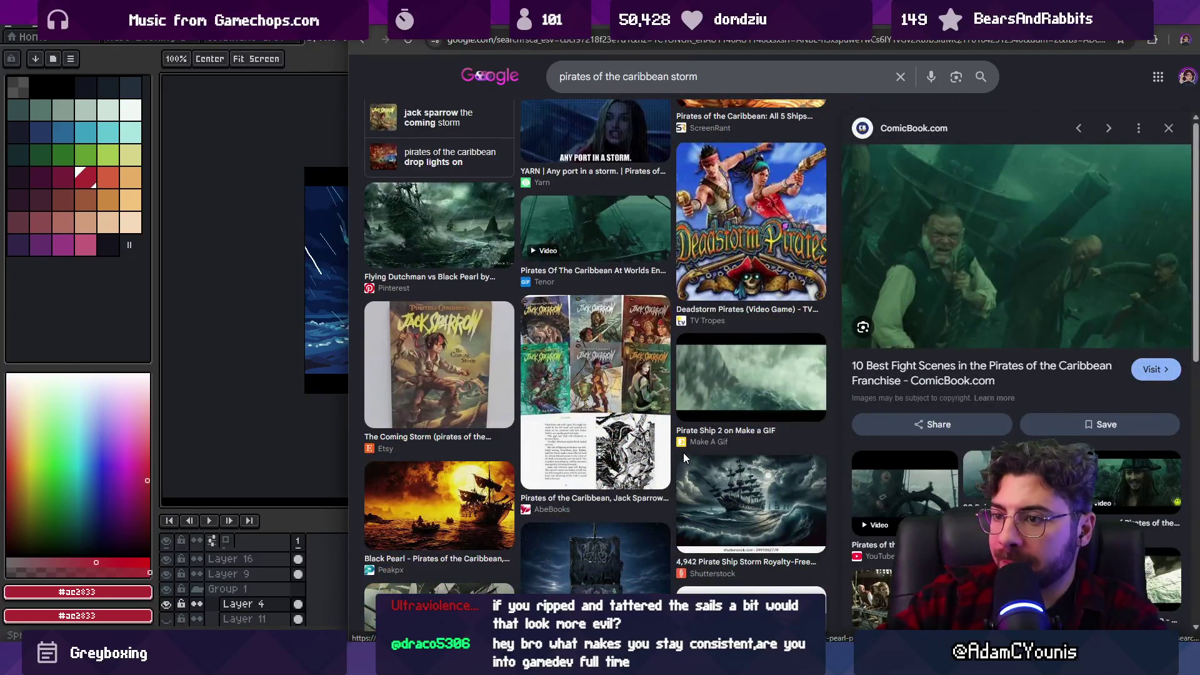
pyautogui.hotkey('alt', 'Tab')
pyautogui.scroll(-1, 527, 246)
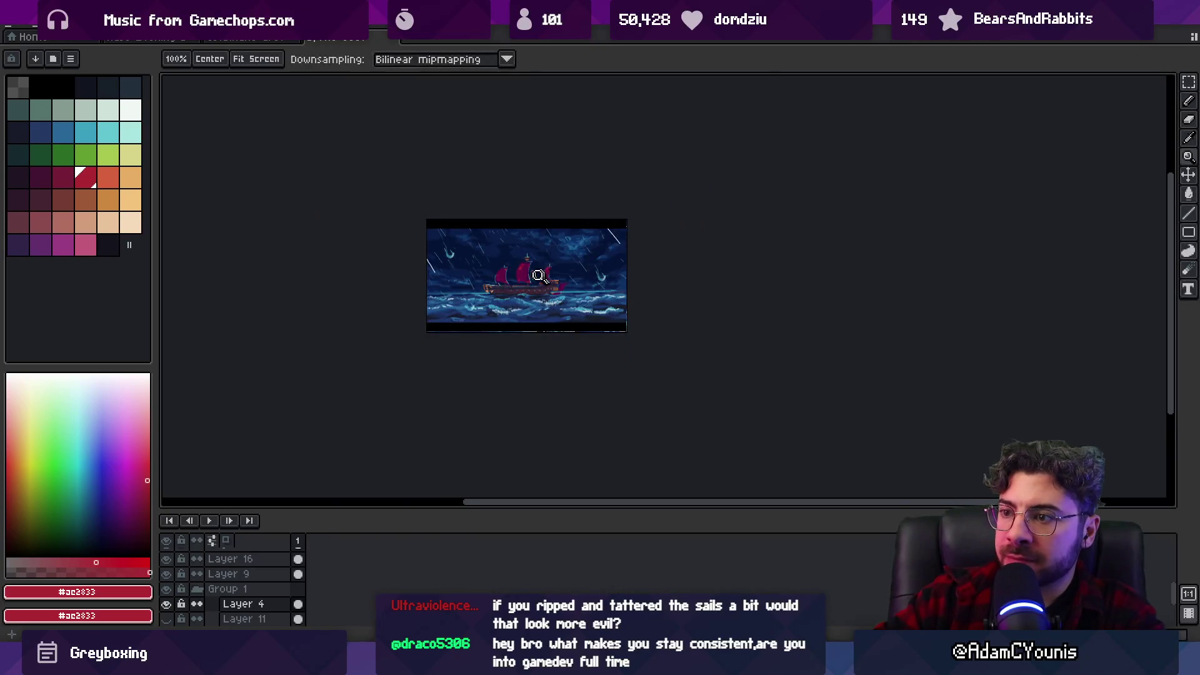
# Select Layer 9 and hide then reshow Layer 3 to check the wave foam.
pyautogui.scroll(2, 550, 275)
pyautogui.press('v')
pyautogui.scroll(-1, 589, 278)
pyautogui.click(591, 281)
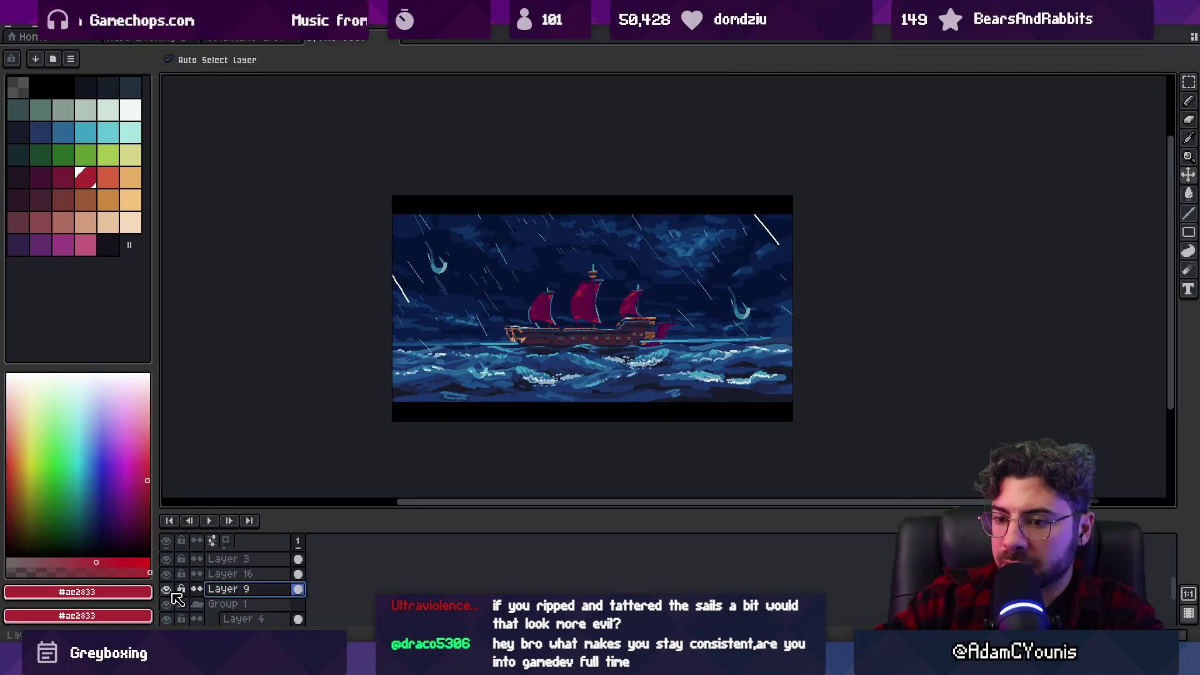
pyautogui.click(166, 559)
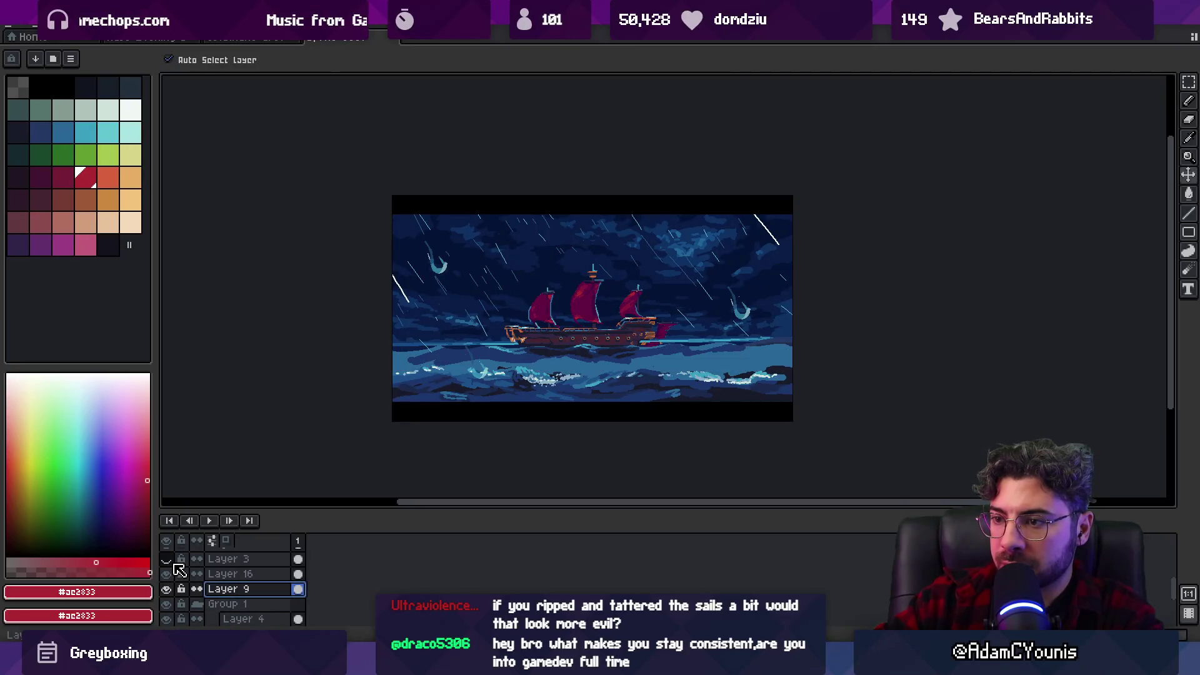
pyautogui.scroll(2, 180, 570)
pyautogui.click(168, 589)
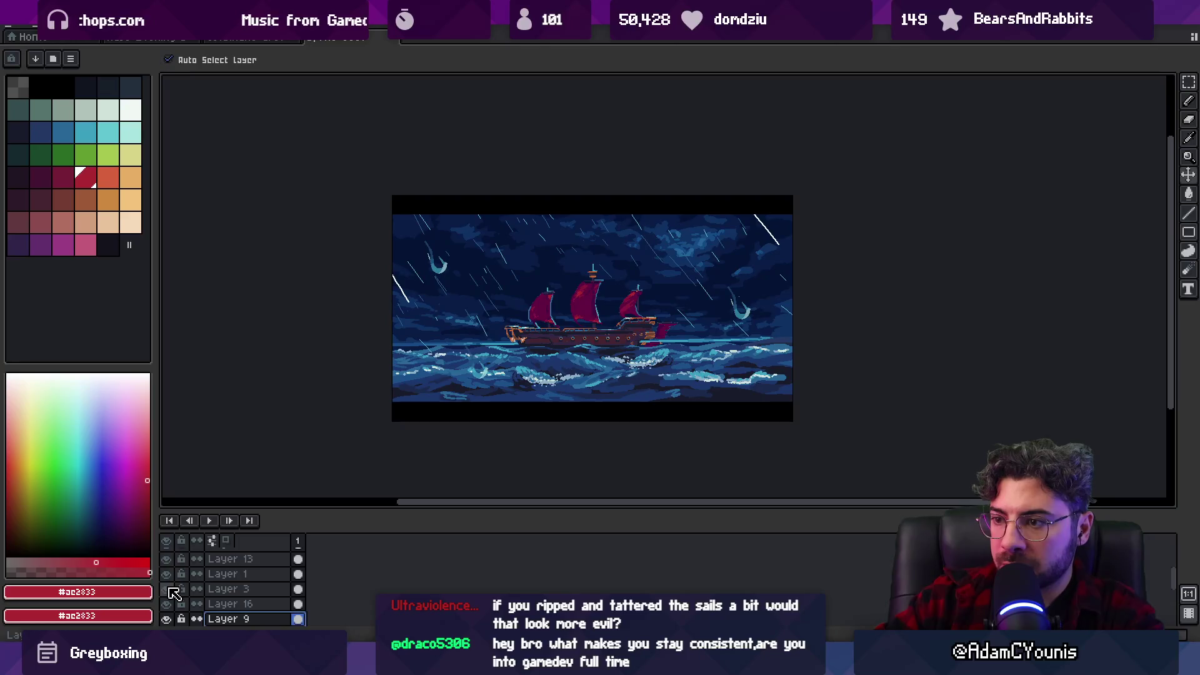
pyautogui.scroll(4, 188, 588)
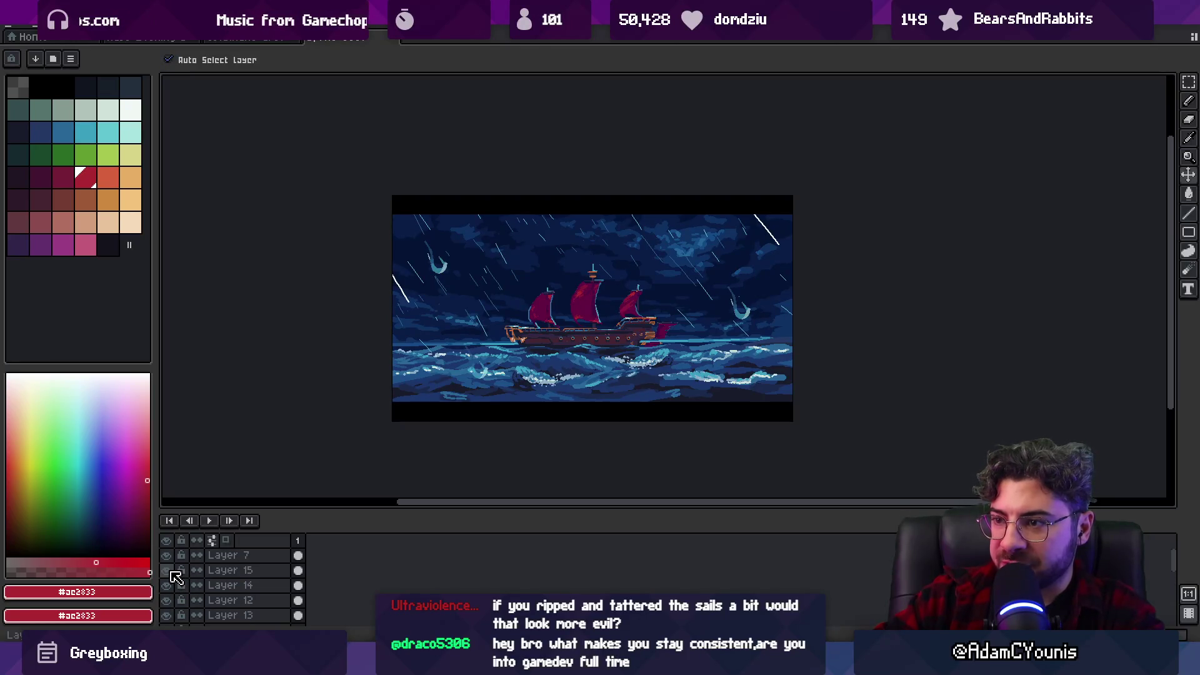
# Toggle Layers 13, 1 and 9 off and on to compare rain streaks and foam.
pyautogui.click(169, 616)
pyautogui.click(167, 616)
pyautogui.click(167, 615)
pyautogui.scroll(-3, 170, 619)
pyautogui.click(167, 615)
pyautogui.click(167, 615)
# Add new Layer 17 and bucket-fill it with a mid blue.
pyautogui.hotkey('shift', 'n')
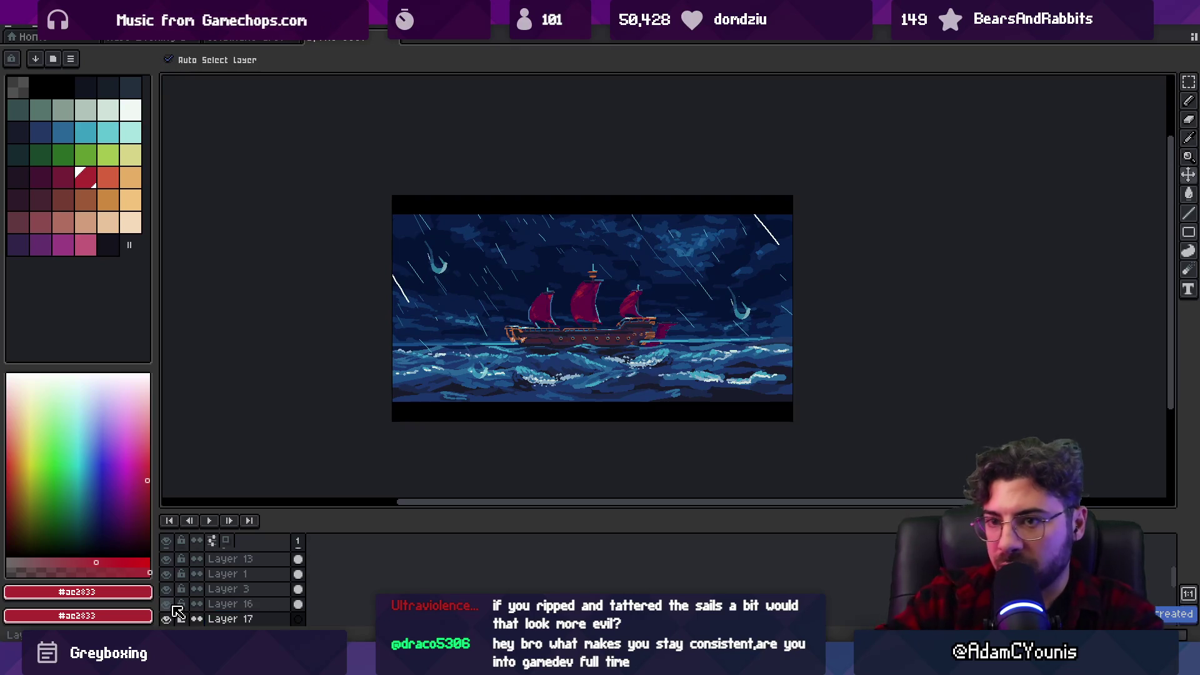
pyautogui.click(64, 136)
pyautogui.press('g')
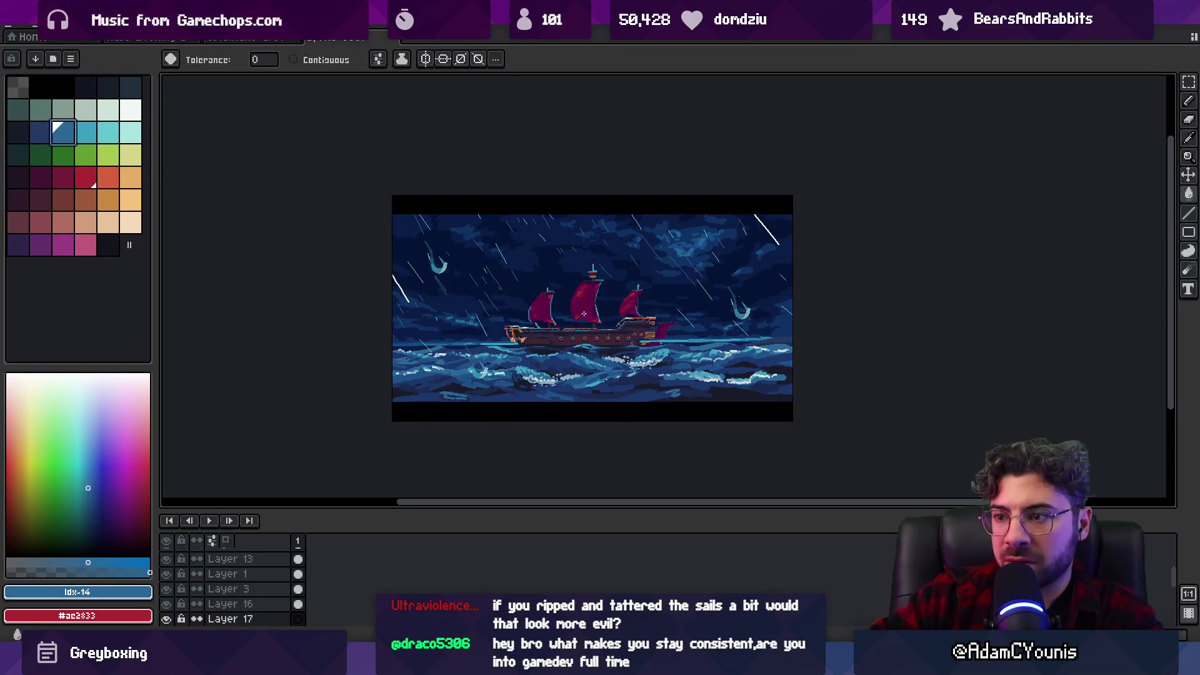
pyautogui.click(593, 288)
# Set Layer 17 to about 36% opacity, move it above Layer 16, and refill with darker blue.
pyautogui.doubleClick(232, 619)
pyautogui.moveTo(650, 466)
pyautogui.mouseDown()
pyautogui.moveTo(675, 472)
pyautogui.moveTo(576, 473)
pyautogui.mouseUp()
pyautogui.moveTo(242, 621); pyautogui.dragTo(241, 604)
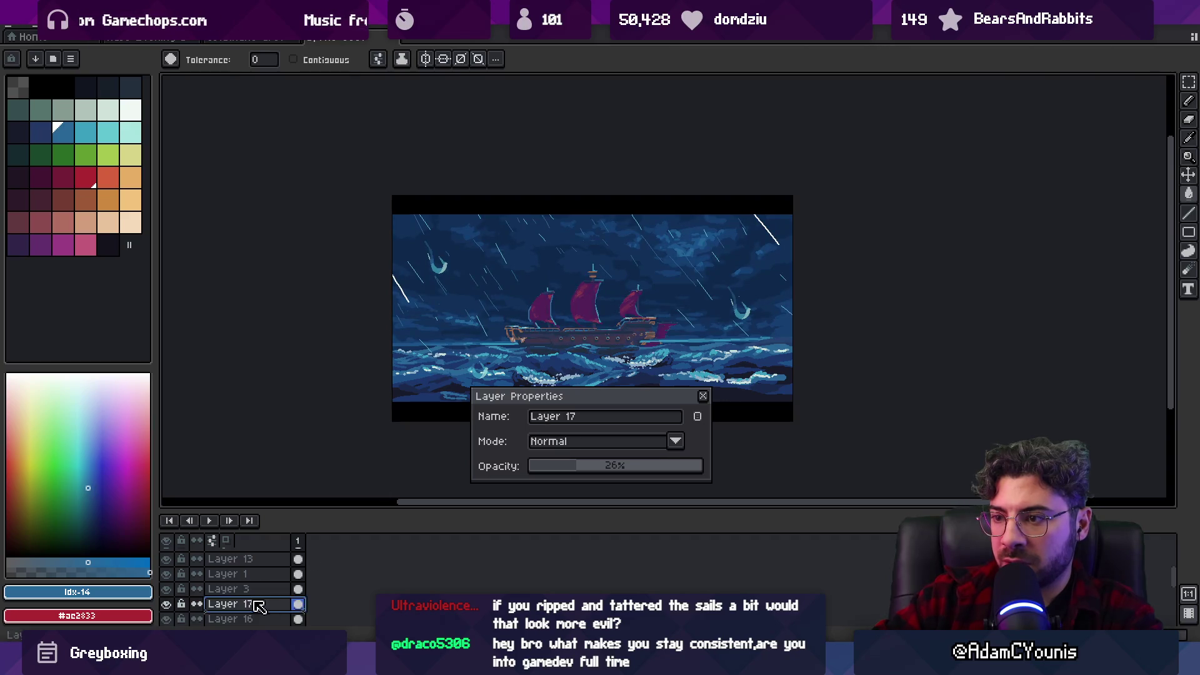
pyautogui.moveTo(557, 467); pyautogui.dragTo(607, 472)
pyautogui.press('[')
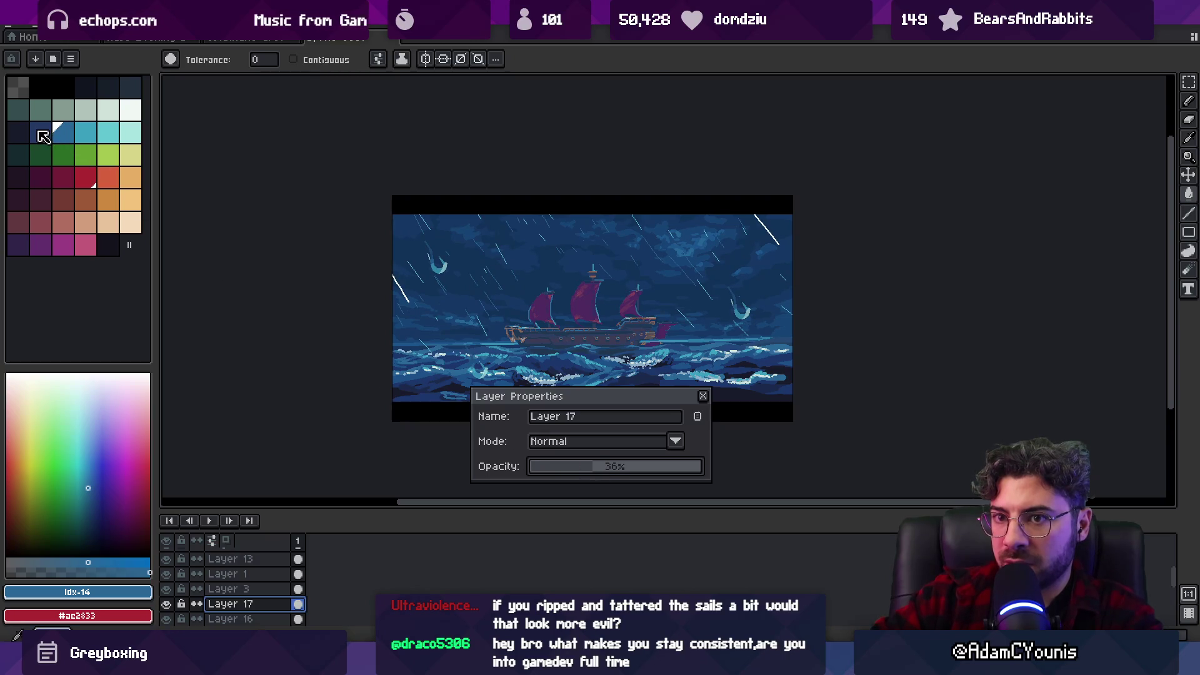
pyautogui.click(524, 275)
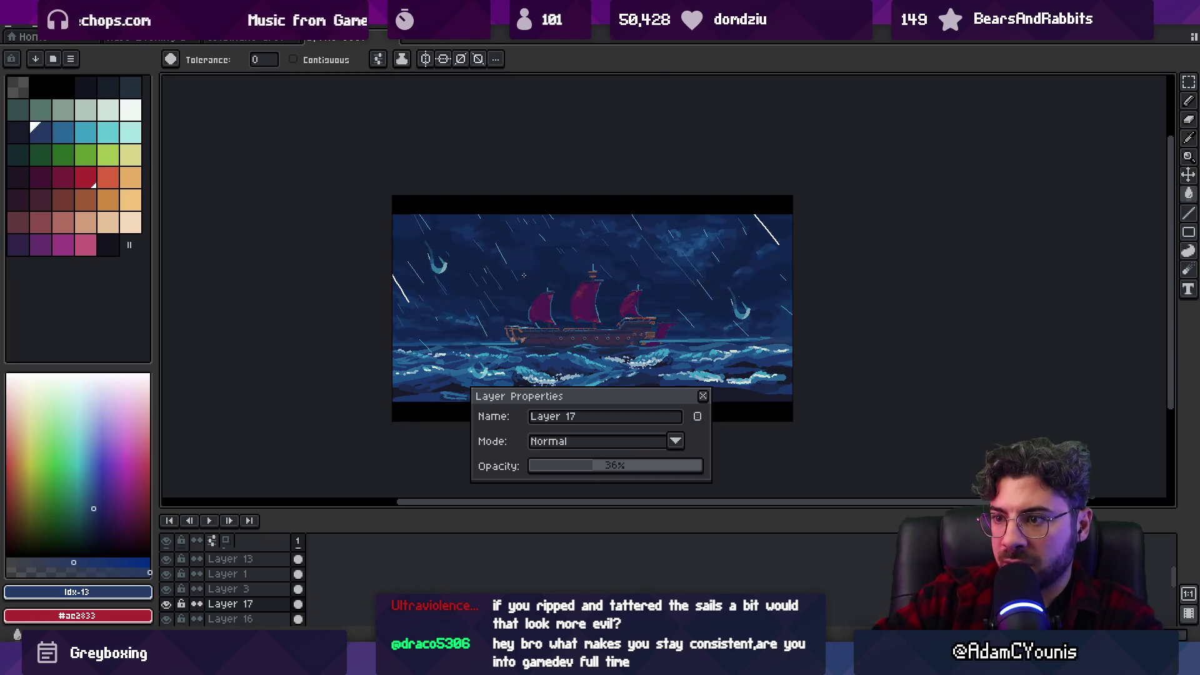
pyautogui.click(703, 396)
# Toggle Layer 17 off and on to compare the scene with the overlay.
pyautogui.scroll(-2, 672, 332)
pyautogui.scroll(2, 659, 351)
pyautogui.press('v')
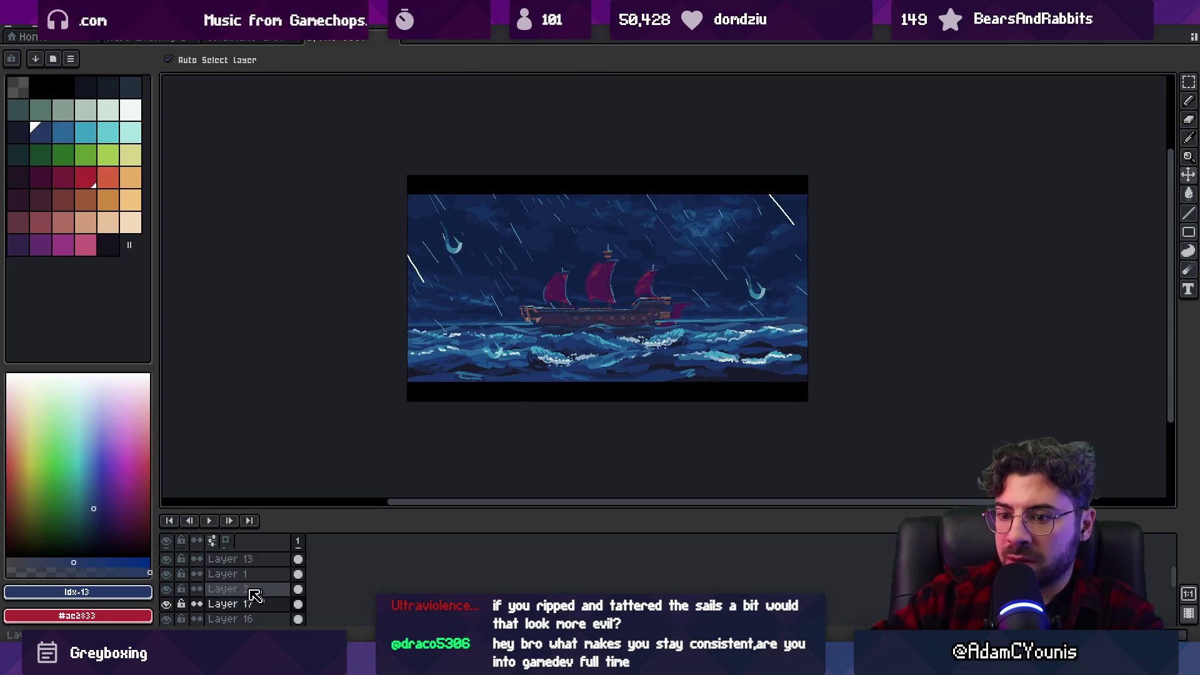
pyautogui.click(167, 604)
pyautogui.click(167, 604)
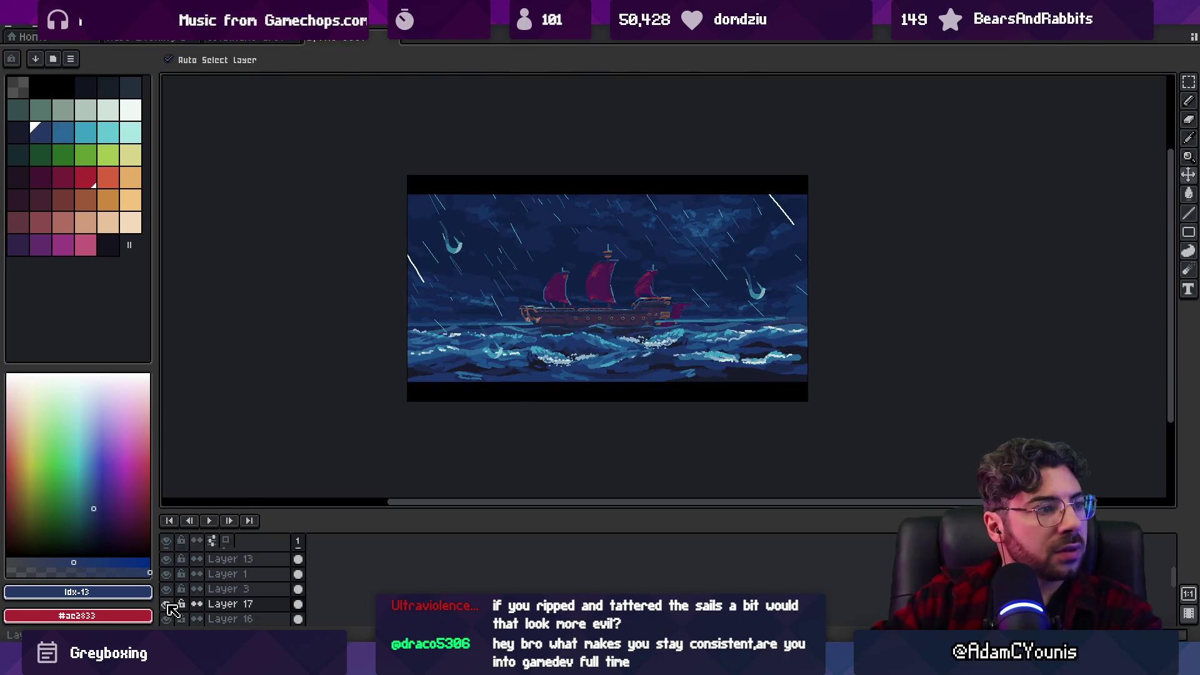
# Try filling the overlay with the darkest blue-grey, then undo it.
pyautogui.scroll(1, 571, 289)
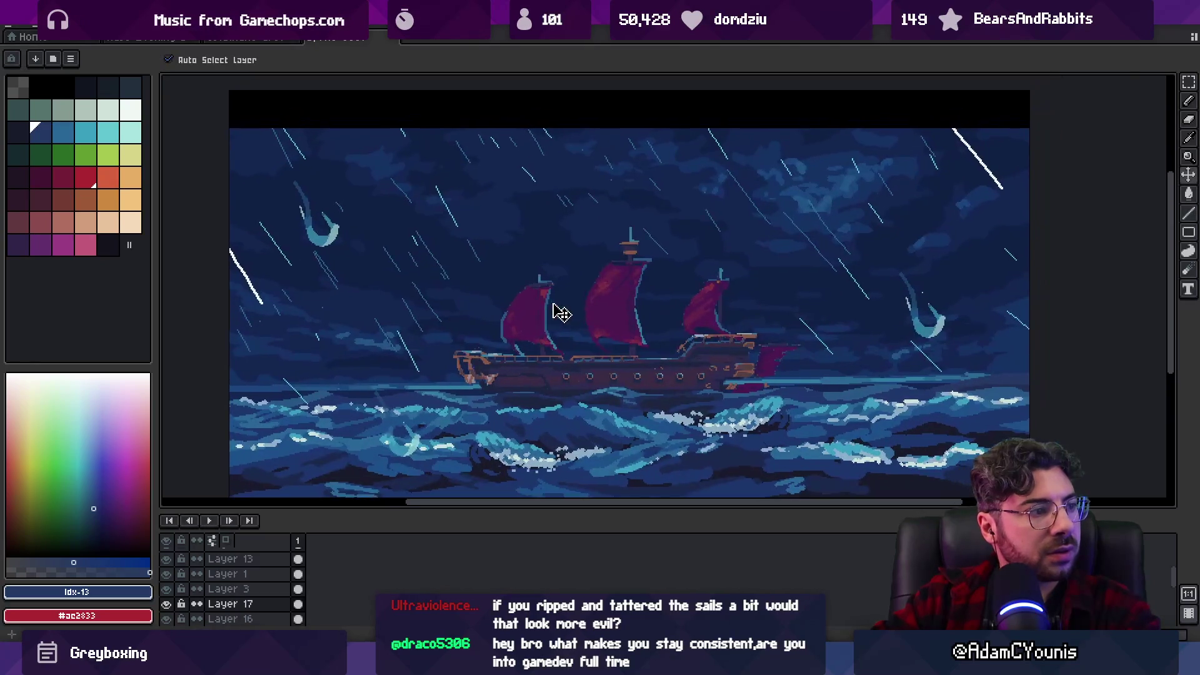
pyautogui.scroll(-1, 596, 337)
pyautogui.click(13, 128)
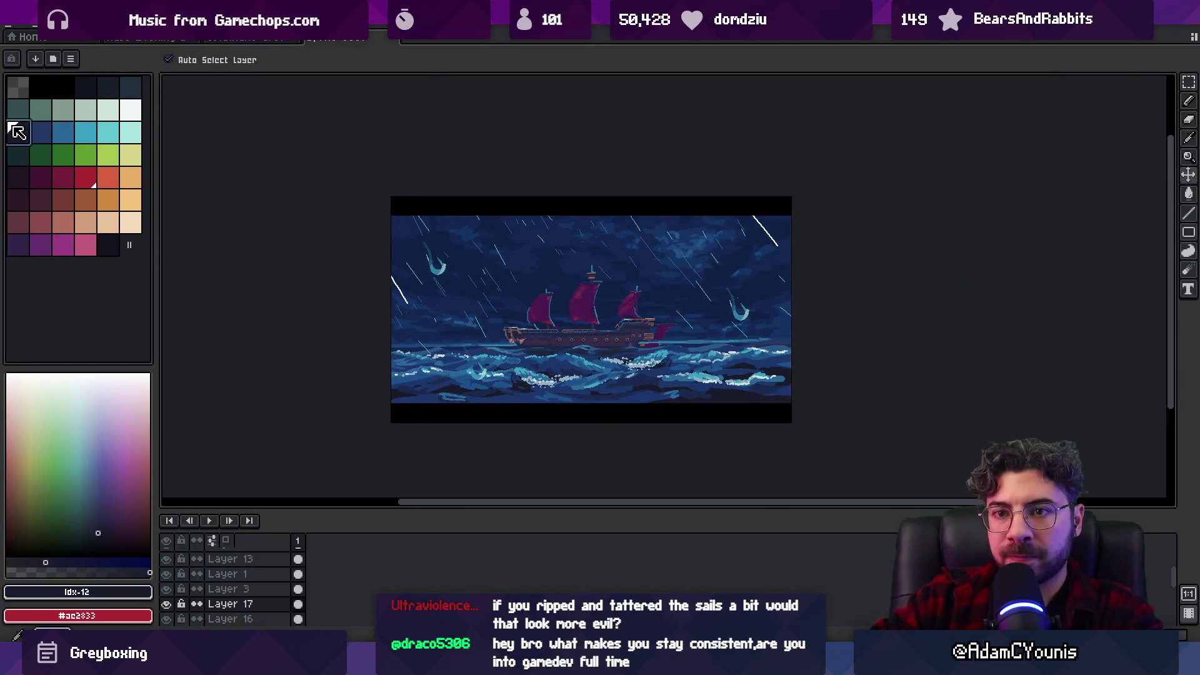
pyautogui.press('g')
pyautogui.click(571, 302)
pyautogui.hotkey('ctrl', 'z')
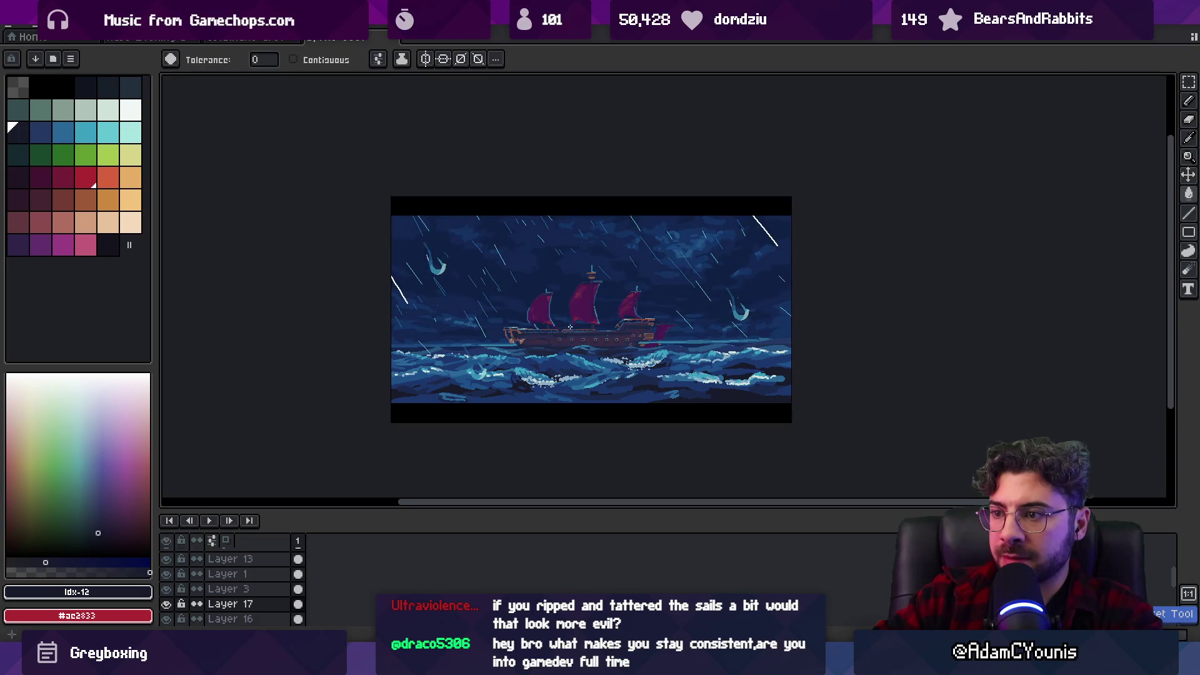
pyautogui.scroll(-1, 626, 329)
pyautogui.scroll(1, 629, 330)
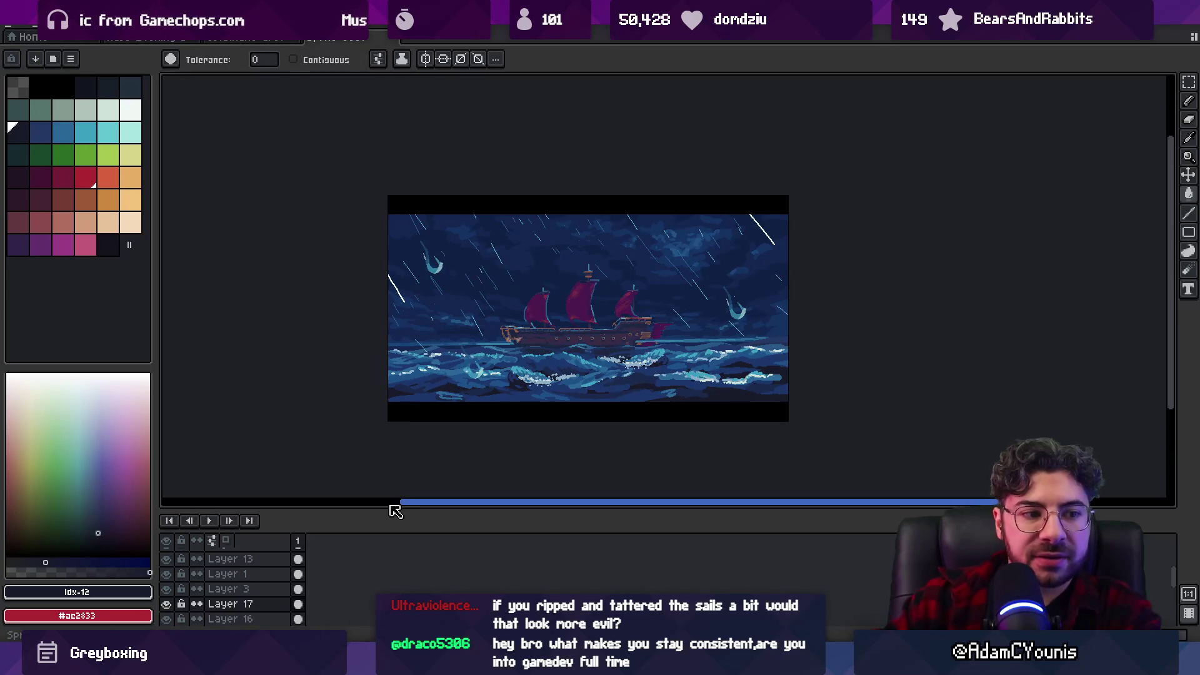
# Lower Layer 17's opacity to the mid 40s in Layer Properties.
pyautogui.press('v')
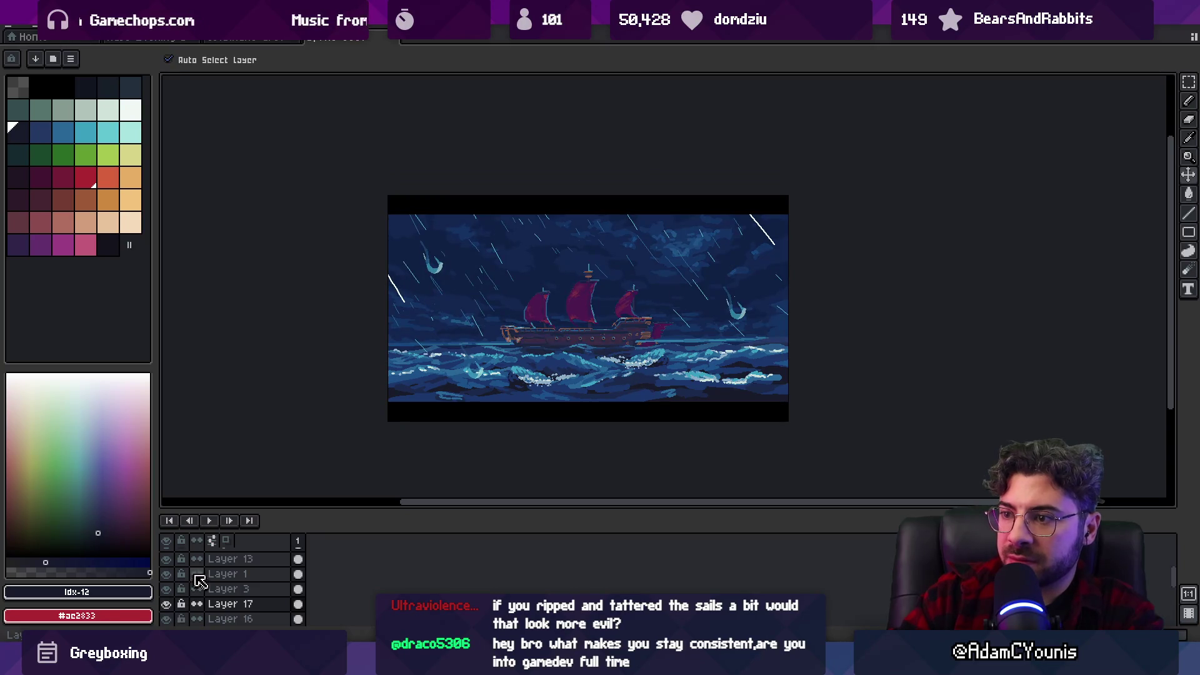
pyautogui.doubleClick(230, 604)
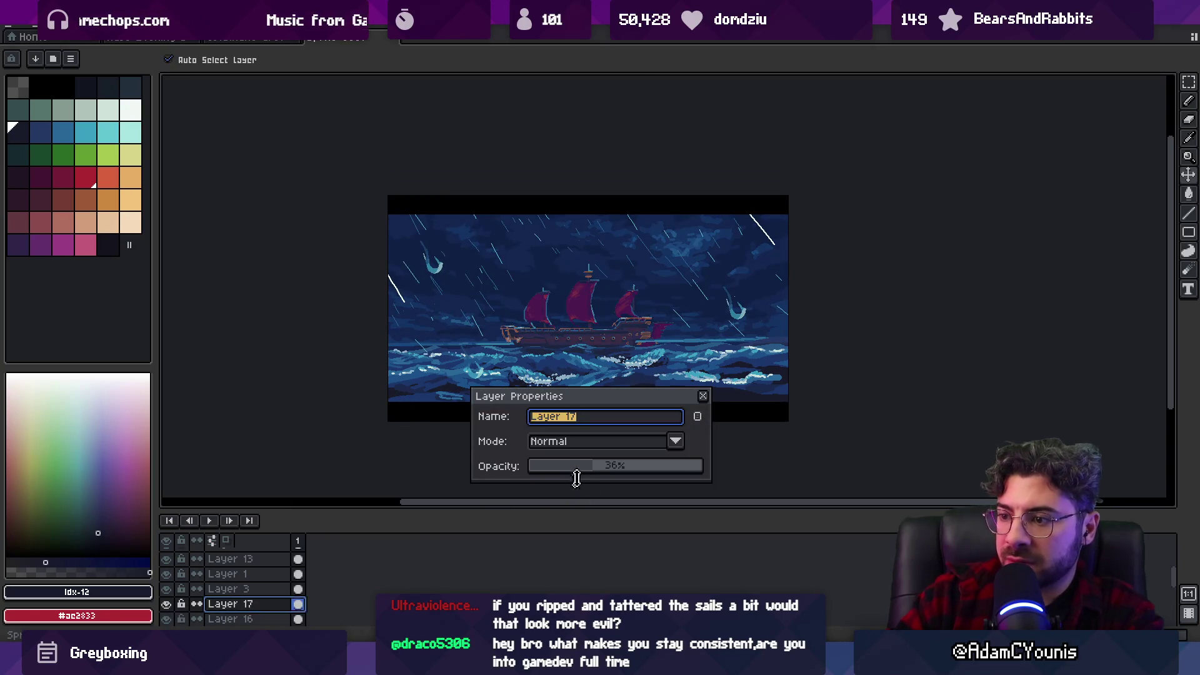
pyautogui.click(612, 468)
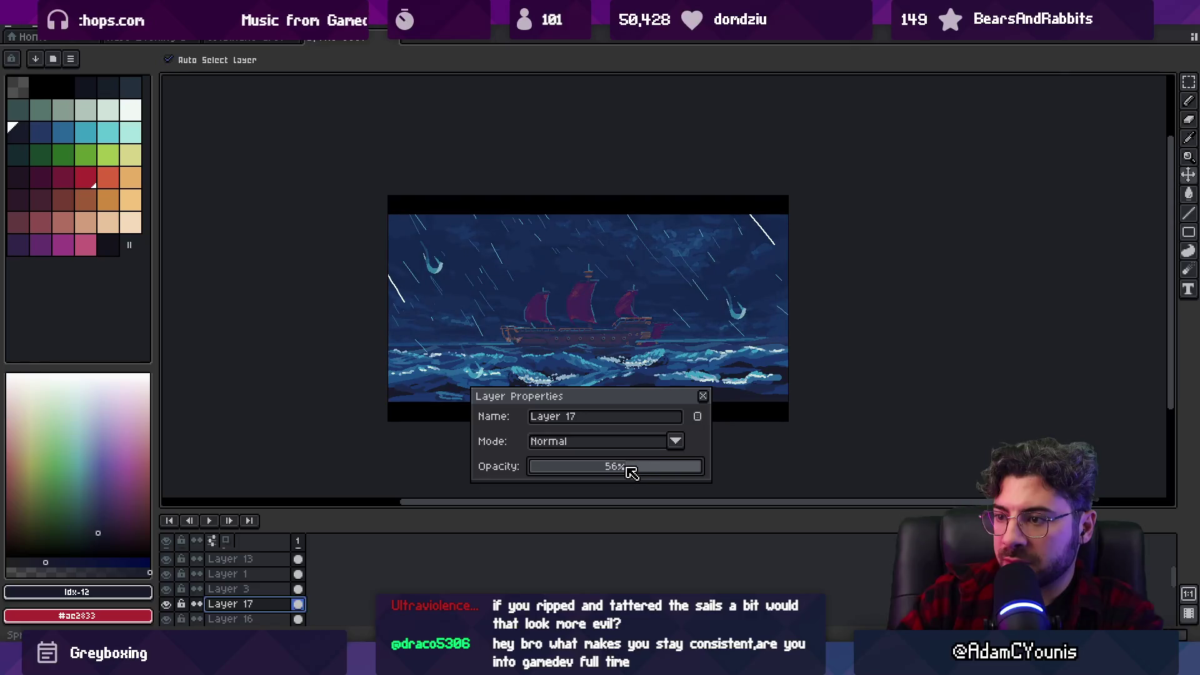
pyautogui.moveTo(620, 467); pyautogui.dragTo(615, 465)
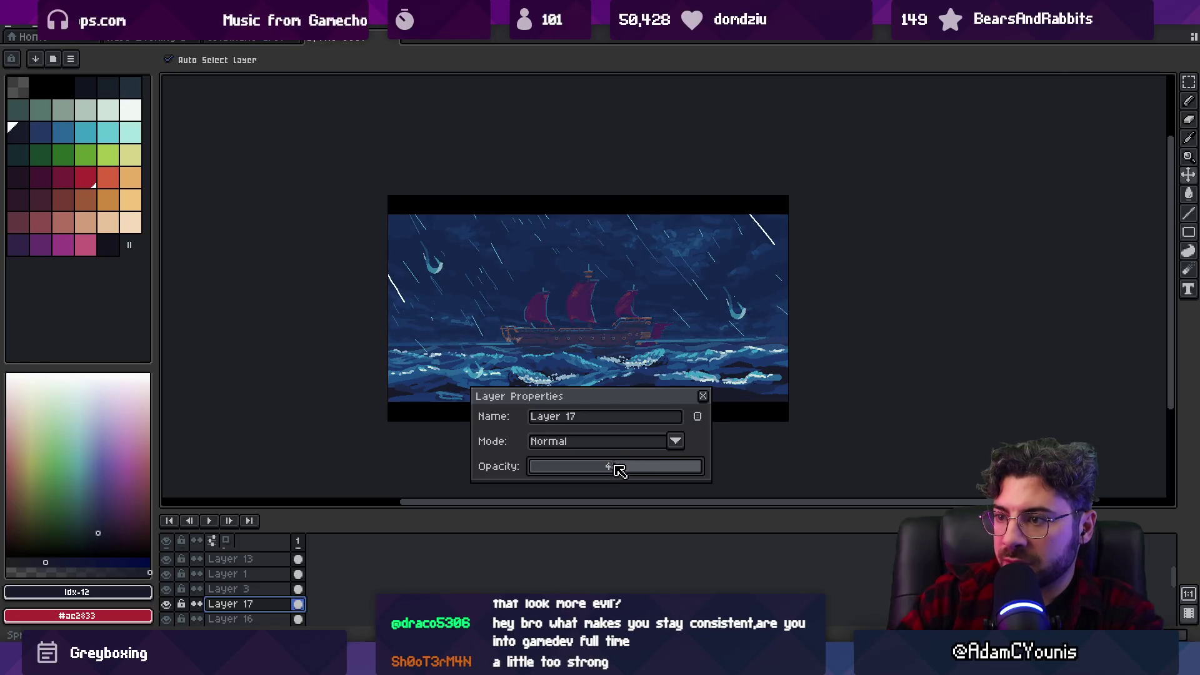
pyautogui.click(704, 397)
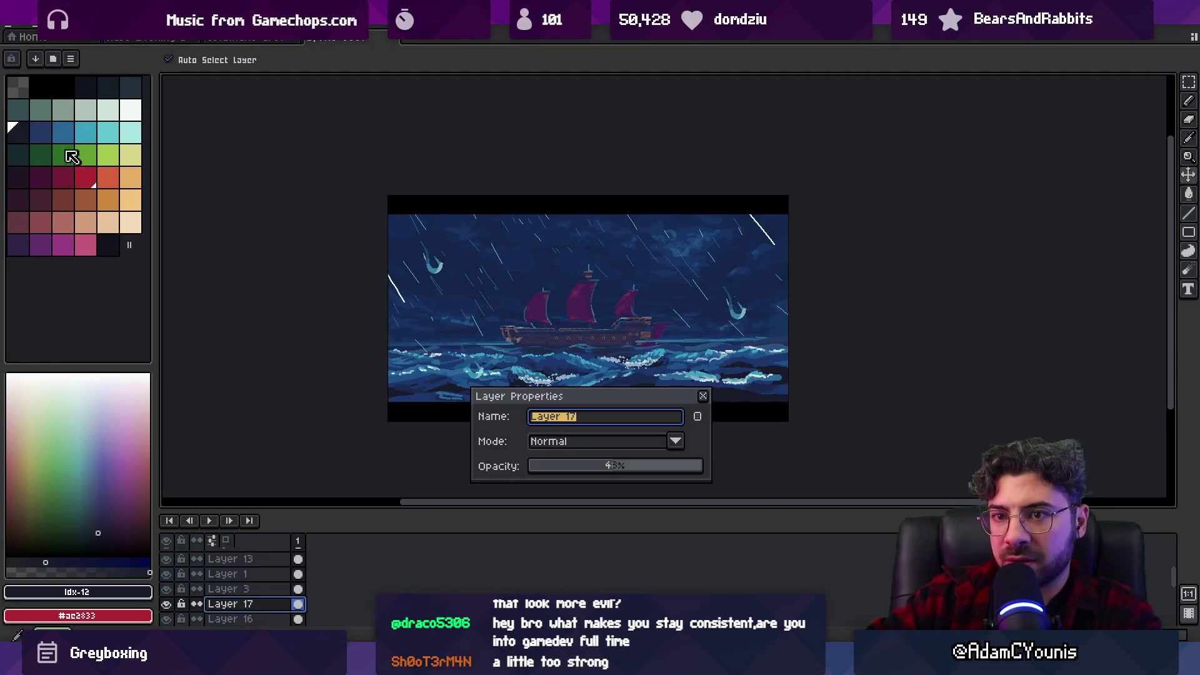
# Refill the overlay with dark blue and lower Layer 17's opacity again.
pyautogui.press('Return')
pyautogui.press('g')
pyautogui.click(499, 256)
pyautogui.click(40, 132)
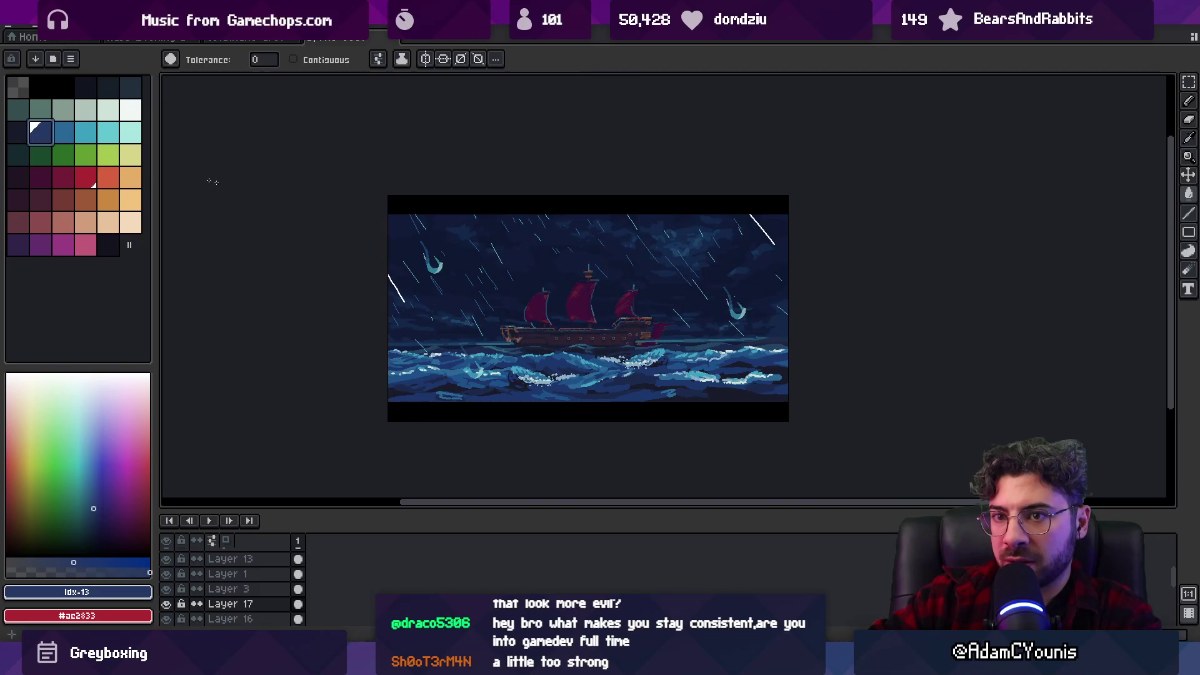
pyautogui.click(598, 275)
pyautogui.doubleClick(230, 604)
pyautogui.moveTo(589, 472)
pyautogui.mouseDown()
pyautogui.moveTo(571, 466)
pyautogui.moveTo(597, 470)
pyautogui.mouseUp()
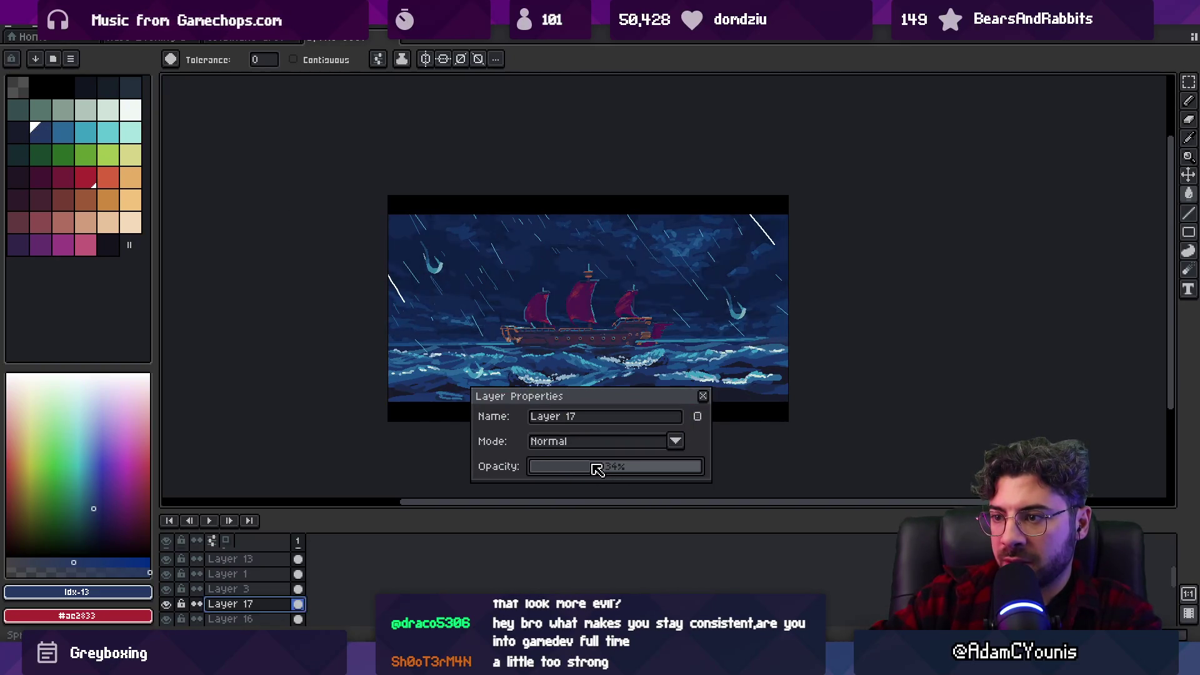
pyautogui.click(703, 397)
pyautogui.press('b')
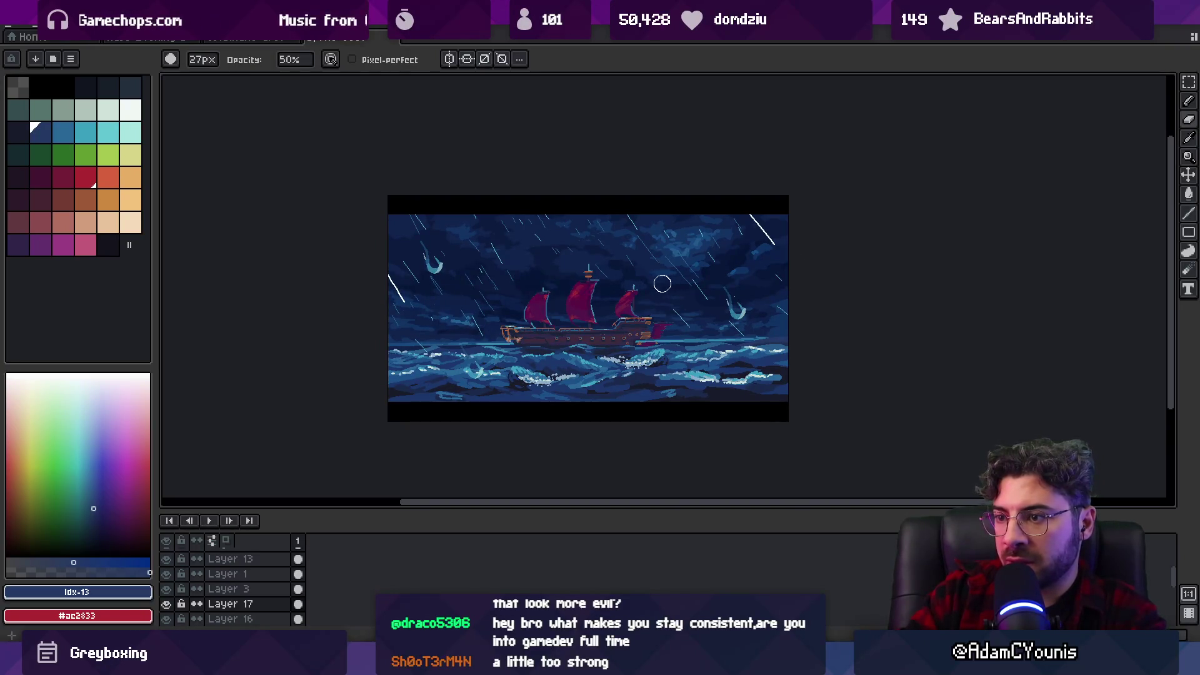
# Hide the Layer 17 blue overlay to compare the scene.
pyautogui.press('v')
pyautogui.scroll(3, 570, 306)
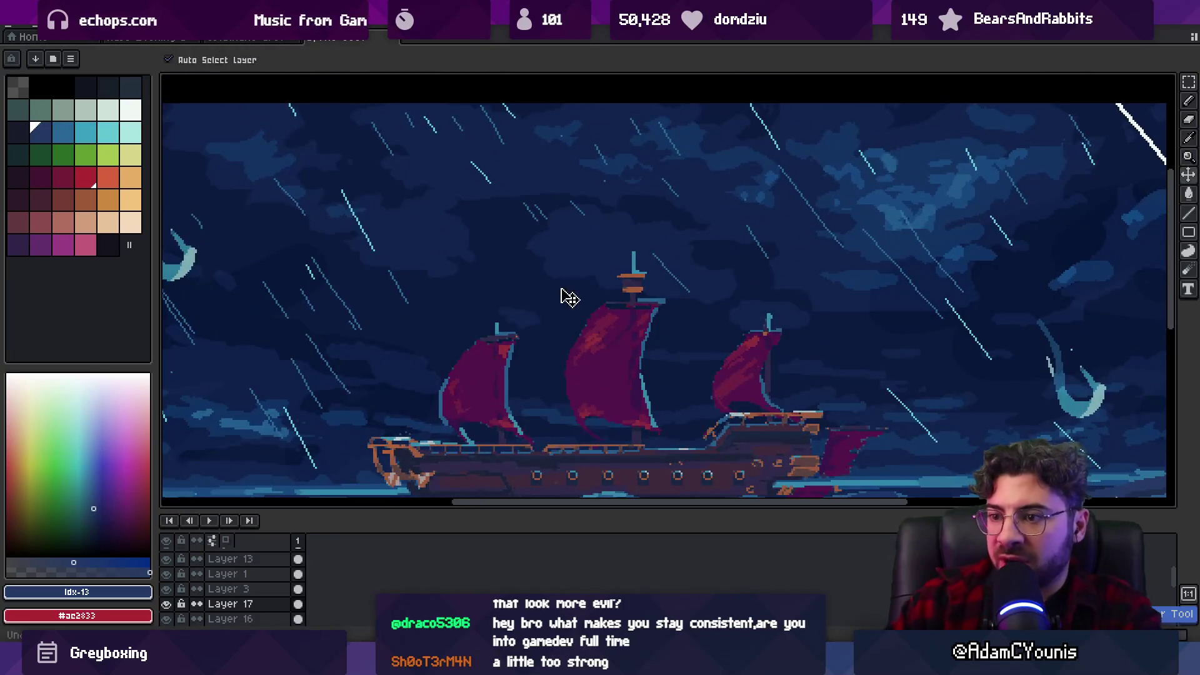
pyautogui.scroll(-2, 565, 297)
pyautogui.click(166, 604)
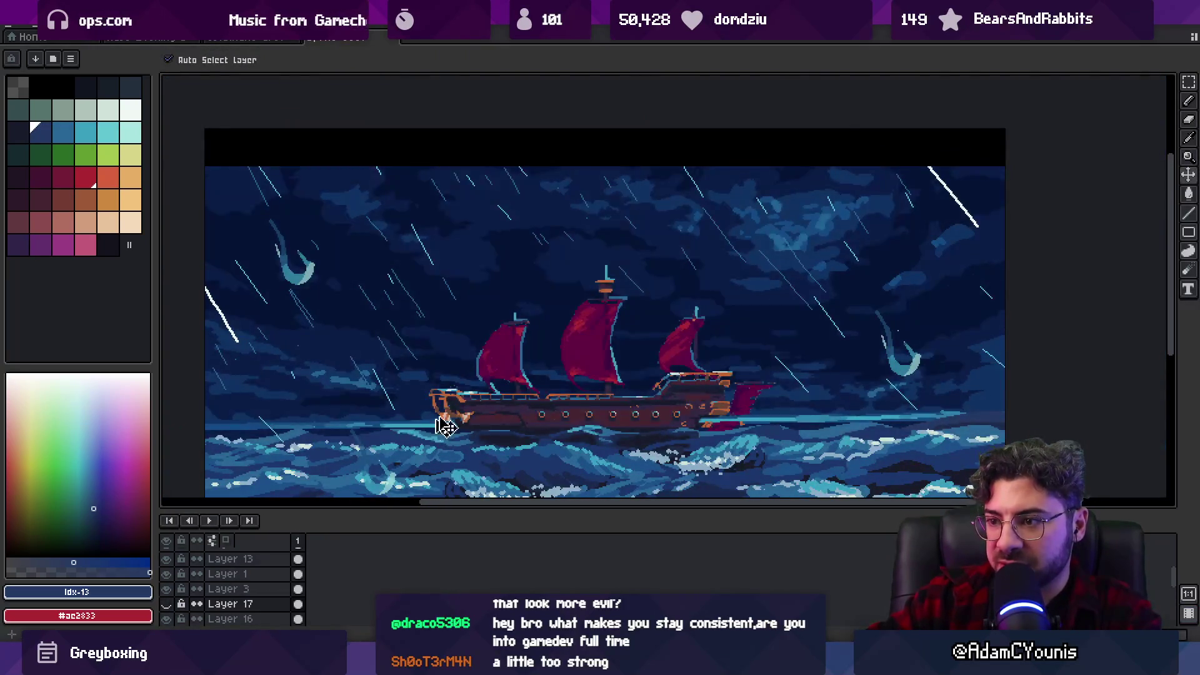
pyautogui.scroll(-2, 427, 440)
pyautogui.scroll(1, 509, 389)
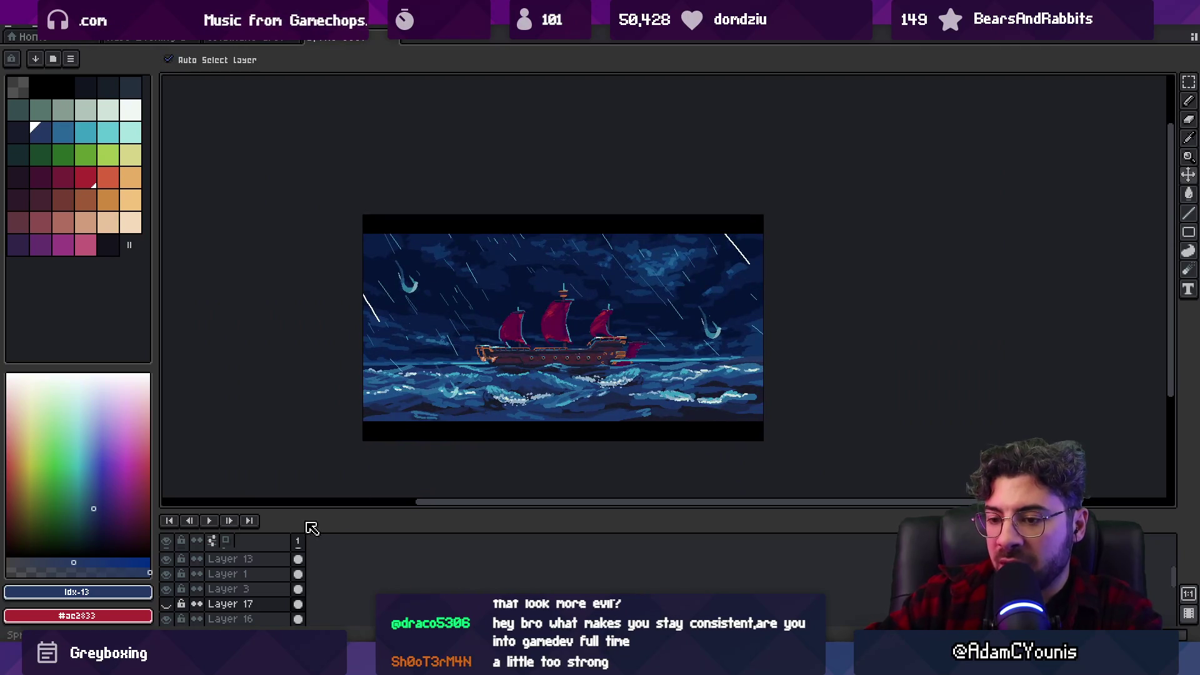
# Enlarge the layer list, collapse Group 1, and hide Layers 7, 15 and 14 through 2.
pyautogui.moveTo(315, 525); pyautogui.dragTo(363, 370)
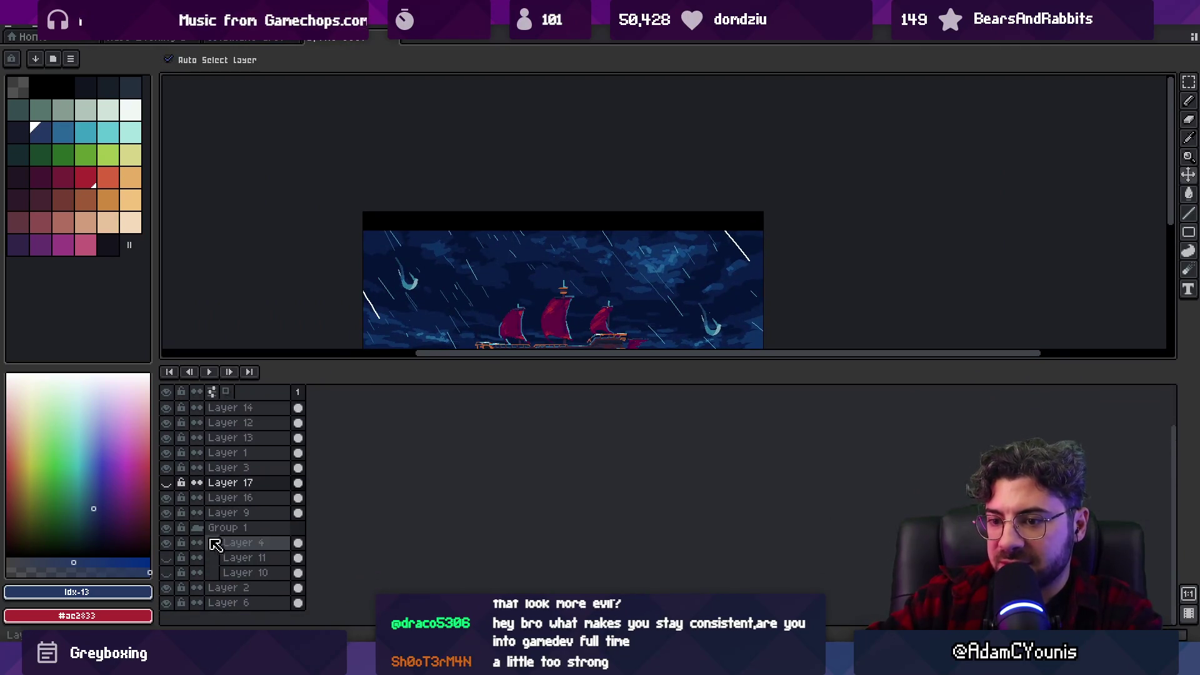
pyautogui.click(198, 528)
pyautogui.scroll(-3, 477, 244)
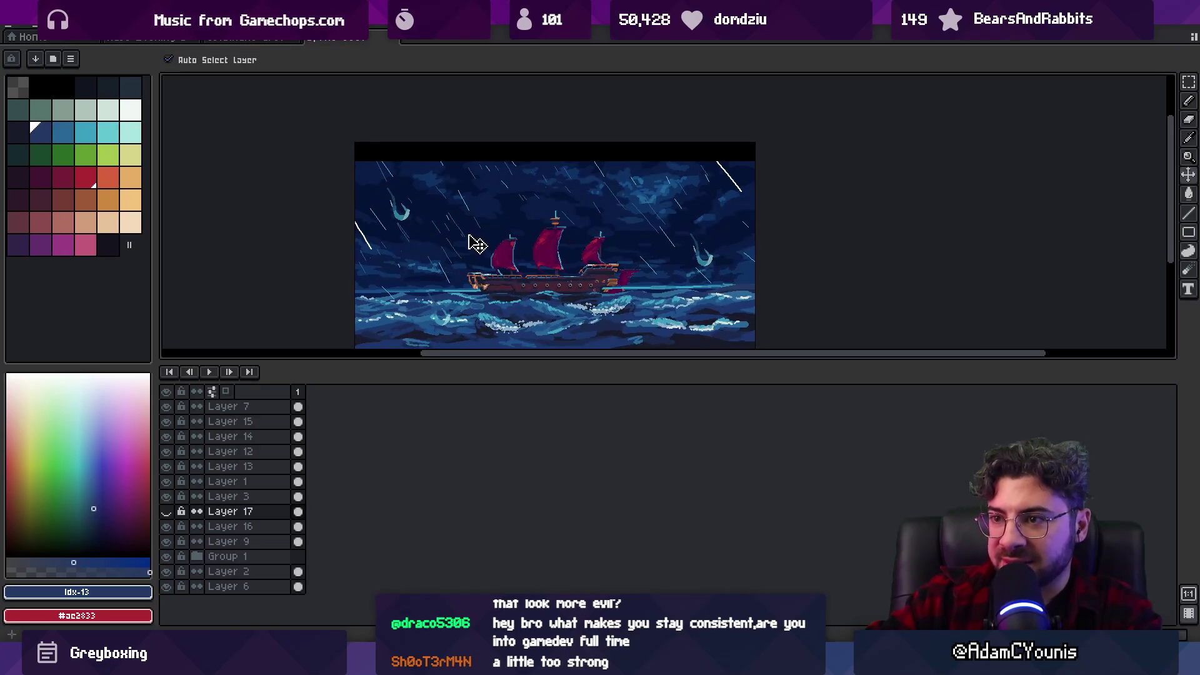
pyautogui.click(167, 406)
pyautogui.click(169, 421)
pyautogui.moveTo(178, 423); pyautogui.dragTo(158, 623)
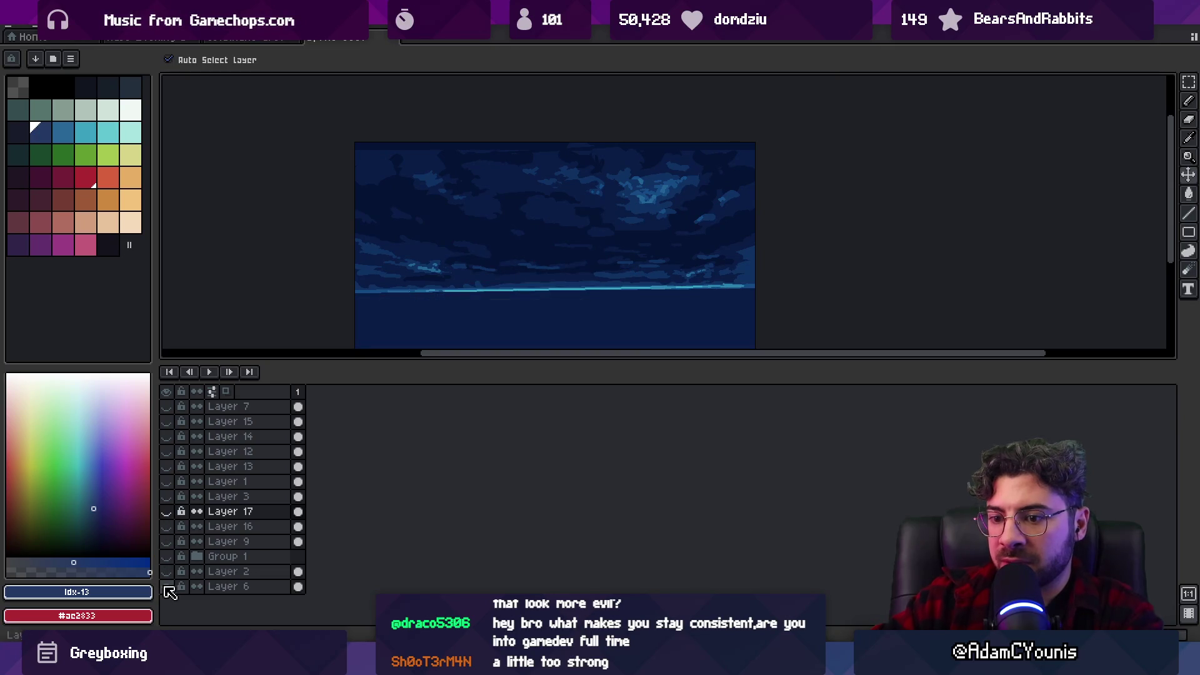
# Toggle Layers 16, 9, 2 and Group 1 until only sky Layer 6 shows, then open its properties.
pyautogui.click(167, 586)
pyautogui.moveTo(169, 580); pyautogui.dragTo(169, 550)
pyautogui.click(166, 526)
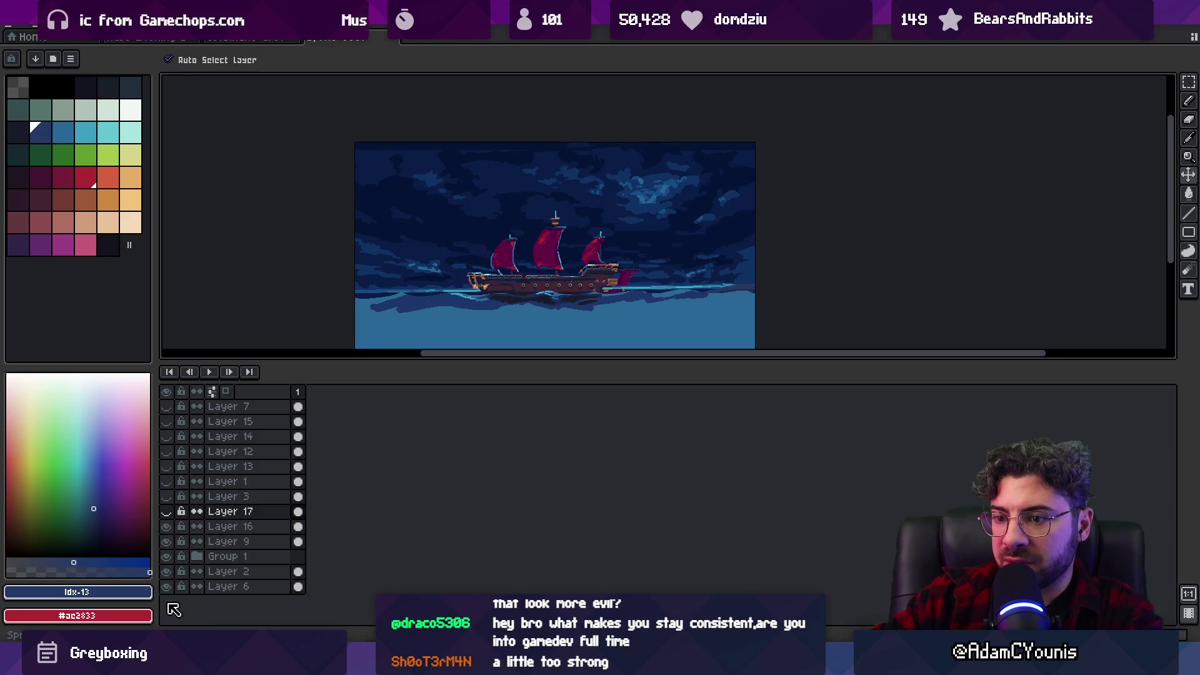
pyautogui.click(166, 572)
pyautogui.click(167, 586)
pyautogui.click(167, 556)
pyautogui.click(166, 527)
pyautogui.click(167, 541)
pyautogui.click(167, 586)
pyautogui.scroll(-1, 491, 247)
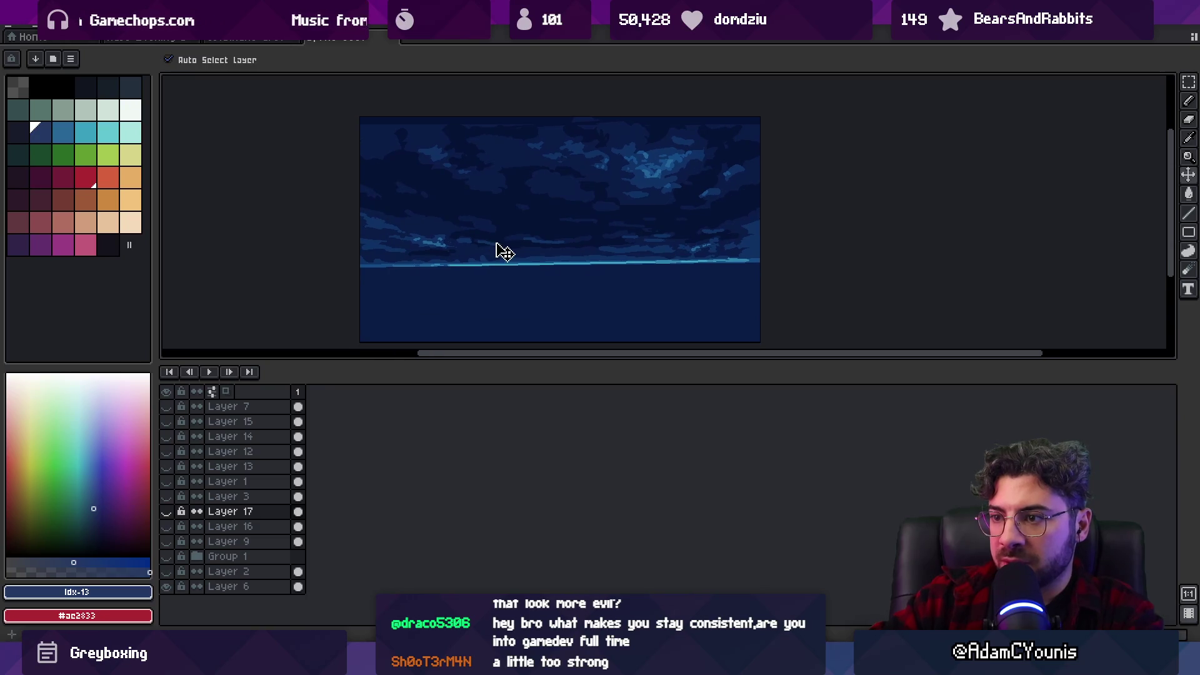
pyautogui.doubleClick(244, 588)
# Name the sky layer Background and delete the lighter sea Layer 2.
pyautogui.write('Background')
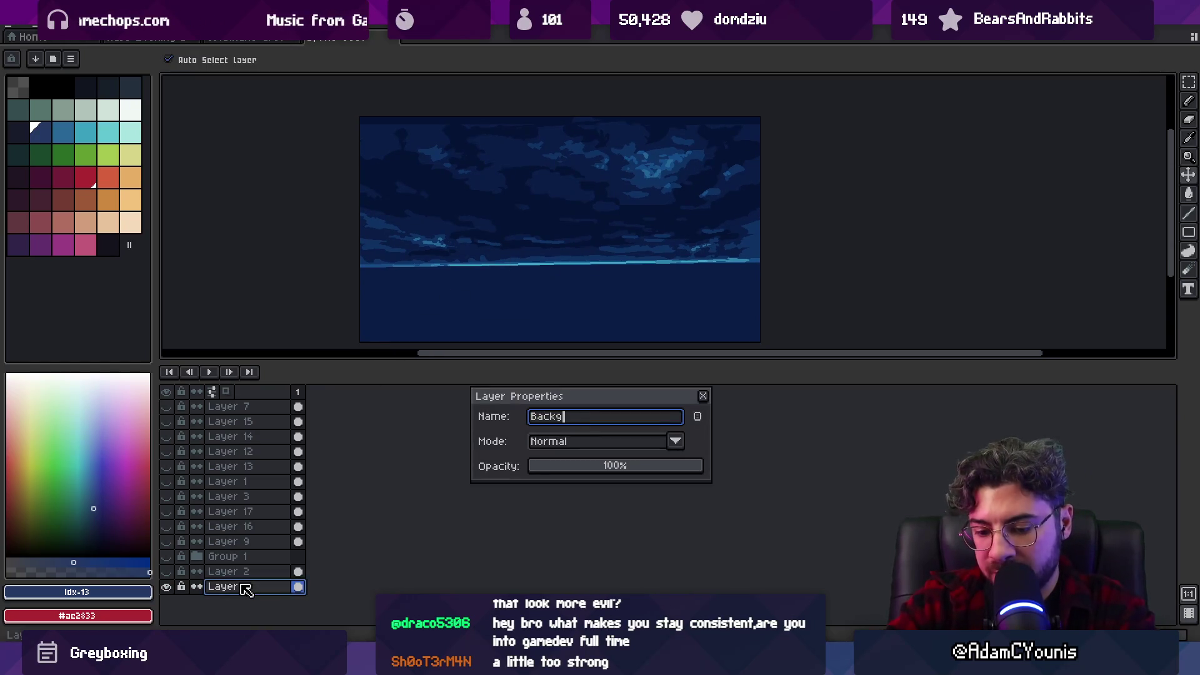
pyautogui.press('Return')
pyautogui.click(177, 577)
pyautogui.click(176, 577)
pyautogui.click(177, 577)
pyautogui.click(246, 572)
pyautogui.press('Delete')
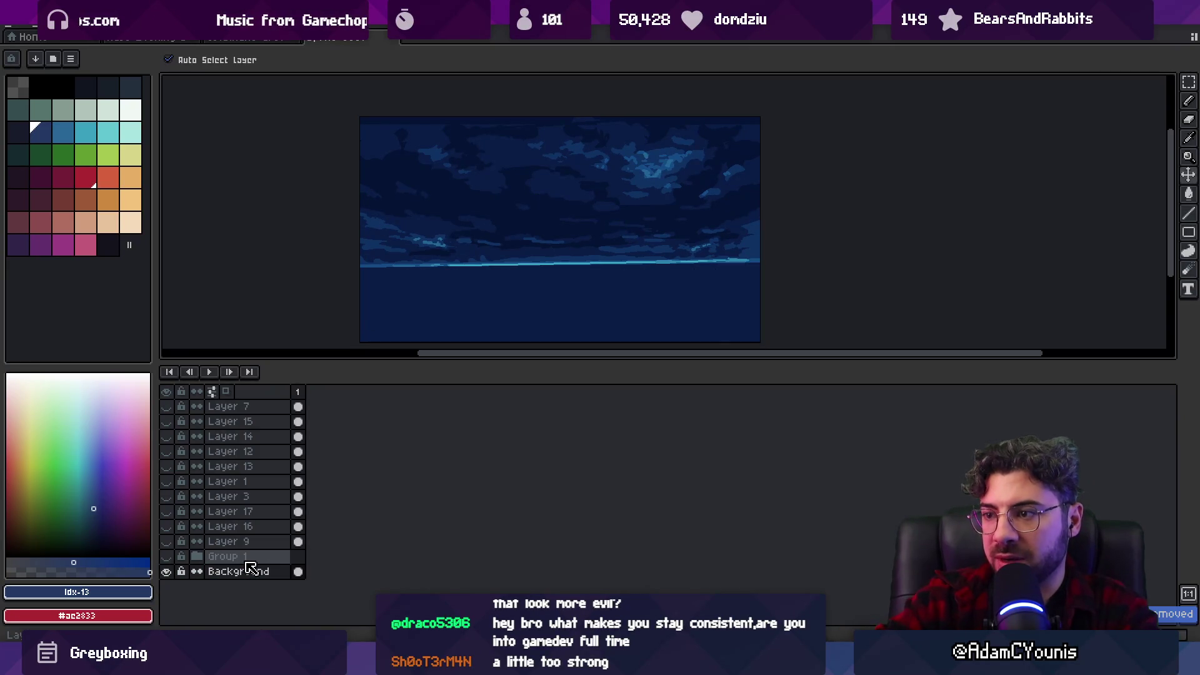
# Make the ship group, darker sea, waterline, wave and rain layers (9, 16, 17, 3, 1, 13, 12) visible again.
pyautogui.click(176, 556)
pyautogui.click(176, 543)
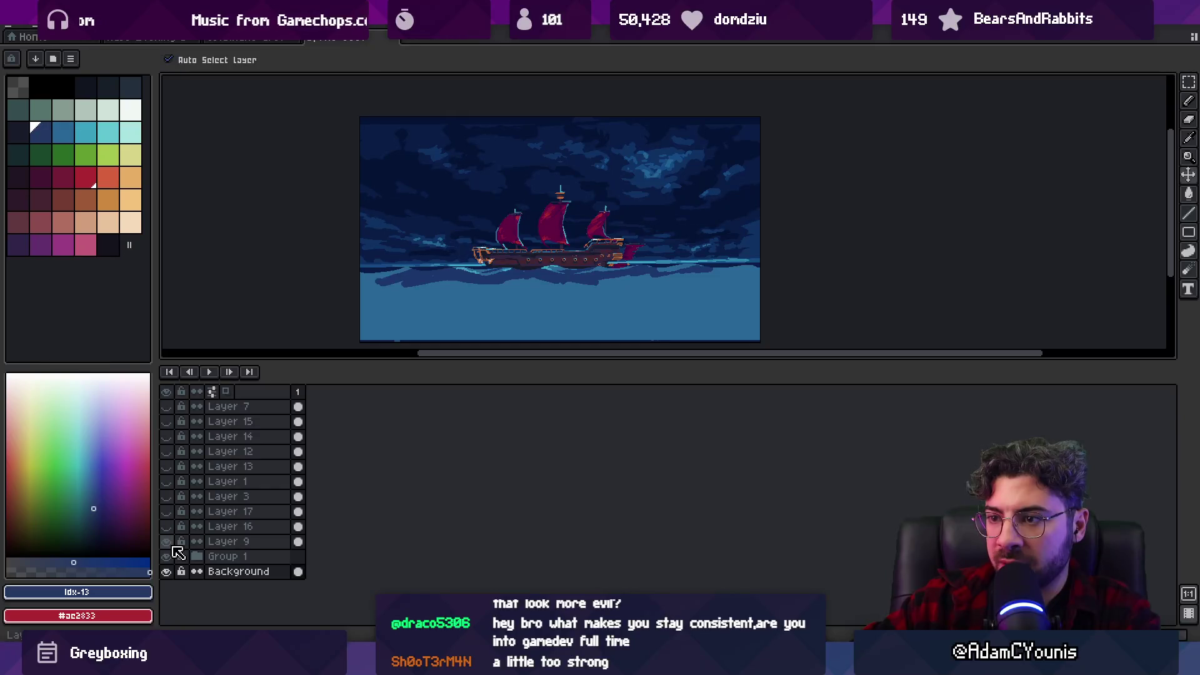
pyautogui.click(174, 526)
pyautogui.click(174, 512)
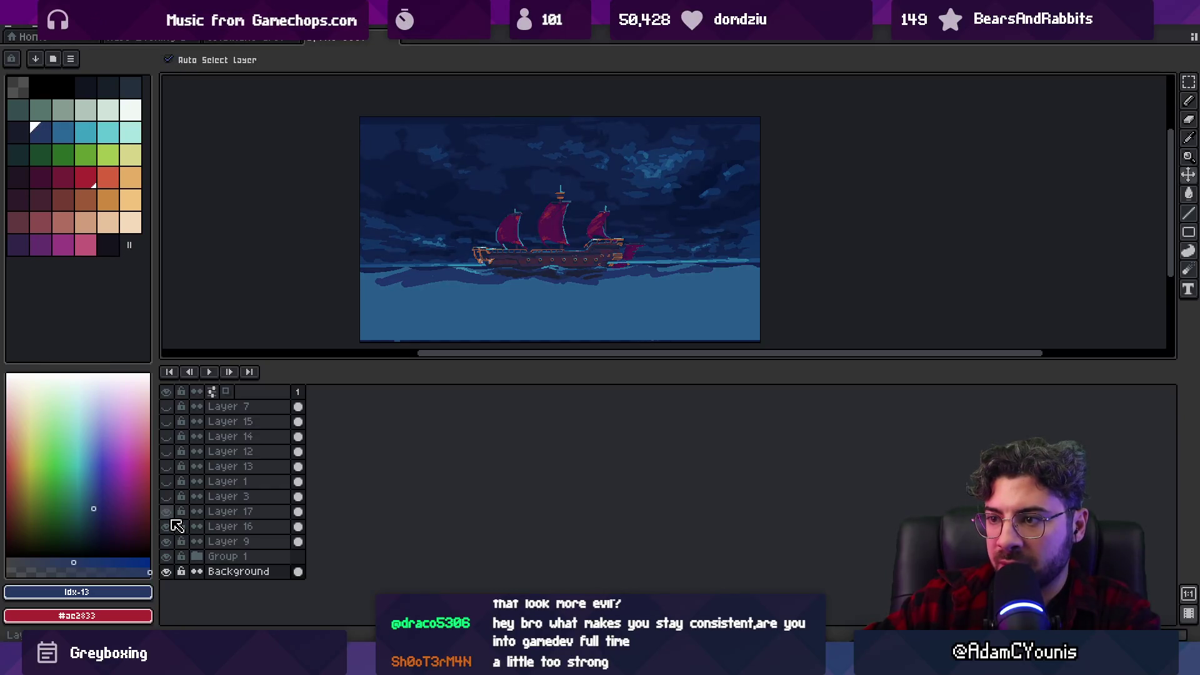
pyautogui.click(174, 497)
pyautogui.click(174, 482)
pyautogui.click(174, 466)
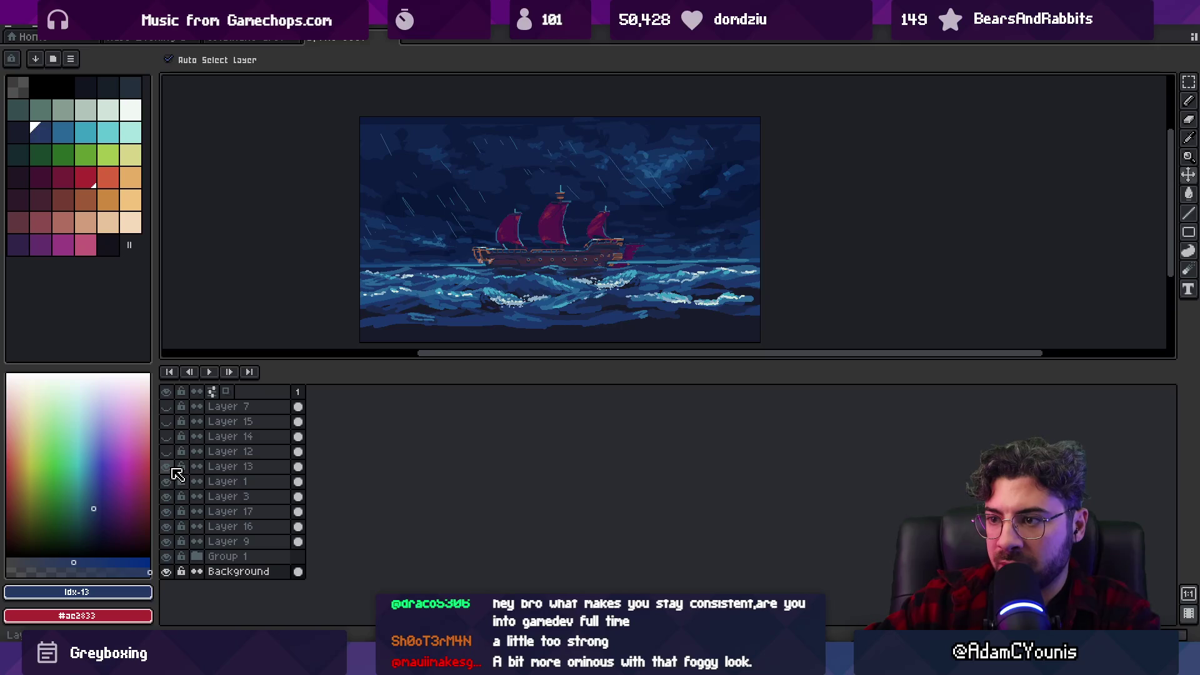
pyautogui.click(167, 451)
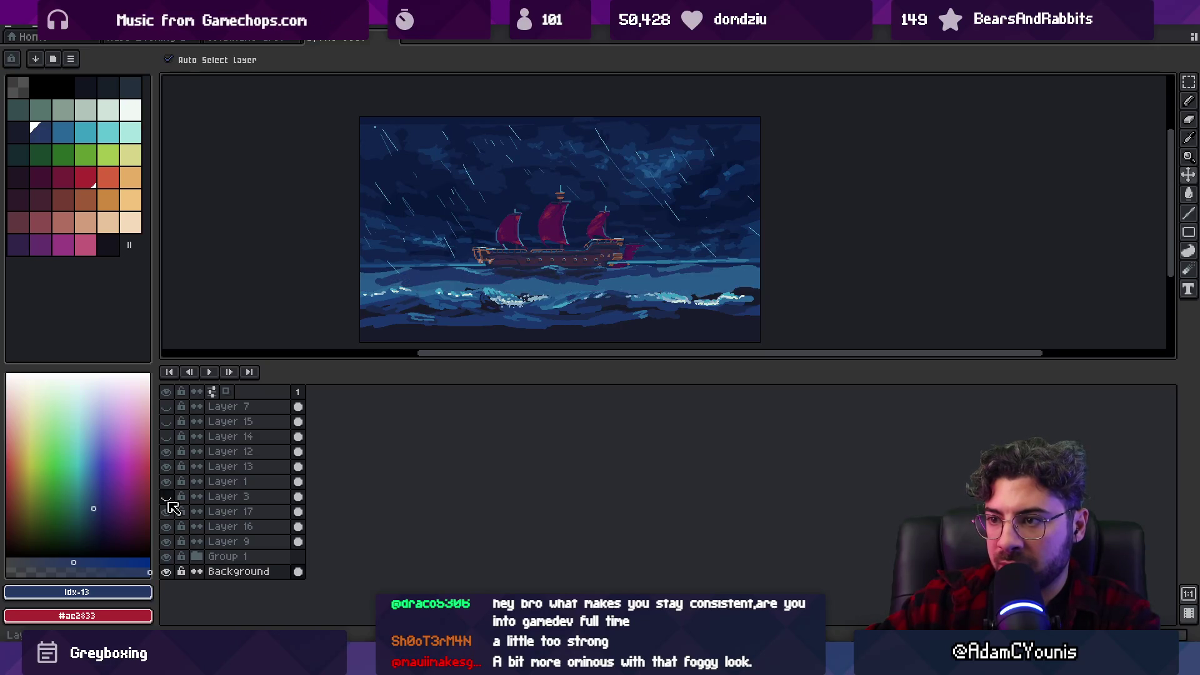
# Pick layers from the canvas and list, ending with Layer 17 selected.
pyautogui.click(495, 222)
pyautogui.scroll(3, 463, 212)
pyautogui.click(451, 210)
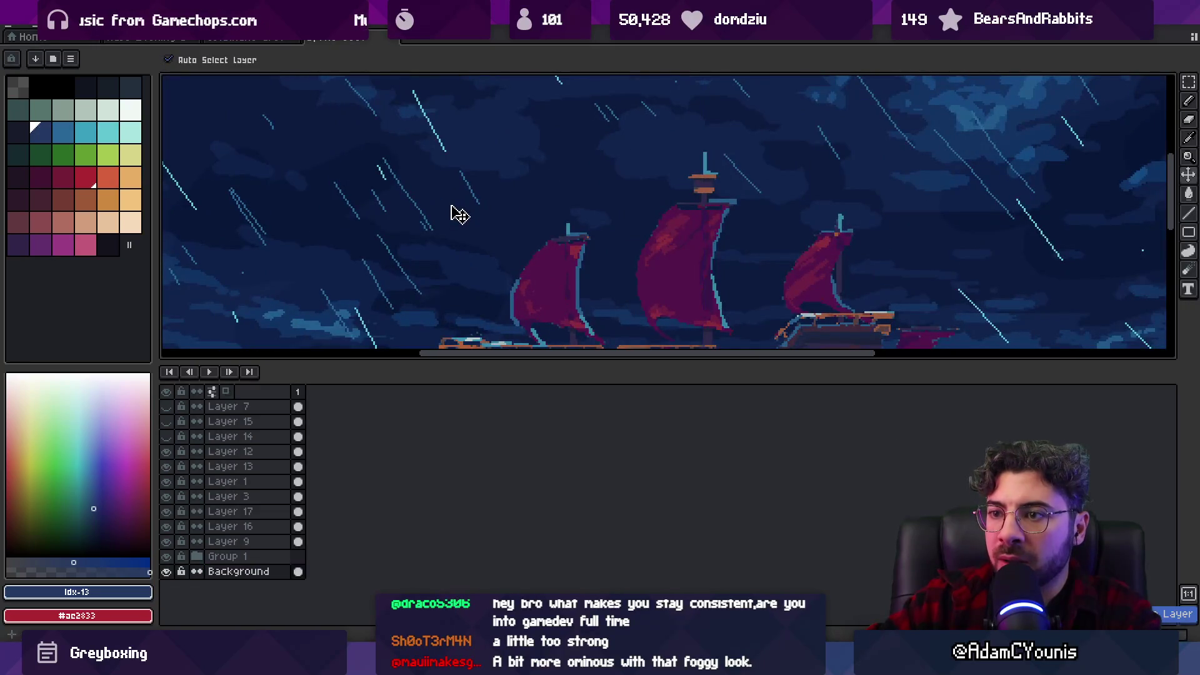
pyautogui.click(345, 156)
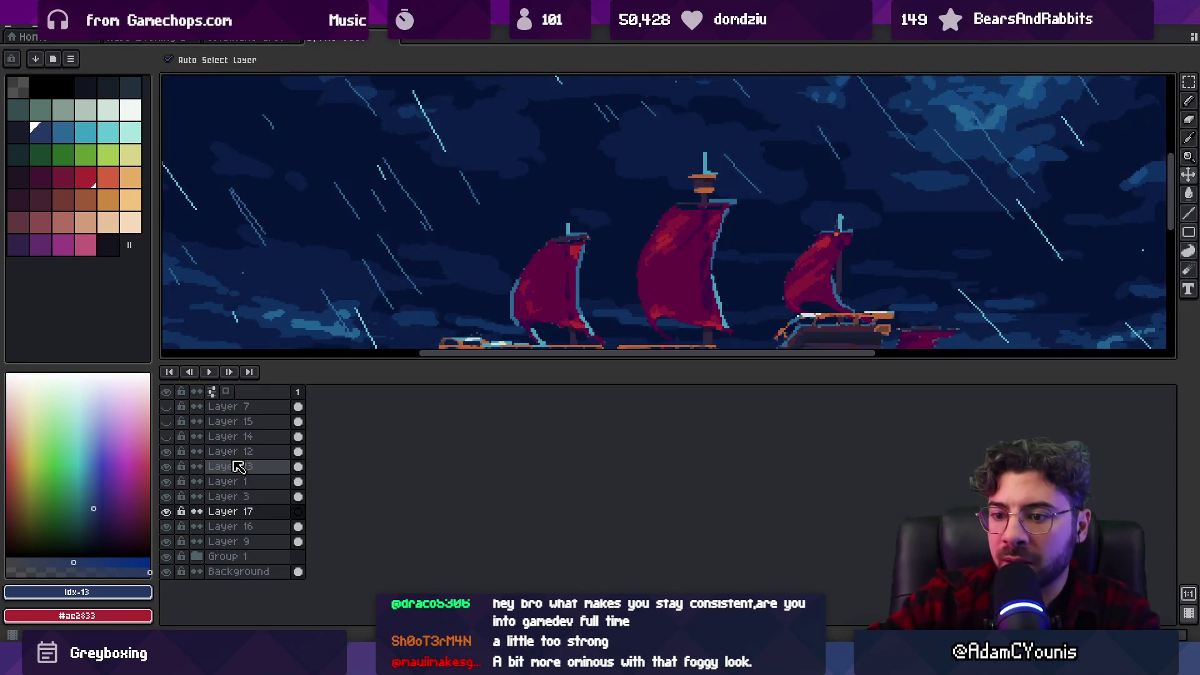
pyautogui.click(269, 517)
# Delete Layer 17, enlarge the canvas area, and check Layer 16's waves.
pyautogui.press('Delete')
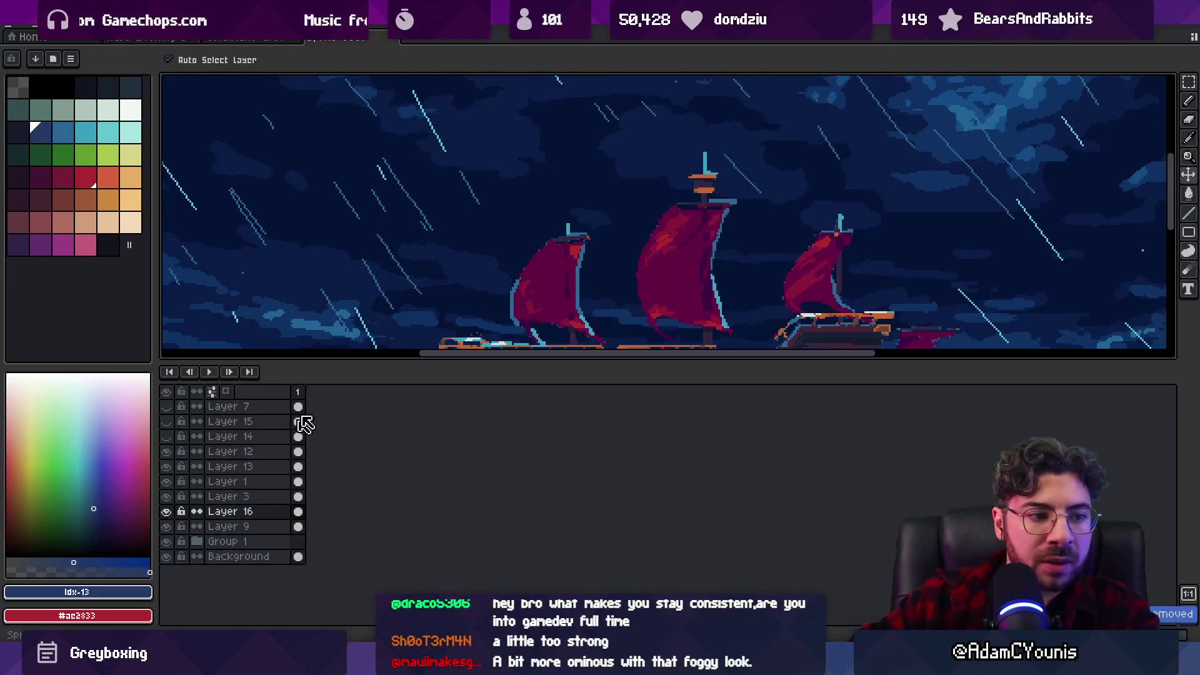
pyautogui.scroll(-3, 498, 300)
pyautogui.moveTo(507, 368); pyautogui.dragTo(503, 394)
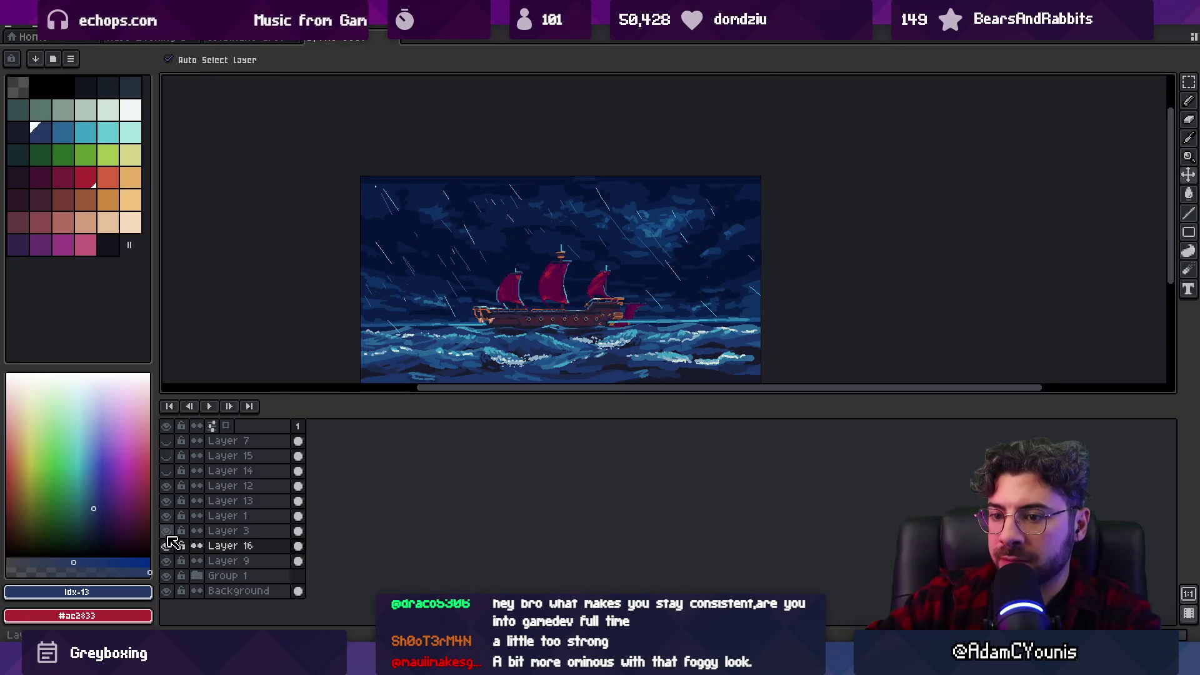
pyautogui.click(173, 547)
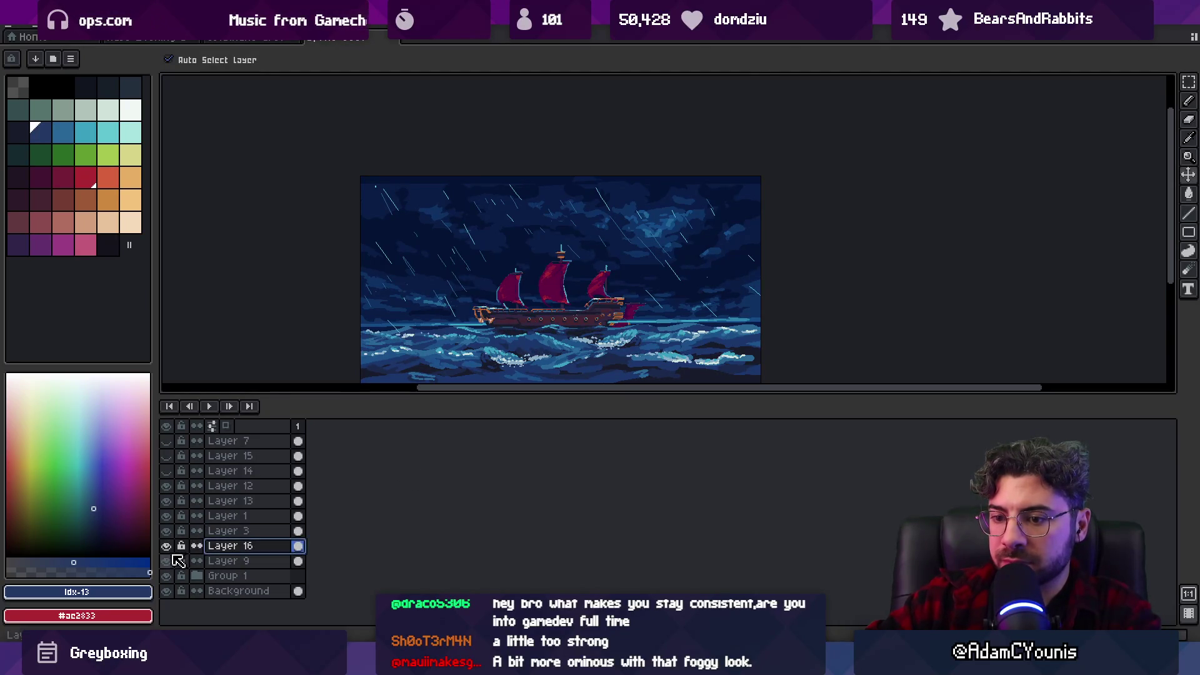
pyautogui.click(166, 545)
pyautogui.click(166, 546)
pyautogui.click(562, 296)
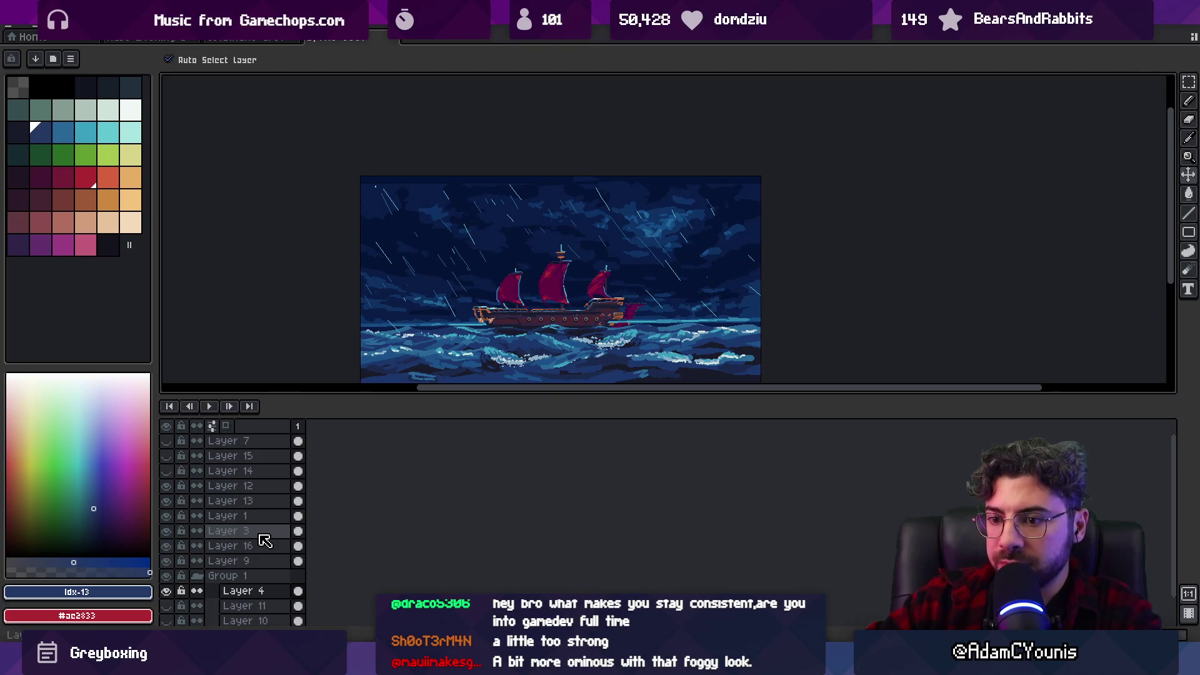
# Check Layer 9's foam, then select Layers 9 and 16 and move them toward Group 1.
pyautogui.click(167, 559)
pyautogui.click(167, 560)
pyautogui.click(168, 559)
pyautogui.click(170, 558)
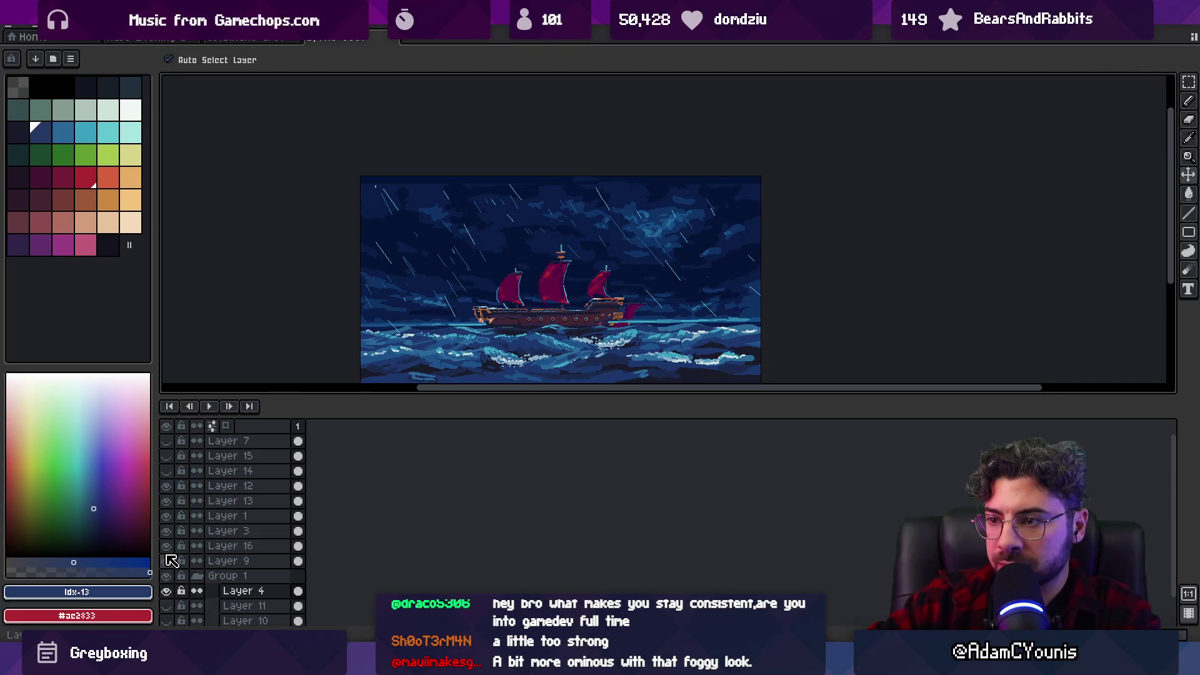
pyautogui.click(169, 560)
pyautogui.click(169, 559)
pyautogui.click(238, 561)
pyautogui.keyDown('shift'); pyautogui.click(237, 553); pyautogui.keyUp('shift')
pyautogui.click(168, 560)
pyautogui.click(167, 560)
pyautogui.moveTo(245, 550)
pyautogui.mouseDown()
pyautogui.moveTo(261, 589)
pyautogui.moveTo(261, 558)
pyautogui.mouseUp()
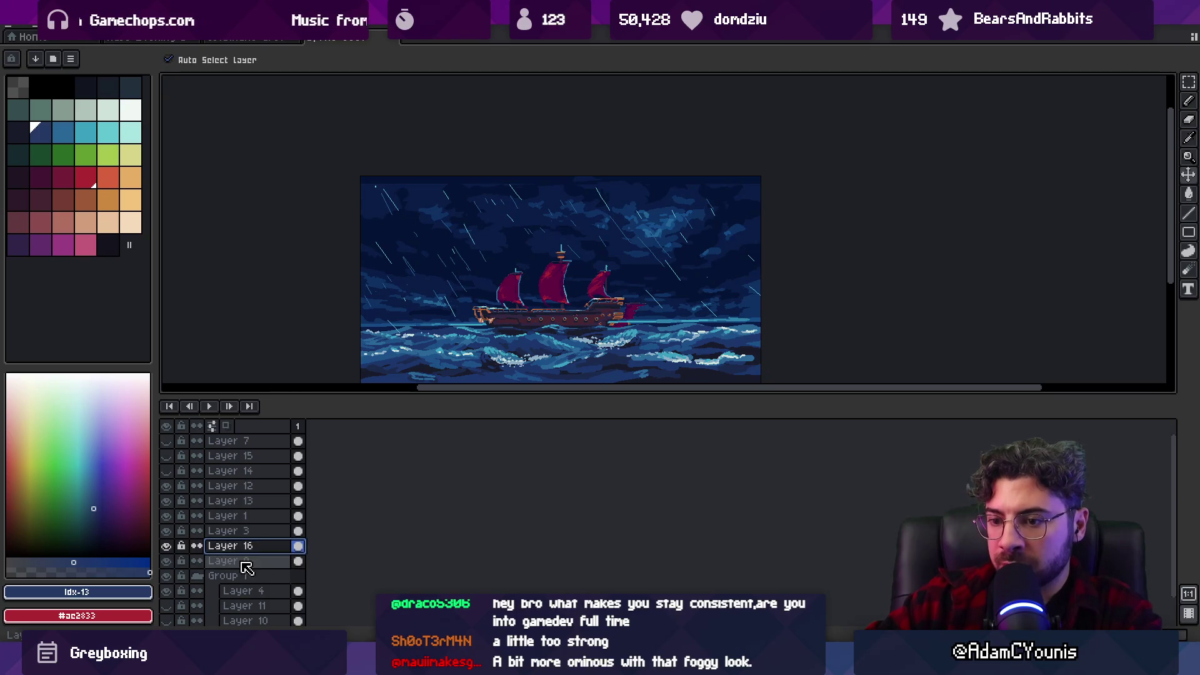
# Group Layers 16 and 9 as 'Ship Water' and rename Group 1 to 'Ship'.
pyautogui.rightClick(285, 554)
pyautogui.moveTo(286, 554)
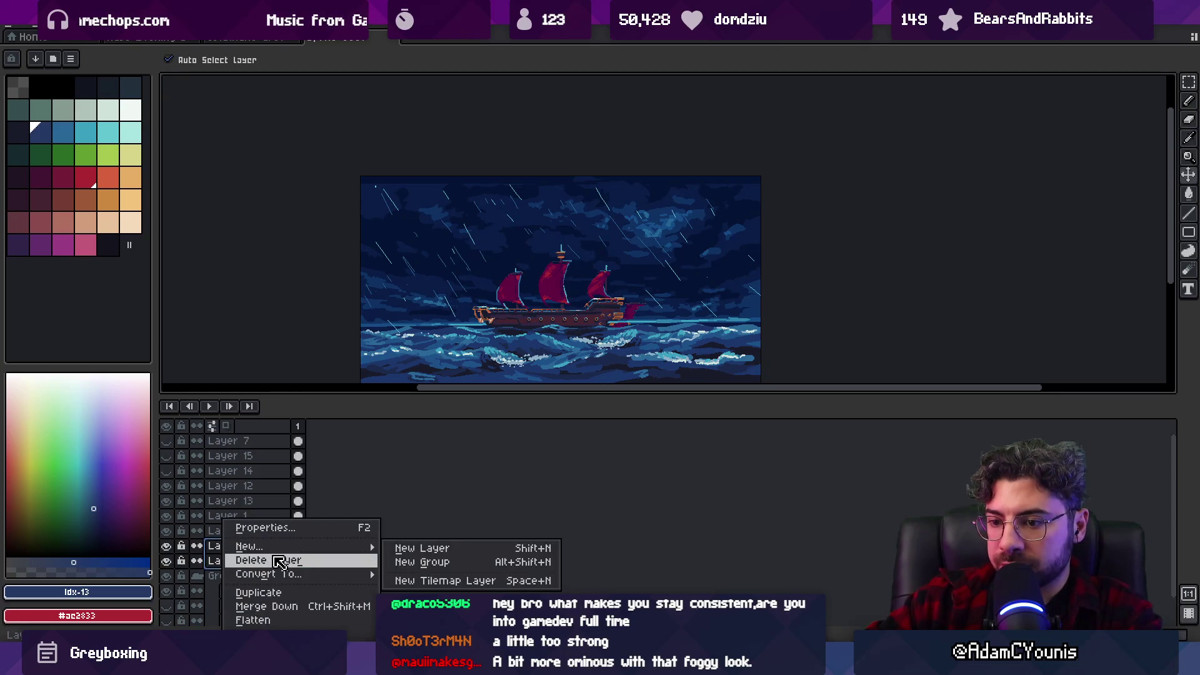
pyautogui.click(399, 565)
pyautogui.doubleClick(259, 551)
pyautogui.write('Ship Wa')
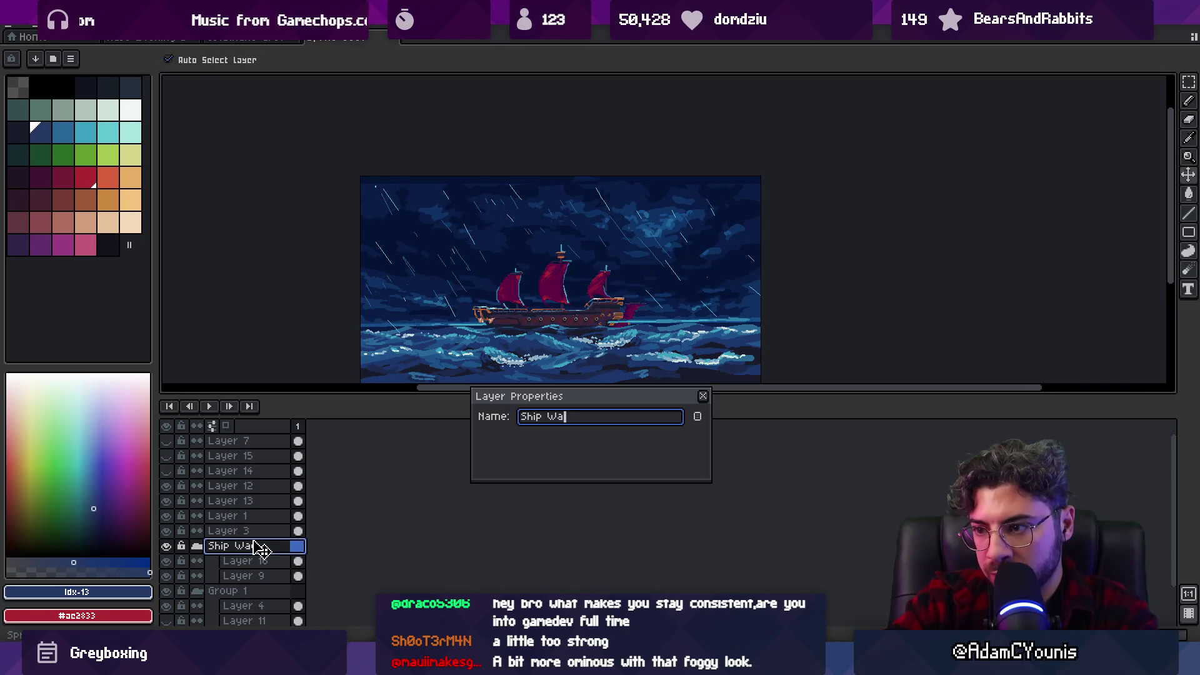
pyautogui.write('ter')
pyautogui.press('Return')
pyautogui.doubleClick(233, 593)
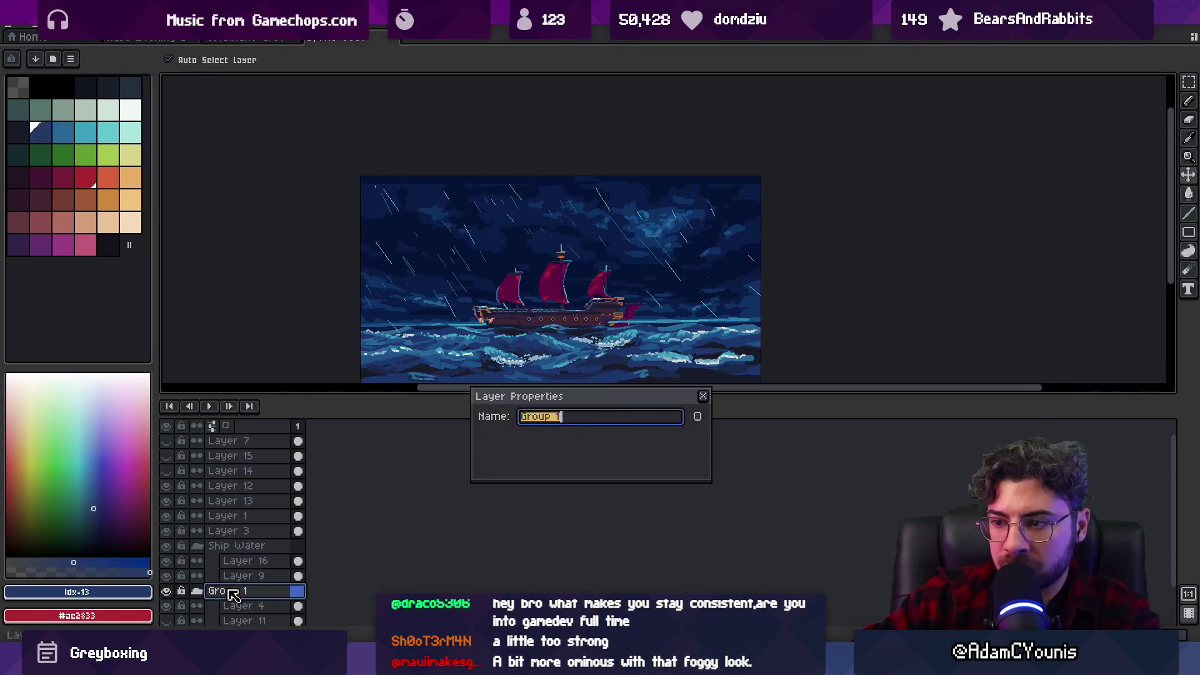
pyautogui.write('Shjoi')
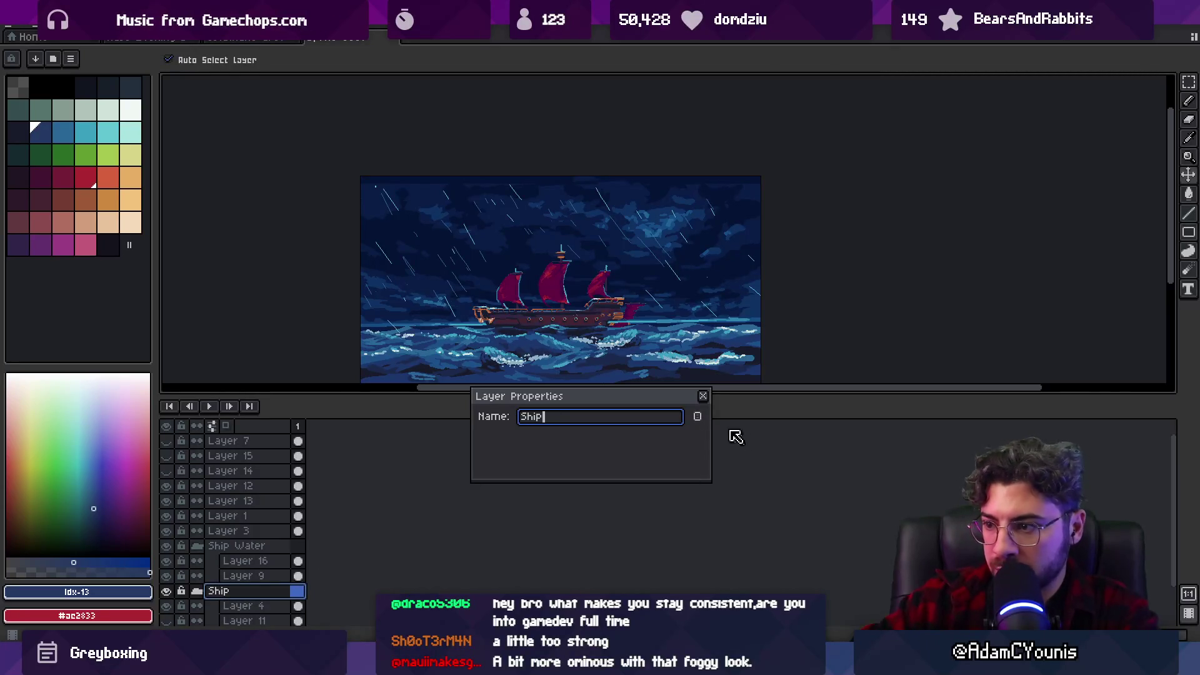
pyautogui.click(698, 416)
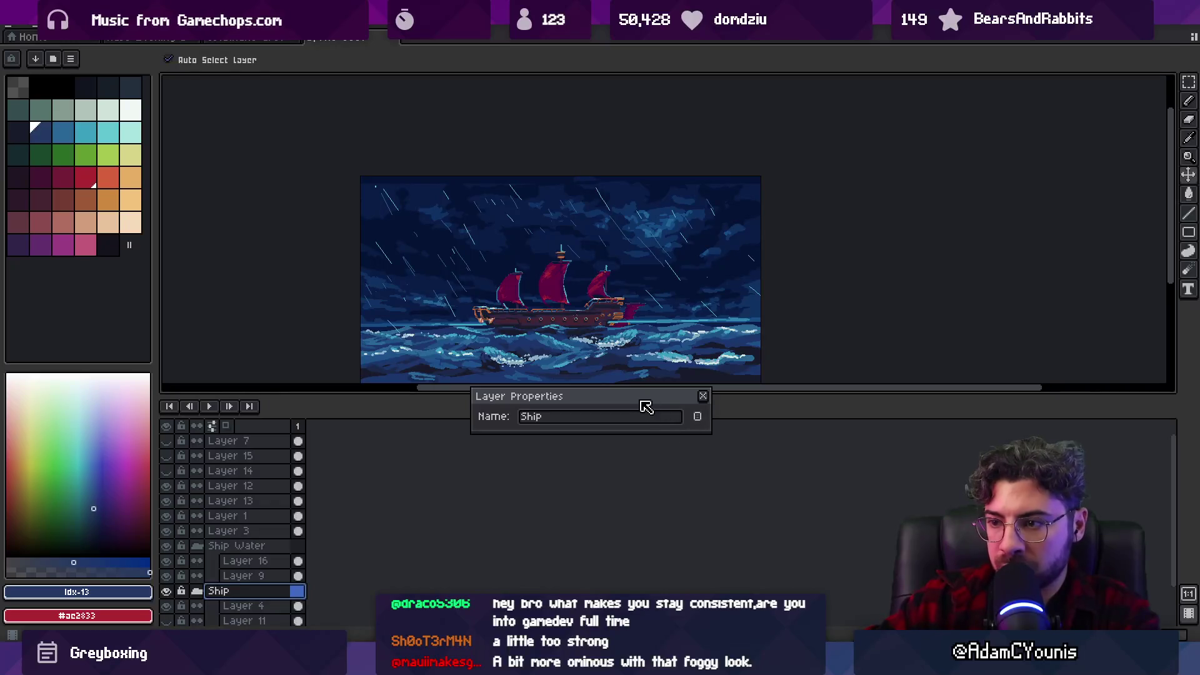
pyautogui.press('Return')
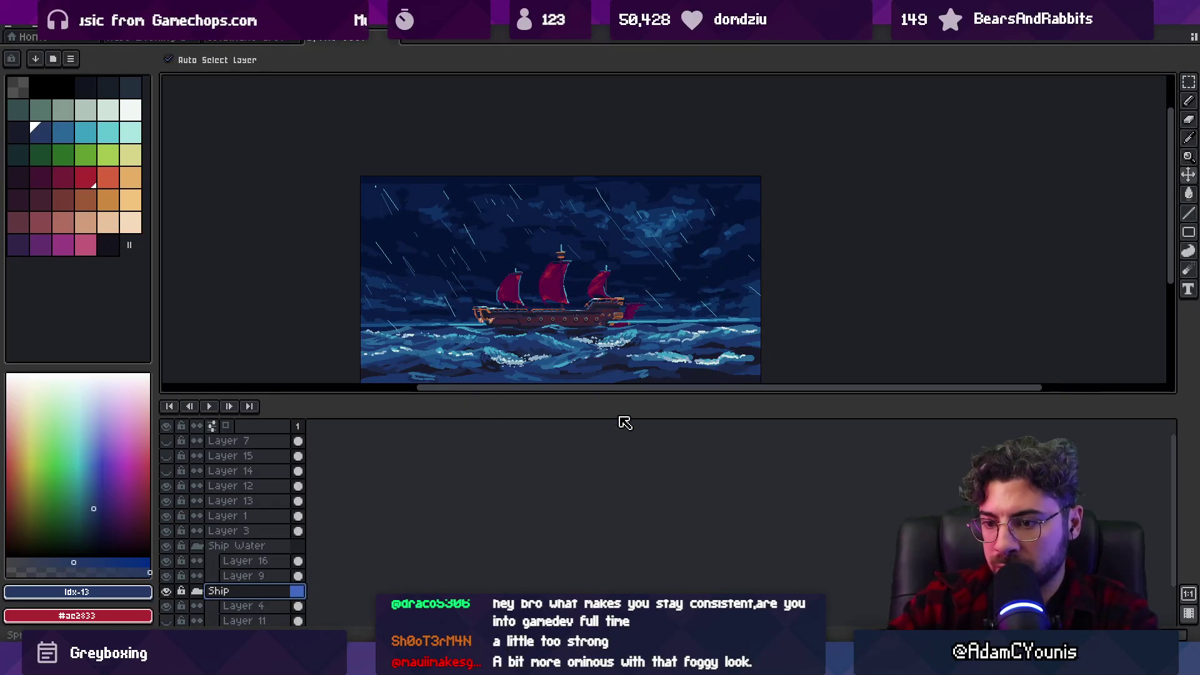
# Rename Layer 3 to 'Midground Water' and Layer 1 to 'Foreground Water'.
pyautogui.doubleClick(255, 536)
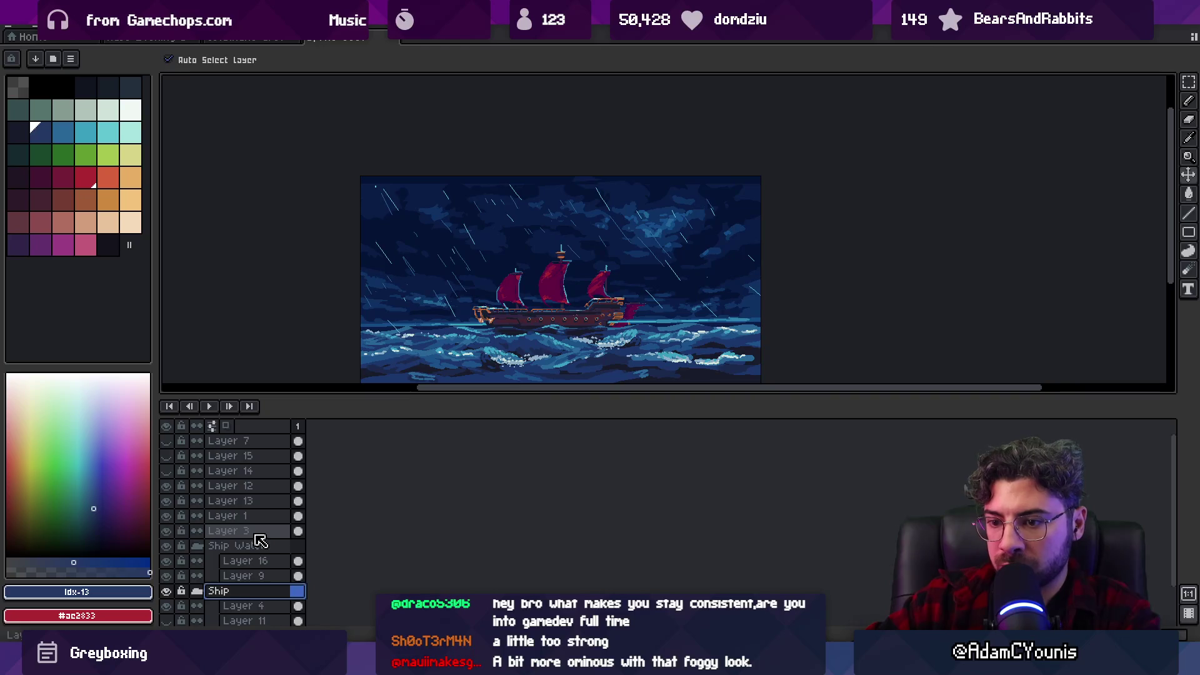
pyautogui.write('Midground W')
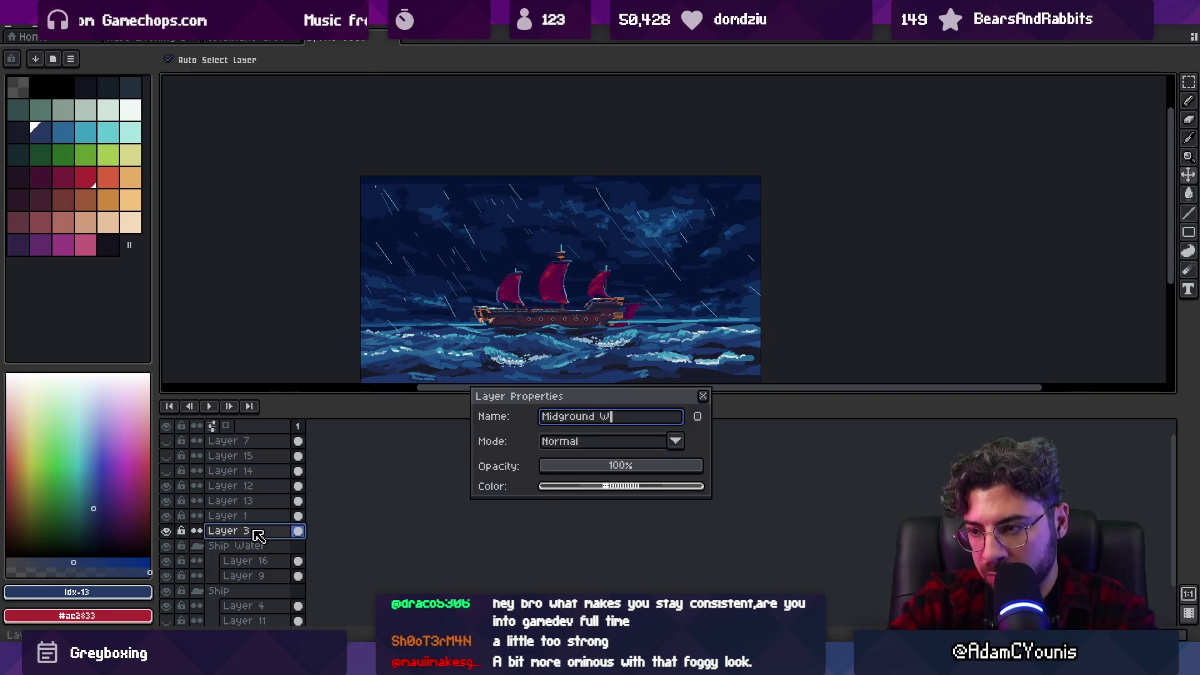
pyautogui.write('ater')
pyautogui.press('Return')
pyautogui.click(166, 517)
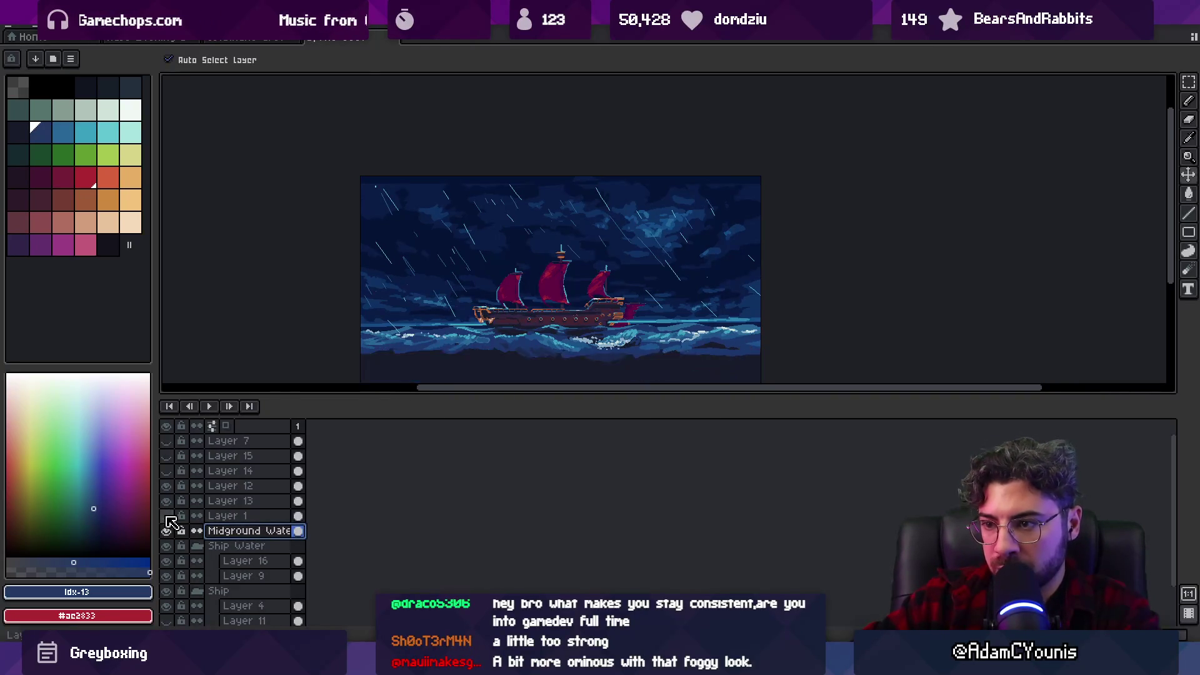
pyautogui.click(166, 516)
pyautogui.doubleClick(214, 517)
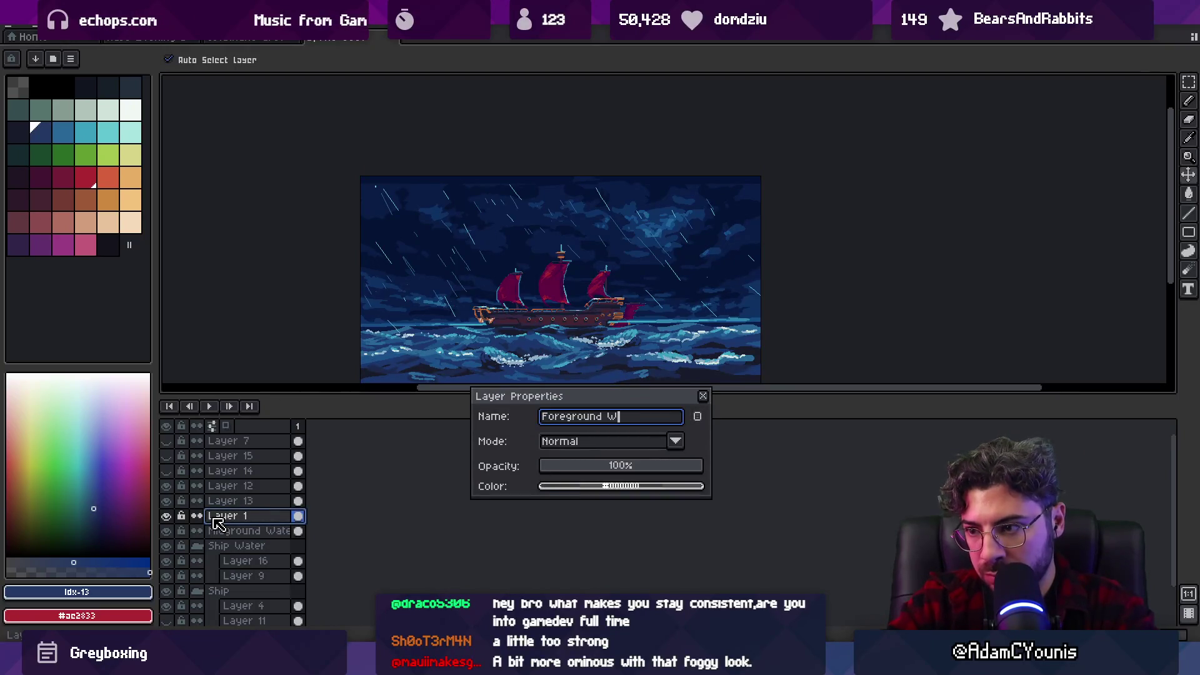
pyautogui.write('Water')
pyautogui.press('Return')
# Show Layers 13 and 12 and rename them 'Rain 1' and 'Rain 2'.
pyautogui.click(166, 501)
pyautogui.doubleClick(228, 503)
pyautogui.write('Rain 1')
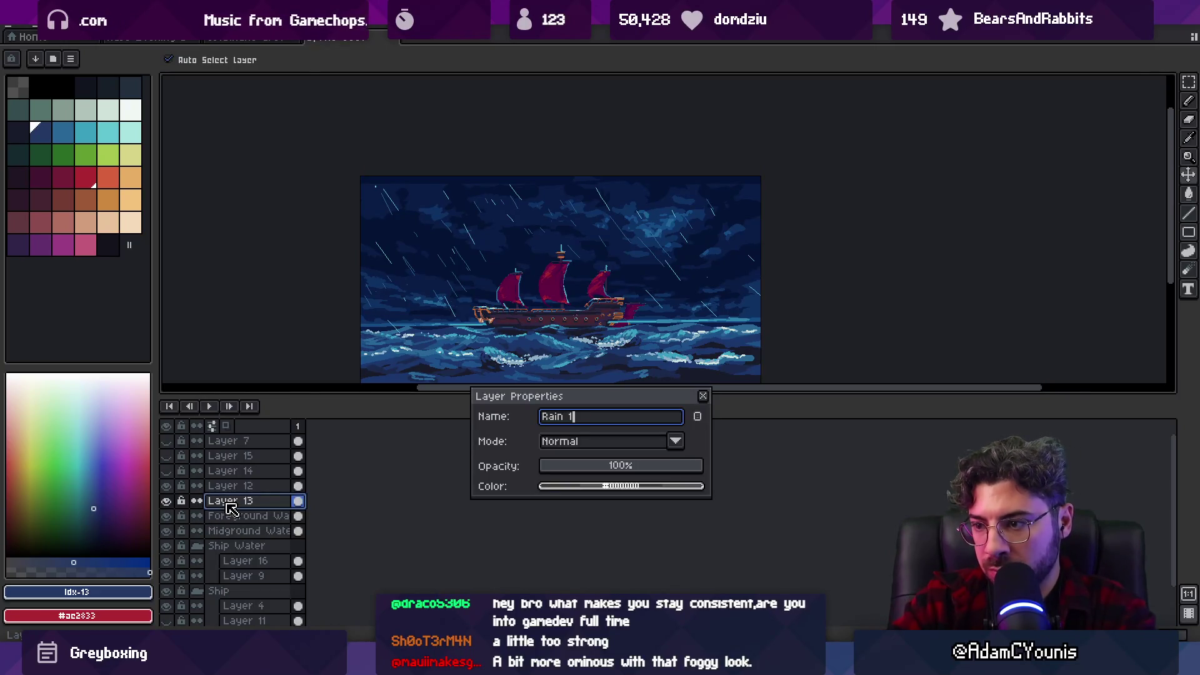
pyautogui.press('BackSpace')
pyautogui.press('BackSpace')
pyautogui.press('Return')
pyautogui.click(167, 486)
pyautogui.doubleClick(241, 488)
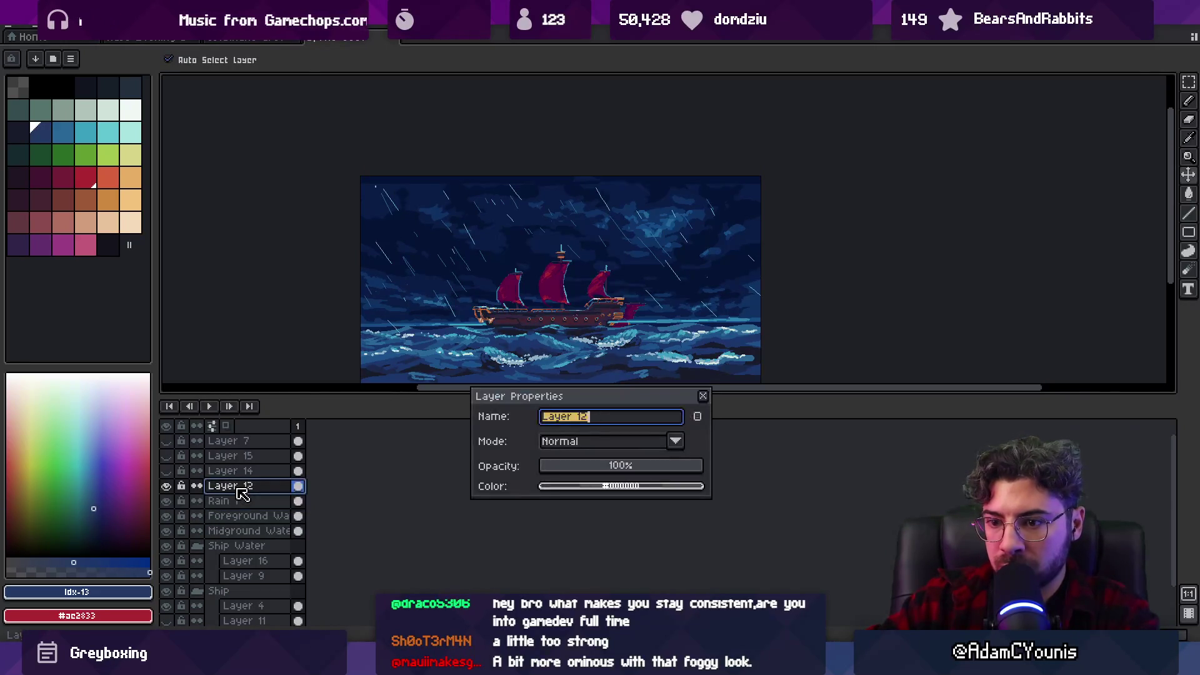
pyautogui.write('ain 2')
pyautogui.press('Return')
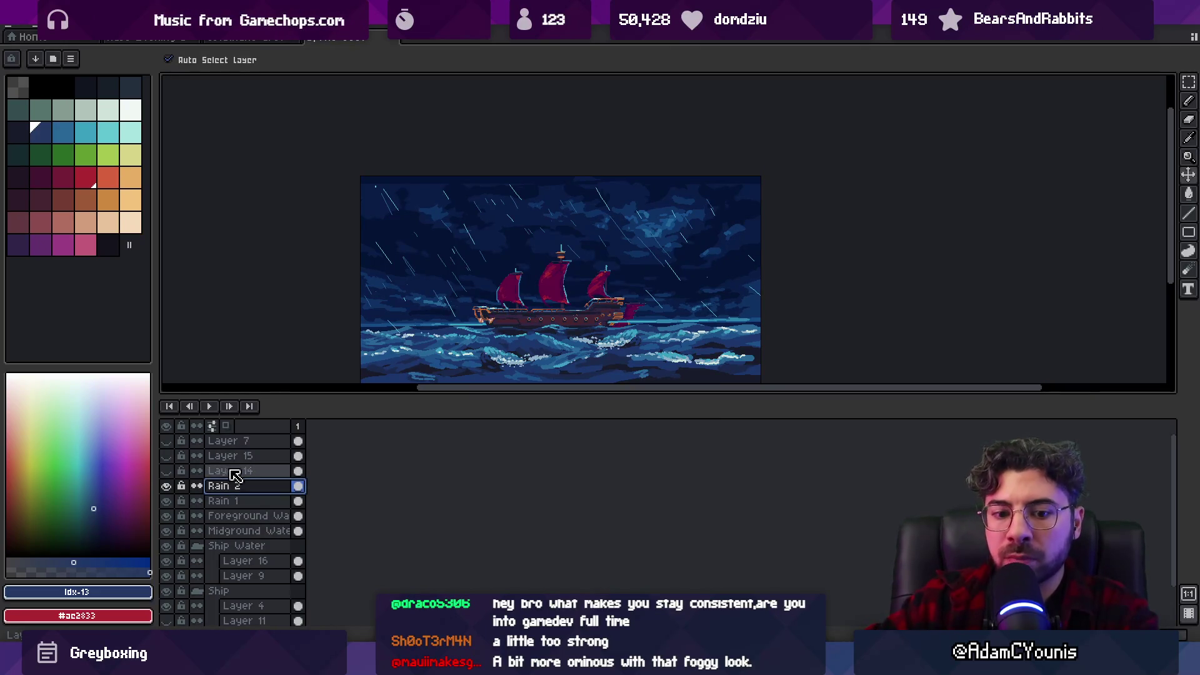
# Show Layers 14 and 15 and rename them 'Rain 3' and 'Rain Lens'.
pyautogui.click(166, 471)
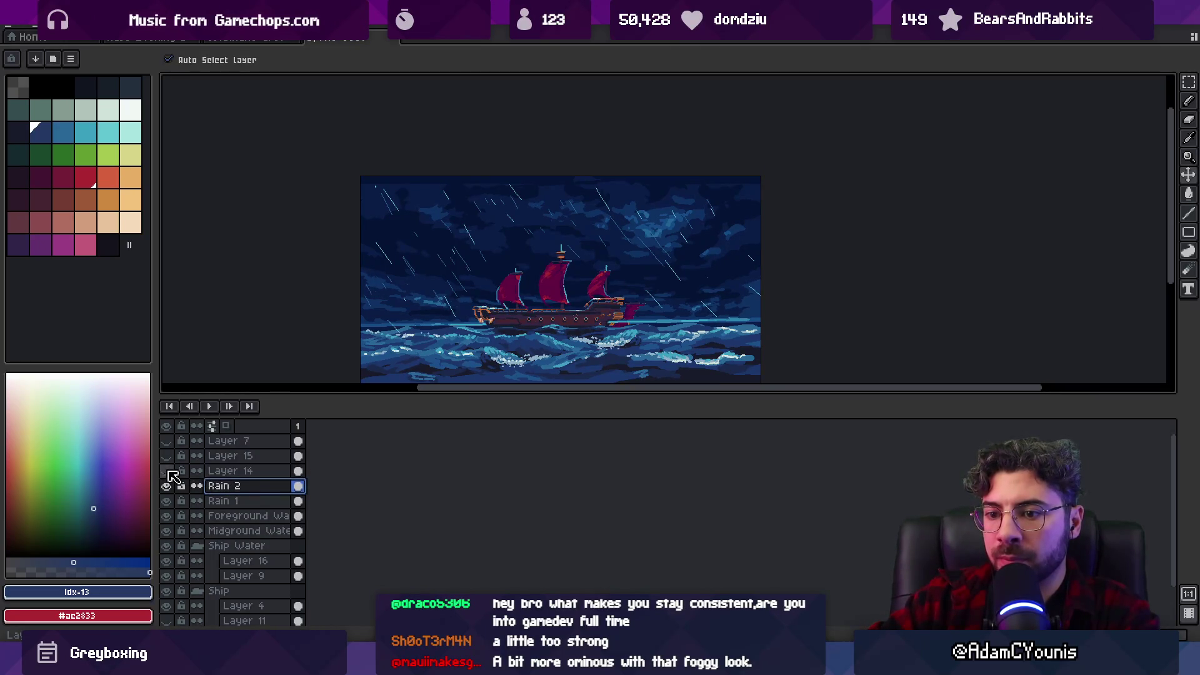
pyautogui.doubleClick(232, 473)
pyautogui.write('Rain 3')
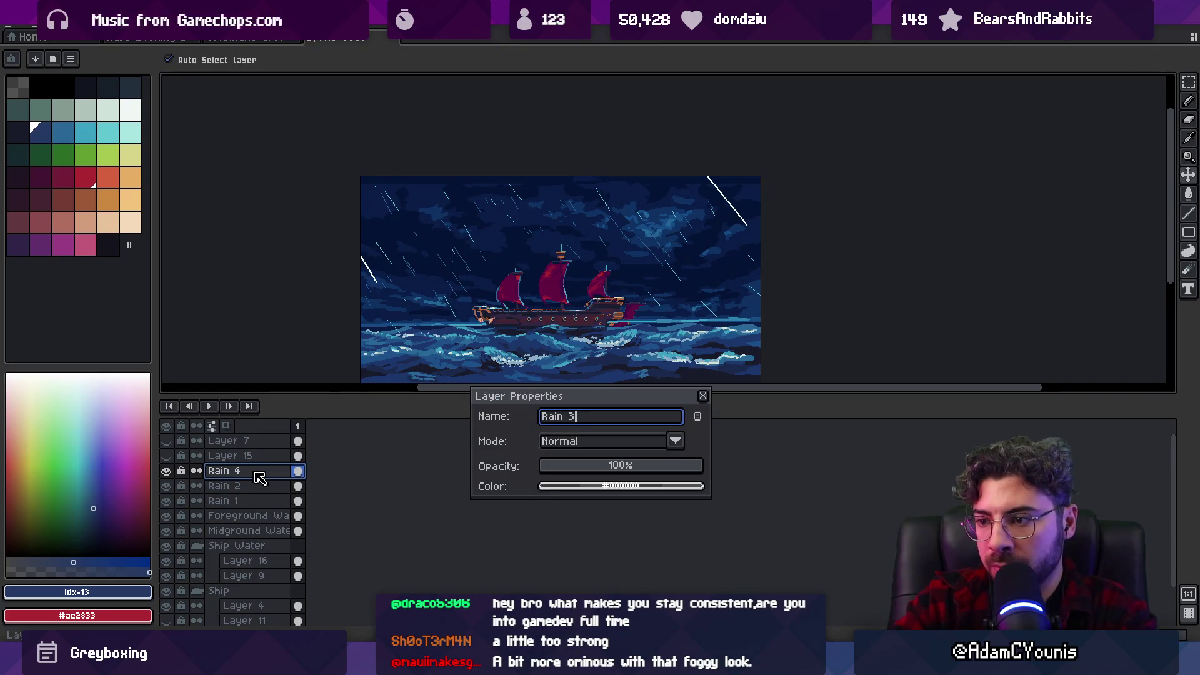
pyautogui.press('Return')
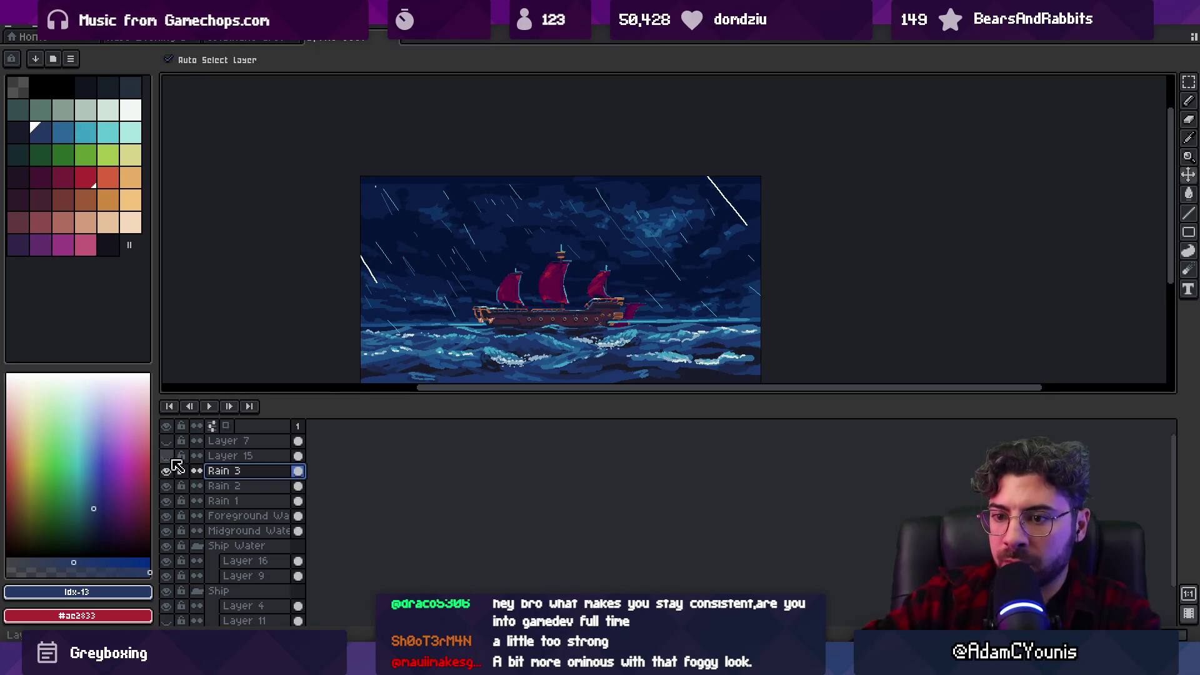
pyautogui.click(166, 457)
pyautogui.doubleClick(236, 459)
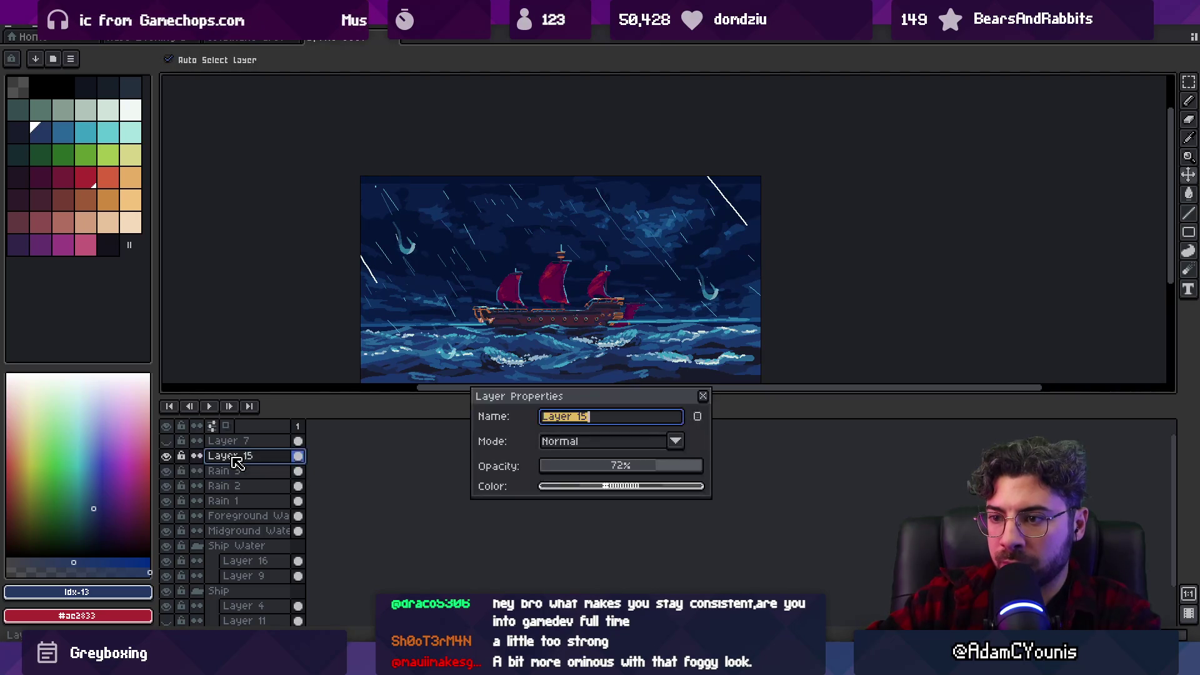
pyautogui.write('Rain Lens')
pyautogui.press('Return')
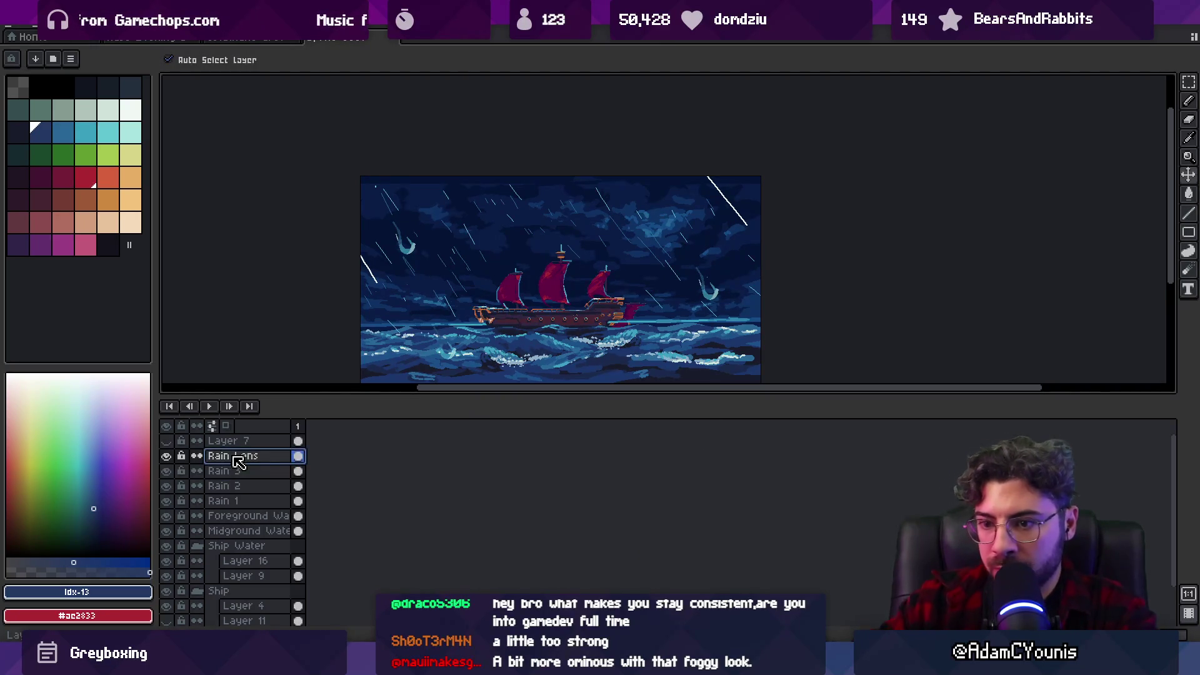
# Show the letterbox layer, rename it 'Anamorphic', and collapse the Ship Water and Ship groups.
pyautogui.click(166, 441)
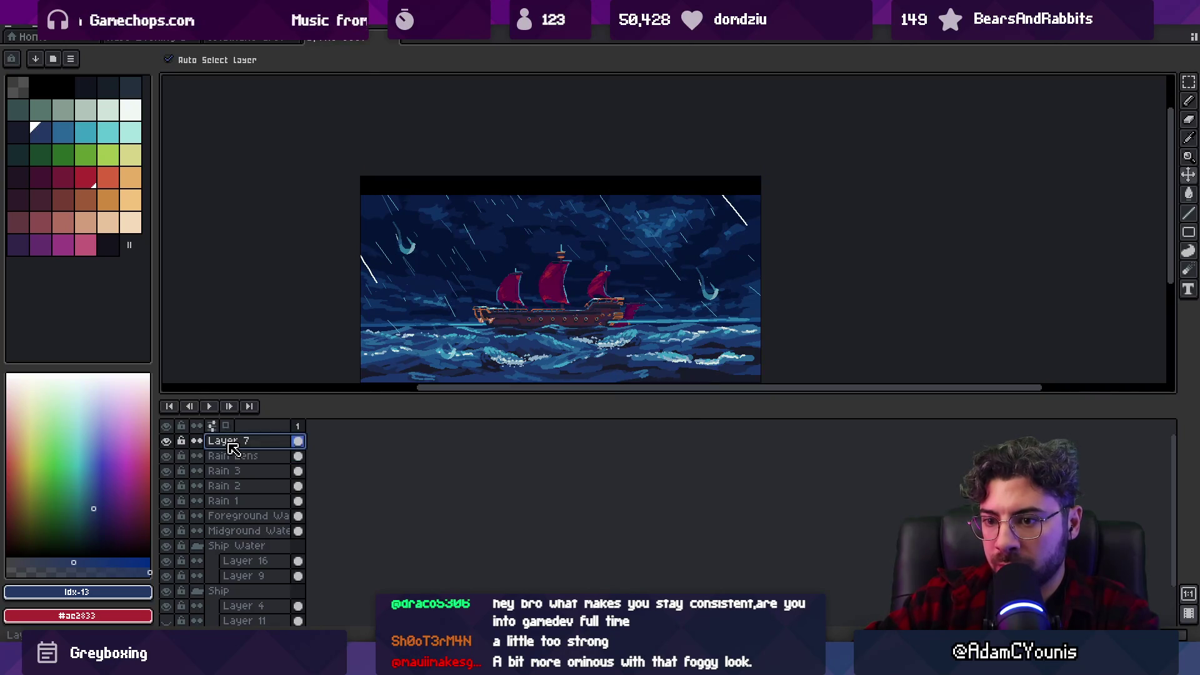
pyautogui.doubleClick(230, 443)
pyautogui.write('Anamorphic')
pyautogui.press('Return')
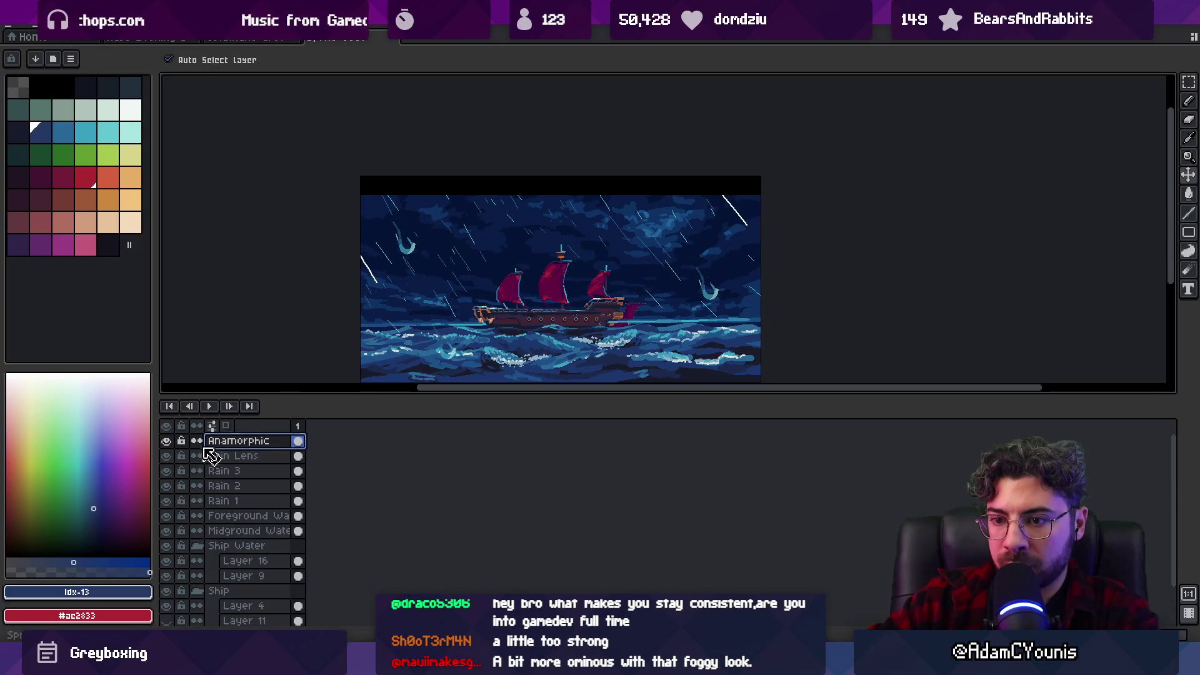
pyautogui.click(197, 545)
pyautogui.click(199, 560)
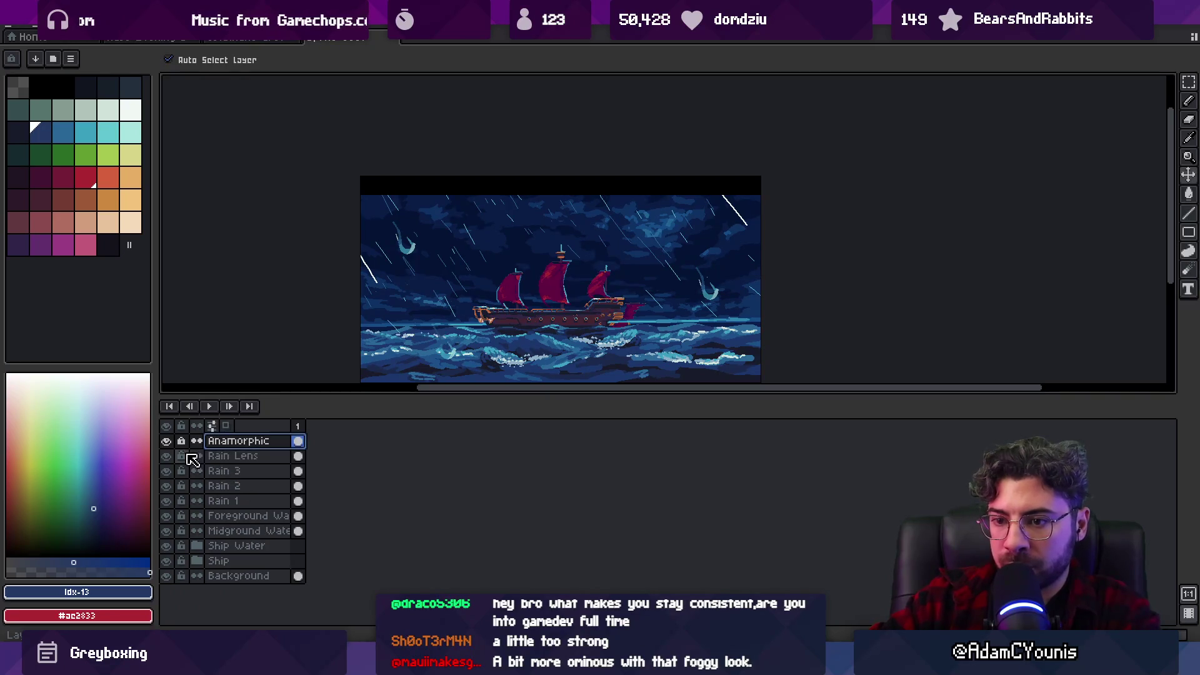
# Start saving with Ctrl+S and browse up to the art folder.
pyautogui.hotkey('ctrl', 's')
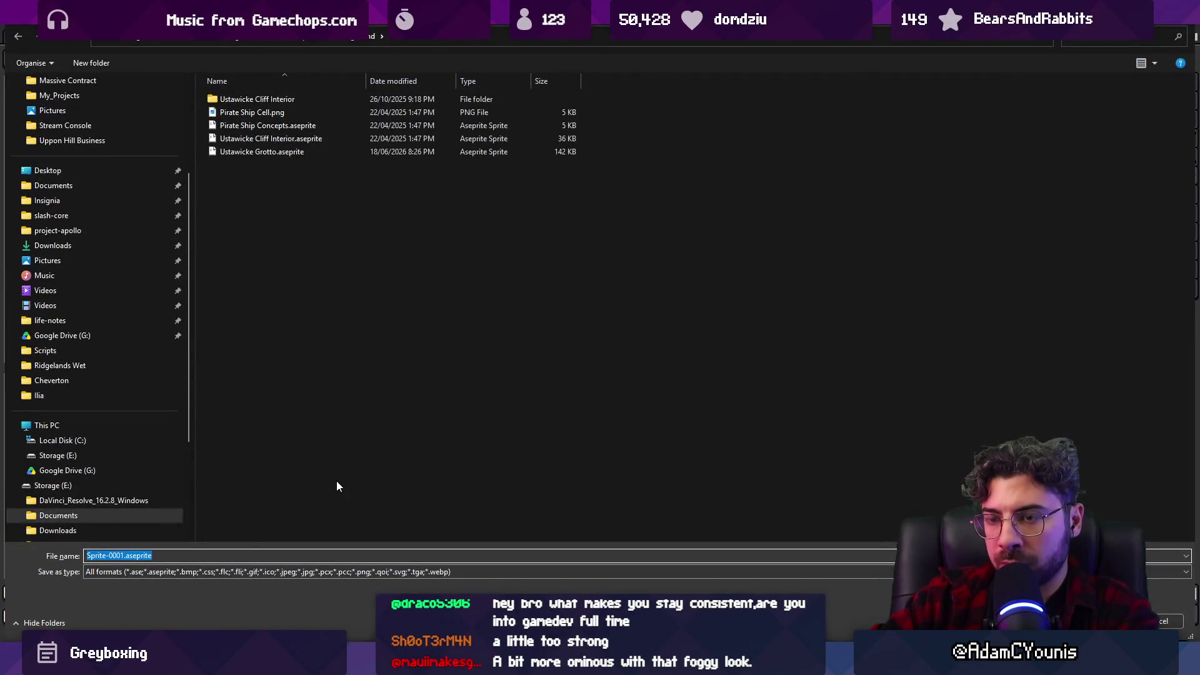
pyautogui.click(363, 39)
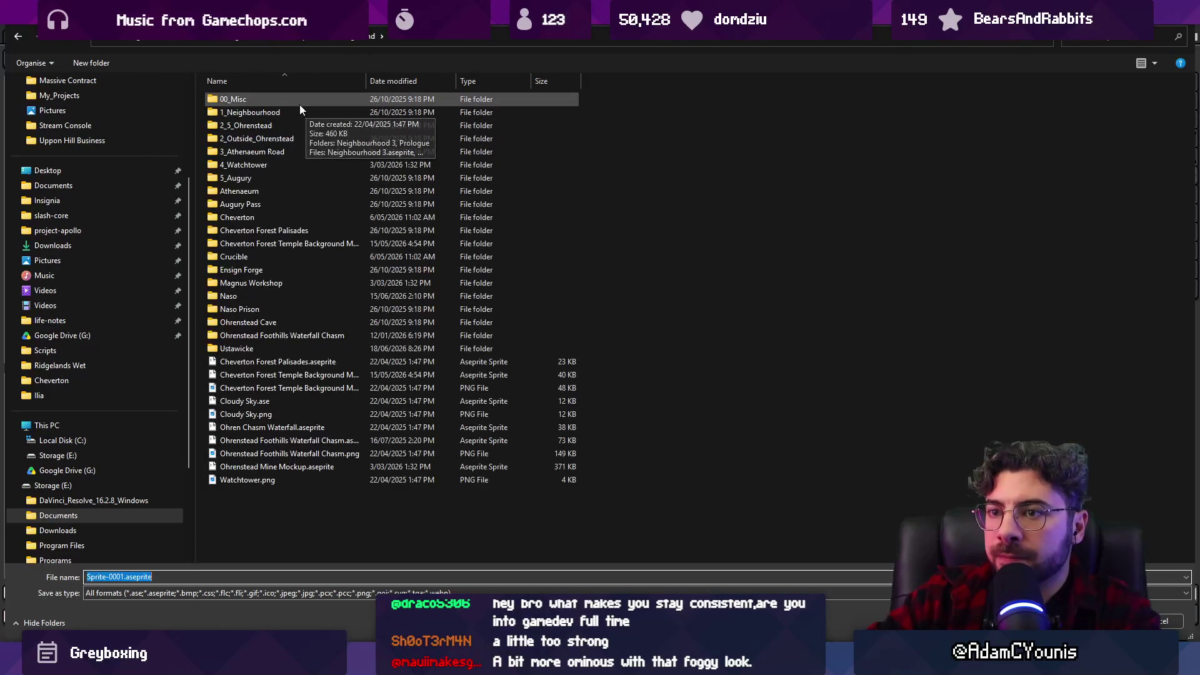
pyautogui.doubleClick(299, 102)
pyautogui.click(358, 39)
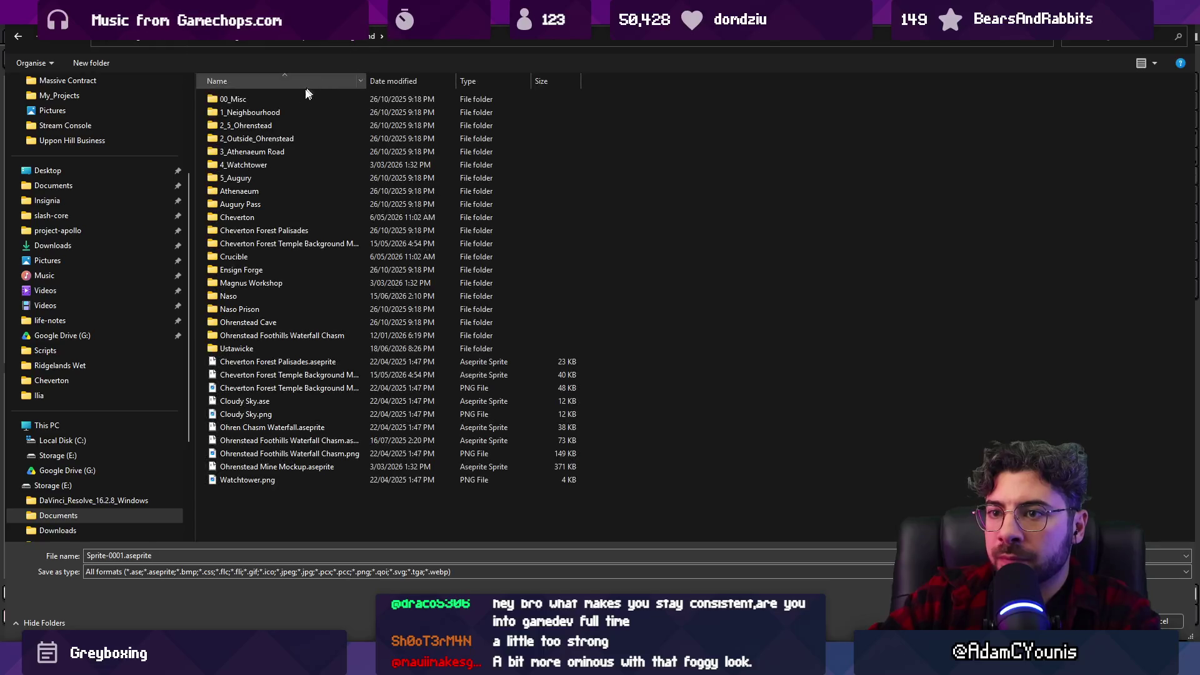
# Create a new folder named '01_Prologue' there and open it.
pyautogui.rightClick(312, 530)
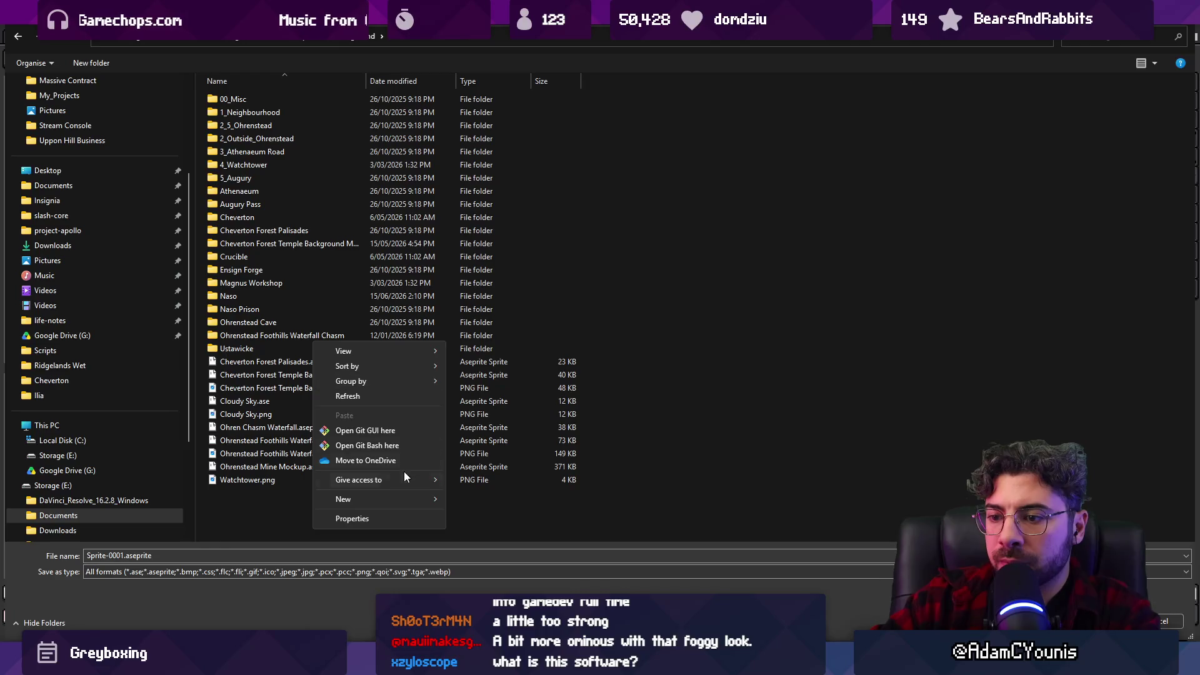
pyautogui.moveTo(454, 498)
pyautogui.click(522, 265)
pyautogui.write('P')
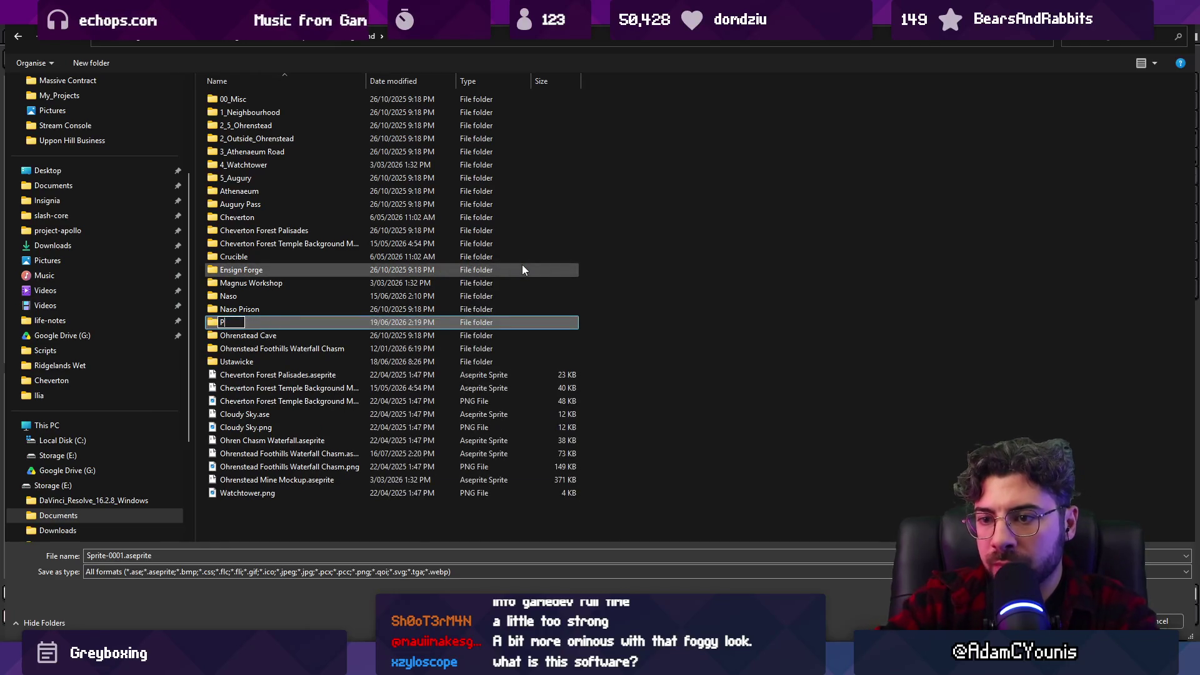
pyautogui.write('rologue')
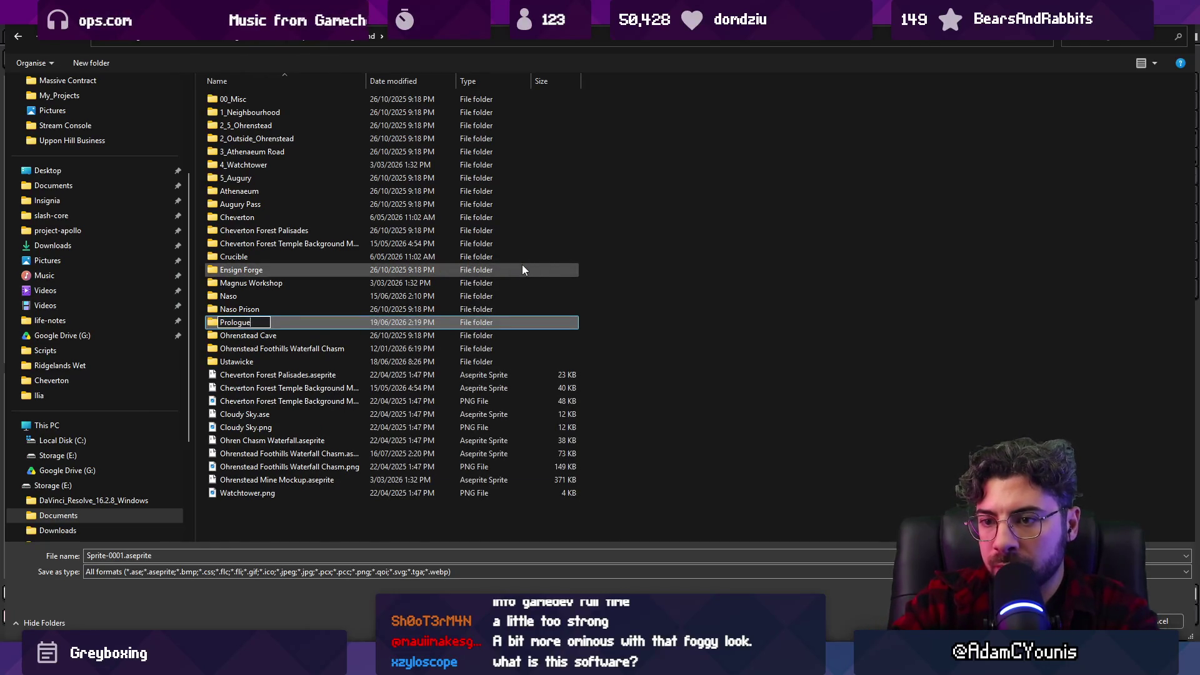
pyautogui.hotkey('ctrl', 'a')
pyautogui.press('Home')
pyautogui.write('01_')
pyautogui.press('Return')
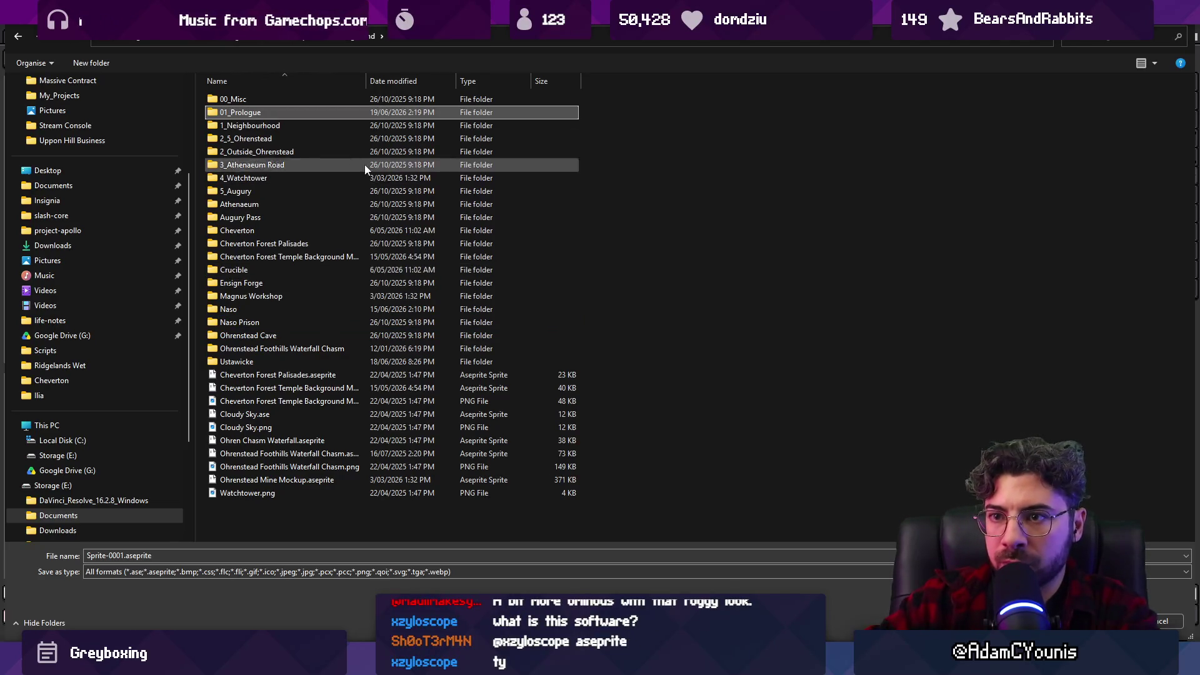
pyautogui.doubleClick(295, 114)
# Save the artwork as 'Storm Prologue - Ship at Sea.aseprite' in 01_Prologue.
pyautogui.doubleClick(116, 577)
pyautogui.write('0')
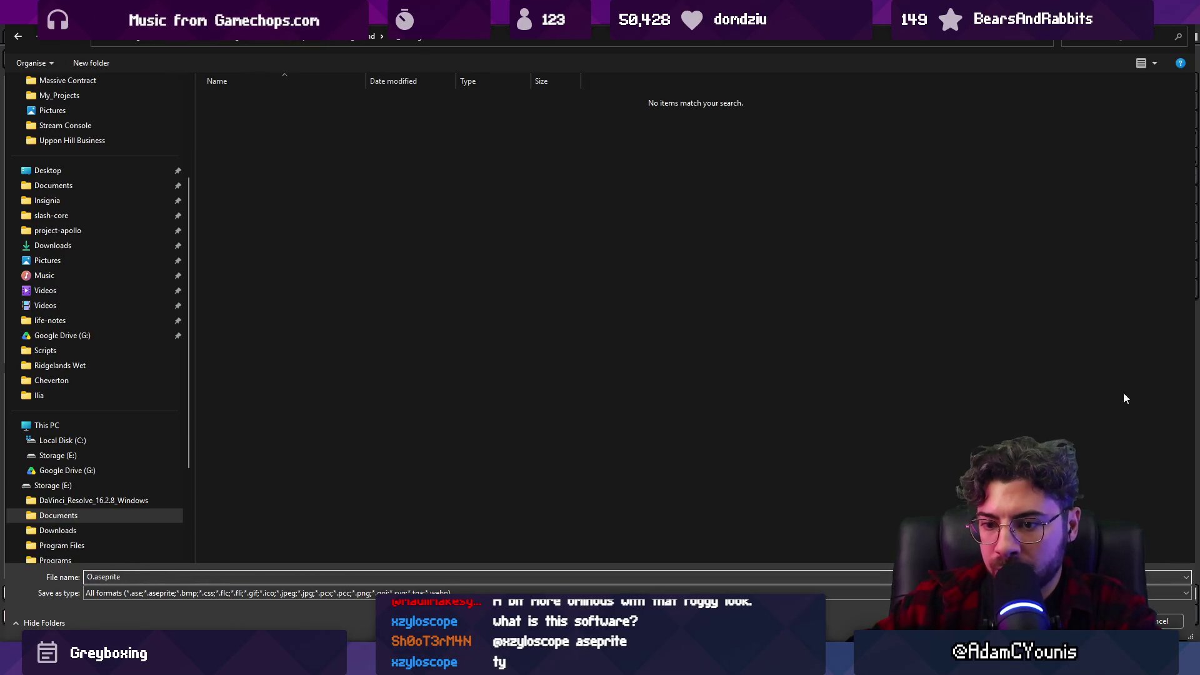
pyautogui.press('BackSpace')
pyautogui.write('Ship at Sea - Storm Prologue')
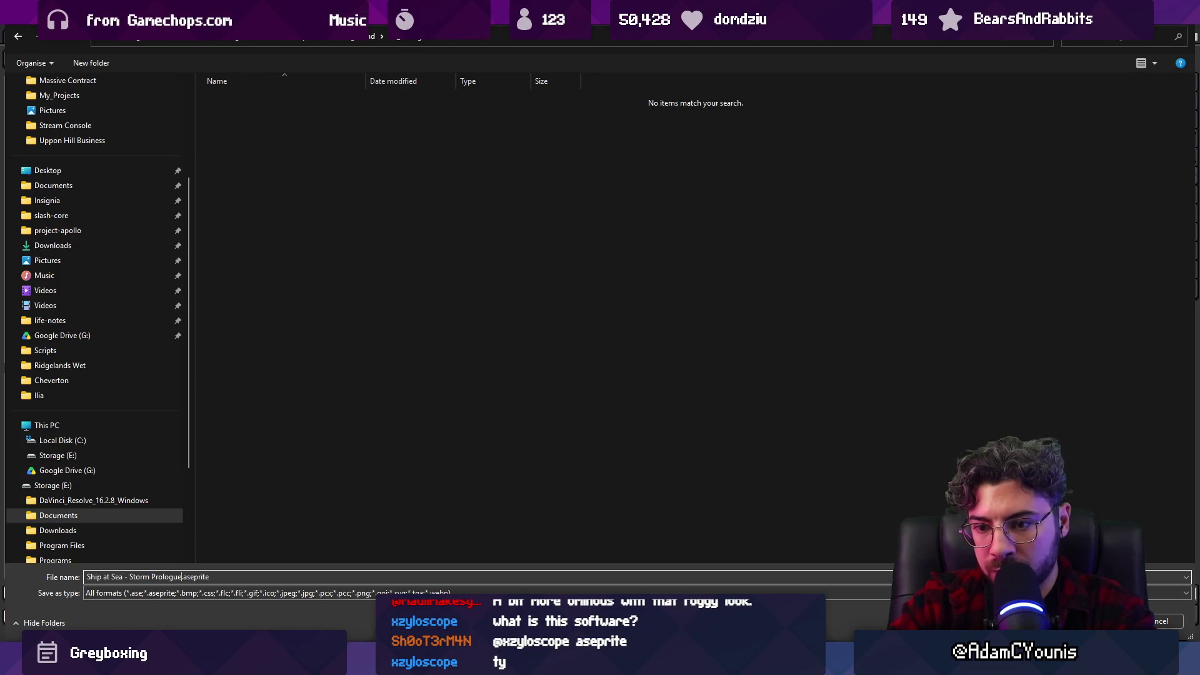
pyautogui.hotkey('ctrl', 'shift', 'Left')
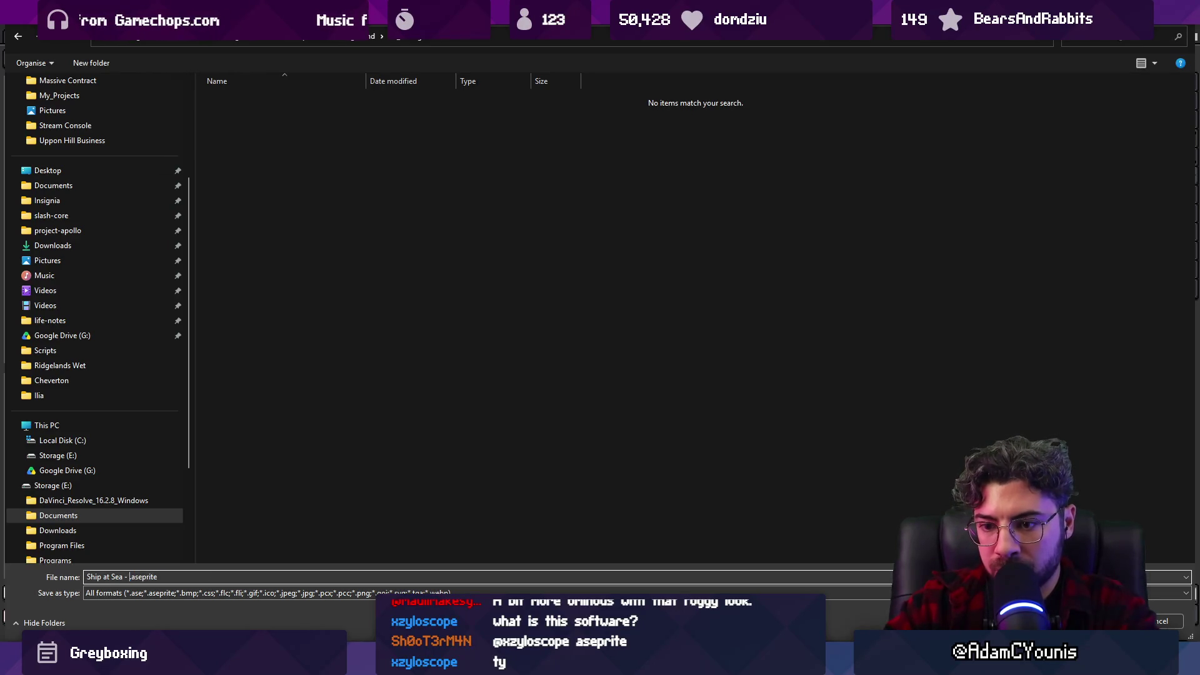
pyautogui.write('Storm Prologue-')
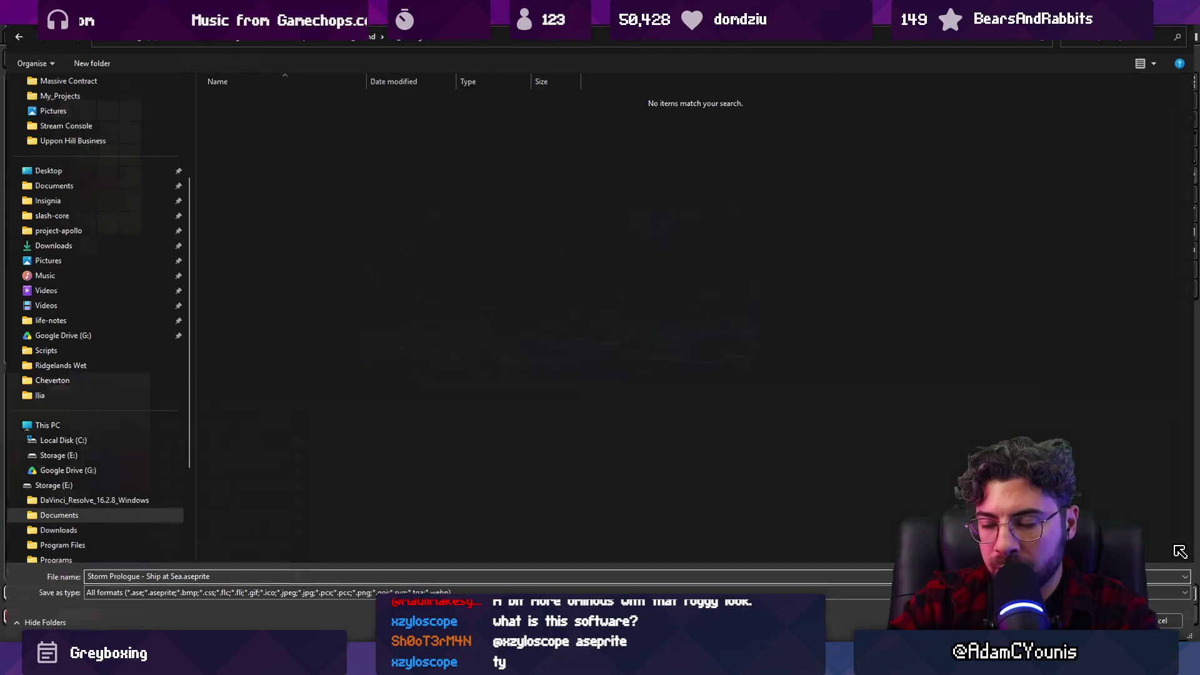
pyautogui.press('Return')
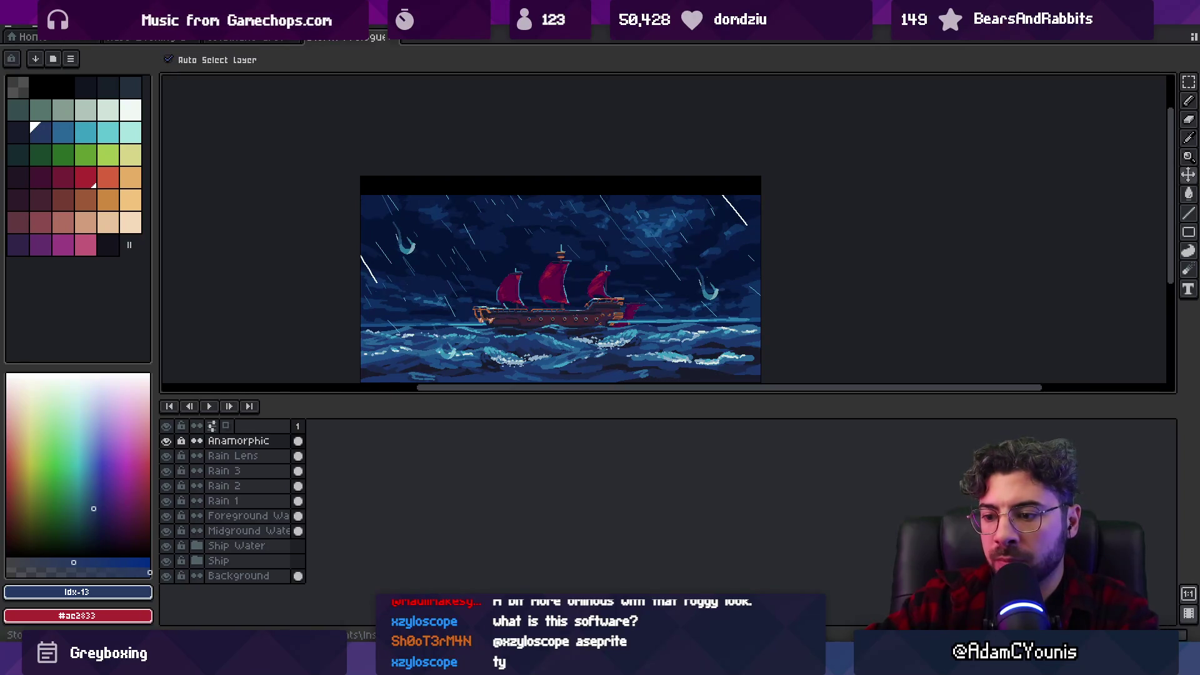
pyautogui.click(354, 590)
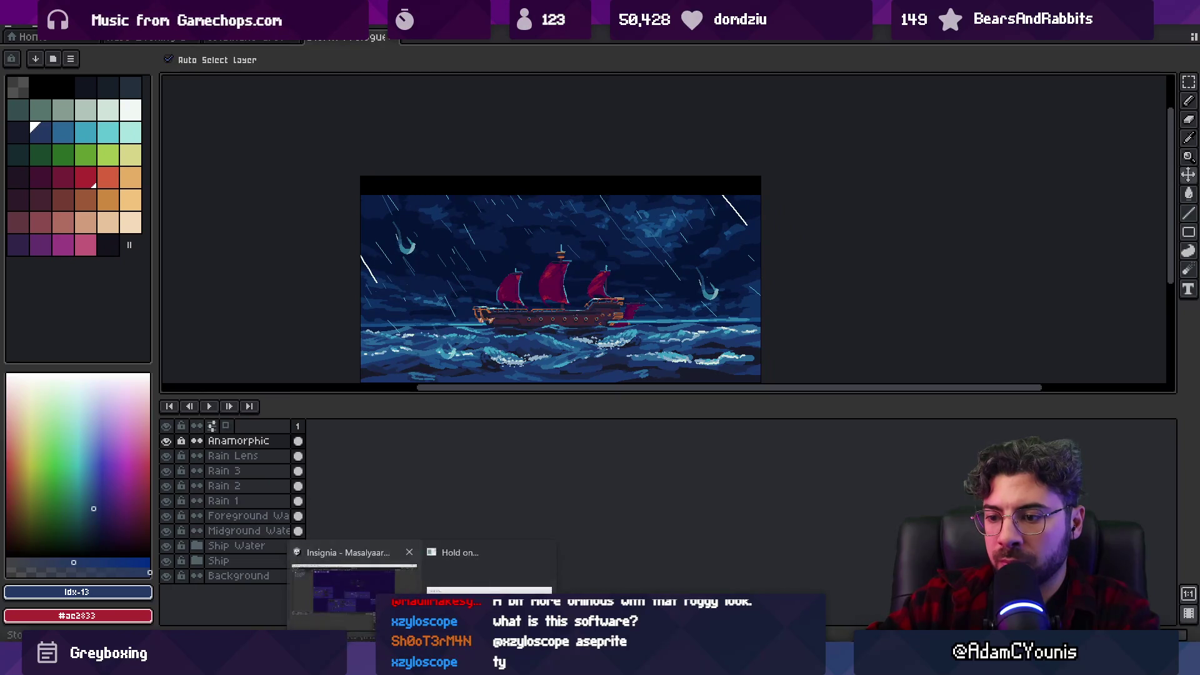
# Bring up Unity's Project browser, pan the scene graph, and widen the Scene Template panel.
pyautogui.moveTo(354, 591)
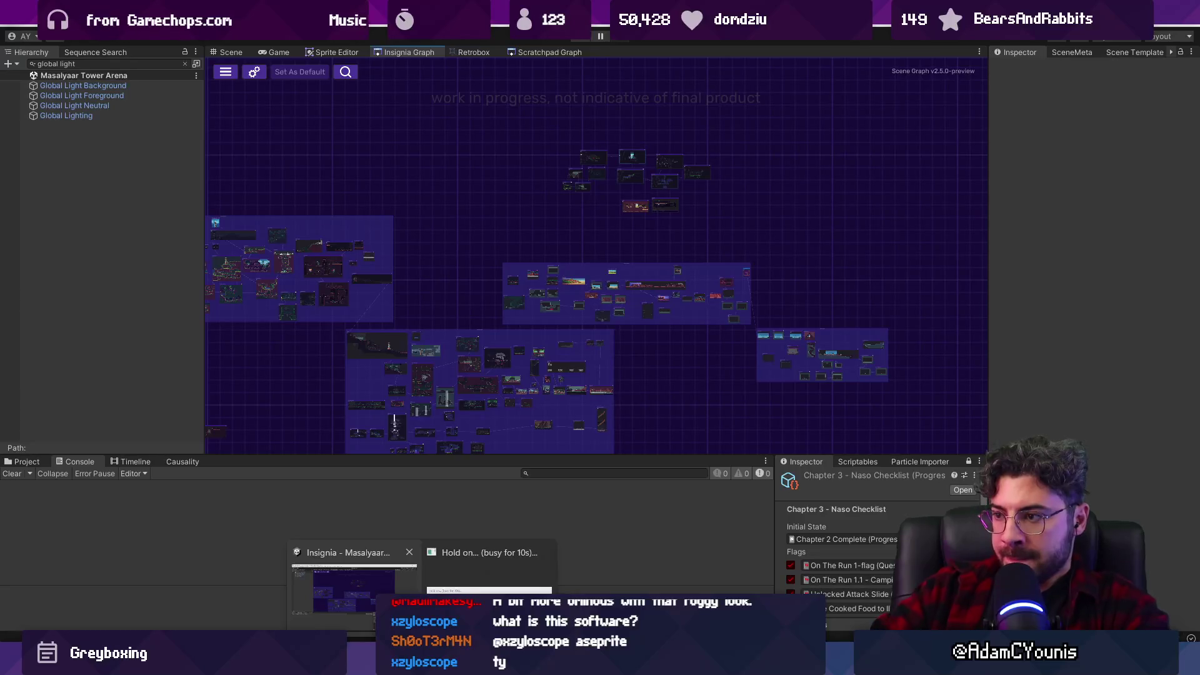
pyautogui.click(354, 591)
pyautogui.click(27, 461)
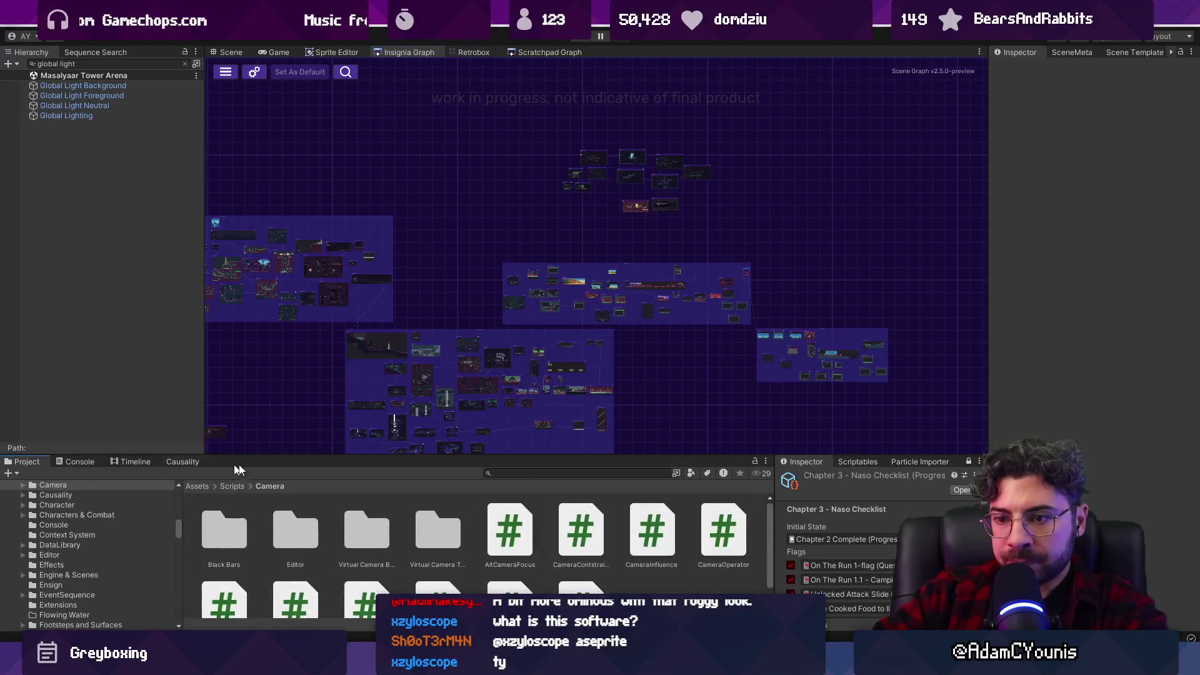
pyautogui.moveTo(660, 240); pyautogui.dragTo(825, 252)
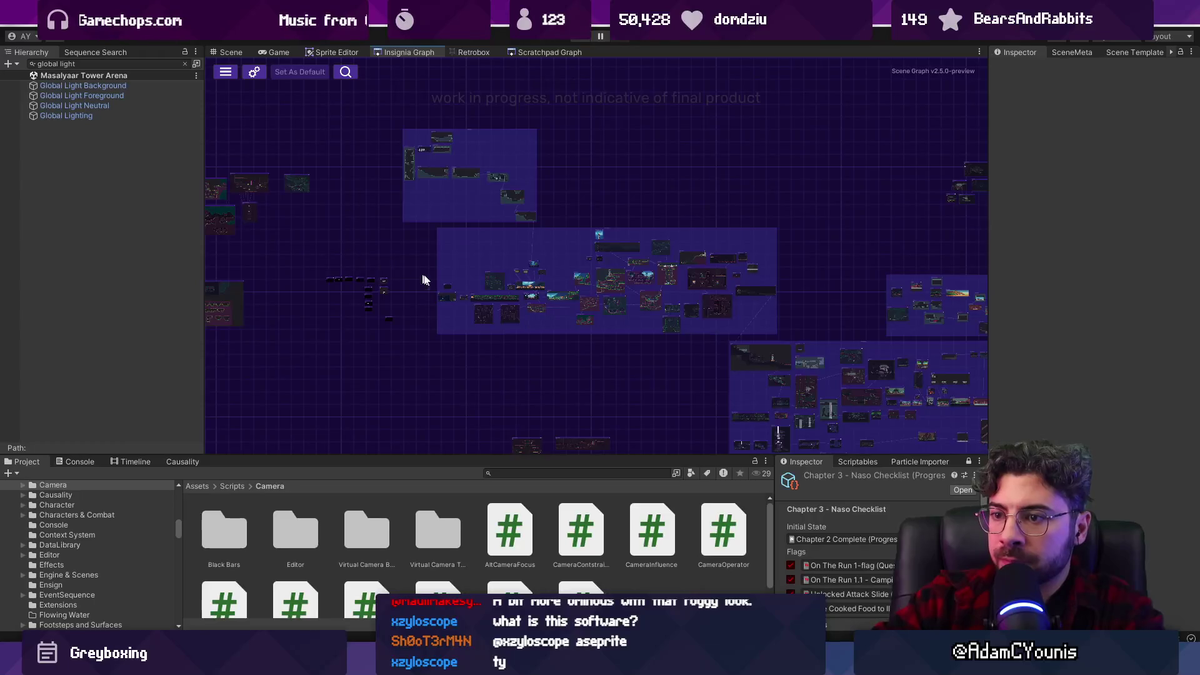
pyautogui.scroll(10, 464, 297)
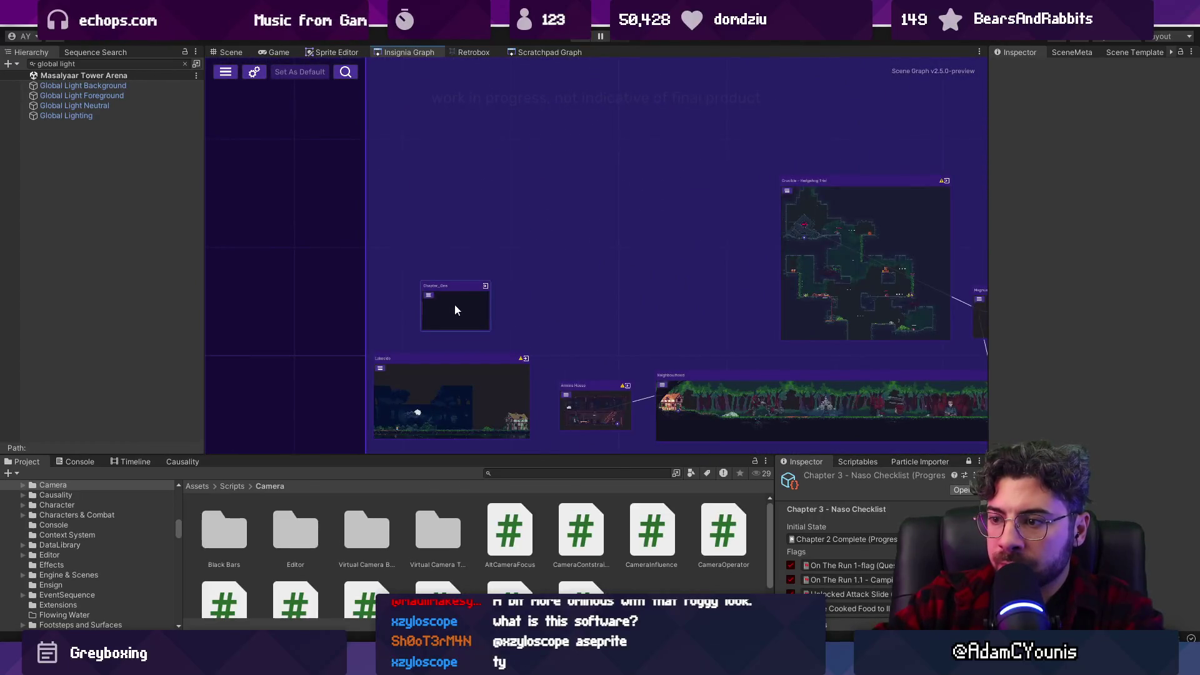
pyautogui.scroll(-3, 459, 305)
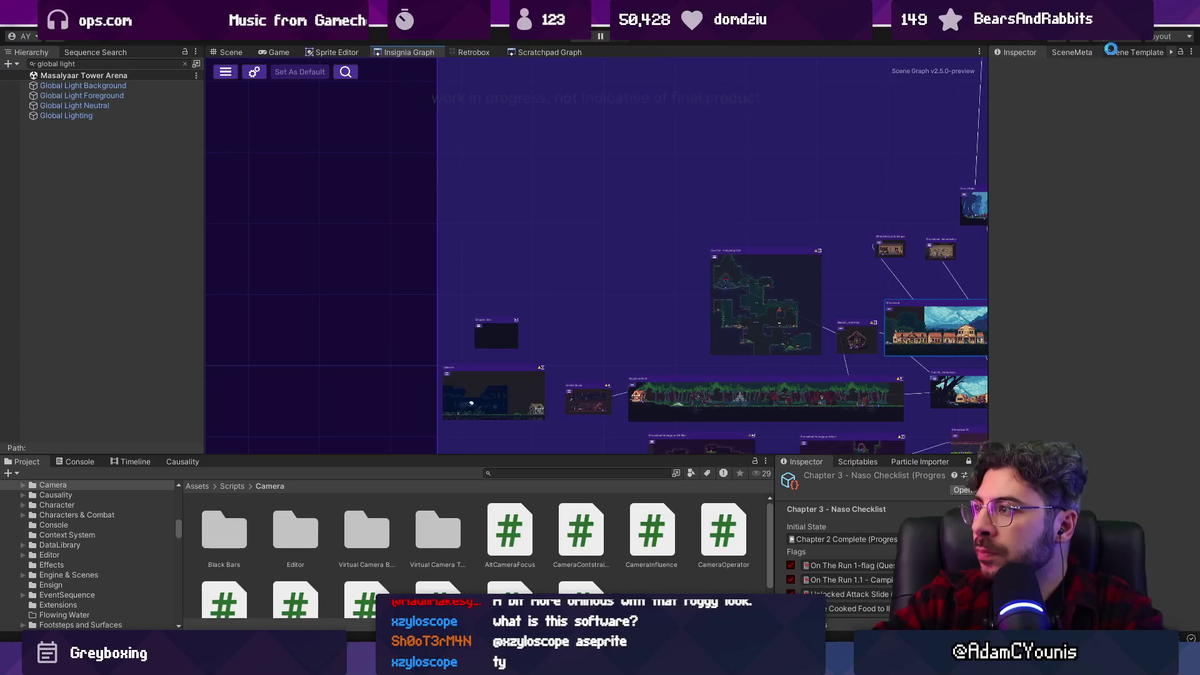
pyautogui.moveTo(989, 94)
pyautogui.mouseDown()
pyautogui.moveTo(909, 94)
pyautogui.moveTo(943, 97)
pyautogui.mouseUp()
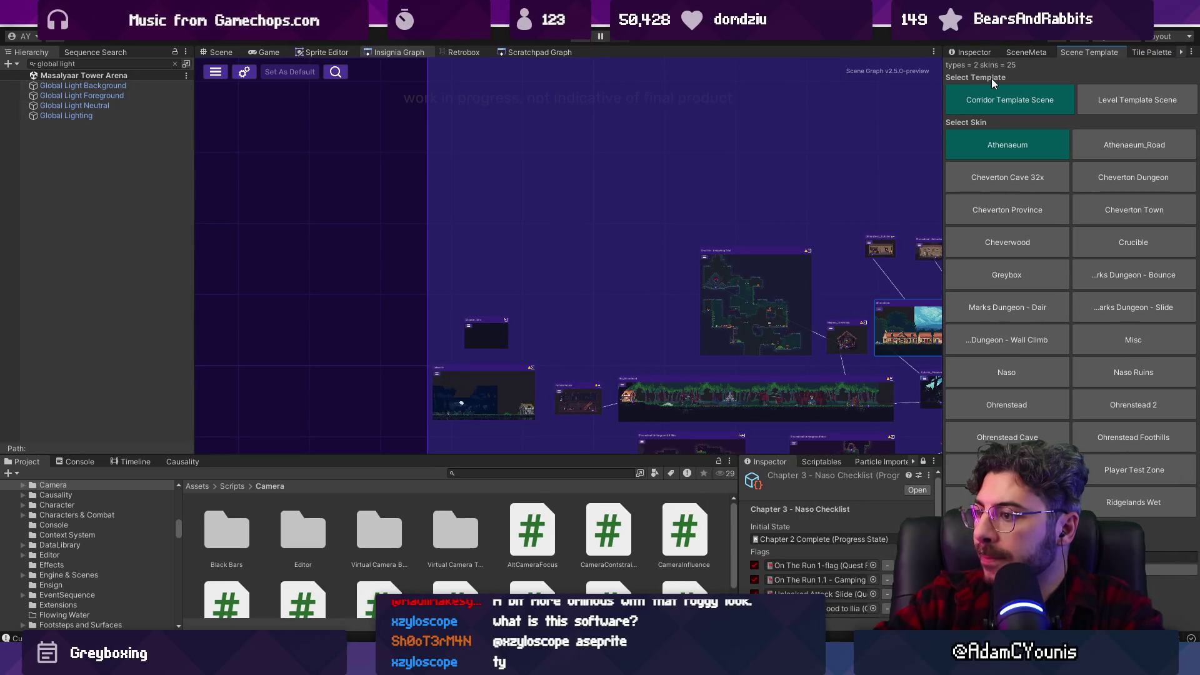
pyautogui.click(539, 470)
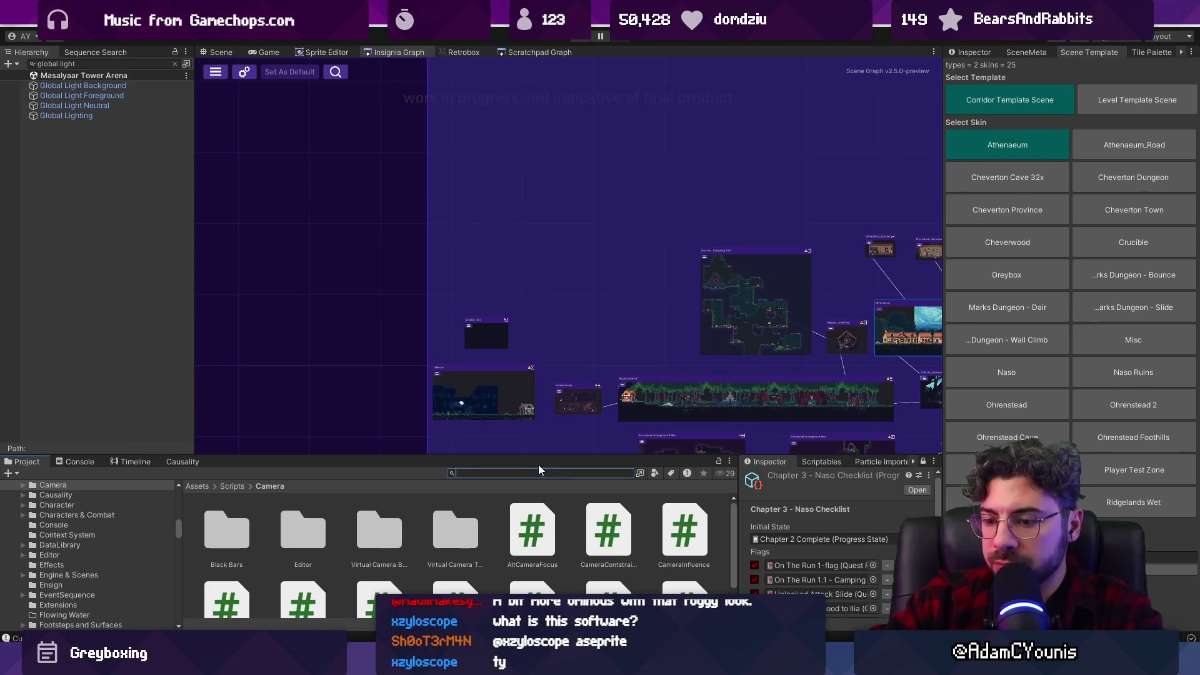
# Find the Corridor Template scene and name its duplicate 'Empty Template Scene'.
pyautogui.write('corridor te')
pyautogui.write('mplate')
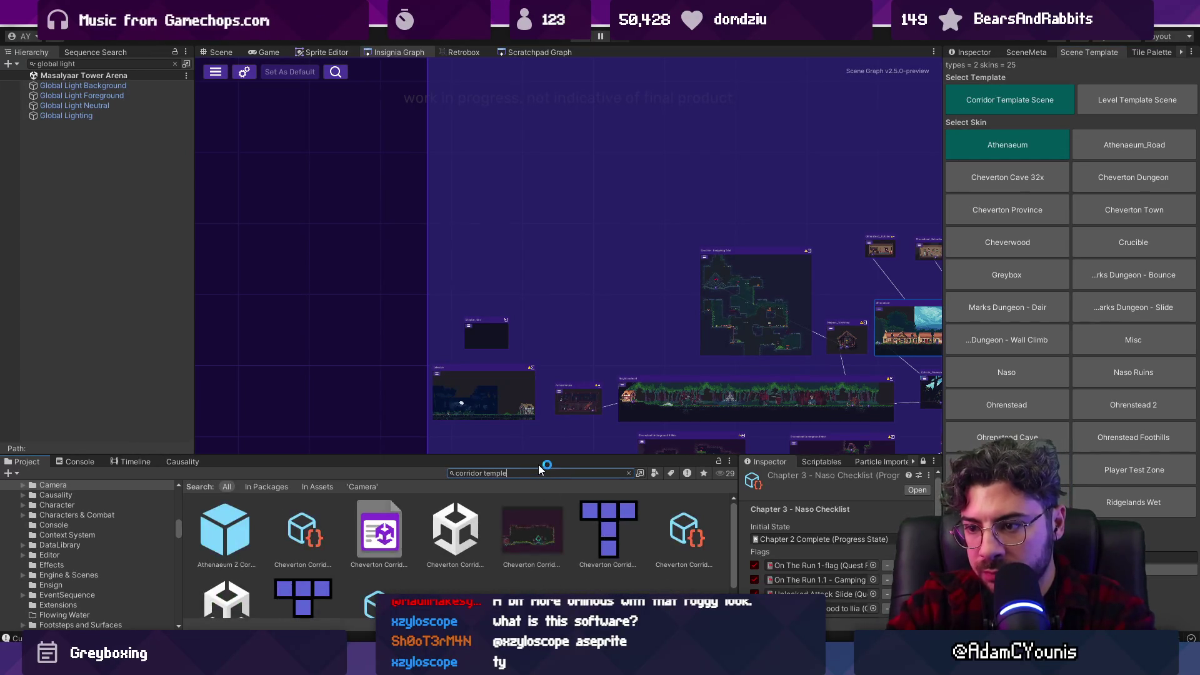
pyautogui.click(222, 530)
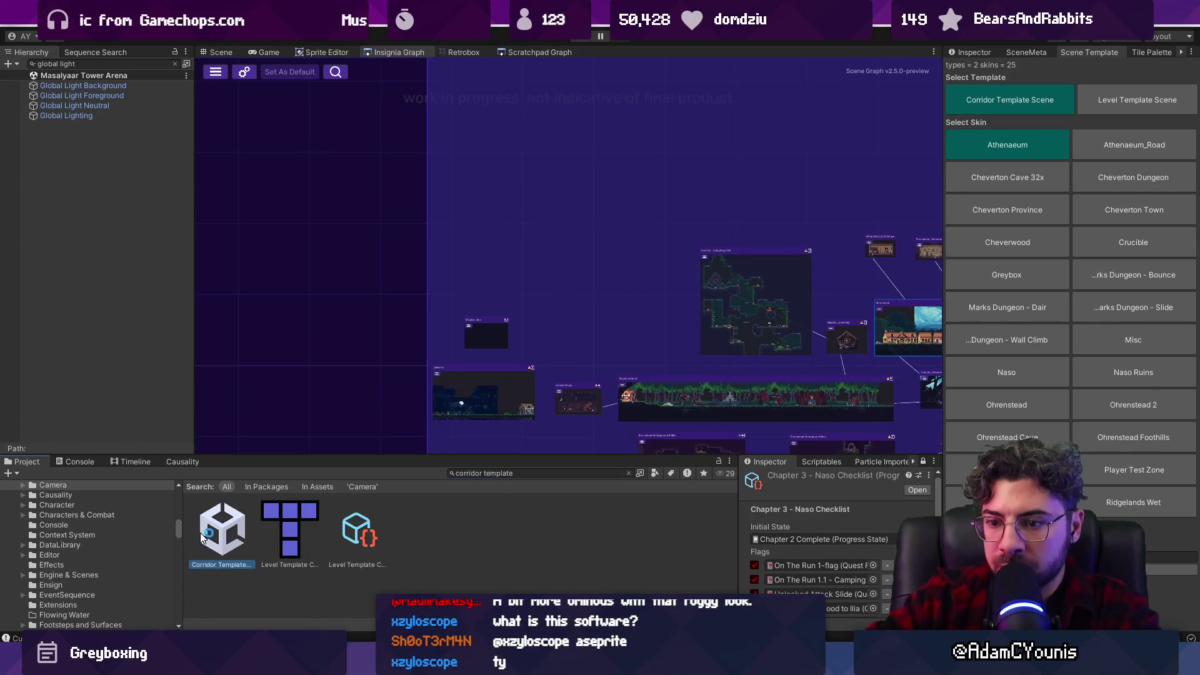
pyautogui.click(629, 473)
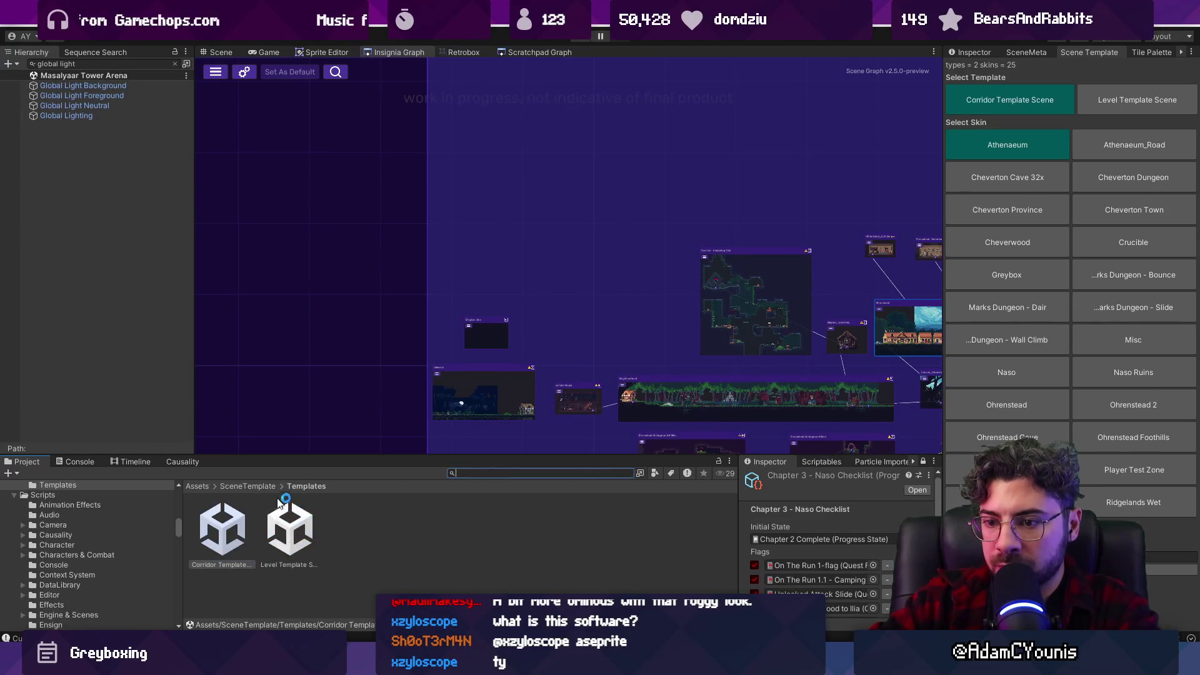
pyautogui.click(296, 565)
pyautogui.write('Empty S')
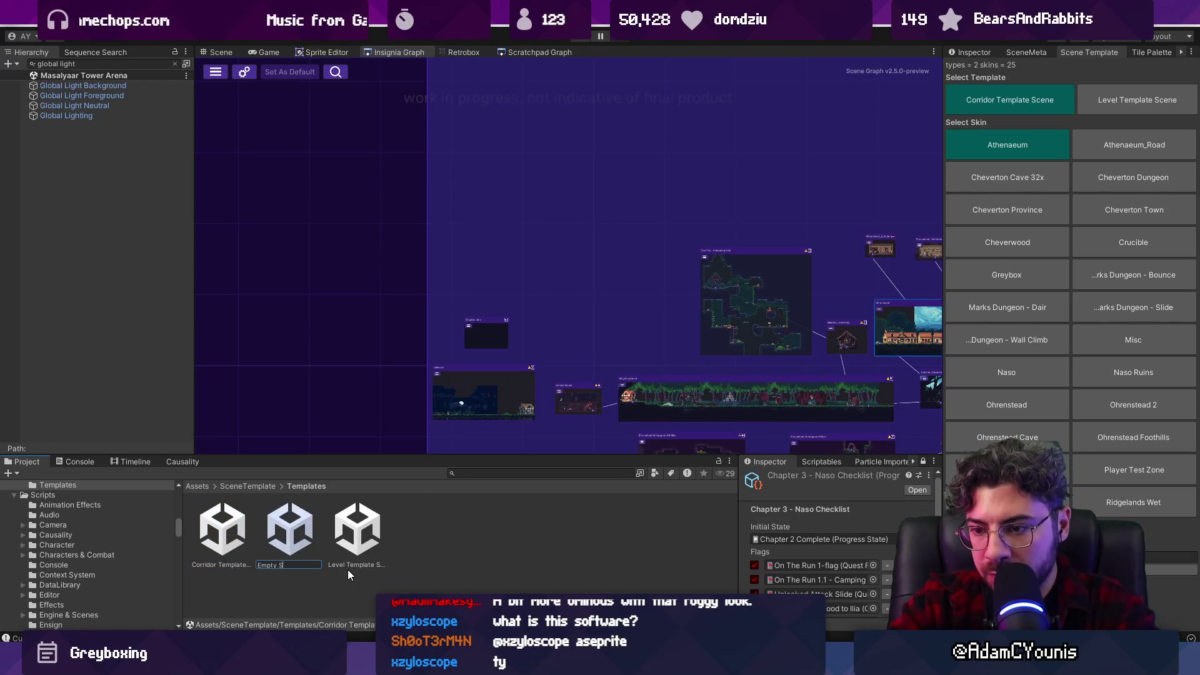
pyautogui.press('BackSpace')
pyautogui.press('BackSpace')
pyautogui.write('Template ')
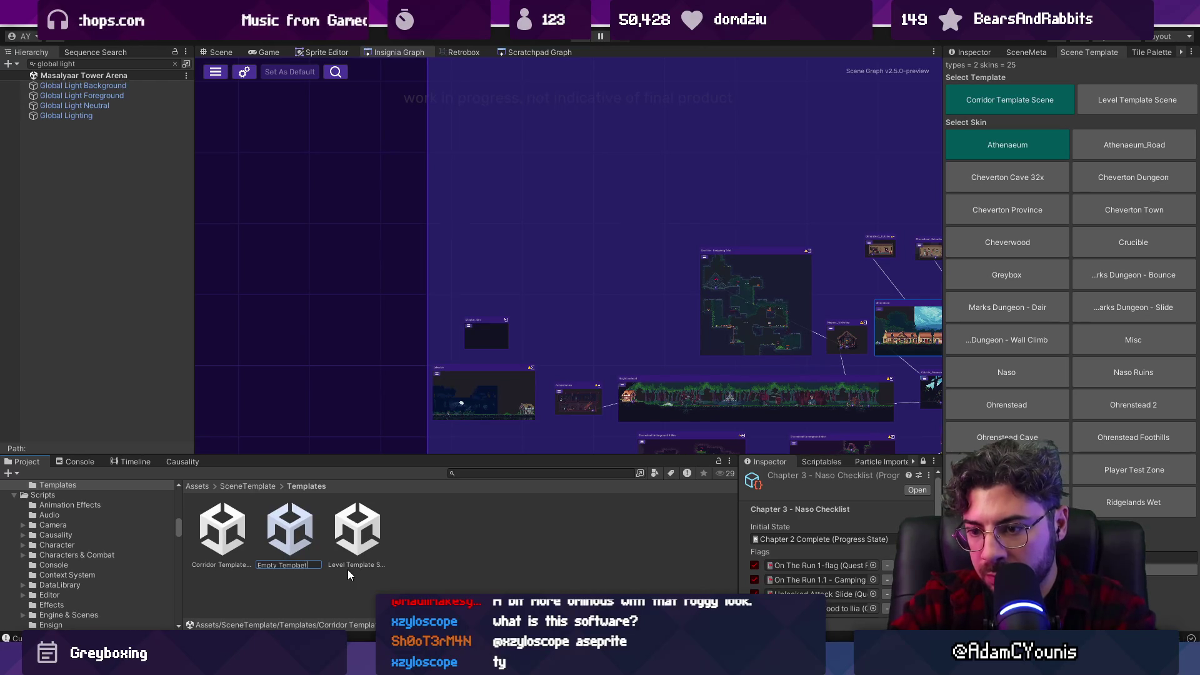
pyautogui.write('Scene')
pyautogui.press('Return')
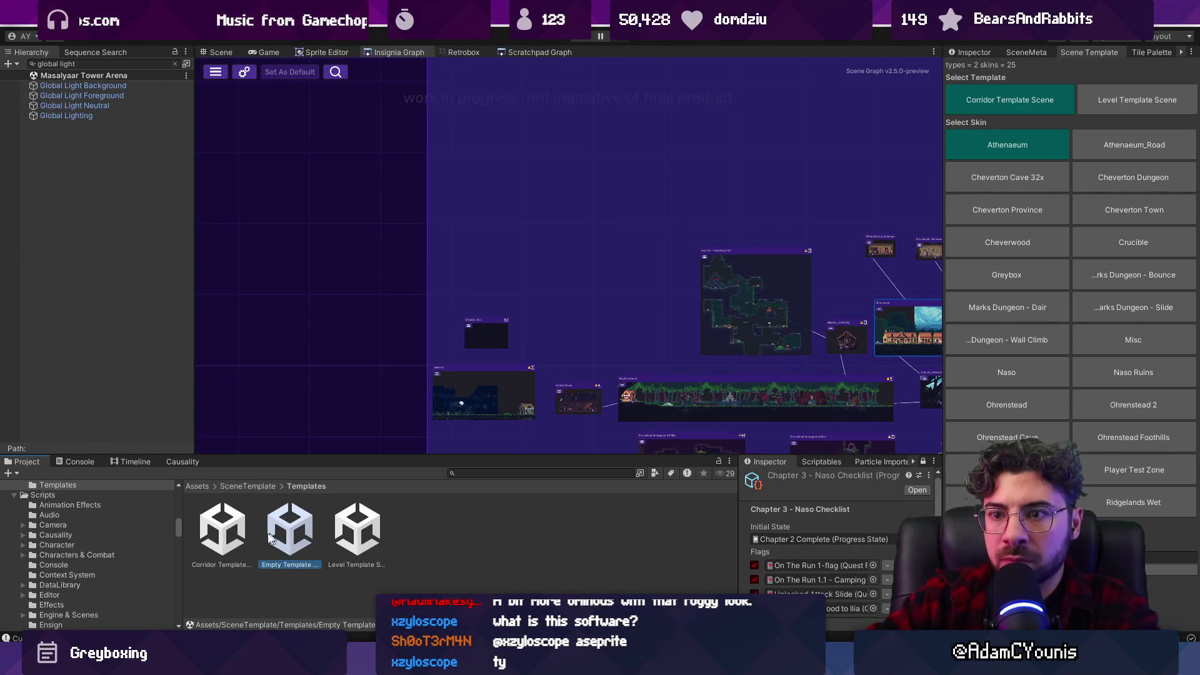
# Open it, delete Level Template Corridor, Door, Door_1, Zone Camera and Level Scrolling Bounds, then save.
pyautogui.doubleClick(286, 535)
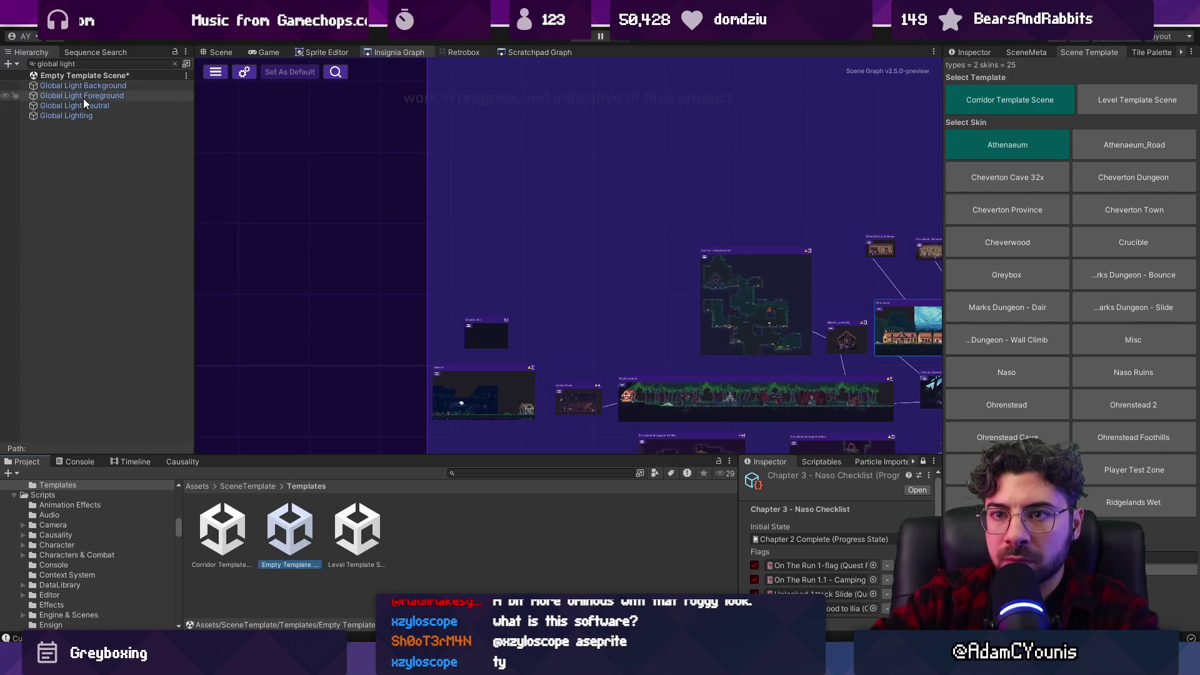
pyautogui.click(175, 64)
pyautogui.click(128, 147)
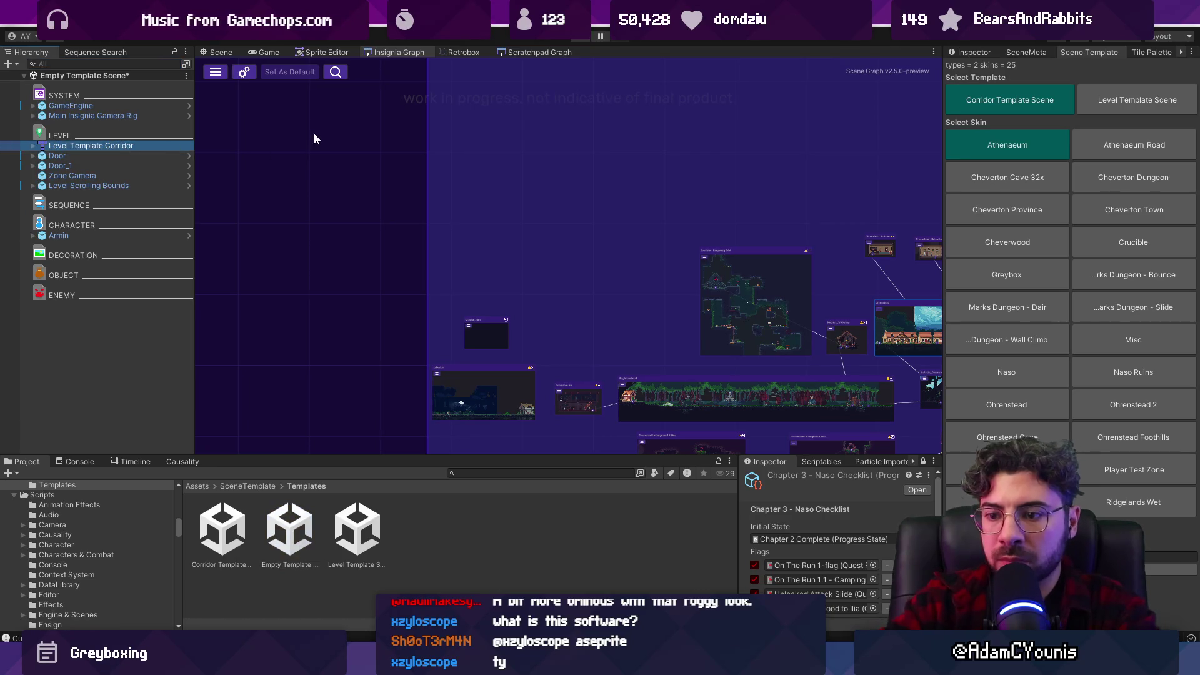
pyautogui.press('Delete')
pyautogui.click(100, 148)
pyautogui.keyDown('shift'); pyautogui.click(165, 154); pyautogui.keyUp('shift')
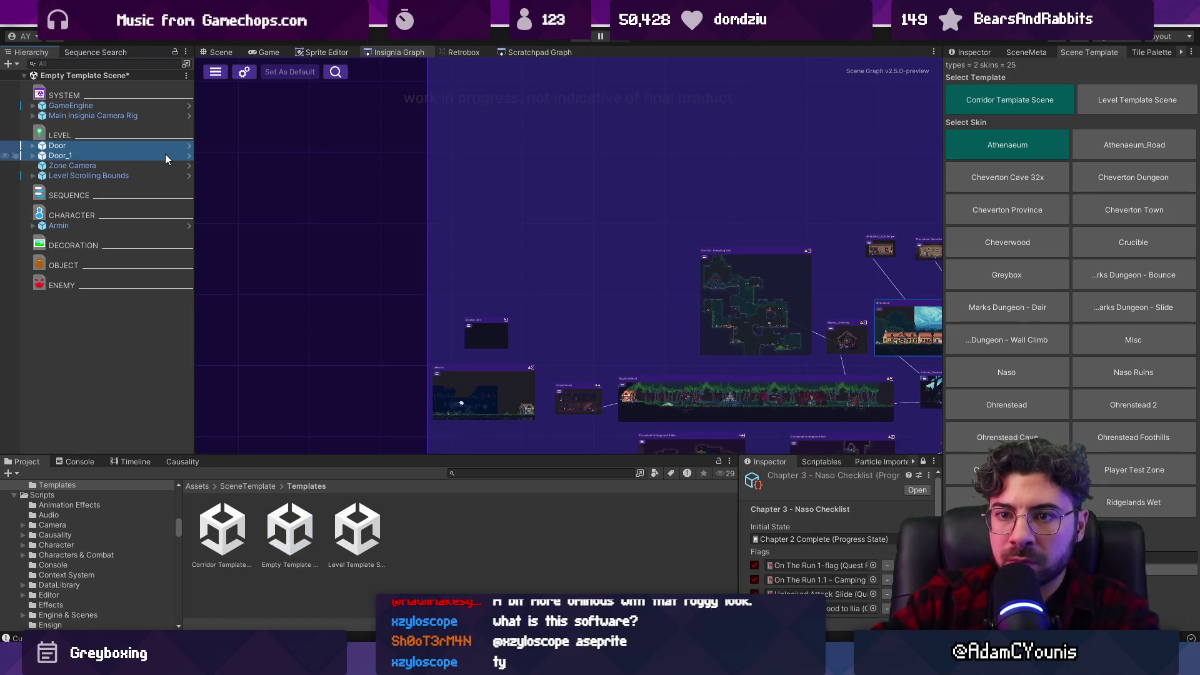
pyautogui.press('Delete')
pyautogui.click(159, 148)
pyautogui.keyDown('shift'); pyautogui.click(158, 151); pyautogui.keyUp('shift')
pyautogui.press('Delete')
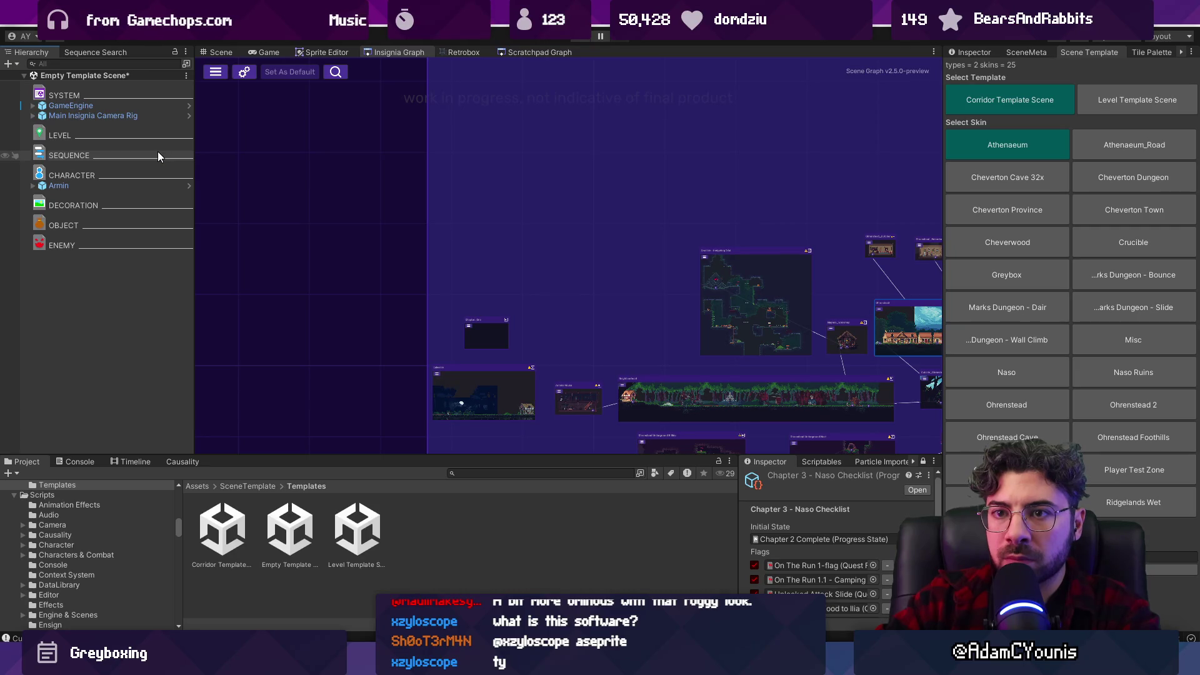
pyautogui.hotkey('ctrl', 's')
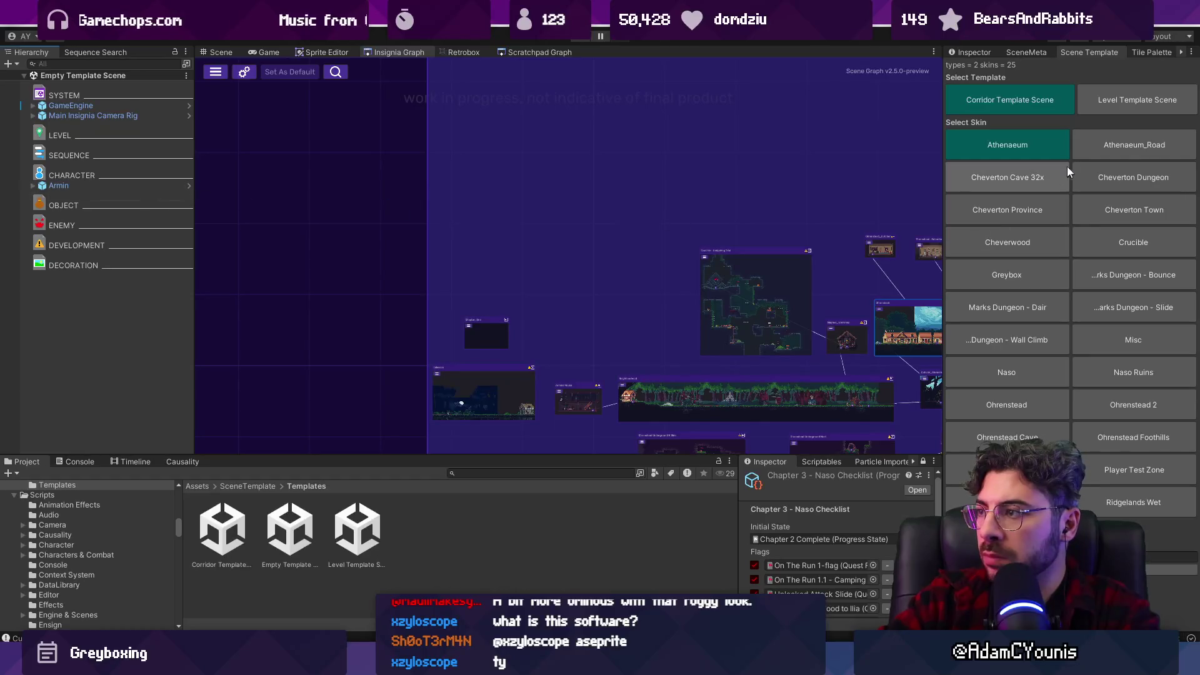
# Reopen and dock the Scene Templates window, show the Scene view, and choose the Greybox skin.
pyautogui.rightClick(1079, 54)
pyautogui.click(1091, 72)
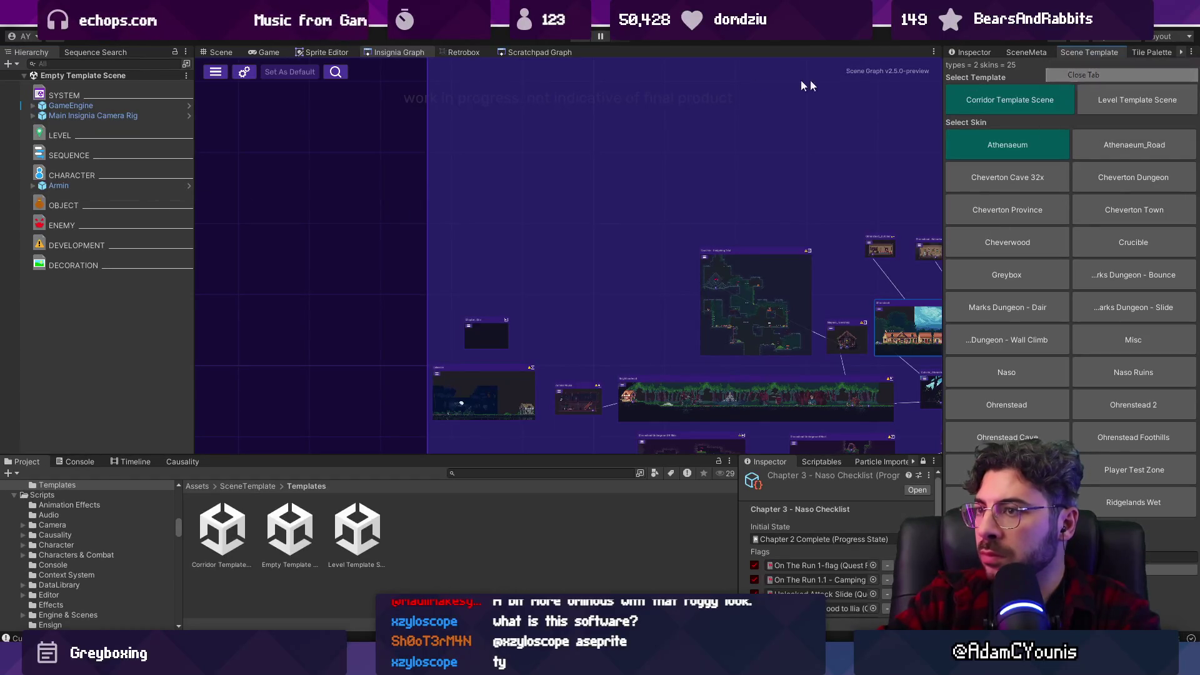
pyautogui.click(440, 19)
pyautogui.moveTo(516, 134)
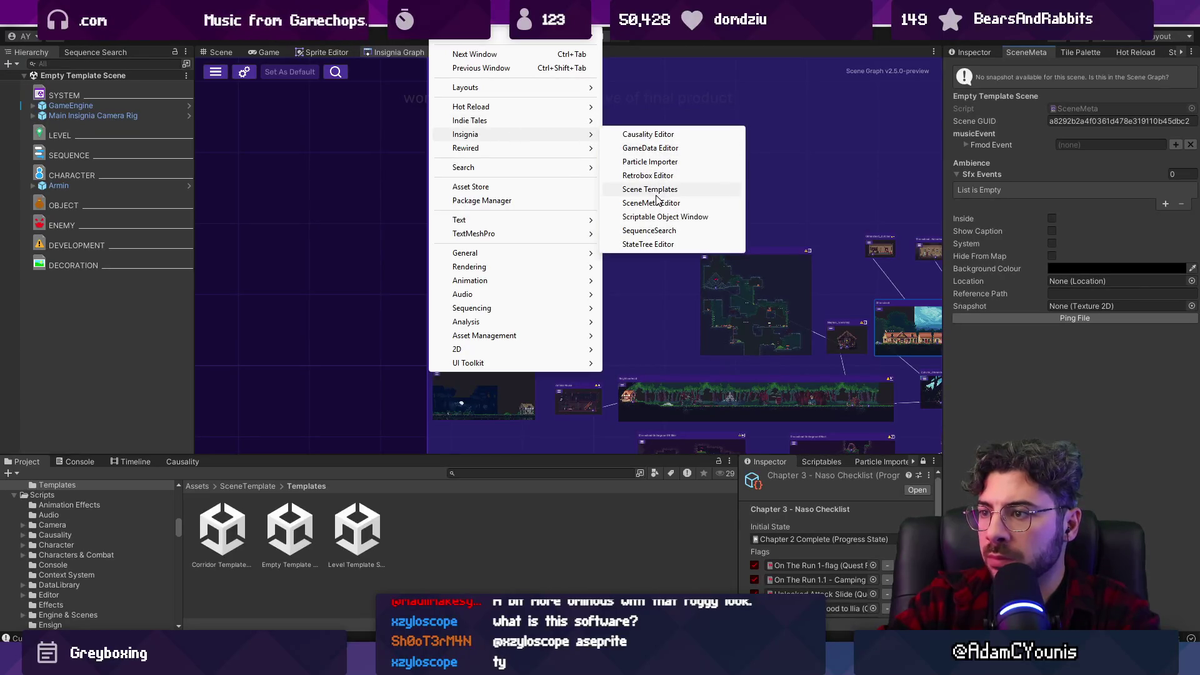
pyautogui.click(660, 190)
pyautogui.moveTo(622, 171)
pyautogui.mouseDown()
pyautogui.moveTo(980, 62)
pyautogui.moveTo(990, 77)
pyautogui.moveTo(978, 73)
pyautogui.moveTo(999, 58)
pyautogui.mouseUp()
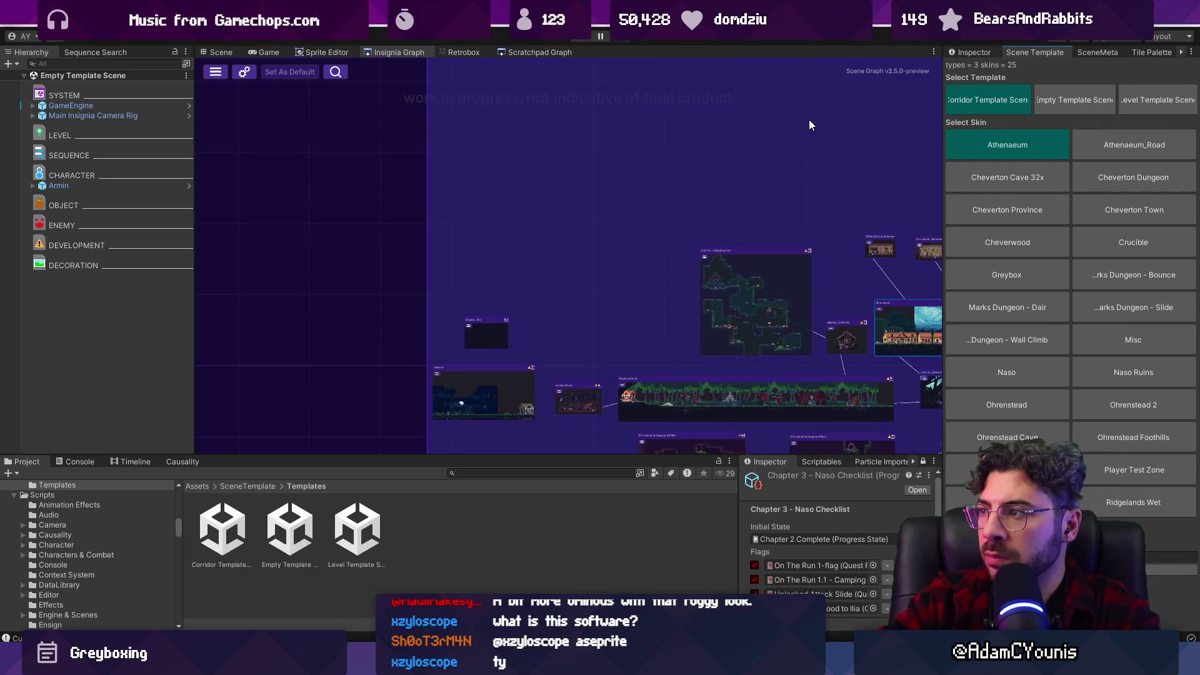
pyautogui.click(220, 52)
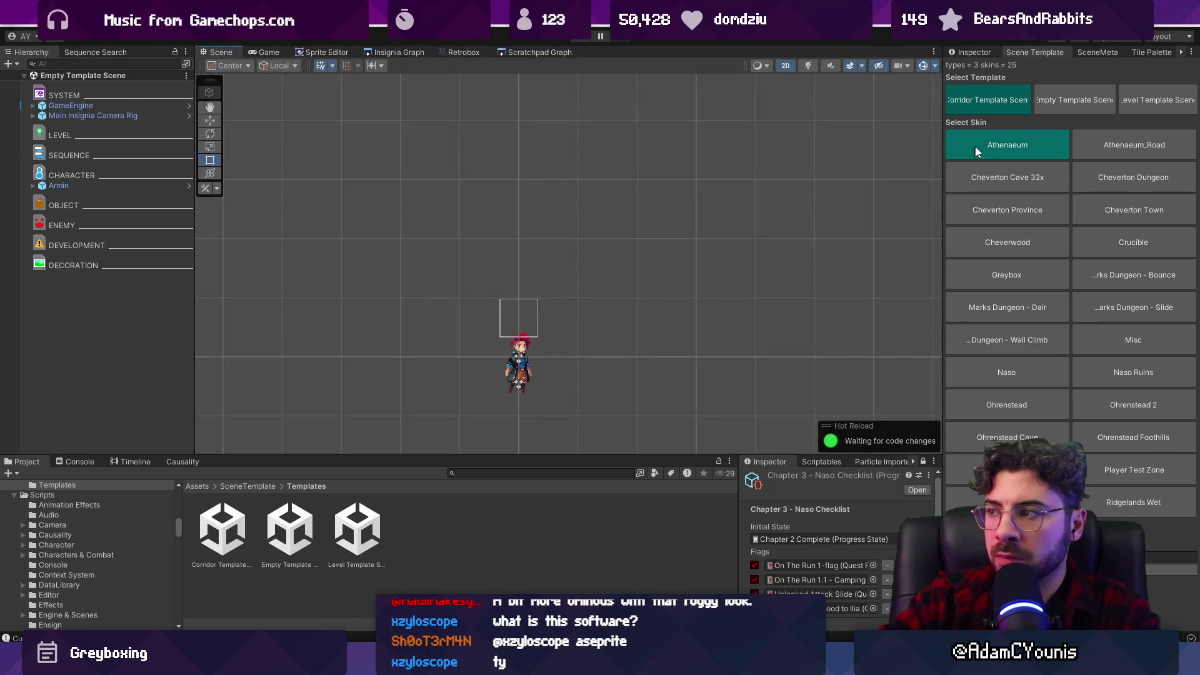
pyautogui.click(1023, 270)
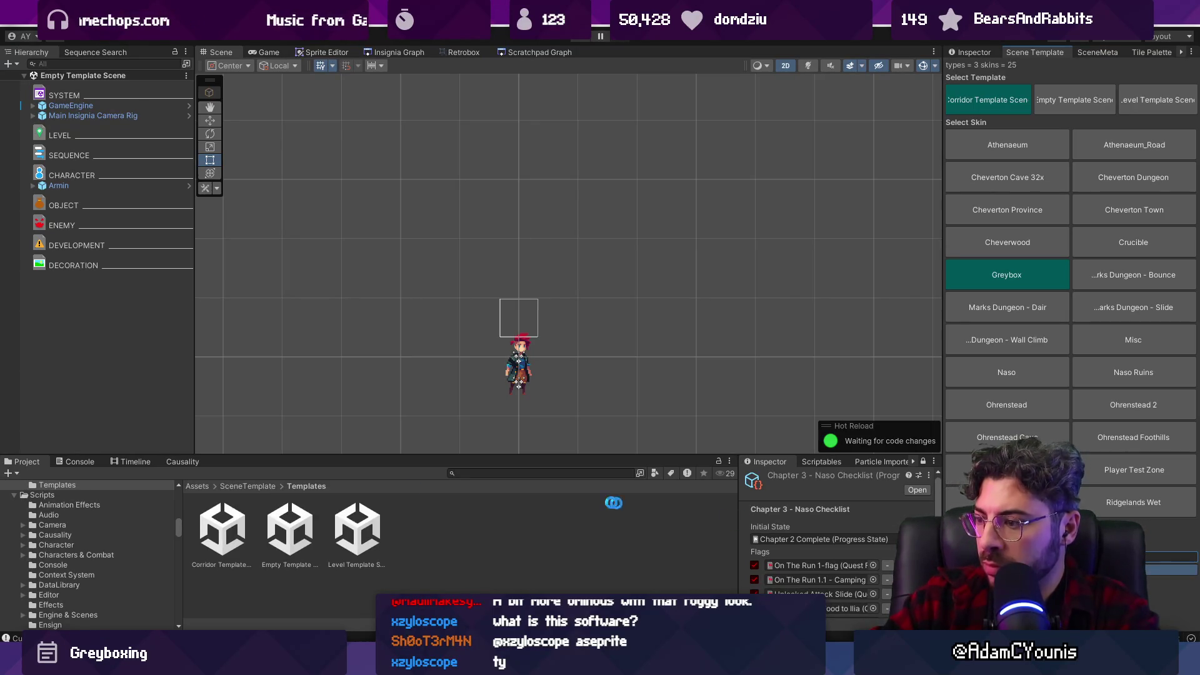
# Search the project for 'prologue' and create a scene from the Empty Template Scene template.
pyautogui.click(507, 473)
pyautogui.write('prologue')
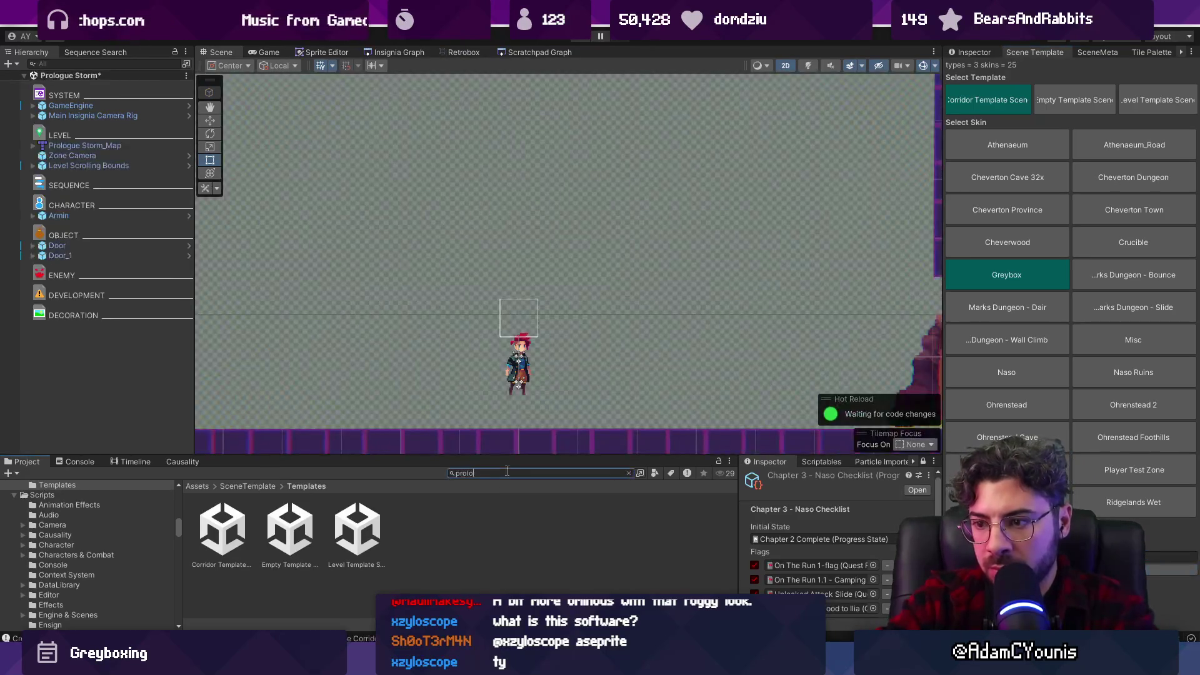
pyautogui.scroll(-5, 475, 266)
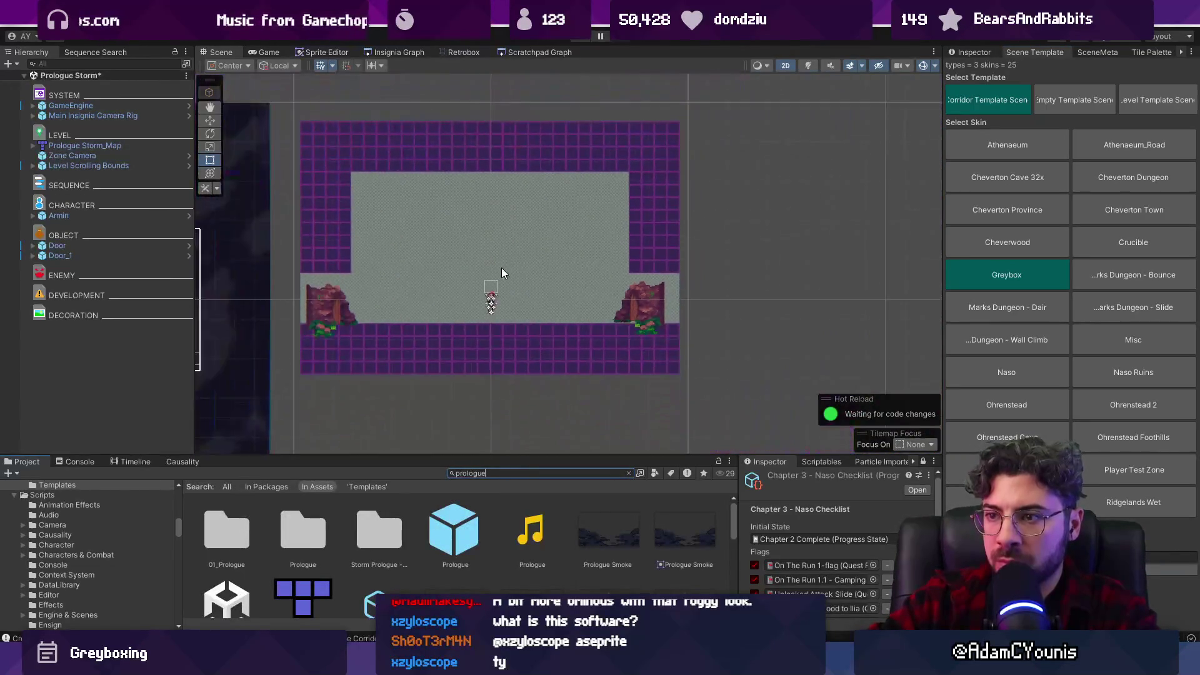
pyautogui.moveTo(495, 257); pyautogui.dragTo(531, 277)
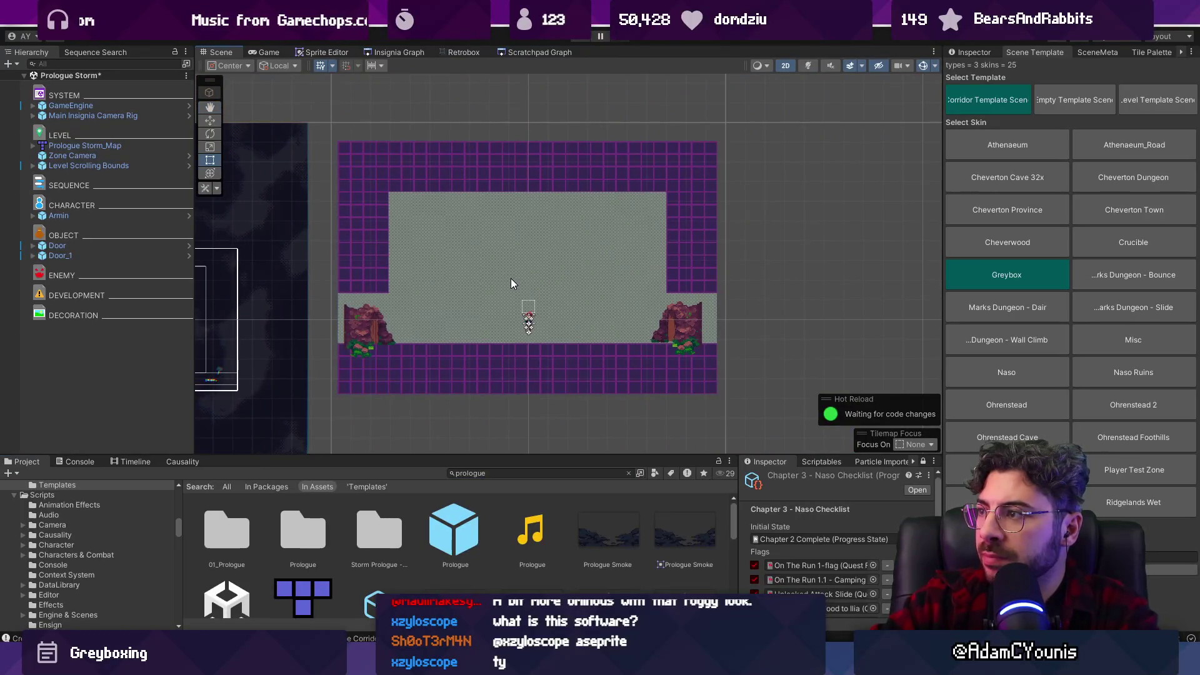
pyautogui.click(1049, 103)
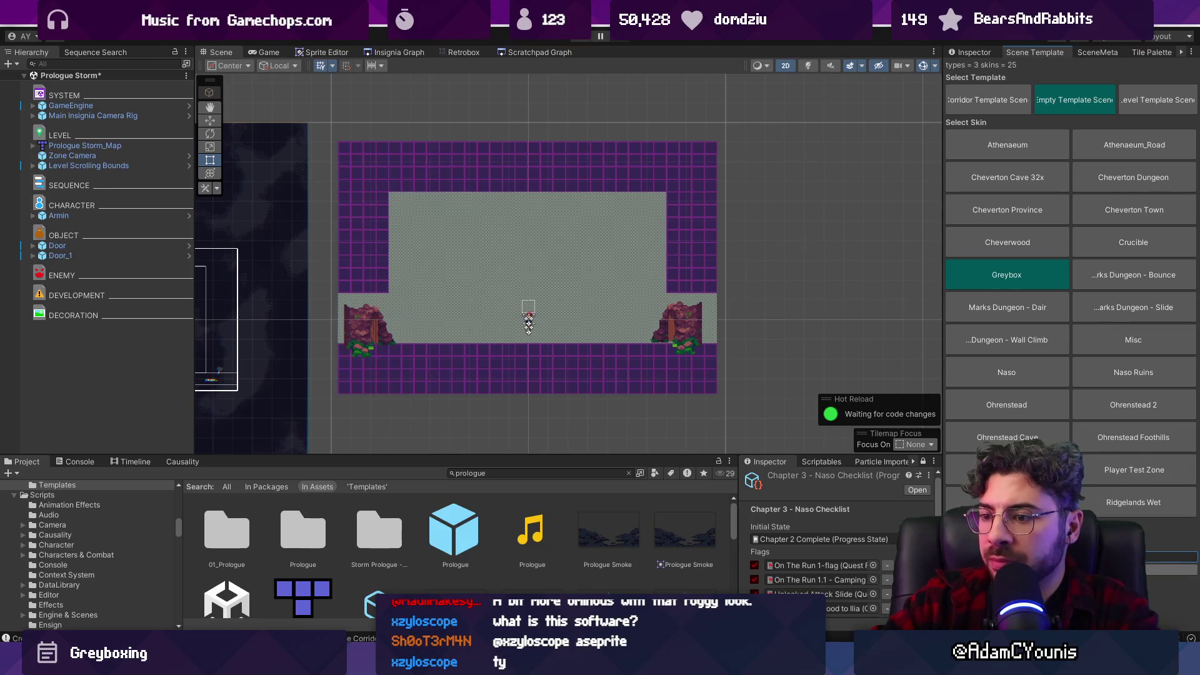
pyautogui.moveTo(630, 455); pyautogui.dragTo(630, 329)
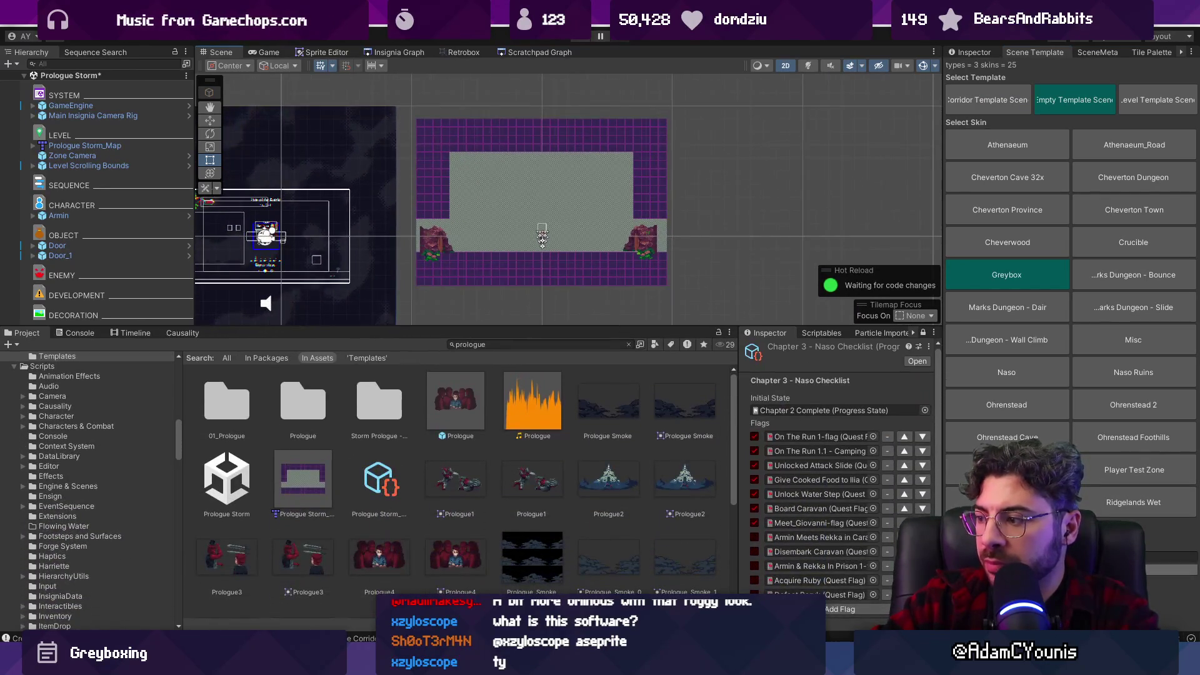
# Search the assets for 'prologue storm' and delete the extra Prologue Storm asset.
pyautogui.click(510, 343)
pyautogui.write('prop')
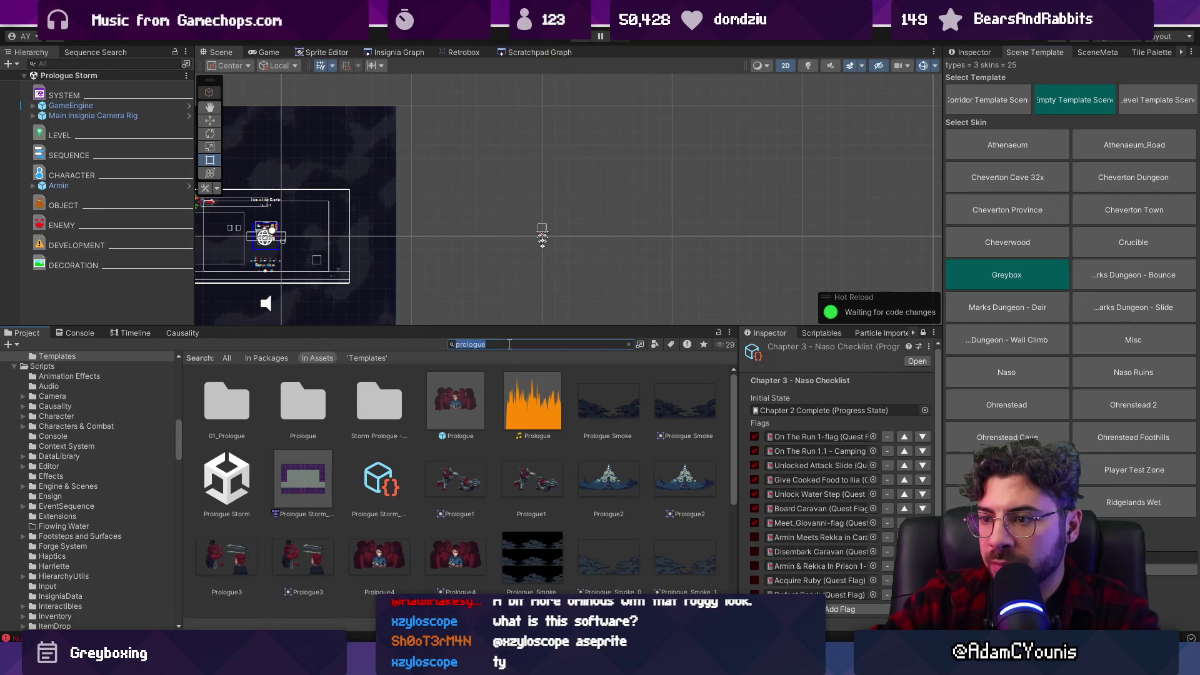
pyautogui.press('BackSpace')
pyautogui.write('lo')
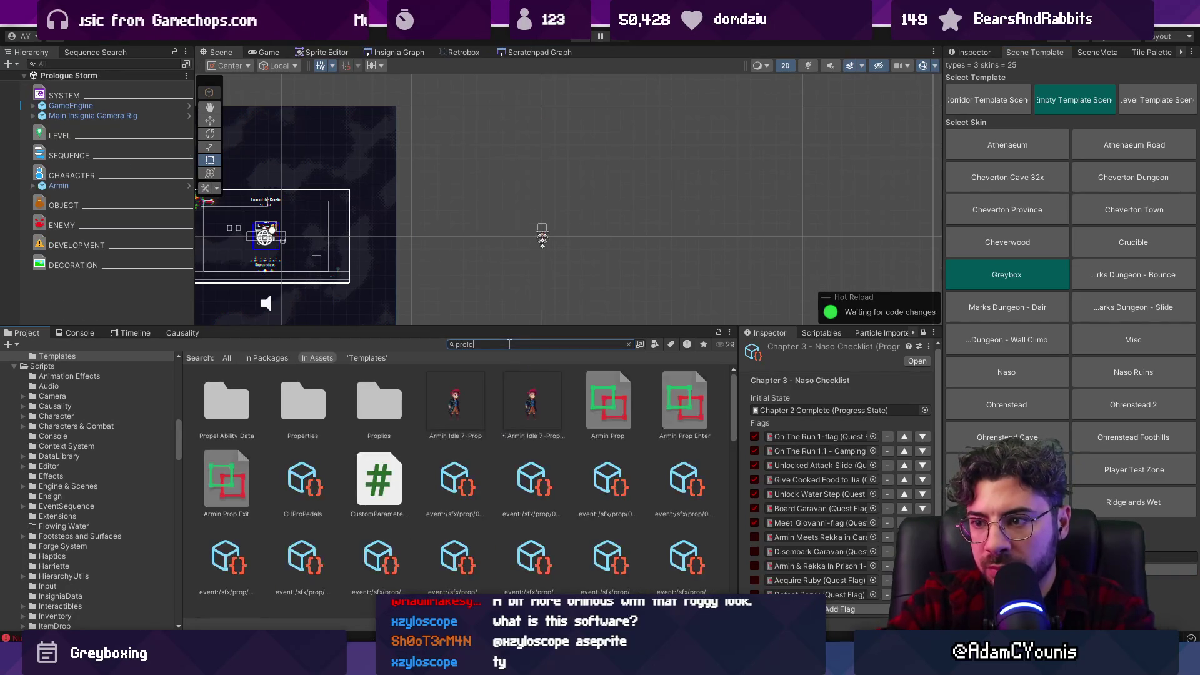
pyautogui.write('gue storm')
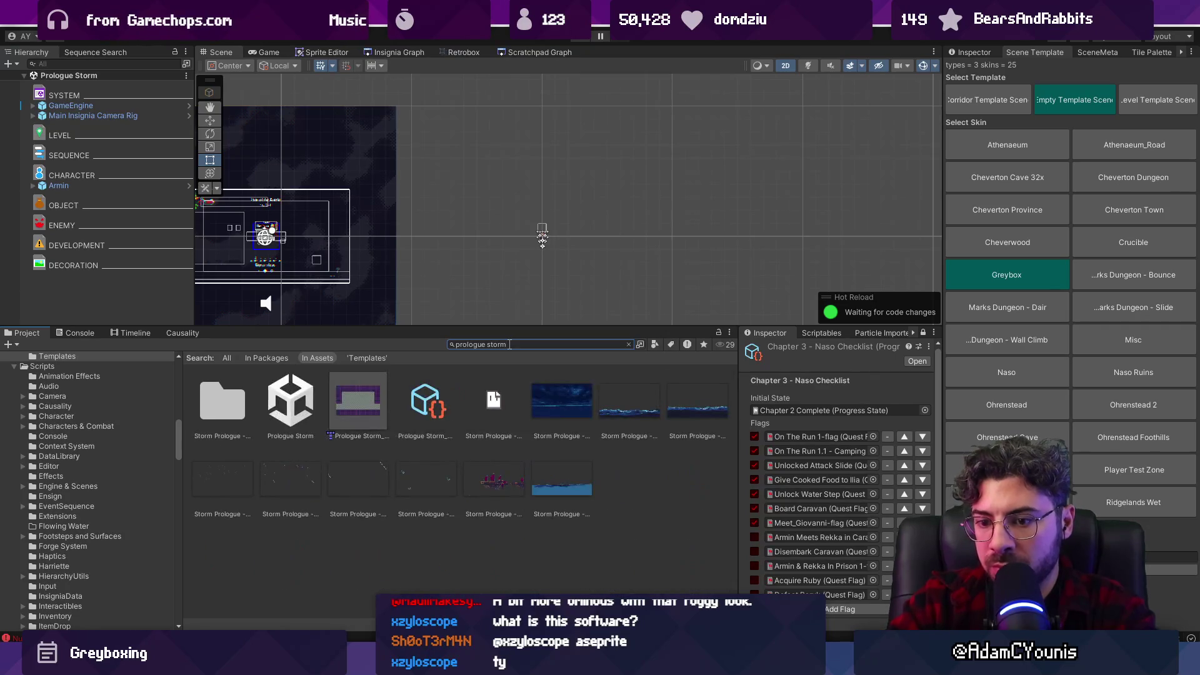
pyautogui.click(355, 399)
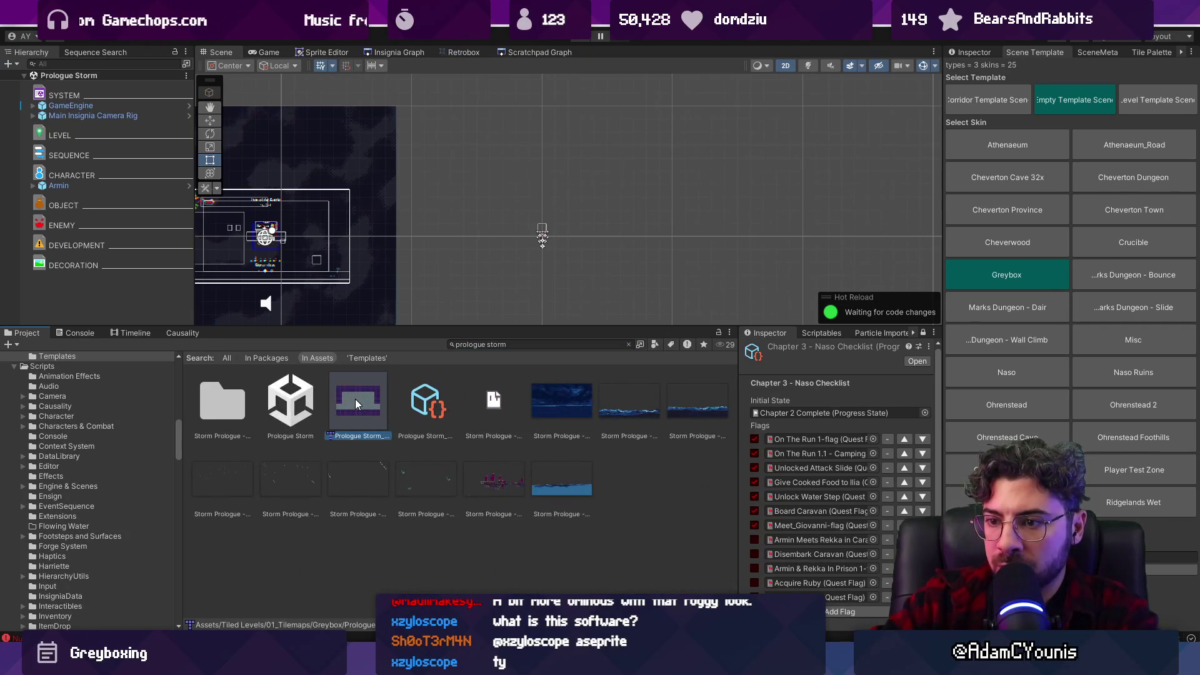
pyautogui.press('Delete')
pyautogui.click(633, 355)
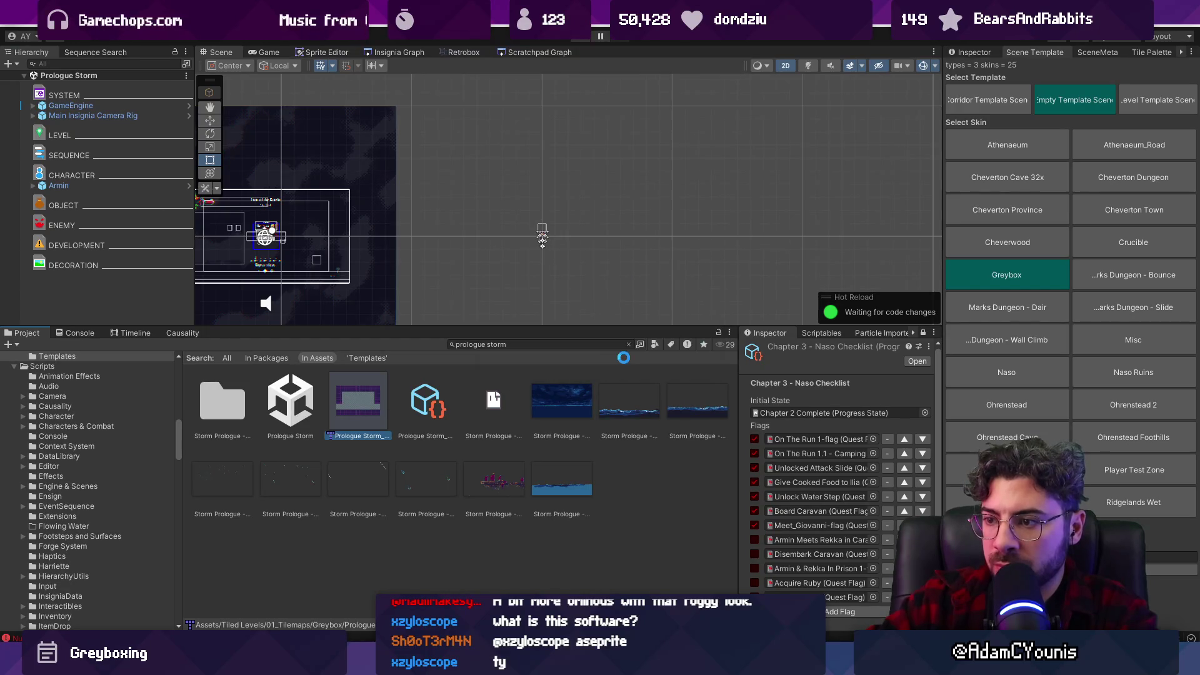
# Search 'prologue storm' again and open the Prologue Storm scene from its folder.
pyautogui.click(630, 344)
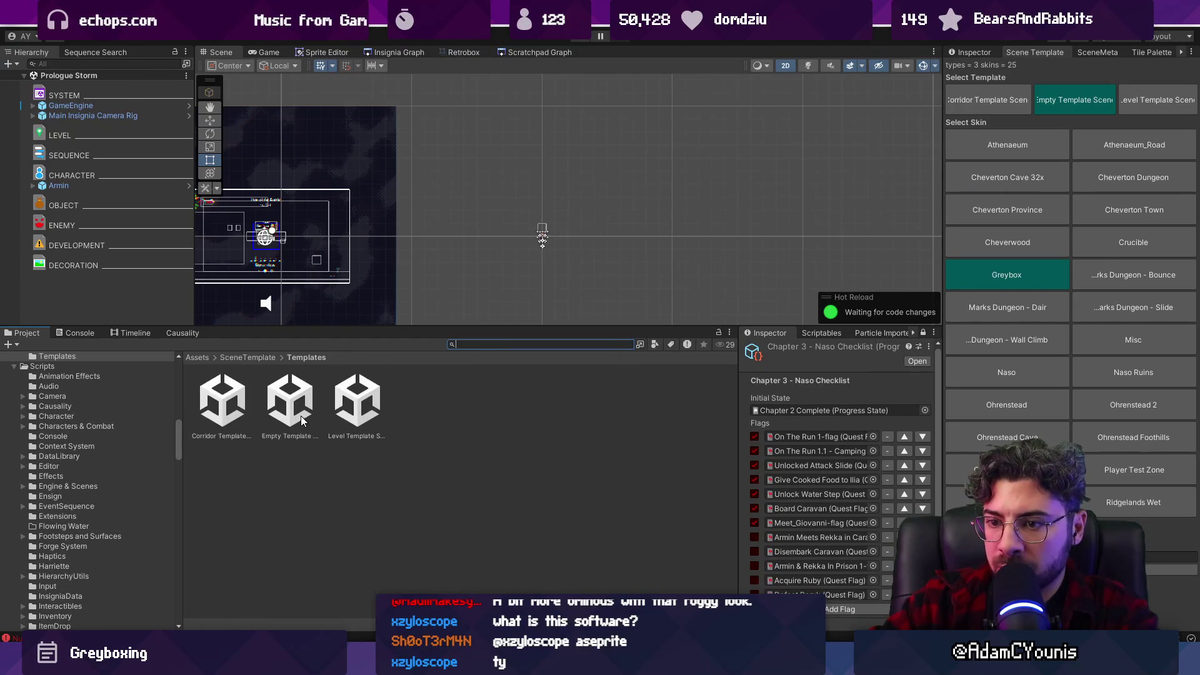
pyautogui.write('prologue')
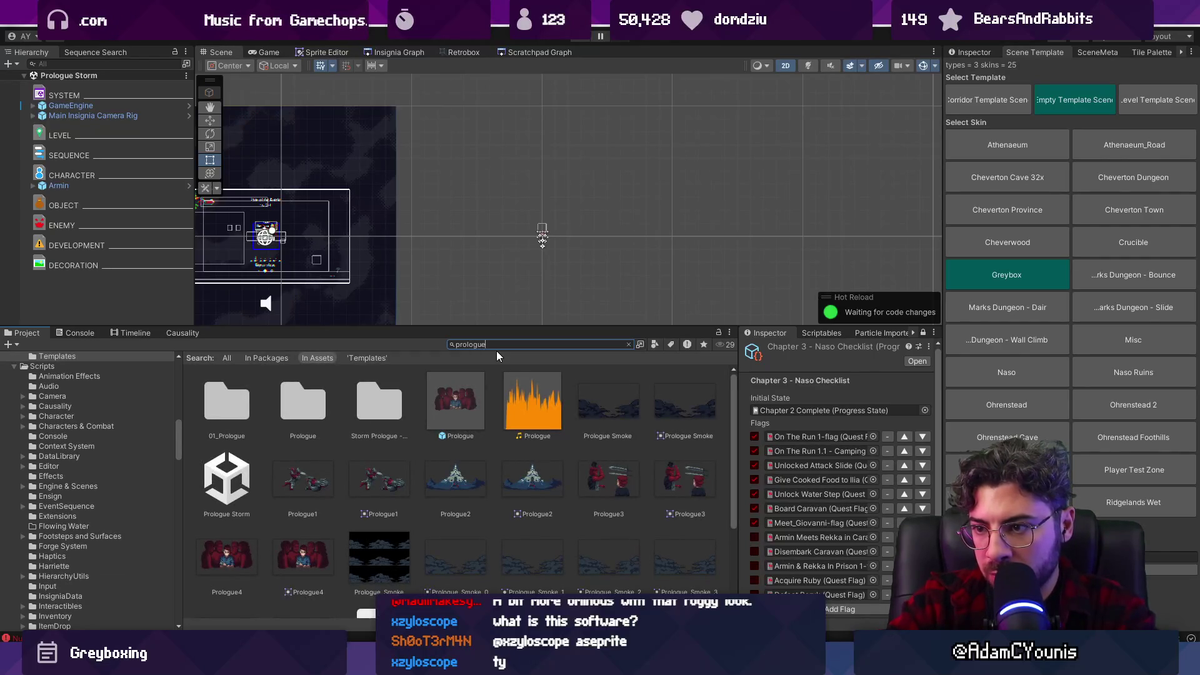
pyautogui.write(' storm')
pyautogui.press('Down')
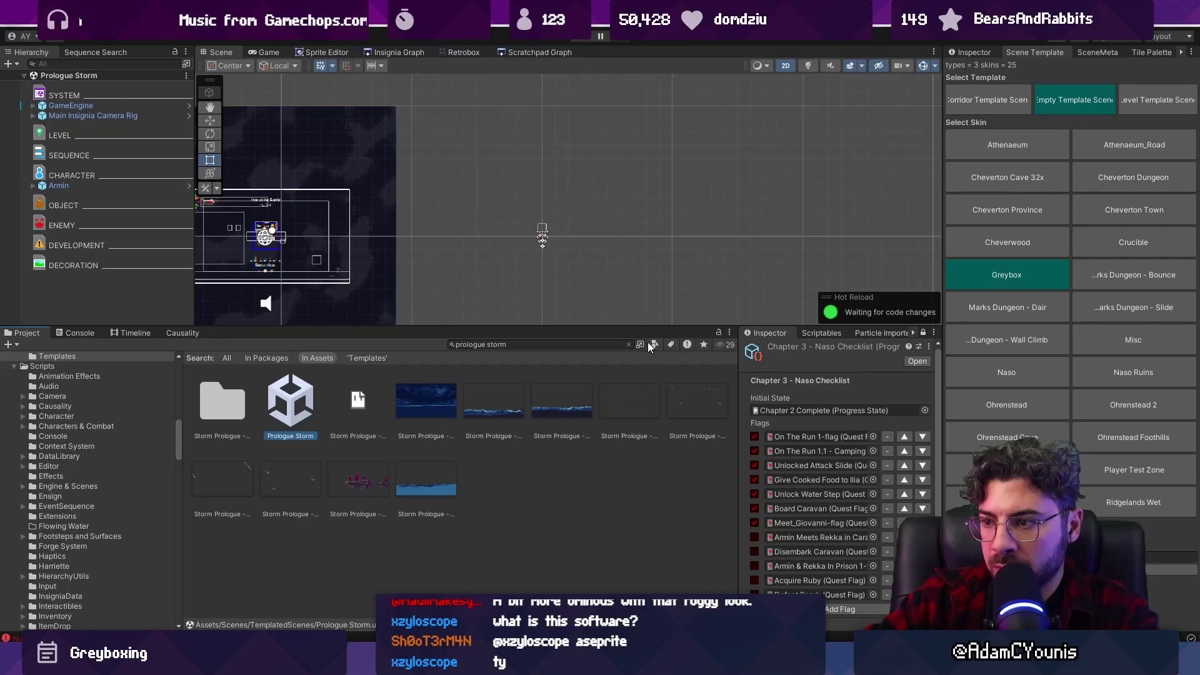
pyautogui.click(628, 344)
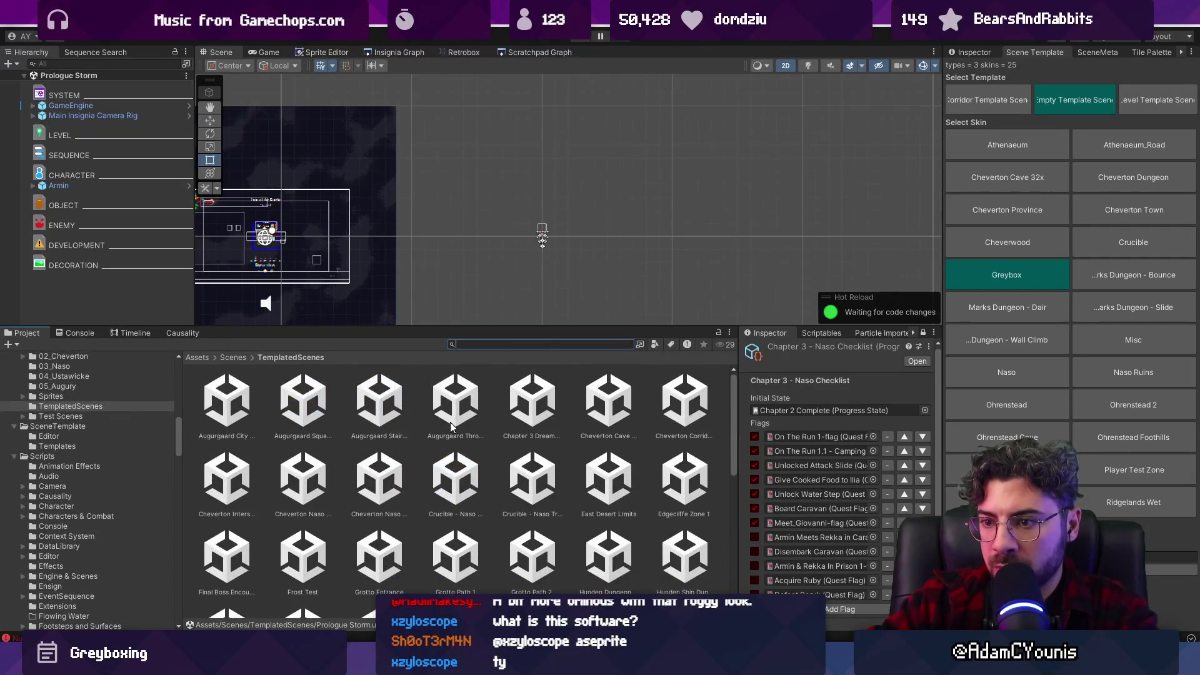
pyautogui.doubleClick(455, 504)
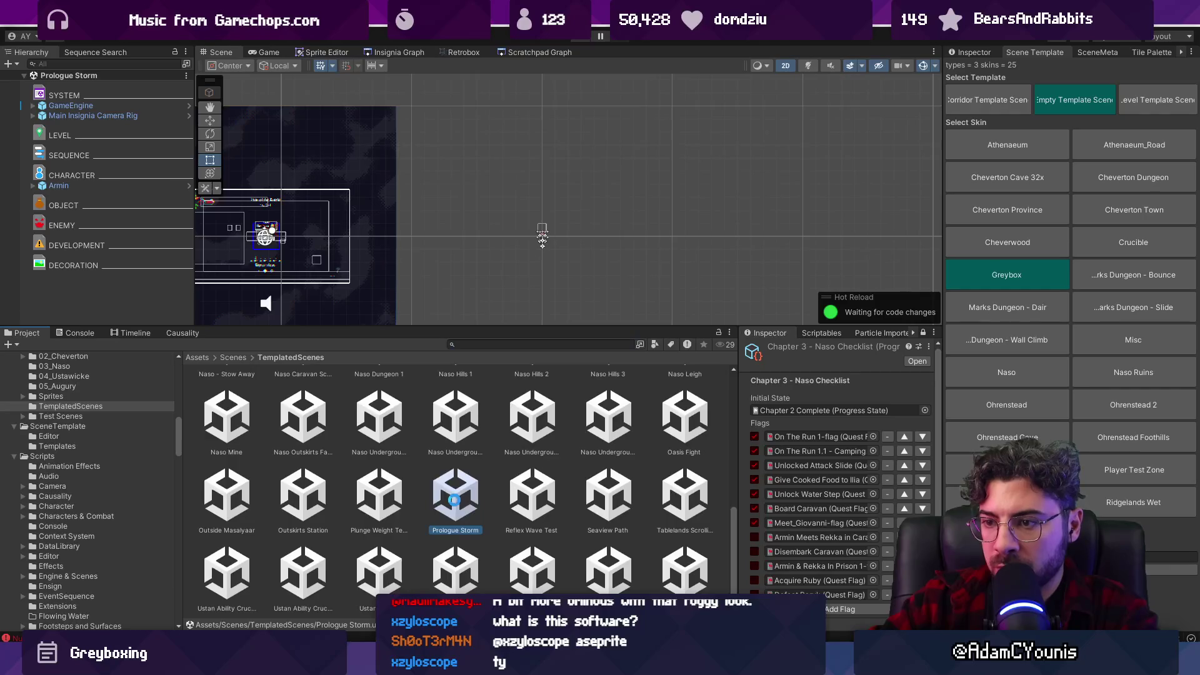
pyautogui.scroll(-4, 546, 163)
pyautogui.scroll(2, 533, 181)
pyautogui.write('storm')
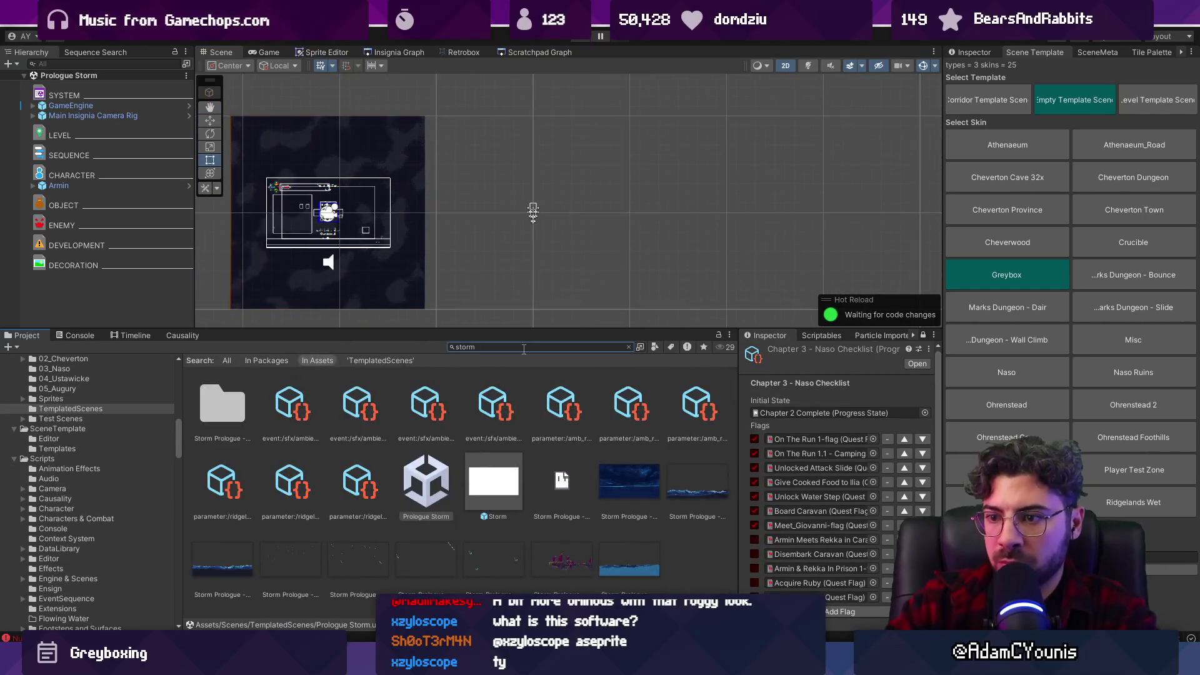
# Set the selected Storm Prologue sprites' Sprite Mode to Single.
pyautogui.click(622, 482)
pyautogui.keyDown('ctrl'); pyautogui.click(688, 484); pyautogui.keyUp('ctrl')
pyautogui.moveTo(256, 569); pyautogui.dragTo(488, 558)
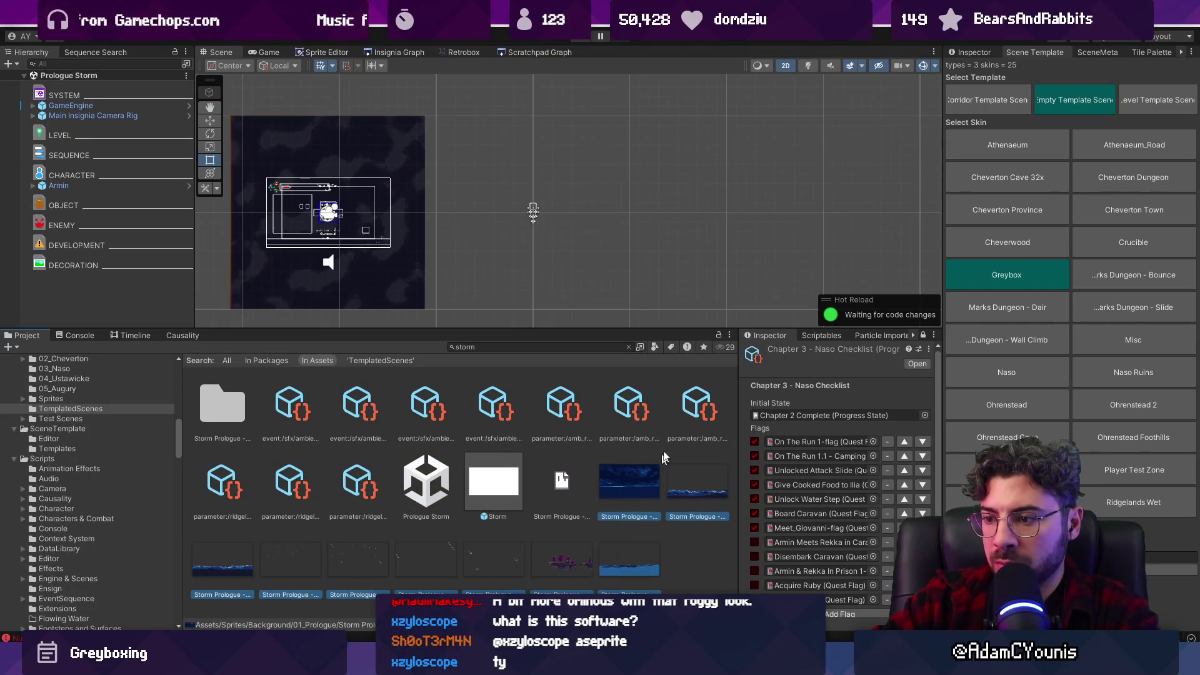
pyautogui.click(971, 52)
pyautogui.click(1071, 138)
pyautogui.click(1073, 152)
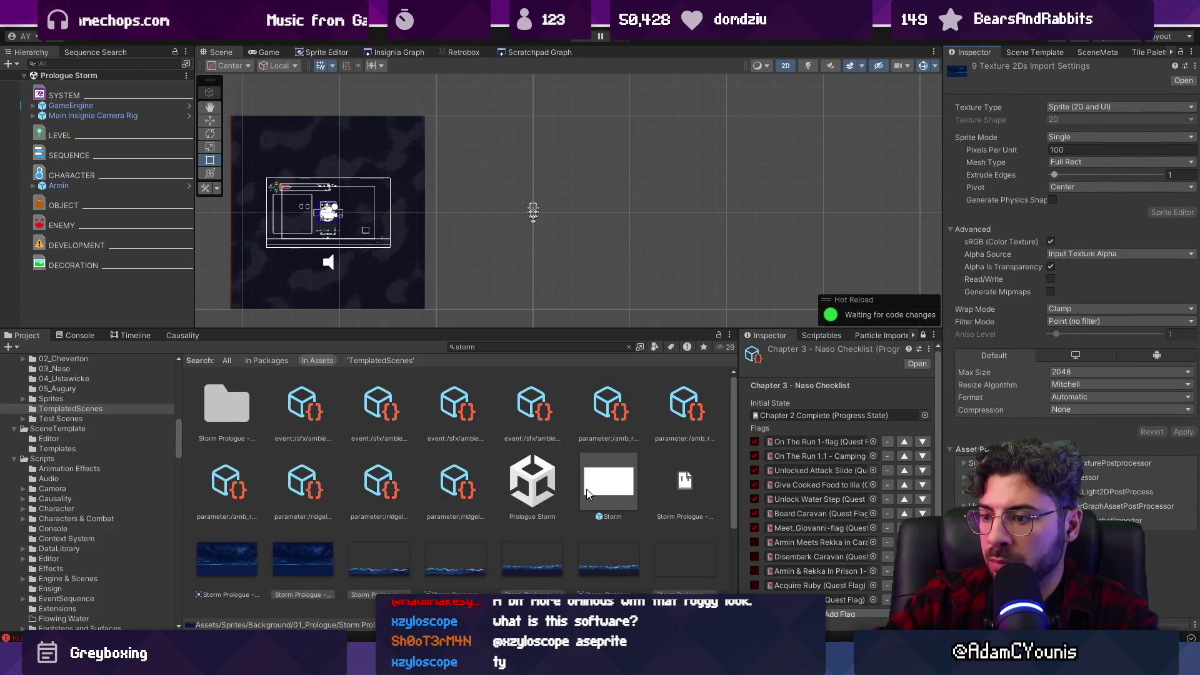
# Select all 18 storm sprites, then drag Ship at Sea_background into the scene.
pyautogui.scroll(-3, 587, 489)
pyautogui.click(237, 425)
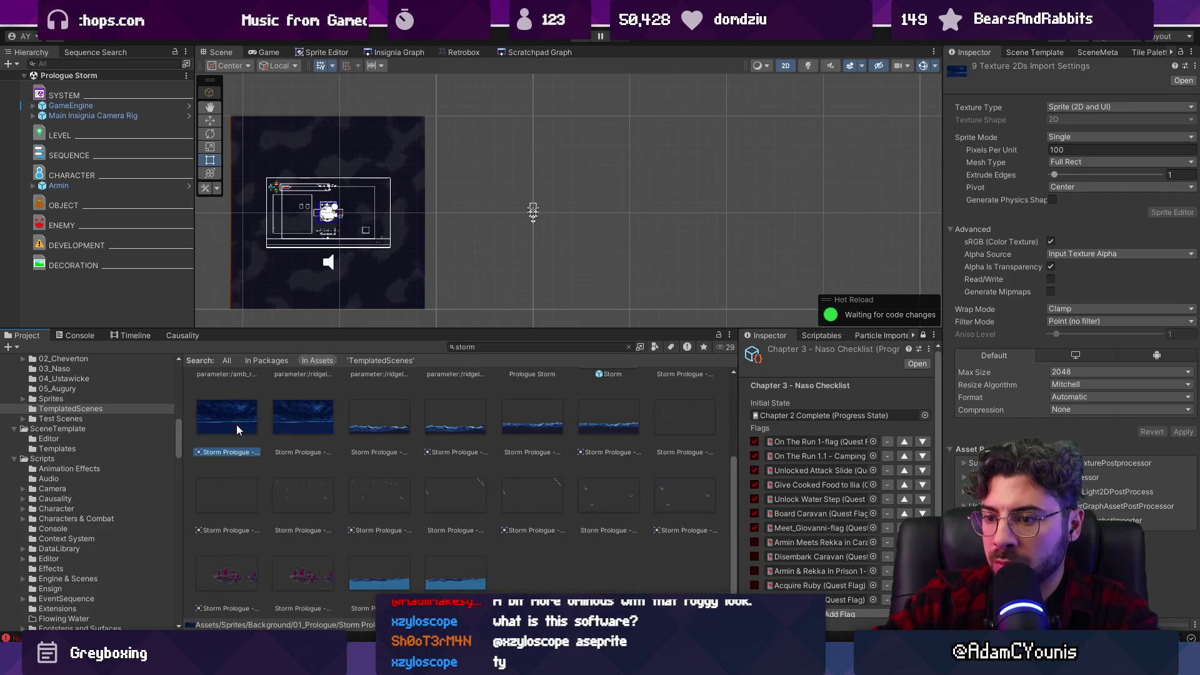
pyautogui.keyDown('shift'); pyautogui.click(463, 560); pyautogui.keyUp('shift')
pyautogui.scroll(1, 400, 447)
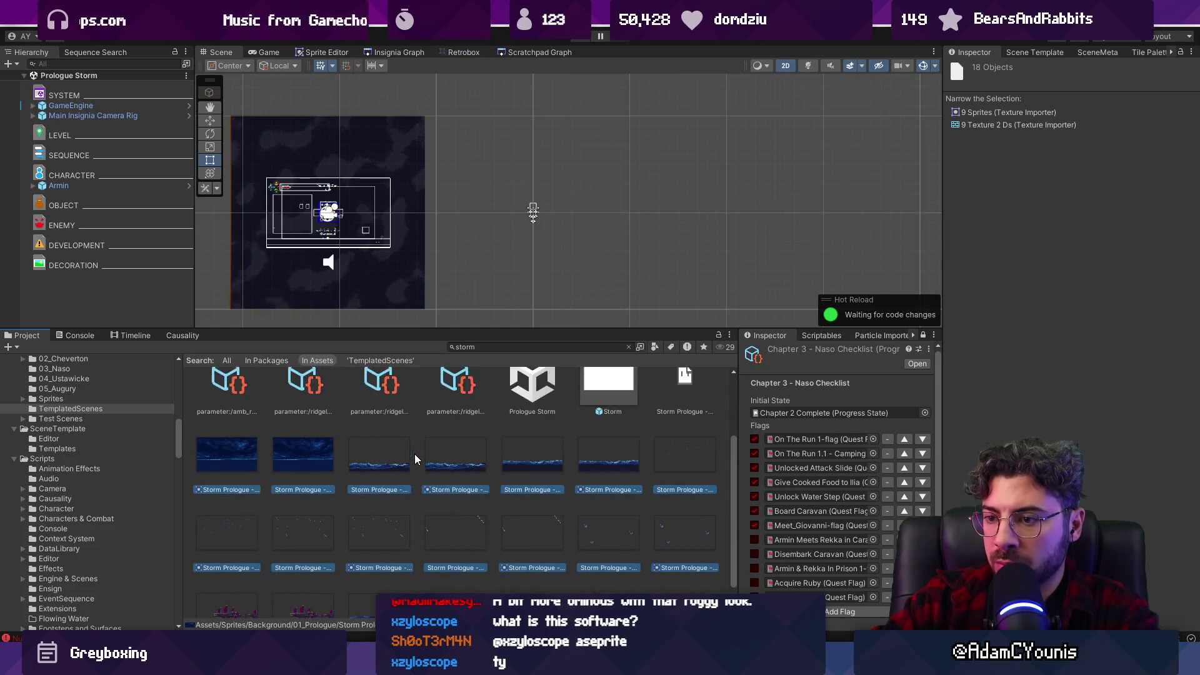
pyautogui.click(238, 463)
pyautogui.moveTo(238, 463); pyautogui.dragTo(507, 204)
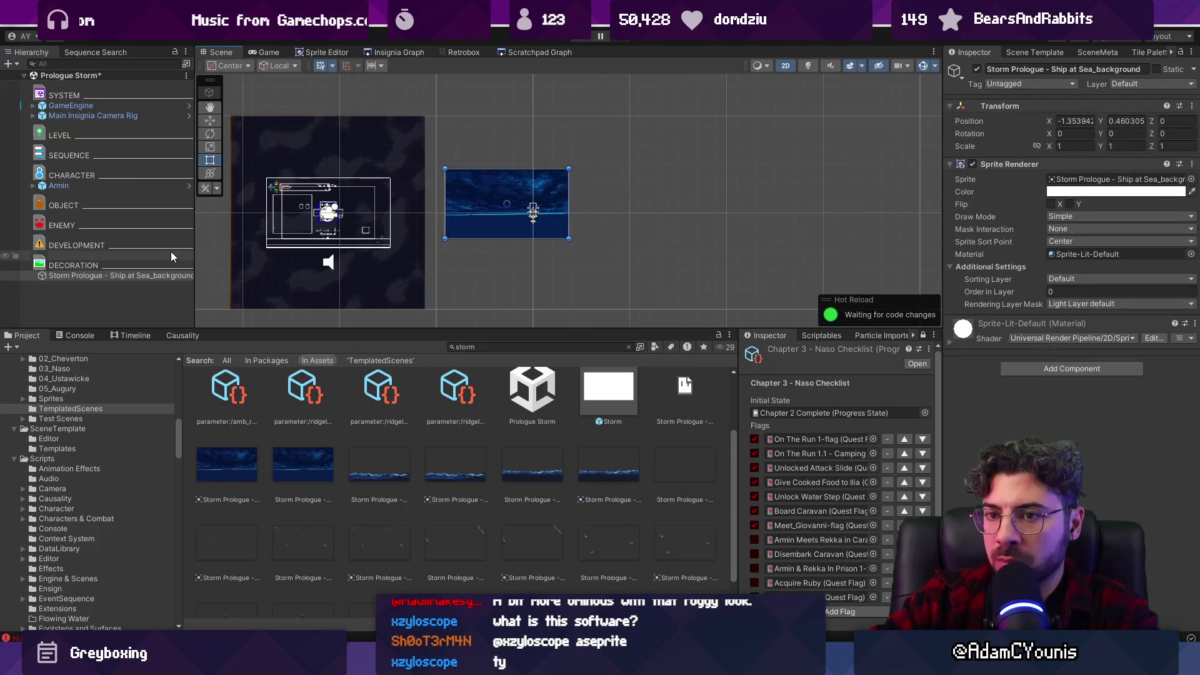
# Set the background sprite's X position to 0 and select the foreground water sprite.
pyautogui.click(1006, 164)
pyautogui.click(1075, 121)
pyautogui.write('0')
pyautogui.press('Tab')
pyautogui.write('0')
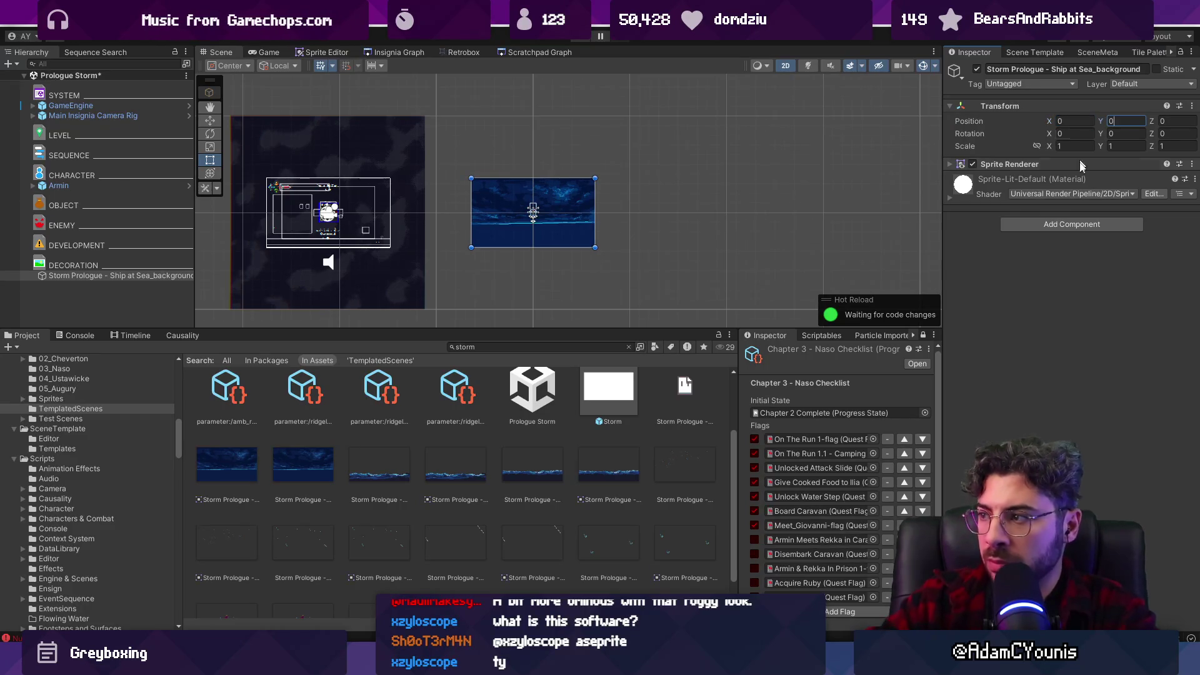
pyautogui.click(1025, 164)
pyautogui.click(383, 464)
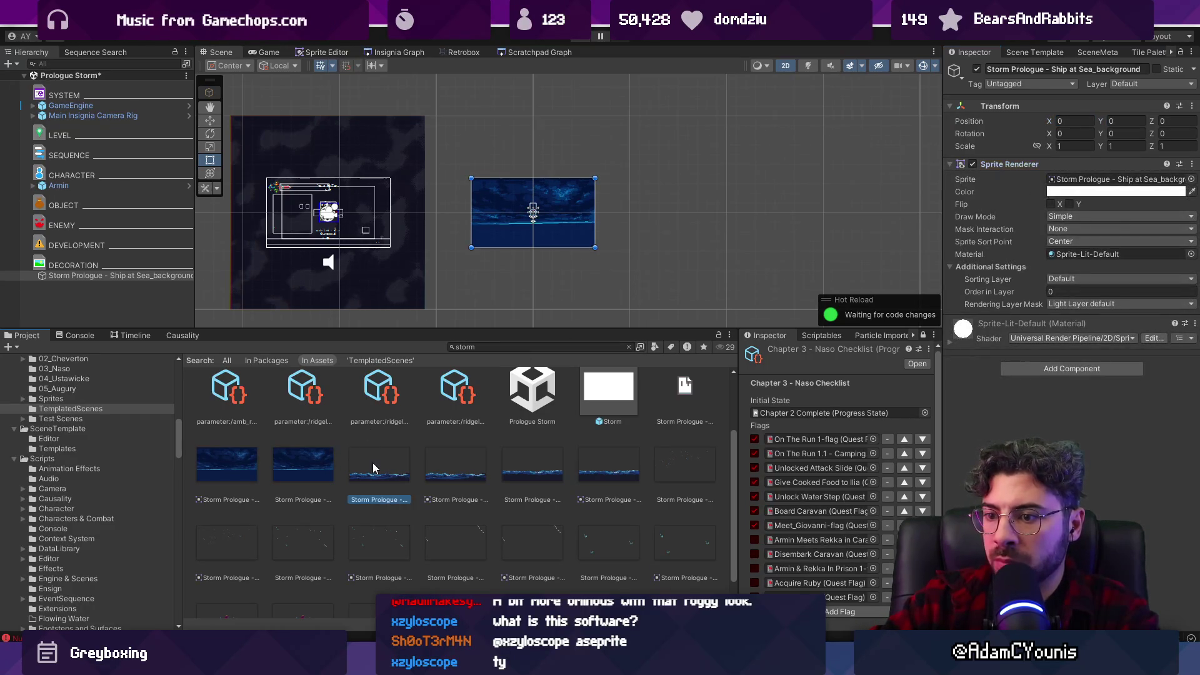
pyautogui.scroll(6, 533, 221)
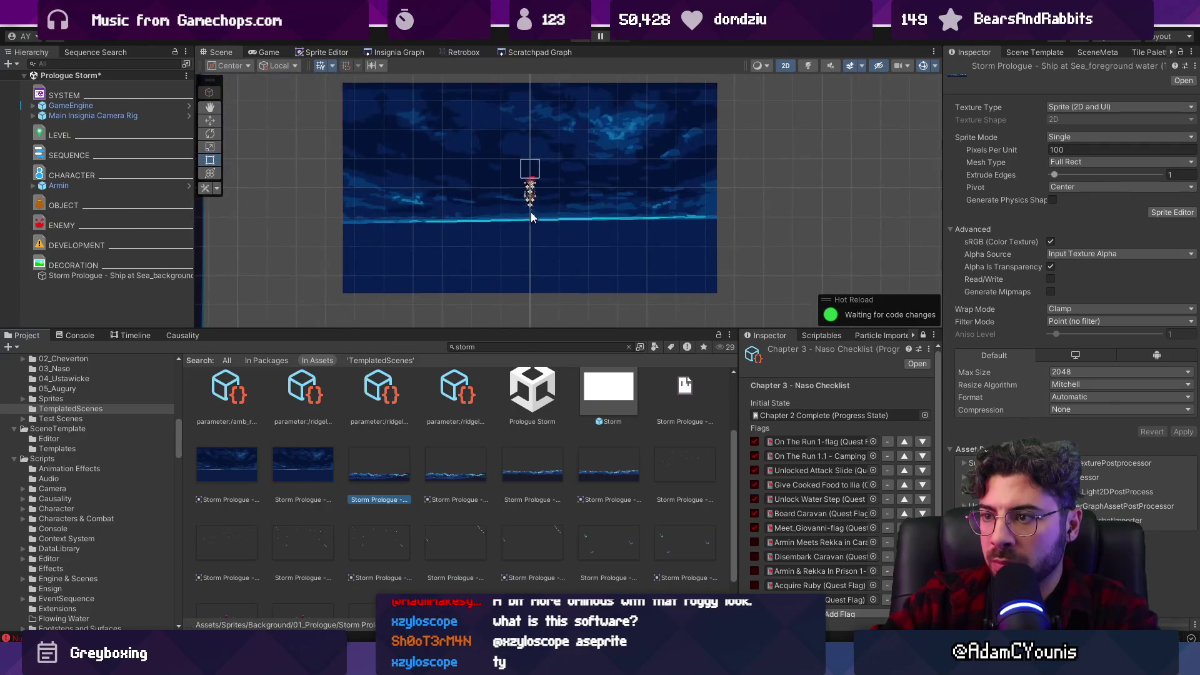
pyautogui.moveTo(540, 332); pyautogui.dragTo(540, 413)
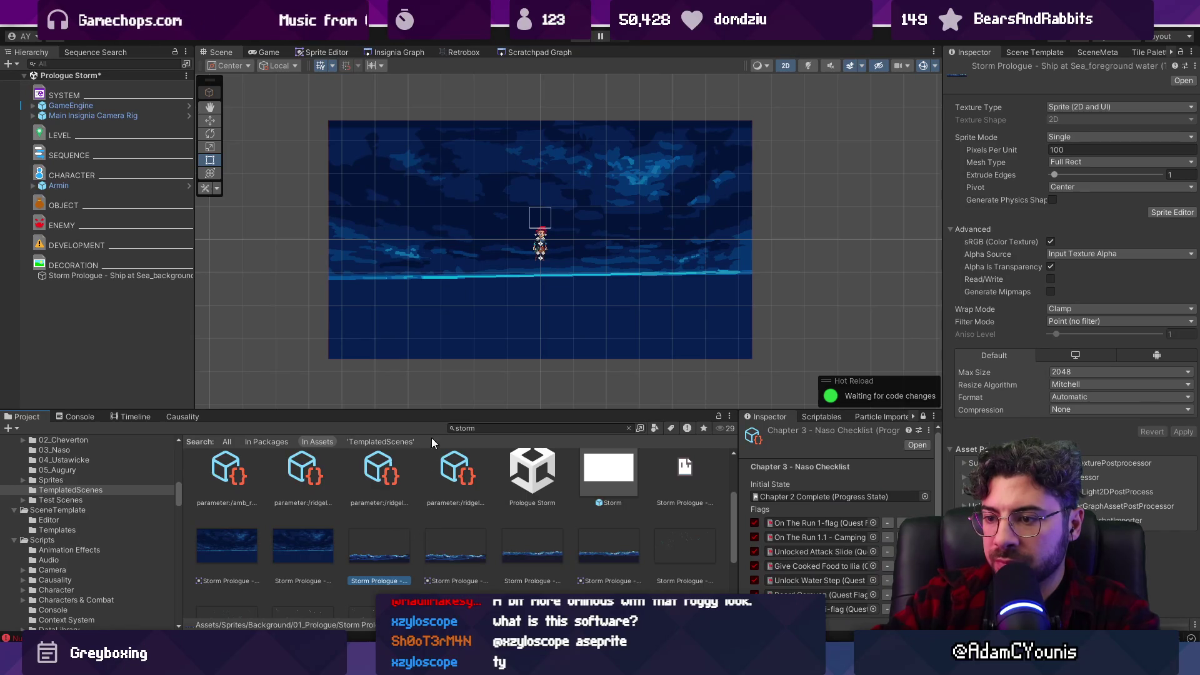
# Add the foreground water, midground water, rain 1–3, rain lens, ship and ship water sprites to the scene.
pyautogui.scroll(-3, 425, 531)
pyautogui.scroll(-4, 391, 540)
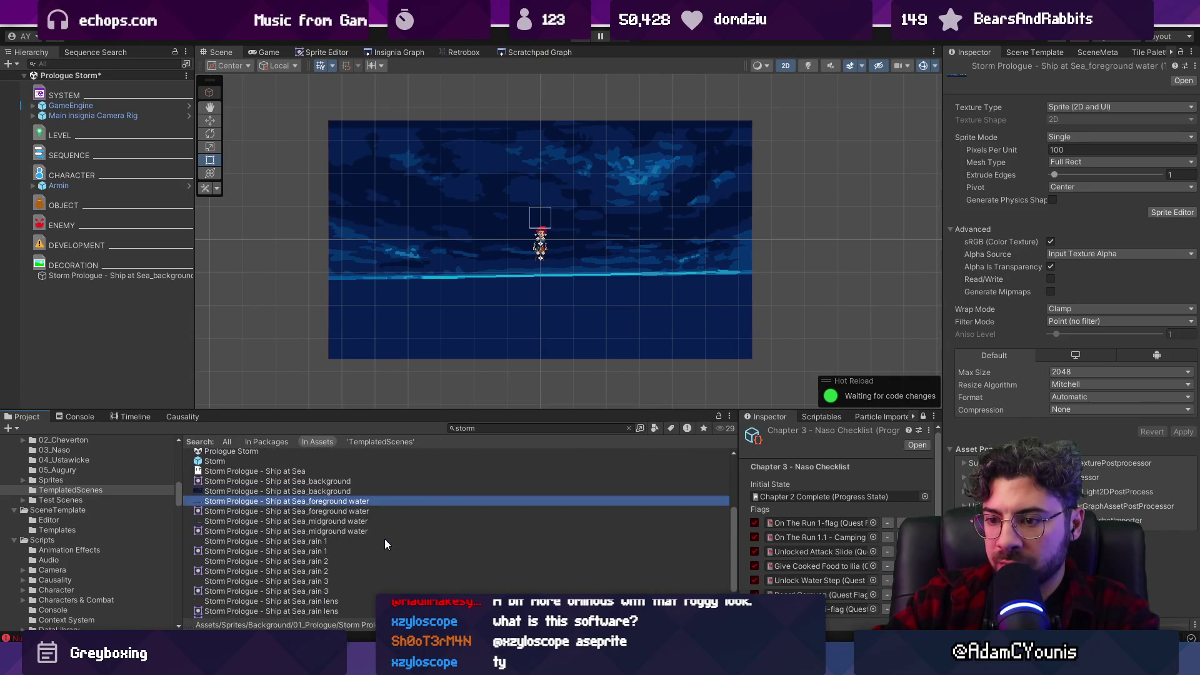
pyautogui.moveTo(361, 511)
pyautogui.mouseDown()
pyautogui.moveTo(503, 177)
pyautogui.moveTo(458, 384)
pyautogui.mouseUp()
pyautogui.moveTo(335, 533); pyautogui.dragTo(490, 343)
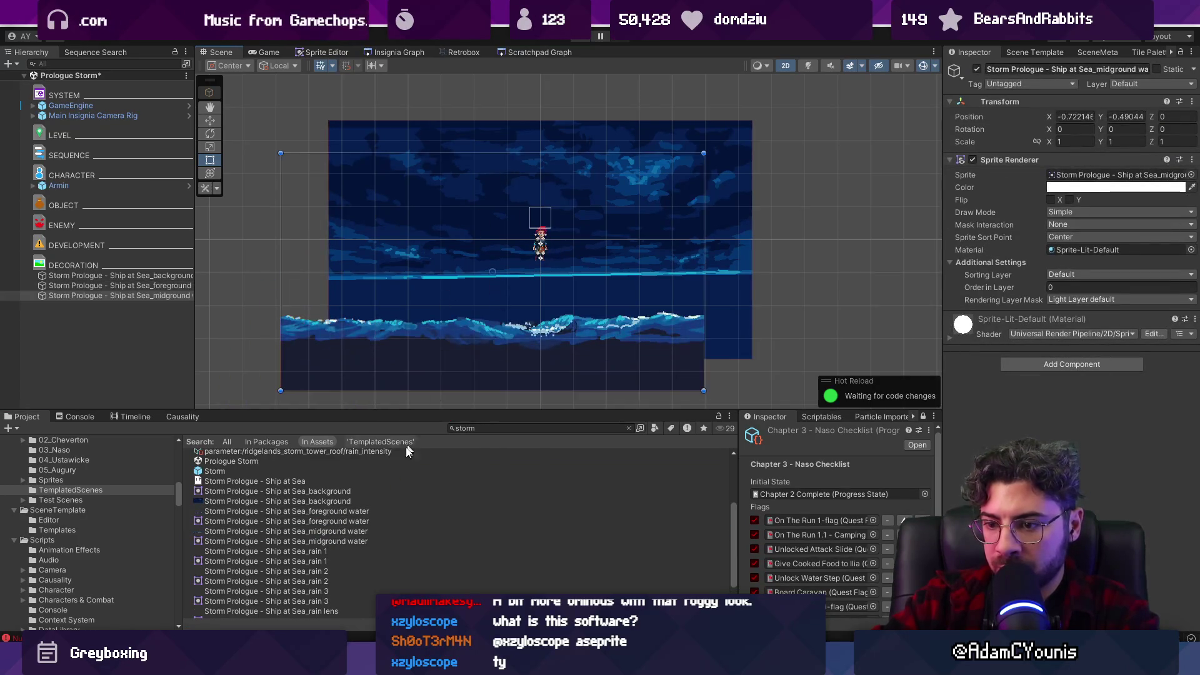
pyautogui.moveTo(338, 556); pyautogui.dragTo(438, 338)
pyautogui.moveTo(333, 572); pyautogui.dragTo(479, 343)
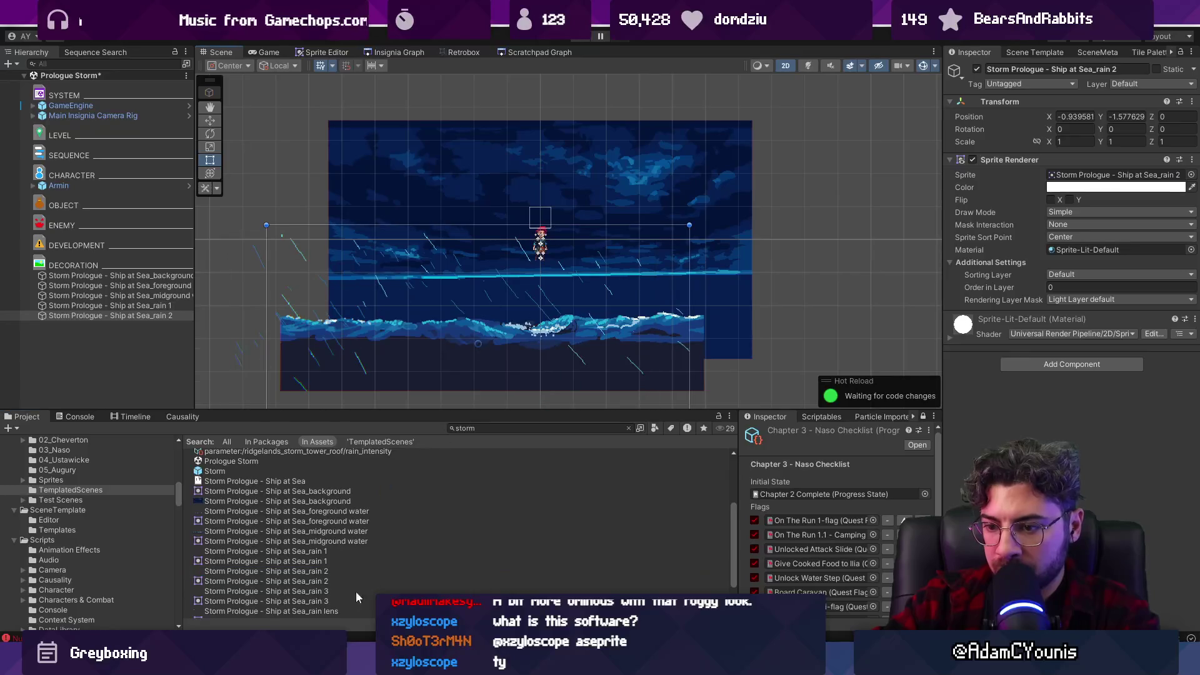
pyautogui.moveTo(329, 591); pyautogui.dragTo(525, 297)
pyautogui.scroll(-2, 359, 583)
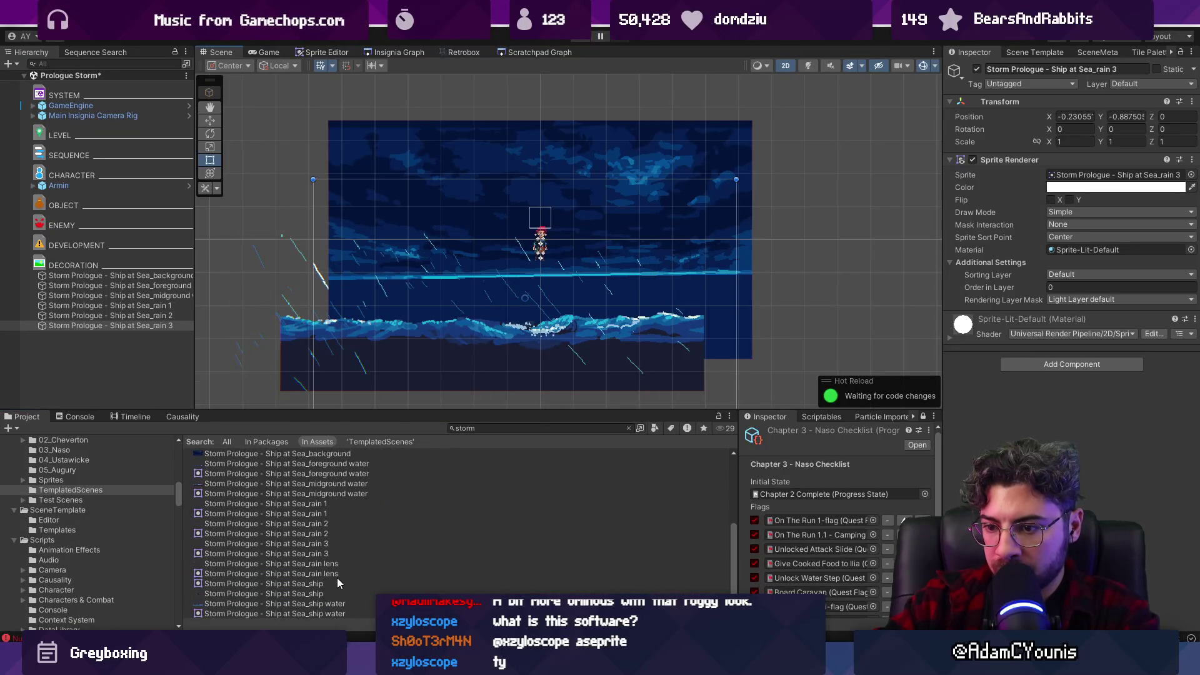
pyautogui.moveTo(337, 574); pyautogui.dragTo(499, 396)
pyautogui.moveTo(346, 584); pyautogui.dragTo(529, 332)
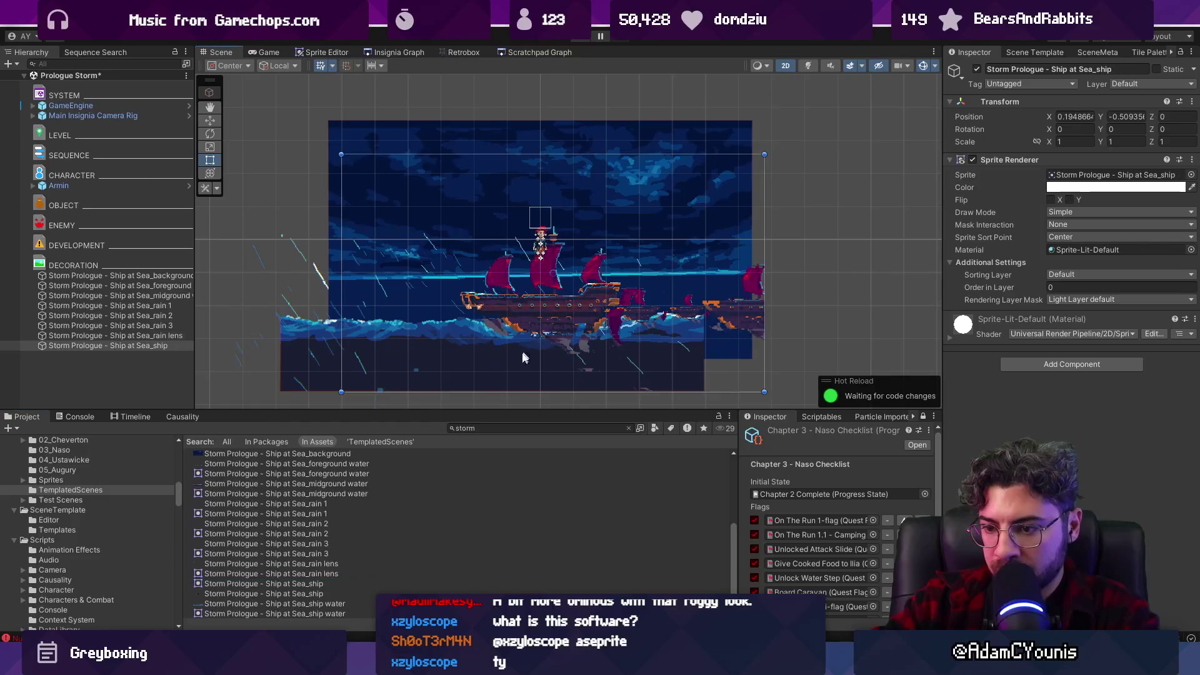
pyautogui.moveTo(350, 610); pyautogui.dragTo(532, 350)
pyautogui.scroll(-2, 535, 217)
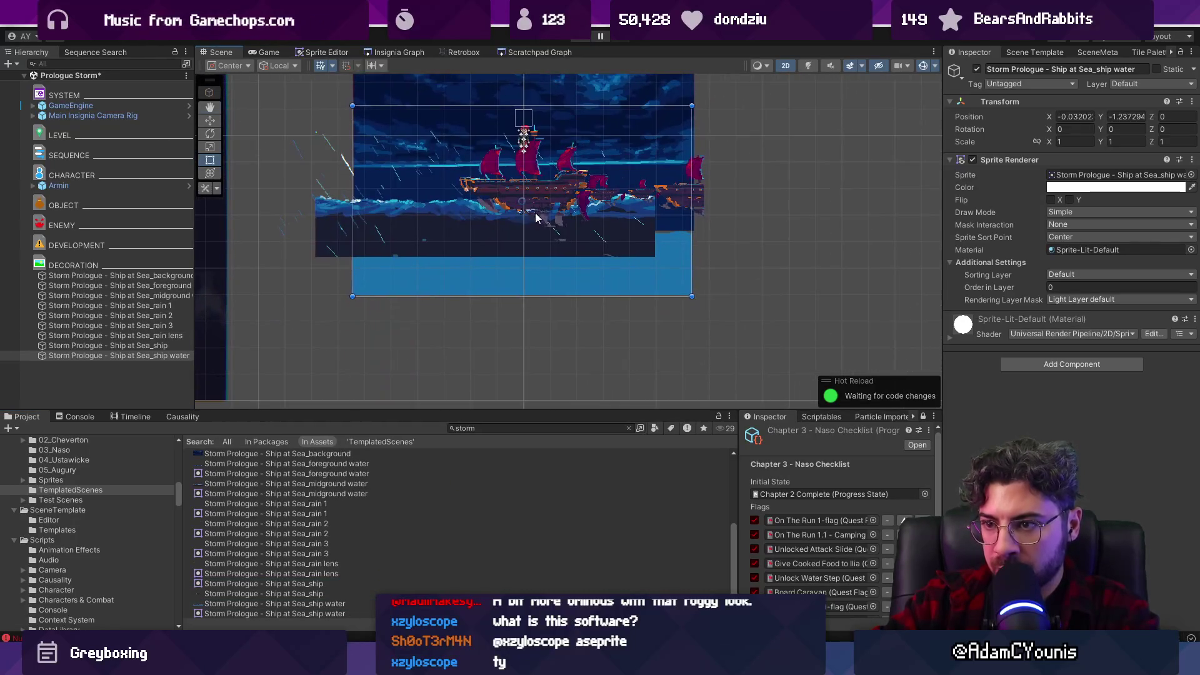
# Reorder the Hierarchy: ship water and ship below background, midground water above foreground water.
pyautogui.moveTo(522, 274); pyautogui.dragTo(733, 340)
pyautogui.hotkey('ctrl', 'z')
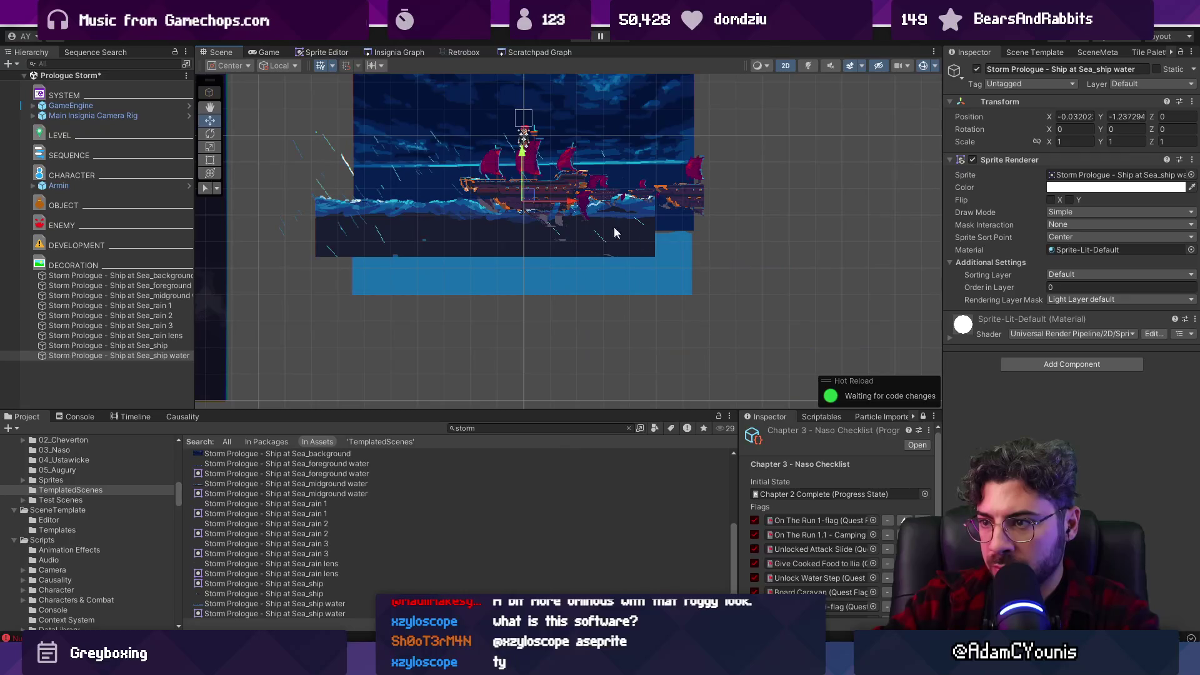
pyautogui.press('w')
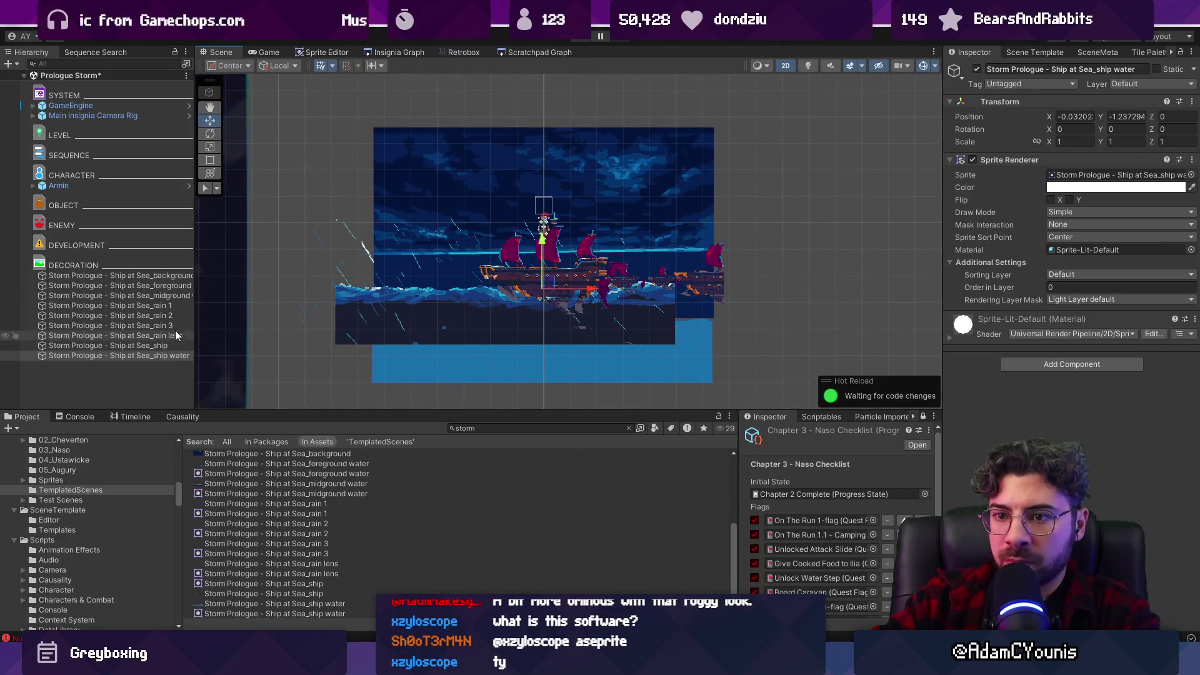
pyautogui.moveTo(195, 313); pyautogui.dragTo(315, 312)
pyautogui.moveTo(172, 359); pyautogui.dragTo(193, 282)
pyautogui.moveTo(182, 354); pyautogui.dragTo(193, 284)
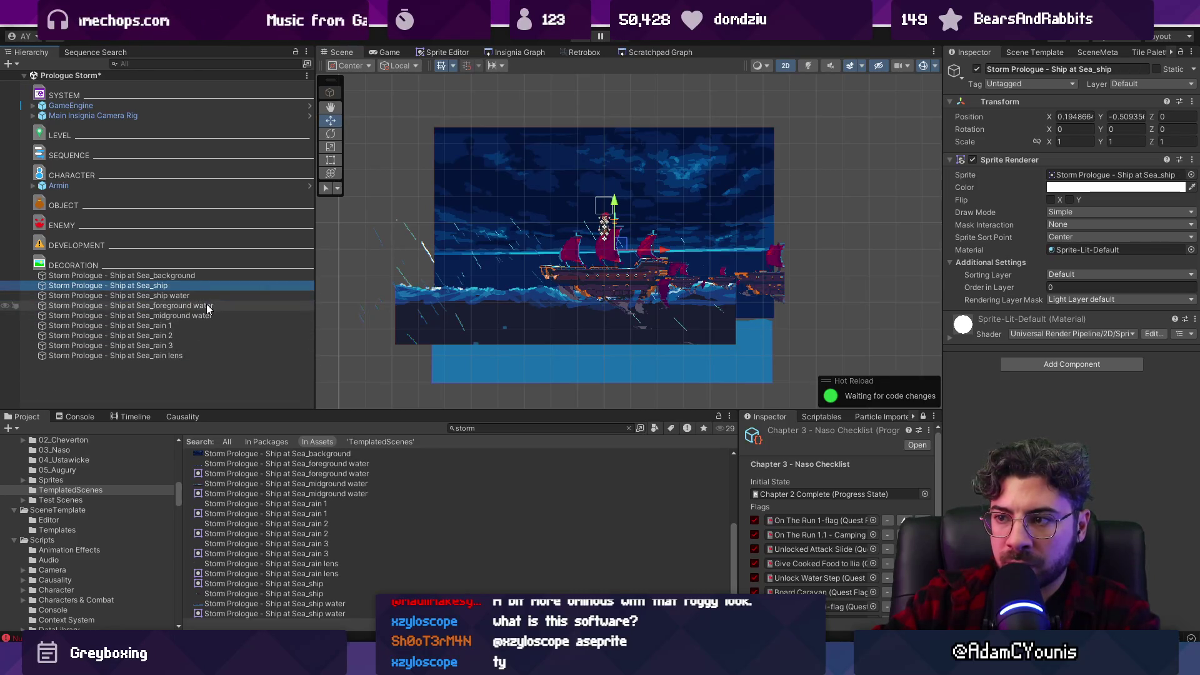
pyautogui.moveTo(216, 316); pyautogui.dragTo(211, 306)
# Select all nine storm layers from background to rain lens and bring up their options.
pyautogui.click(197, 354)
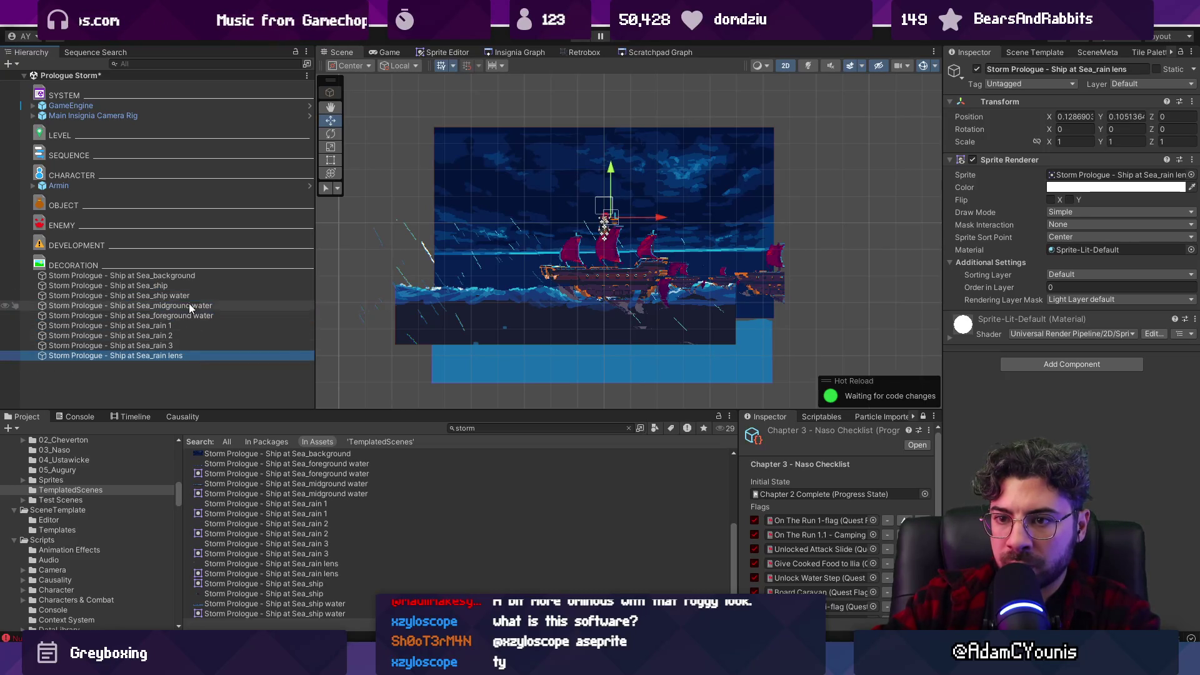
pyautogui.keyDown('shift'); pyautogui.click(185, 284); pyautogui.keyUp('shift')
pyautogui.keyDown('shift'); pyautogui.click(186, 277); pyautogui.keyUp('shift')
pyautogui.rightClick(189, 277)
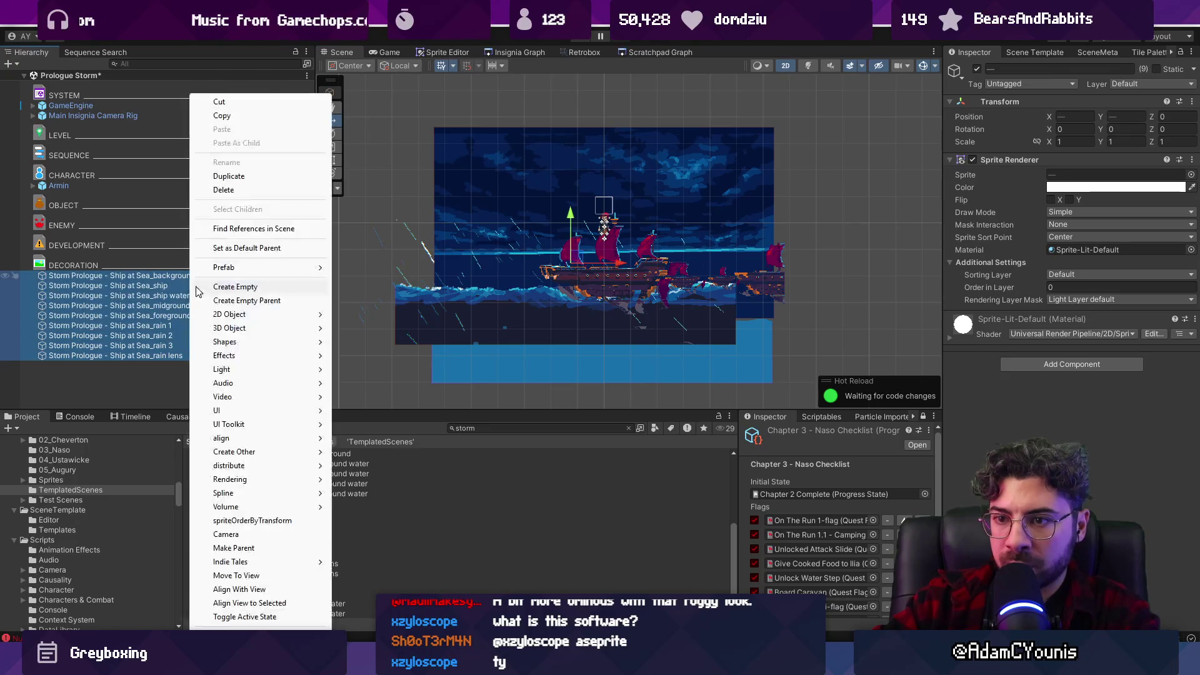
# Group the nine storm layers under a new parent named Storm Background.
pyautogui.click(279, 301)
pyautogui.write('0')
pyautogui.press('Return')
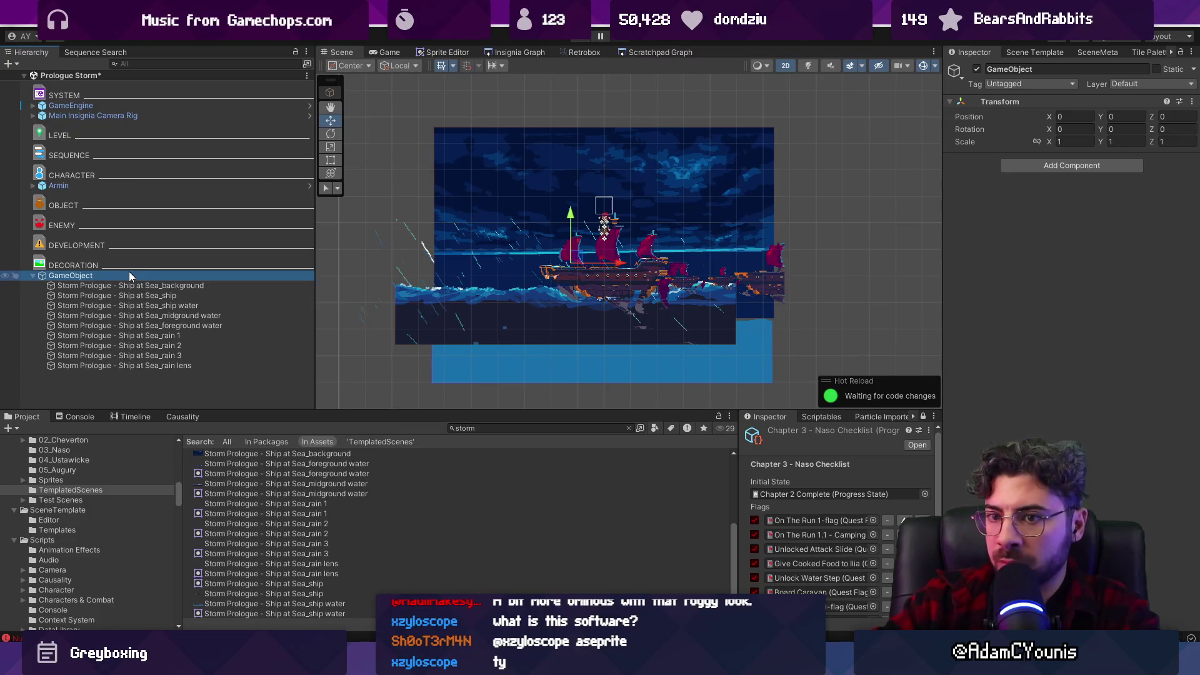
pyautogui.press('F2')
pyautogui.write('Storm Bac')
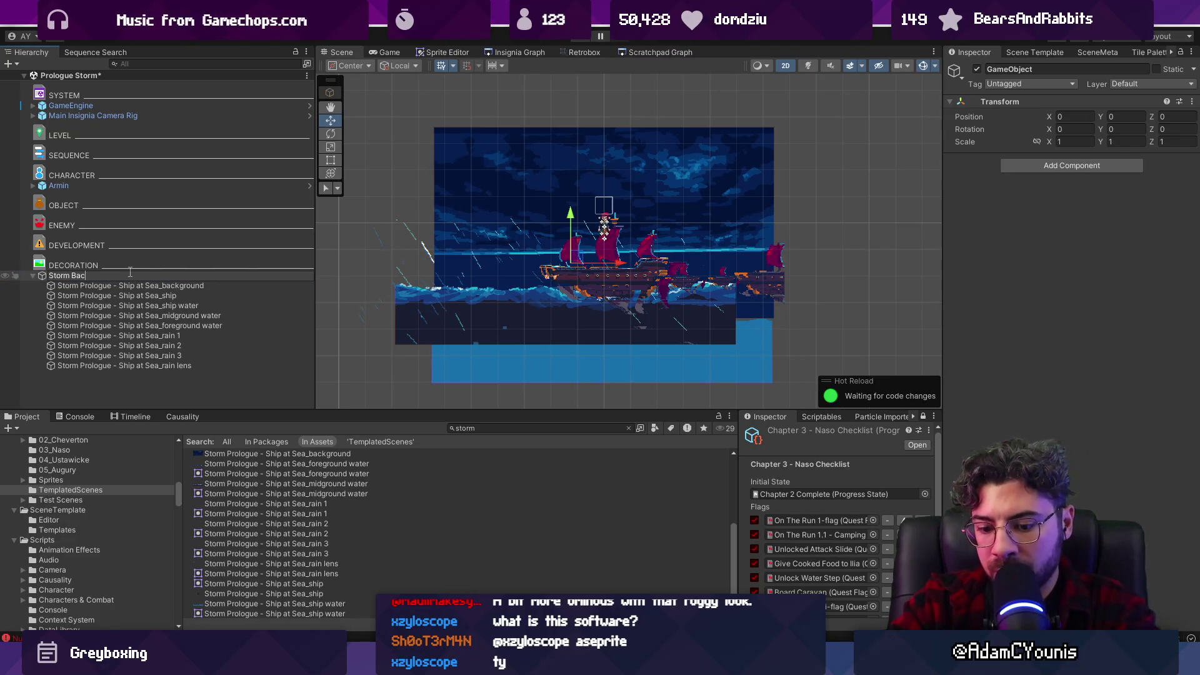
pyautogui.write('d')
pyautogui.press('Return')
# Set the X position of all nine child layers to 0.
pyautogui.click(131, 286)
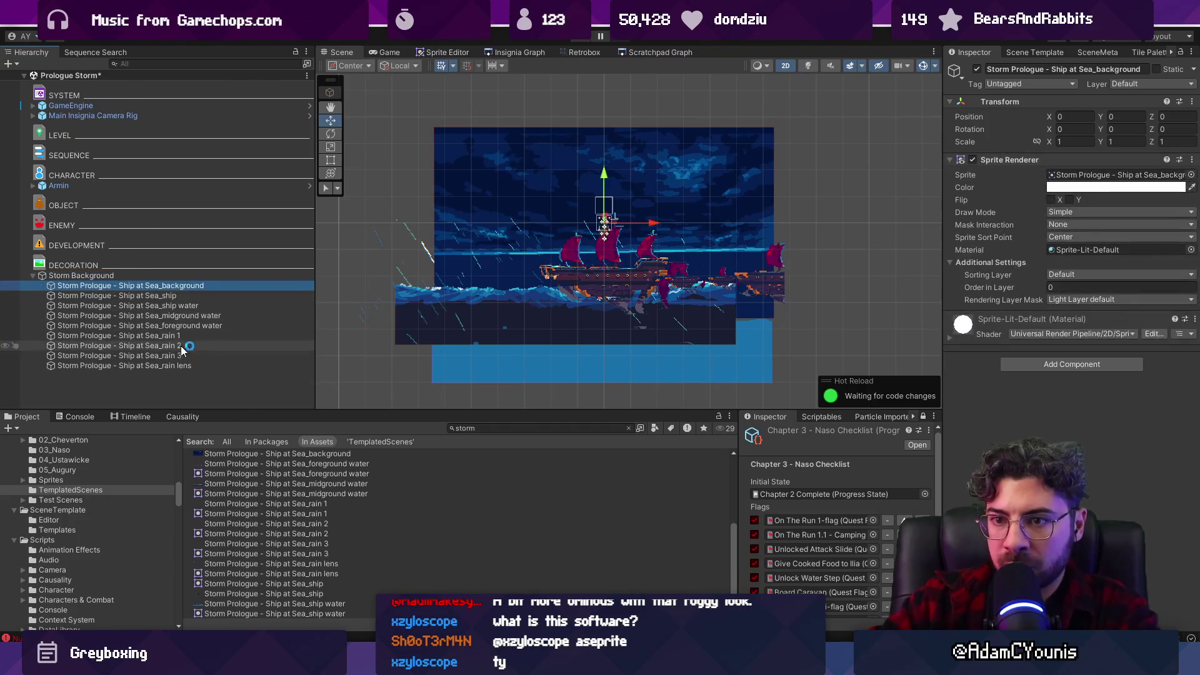
pyautogui.keyDown('shift'); pyautogui.click(156, 366); pyautogui.keyUp('shift')
pyautogui.click(1072, 115)
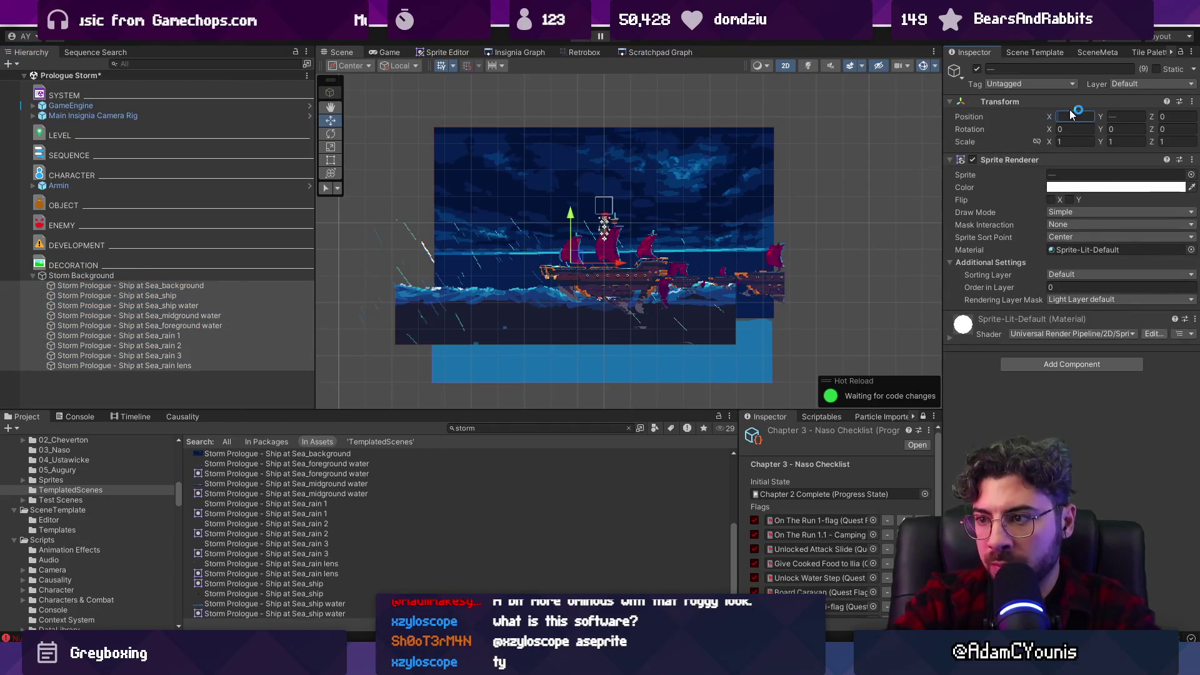
pyautogui.write('0')
pyautogui.press('Tab')
pyautogui.write('0')
# Put the background and all other storm sprites on the Background sorting layer.
pyautogui.scroll(3, 624, 266)
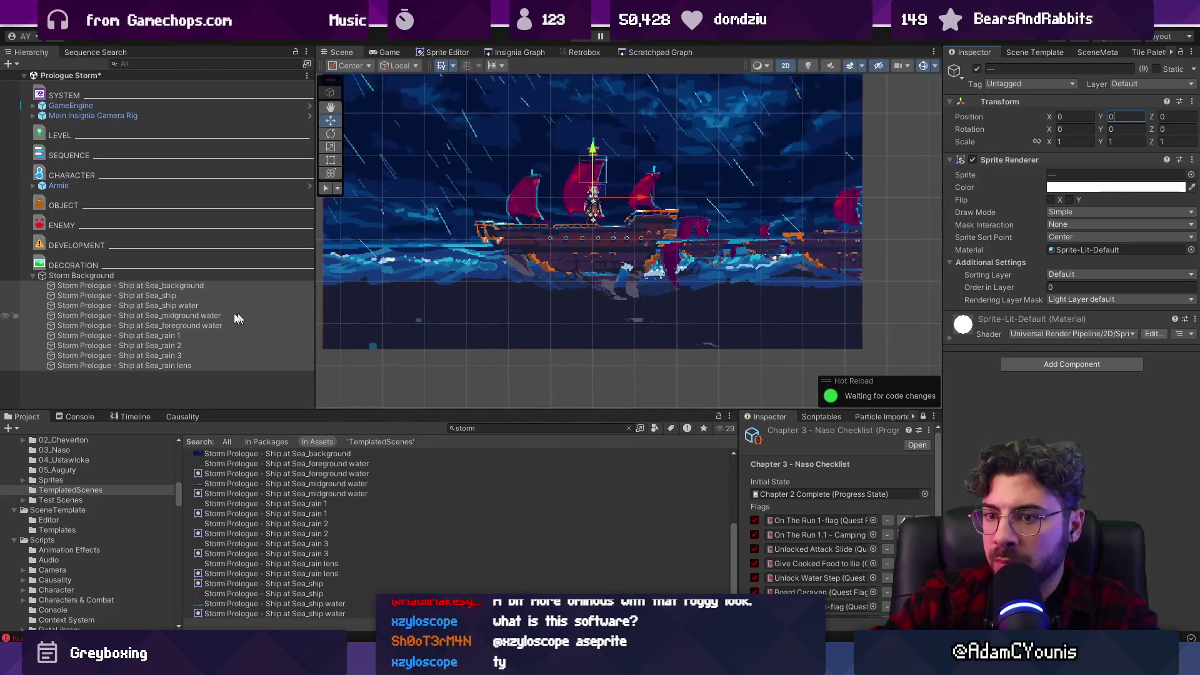
pyautogui.click(165, 326)
pyautogui.press('Up')
pyautogui.press('Up')
pyautogui.press('Up')
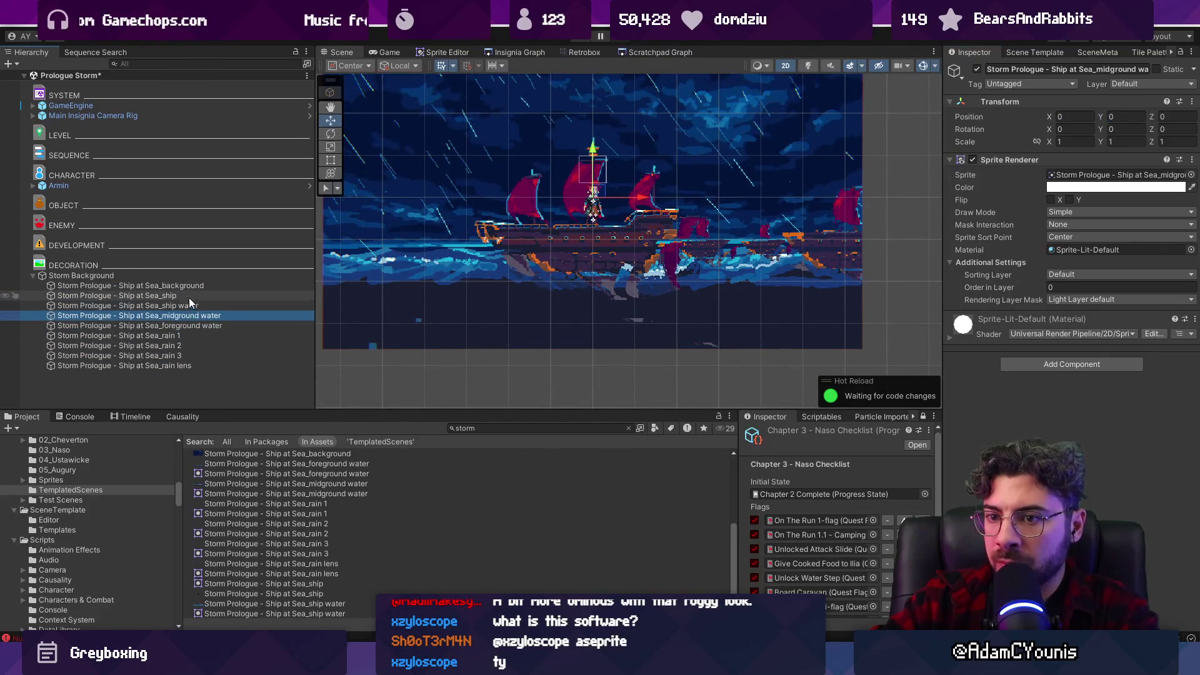
pyautogui.click(1135, 274)
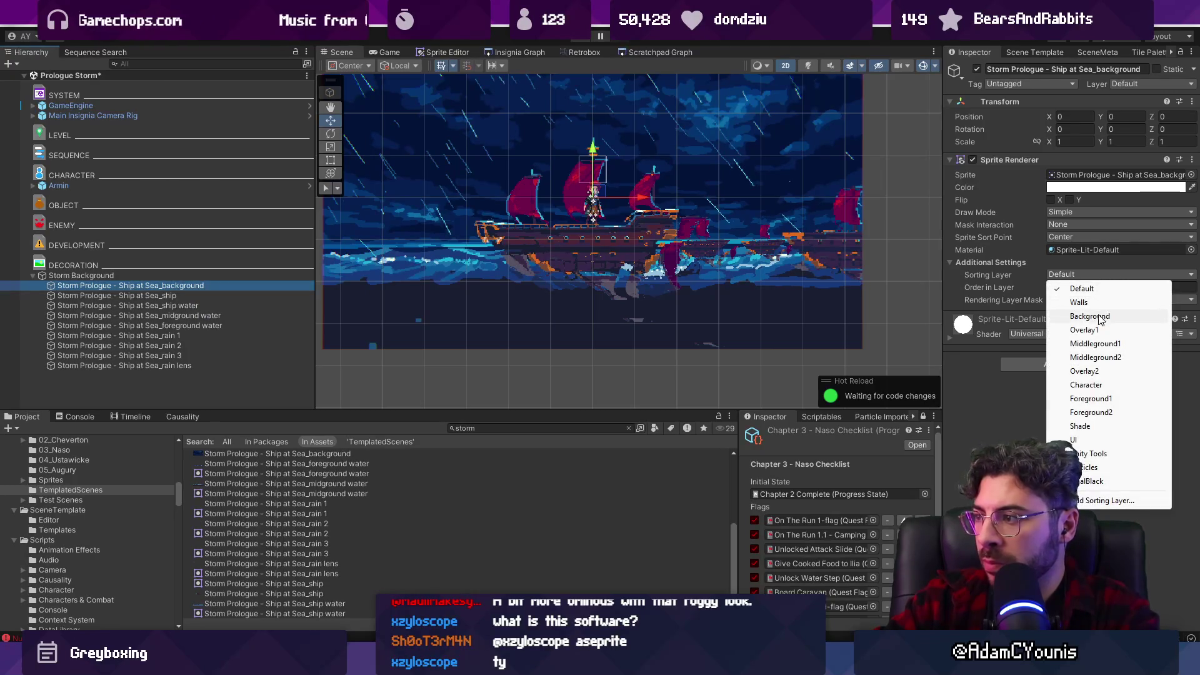
pyautogui.click(1090, 313)
pyautogui.keyDown('shift'); pyautogui.click(125, 365); pyautogui.keyUp('shift')
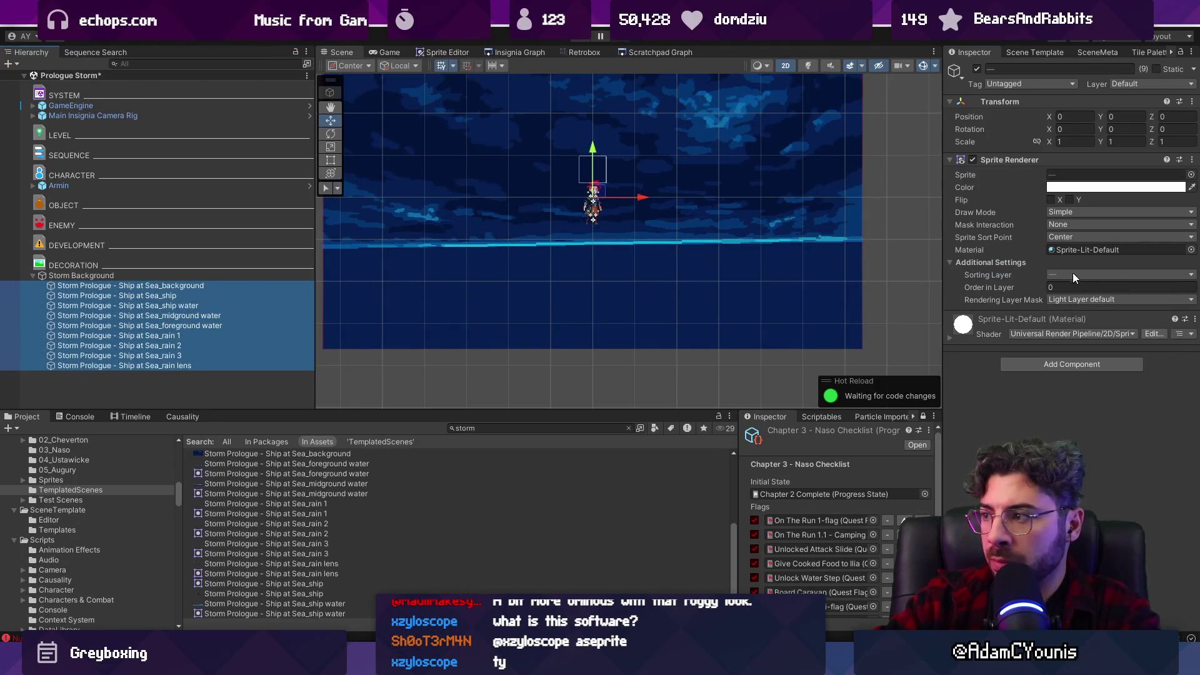
pyautogui.click(1119, 274)
pyautogui.click(1091, 317)
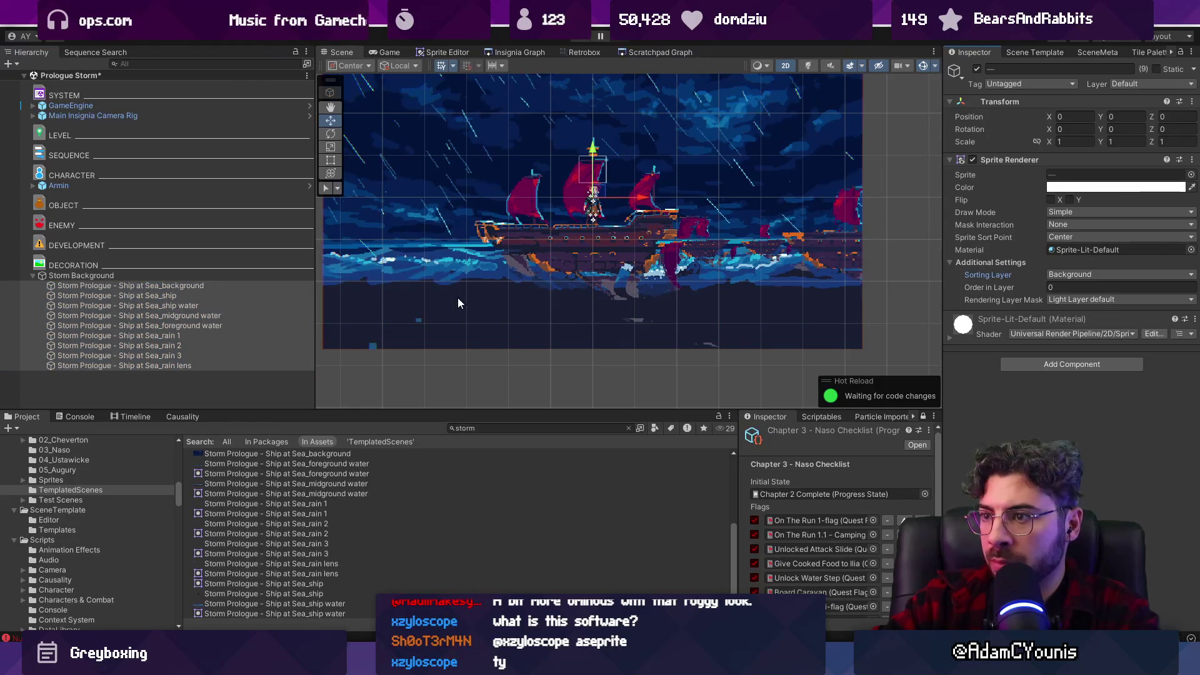
# Set Order in Layer for ship water -1, midground water 2, foreground water 4.
pyautogui.click(214, 294)
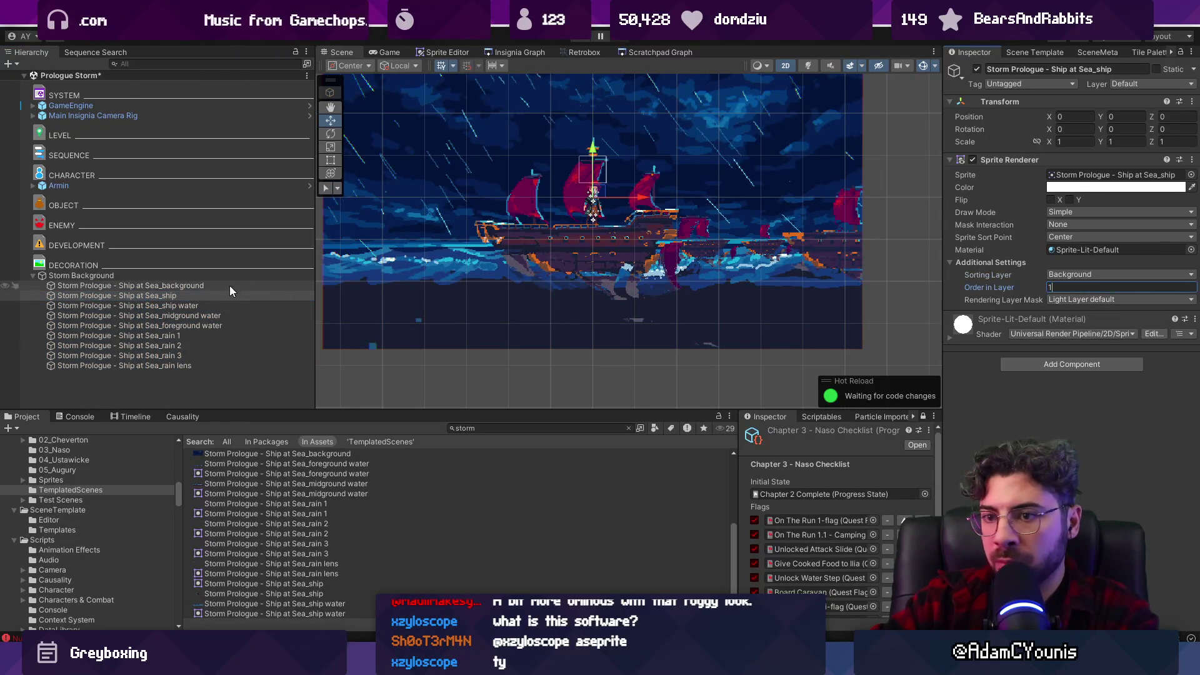
pyautogui.click(228, 306)
pyautogui.click(1063, 287)
pyautogui.write('-1')
pyautogui.click(242, 315)
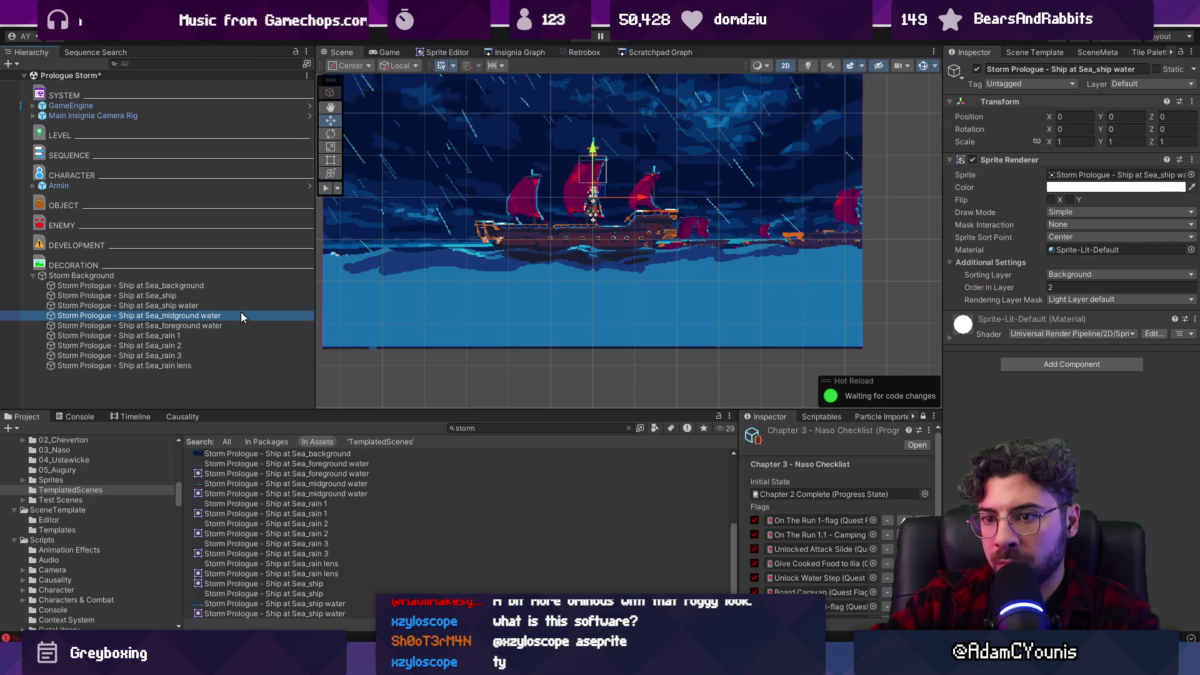
pyautogui.click(1063, 287)
pyautogui.write('2')
pyautogui.click(250, 326)
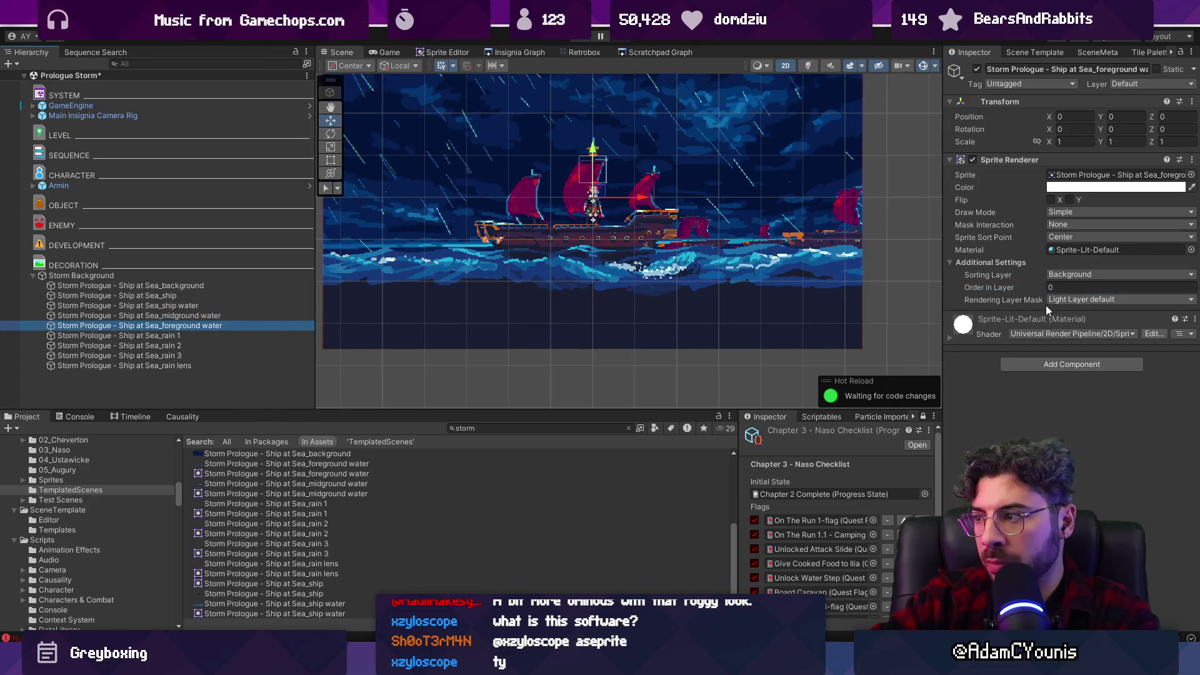
pyautogui.click(1052, 286)
pyautogui.write('4')
# Set the rain layers' Order in Layer: rain 2 to 6, rain 3 to 7.
pyautogui.click(225, 335)
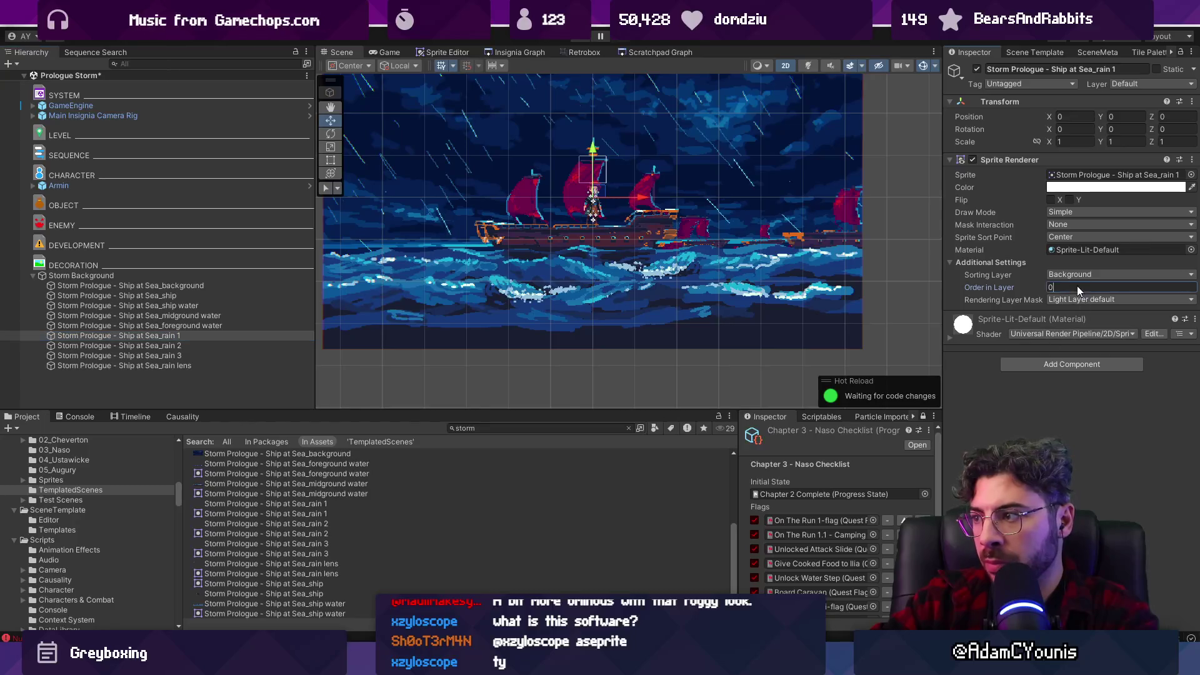
pyautogui.click(286, 347)
pyautogui.click(1056, 287)
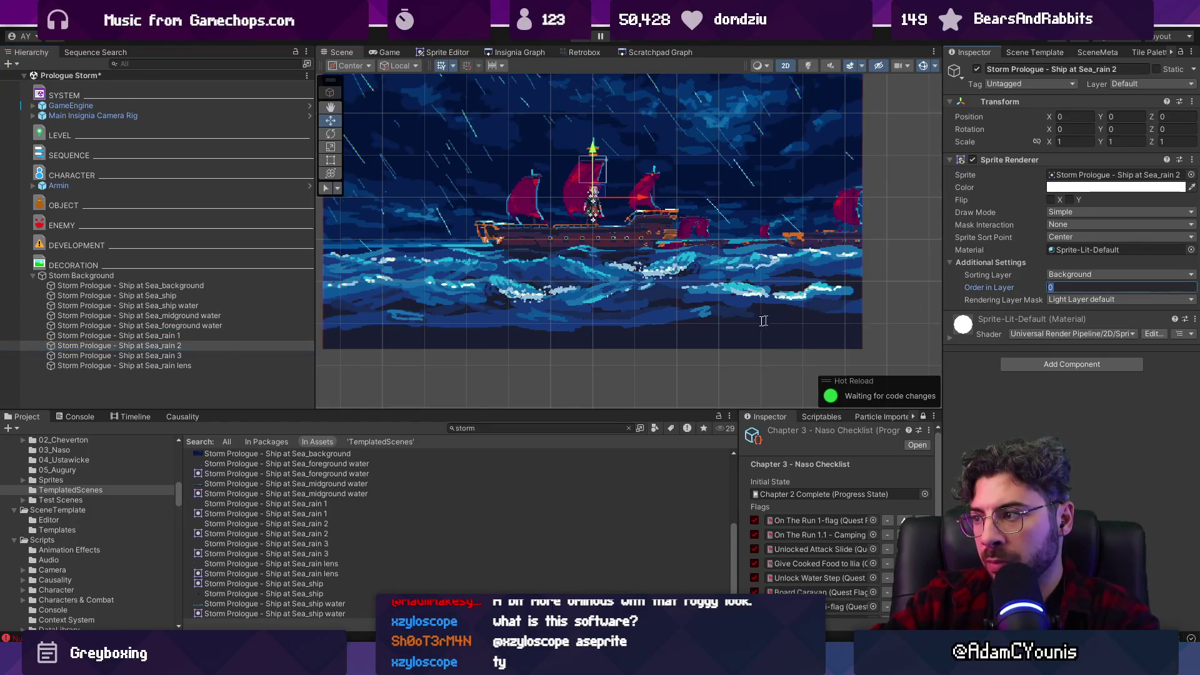
pyautogui.click(240, 356)
pyautogui.click(1040, 292)
pyautogui.write('7')
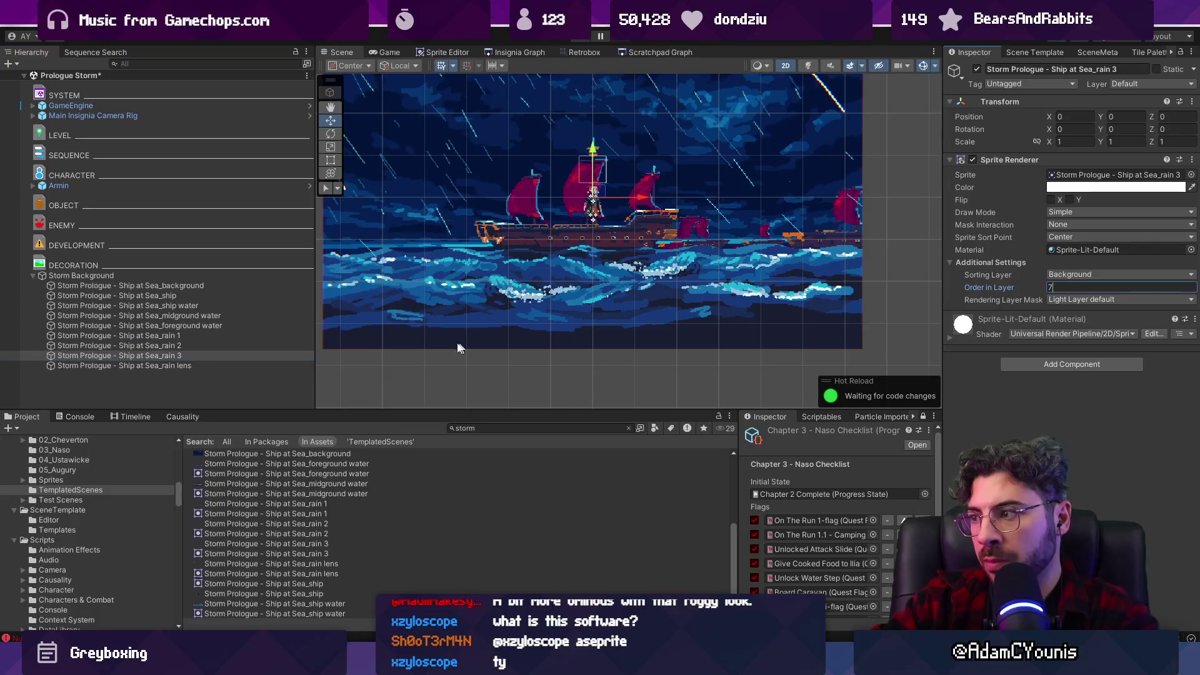
pyautogui.click(230, 367)
# Move Armin down below the storm image to Y -4.29.
pyautogui.scroll(-2, 608, 270)
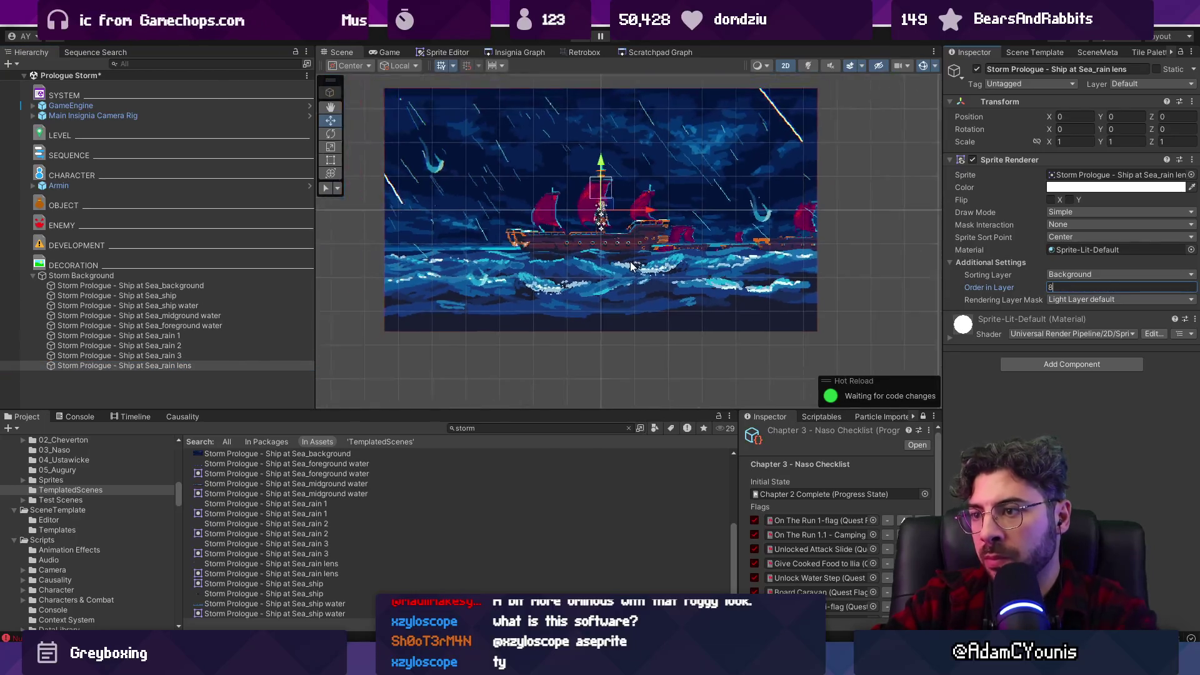
pyautogui.scroll(-2, 601, 241)
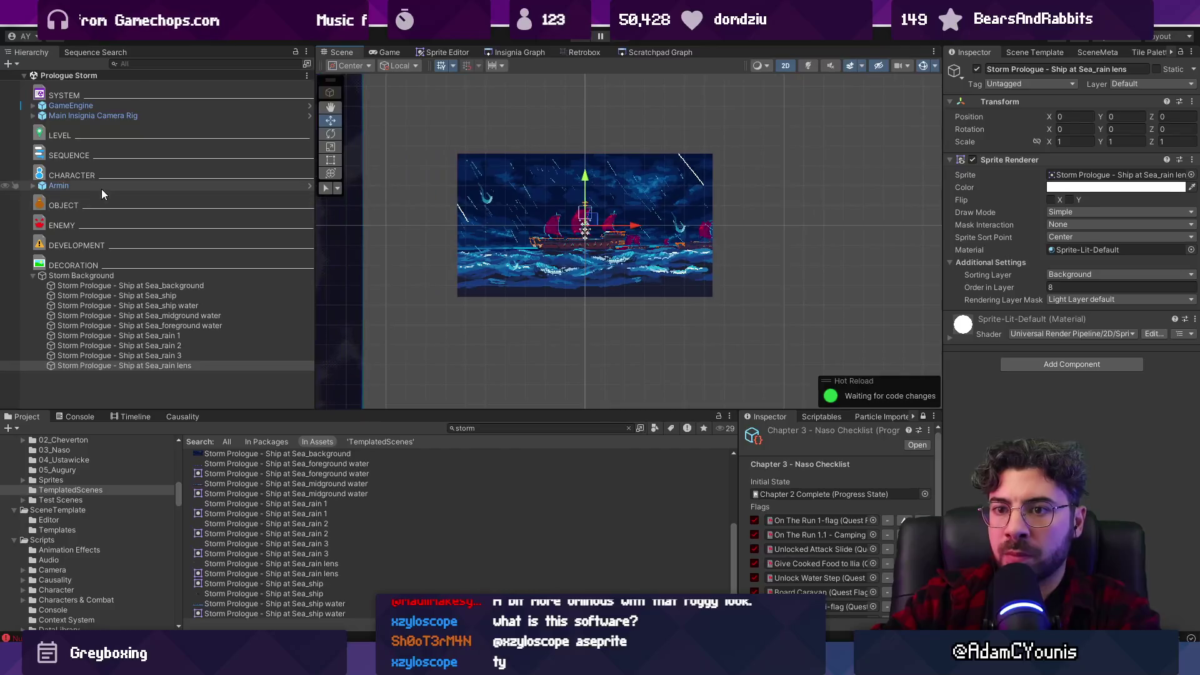
pyautogui.click(68, 185)
pyautogui.moveTo(588, 227); pyautogui.dragTo(587, 350)
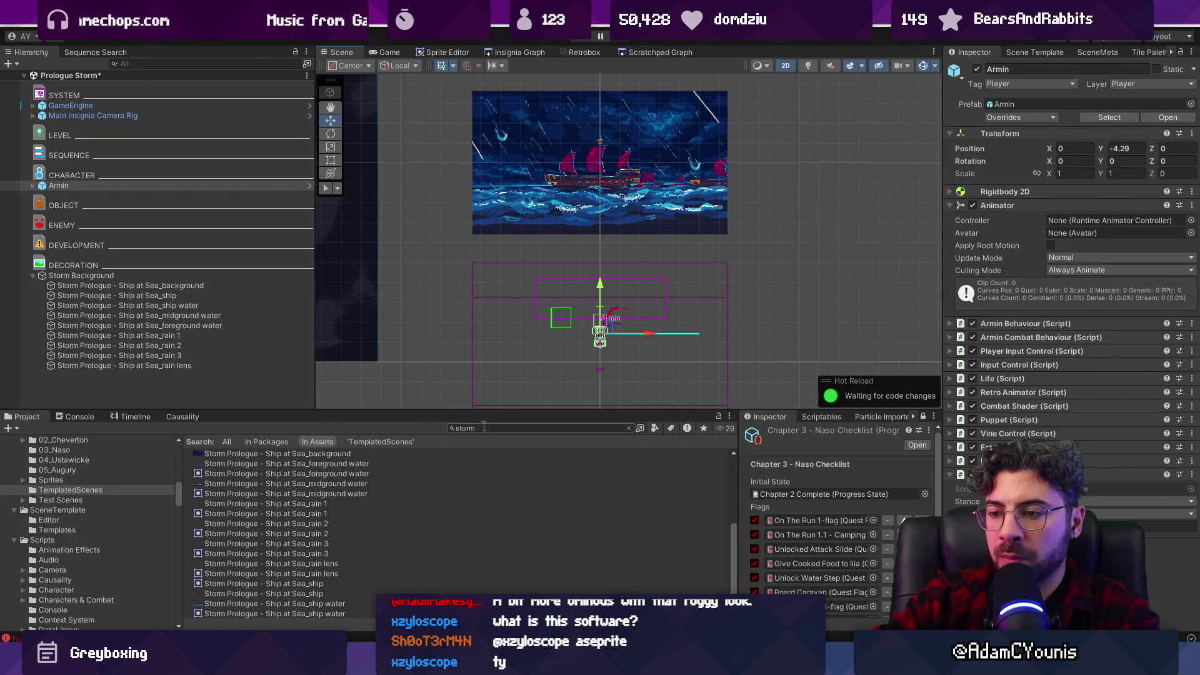
pyautogui.click(190, 393)
# Create an empty object named Terrain and give it a Box Collider 2D.
pyautogui.rightClick(190, 393)
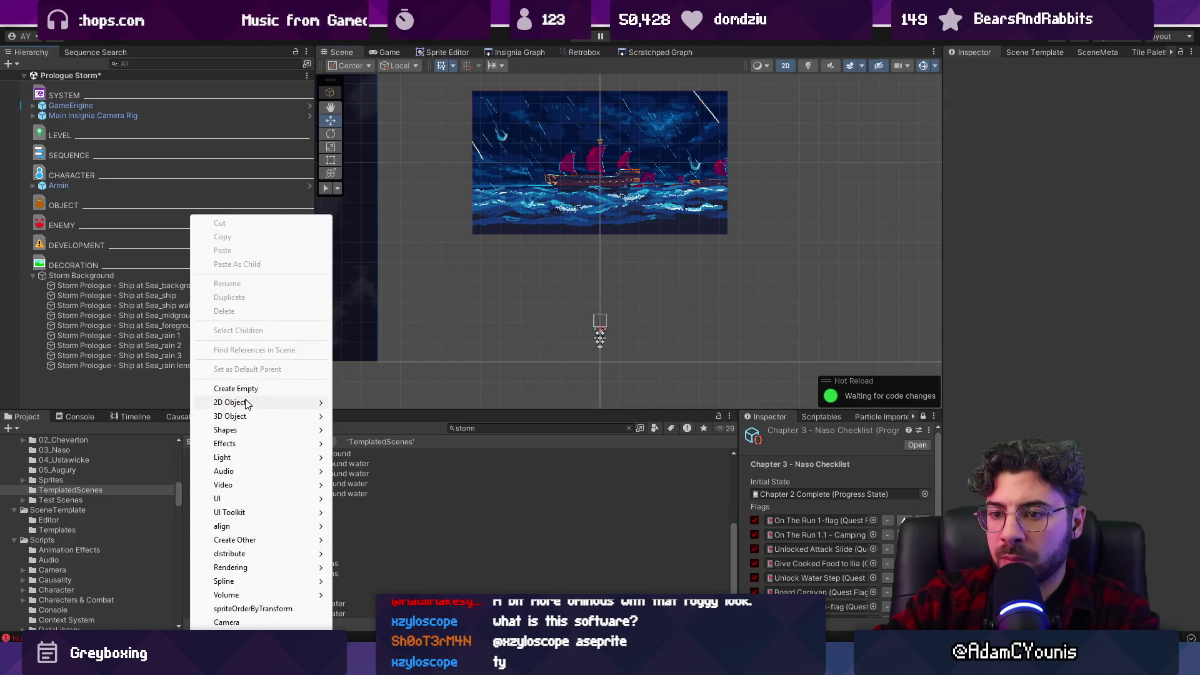
pyautogui.click(235, 389)
pyautogui.write('Terr')
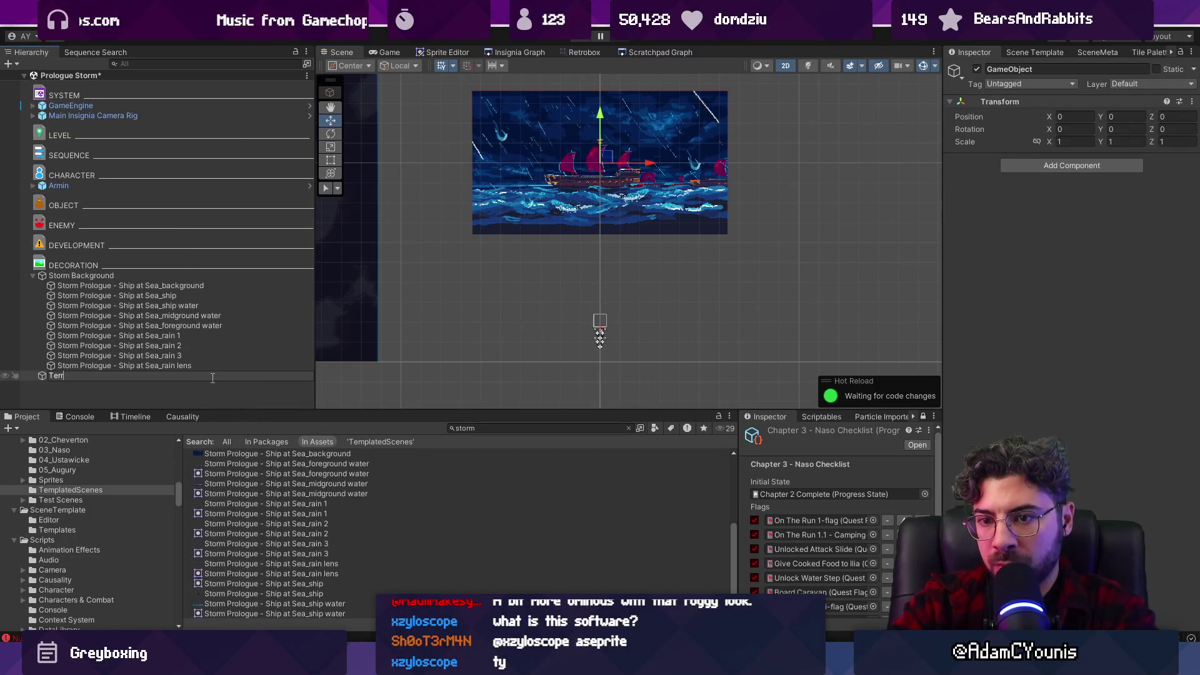
pyautogui.write('ain')
pyautogui.press('Return')
pyautogui.click(1127, 169)
pyautogui.write('collider2d')
pyautogui.press('Return')
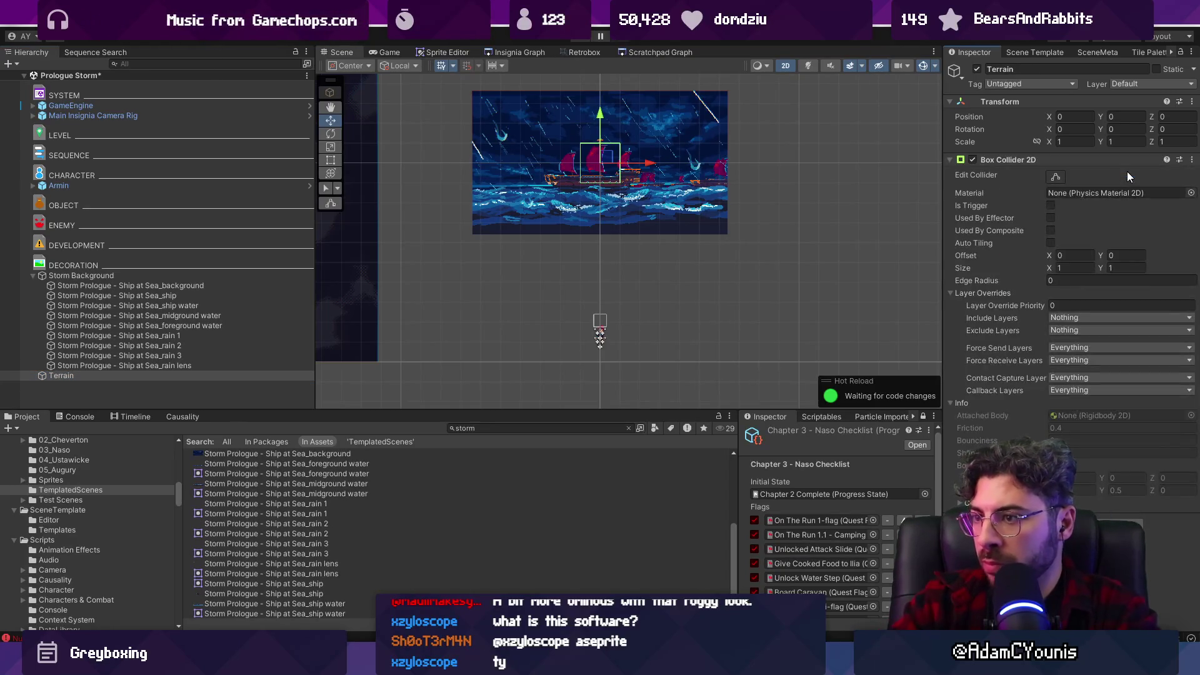
# Lower Terrain beneath Armin, assign it to the Ground layer, and save the scene.
pyautogui.moveTo(599, 118); pyautogui.dragTo(606, 318)
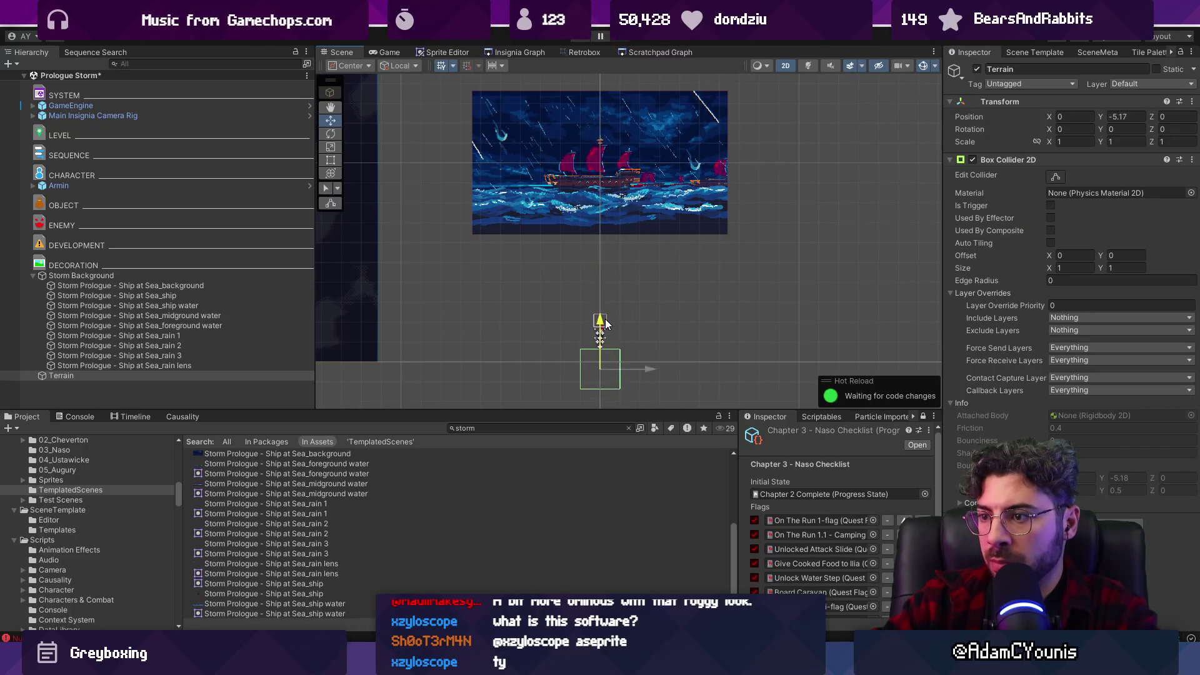
pyautogui.click(1150, 84)
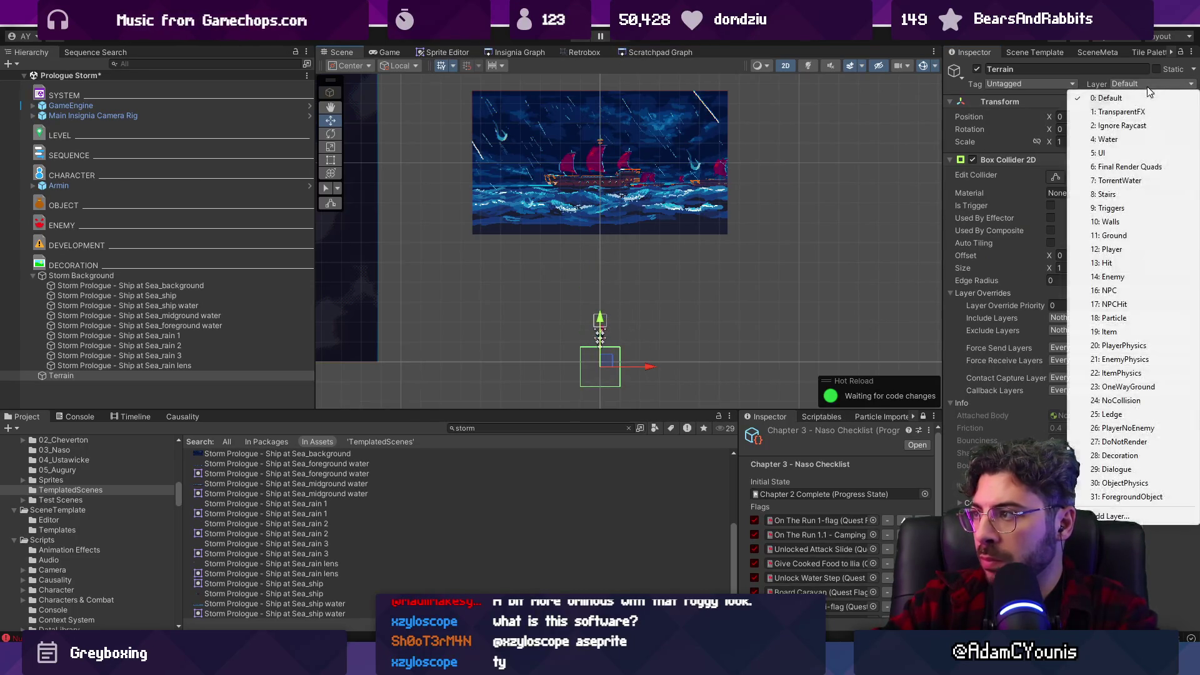
pyautogui.click(1129, 238)
pyautogui.moveTo(775, 223); pyautogui.dragTo(762, 276)
pyautogui.hotkey('ctrl', 's')
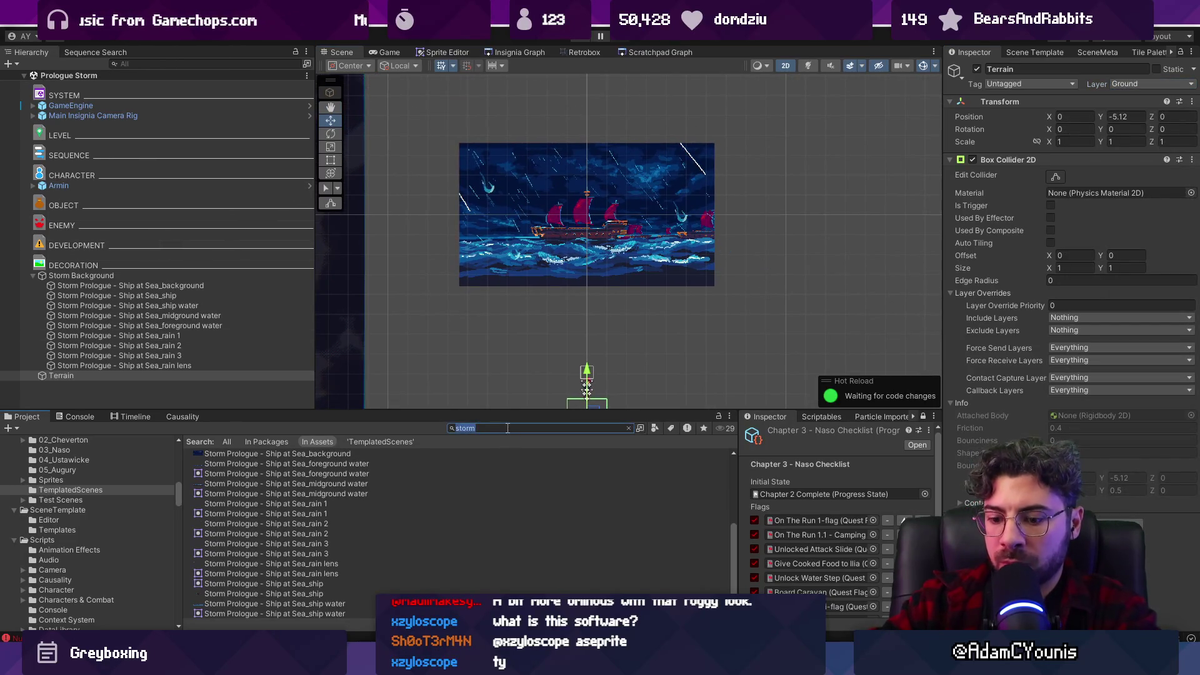
# Place a Cutscene Camera prefab in the scene instead of the Zone Camera, then view Insignia Graph.
pyautogui.moveTo(228, 463); pyautogui.dragTo(524, 190)
pyautogui.hotkey('ctrl', 'z')
pyautogui.write('cutscene cam')
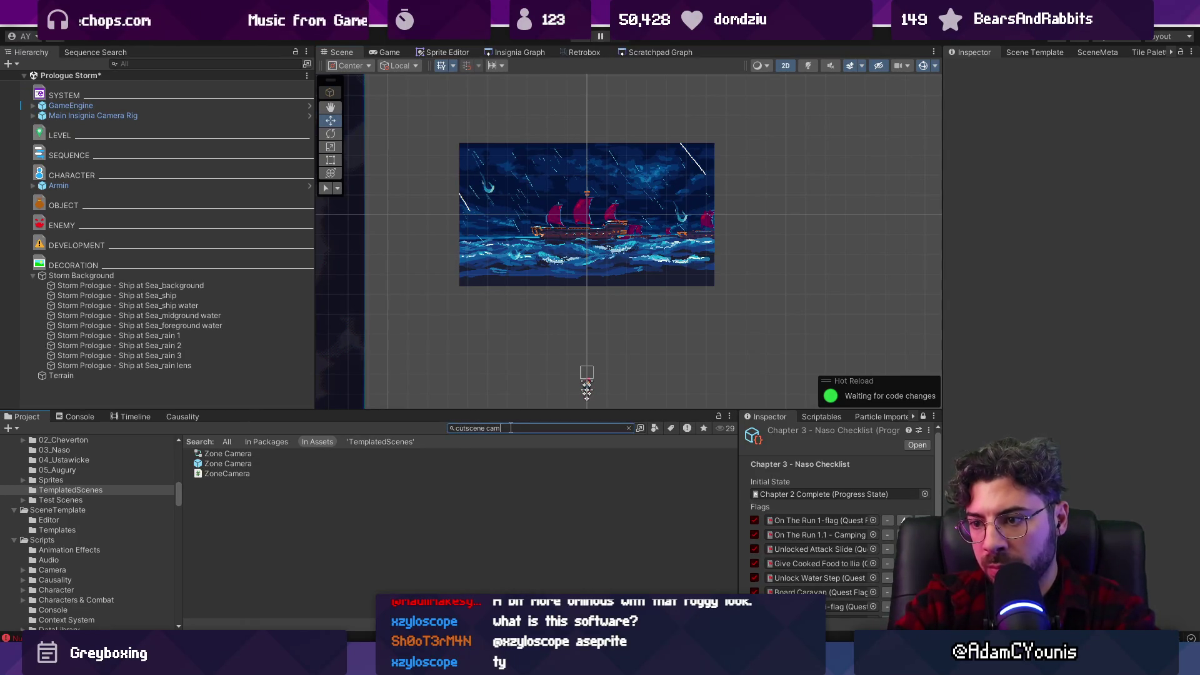
pyautogui.write('era')
pyautogui.moveTo(241, 454)
pyautogui.mouseDown()
pyautogui.moveTo(563, 186)
pyautogui.moveTo(596, 217)
pyautogui.mouseUp()
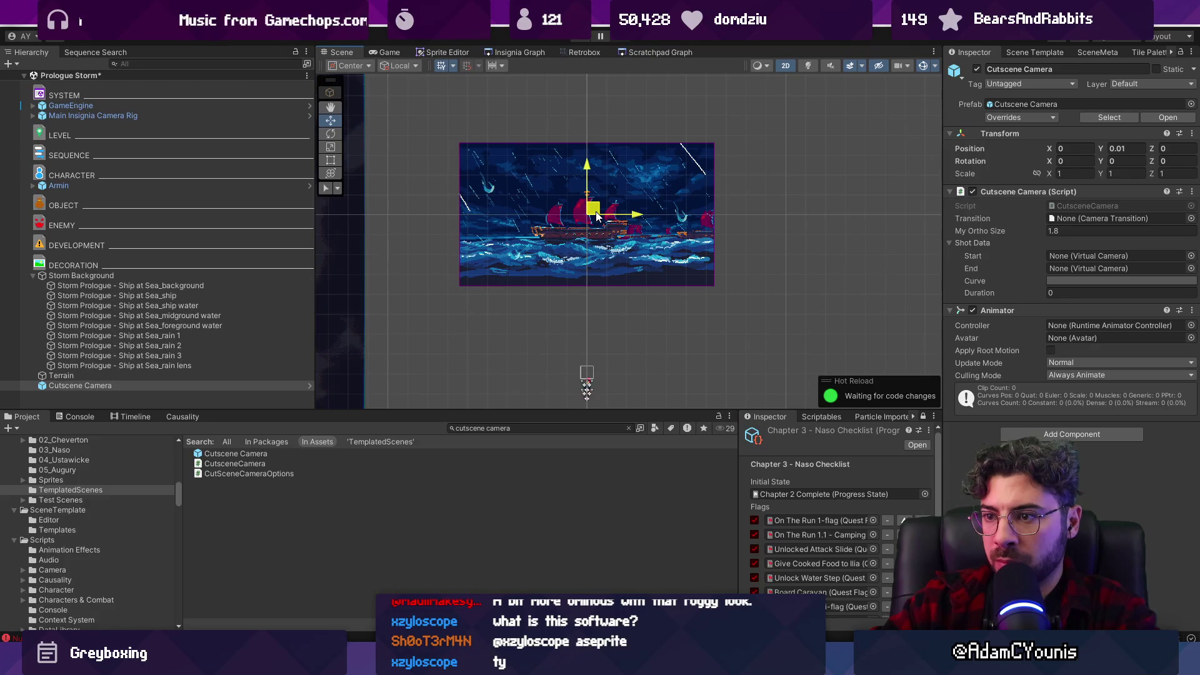
pyautogui.scroll(2, 588, 198)
pyautogui.click(519, 52)
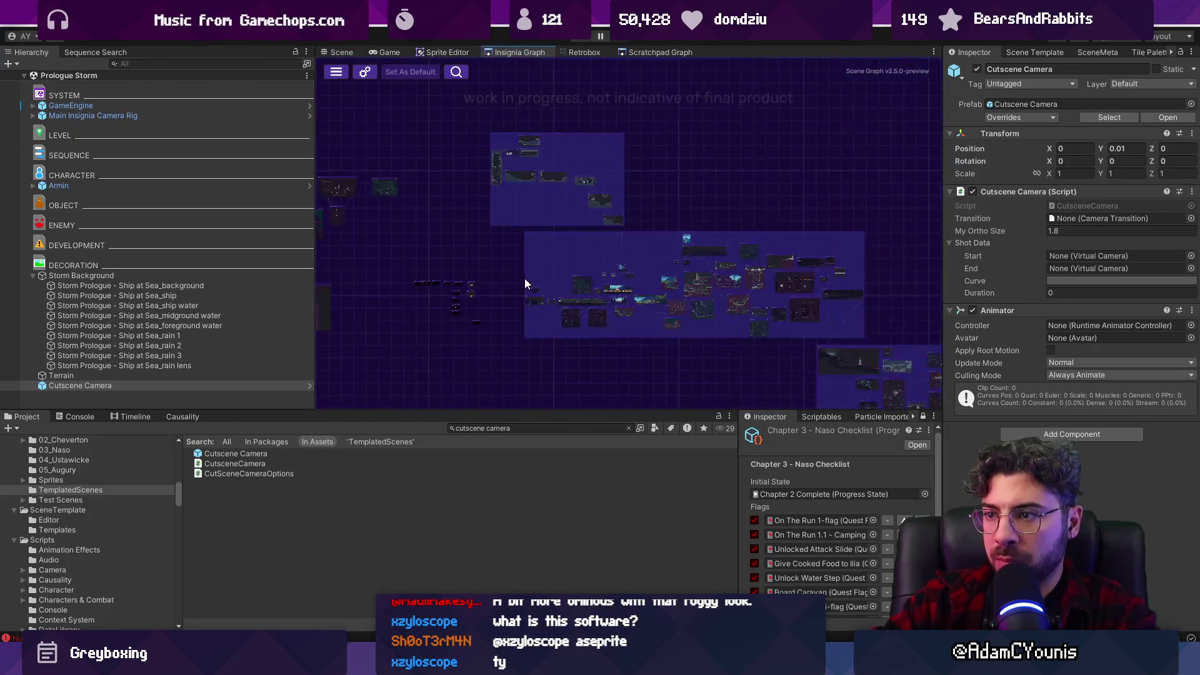
# Delete the Zone Camera from the After Harriette 2 - Emperor Dialogue scene and save it.
pyautogui.scroll(2, 760, 268)
pyautogui.hscroll(2, 718, 234)
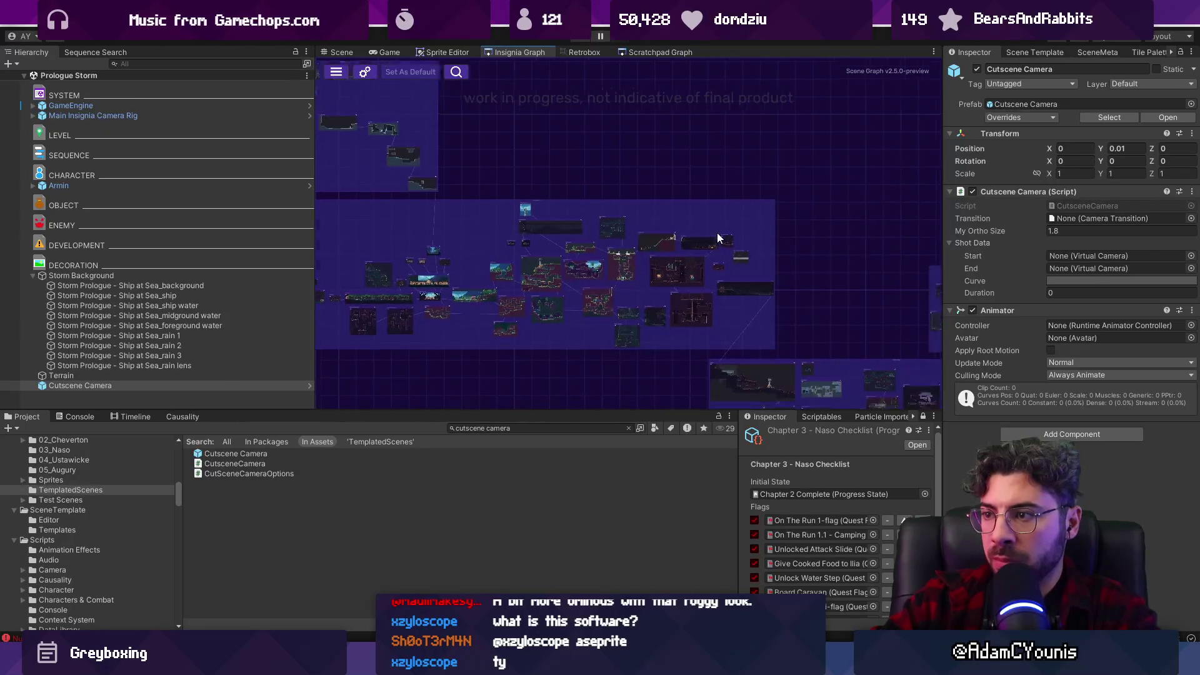
pyautogui.scroll(5, 694, 285)
pyautogui.doubleClick(643, 264)
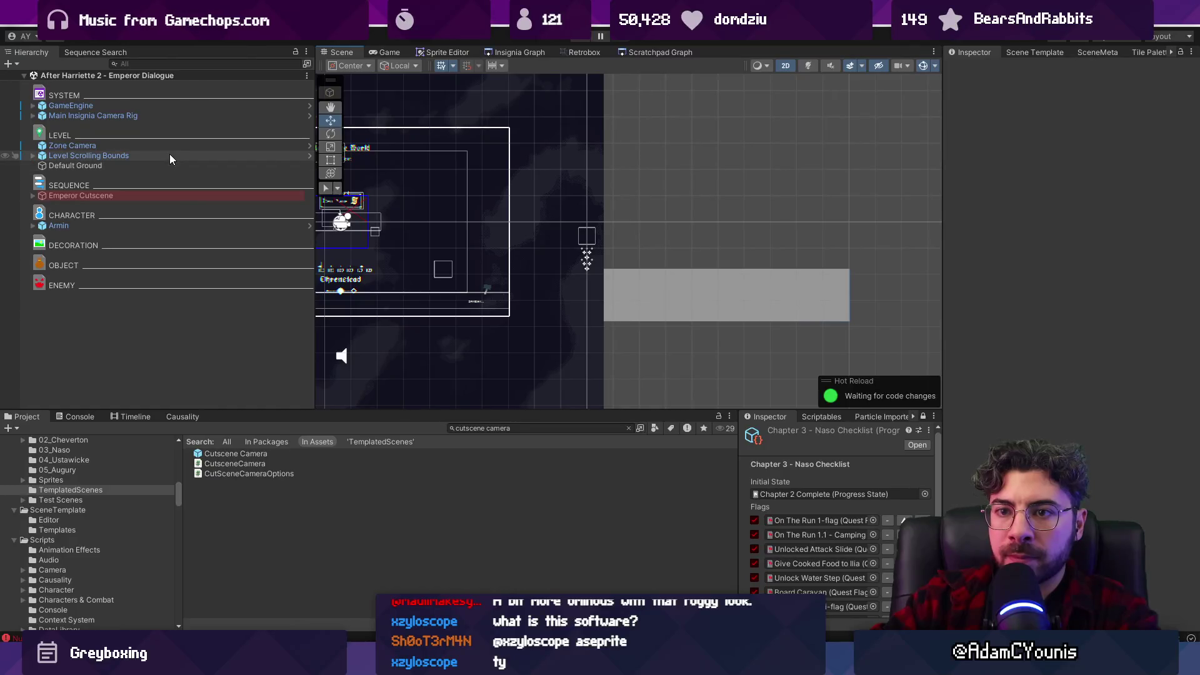
pyautogui.doubleClick(172, 145)
pyautogui.scroll(-4, 560, 200)
pyautogui.moveTo(560, 200)
pyautogui.mouseDown()
pyautogui.moveTo(396, 189)
pyautogui.moveTo(583, 204)
pyautogui.mouseUp()
pyautogui.press('Delete')
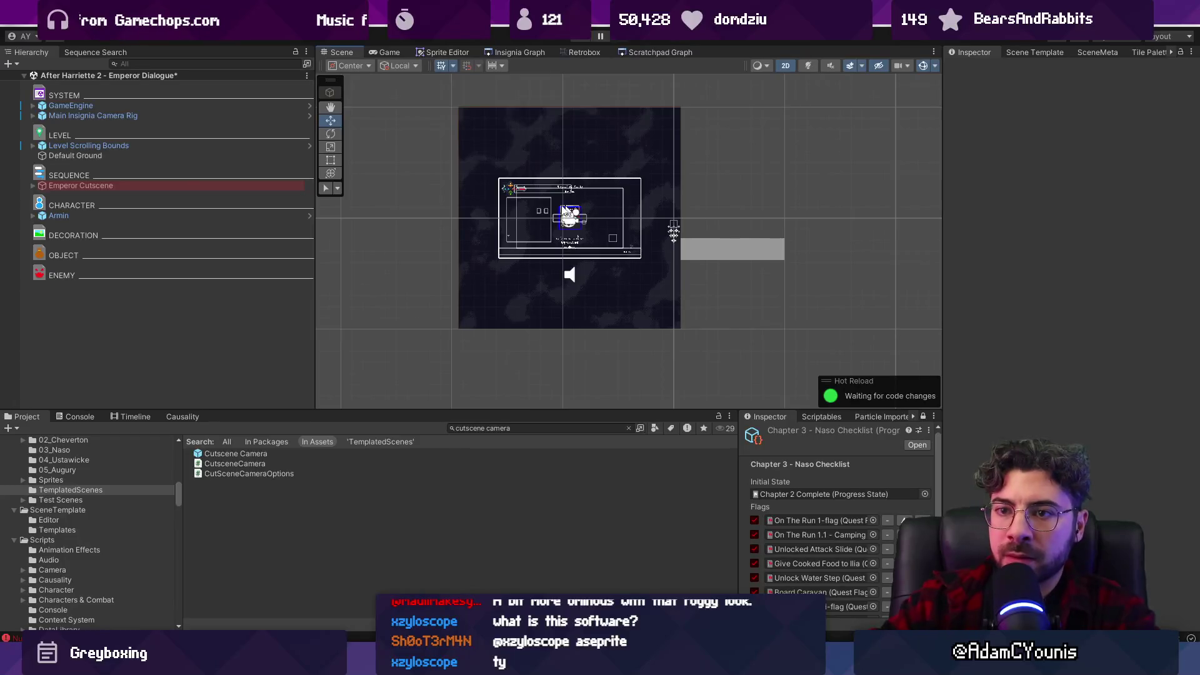
pyautogui.hotkey('ctrl', 's')
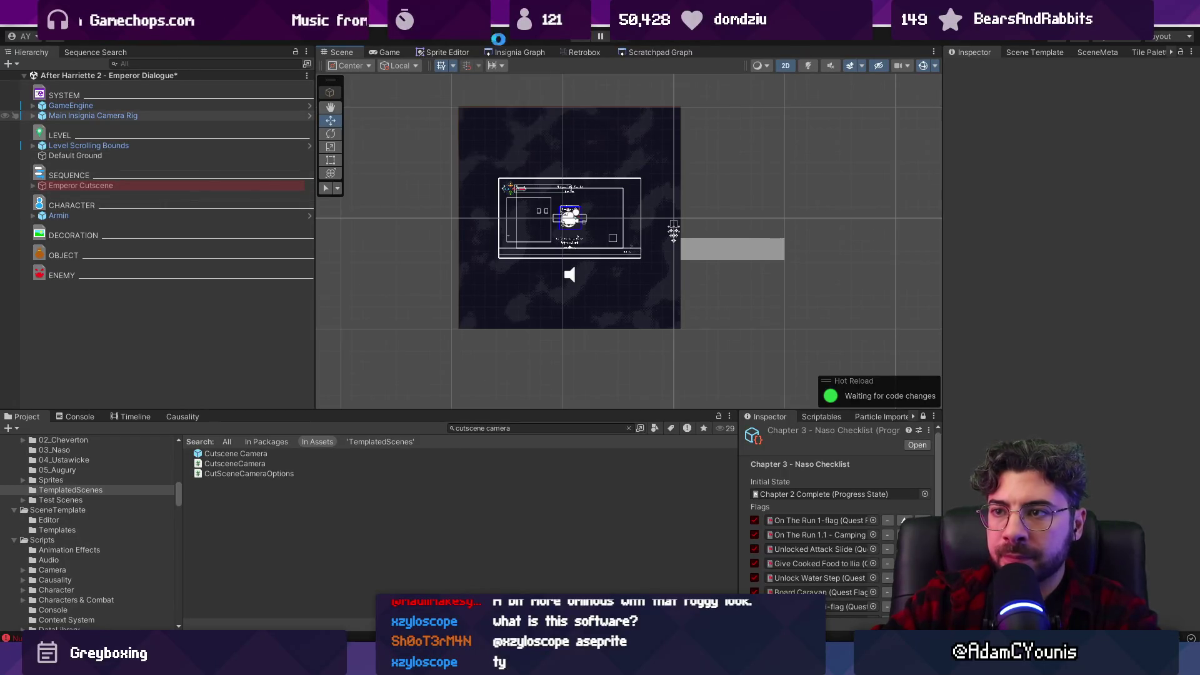
# Back in the Insignia Graph, inspect the After Harriette Cutscene and its Cutscene Camera.
pyautogui.click(531, 51)
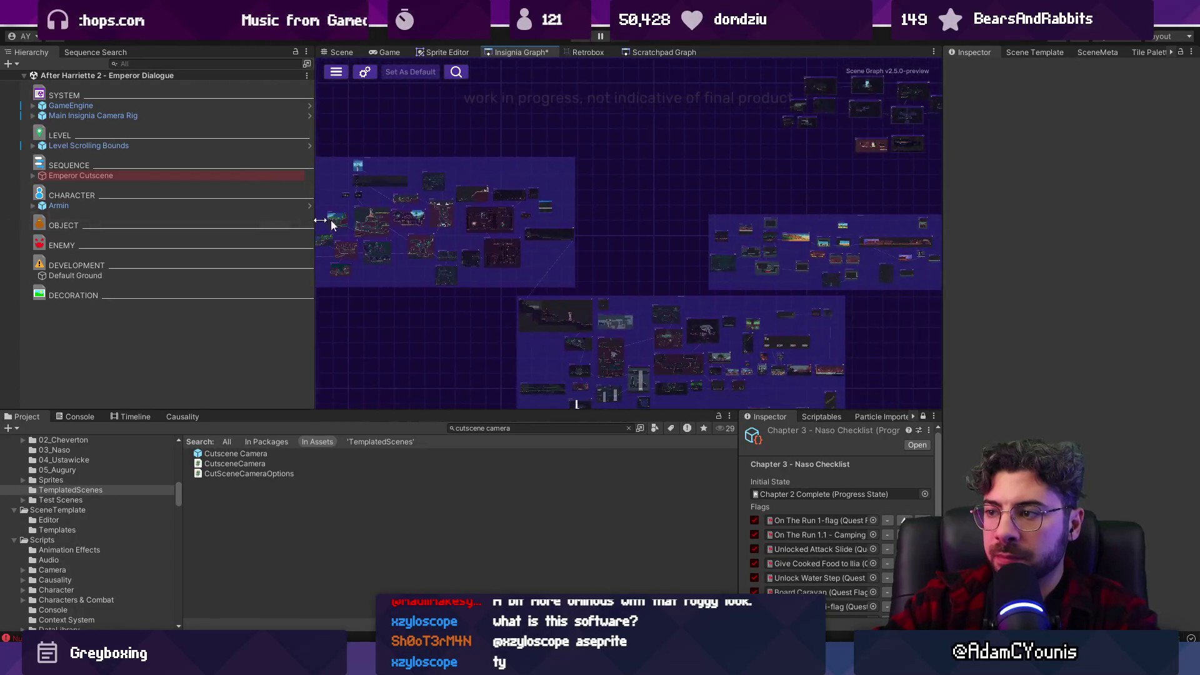
pyautogui.scroll(4, 686, 264)
pyautogui.scroll(-3, 440, 231)
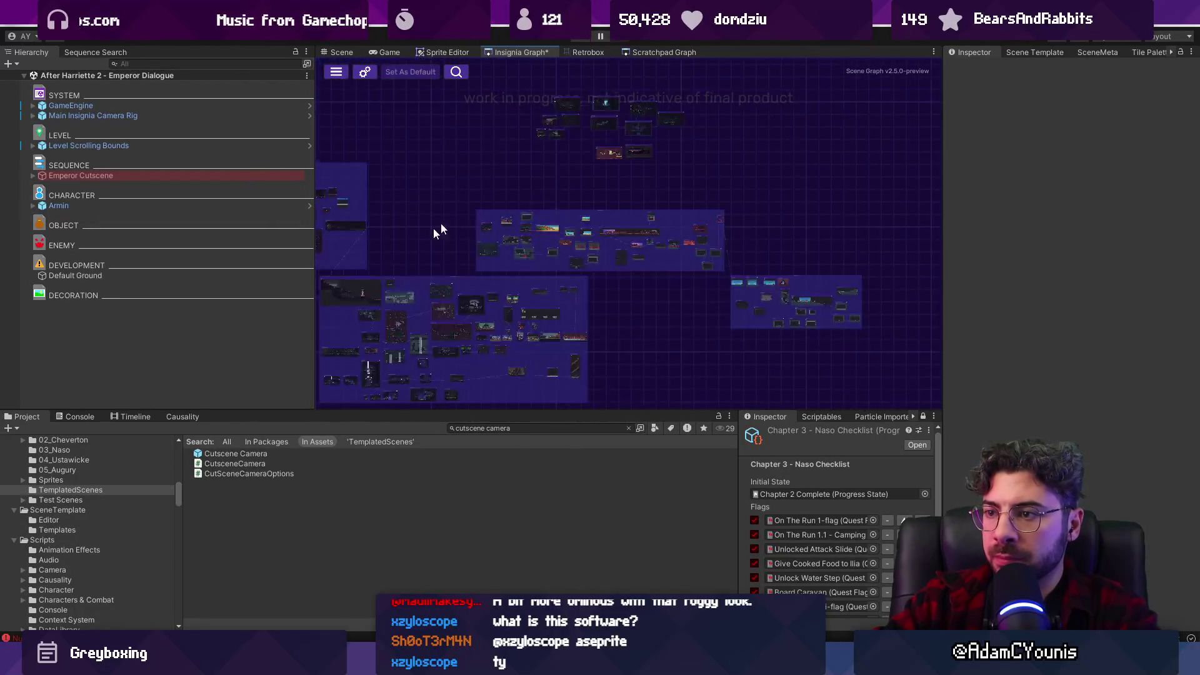
pyautogui.scroll(3, 635, 189)
pyautogui.scroll(-1, 733, 231)
pyautogui.scroll(3, 600, 233)
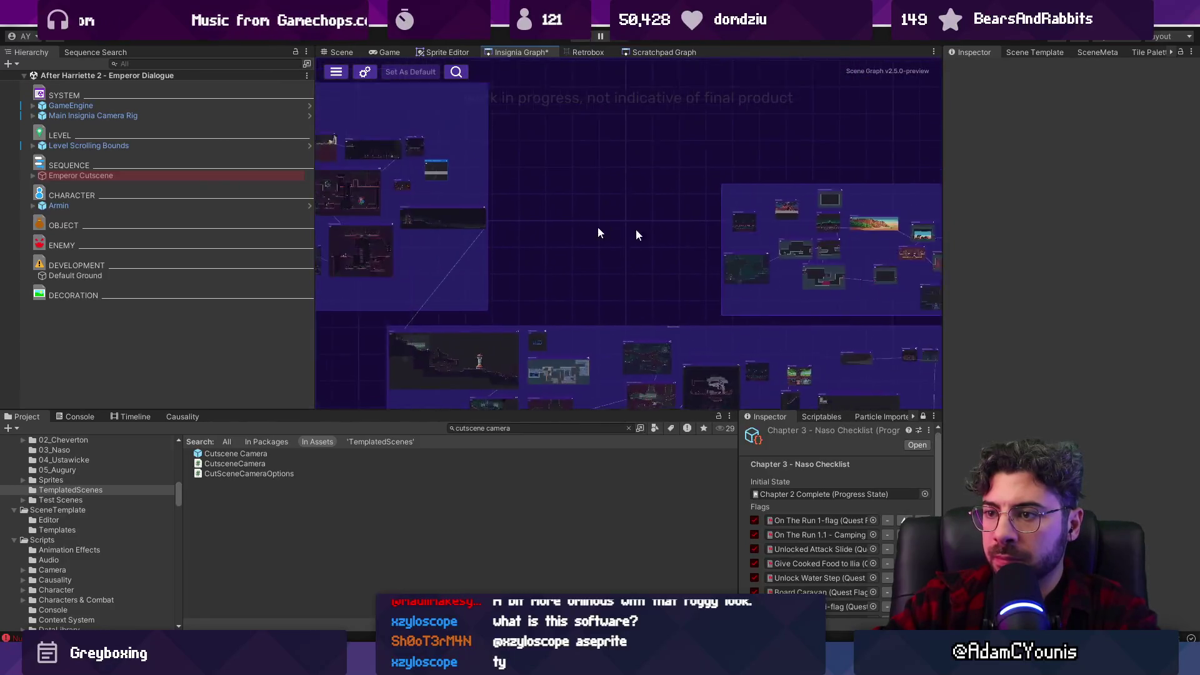
pyautogui.scroll(3, 523, 175)
pyautogui.scroll(3, 452, 206)
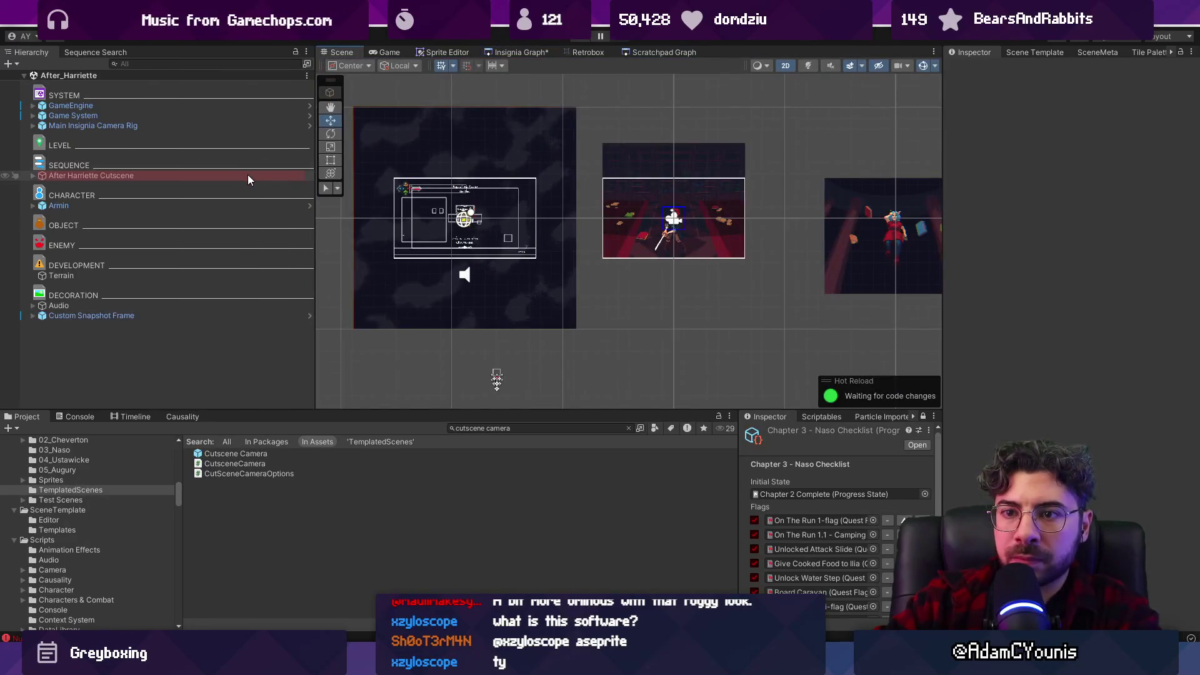
pyautogui.click(248, 174)
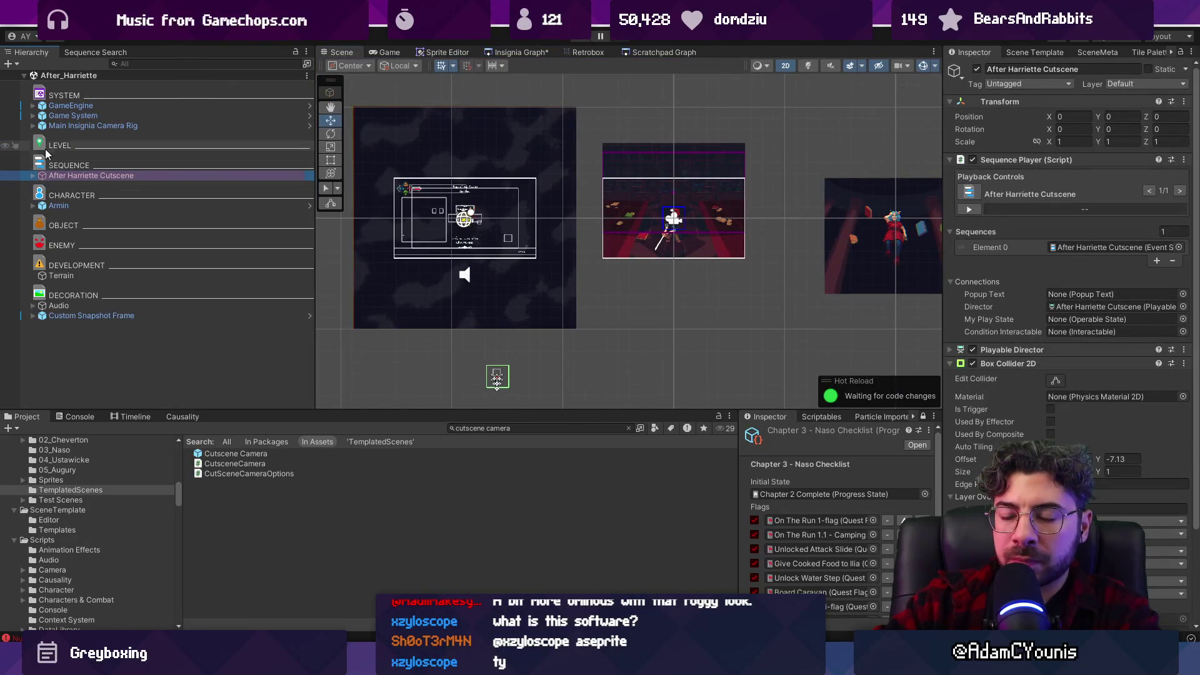
pyautogui.click(33, 177)
pyautogui.doubleClick(88, 186)
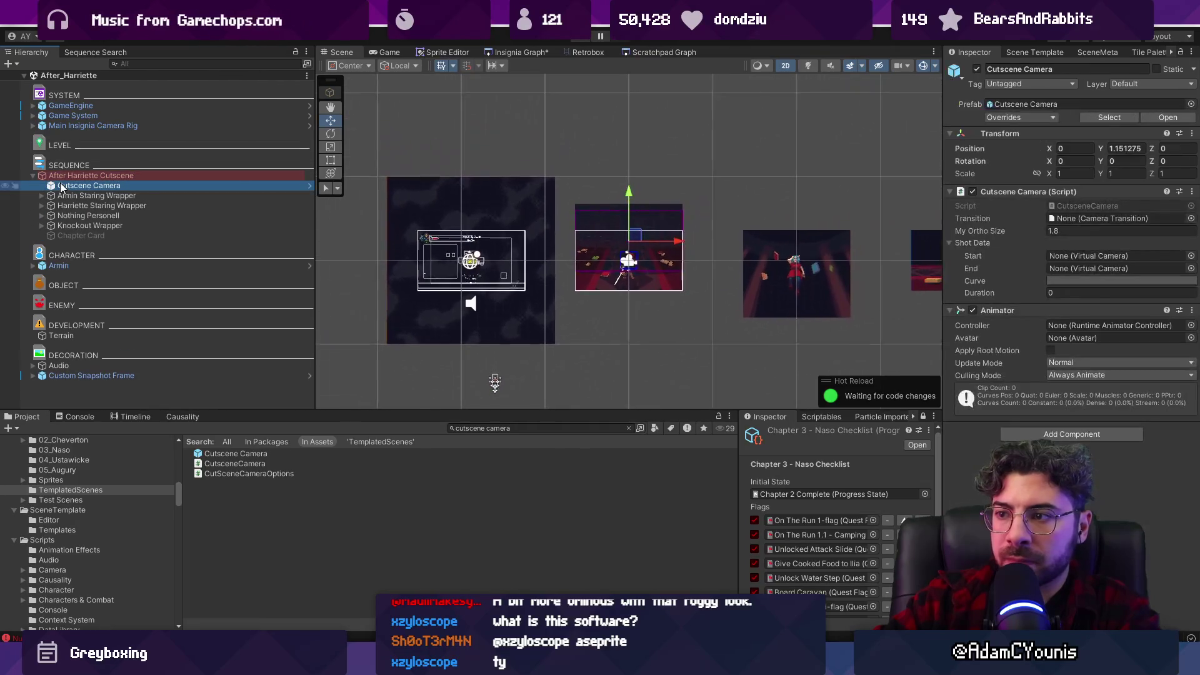
pyautogui.click(521, 52)
# Search the Project for 'prolo' and add the Prologue Storm scene to the Insignia Graph.
pyautogui.scroll(-5, 793, 217)
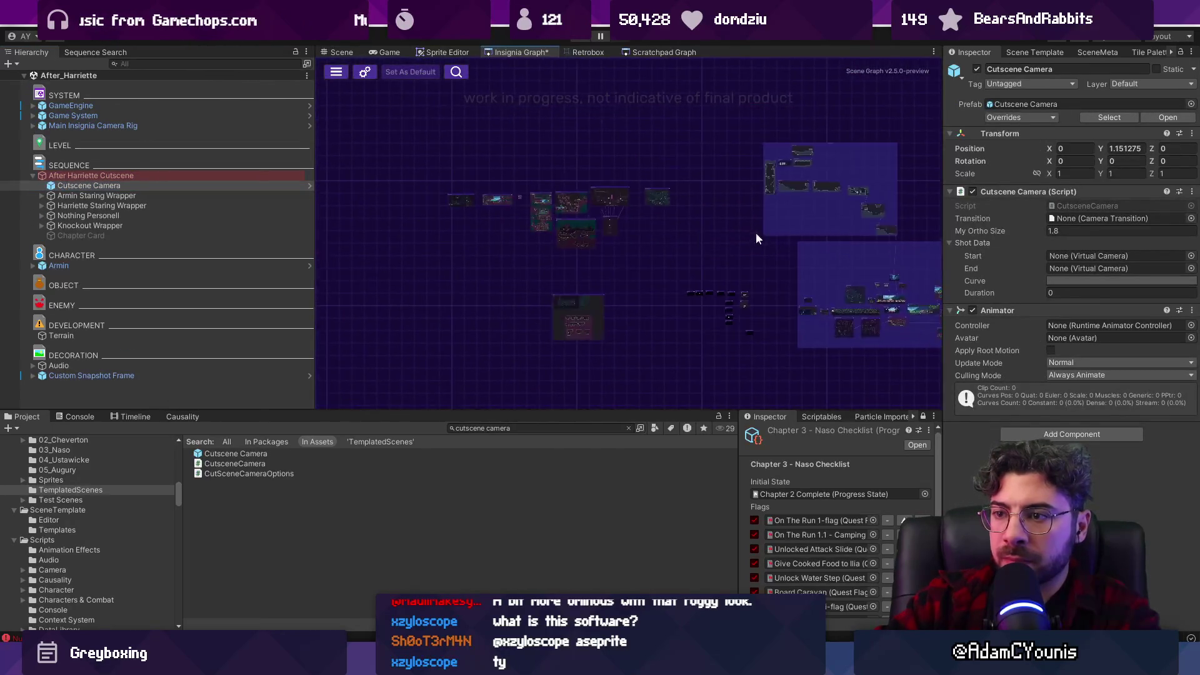
pyautogui.scroll(5, 651, 231)
pyautogui.click(549, 429)
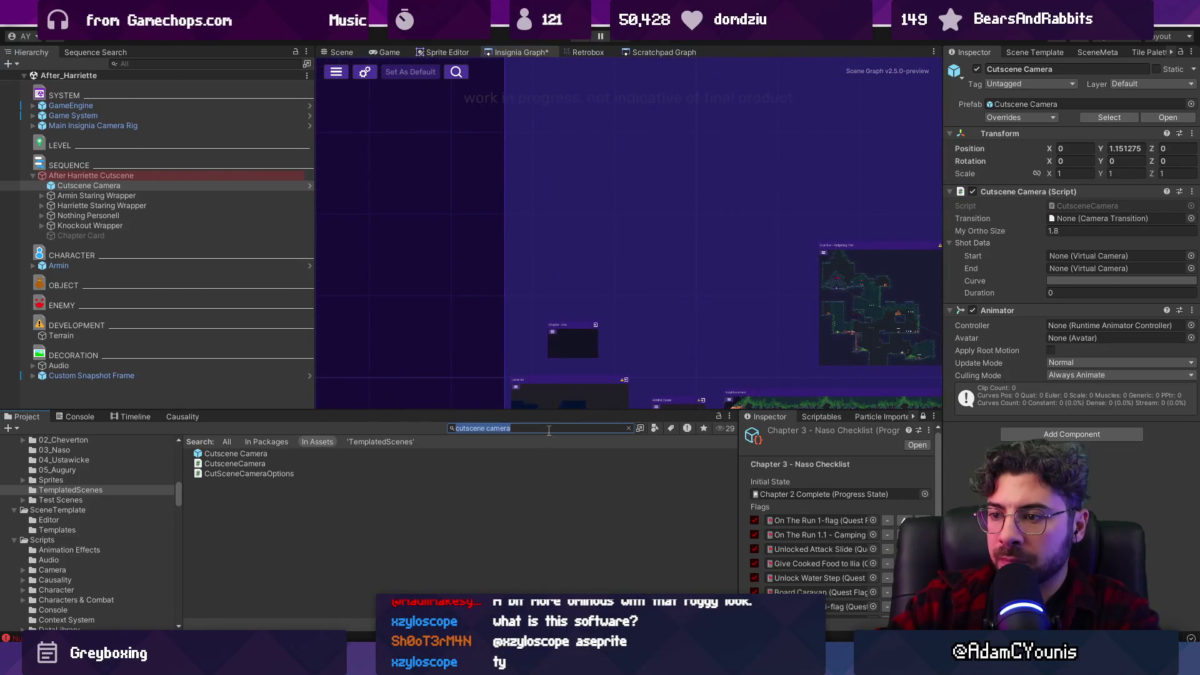
pyautogui.write('prolo')
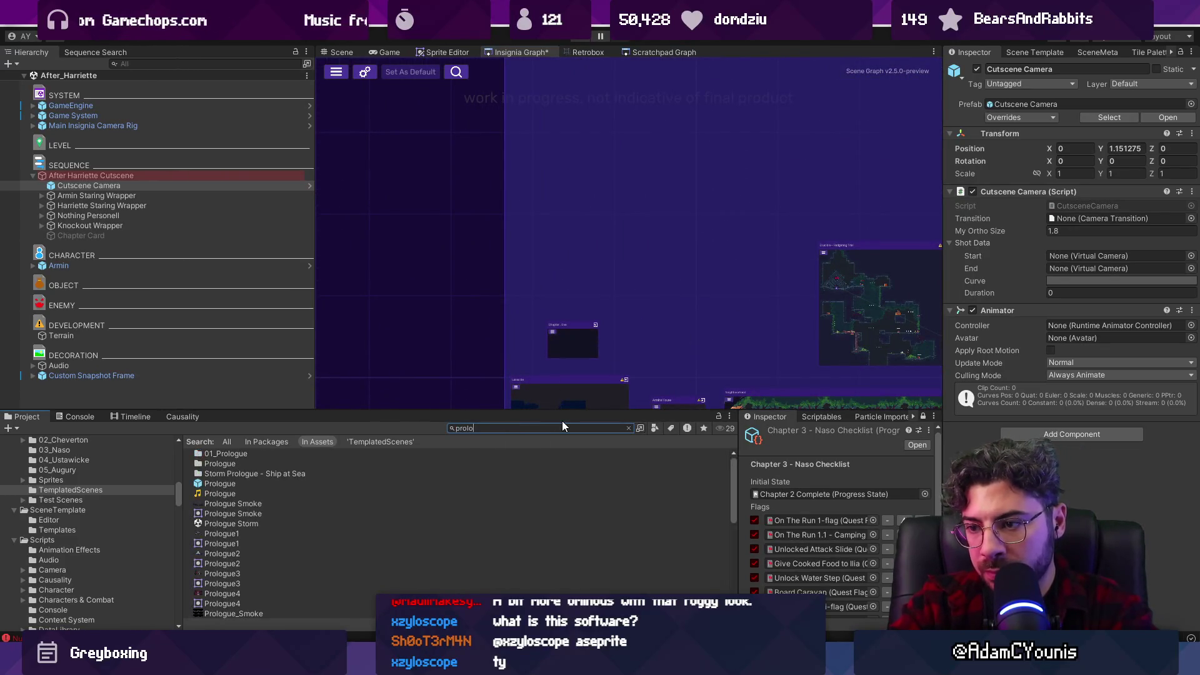
pyautogui.moveTo(231, 524)
pyautogui.mouseDown()
pyautogui.moveTo(392, 458)
pyautogui.moveTo(580, 267)
pyautogui.mouseUp()
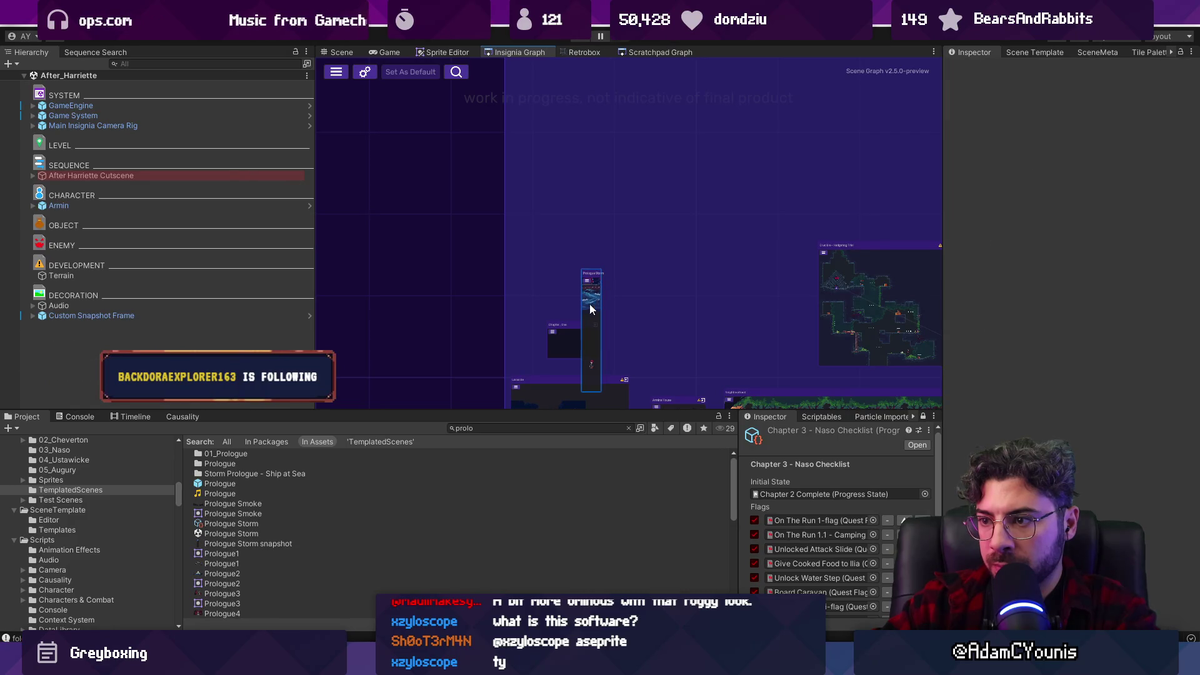
# Open the Prologue Storm scene from its graph node and show its scene template settings.
pyautogui.scroll(-5, 511, 245)
pyautogui.doubleClick(504, 248)
pyautogui.scroll(-2, 560, 231)
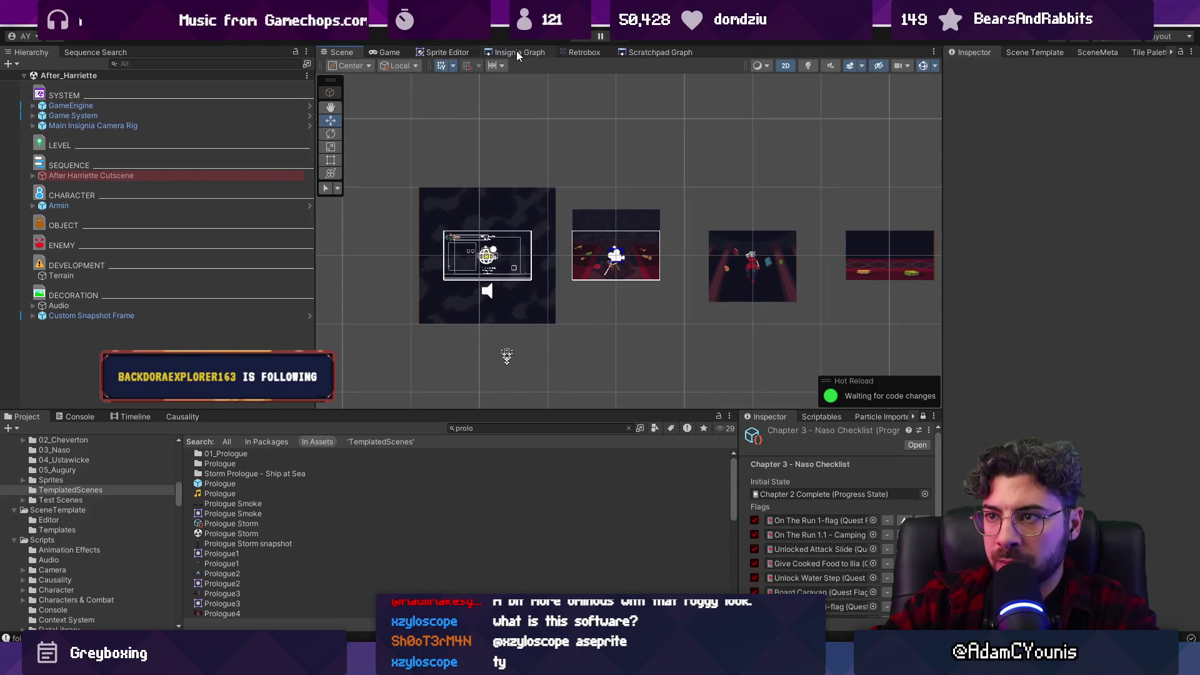
pyautogui.click(517, 54)
pyautogui.doubleClick(500, 248)
pyautogui.click(1040, 54)
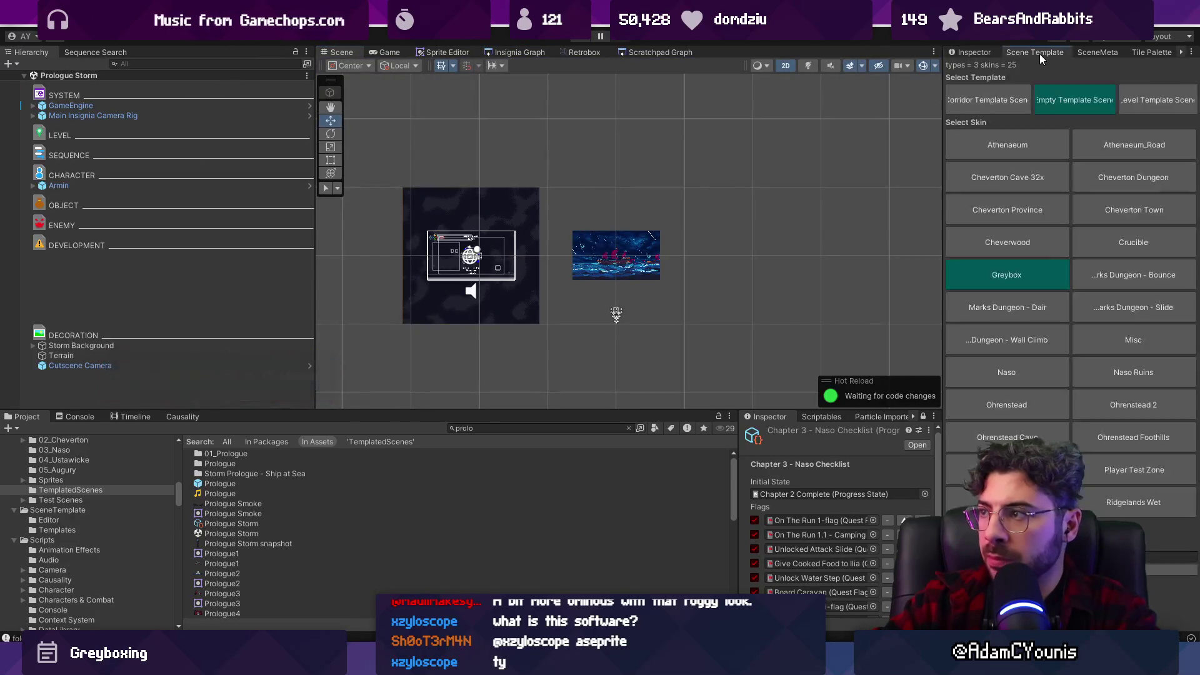
# Show the Prologue Storm metadata and move the blank Hierarchy row under DEVELOPMENT.
pyautogui.click(1120, 54)
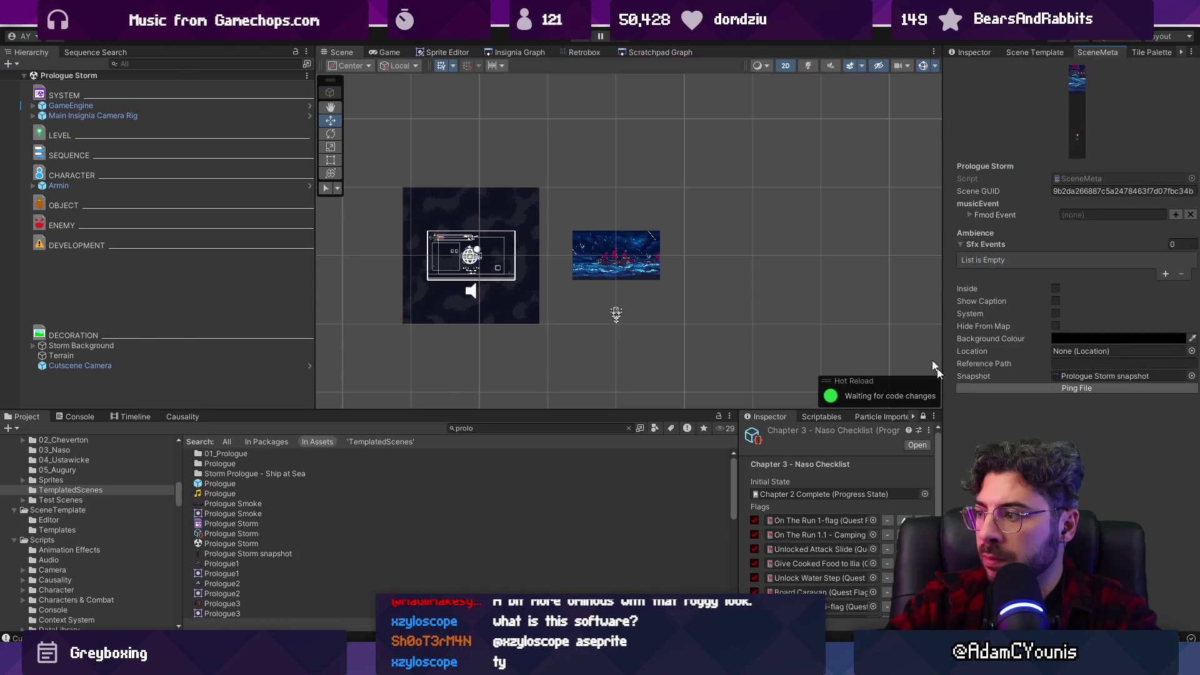
pyautogui.press('f')
pyautogui.click(206, 298)
pyautogui.moveTo(206, 299); pyautogui.dragTo(197, 256)
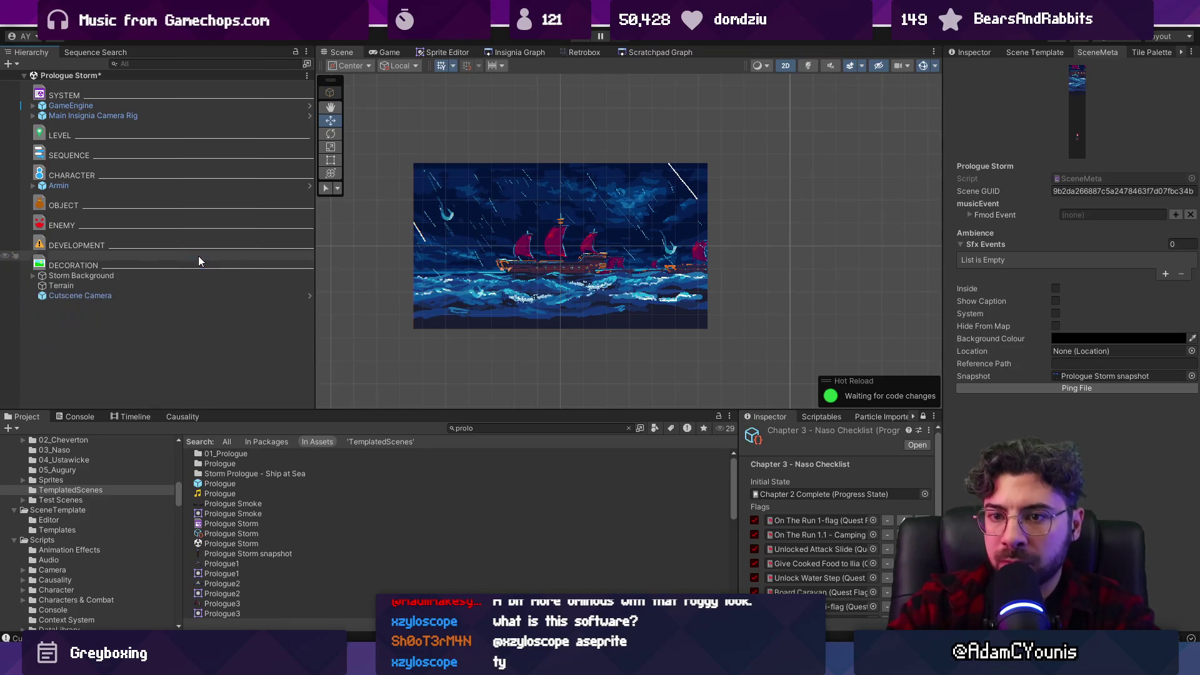
pyautogui.click(494, 428)
pyautogui.write('bounds')
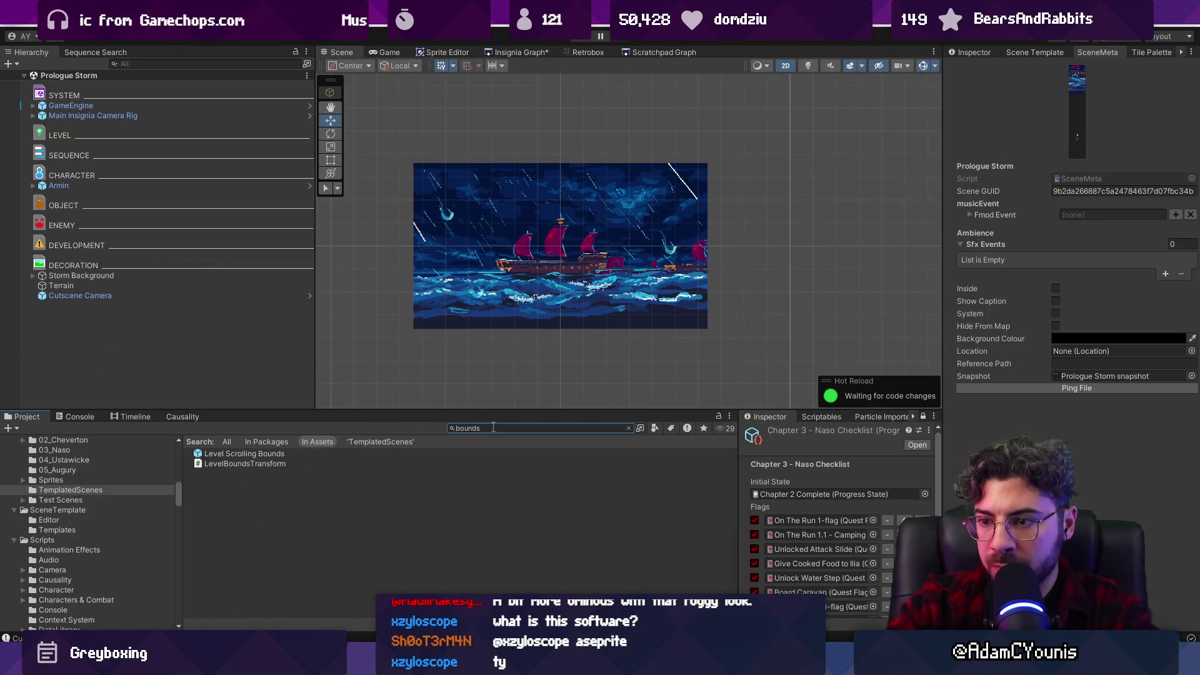
pyautogui.write('c')
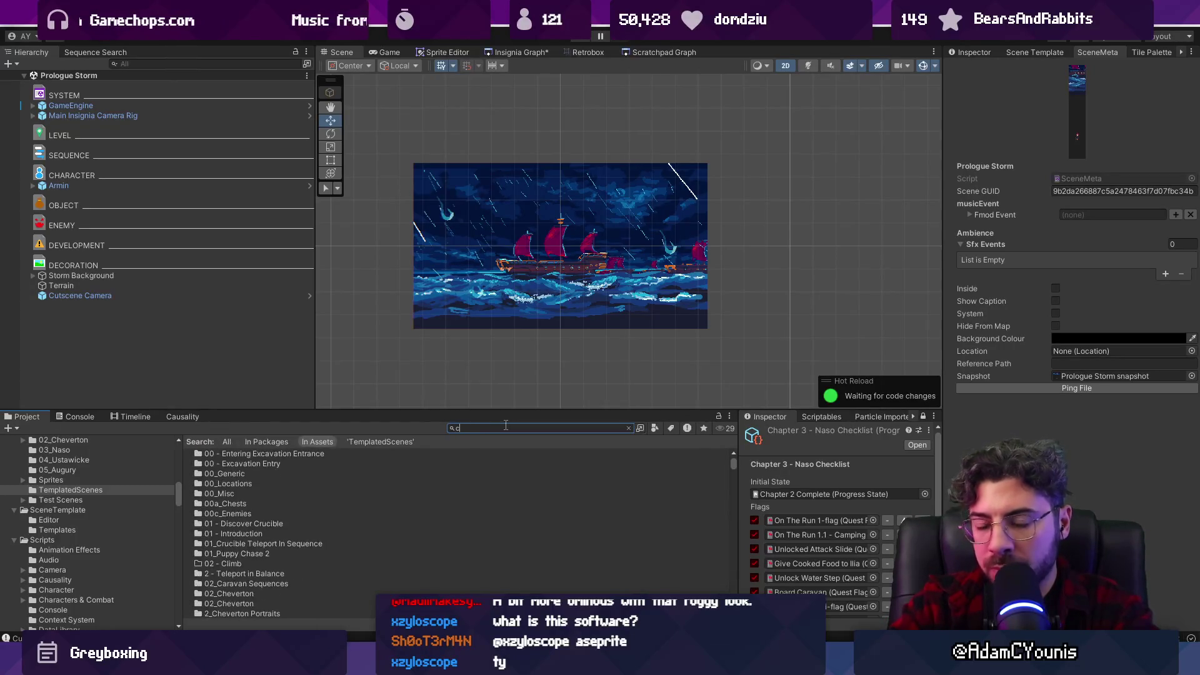
pyautogui.press('BackSpace')
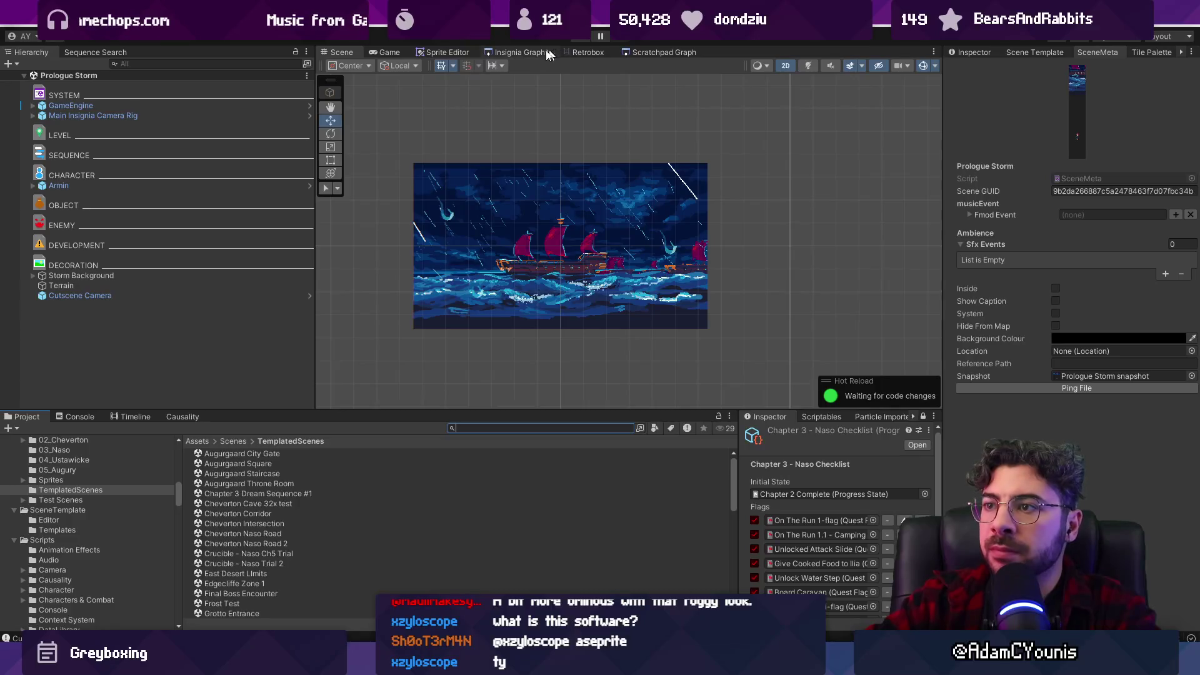
# Take the Custom Snapshot Frame from After_Harriette, then reopen Prologue Storm from the Insignia Graph.
pyautogui.click(552, 53)
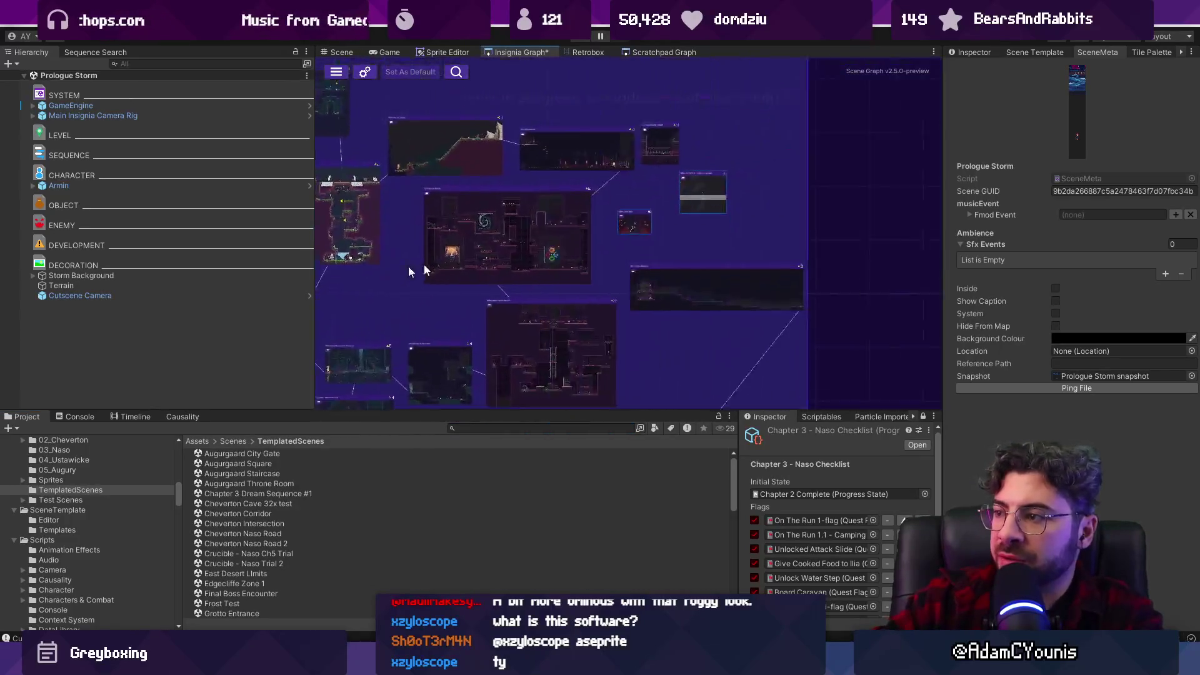
pyautogui.doubleClick(576, 222)
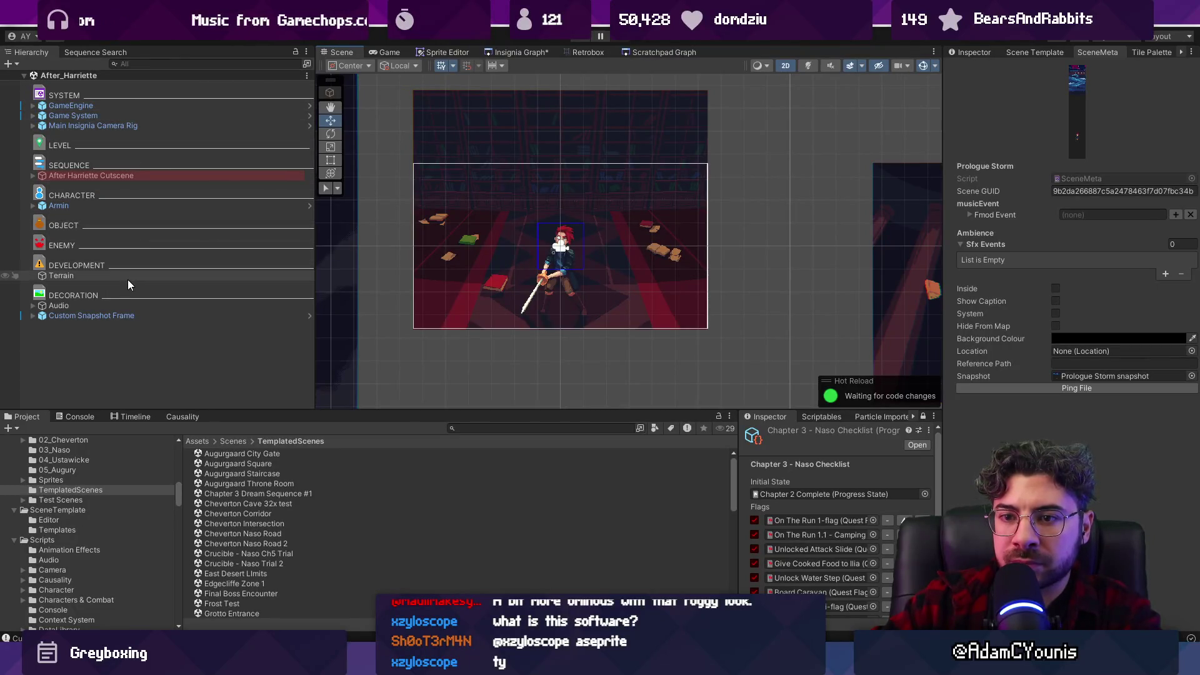
pyautogui.click(138, 317)
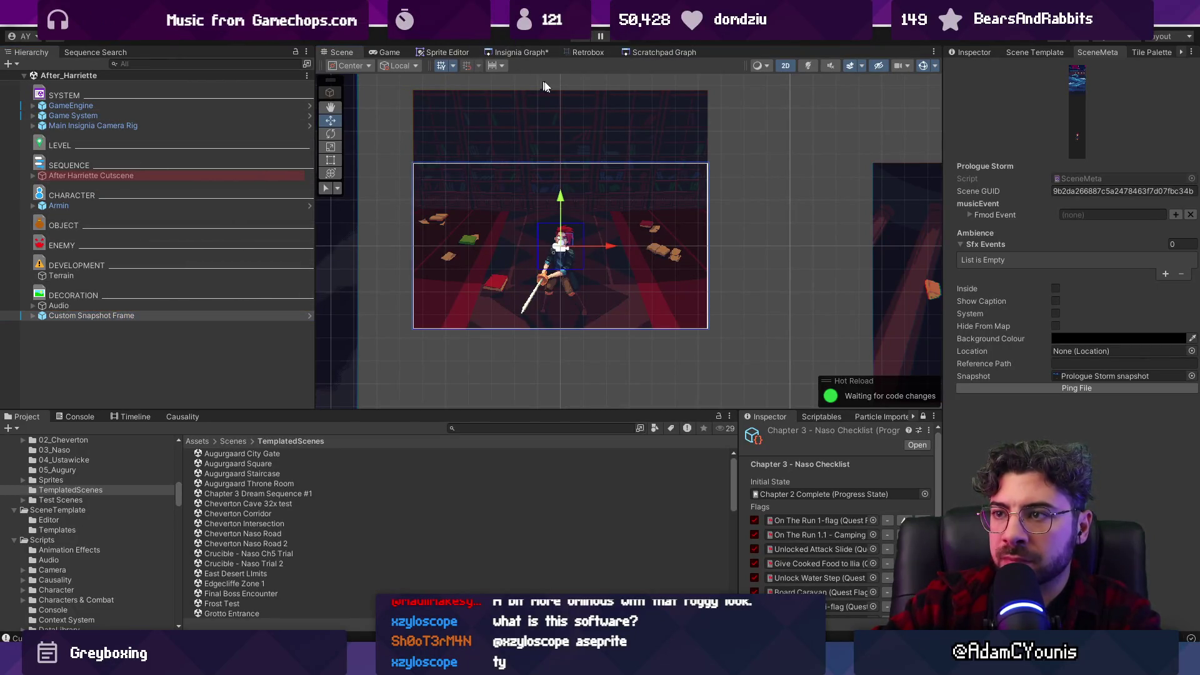
pyautogui.click(521, 52)
pyautogui.press('f')
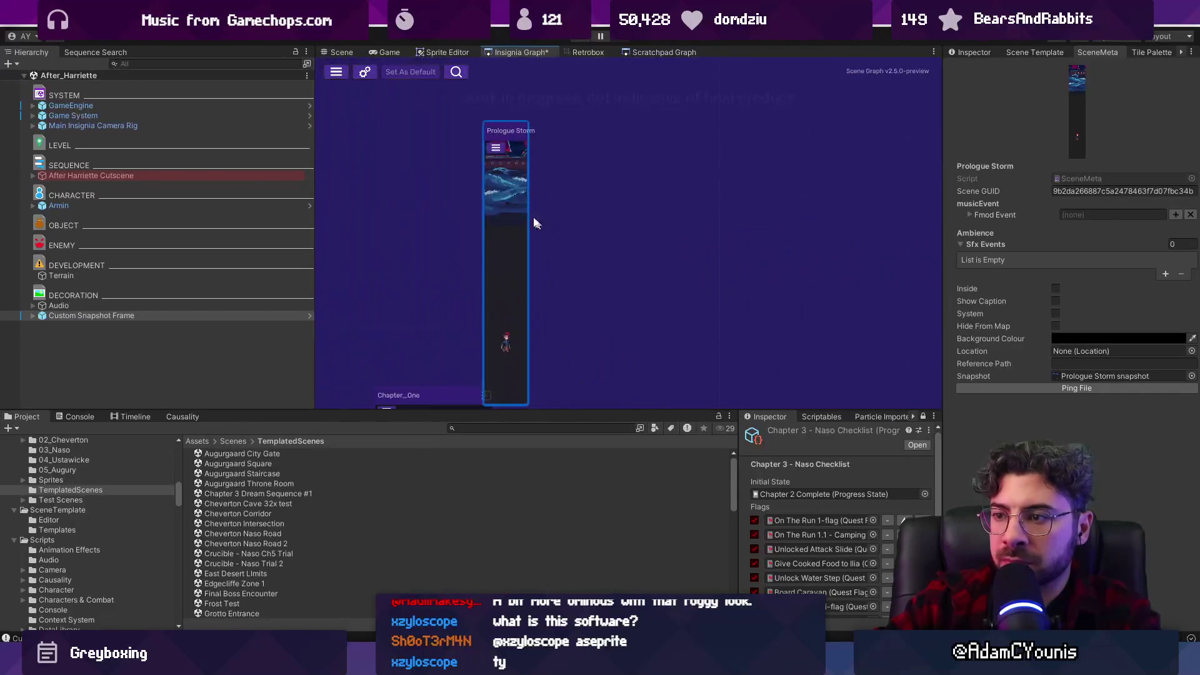
pyautogui.doubleClick(519, 215)
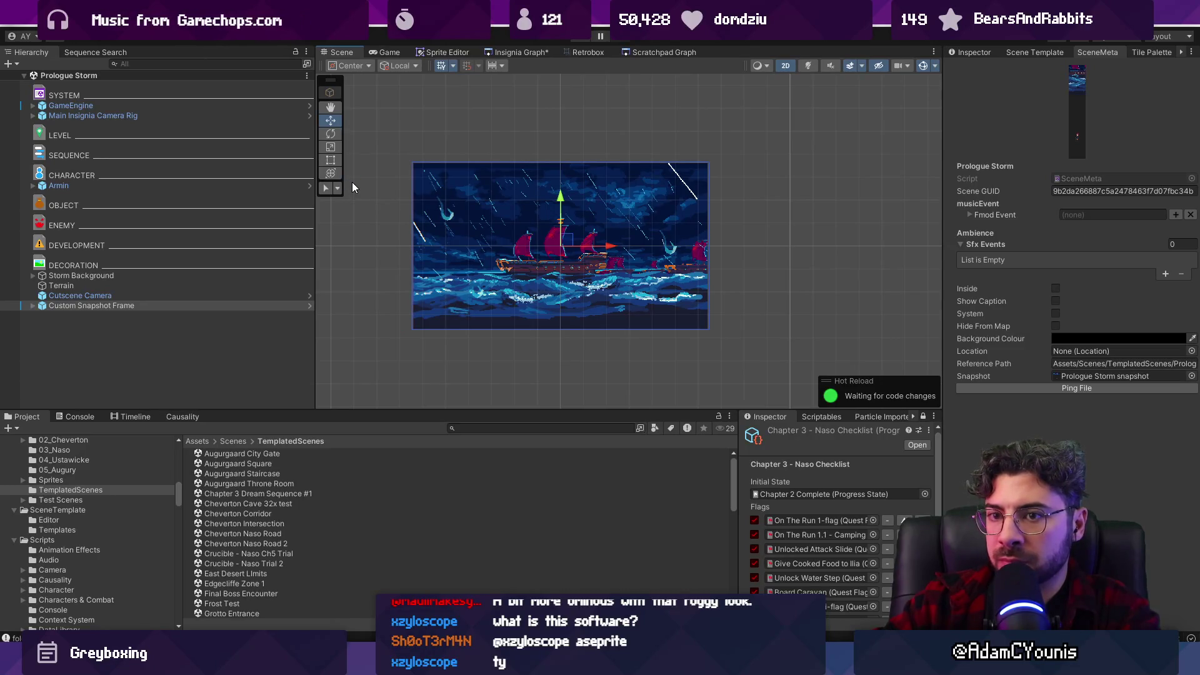
pyautogui.click(522, 52)
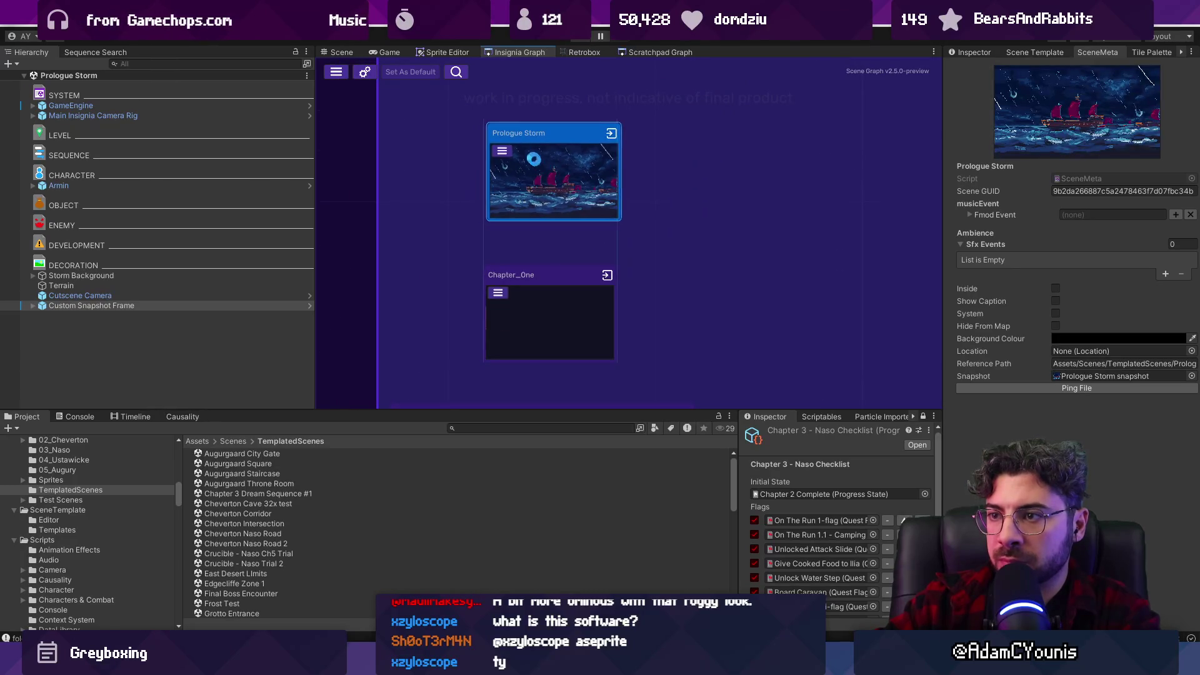
# Place Terrain beside Armin, move Armin onto the ship's deck, and play the storm scene.
pyautogui.click(344, 52)
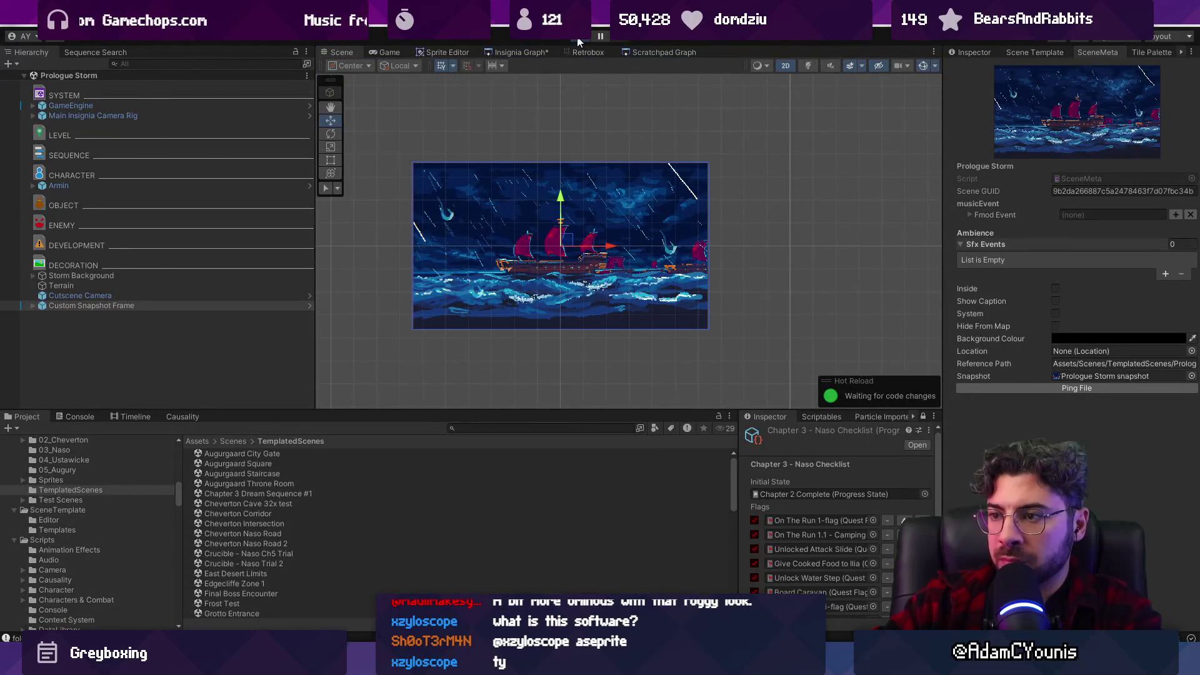
pyautogui.click(578, 39)
pyautogui.click(579, 40)
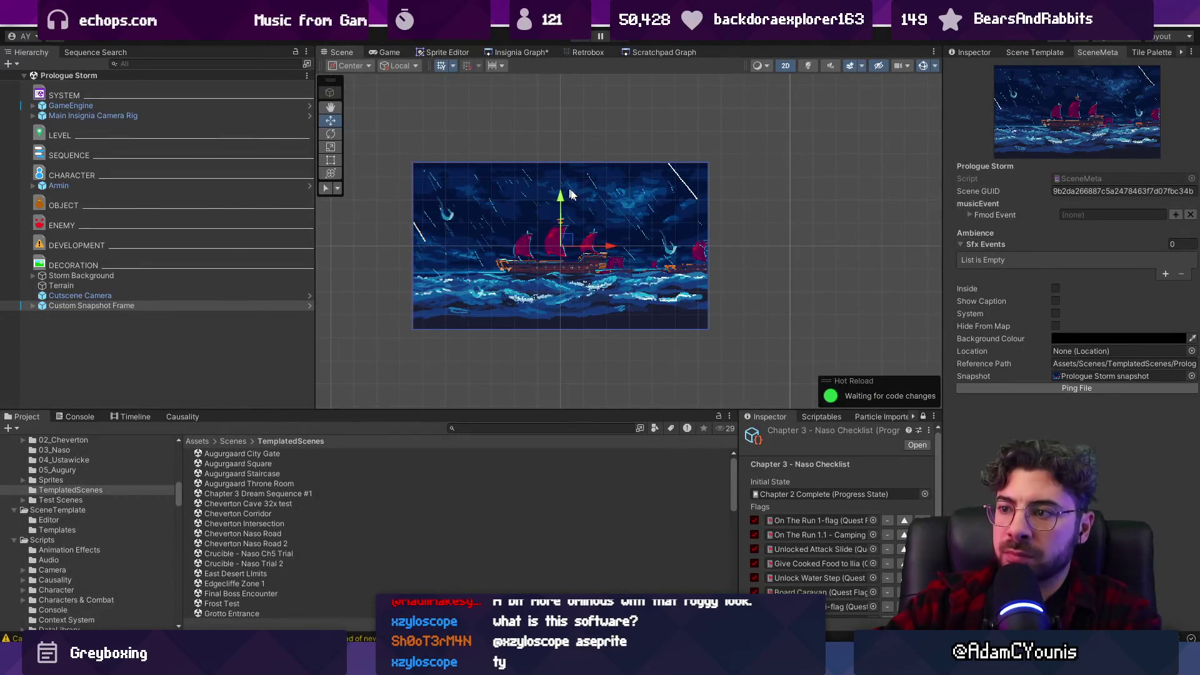
pyautogui.scroll(2, 571, 235)
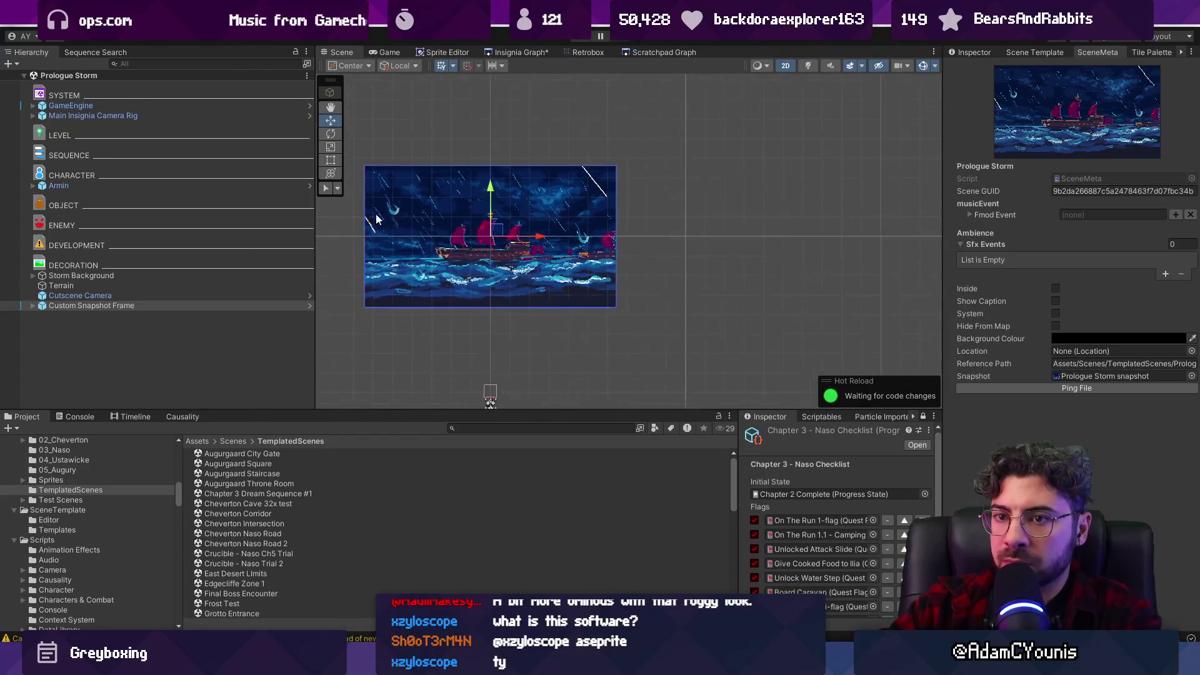
pyautogui.doubleClick(200, 187)
pyautogui.moveTo(135, 285); pyautogui.dragTo(128, 187)
pyautogui.moveTo(447, 337); pyautogui.dragTo(479, 205)
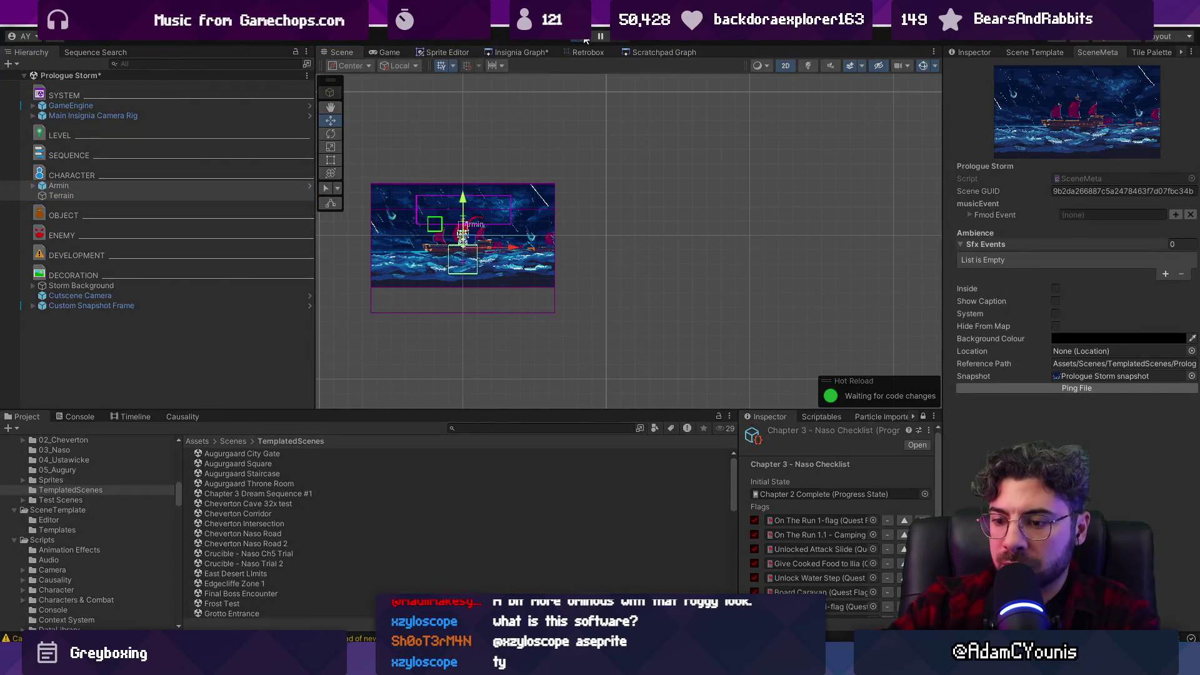
pyautogui.click(585, 39)
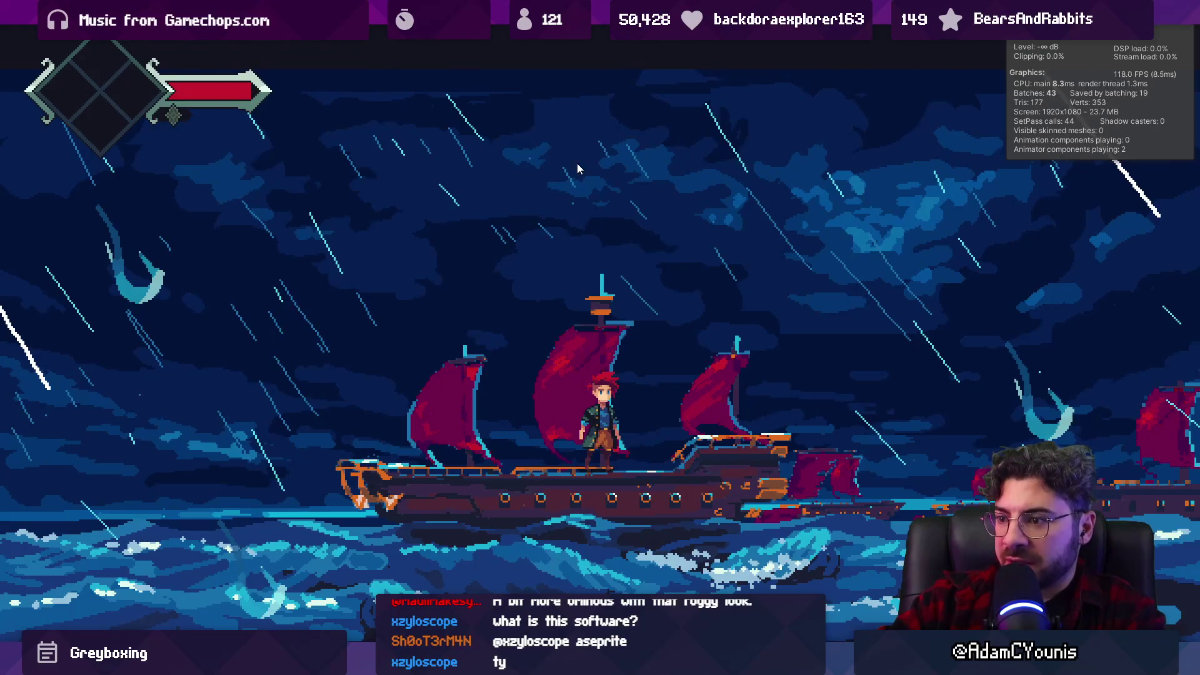
# Deactivate Armin during play and turn off the camera rig's behaviour script.
pyautogui.hotkey('shift', 'space')
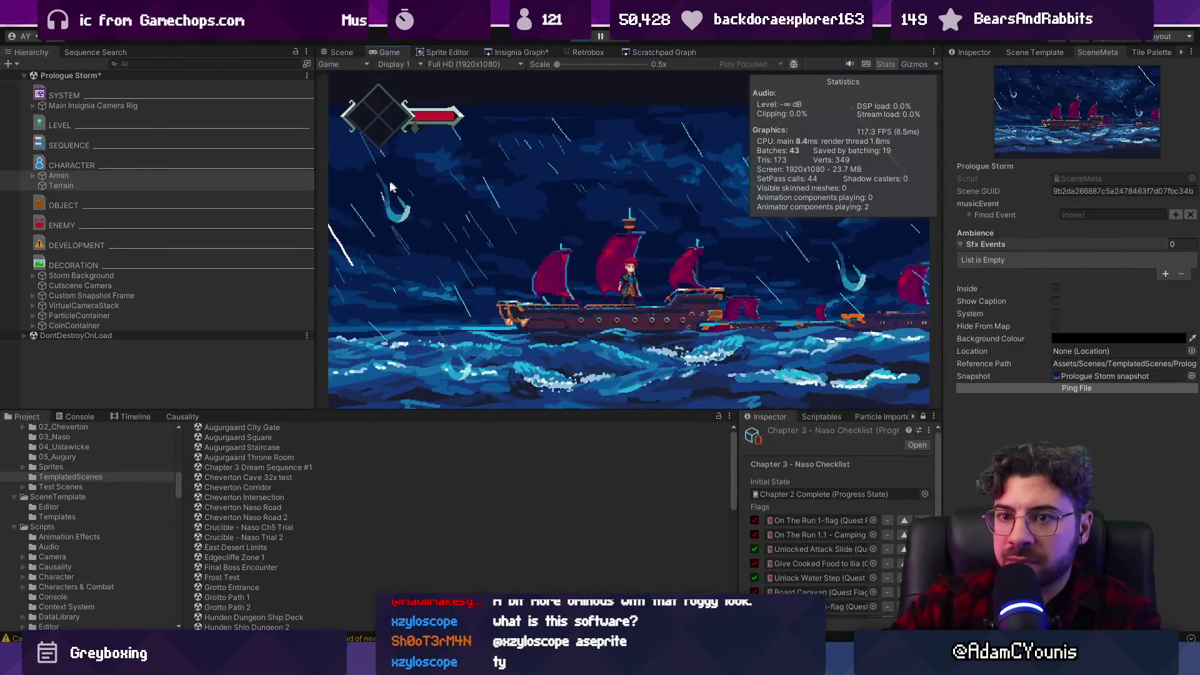
pyautogui.click(969, 52)
pyautogui.click(977, 69)
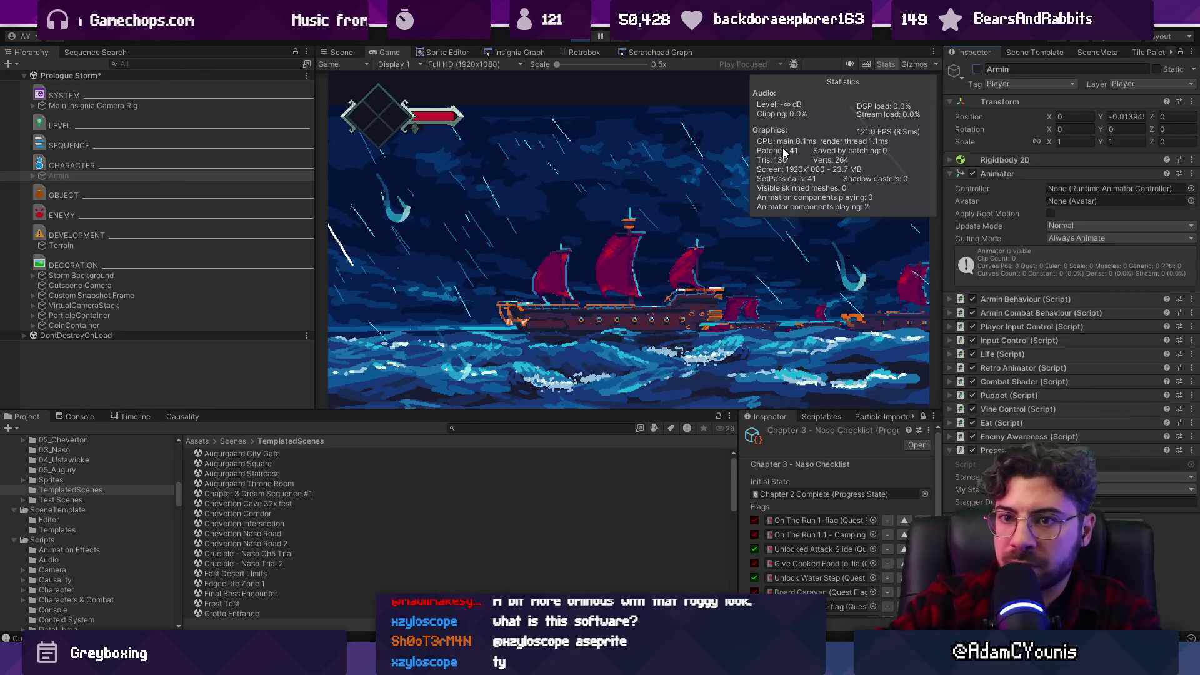
pyautogui.click(143, 106)
pyautogui.click(1094, 116)
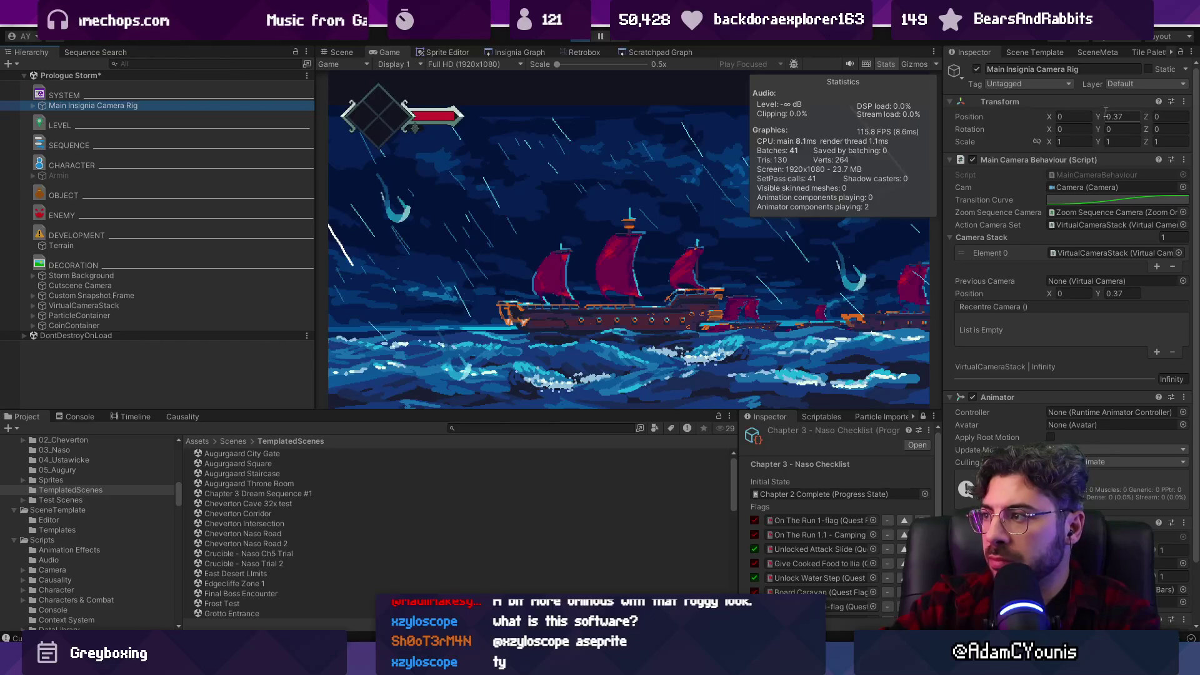
pyautogui.click(973, 160)
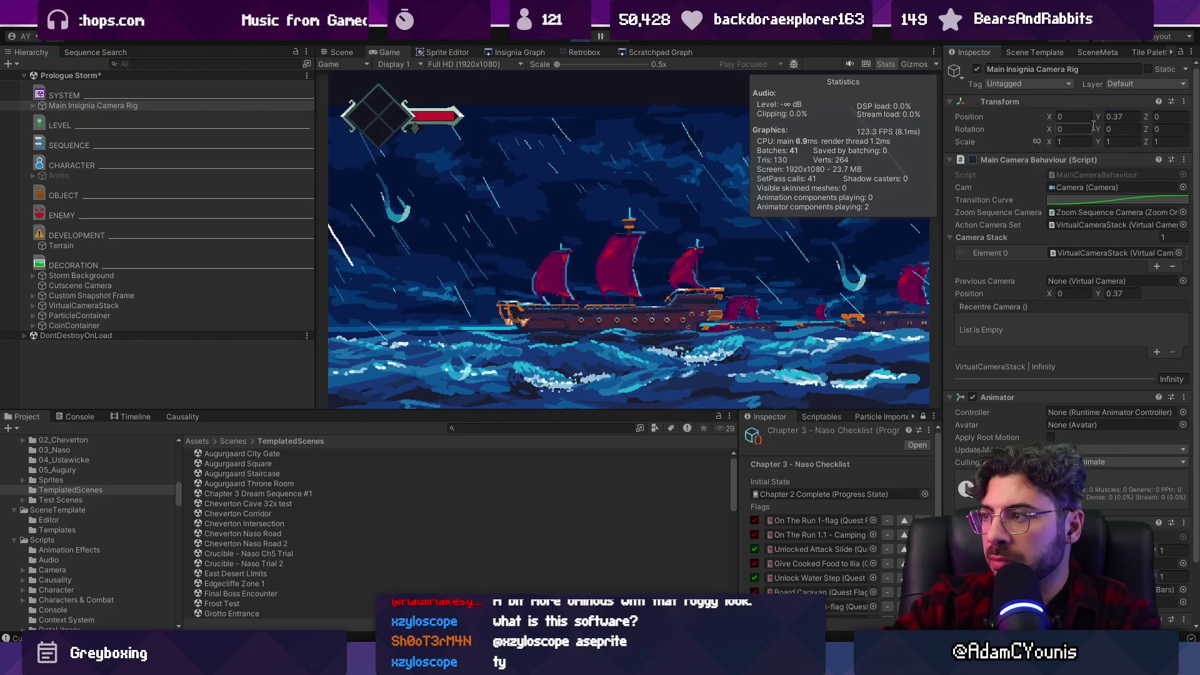
pyautogui.moveTo(1098, 113); pyautogui.dragTo(1086, 111)
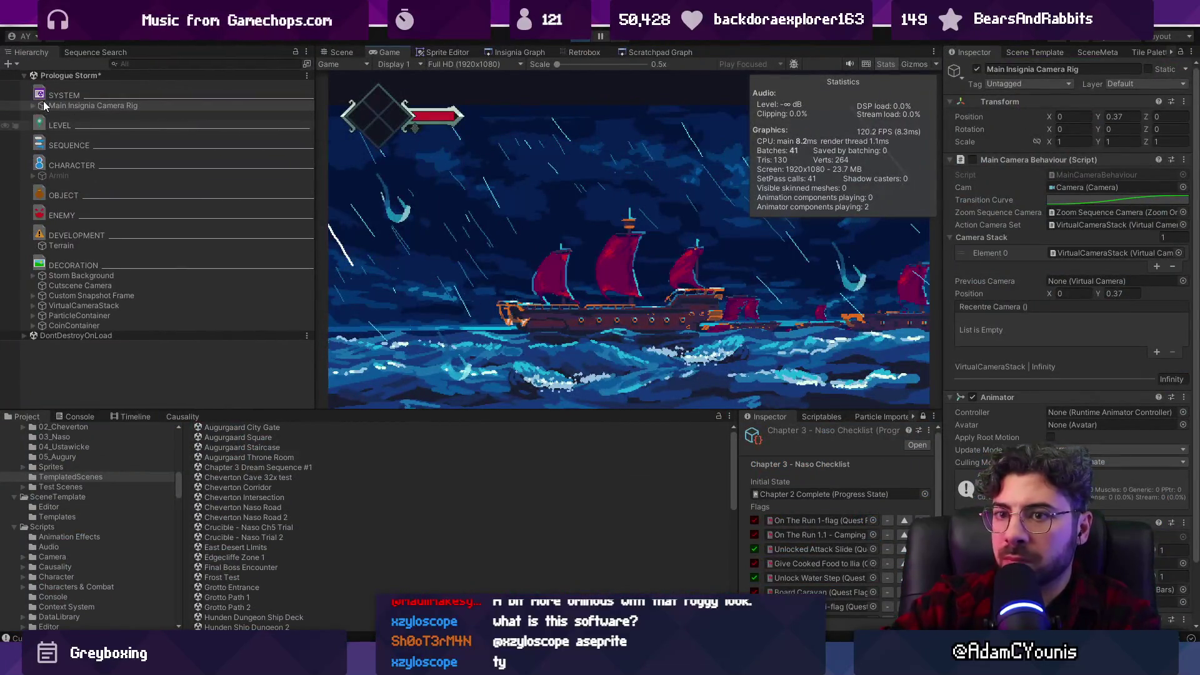
# Set Position Y to -0.05 on both Main Insignia Camera Rig and GameEngine.
pyautogui.click(116, 106)
pyautogui.click(24, 335)
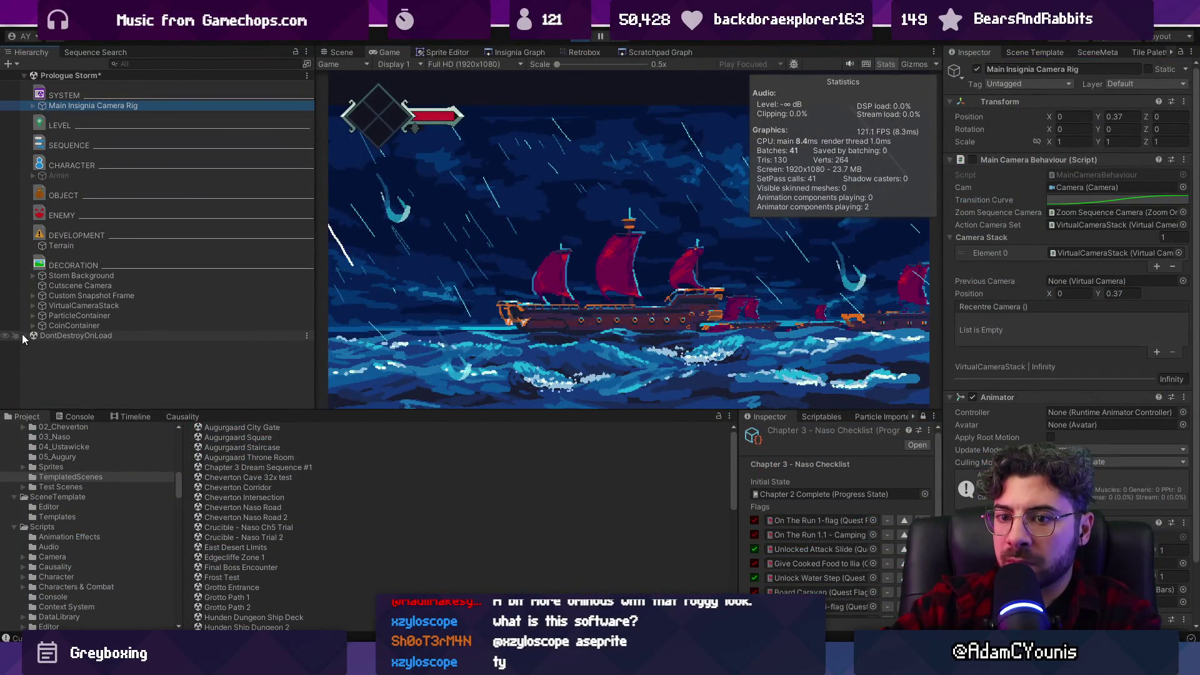
pyautogui.keyDown('ctrl'); pyautogui.click(55, 345); pyautogui.keyUp('ctrl')
pyautogui.click(1095, 115)
pyautogui.write('0.1')
pyautogui.press('BackSpace')
pyautogui.press('BackSpace')
pyautogui.press('BackSpace')
pyautogui.write('-0.05')
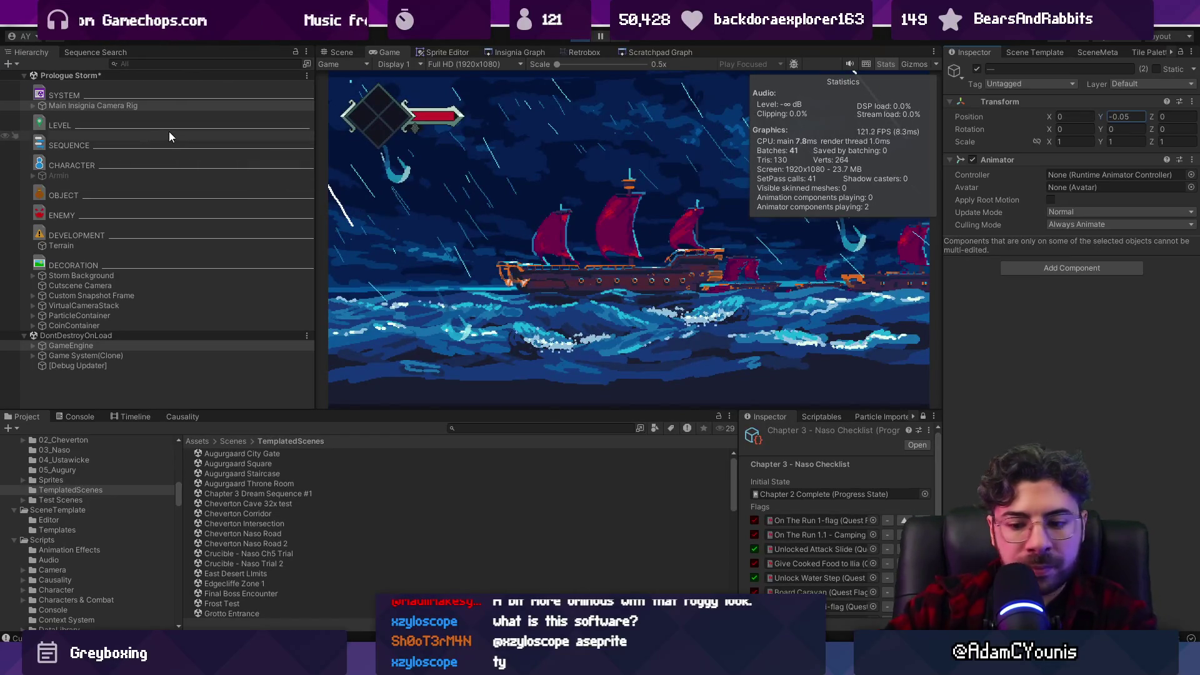
# Add the Haze prefab over the storm image and save the Prologue Storm scene.
pyautogui.click(583, 38)
pyautogui.write('haz')
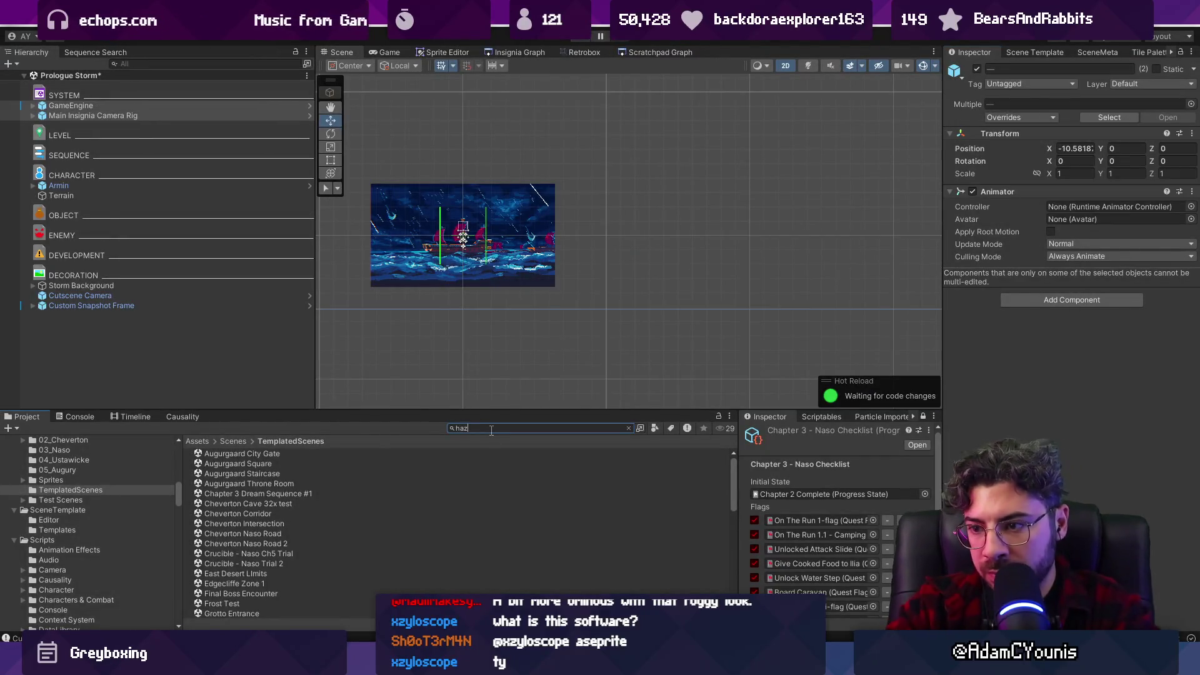
pyautogui.moveTo(214, 464); pyautogui.dragTo(195, 360)
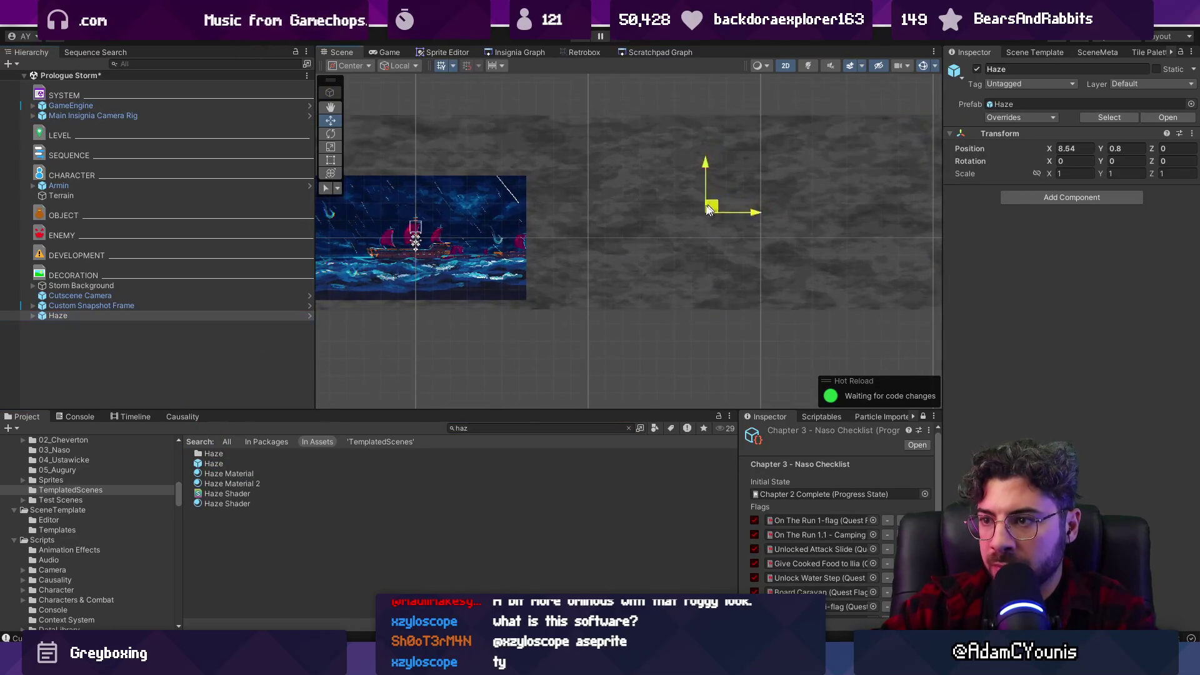
pyautogui.moveTo(715, 187); pyautogui.dragTo(477, 187)
pyautogui.scroll(2, 600, 236)
pyautogui.moveTo(600, 237); pyautogui.dragTo(710, 235)
pyautogui.hotkey('ctrl', 's')
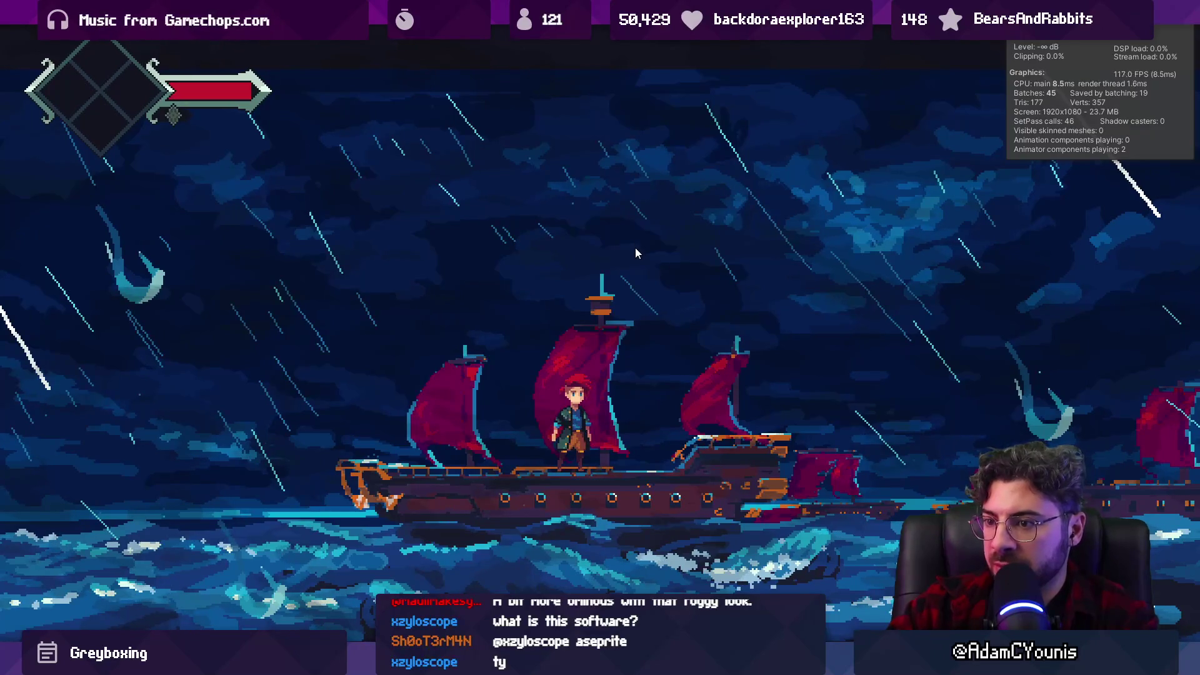
# Search the Project for 'rain', add the Storm prefab under Haze, and play the scene.
pyautogui.hotkey('shift', 'space')
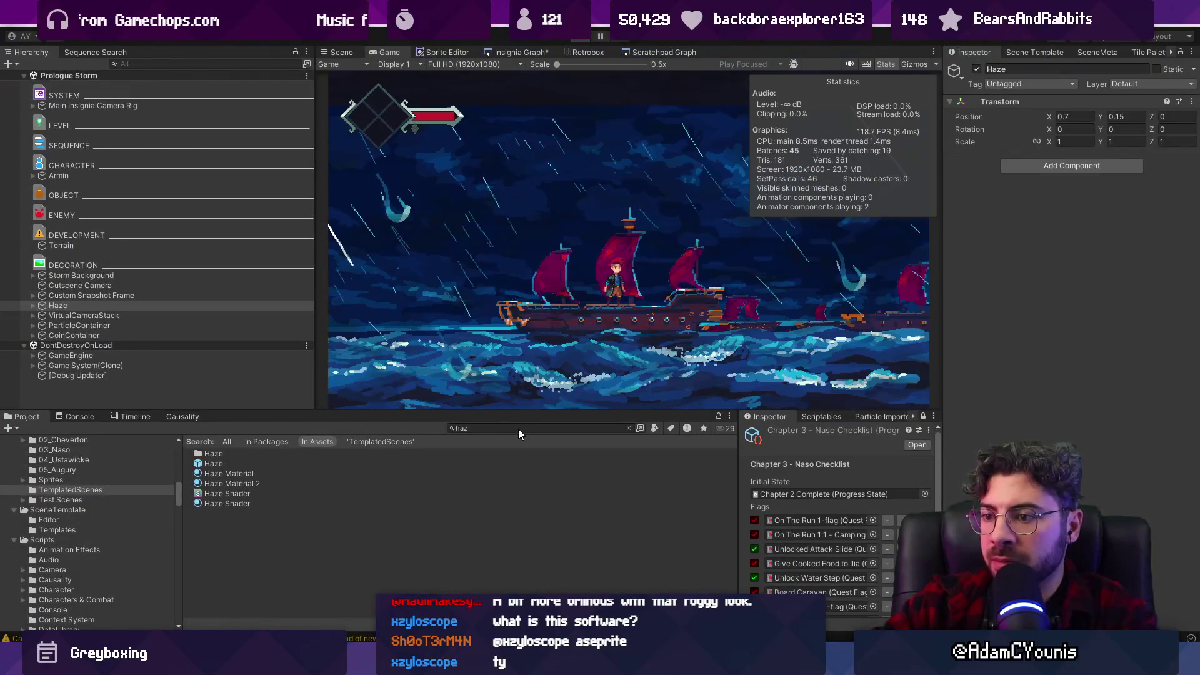
pyautogui.hotkey('ctrl', 'p')
pyautogui.click(519, 428)
pyautogui.hotkey('ctrl', 'a')
pyautogui.write('rain')
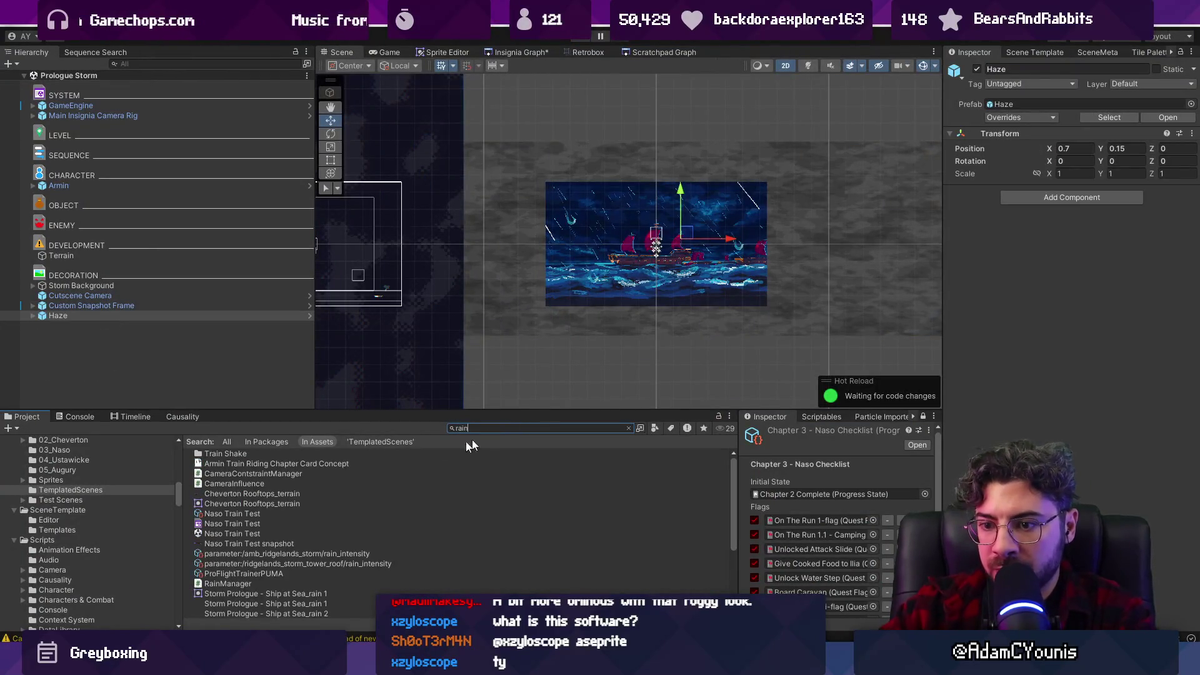
pyautogui.scroll(-4, 335, 485)
pyautogui.scroll(4, 446, 490)
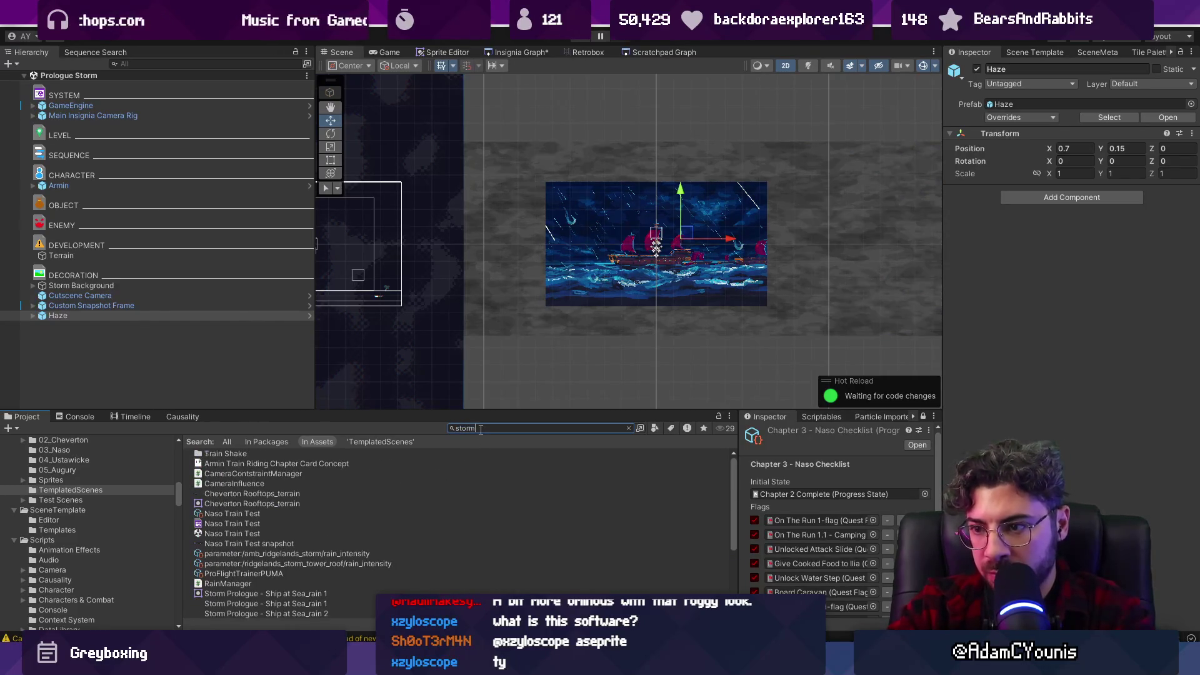
pyautogui.moveTo(216, 604); pyautogui.dragTo(156, 360)
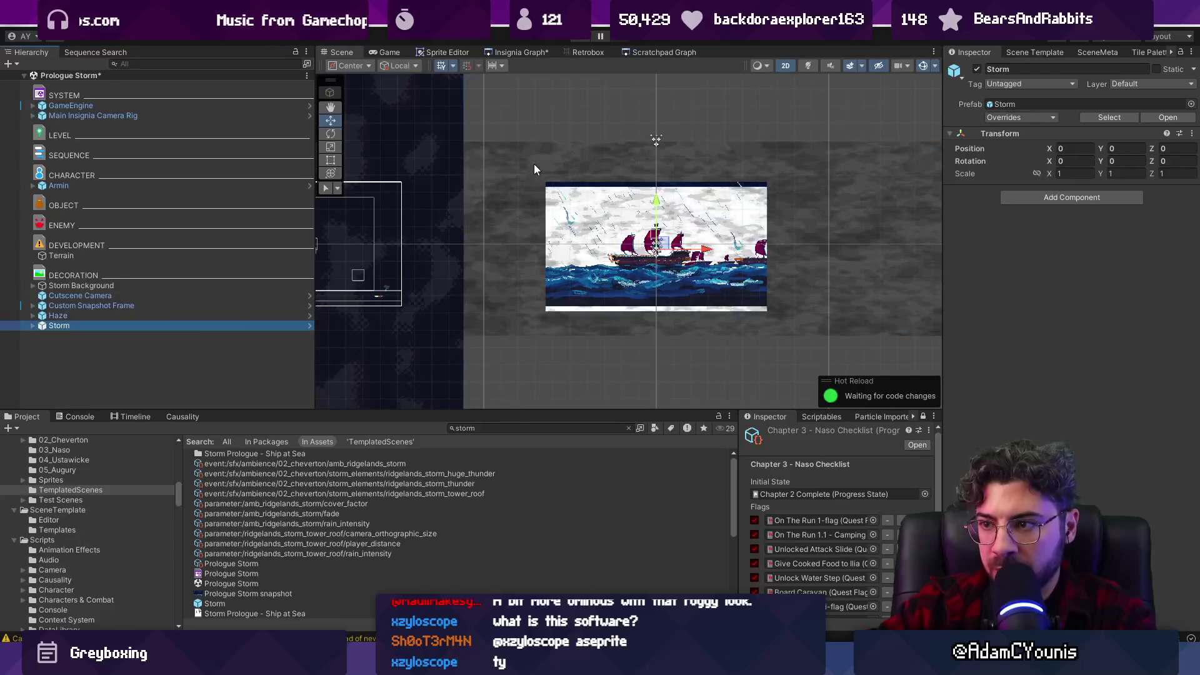
pyautogui.click(588, 42)
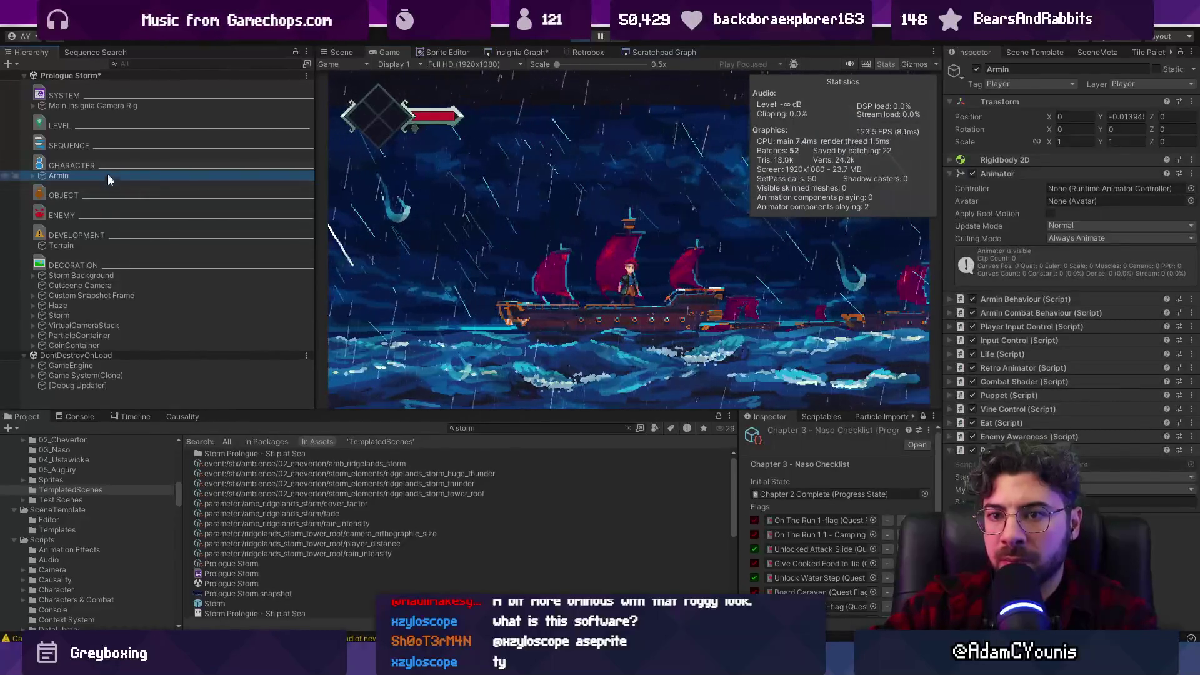
# Deactivate Armin, Terrain, and the Storm Background's rain 1–3 and rain lens layers.
pyautogui.keyDown('ctrl'); pyautogui.click(121, 245); pyautogui.keyUp('ctrl')
pyautogui.click(977, 69)
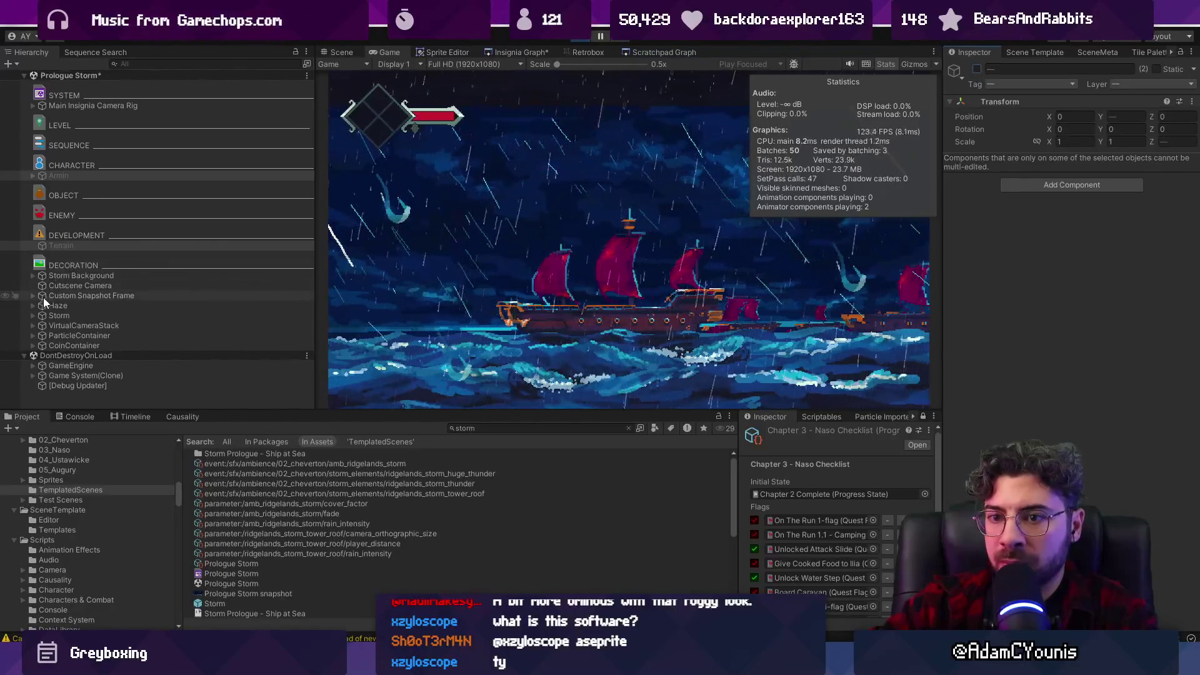
pyautogui.click(33, 276)
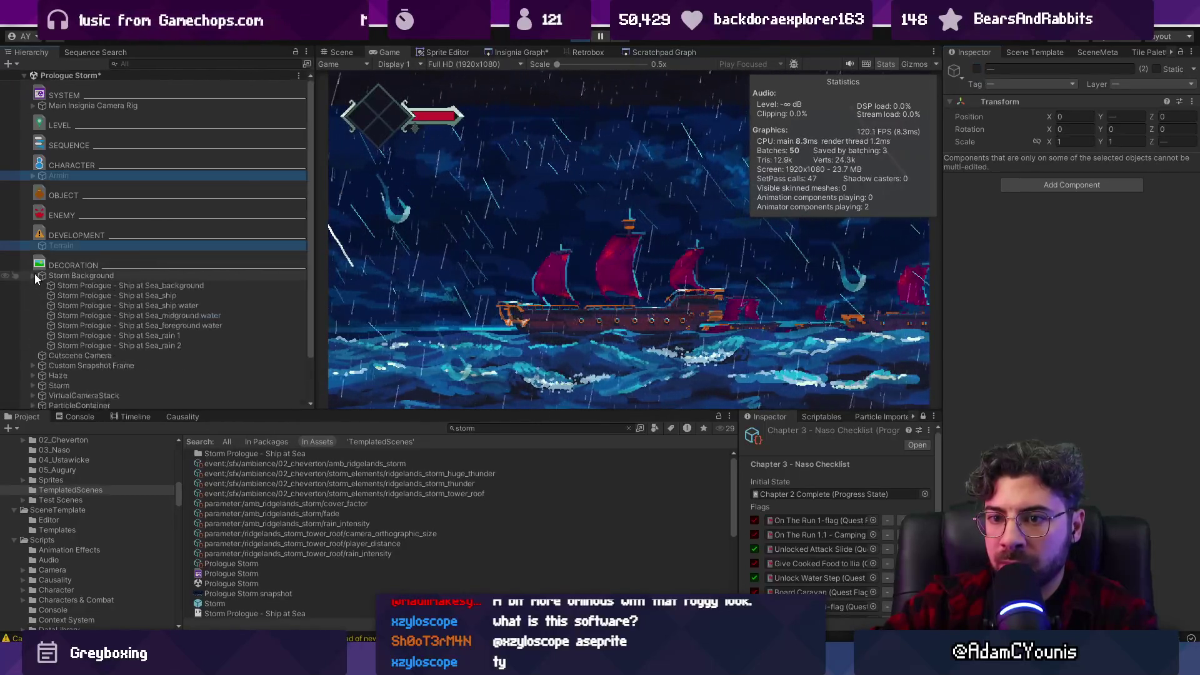
pyautogui.click(92, 337)
pyautogui.keyDown('shift'); pyautogui.click(97, 355); pyautogui.keyUp('shift')
pyautogui.click(976, 69)
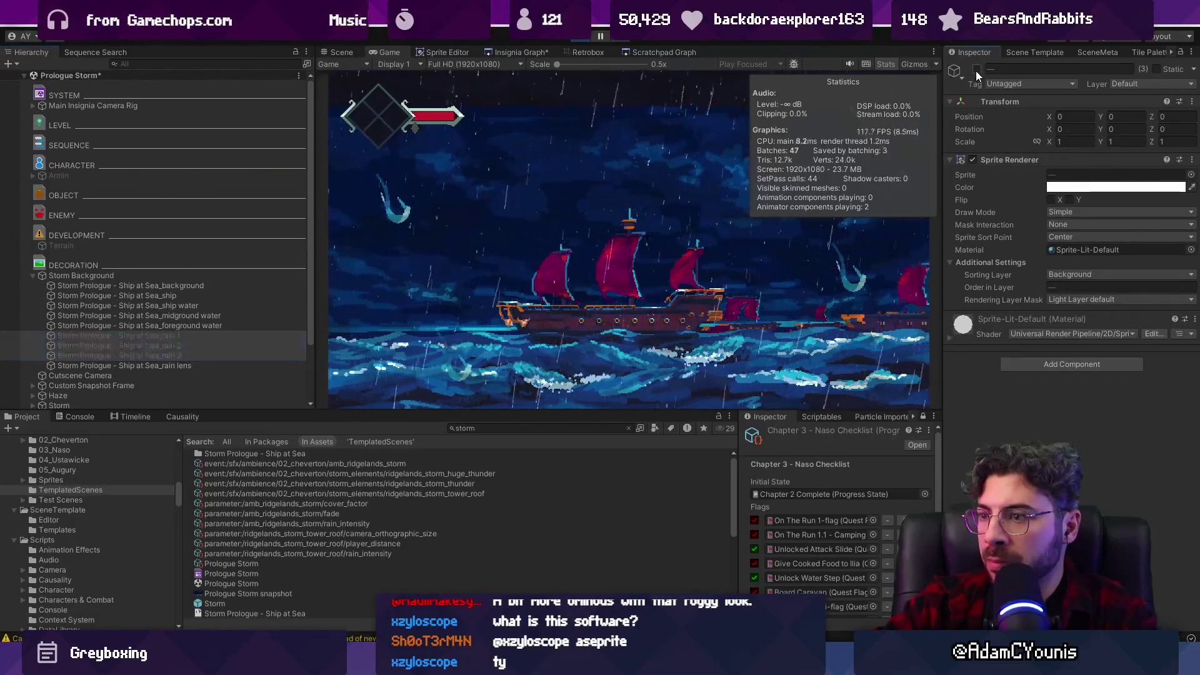
pyautogui.click(222, 364)
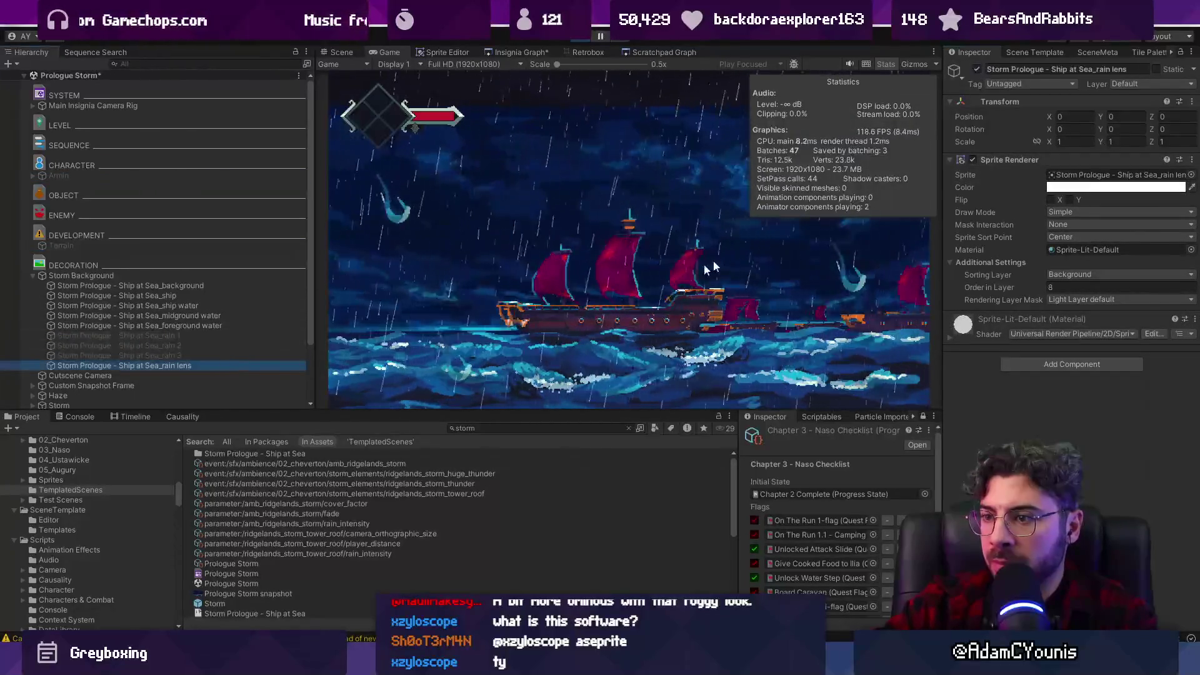
pyautogui.click(977, 69)
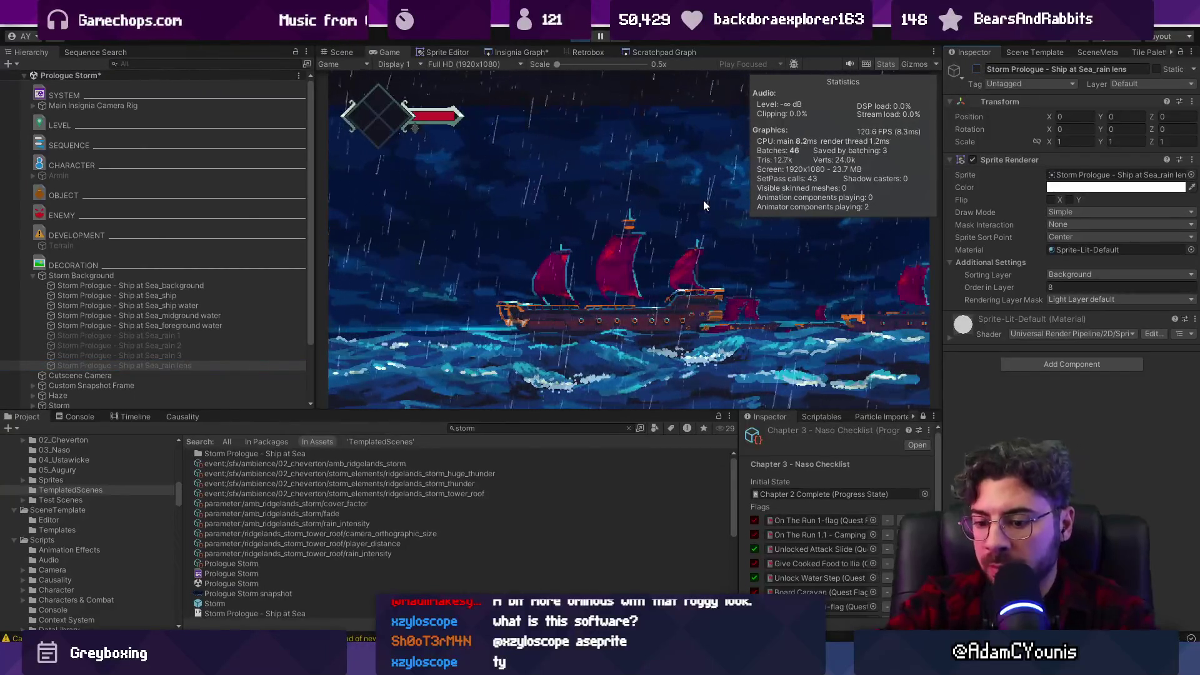
# Preview the running game full screen, then switch to the storm artwork in Aseprite.
pyautogui.press('F11')
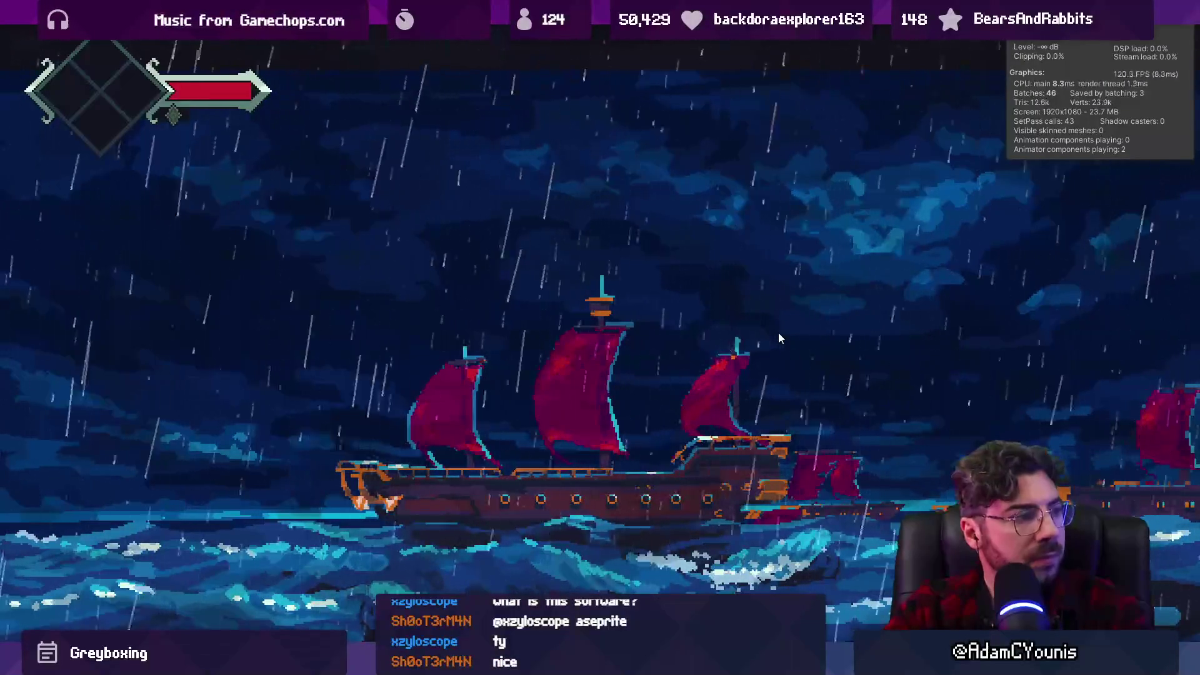
pyautogui.hotkey('shift', 'space')
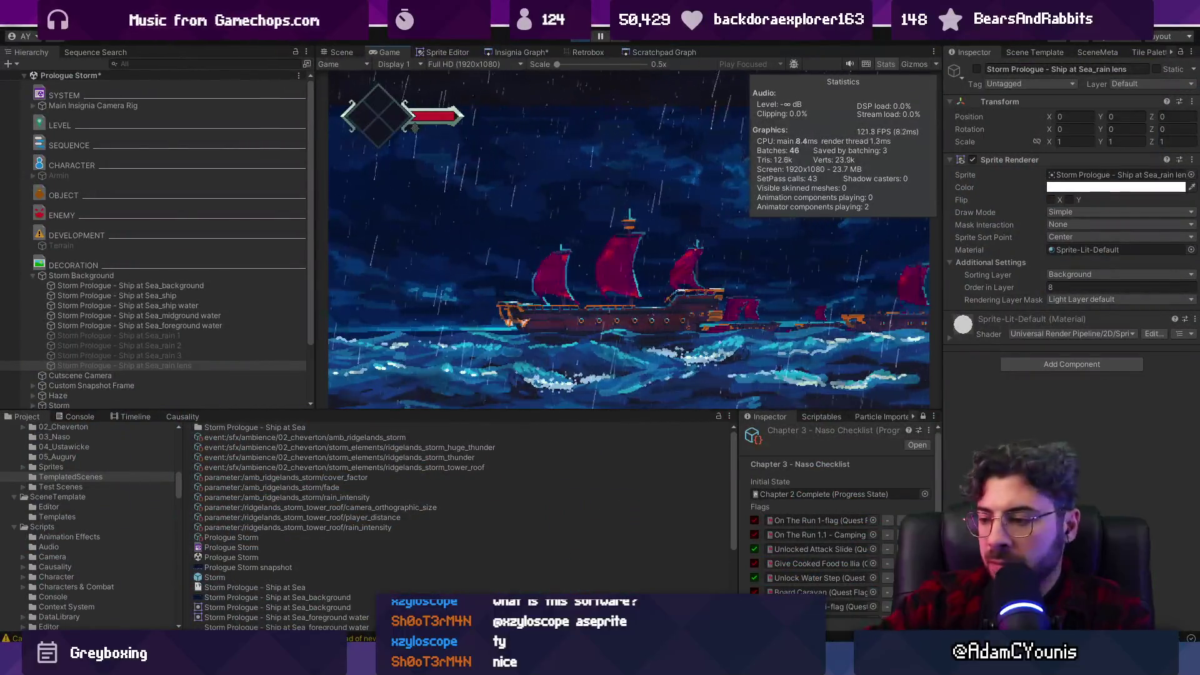
pyautogui.hotkey('alt', 'Tab')
# Lower the Background layer's saturation by 16 via Hue/Saturation, then return to Unity.
pyautogui.scroll(2, 536, 270)
pyautogui.click(530, 238)
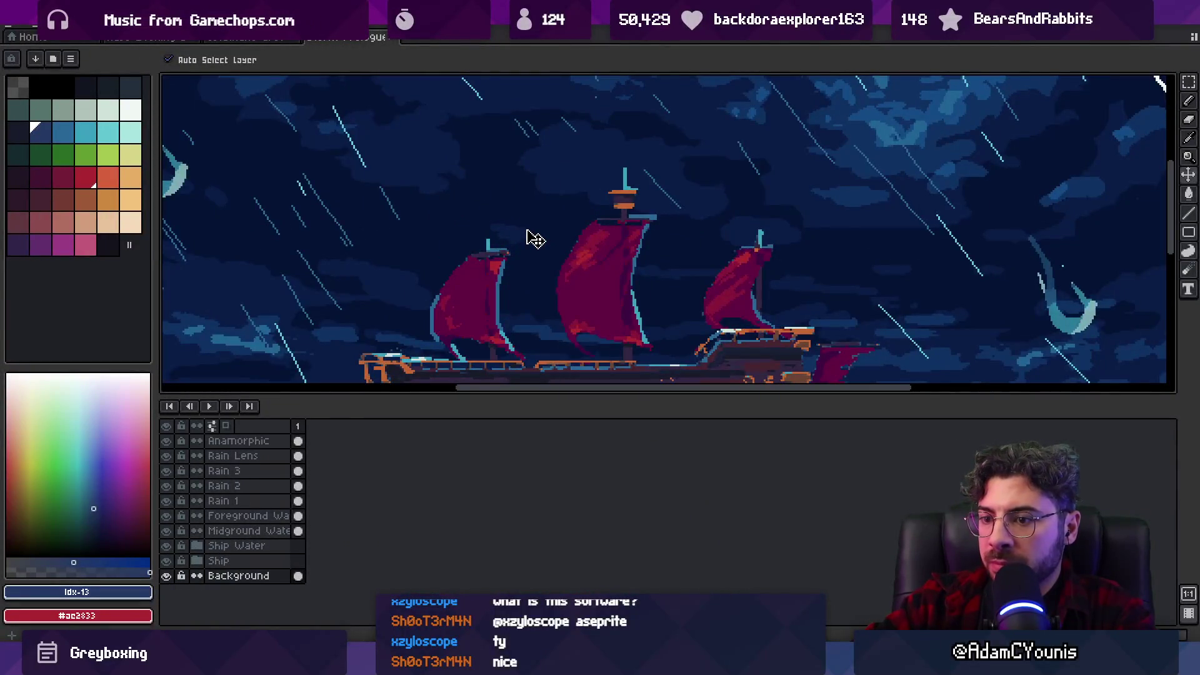
pyautogui.scroll(-1, 530, 237)
pyautogui.click(80, 28)
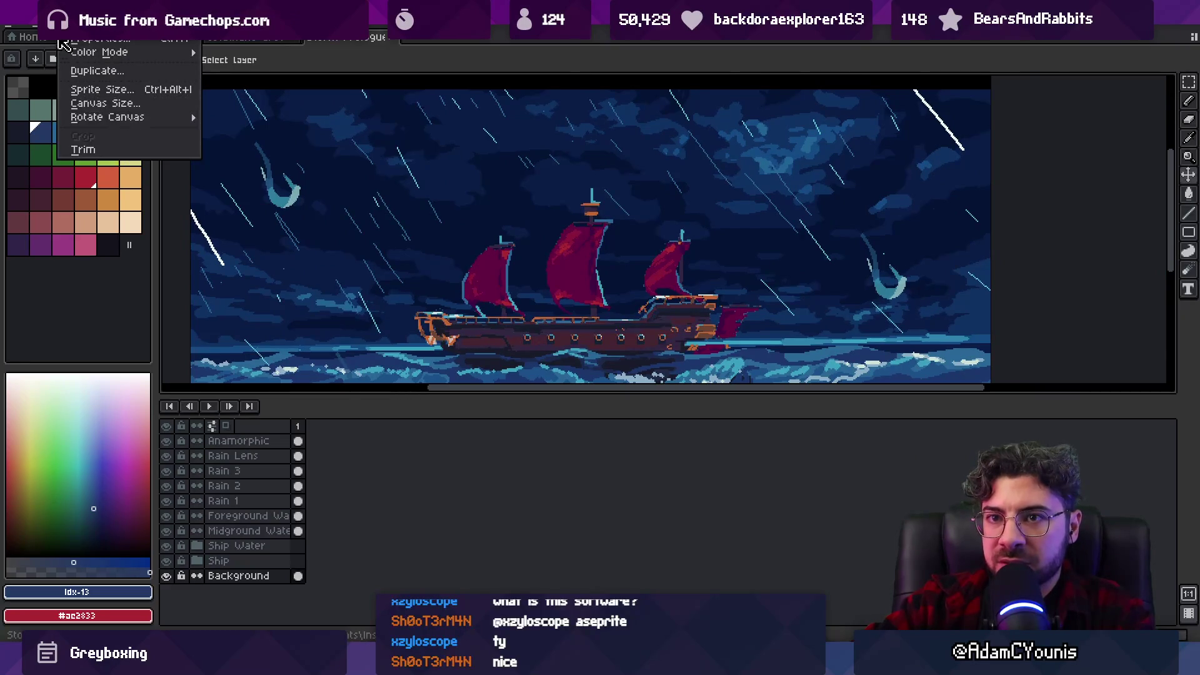
pyautogui.moveTo(150, 338)
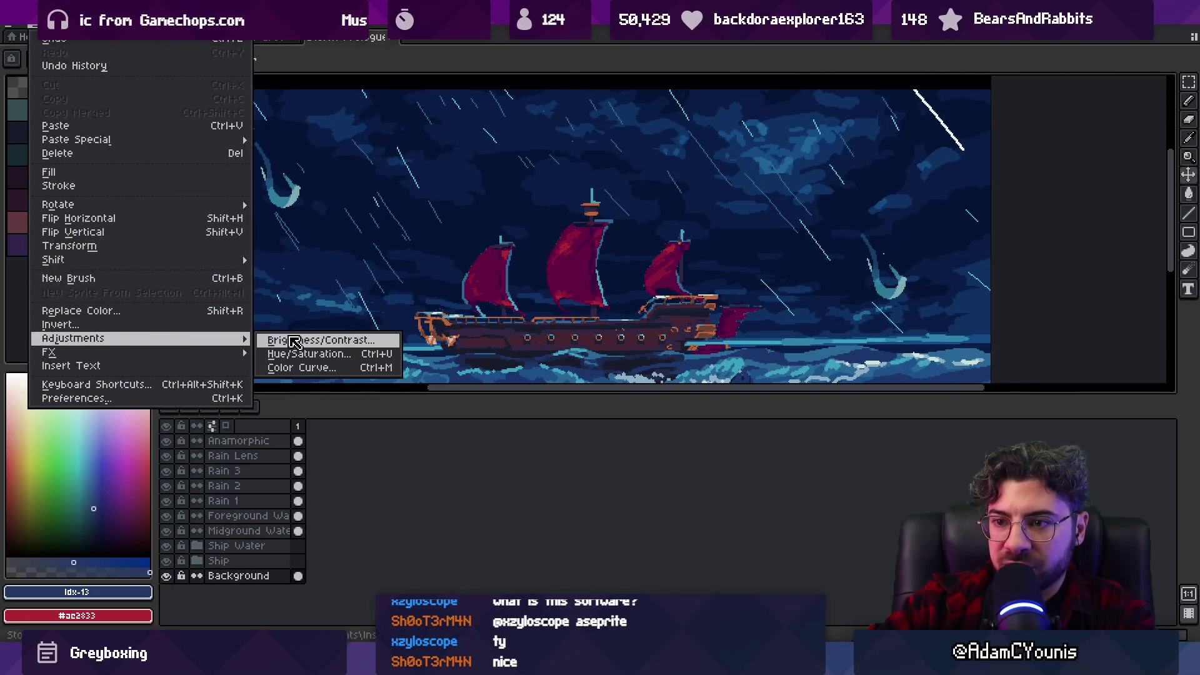
pyautogui.click(308, 354)
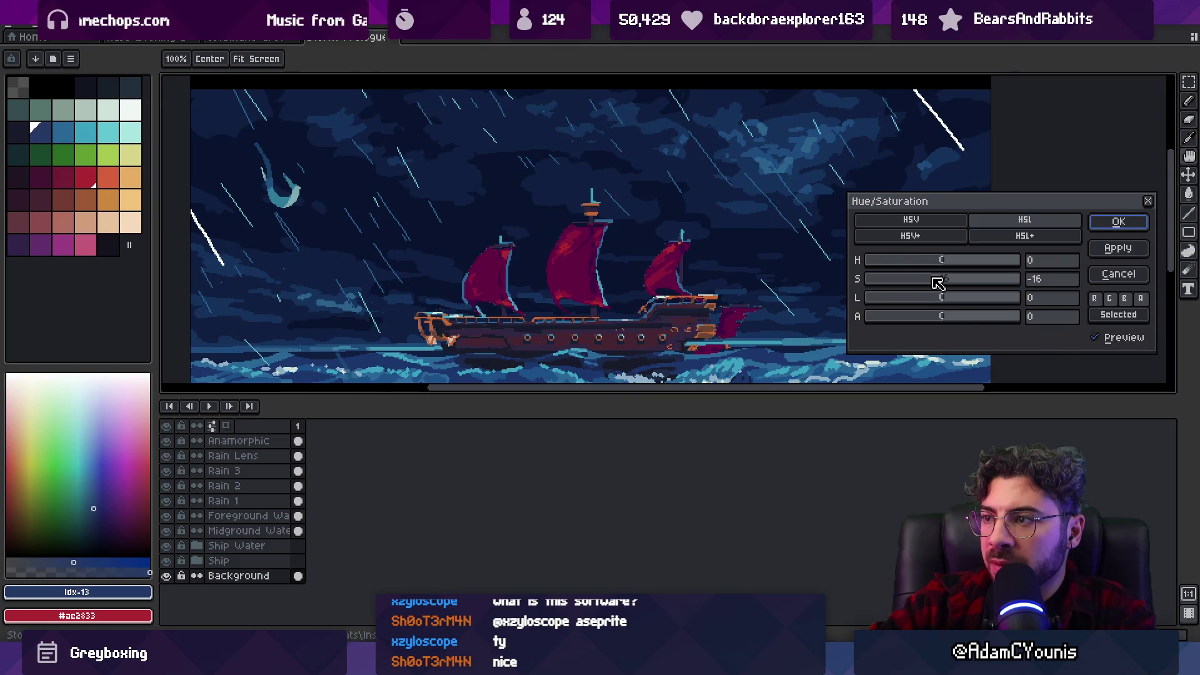
pyautogui.click(1113, 224)
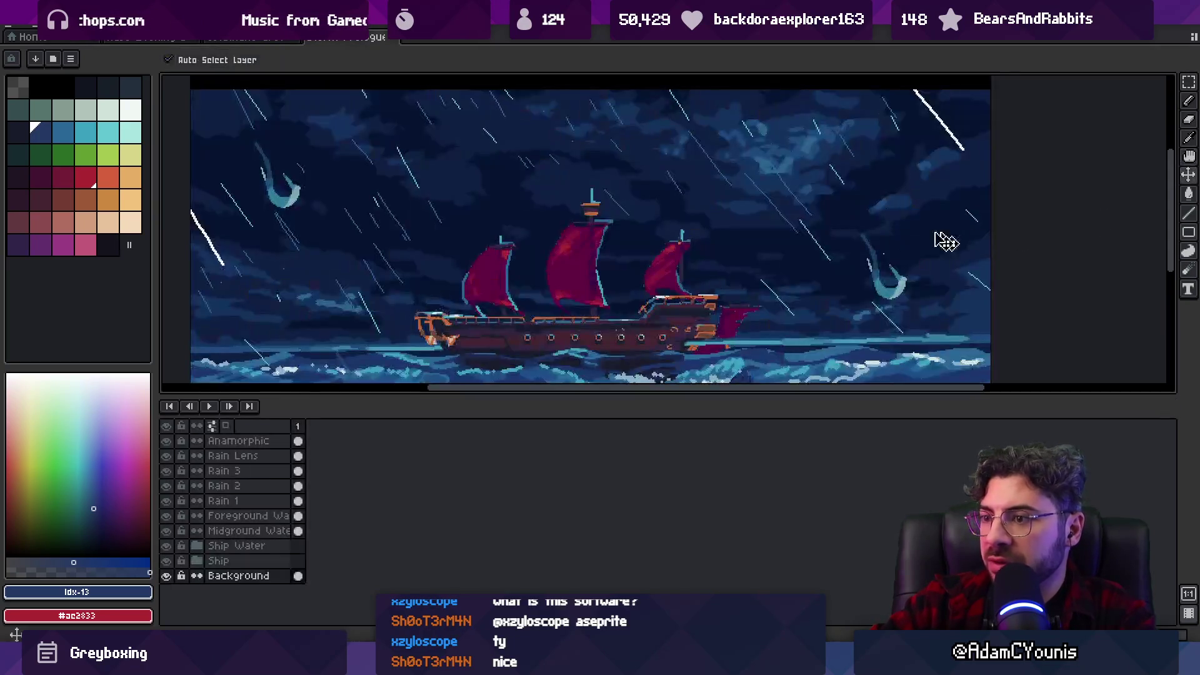
pyautogui.scroll(-2, 750, 228)
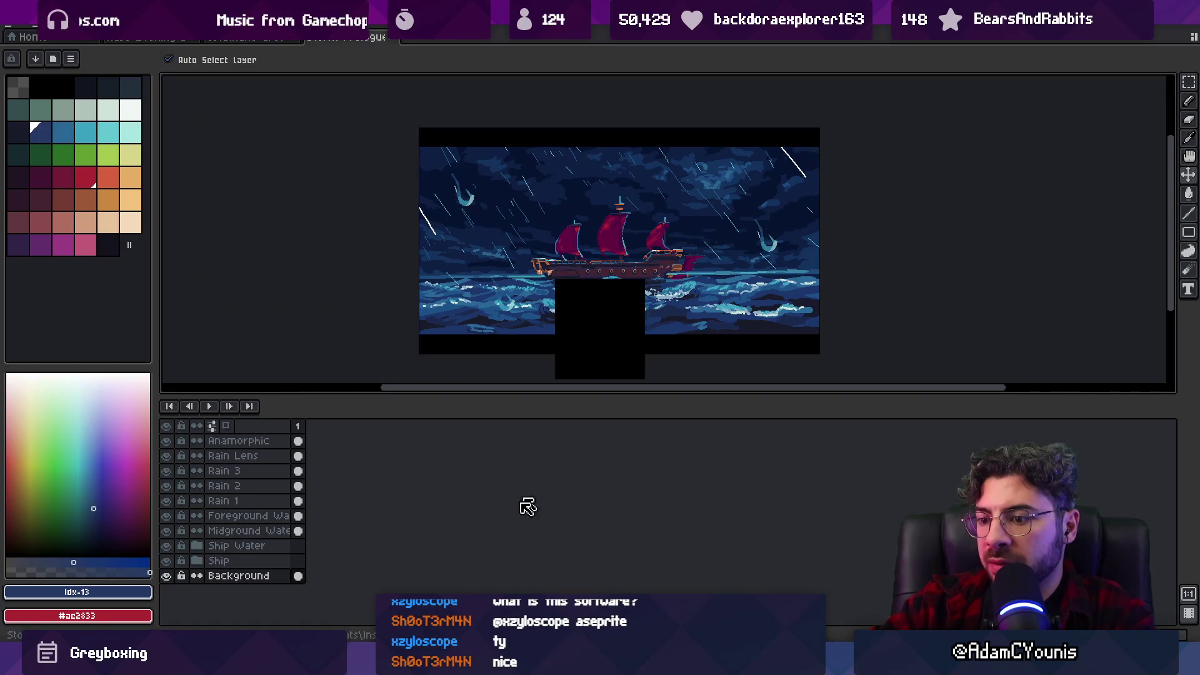
pyautogui.hotkey('alt', 'Tab')
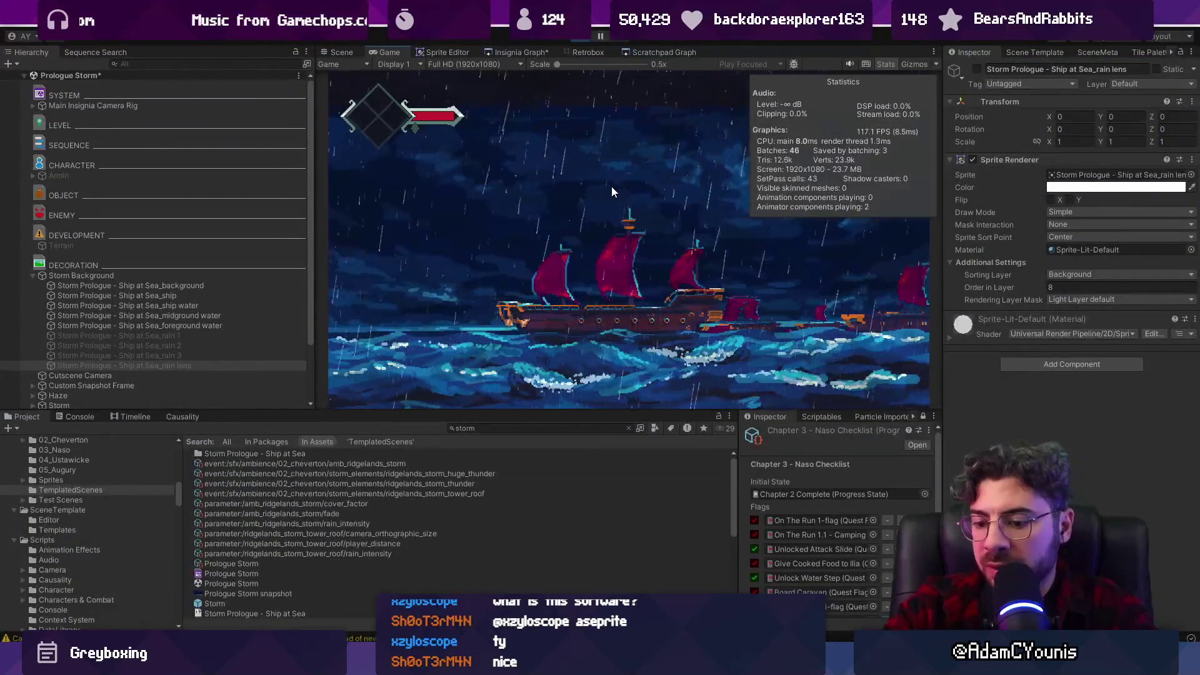
# Set Position Y to 0.08 on the Main Insignia Camera Rig and GameEngine.
pyautogui.hotkey('shift', 'space')
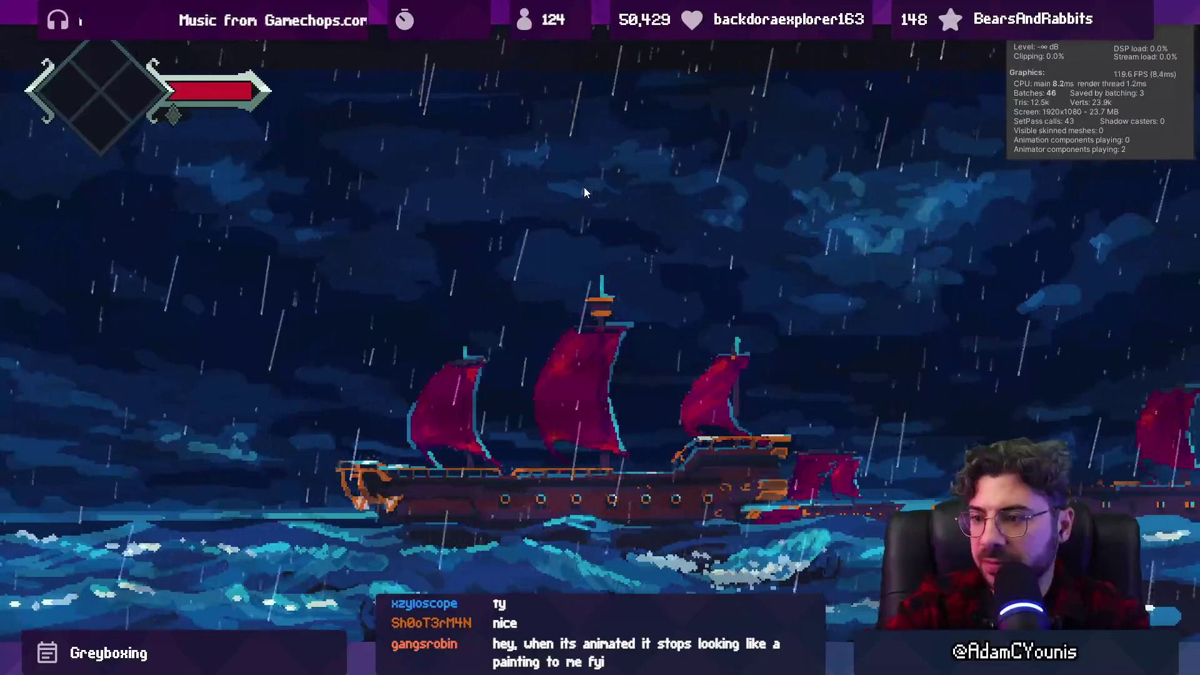
pyautogui.hotkey('shift', 'space')
pyautogui.scroll(-3, 188, 250)
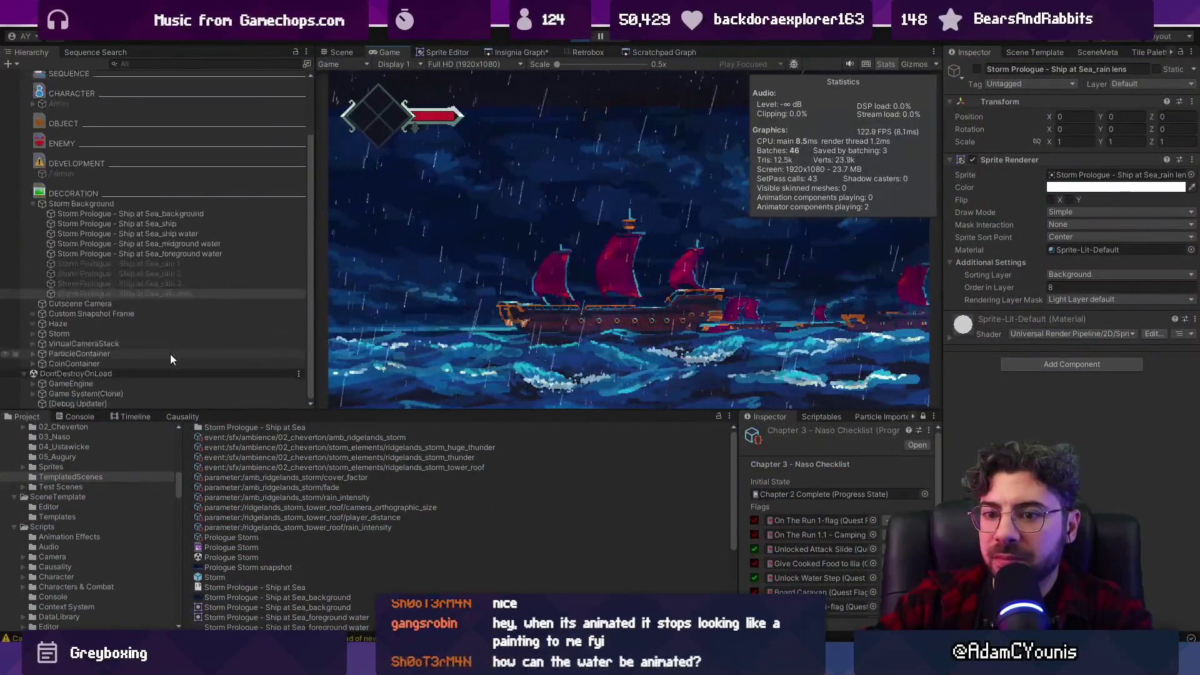
pyautogui.scroll(3, 155, 379)
pyautogui.click(125, 106)
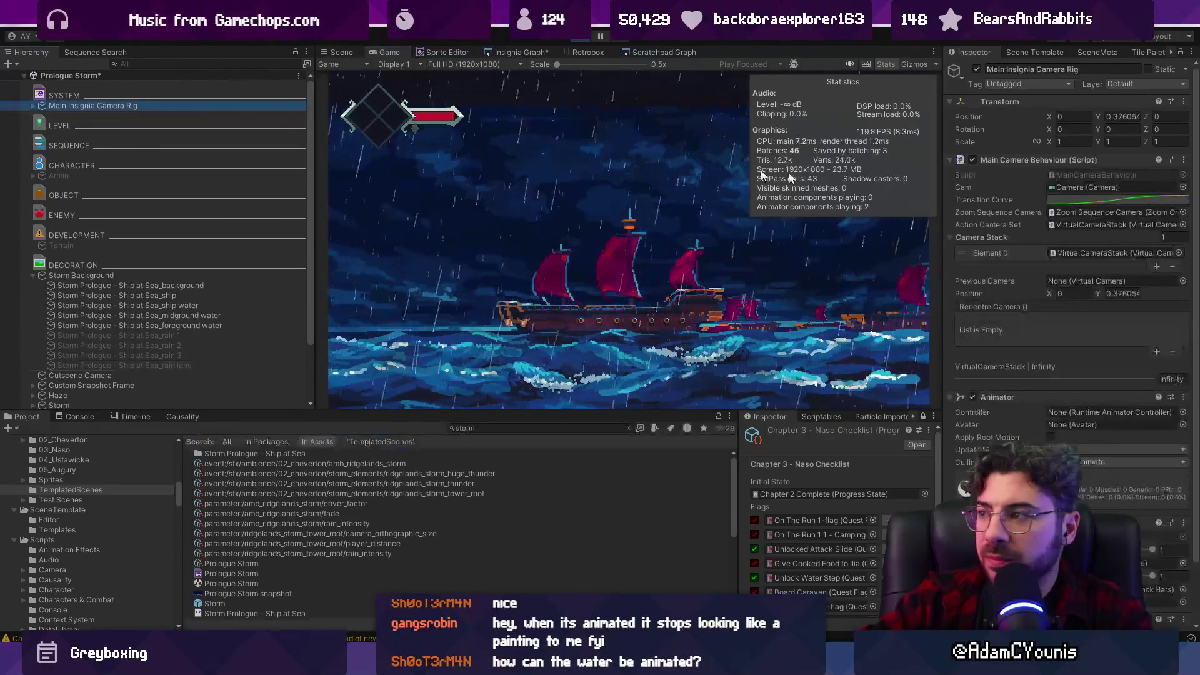
pyautogui.scroll(-3, 147, 313)
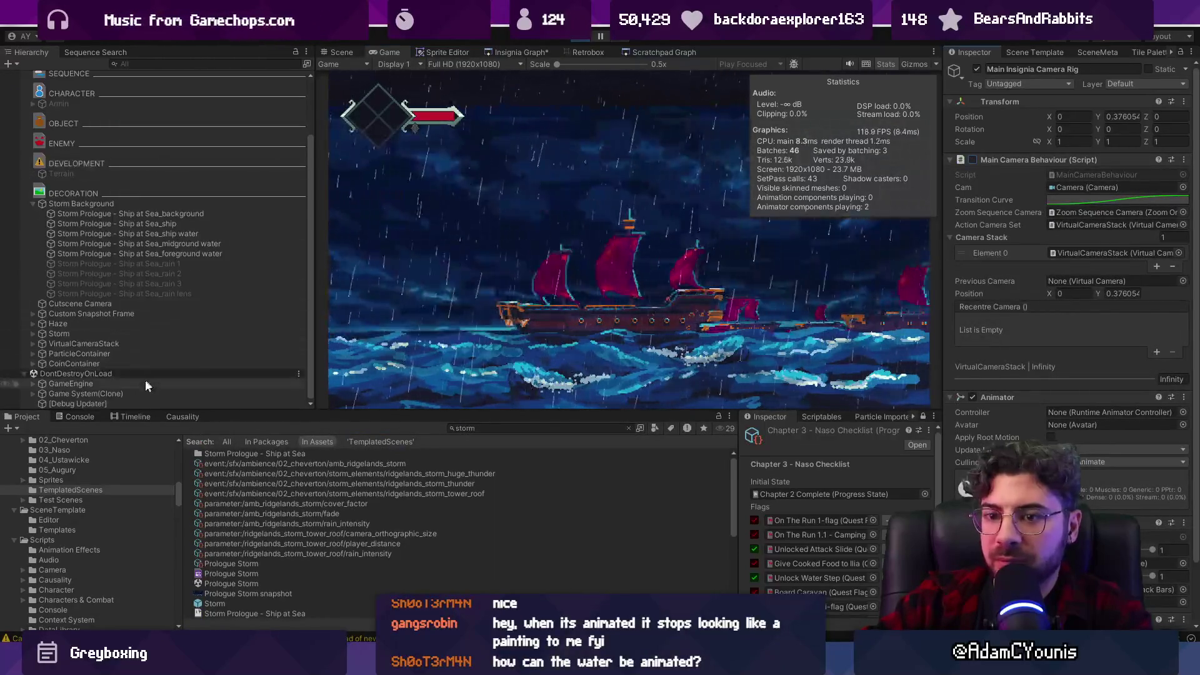
pyautogui.keyDown('ctrl'); pyautogui.click(147, 383); pyautogui.keyUp('ctrl')
pyautogui.moveTo(1100, 111); pyautogui.dragTo(1091, 111)
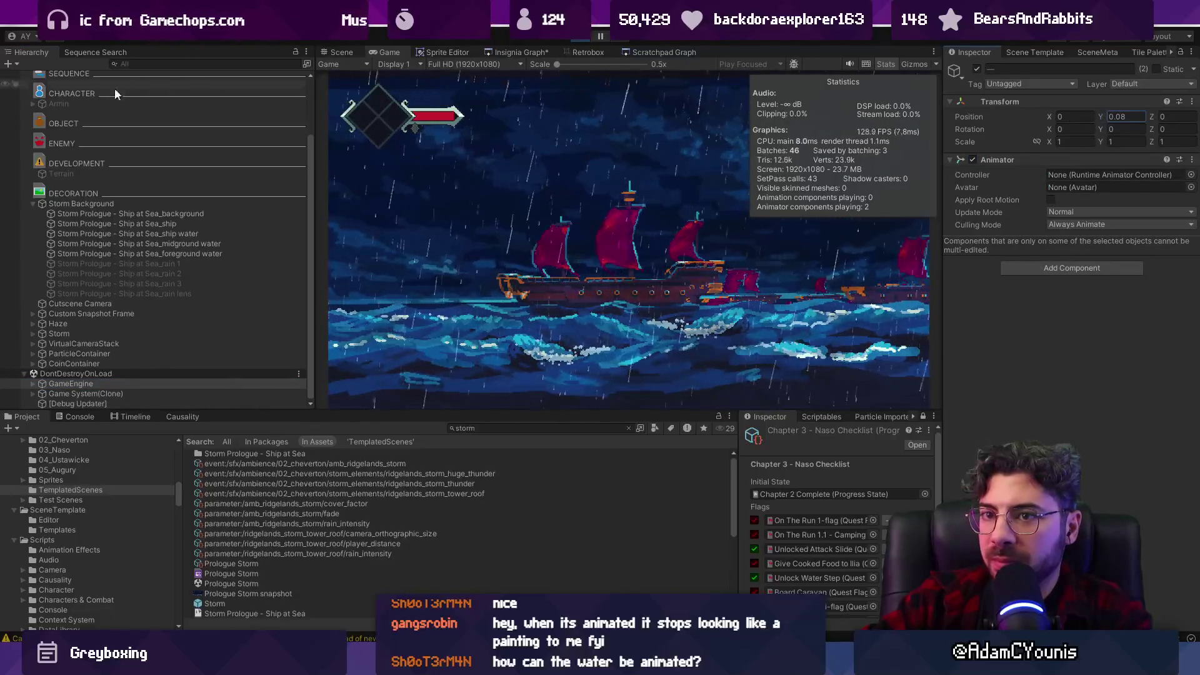
# Select the camera rig's Letterbox child and view the running game full screen.
pyautogui.scroll(2, 114, 152)
pyautogui.click(33, 105)
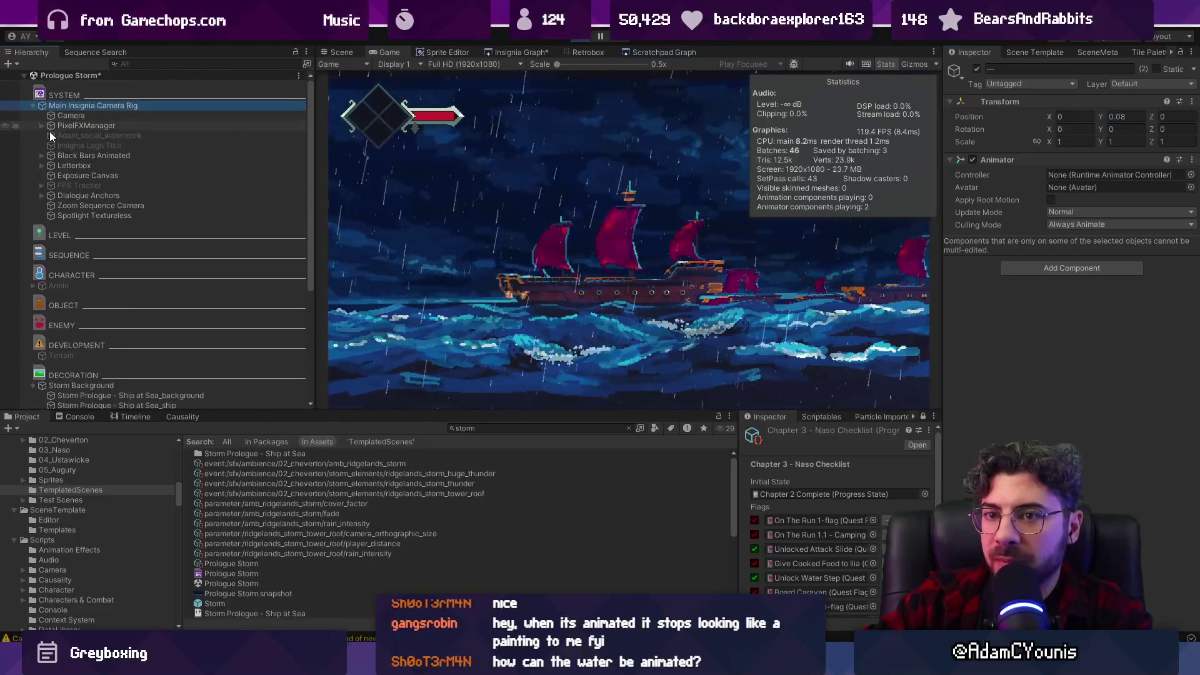
pyautogui.click(51, 165)
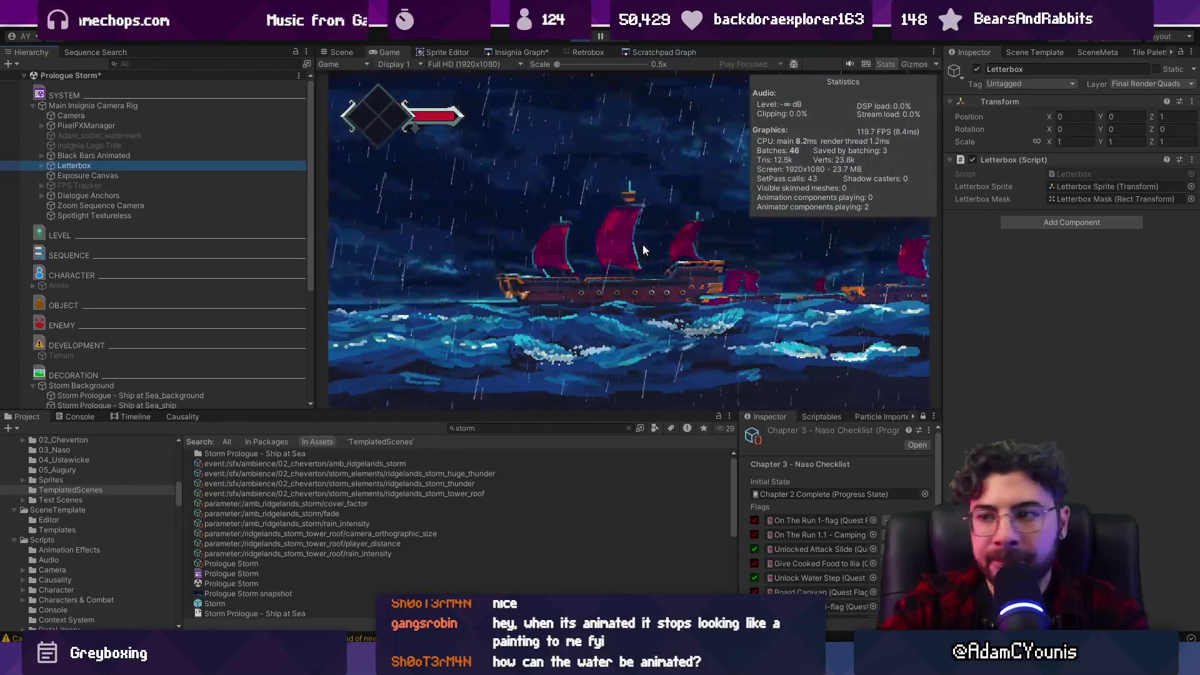
pyautogui.hotkey('shift', 'space')
pyautogui.hotkey('ctrl', '2')
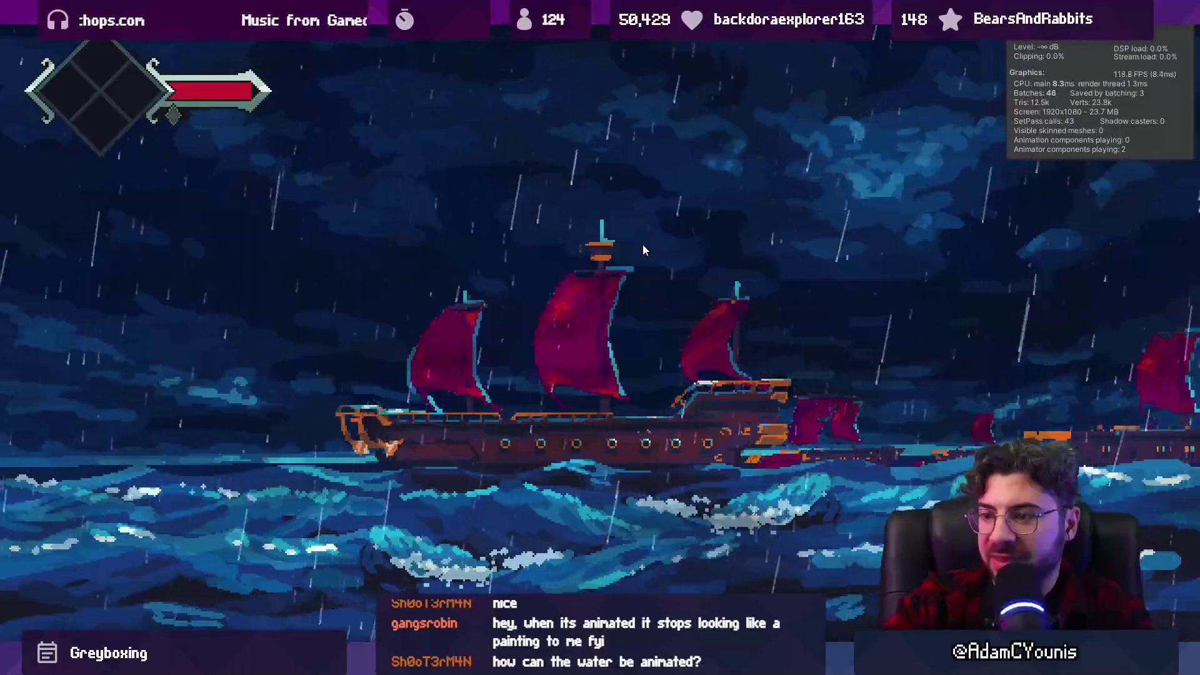
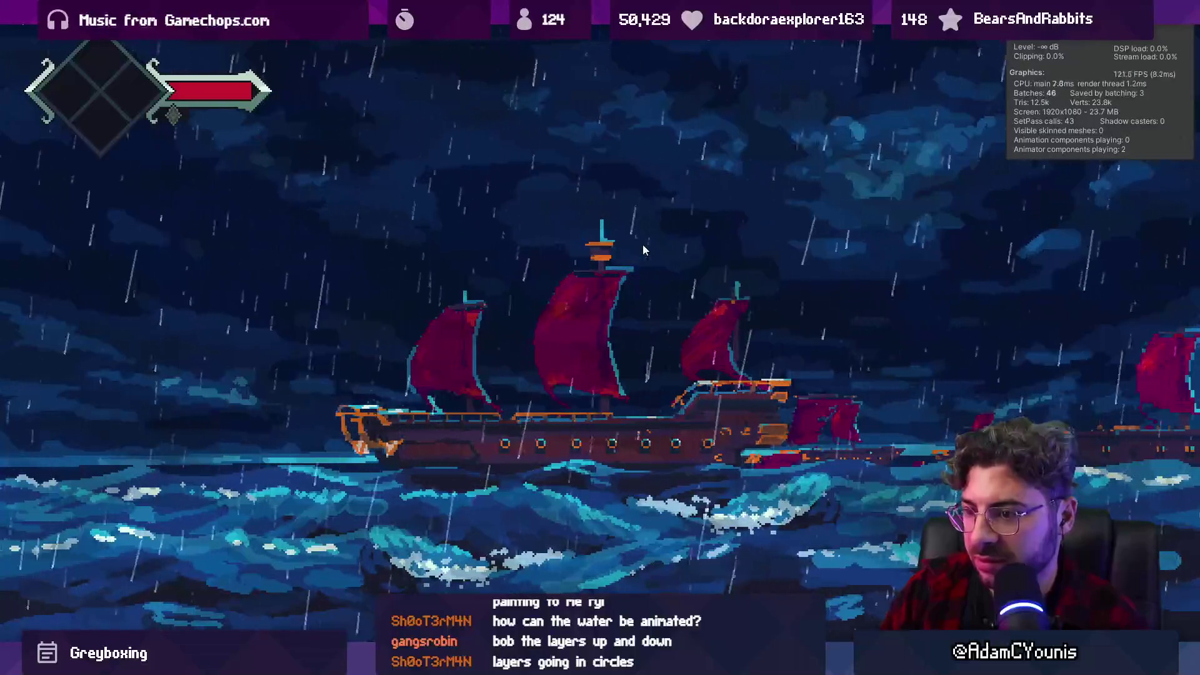
# Restore the editor layout, enlarge the Game view to watch the lightning, then stop the play test.
pyautogui.hotkey('shift', 'space')
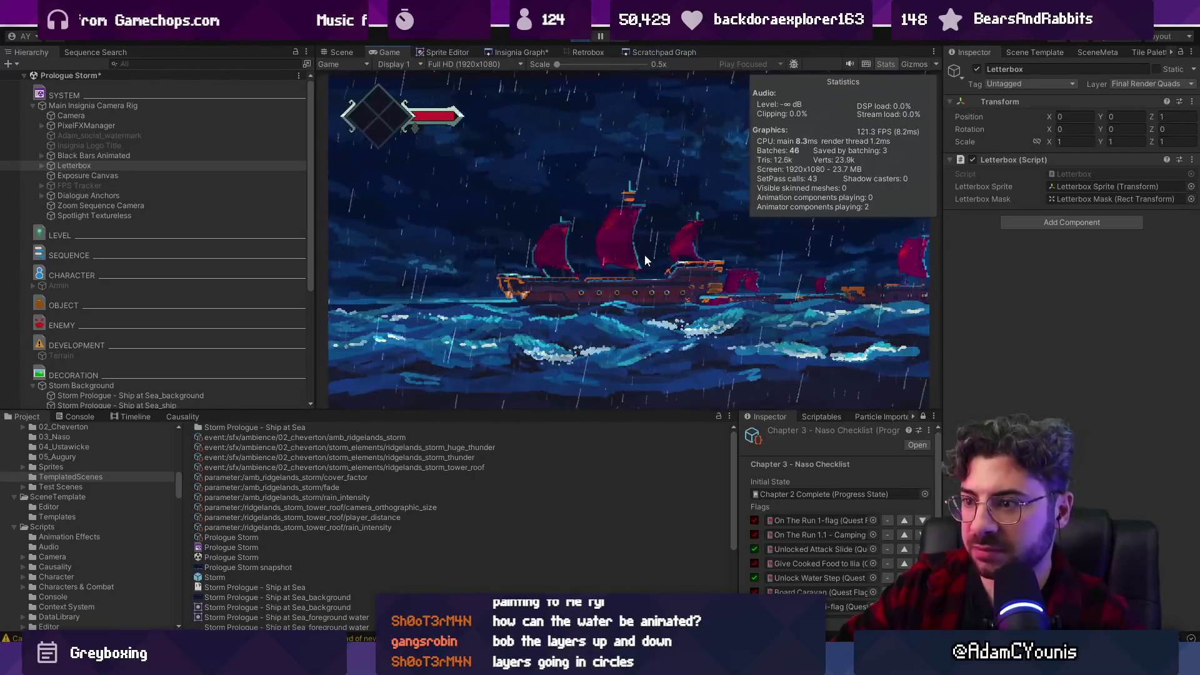
pyautogui.moveTo(650, 411); pyautogui.dragTo(650, 457)
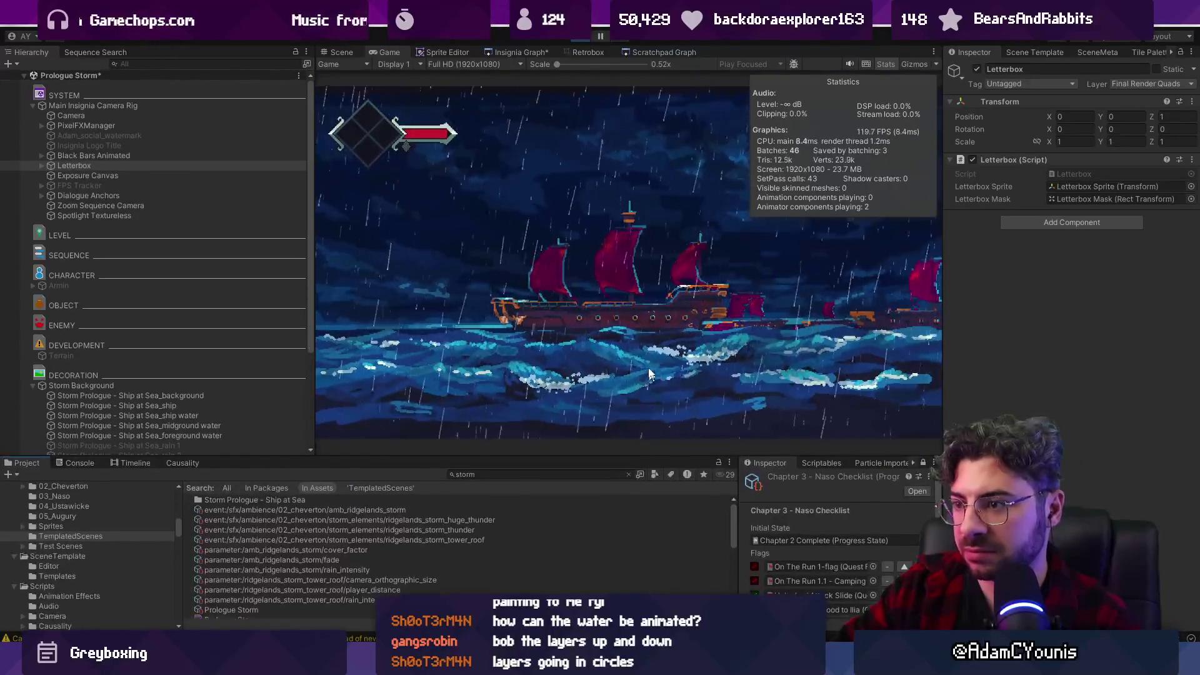
pyautogui.moveTo(315, 247)
pyautogui.mouseDown()
pyautogui.moveTo(219, 244)
pyautogui.moveTo(257, 244)
pyautogui.mouseUp()
pyautogui.click(276, 246)
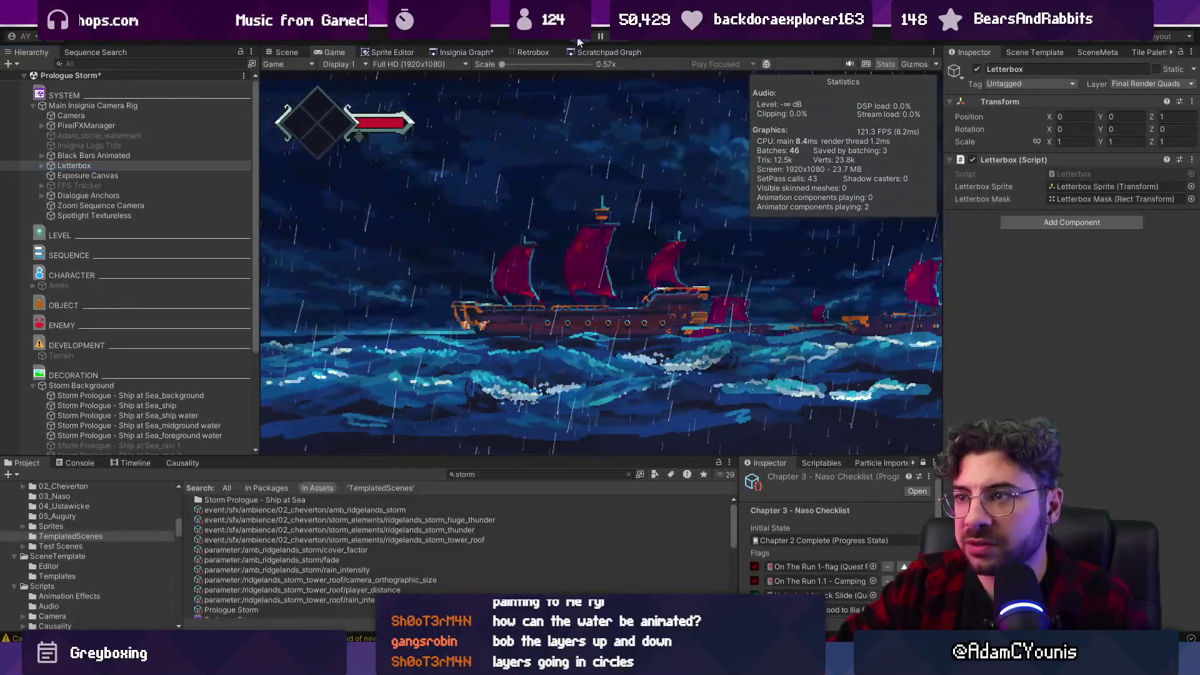
pyautogui.click(579, 37)
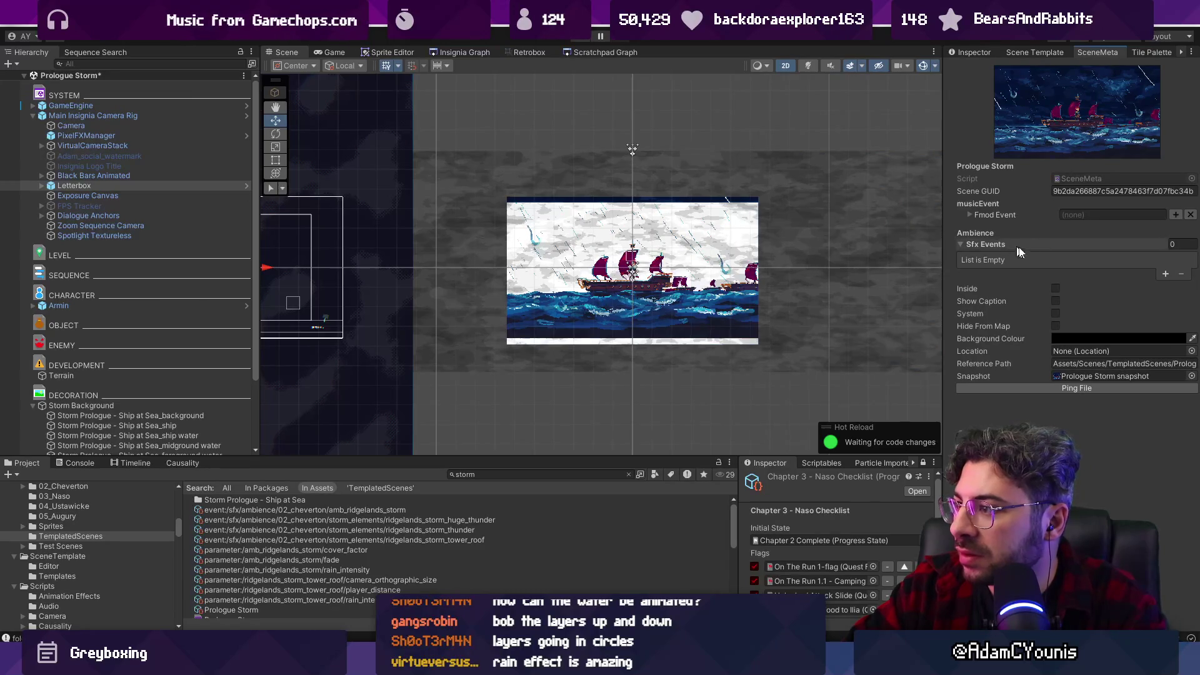
# Add one entry to the scene's ambience Sfx Events list and open its FMOD event browser.
pyautogui.click(1163, 274)
pyautogui.click(1152, 272)
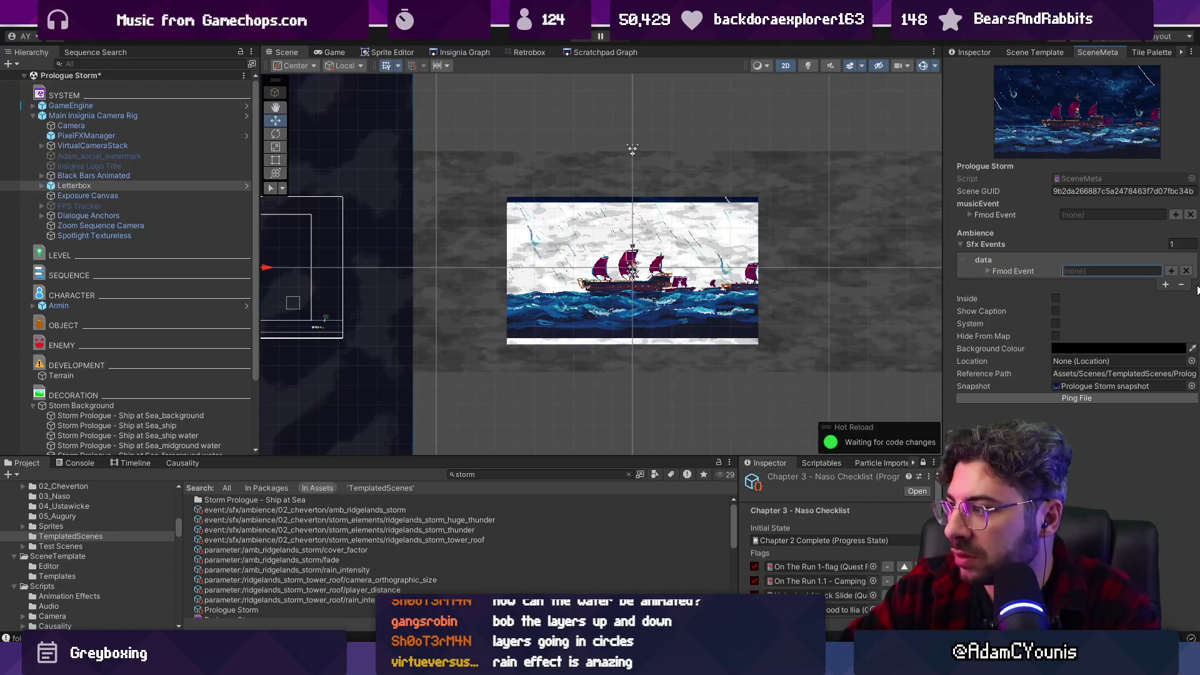
pyautogui.click(1175, 271)
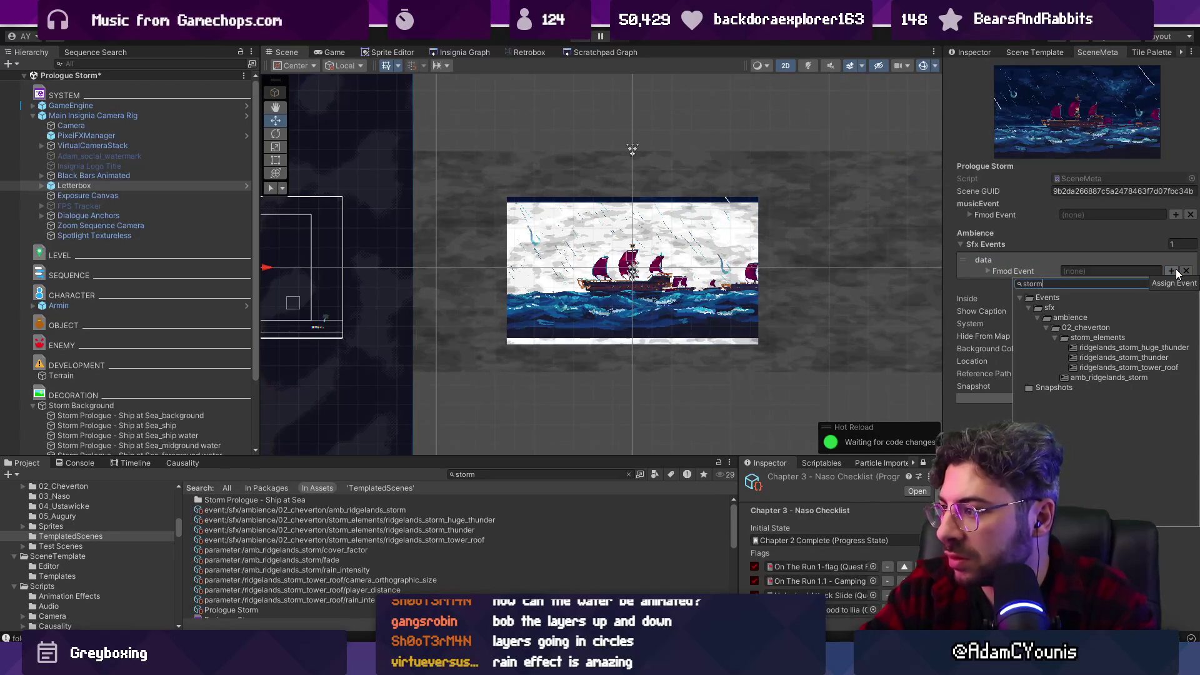
# Browse the storm and 'ship' events, close the browser without assigning, and show the Insignia Graph.
pyautogui.press('Down')
pyautogui.press('Down')
pyautogui.press('Down')
pyautogui.press('Up')
pyautogui.press('Up')
pyautogui.press('Up')
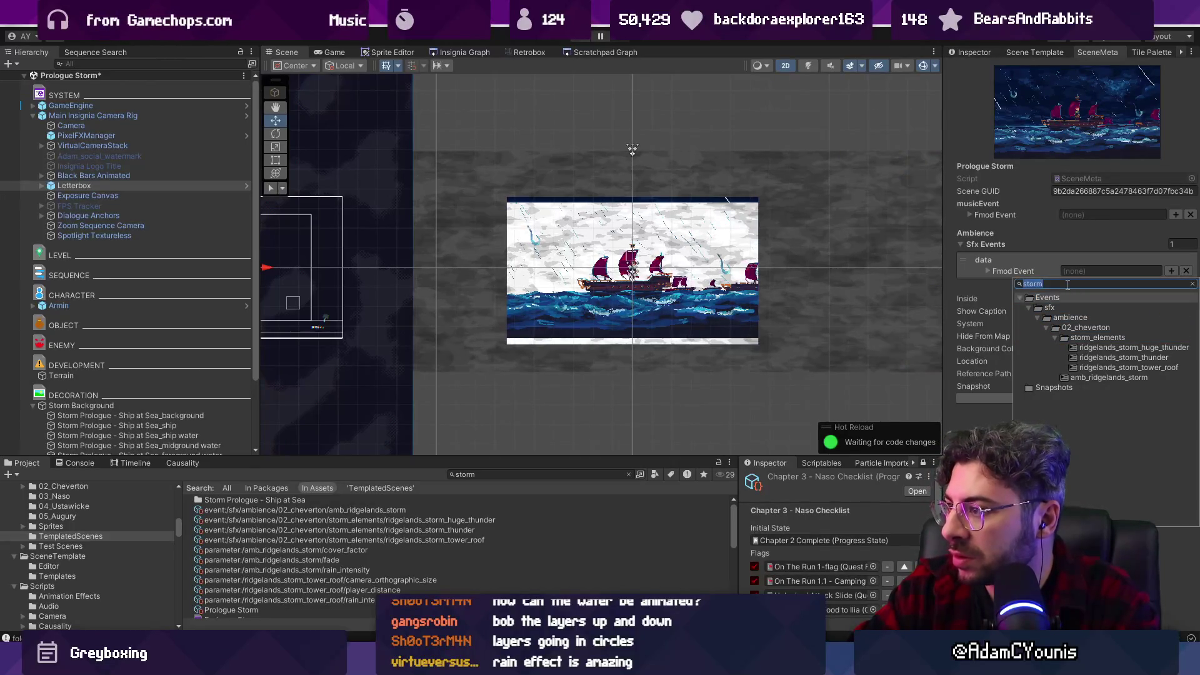
pyautogui.write('ship')
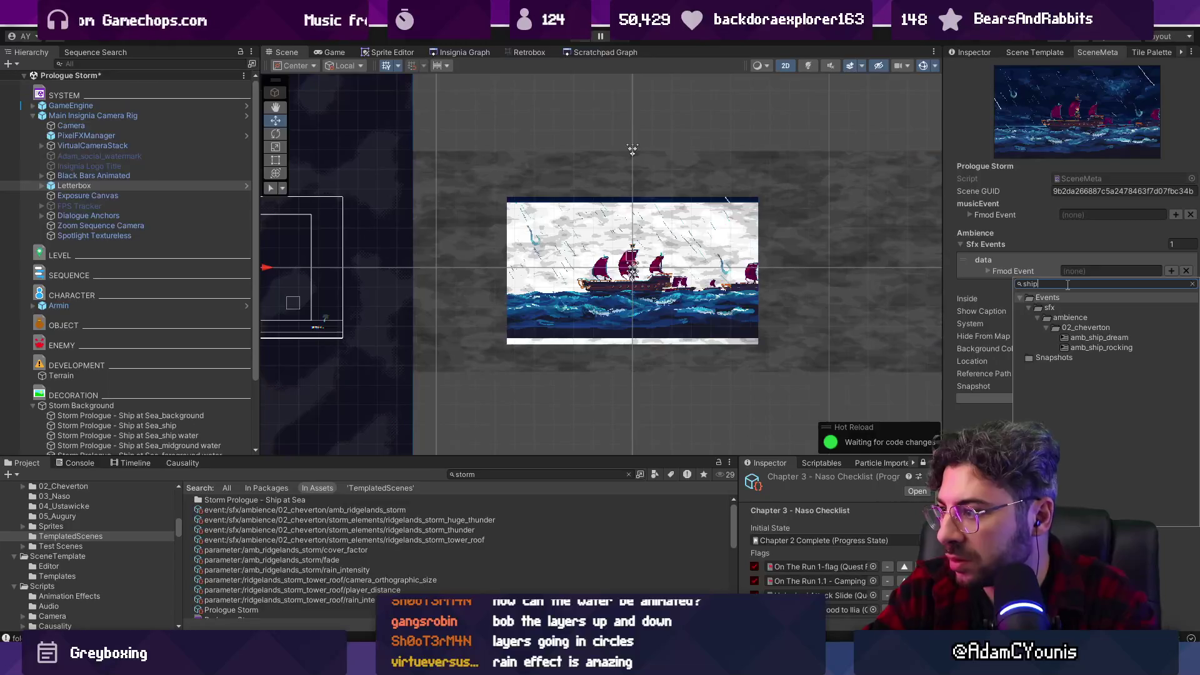
pyautogui.press('Down')
pyautogui.press('Down')
pyautogui.press('Down')
pyautogui.press('Down')
pyautogui.press('Up')
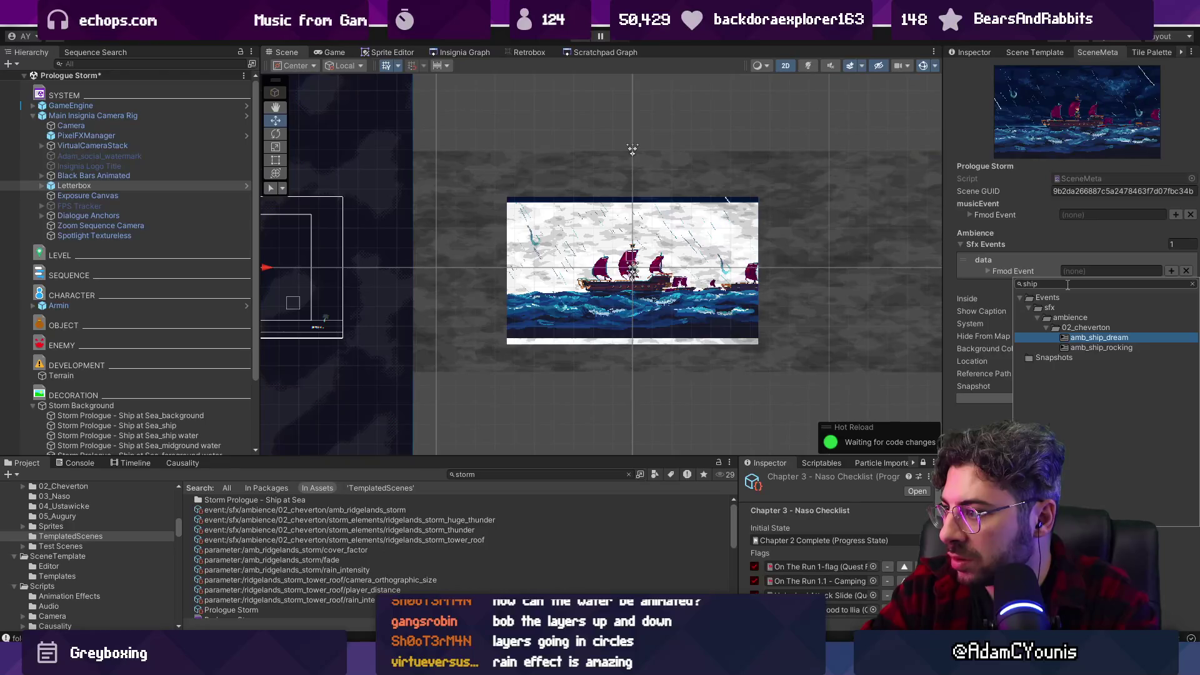
pyautogui.press('Return')
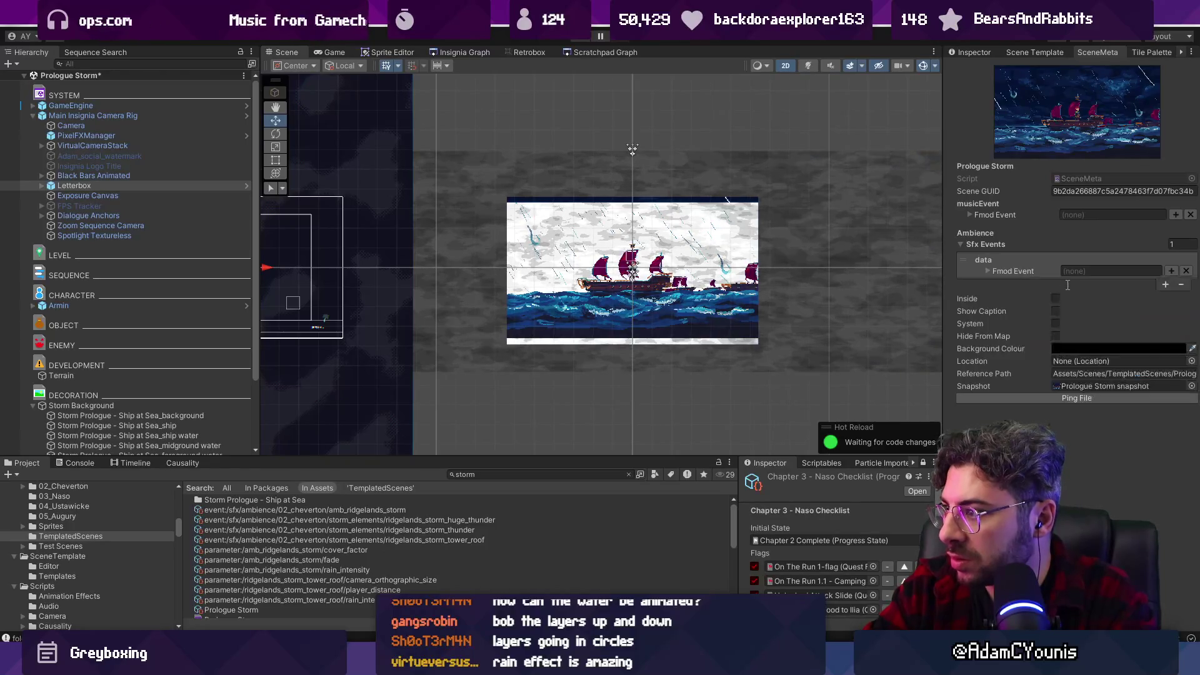
pyautogui.click(444, 52)
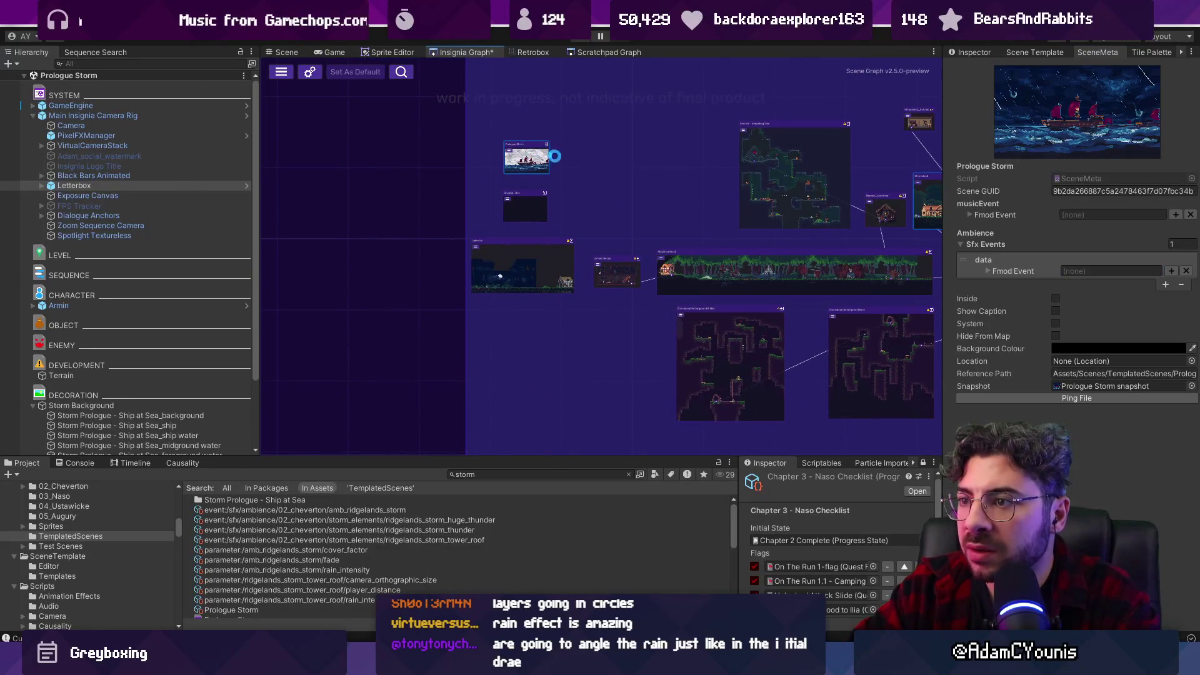
# Zoom the Insignia Graph and open Dream Sequence 1 to read its ambience event paths.
pyautogui.scroll(2, 554, 206)
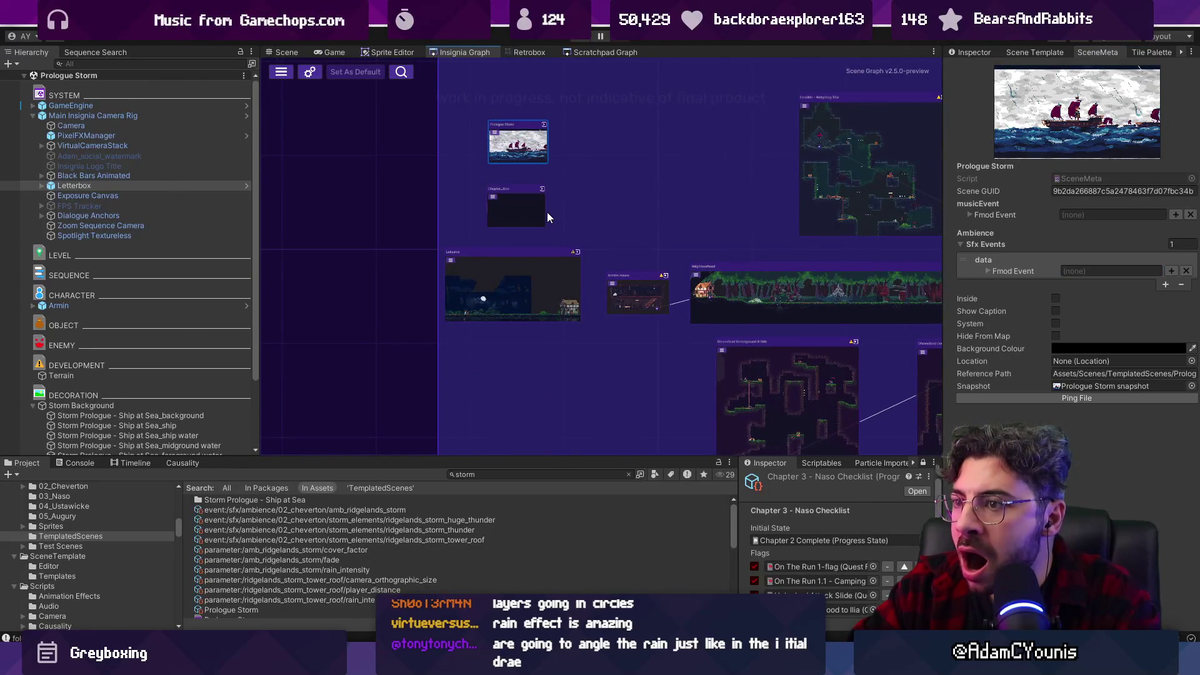
pyautogui.scroll(3, 548, 215)
pyautogui.scroll(-10, 548, 213)
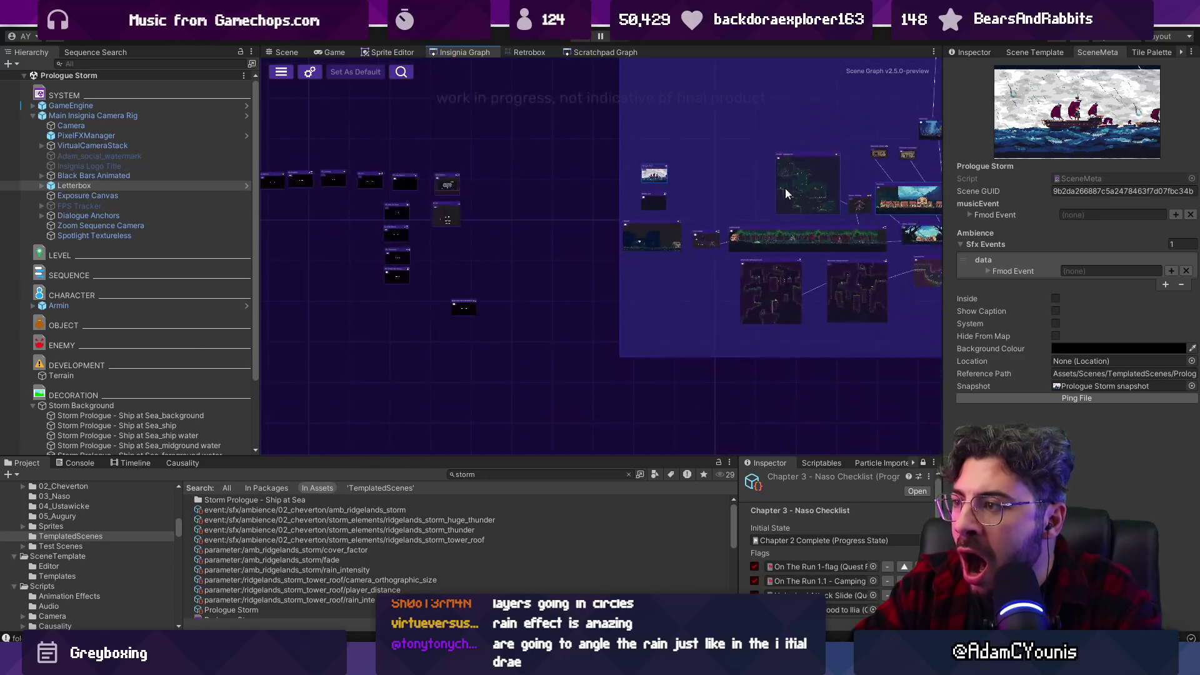
pyautogui.scroll(5, 786, 188)
pyautogui.scroll(-3, 268, 254)
pyautogui.scroll(5, 380, 291)
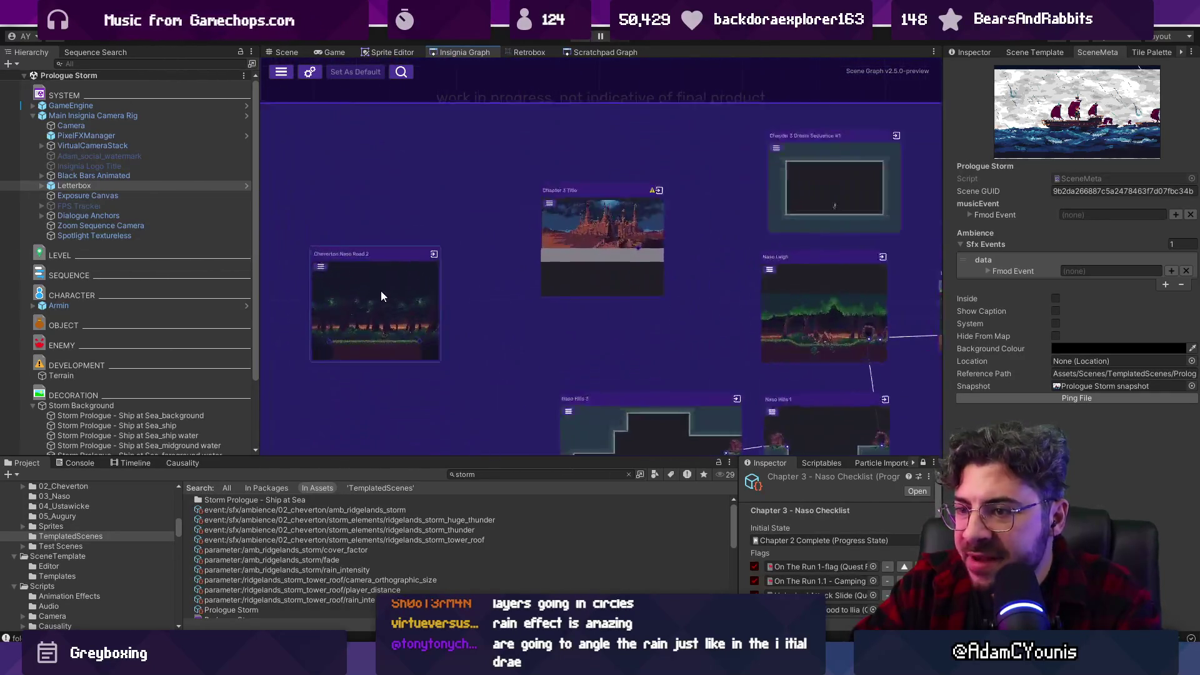
pyautogui.scroll(-3, 381, 291)
pyautogui.scroll(5, 706, 192)
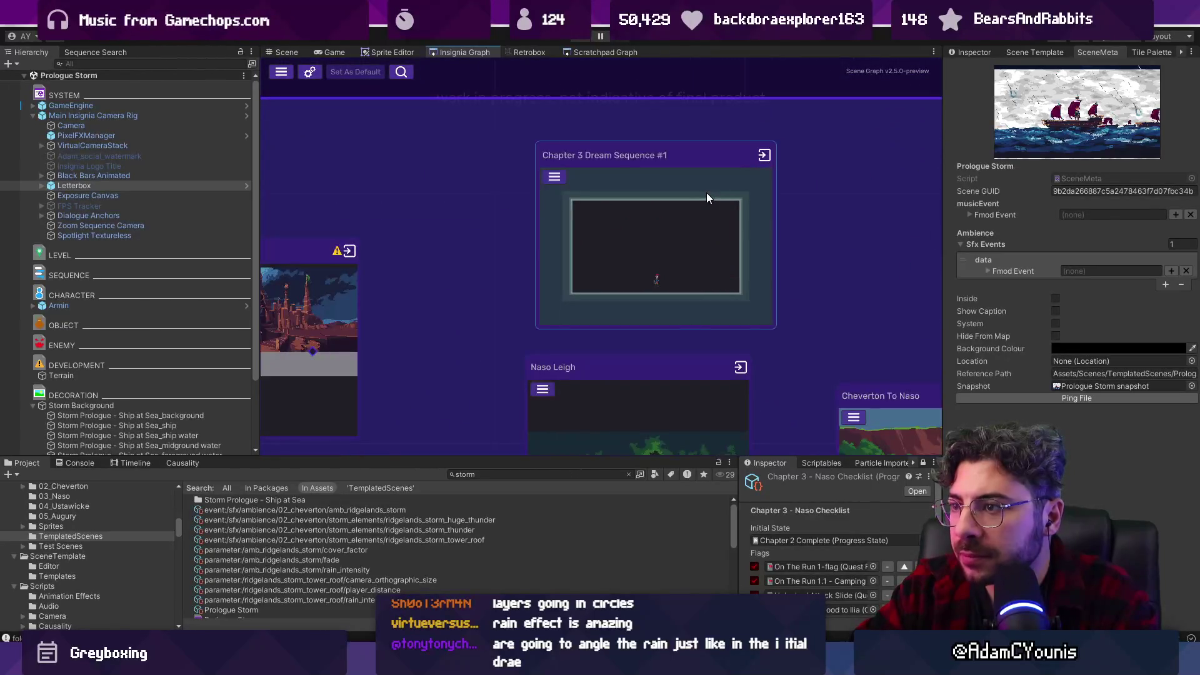
pyautogui.scroll(-5, 707, 193)
pyautogui.scroll(2, 776, 256)
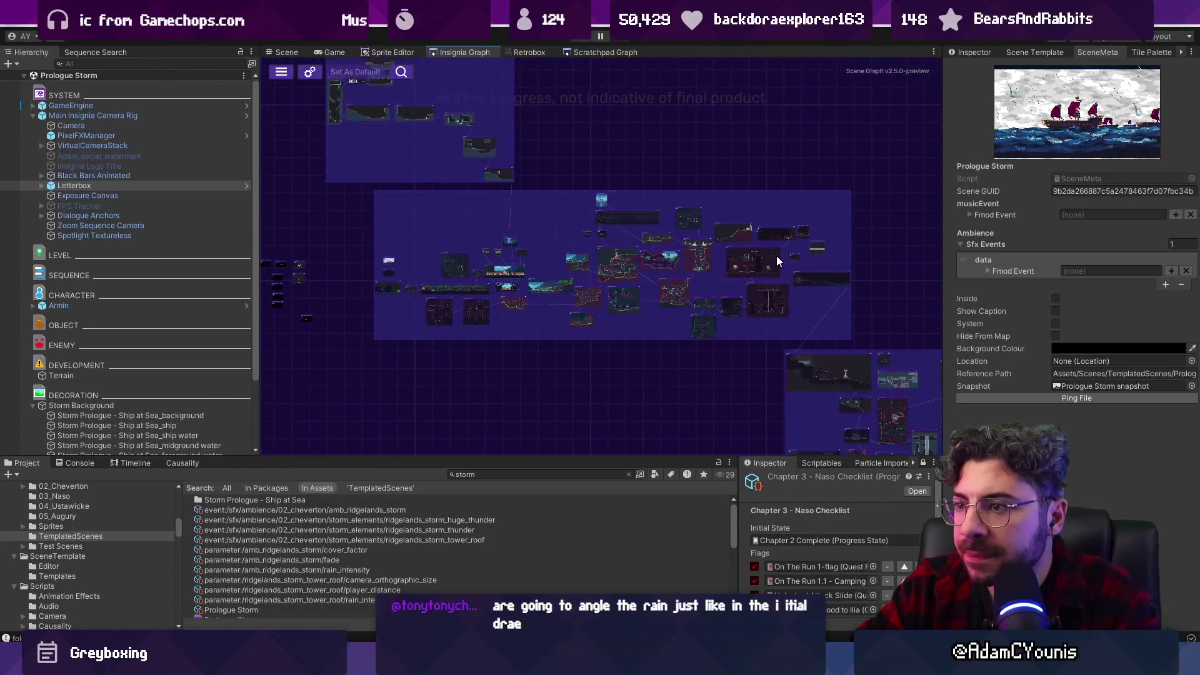
pyautogui.scroll(-2, 774, 255)
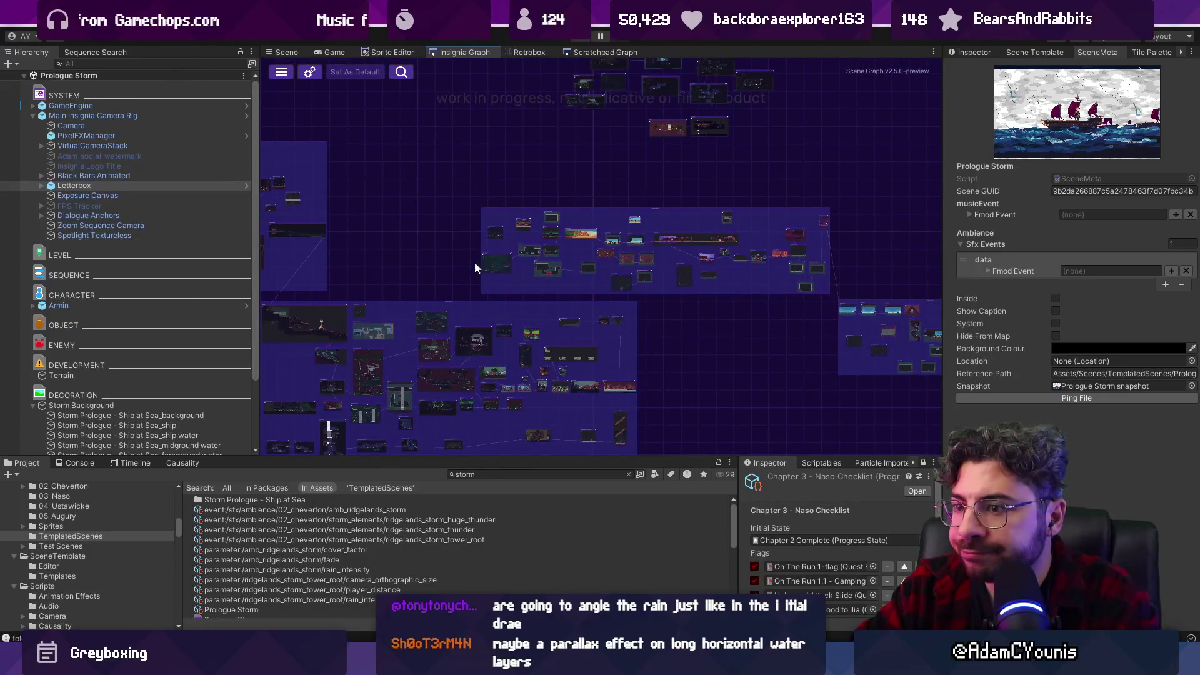
pyautogui.scroll(8, 545, 228)
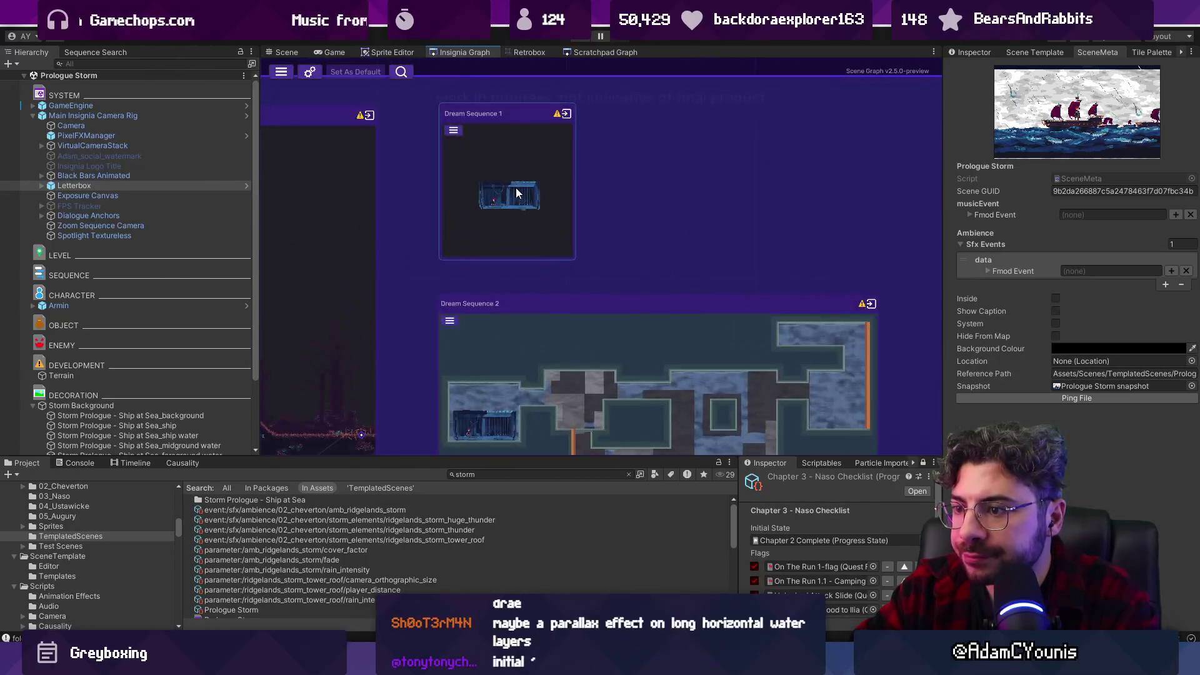
pyautogui.doubleClick(515, 187)
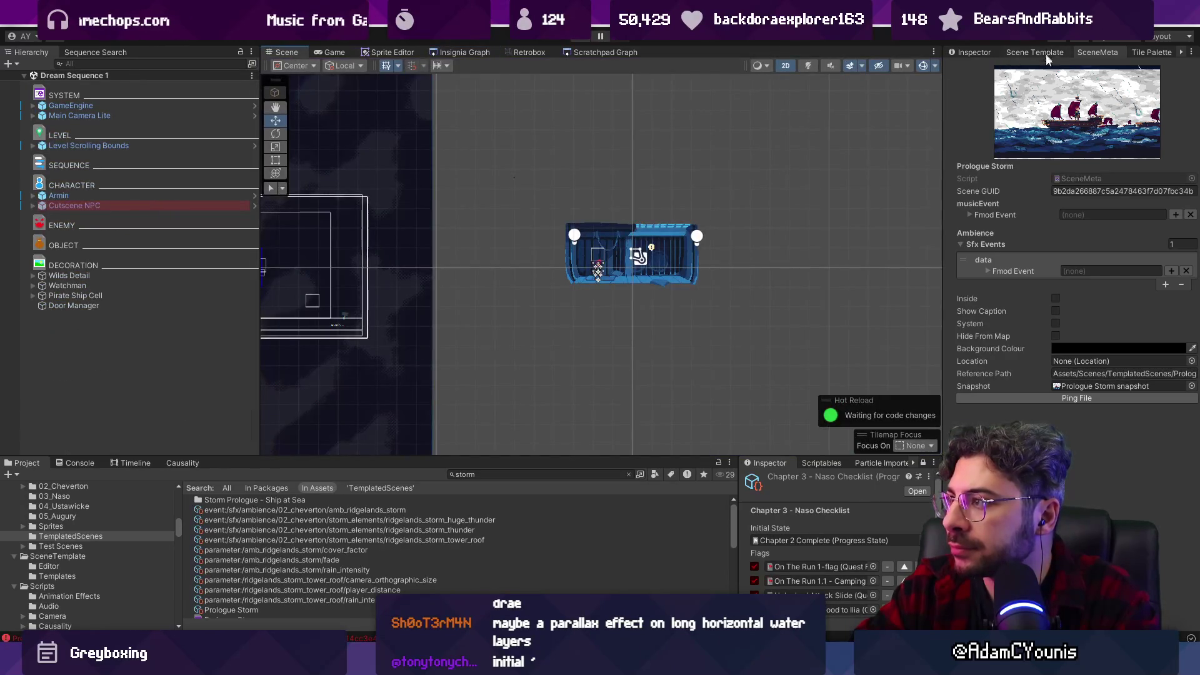
pyautogui.moveTo(940, 237); pyautogui.dragTo(688, 230)
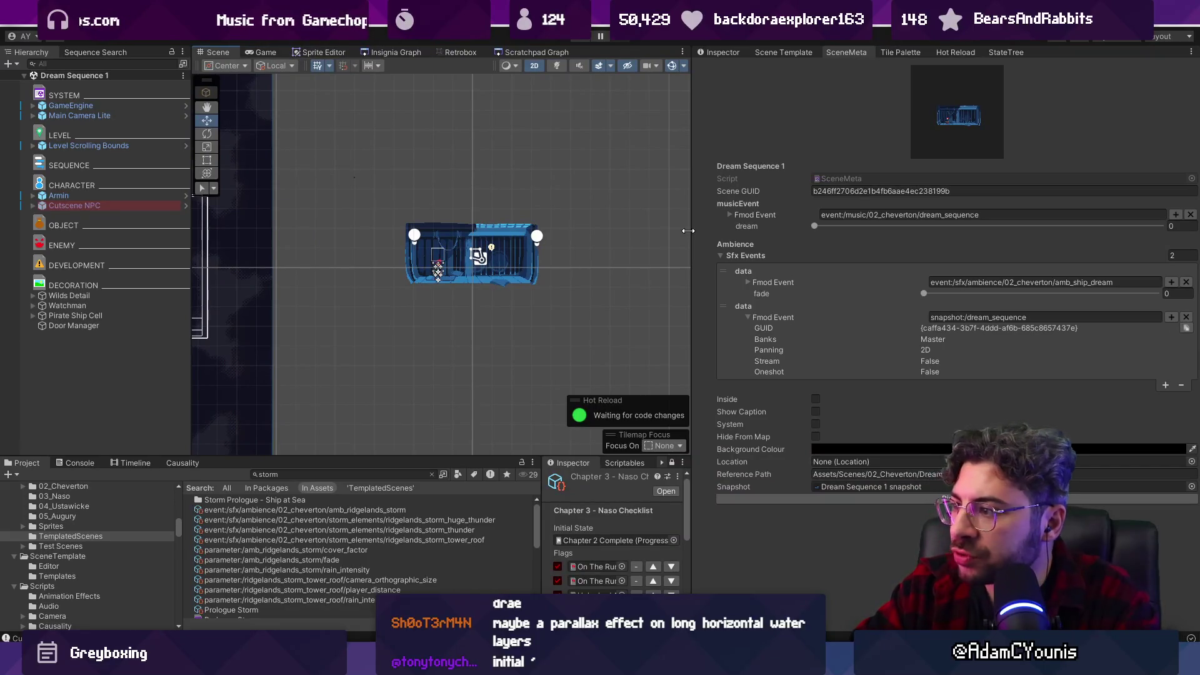
pyautogui.moveTo(688, 230)
pyautogui.mouseDown()
pyautogui.moveTo(911, 230)
pyautogui.moveTo(896, 230)
pyautogui.mouseUp()
# Return to the scene graph and reopen the Prologue Storm scene.
pyautogui.click(446, 53)
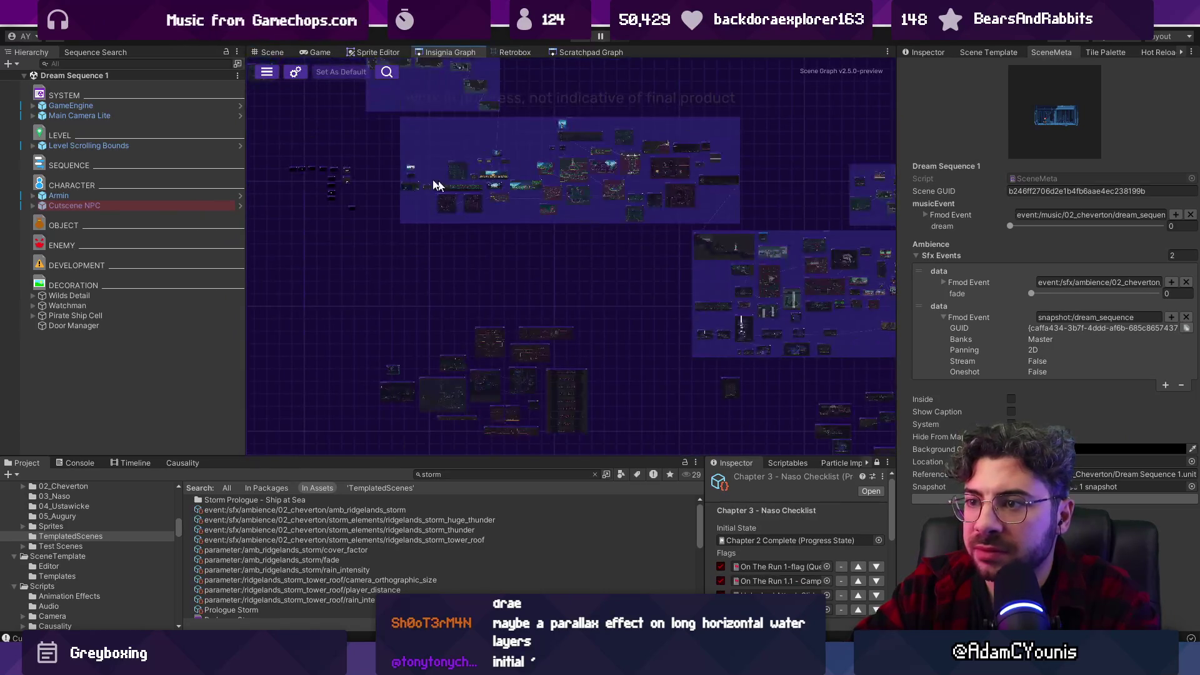
pyautogui.scroll(5, 496, 176)
pyautogui.doubleClick(510, 164)
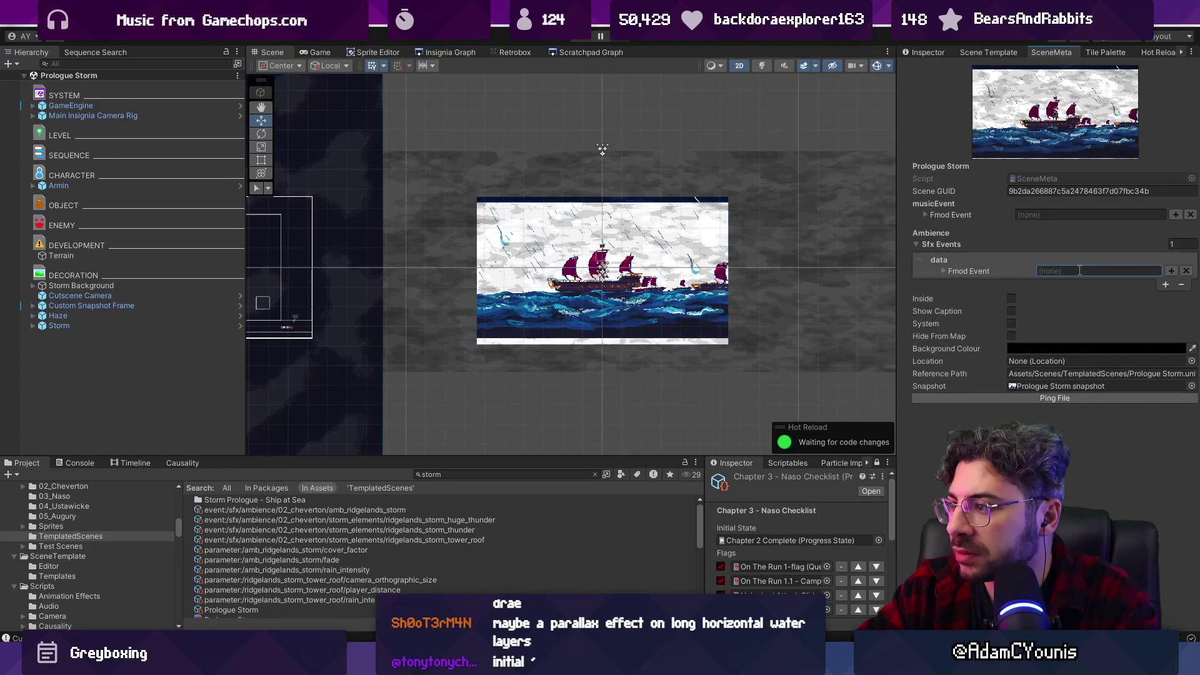
# Assign amb_ship_dream to the first ambience entry via a 'ship dream' search.
pyautogui.click(1166, 272)
pyautogui.write('ship dream')
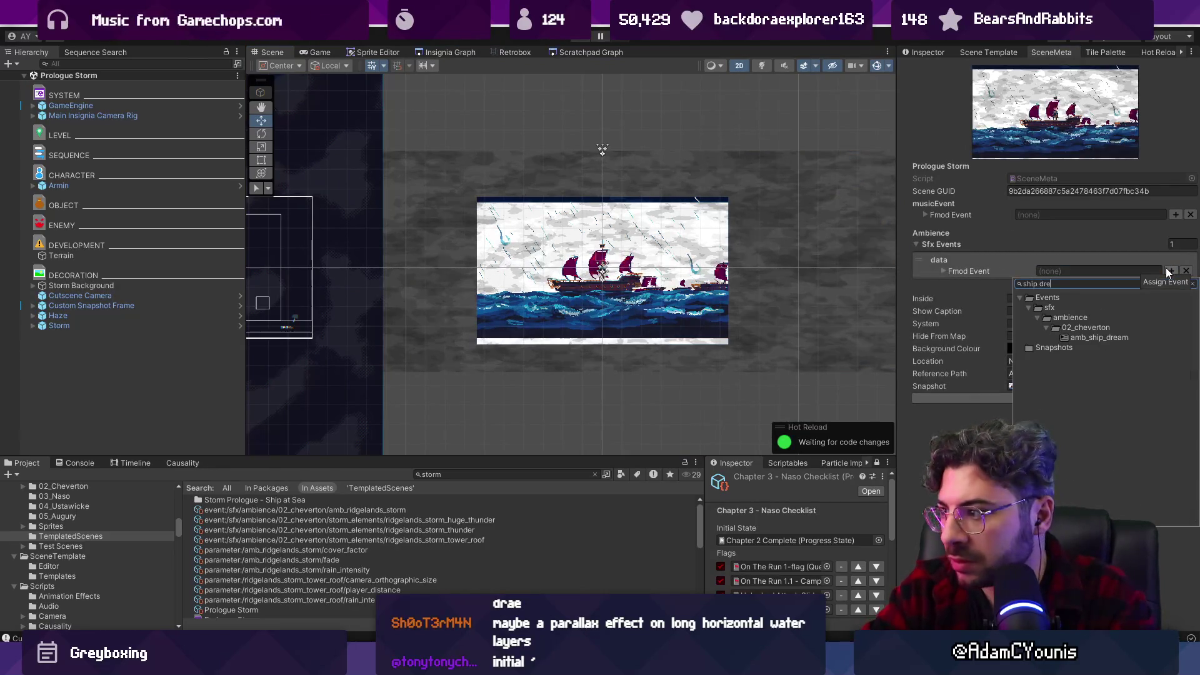
pyautogui.press('Down')
pyautogui.press('Down')
pyautogui.press('Down')
pyautogui.press('Return')
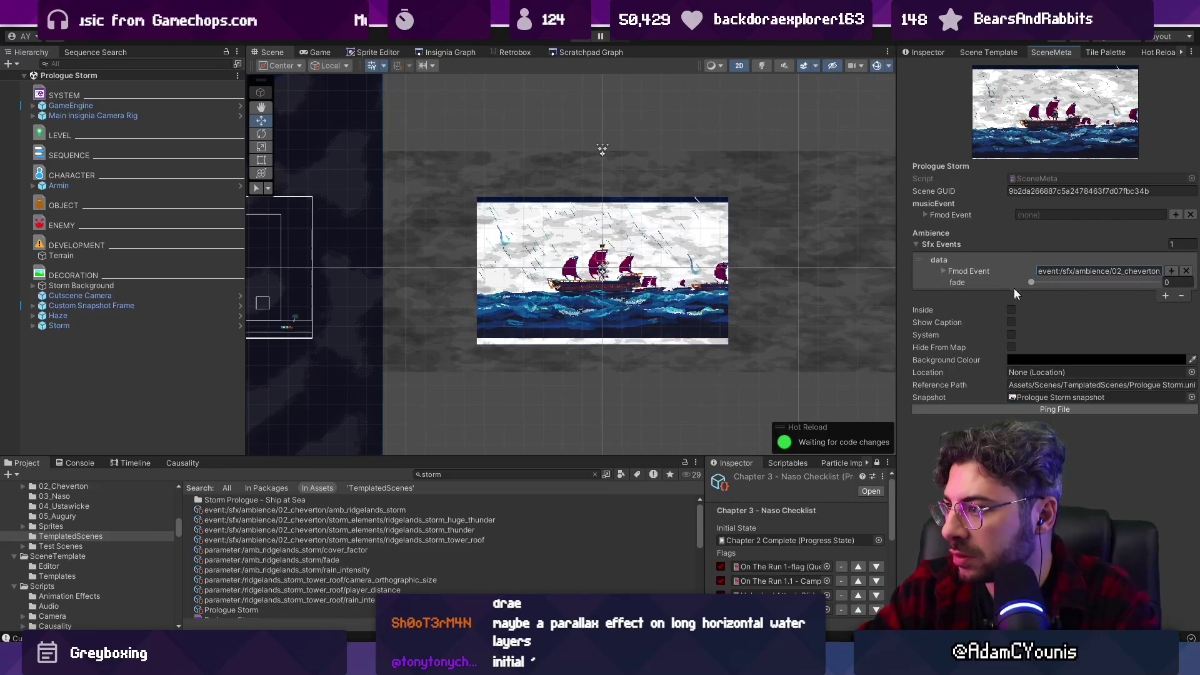
# Add a second ambience entry and pick the dream_sequence snapshot from a 'dre' search.
pyautogui.click(1166, 296)
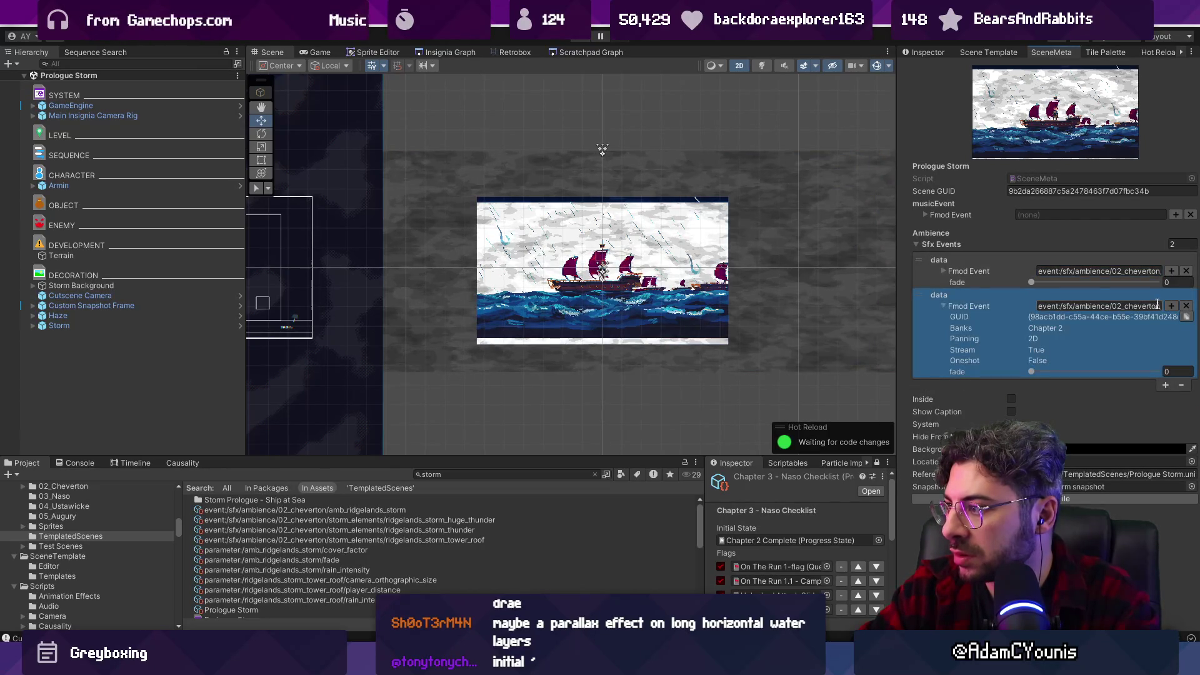
pyautogui.click(1171, 307)
pyautogui.doubleClick(1147, 305)
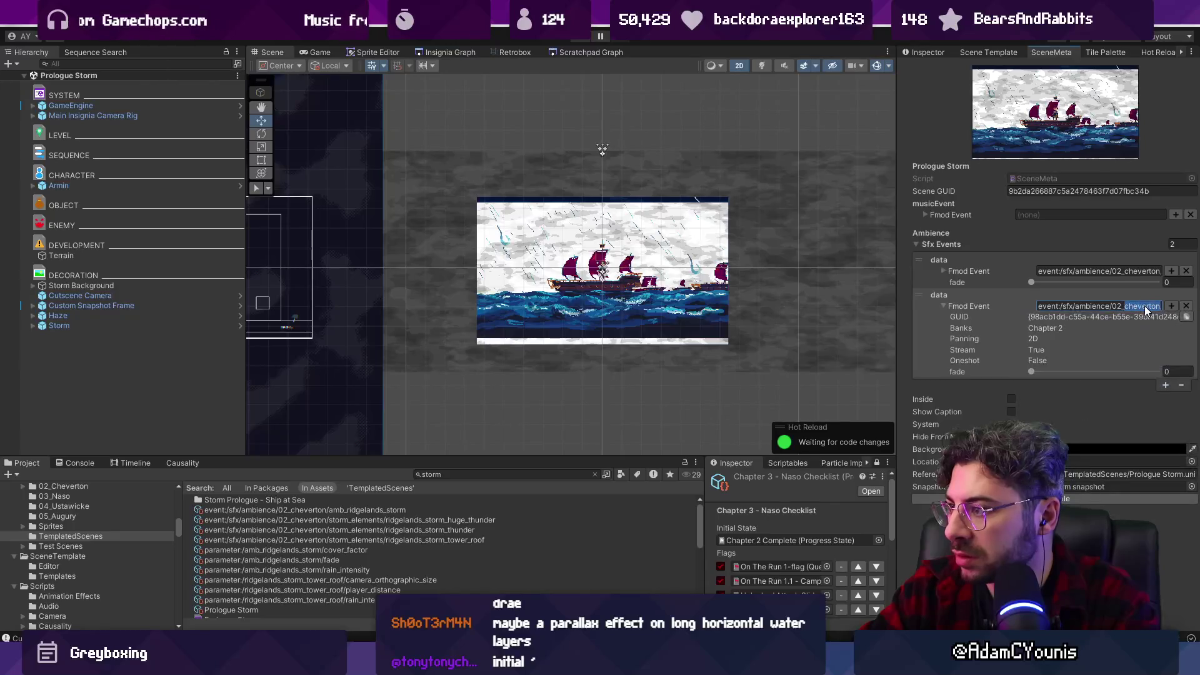
pyautogui.click(1171, 306)
pyautogui.write('dre')
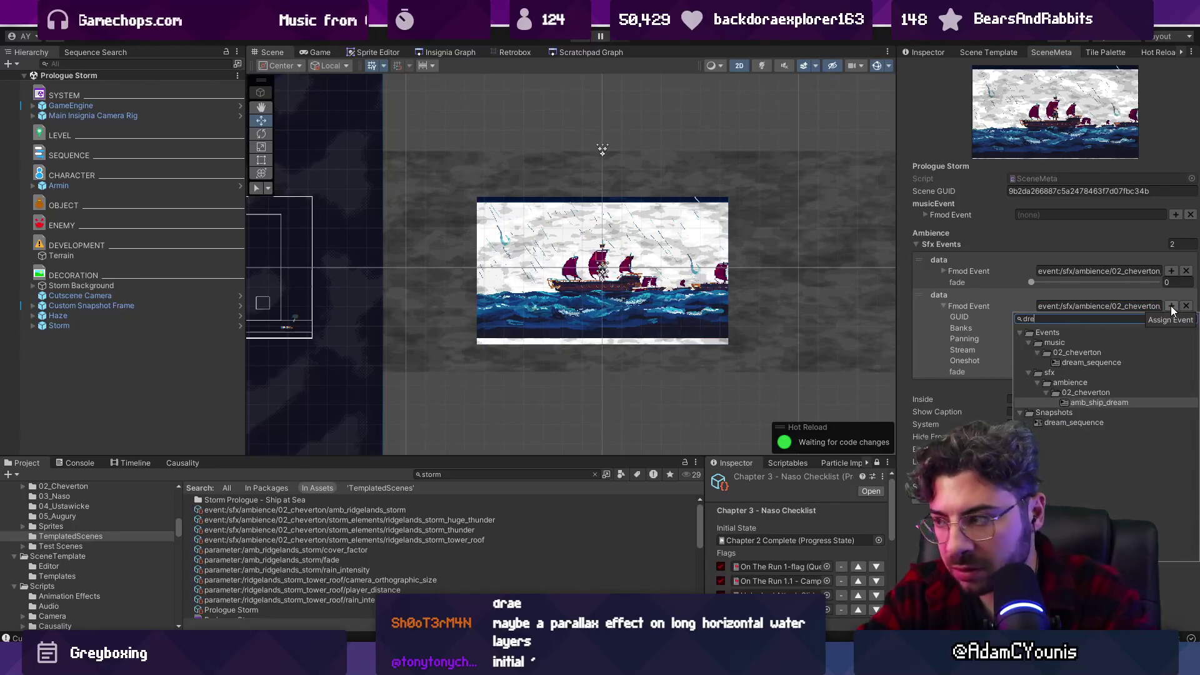
pyautogui.press('Down')
pyautogui.press('Down')
pyautogui.press('Down')
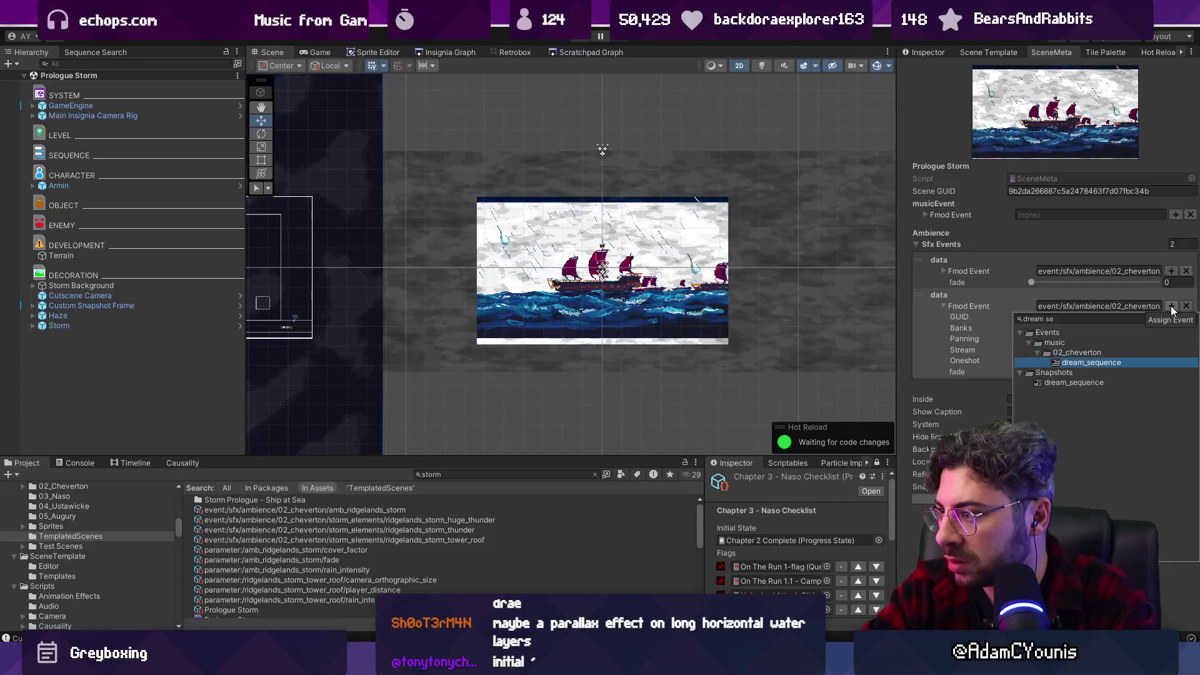
pyautogui.press('Down')
pyautogui.press('Down')
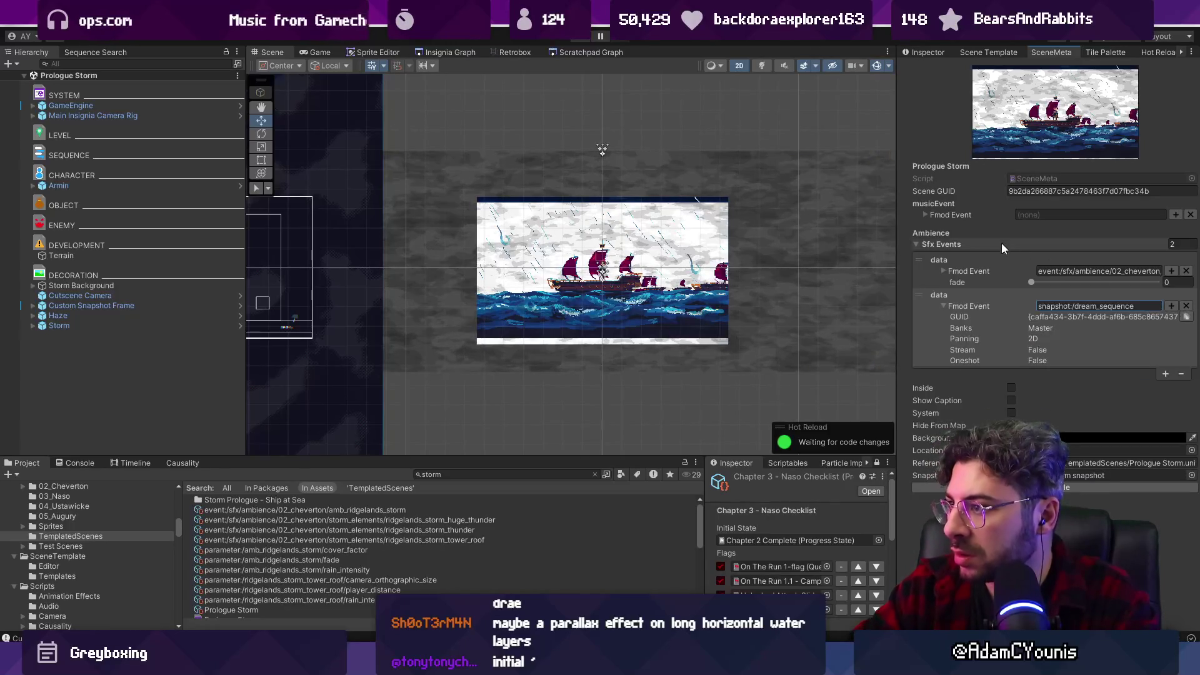
# Set the music event to music/02_cheverton/dream_sequence via a 'drea' search, then start a play test.
pyautogui.click(1176, 214)
pyautogui.write('drea,m')
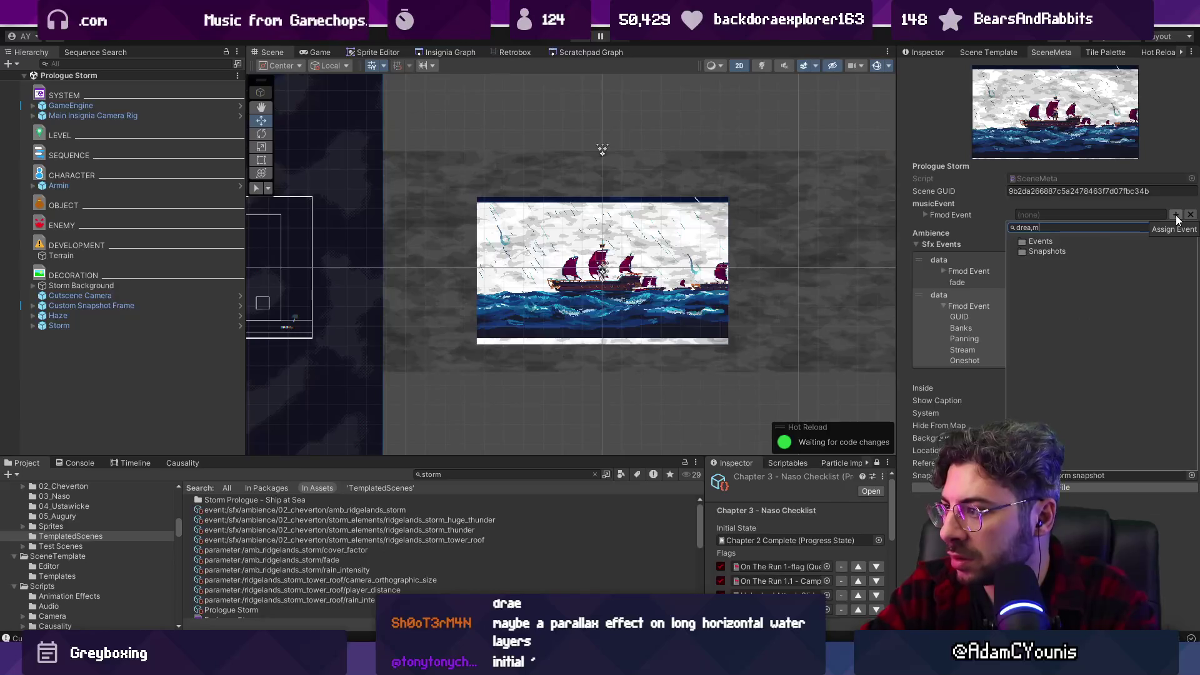
pyautogui.press('Down')
pyautogui.press('Down')
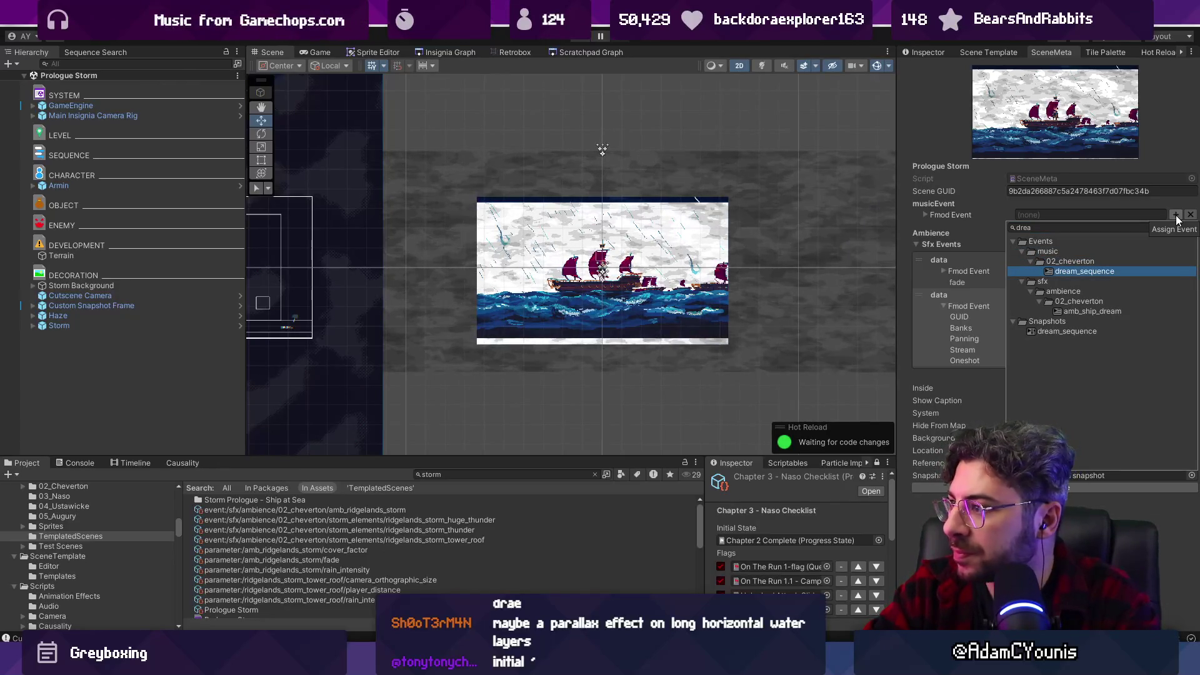
pyautogui.press('Return')
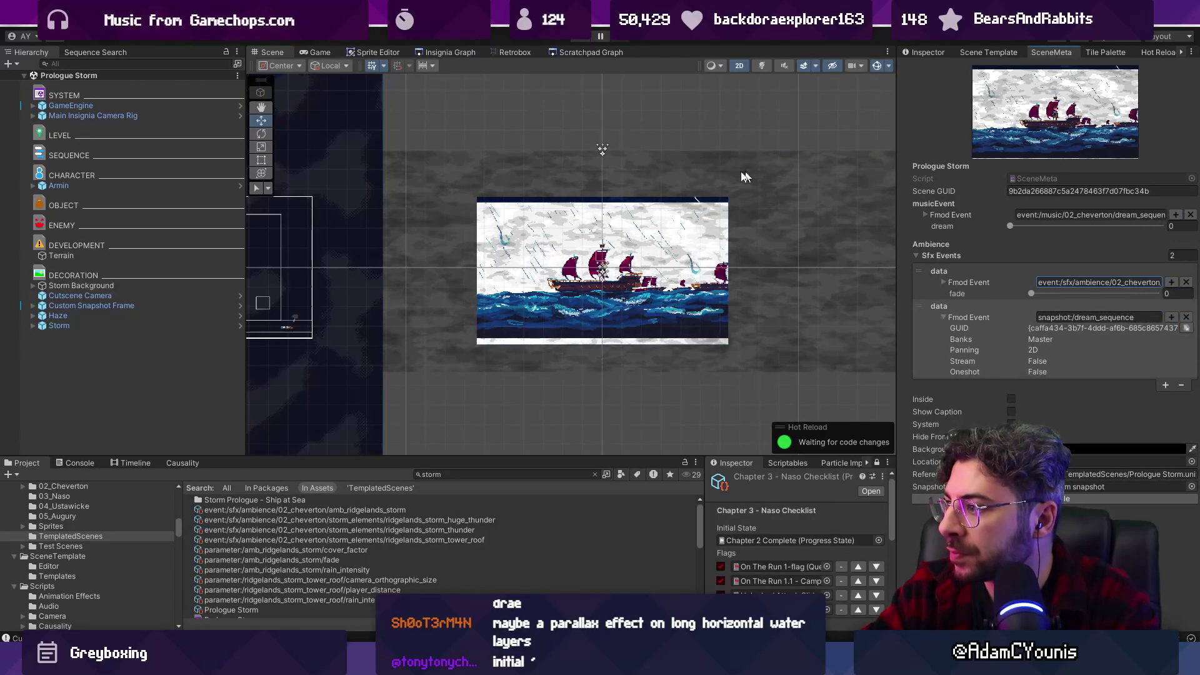
pyautogui.click(580, 39)
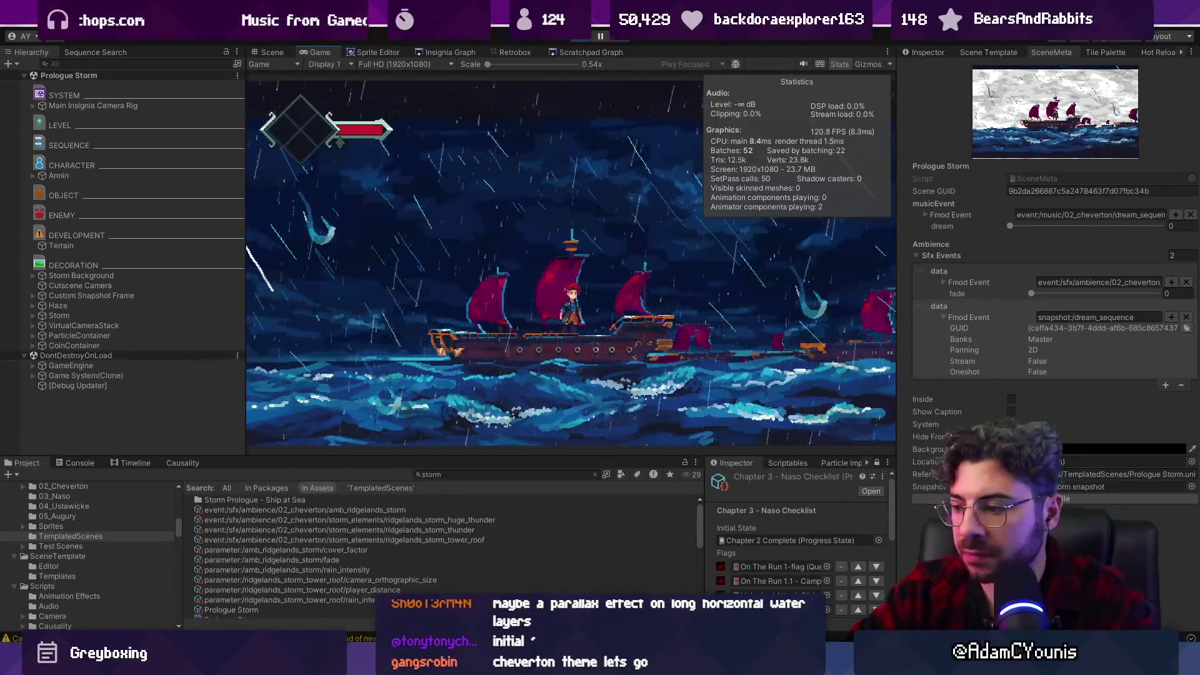
# Watch the storm scene in a maximized Game view, restore the layout, stop Play, and show the scratchpad graph.
pyautogui.hotkey('alt', 'Tab')
pyautogui.hotkey('alt', 'Tab')
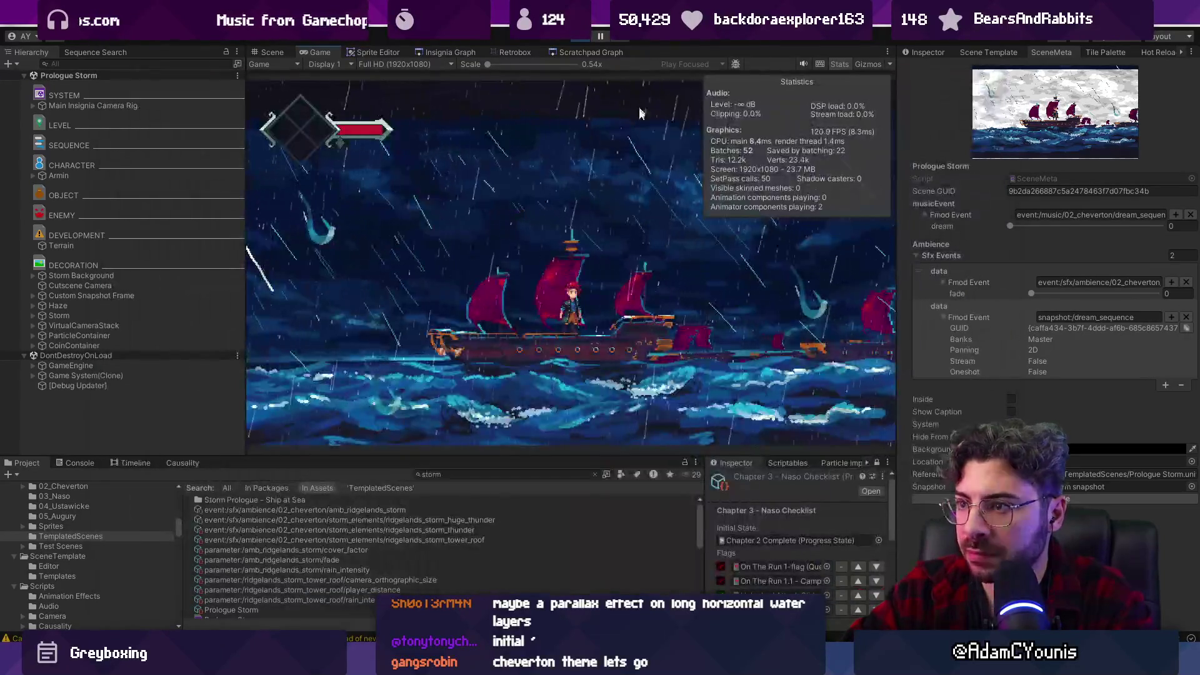
pyautogui.hotkey('shift', 'space')
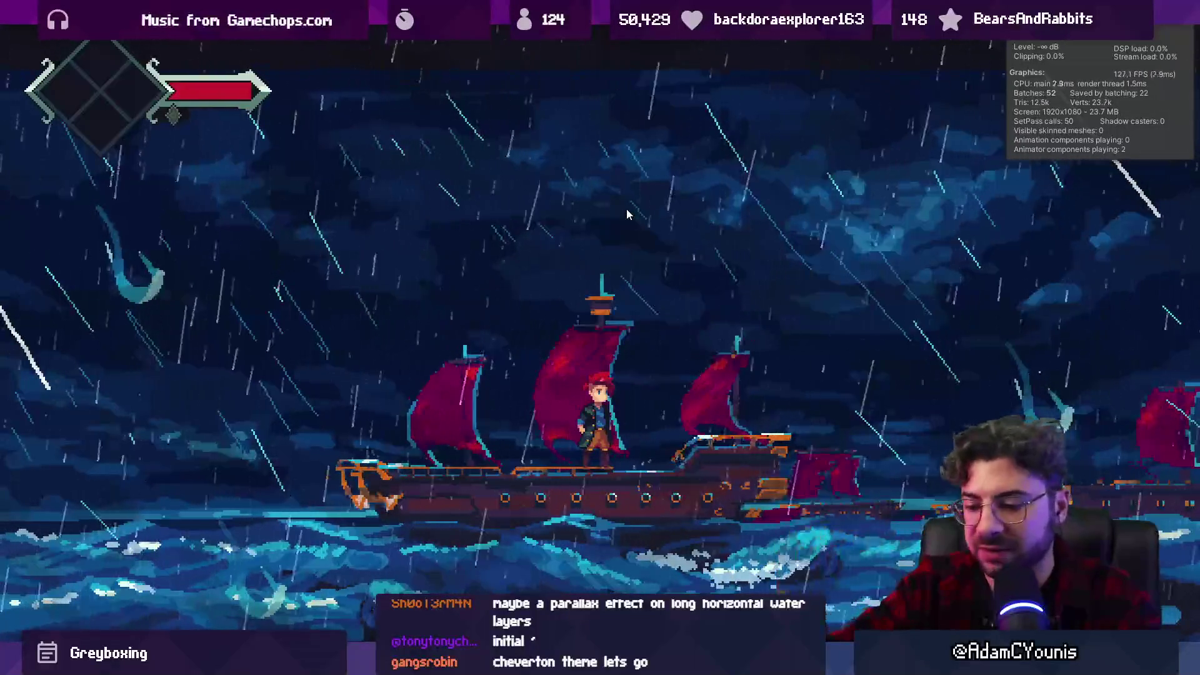
pyautogui.hotkey('shift', 'space')
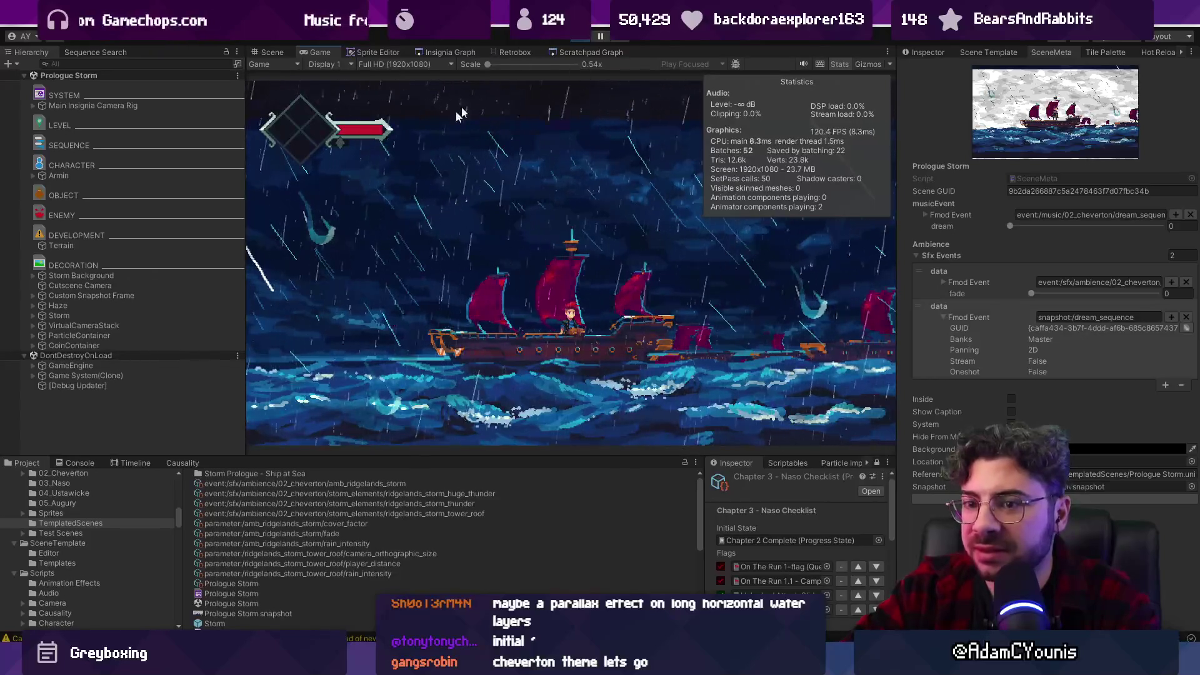
pyautogui.hotkey('ctrl', 'p')
pyautogui.click(570, 52)
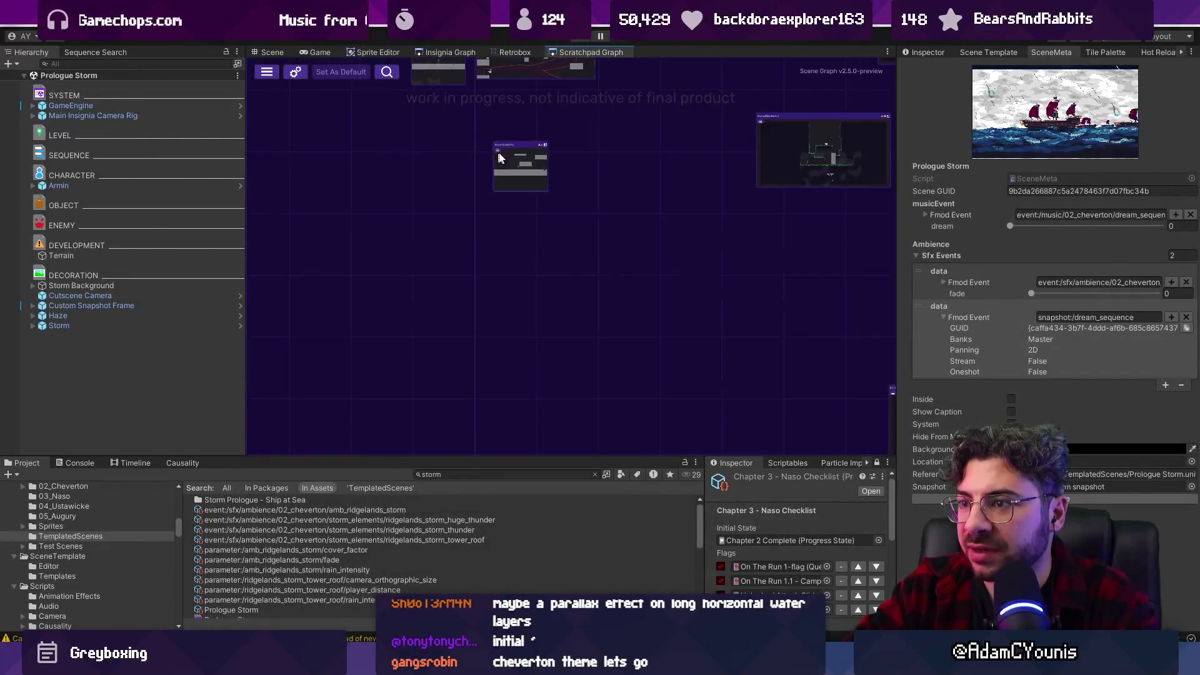
# Open the Ridgelands scene from its node in the Insignia Graph.
pyautogui.click(515, 52)
pyautogui.click(450, 52)
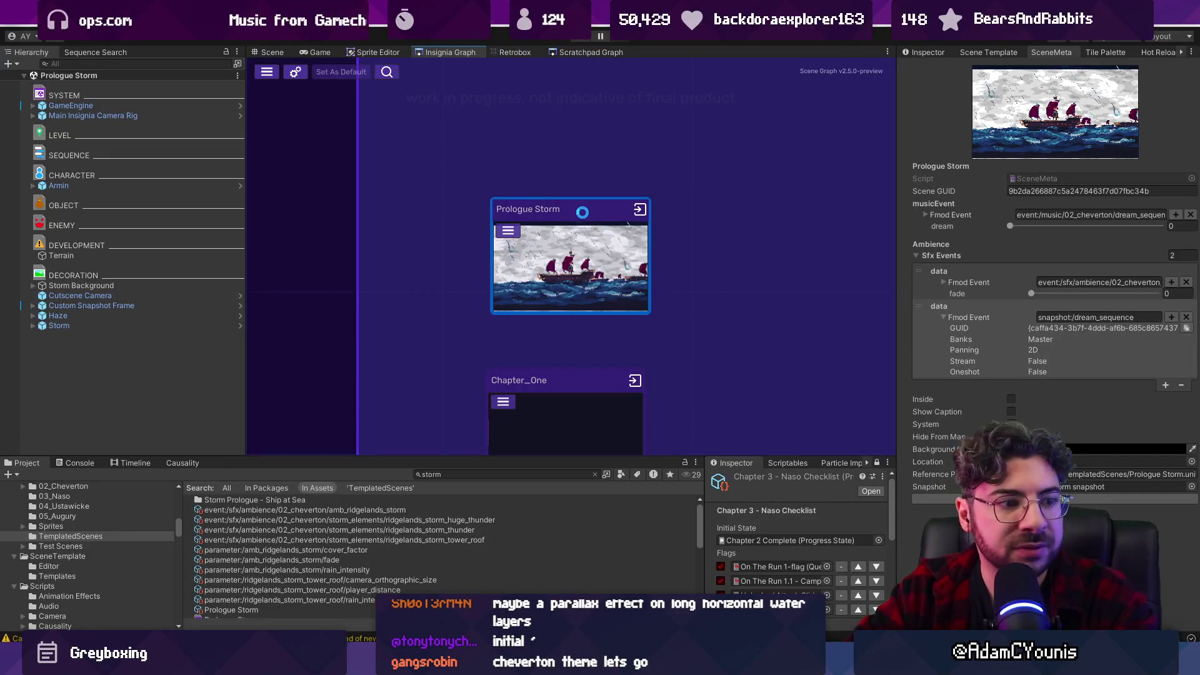
pyautogui.scroll(-5, 594, 253)
pyautogui.scroll(5, 651, 225)
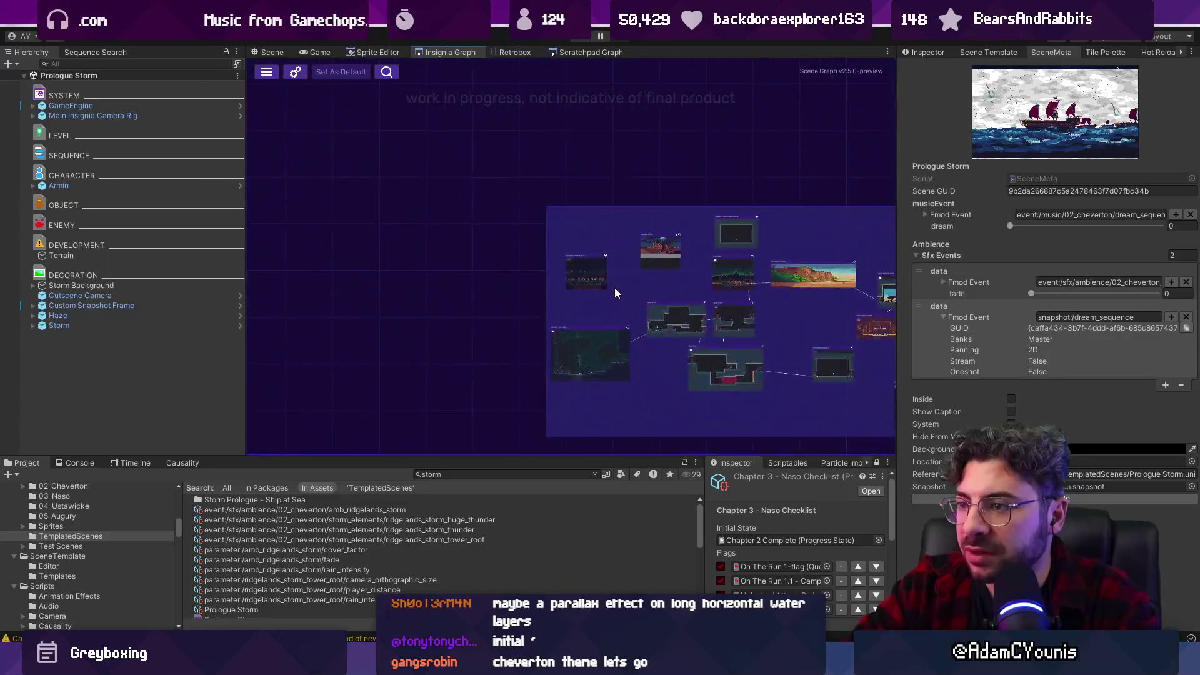
pyautogui.scroll(-5, 477, 289)
pyautogui.scroll(5, 725, 191)
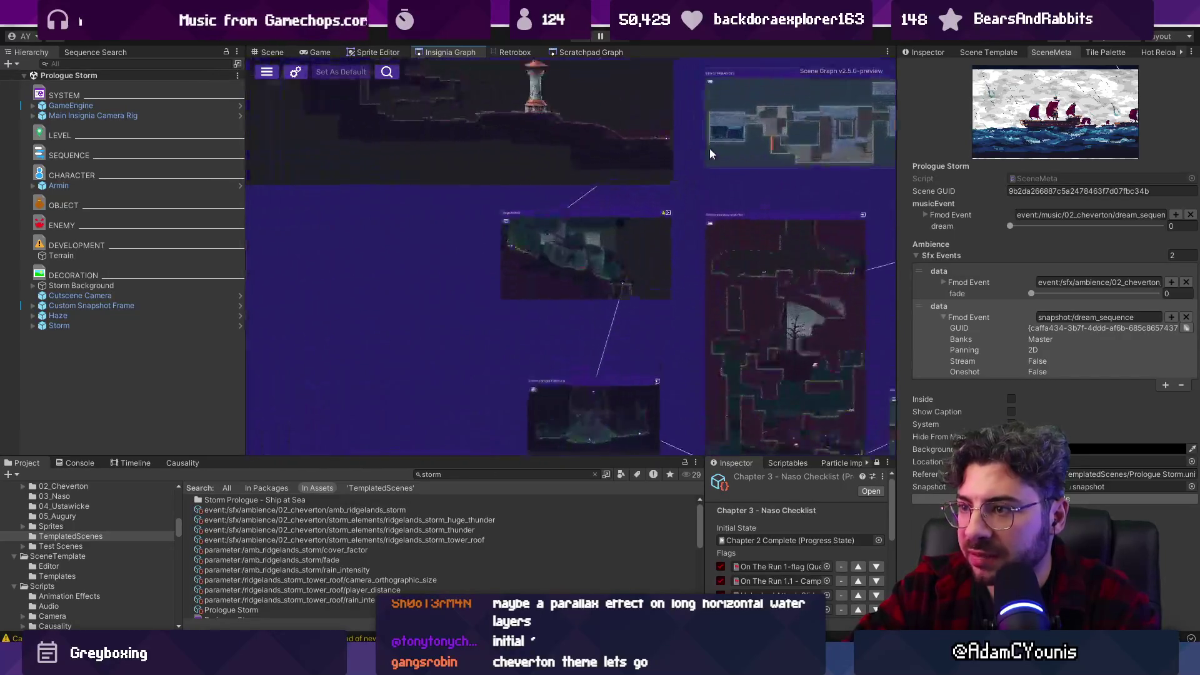
pyautogui.doubleClick(600, 214)
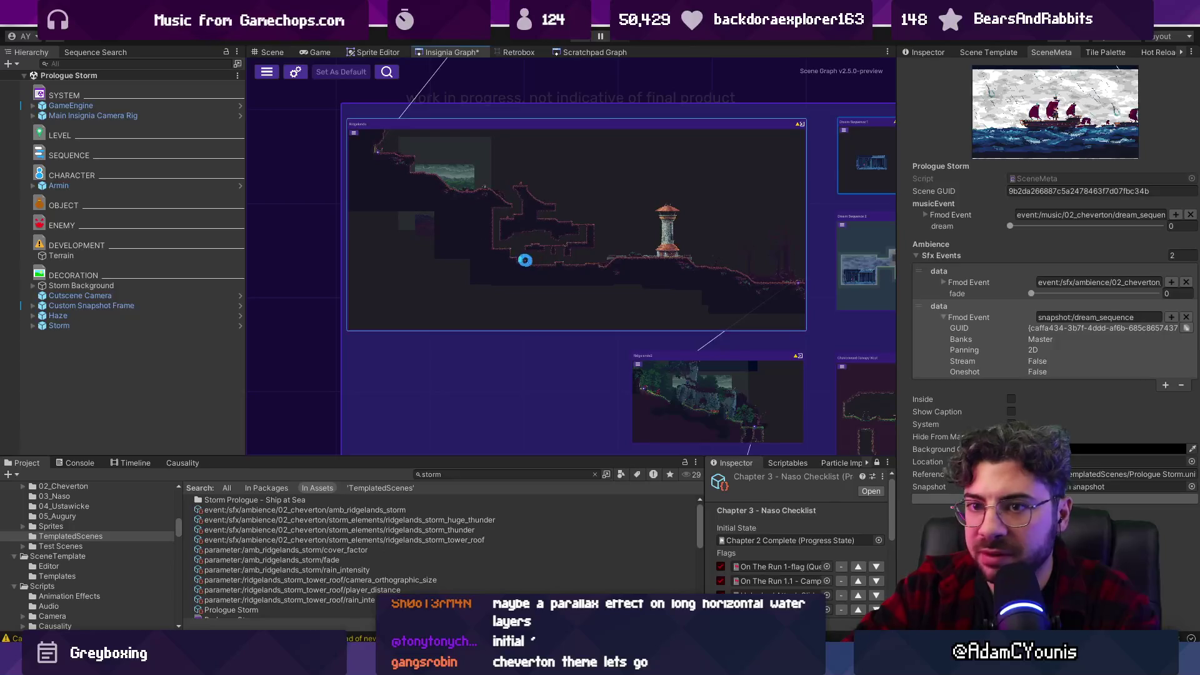
# Find and select the Storm object with a 'storm' Hierarchy filter, then clear the filter.
pyautogui.click(117, 64)
pyautogui.write('storm')
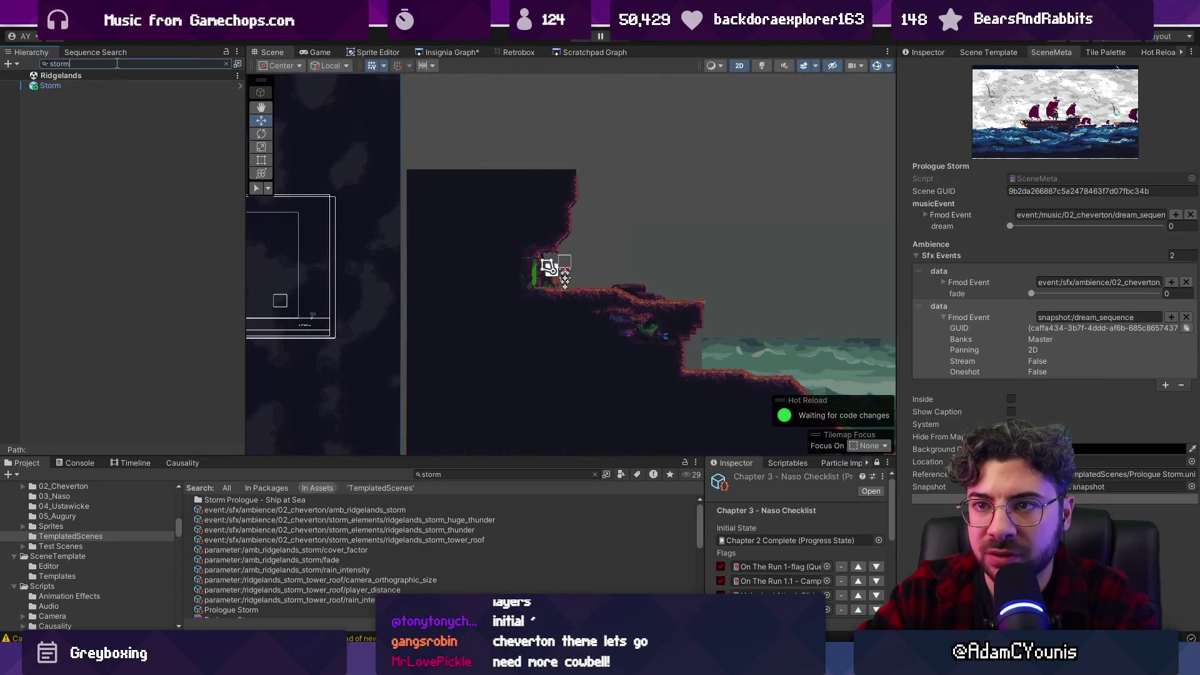
pyautogui.click(140, 86)
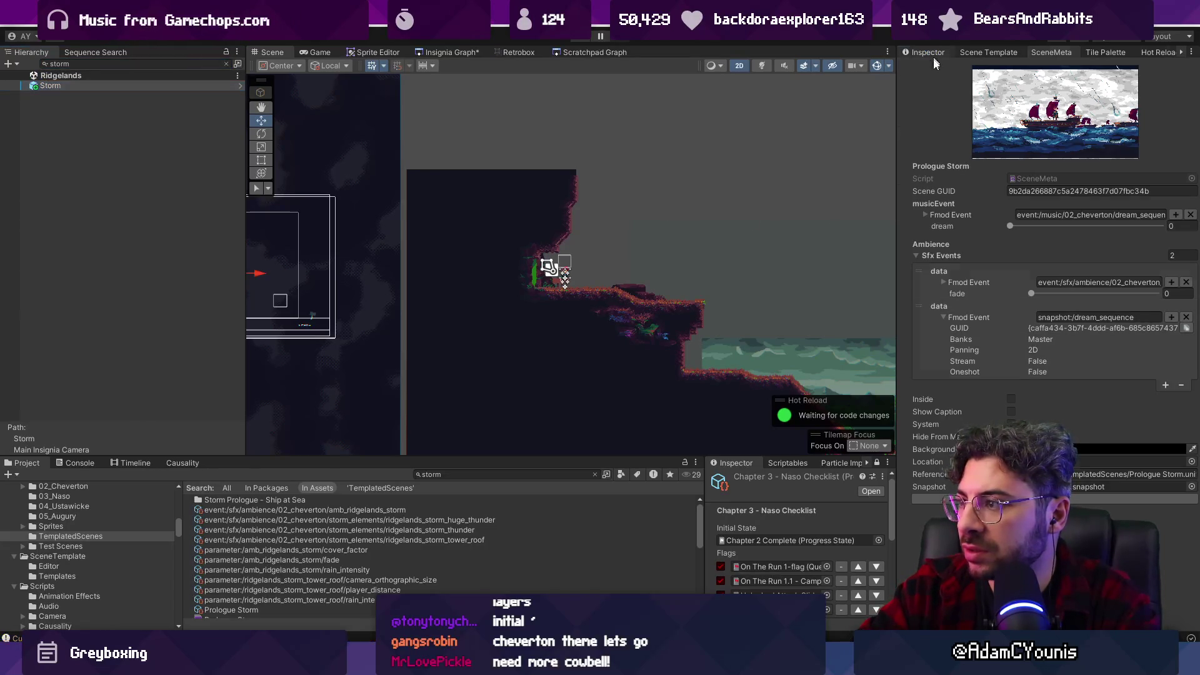
pyautogui.click(932, 51)
pyautogui.click(37, 87)
pyautogui.click(226, 64)
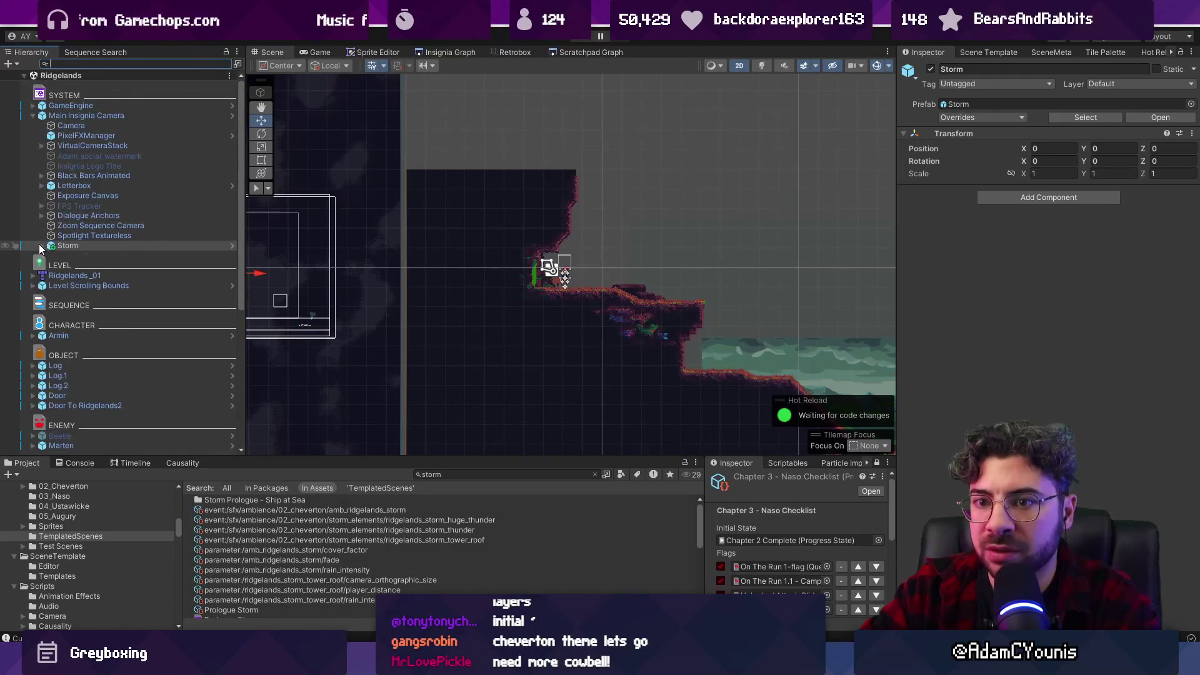
# Expand Storm and inspect its Rain Background and other rain layers and the Lightning object.
pyautogui.click(88, 256)
pyautogui.click(93, 277)
pyautogui.click(94, 287)
pyautogui.click(104, 265)
pyautogui.click(105, 250)
pyautogui.click(114, 288)
# Inspect the Lightning settings and the Storm prefab root.
pyautogui.click(993, 370)
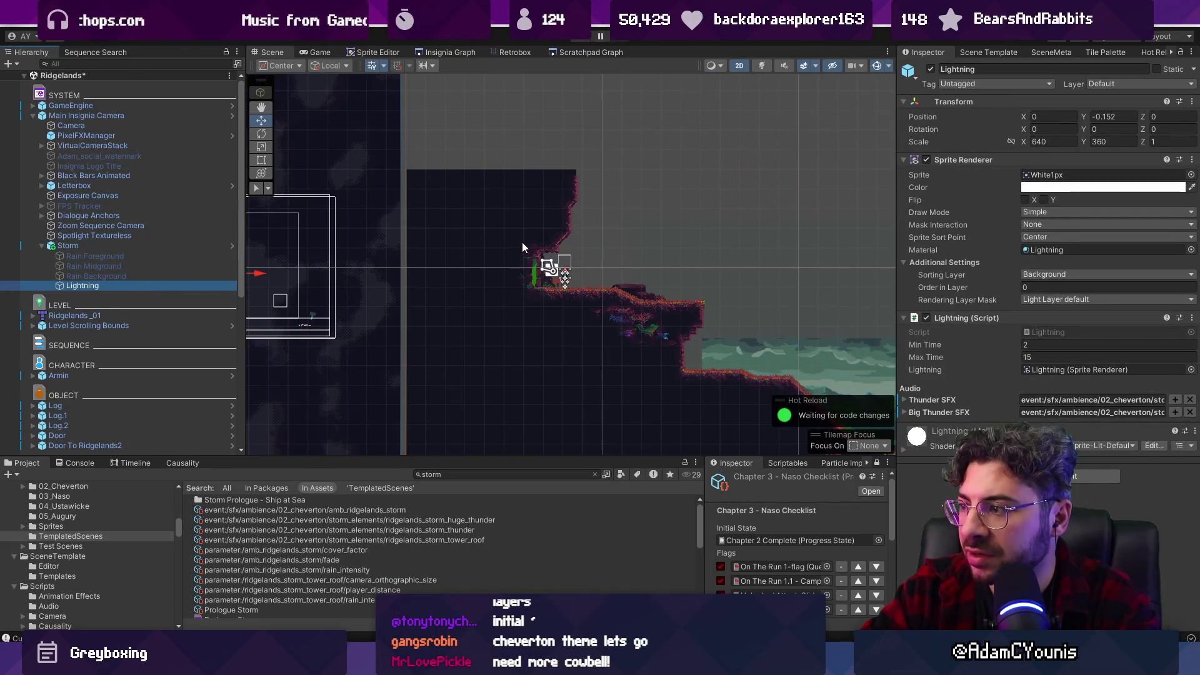
pyautogui.click(123, 246)
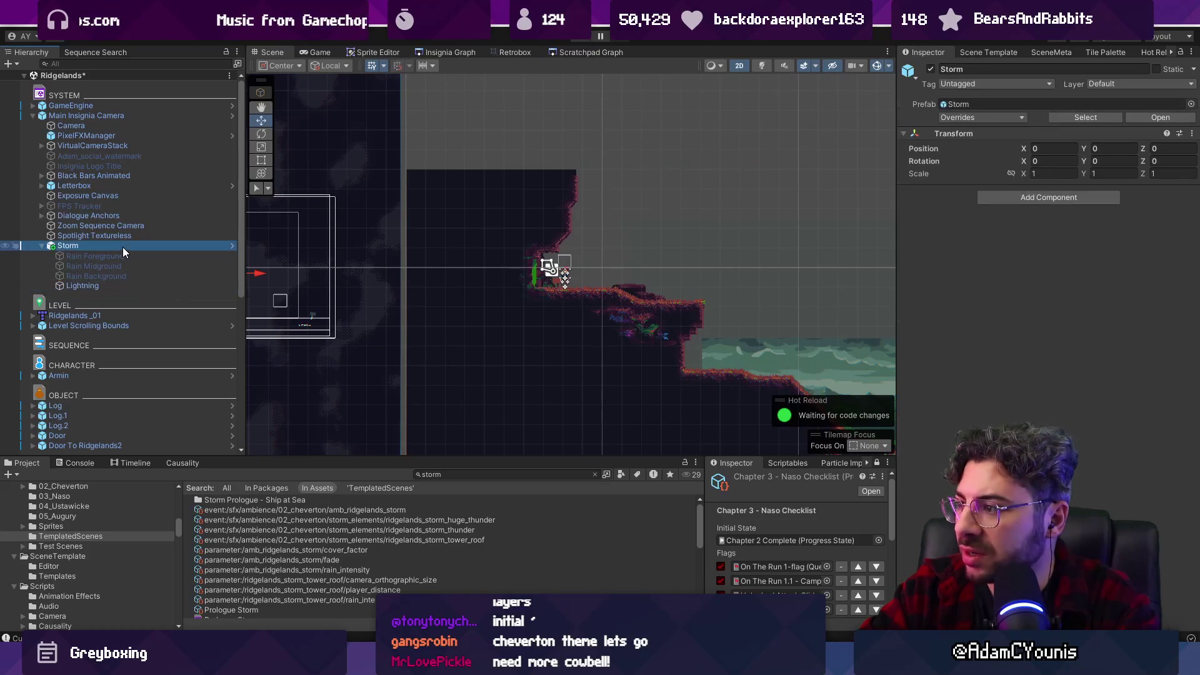
pyautogui.scroll(-5, 141, 263)
pyautogui.scroll(-1, 141, 263)
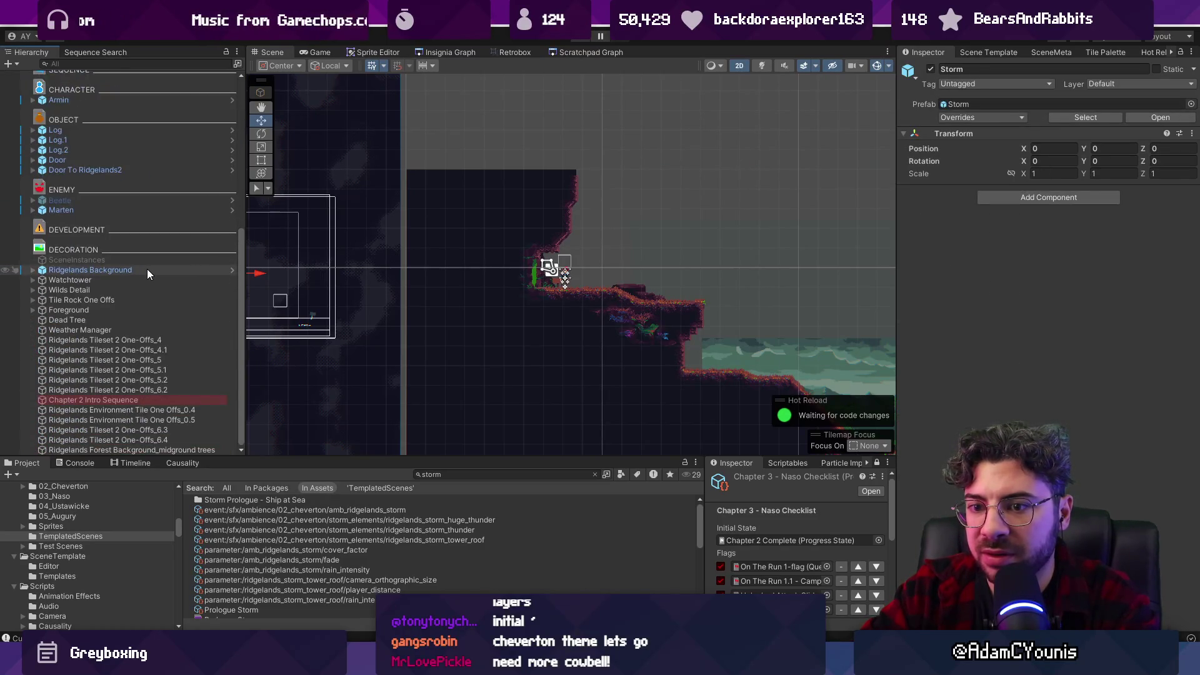
# Search the Hierarchy for 'sfx', then select the Weather Manager under DECORATION and return to the scene graph.
pyautogui.click(149, 64)
pyautogui.write('sfx')
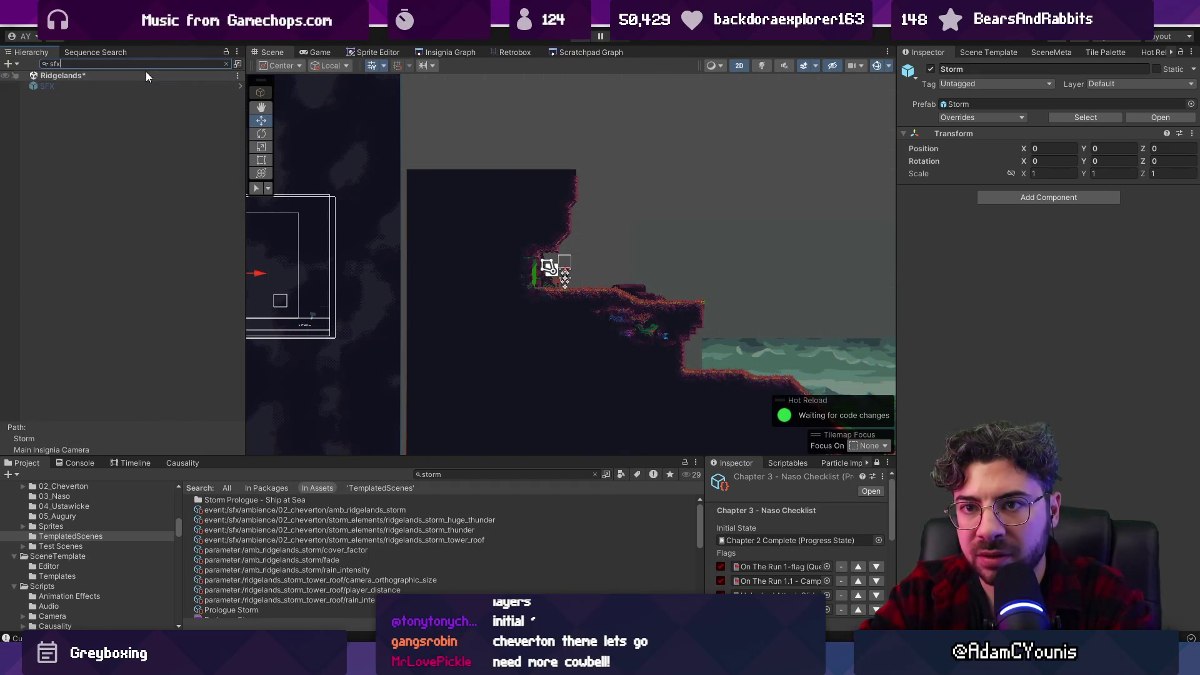
pyautogui.press('BackSpace')
pyautogui.press('BackSpace')
pyautogui.press('BackSpace')
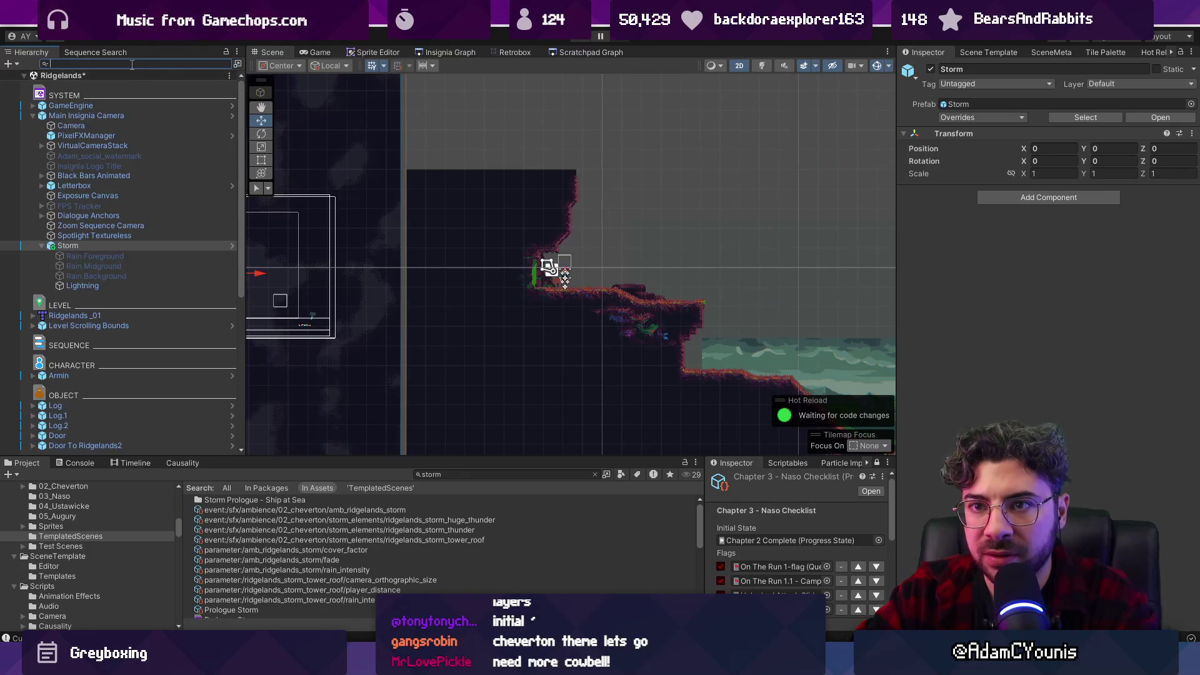
pyautogui.press('BackSpace')
pyautogui.scroll(-5, 437, 179)
pyautogui.scroll(8, 499, 209)
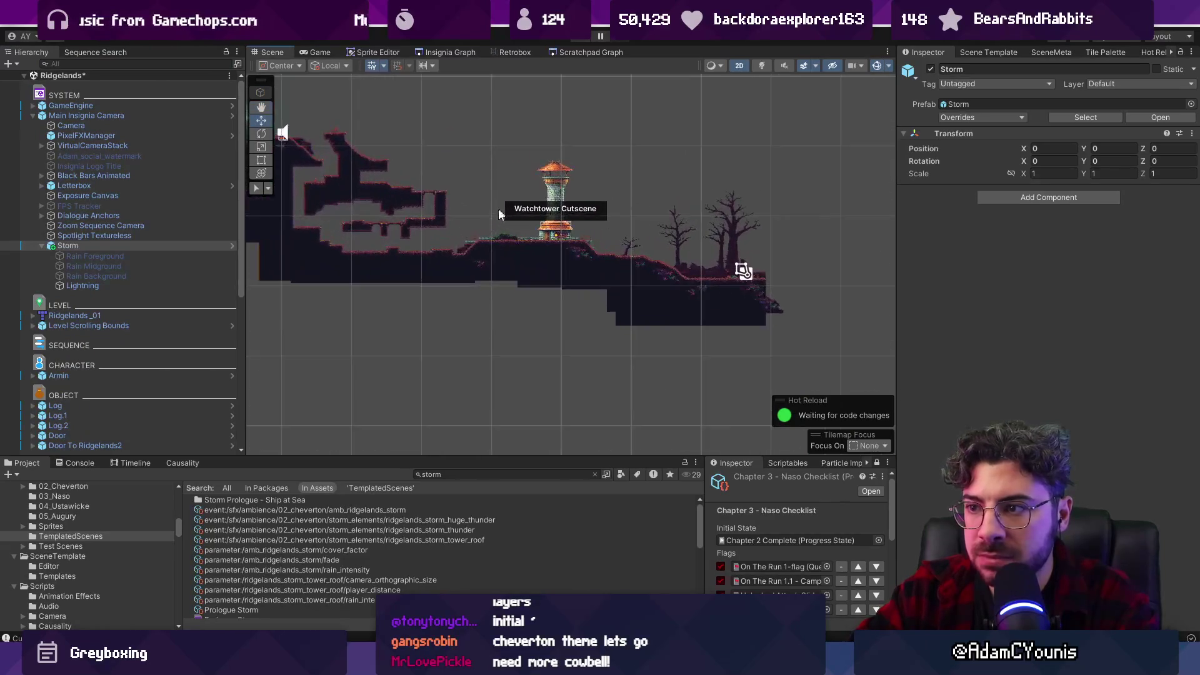
pyautogui.scroll(-10, 143, 224)
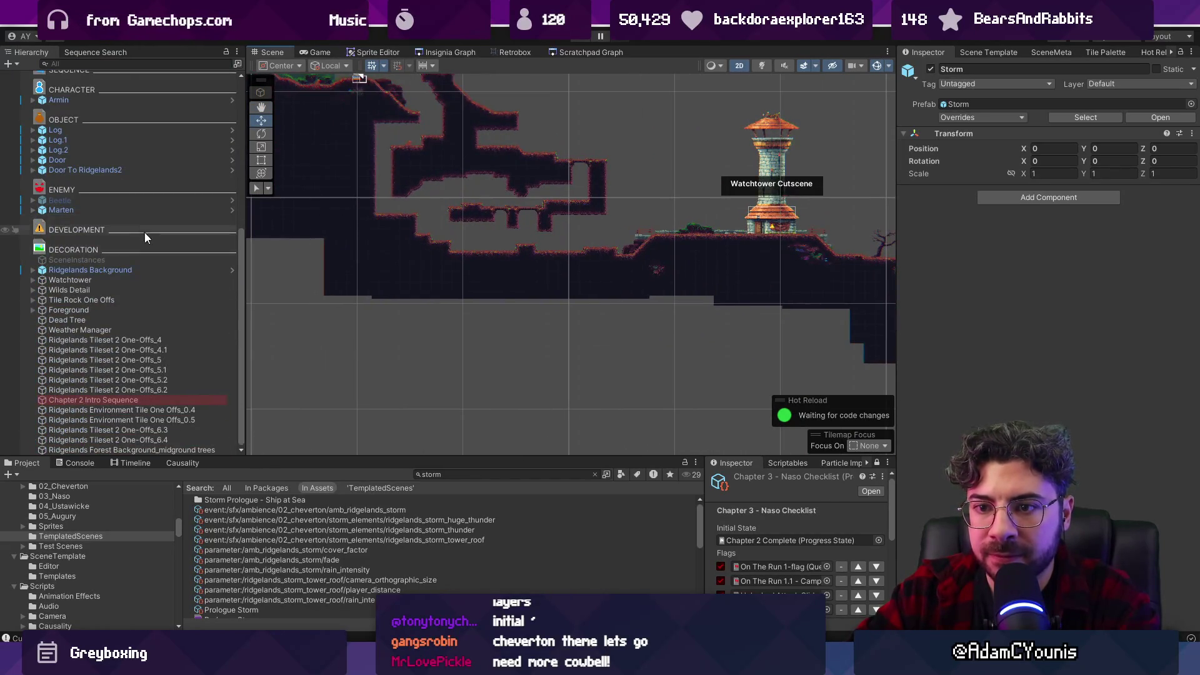
pyautogui.click(113, 330)
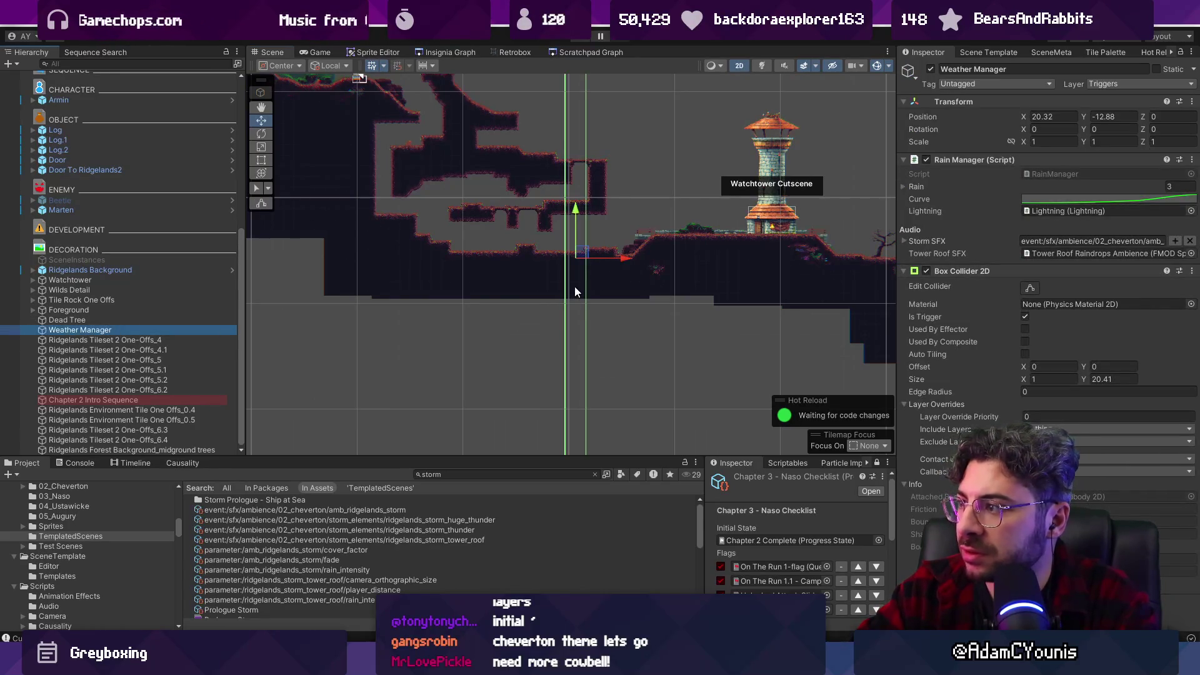
pyautogui.scroll(-6, 575, 288)
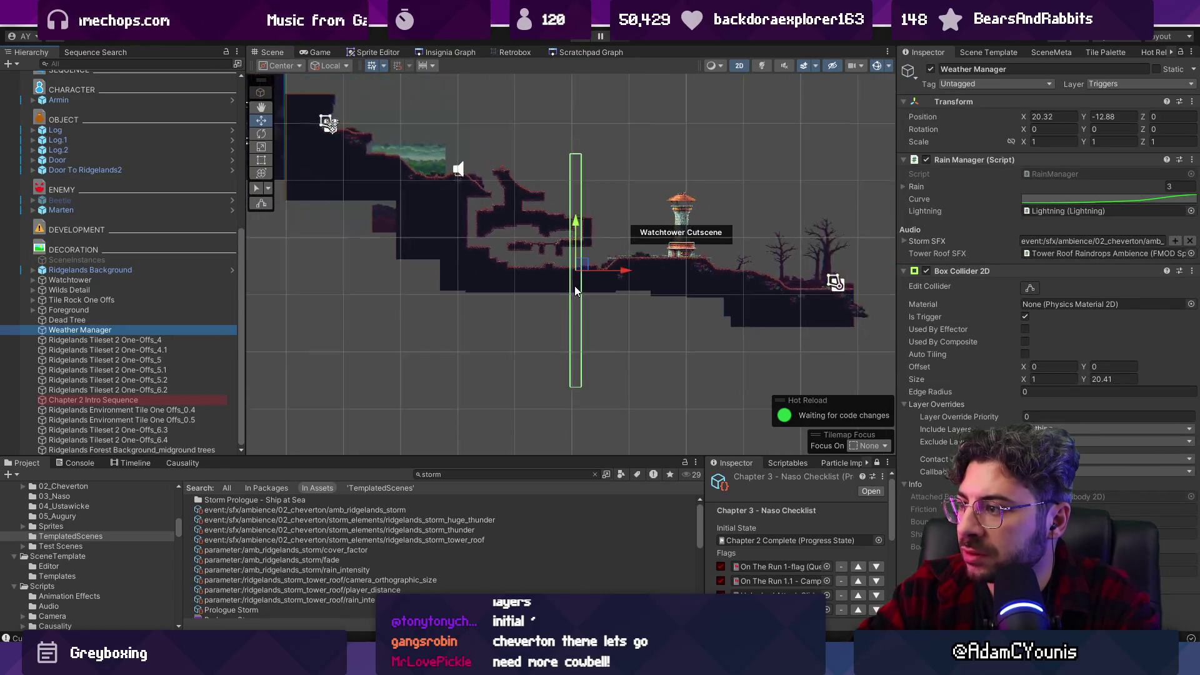
pyautogui.click(435, 52)
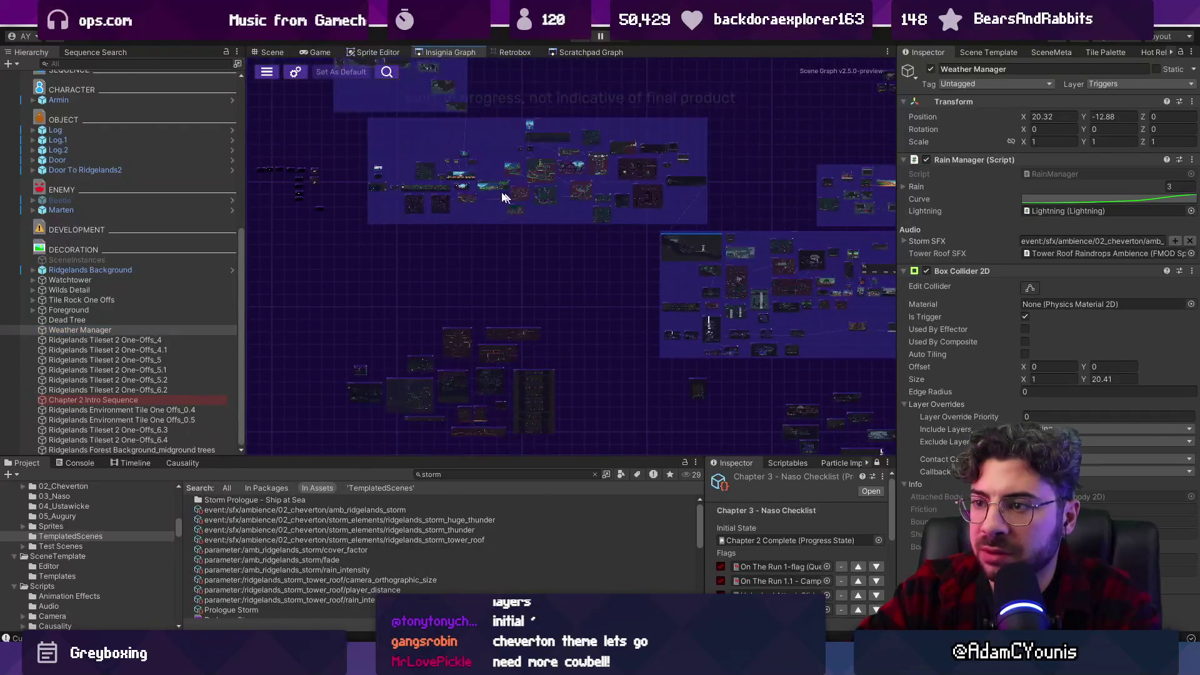
pyautogui.scroll(5, 498, 151)
# Load Prologue Storm past the save prompt, paste the Weather Manager, and move it onto the ship.
pyautogui.doubleClick(551, 143)
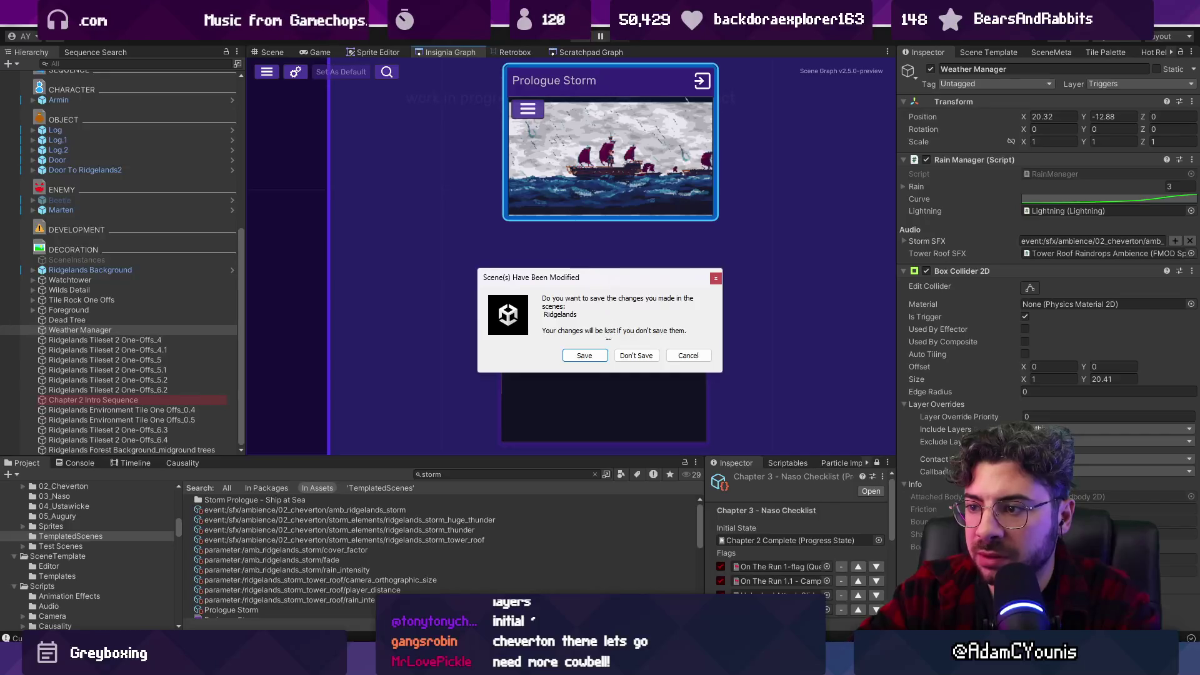
pyautogui.click(600, 356)
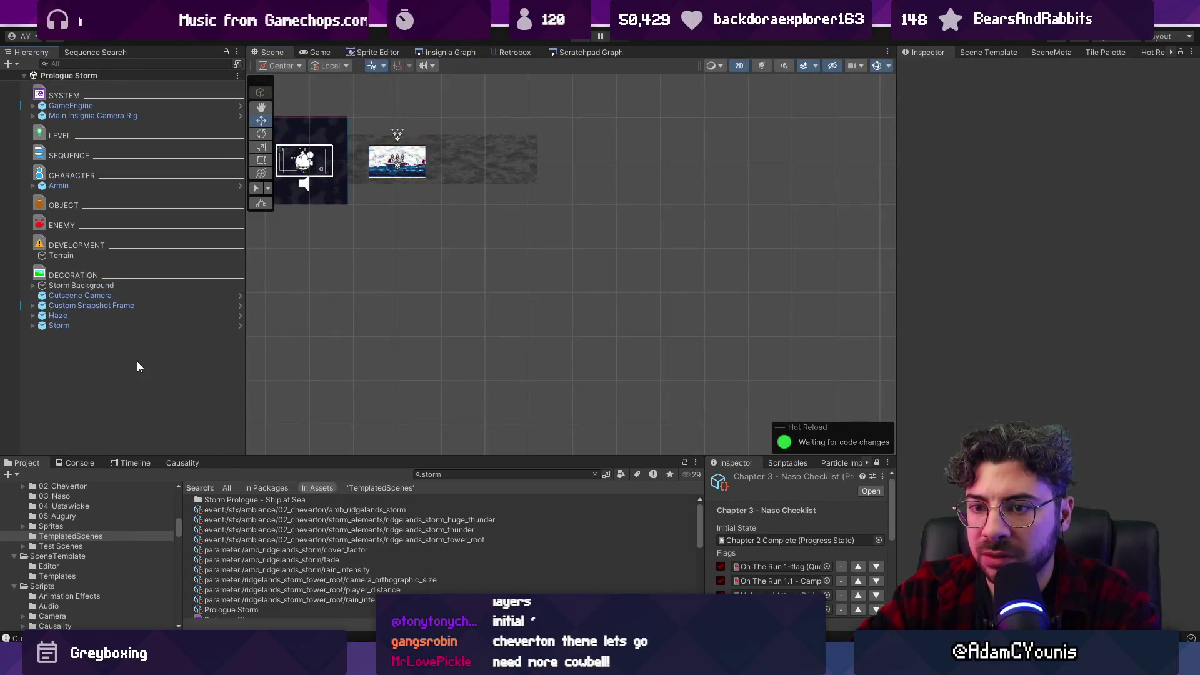
pyautogui.hotkey('ctrl', 'v')
pyautogui.moveTo(572, 250); pyautogui.dragTo(399, 160)
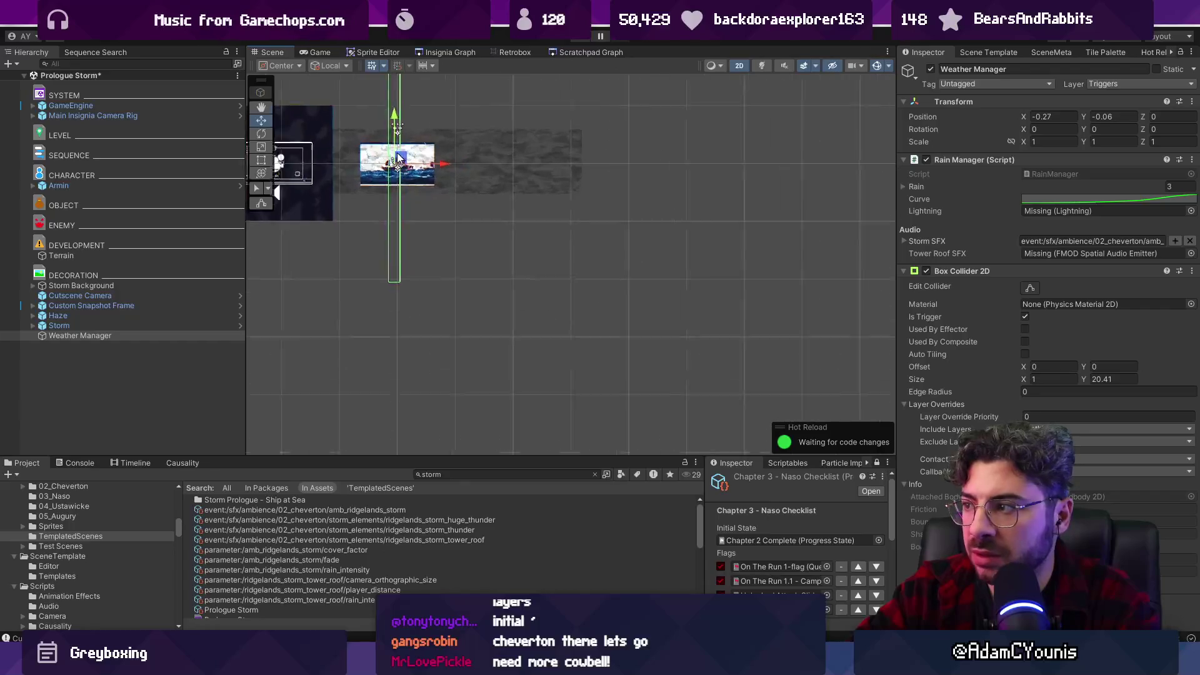
# Resize the Weather Manager collider to width 6.47 and height 7.21.
pyautogui.scroll(5, 399, 159)
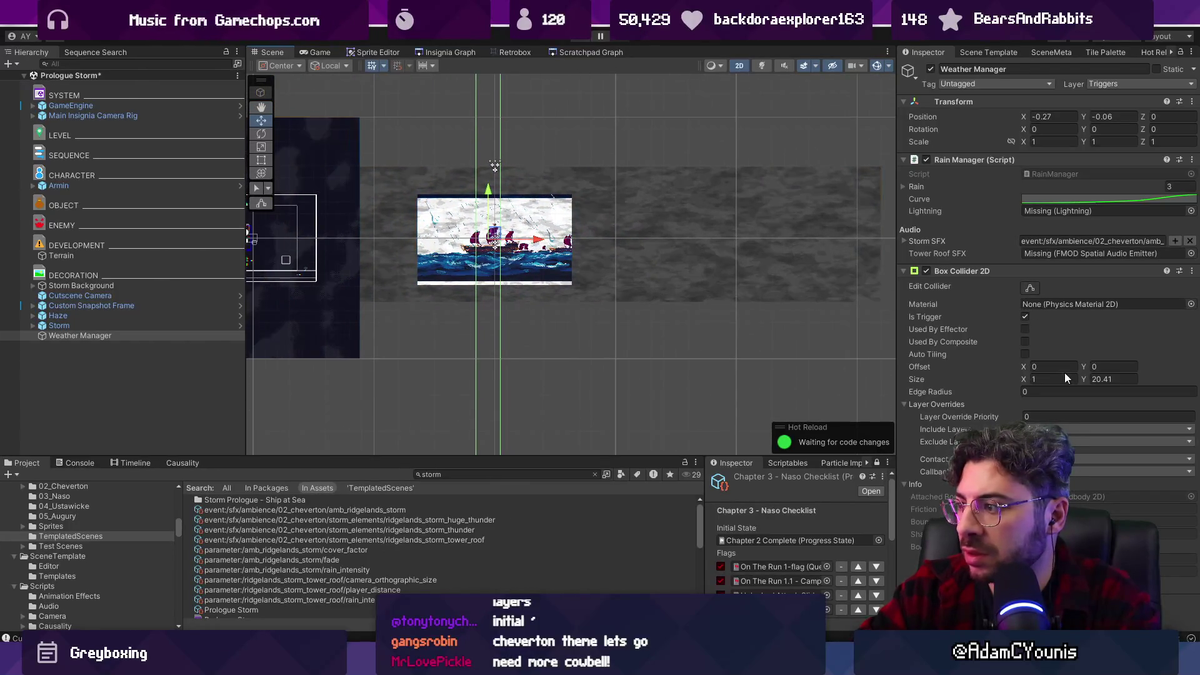
pyautogui.moveTo(1023, 378)
pyautogui.mouseDown()
pyautogui.moveTo(1129, 366)
pyautogui.moveTo(1030, 382)
pyautogui.moveTo(807, 358)
pyautogui.mouseUp()
pyautogui.scroll(-2, 563, 218)
pyautogui.middleClick(563, 250)
pyautogui.moveTo(483, 179); pyautogui.dragTo(490, 186)
# Play-test the weather by running the character left across the deck, restore the layout, and stop.
pyautogui.hotkey('ctrl', 'p')
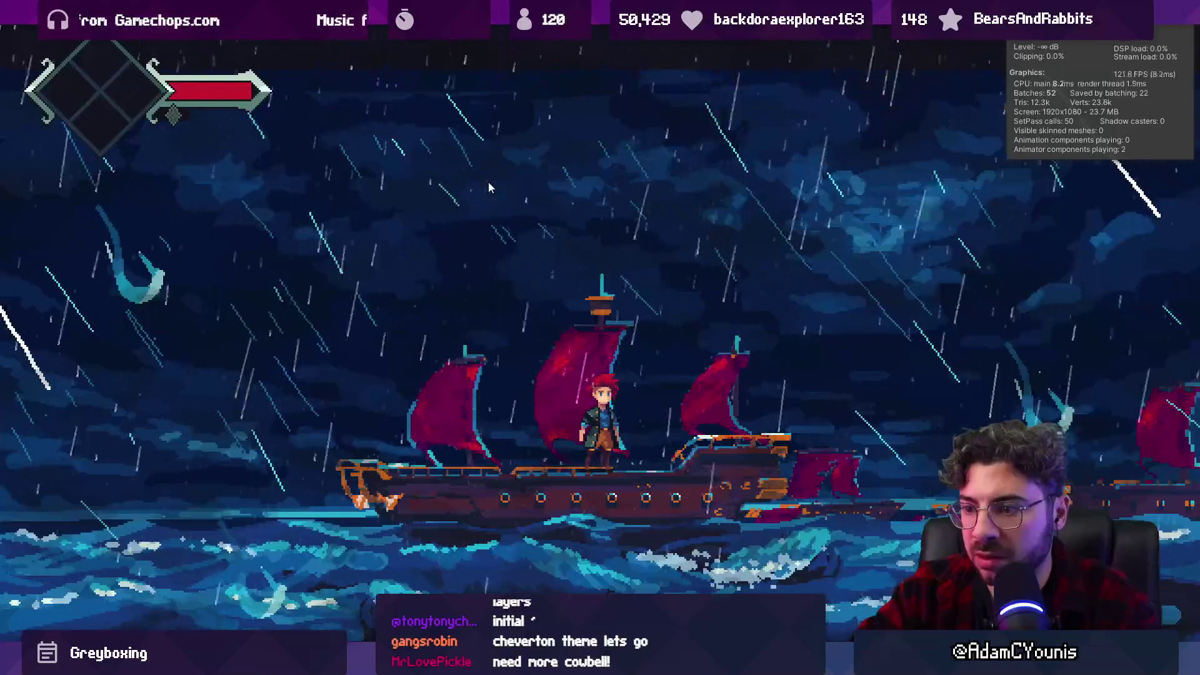
pyautogui.press('Left')
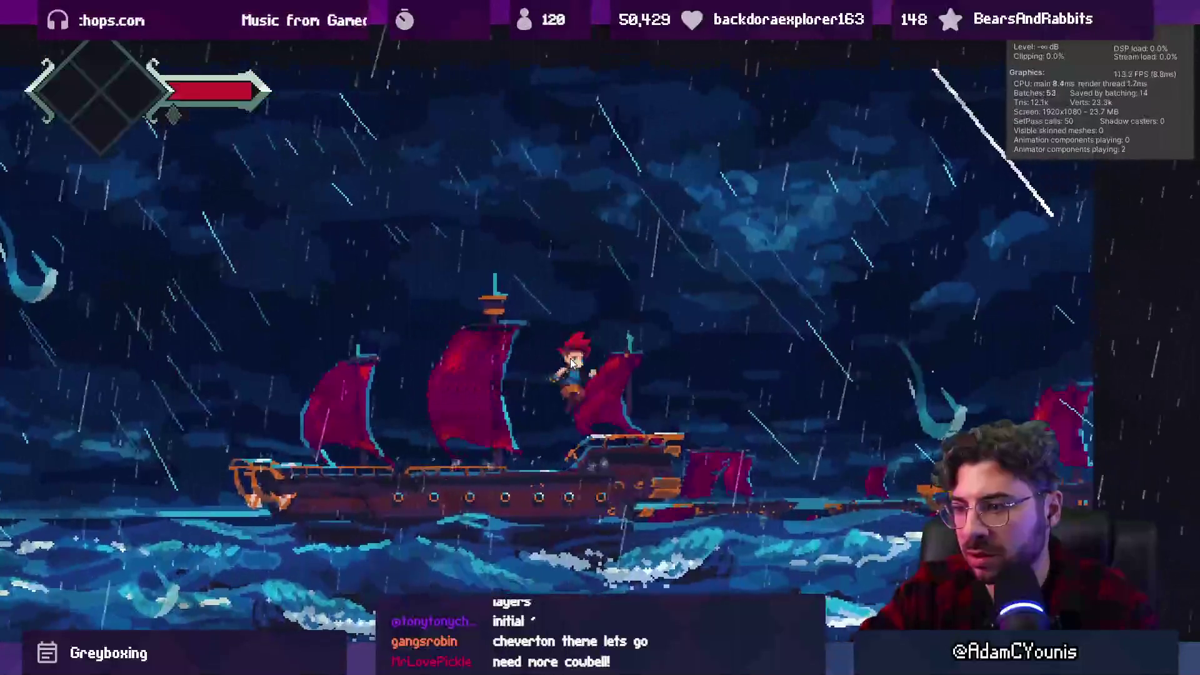
pyautogui.hotkey('shift', 'space')
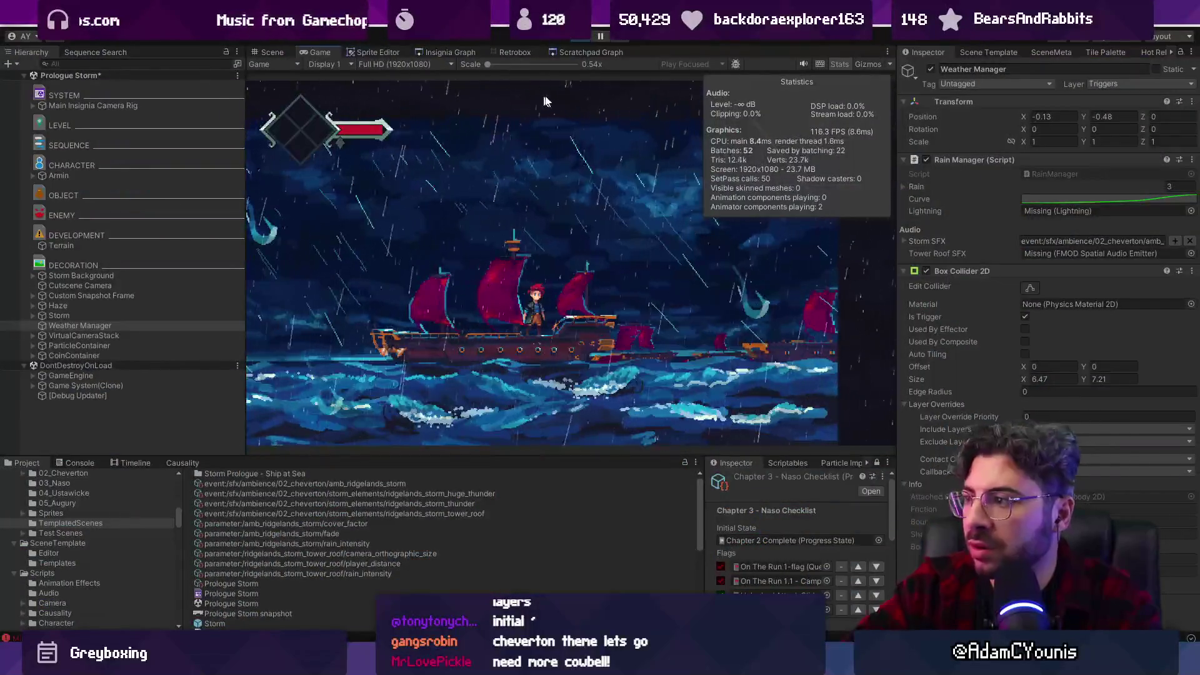
pyautogui.click(570, 39)
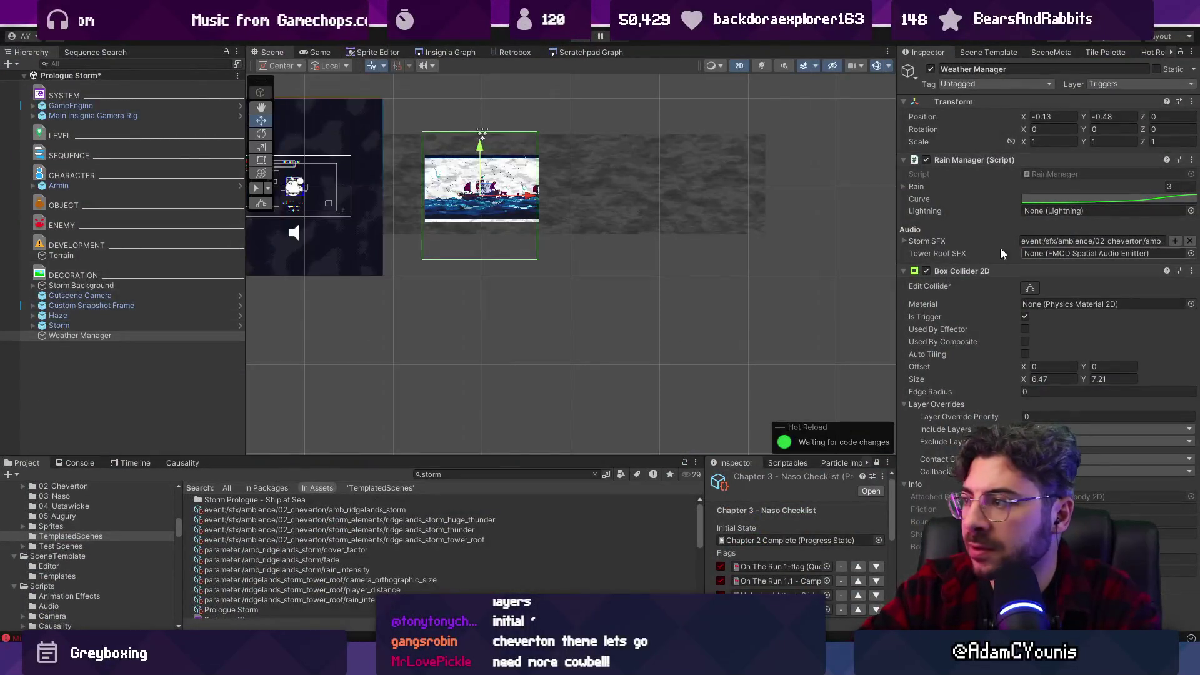
# Assign the Lightning object to the Rain Manager's Lightning field and glance at the Storm SFX settings.
pyautogui.click(1190, 212)
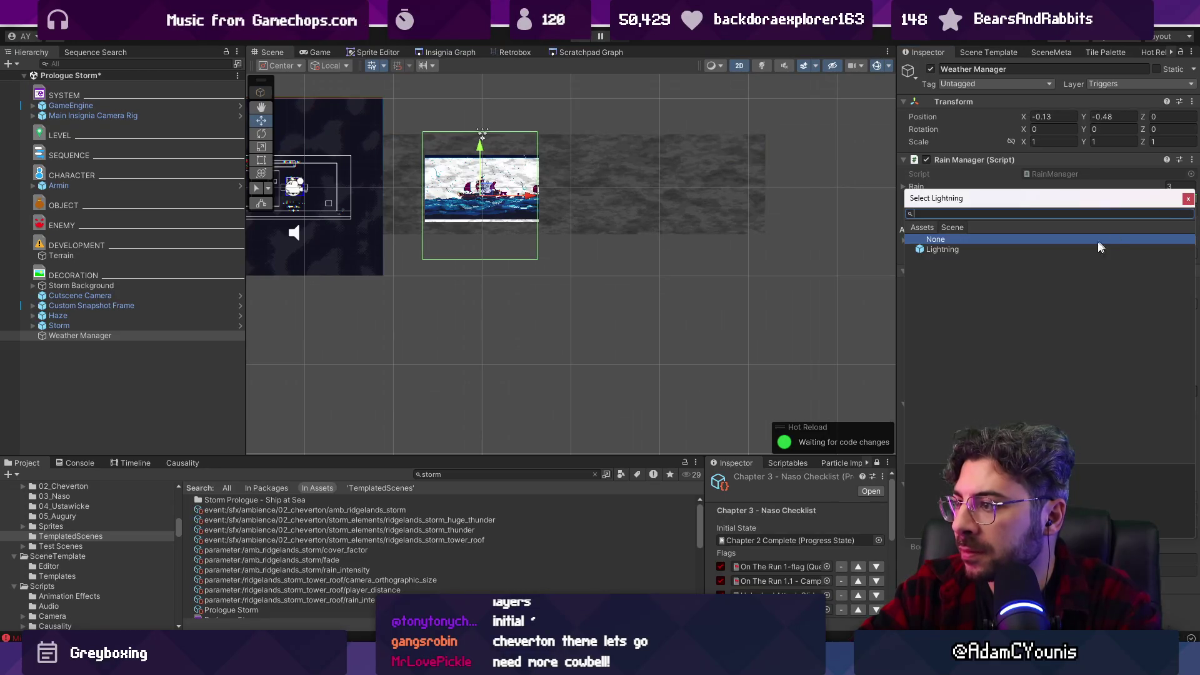
pyautogui.click(1058, 249)
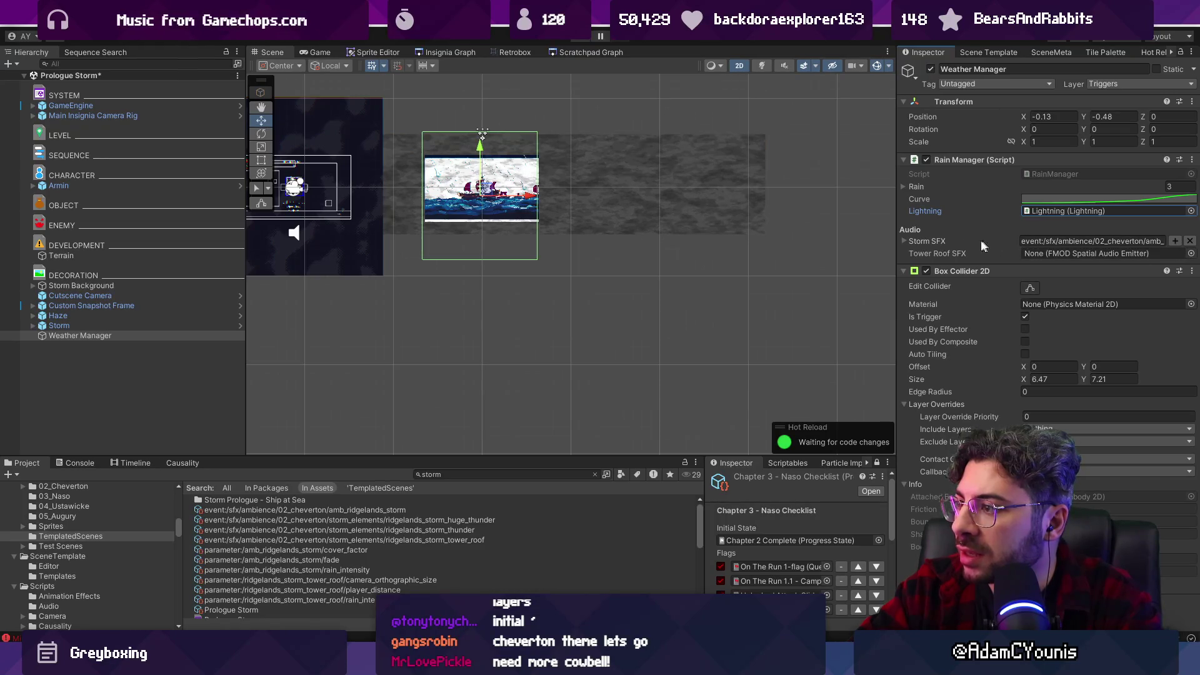
pyautogui.click(904, 241)
pyautogui.click(905, 242)
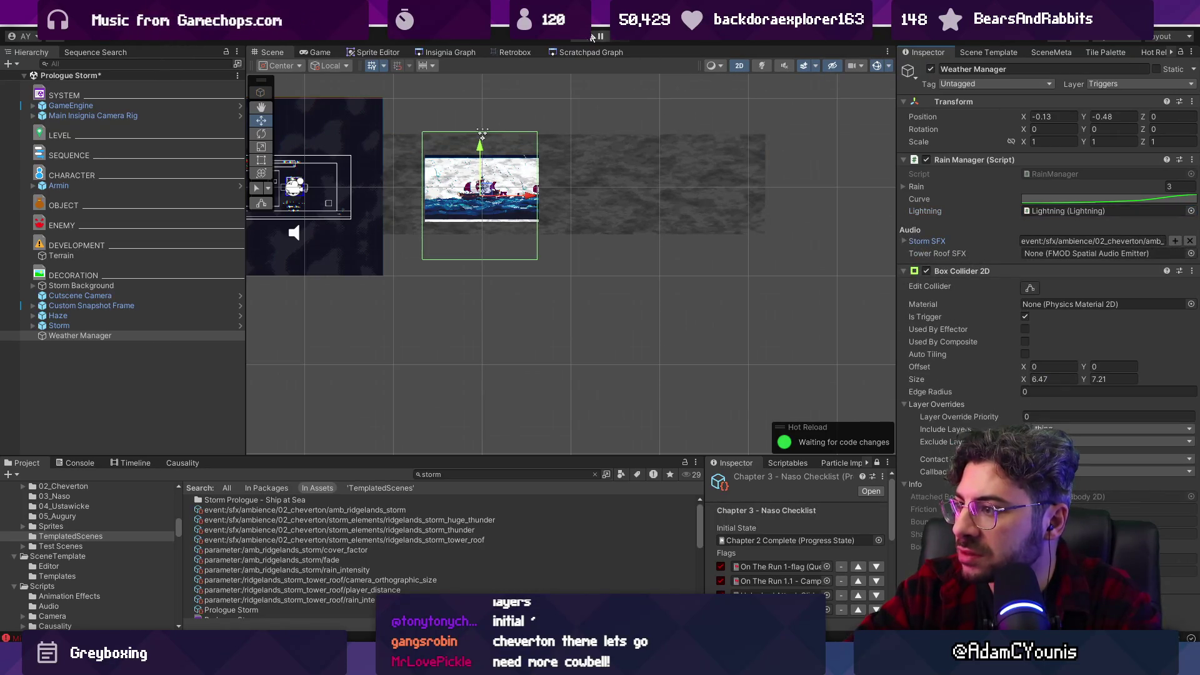
# Run a test, check the unassigned Rain error in the Console, and expand the Rain list.
pyautogui.click(581, 37)
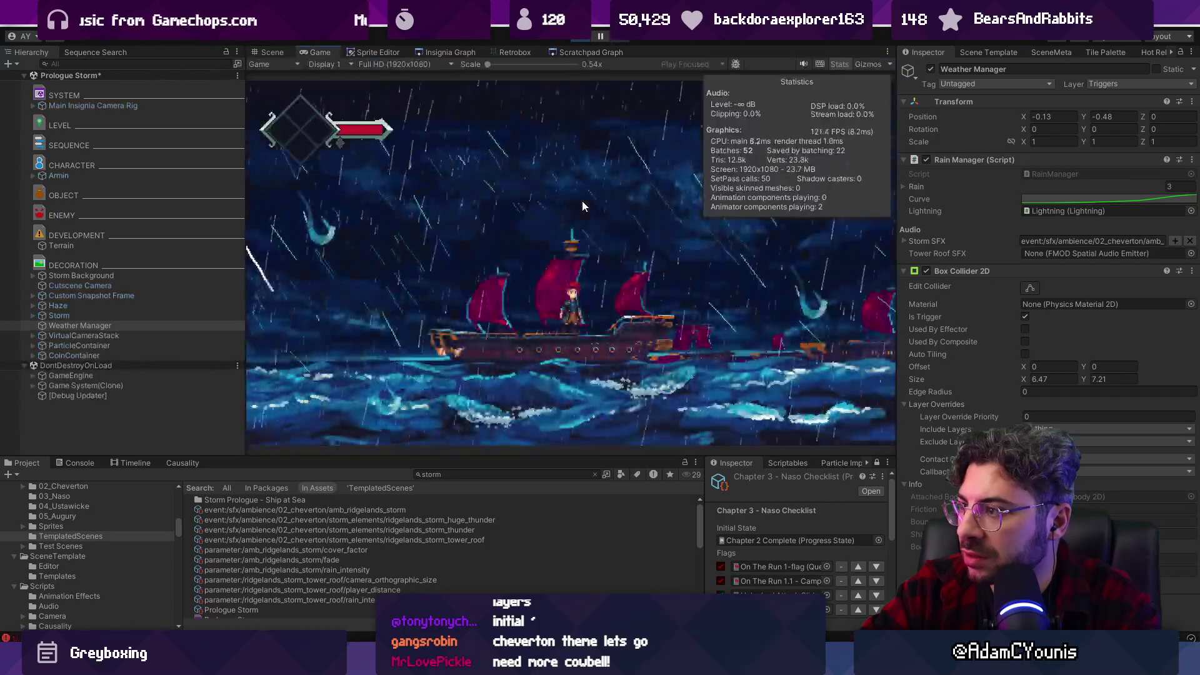
pyautogui.click(72, 463)
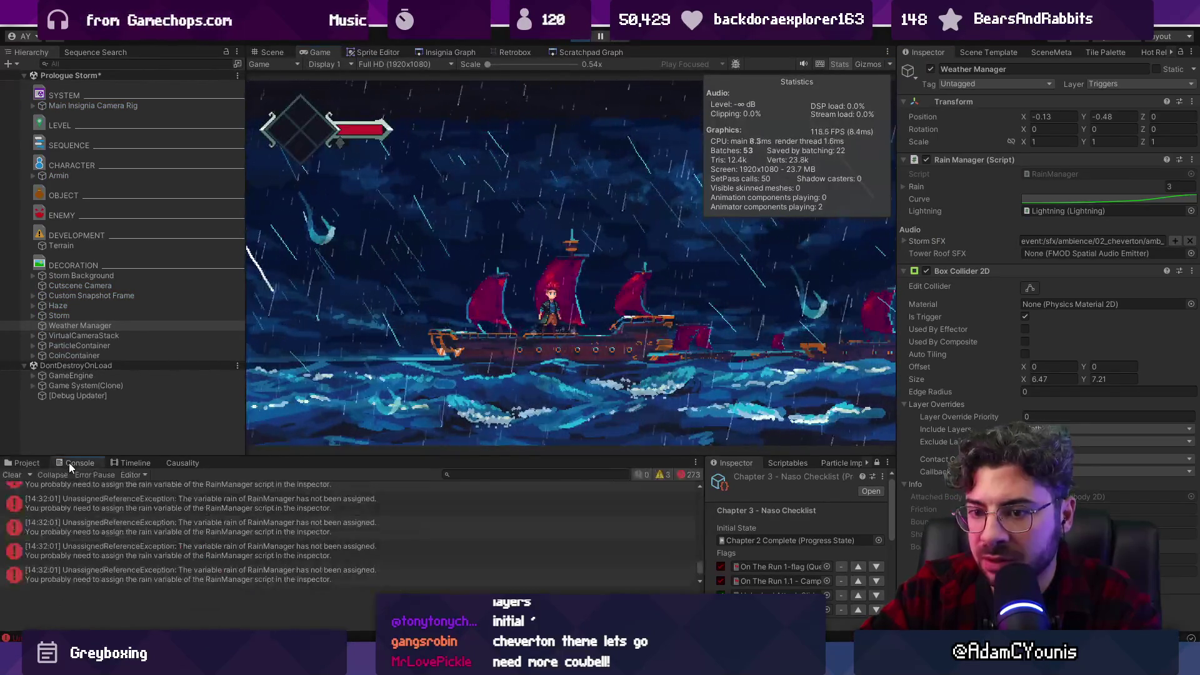
pyautogui.click(582, 36)
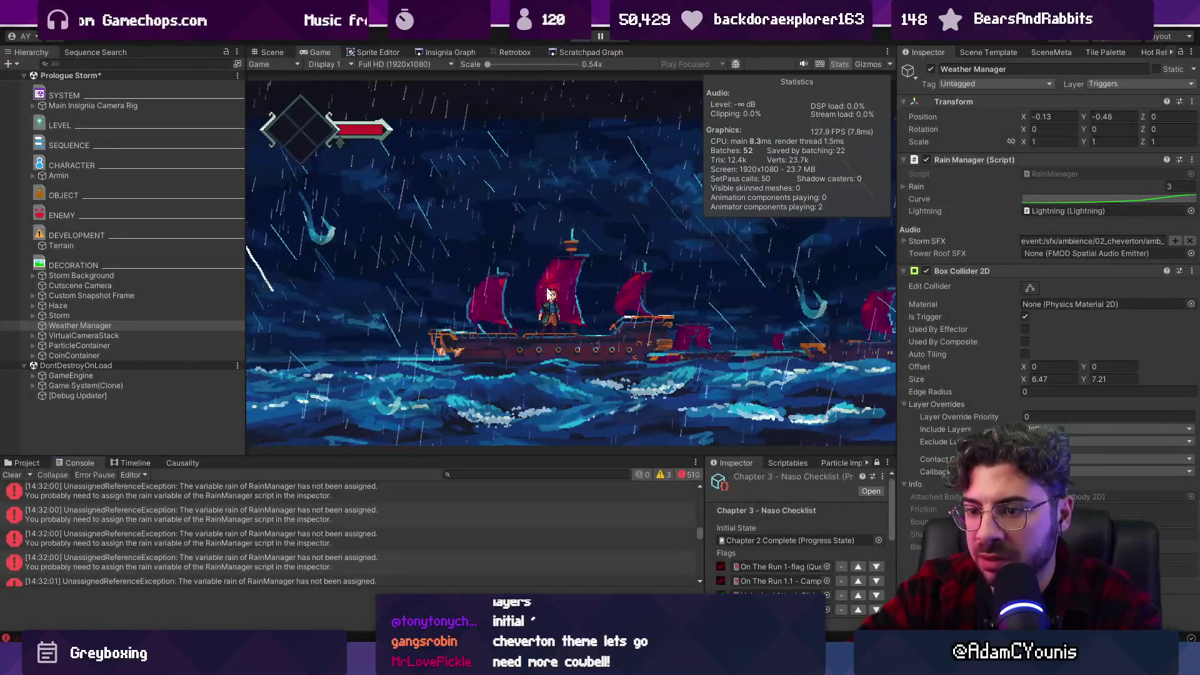
pyautogui.click(497, 495)
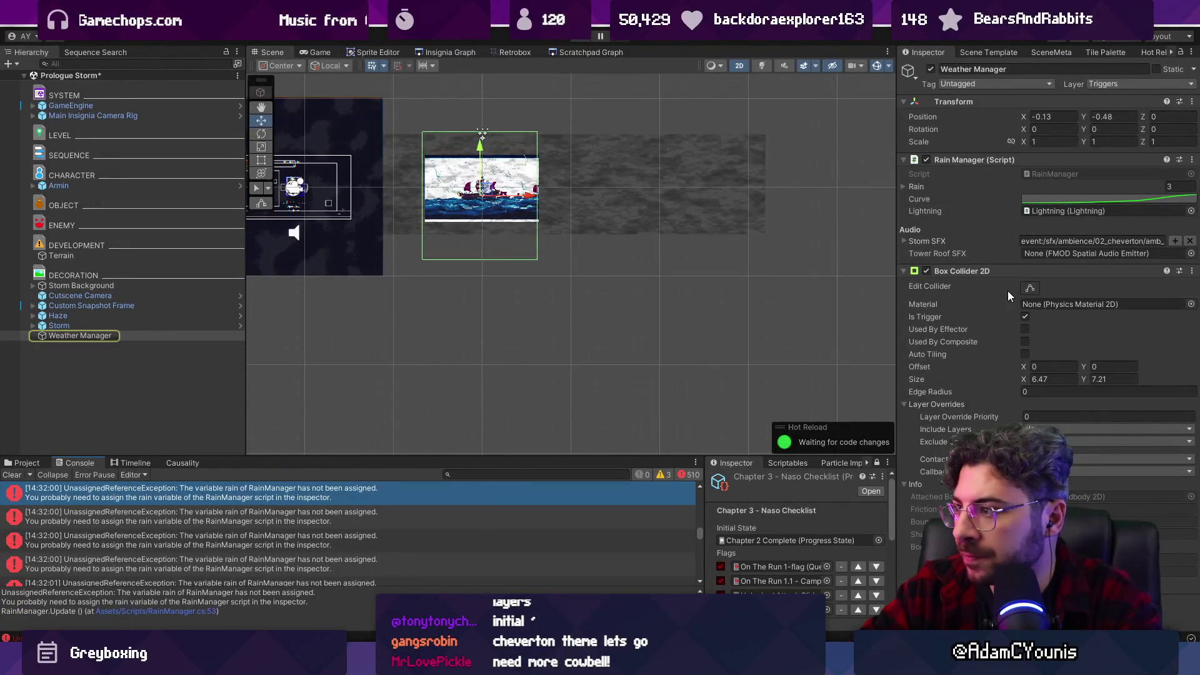
pyautogui.click(917, 186)
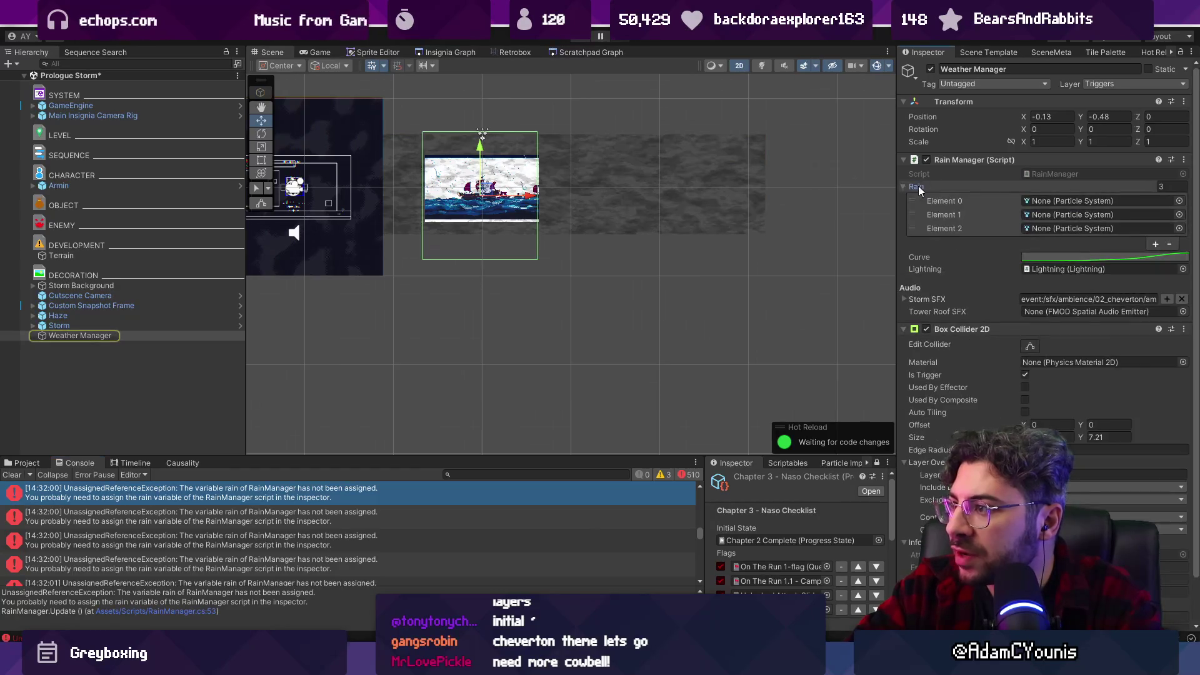
# Assign Rain Background and Rain Midground to Rain Elements 0 and 1.
pyautogui.click(1180, 201)
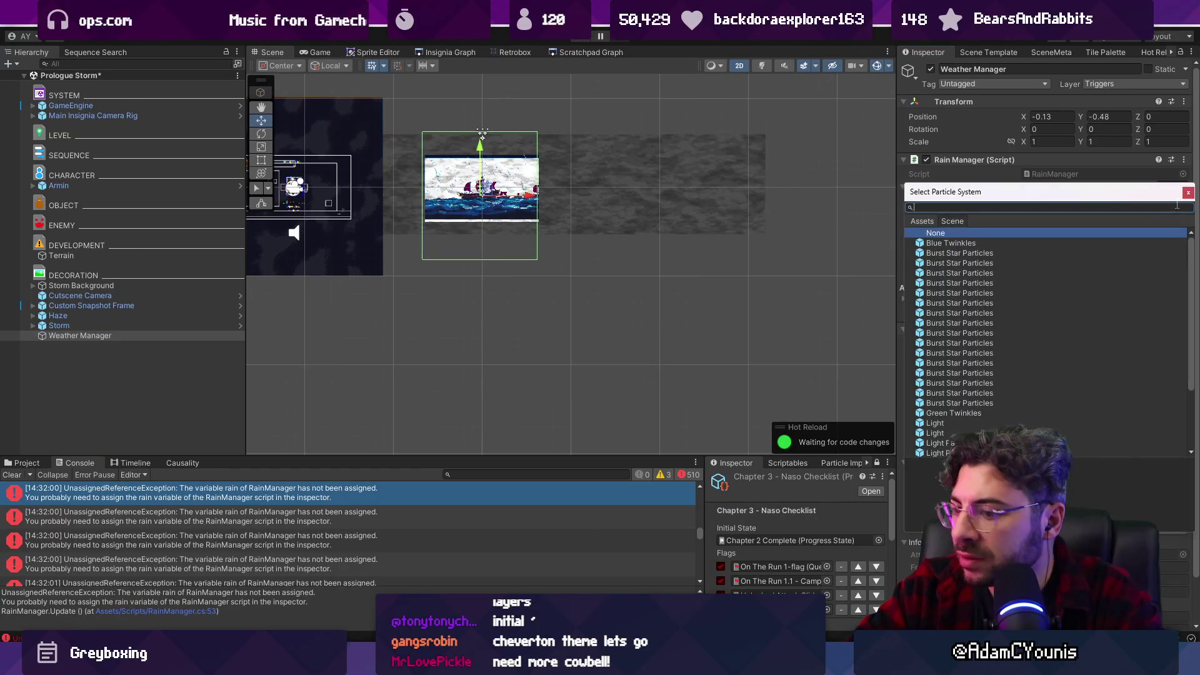
pyautogui.write('n')
pyautogui.press('Down')
pyautogui.press('Return')
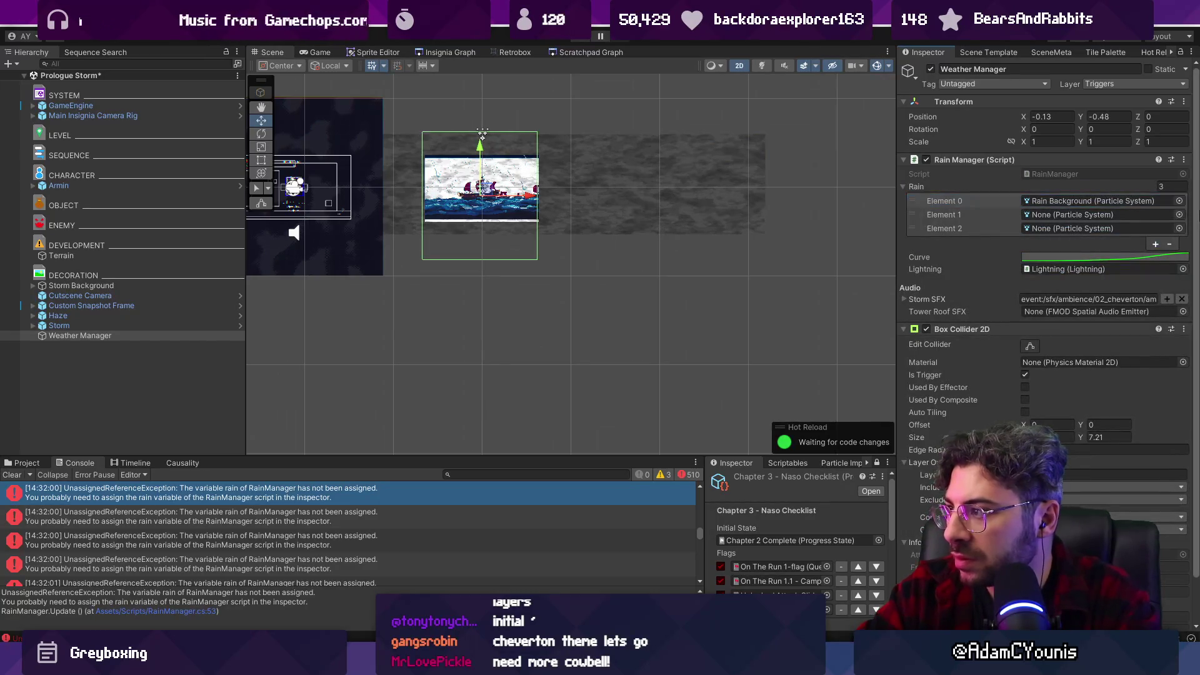
pyautogui.click(1180, 214)
pyautogui.write('d')
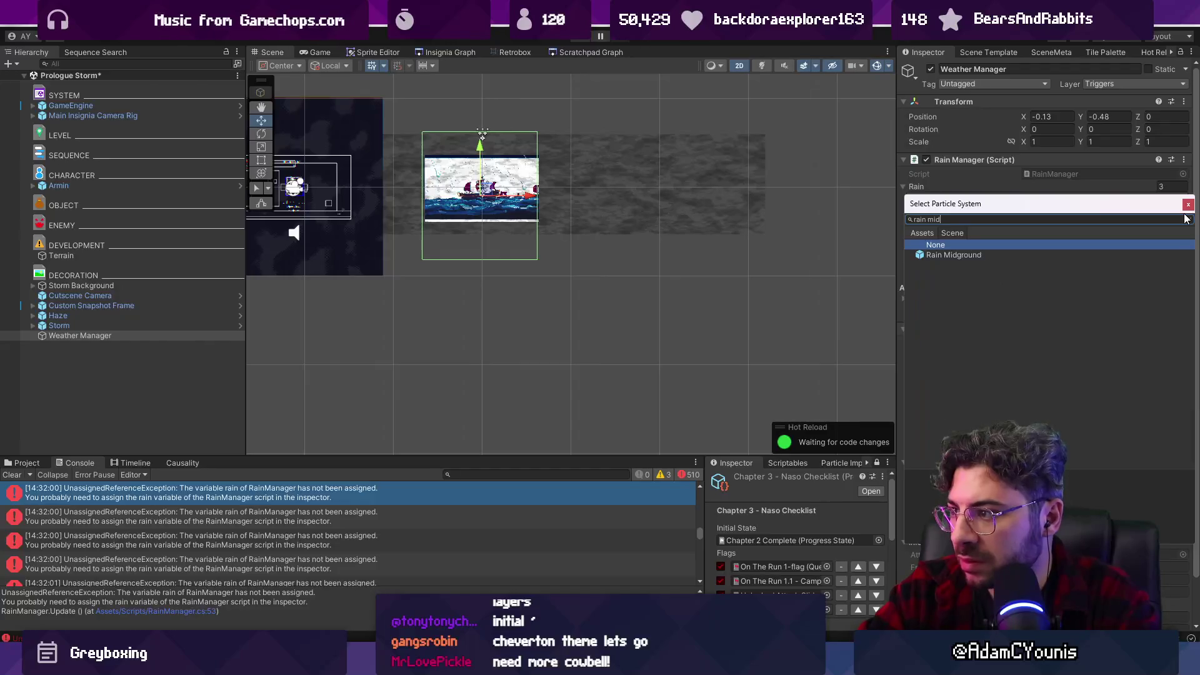
pyautogui.press('Down')
pyautogui.press('Return')
# Assign Rain Foreground to Element 2, run the scene, and open RainManager.cs at the erroring line 51.
pyautogui.click(1179, 228)
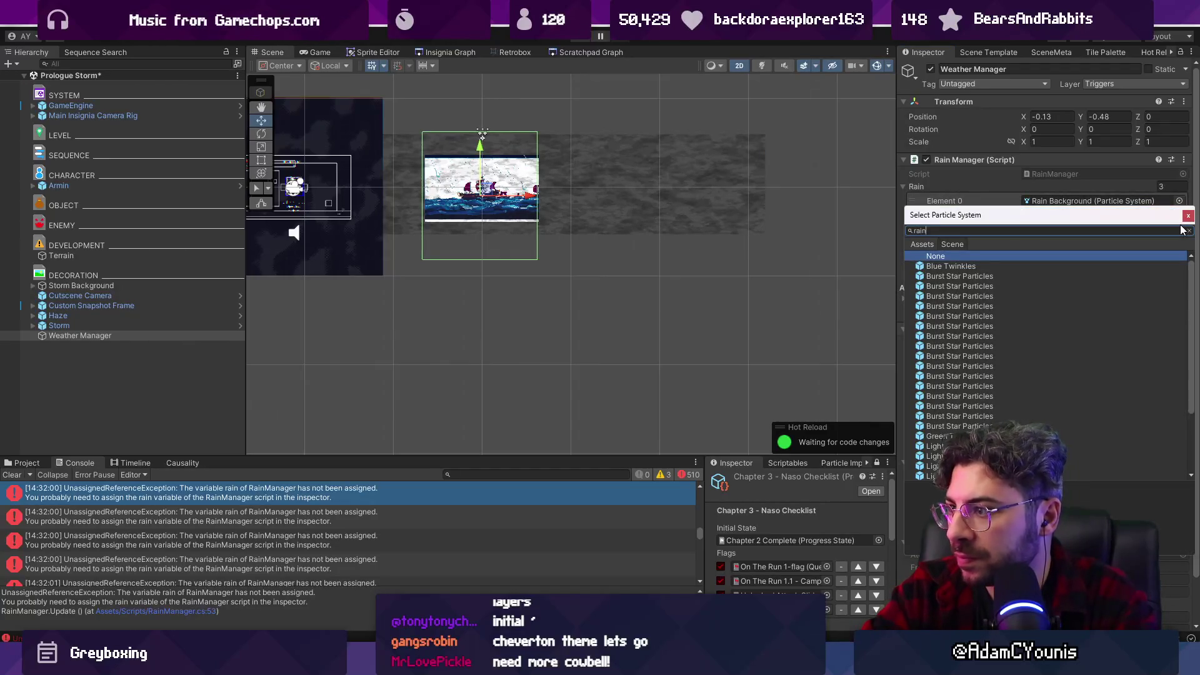
pyautogui.write('do')
pyautogui.press('Down')
pyautogui.press('Return')
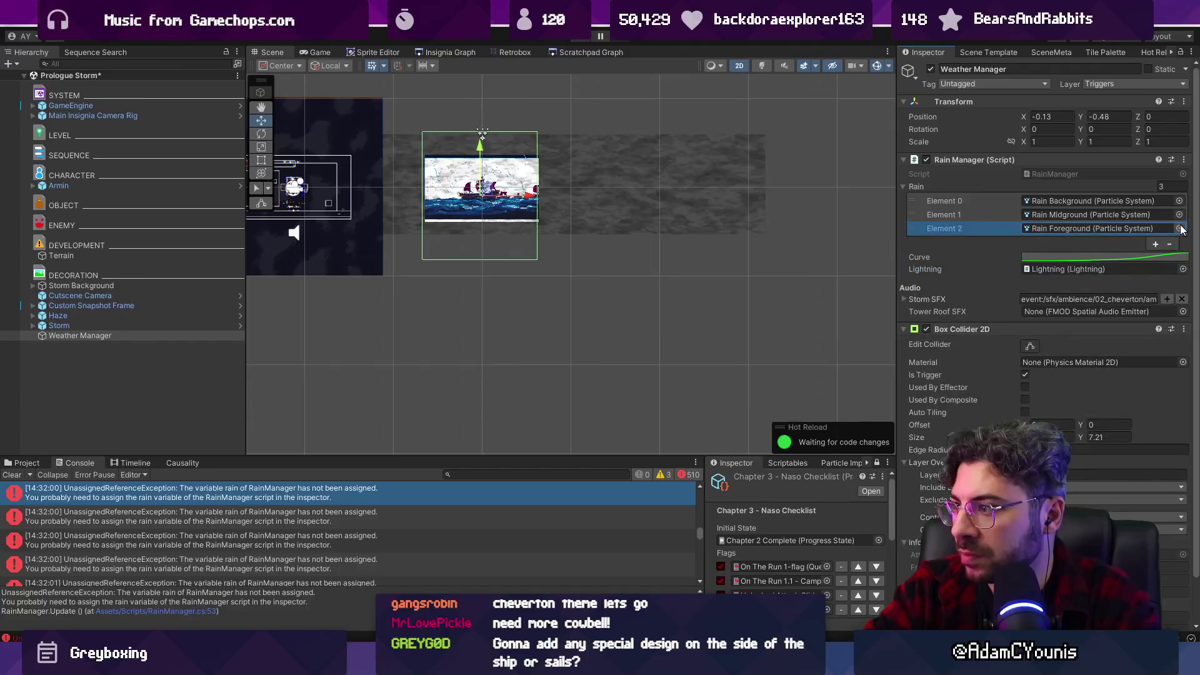
pyautogui.hotkey('ctrl', 'p')
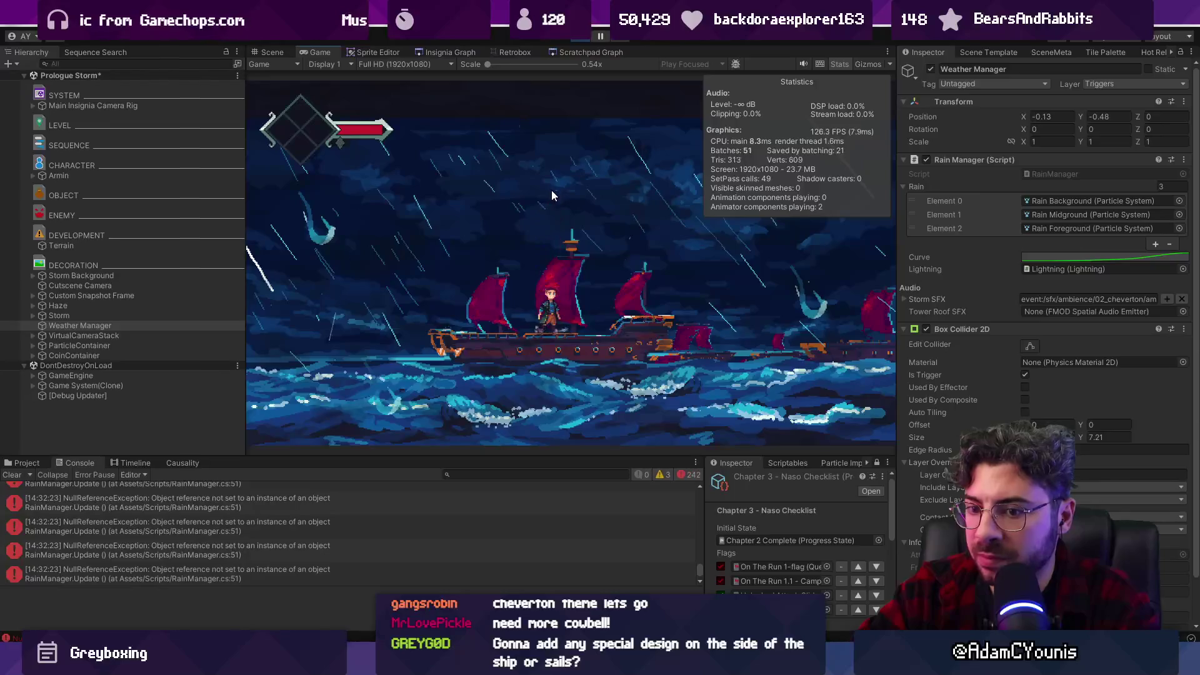
pyautogui.doubleClick(289, 527)
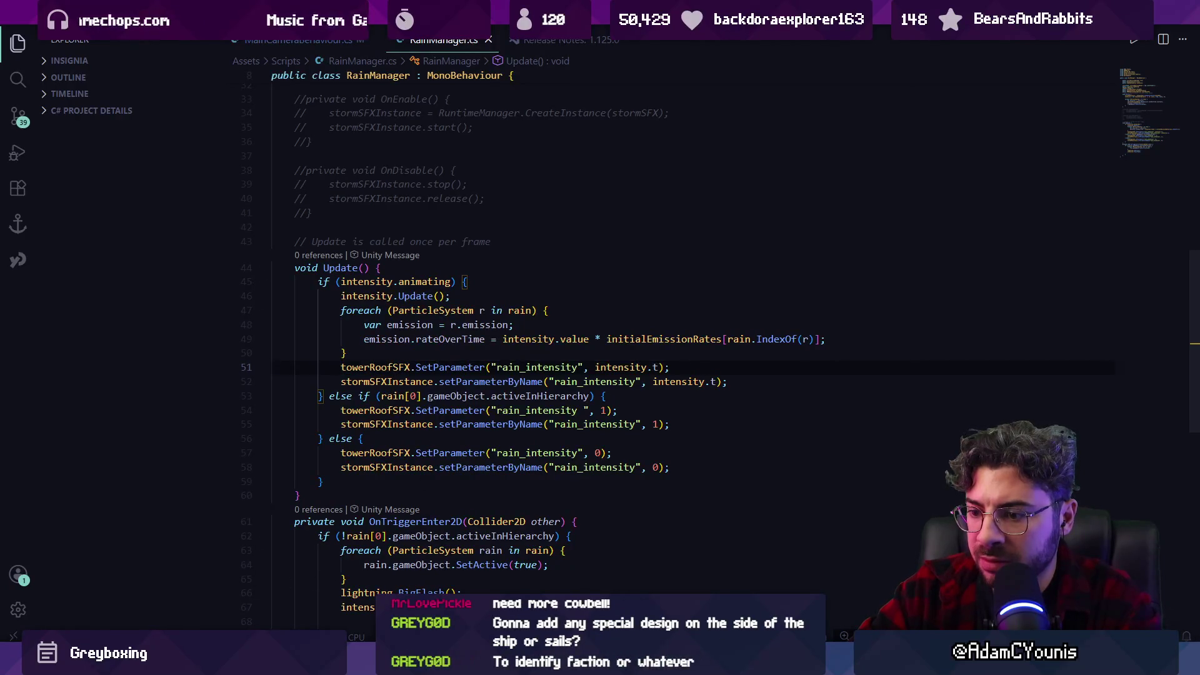
# Inspect line 50 of RainManager.cs in VS Code, then bring Unity back to the front.
pyautogui.moveTo(449, 664)
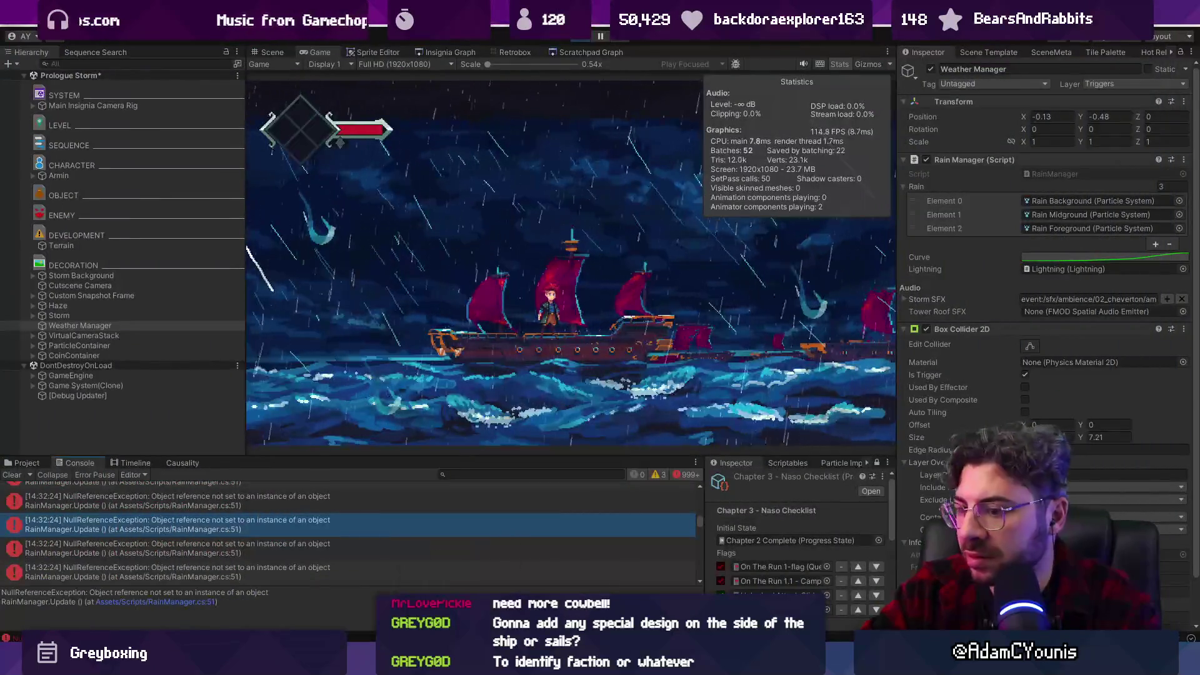
pyautogui.click(466, 559)
pyautogui.click(422, 355)
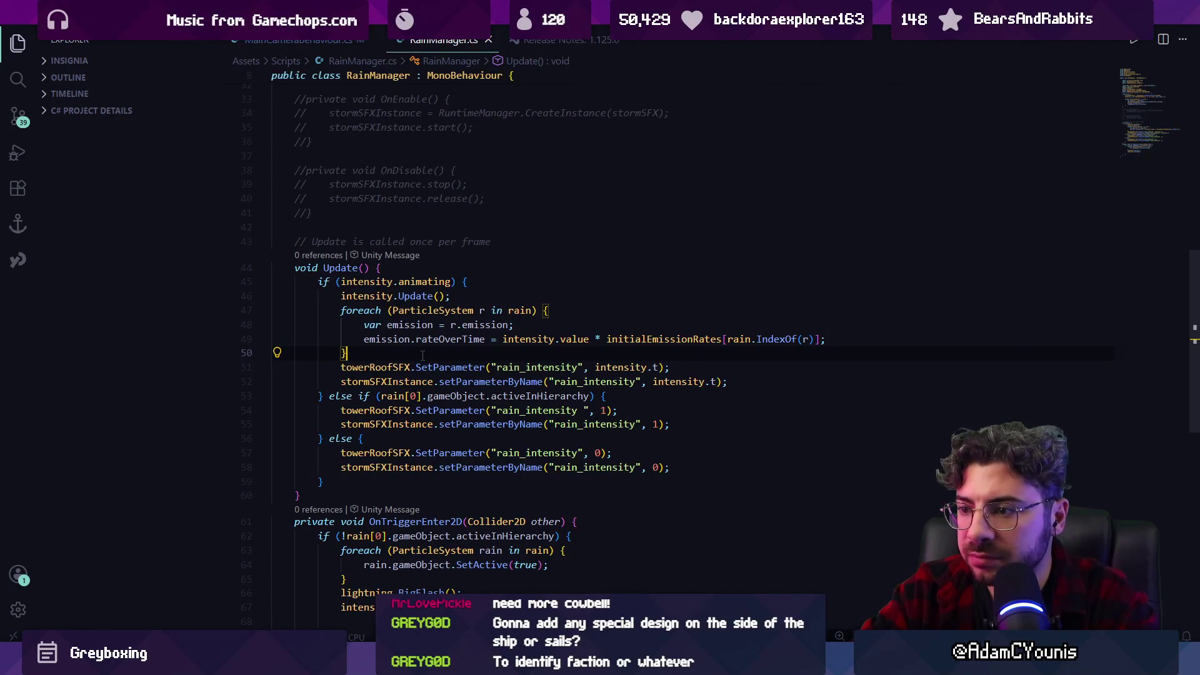
pyautogui.moveTo(426, 662)
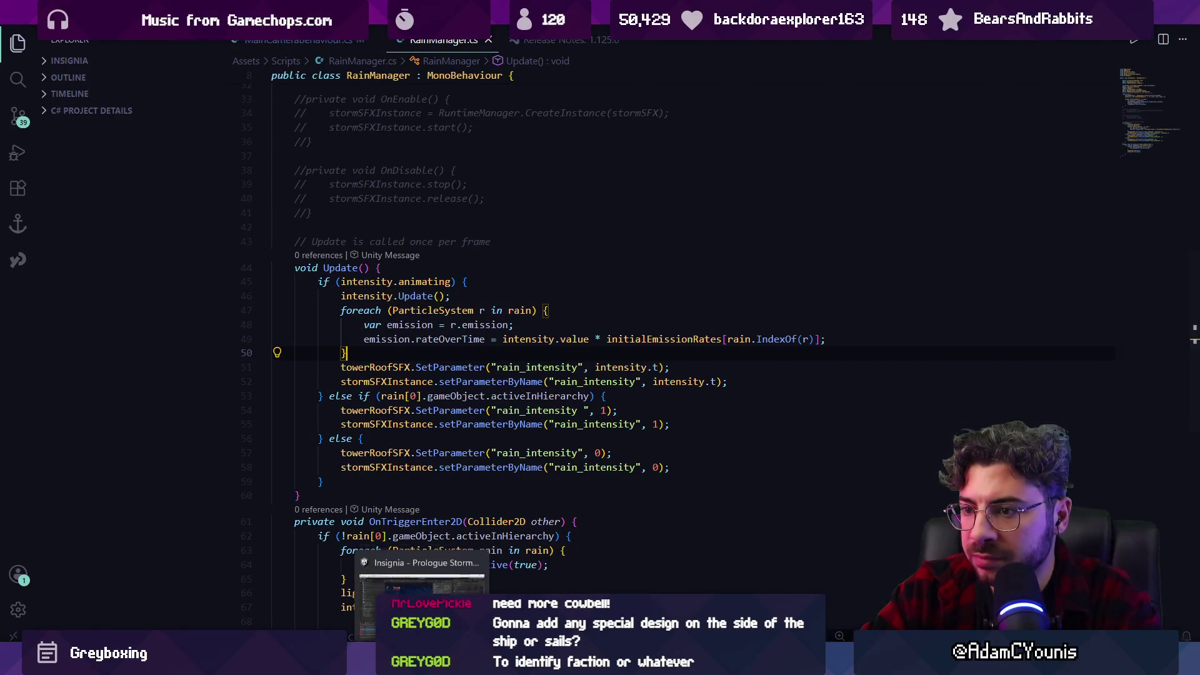
pyautogui.click(425, 566)
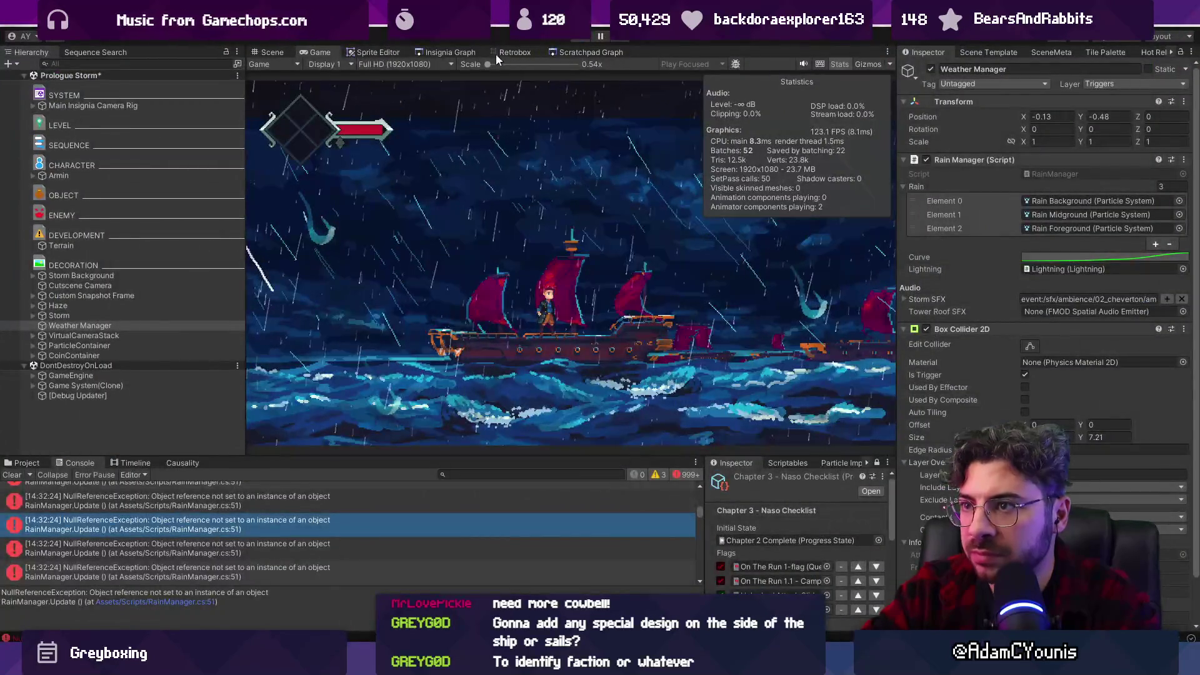
# Load the Ridgelands scene from the Insignia Graph, then reopen Prologue Storm from the graph.
pyautogui.click(463, 52)
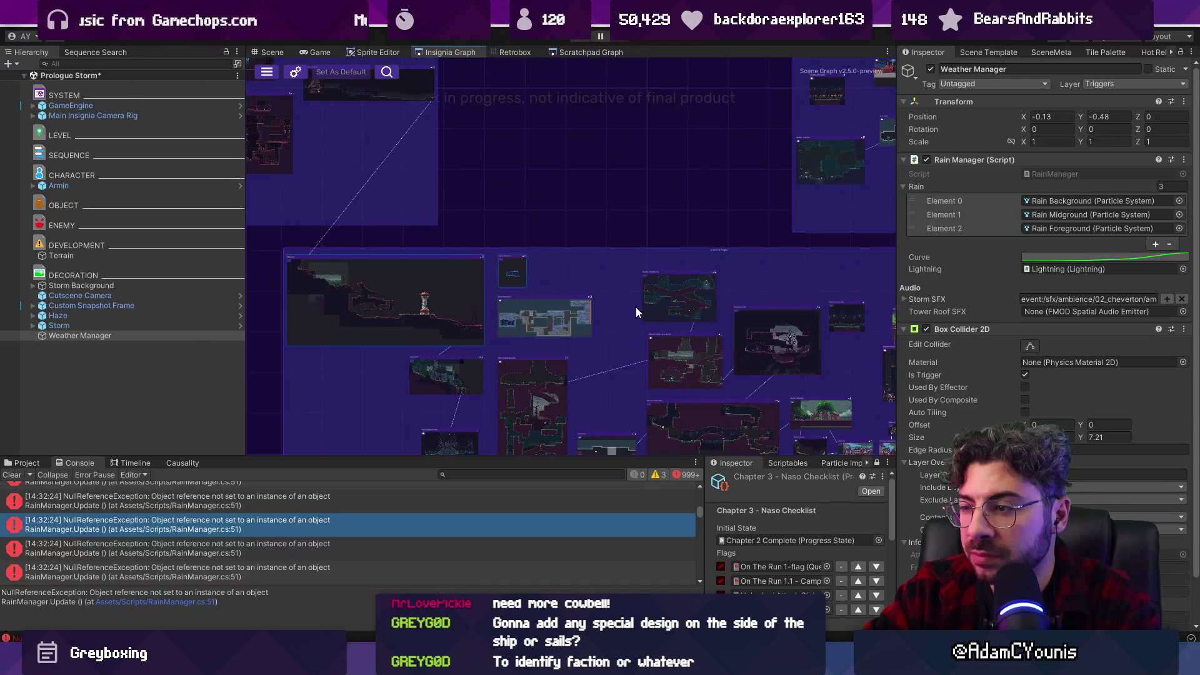
pyautogui.doubleClick(412, 270)
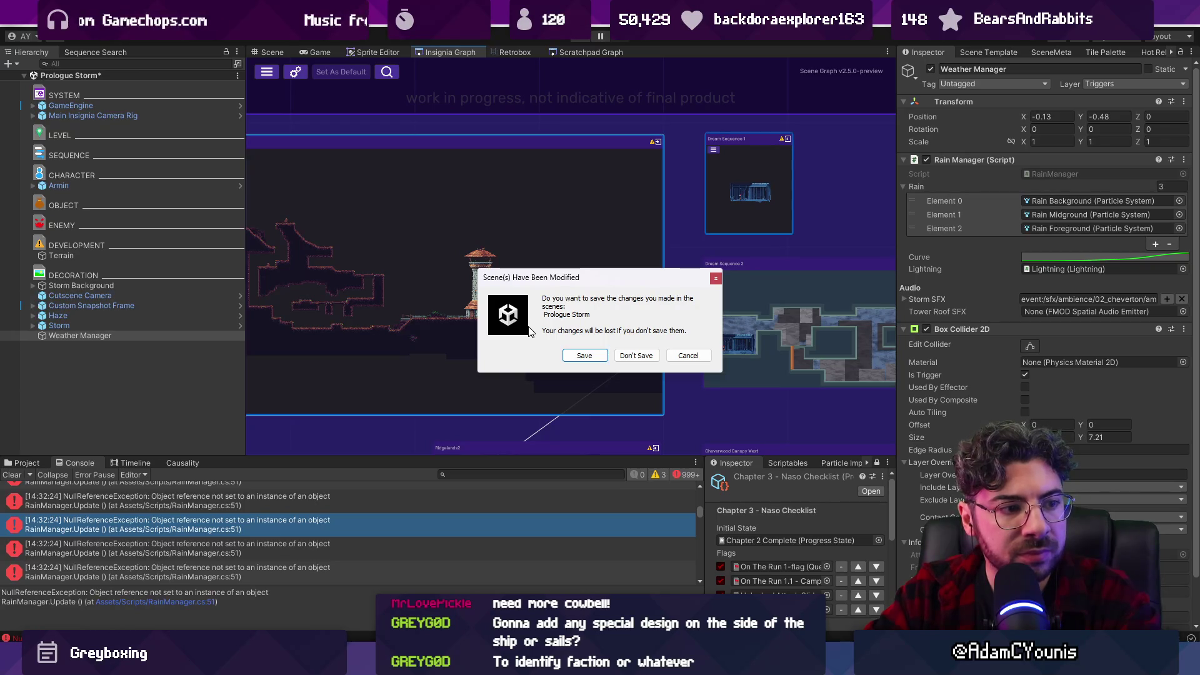
pyautogui.press('Return')
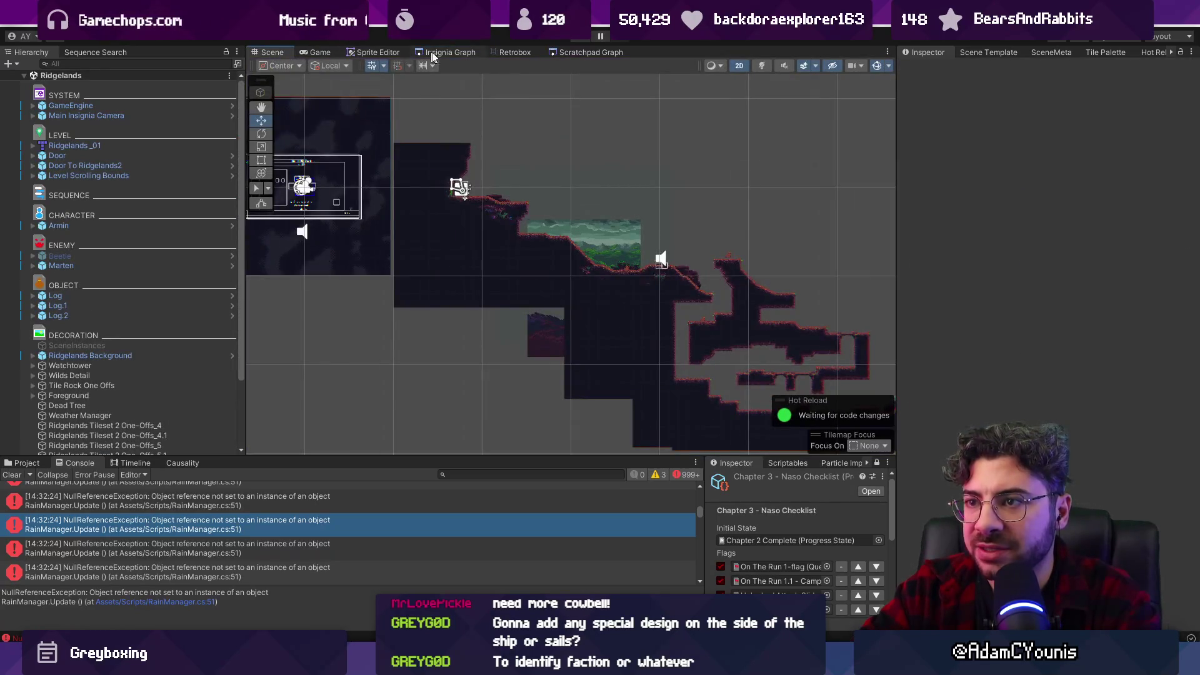
pyautogui.click(429, 54)
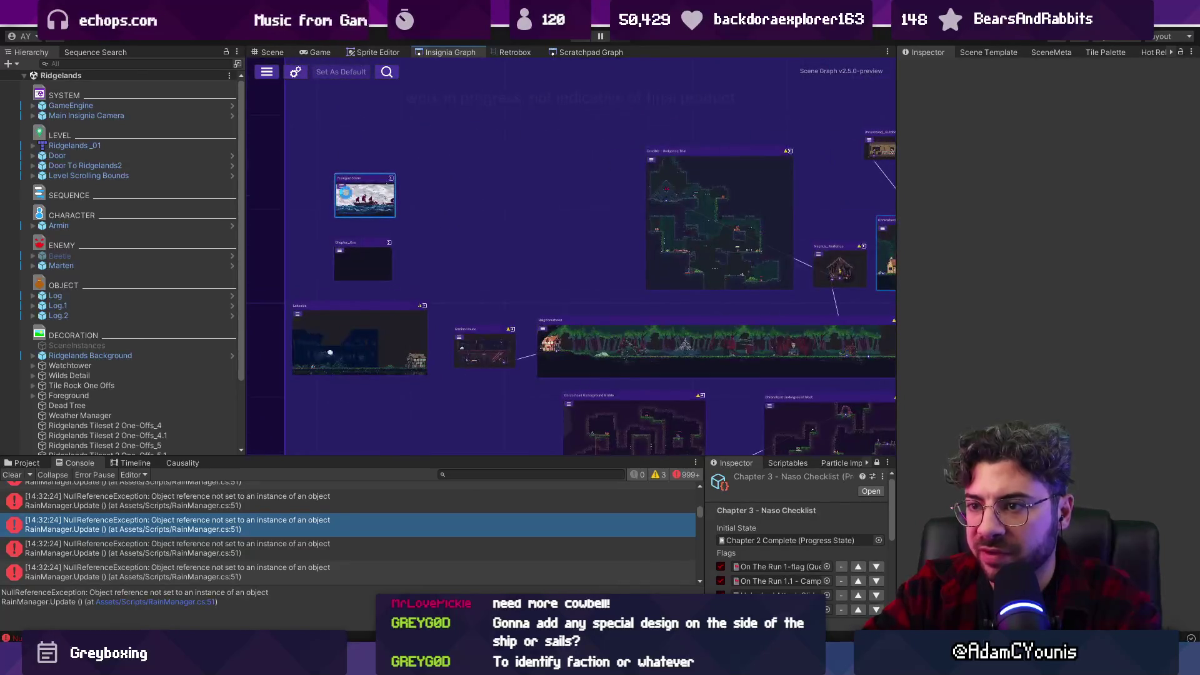
pyautogui.doubleClick(345, 192)
# Expand Storm to show its rain layers and Lightning, select Storm Background, and start a test run.
pyautogui.click(125, 316)
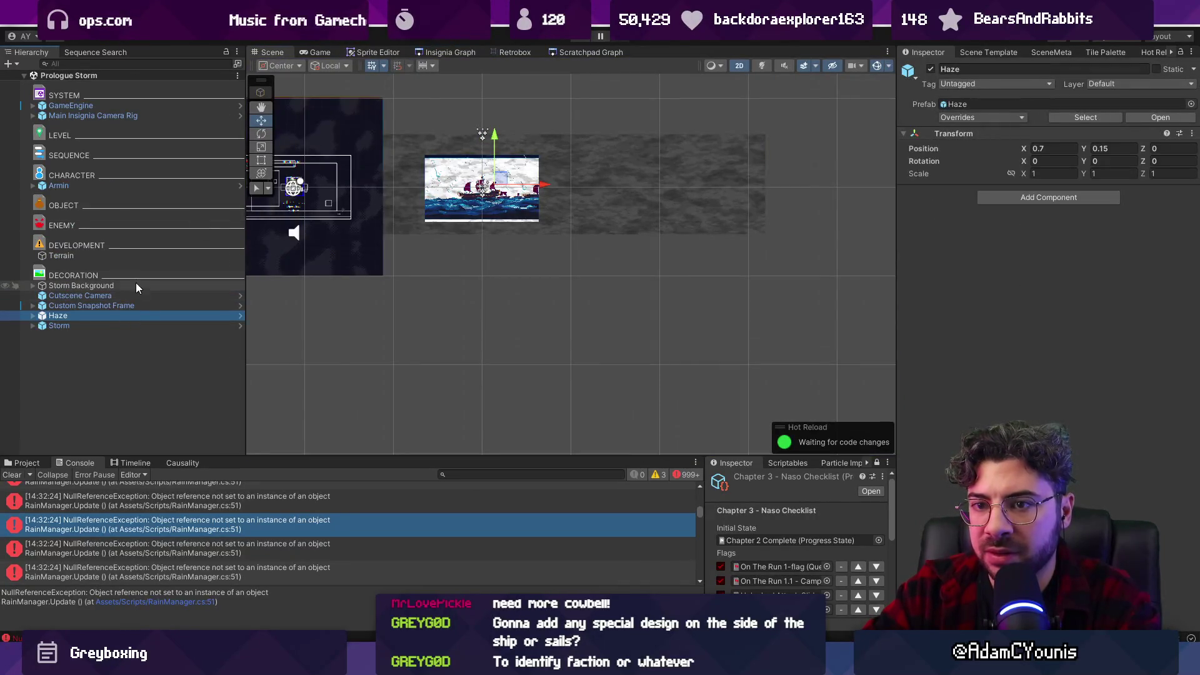
pyautogui.click(132, 325)
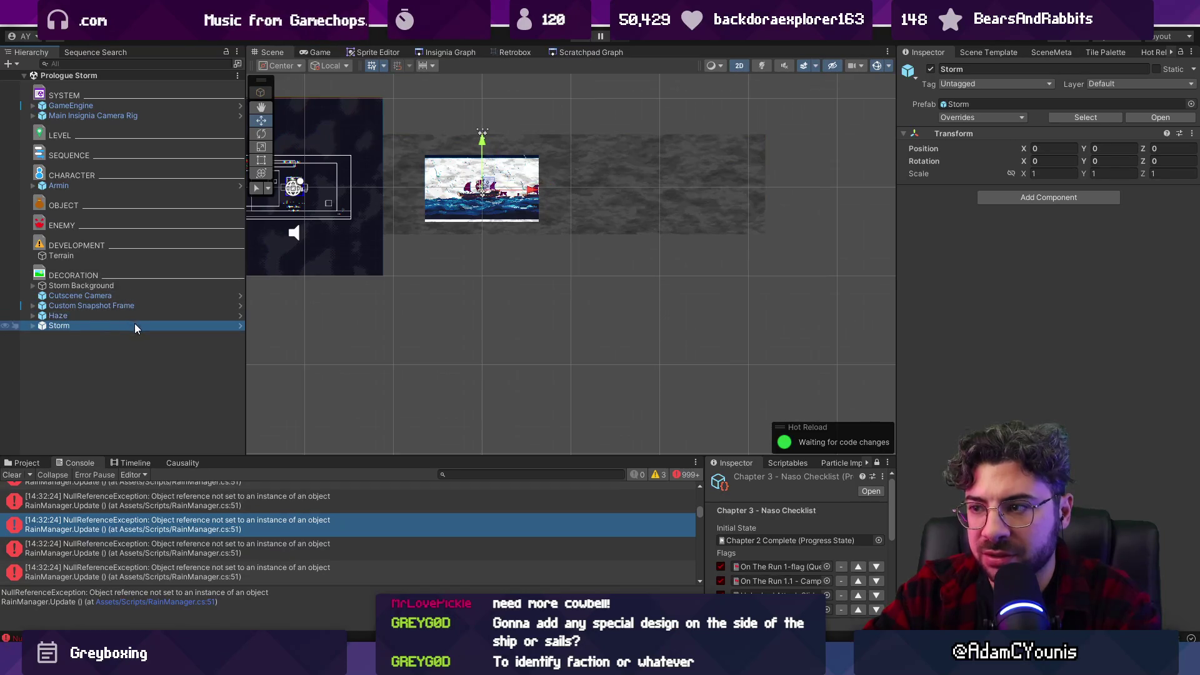
pyautogui.click(32, 325)
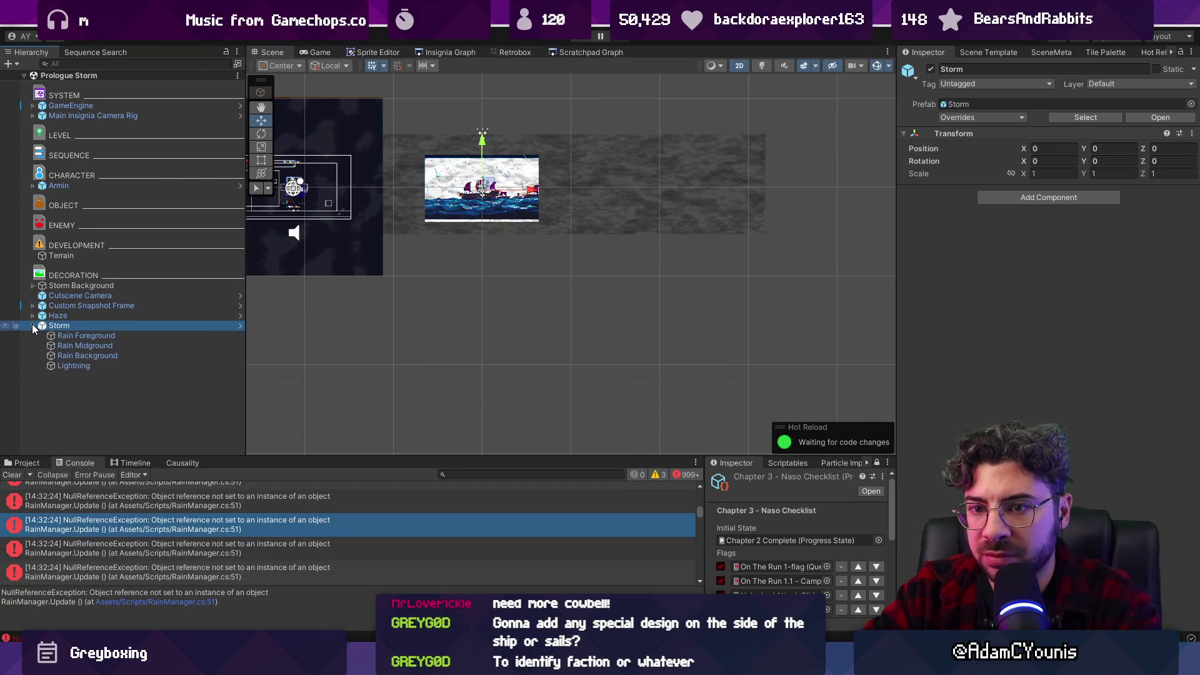
pyautogui.click(66, 287)
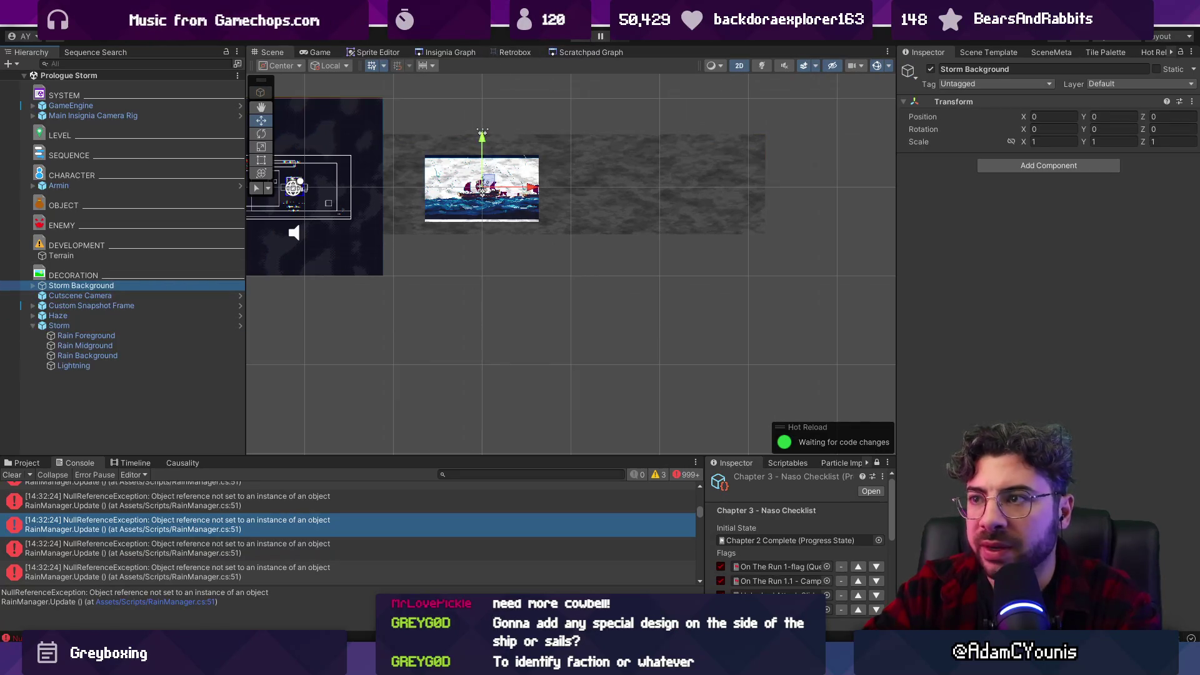
pyautogui.click(581, 37)
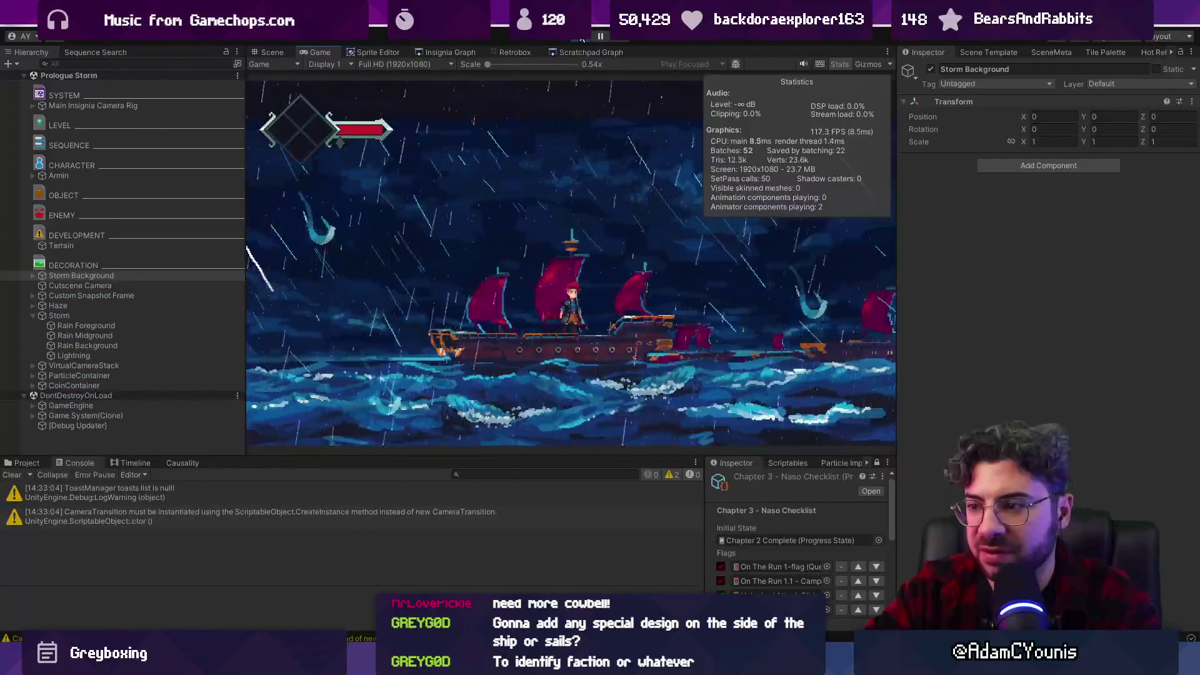
# Stop play mode, clear the project search, and create an empty GameObject in the Hierarchy.
pyautogui.hotkey('ctrl', 'p')
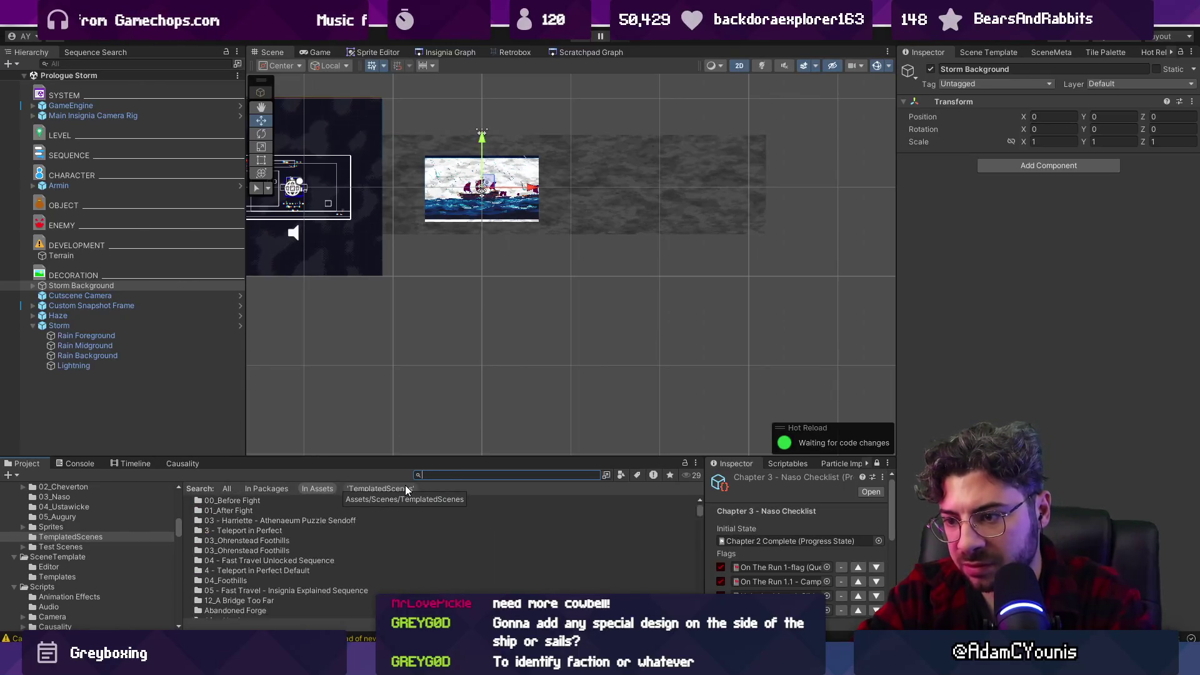
pyautogui.write('stxz')
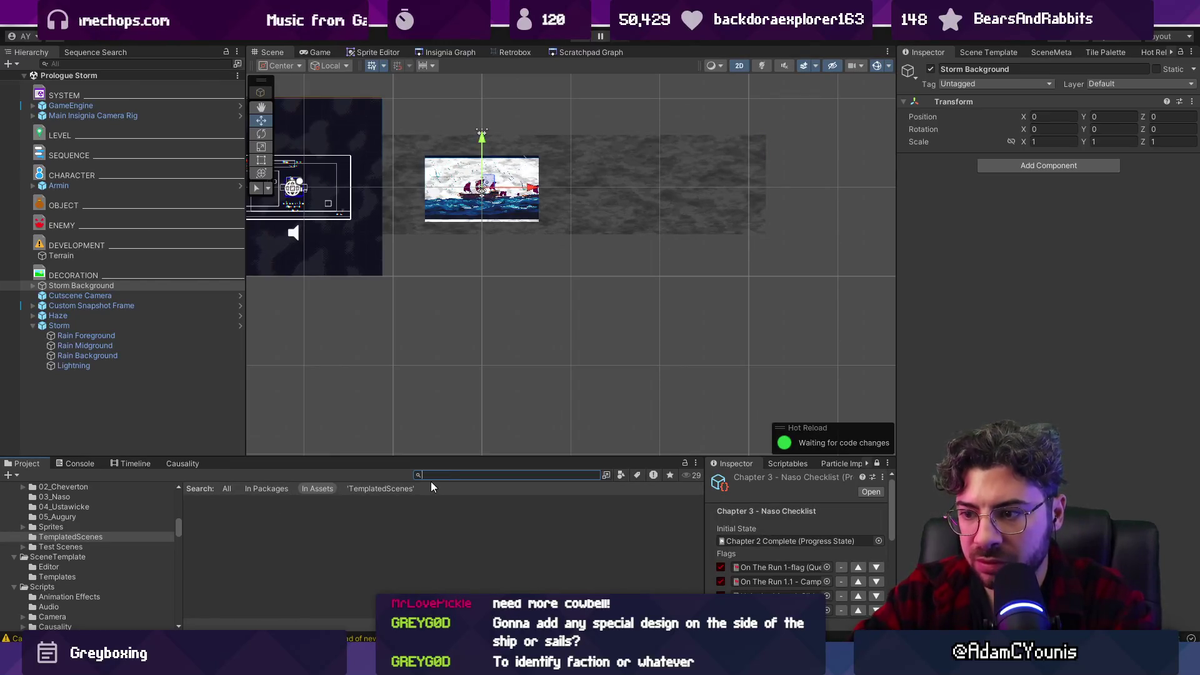
pyautogui.press('Escape')
pyautogui.rightClick(164, 423)
pyautogui.click(174, 392)
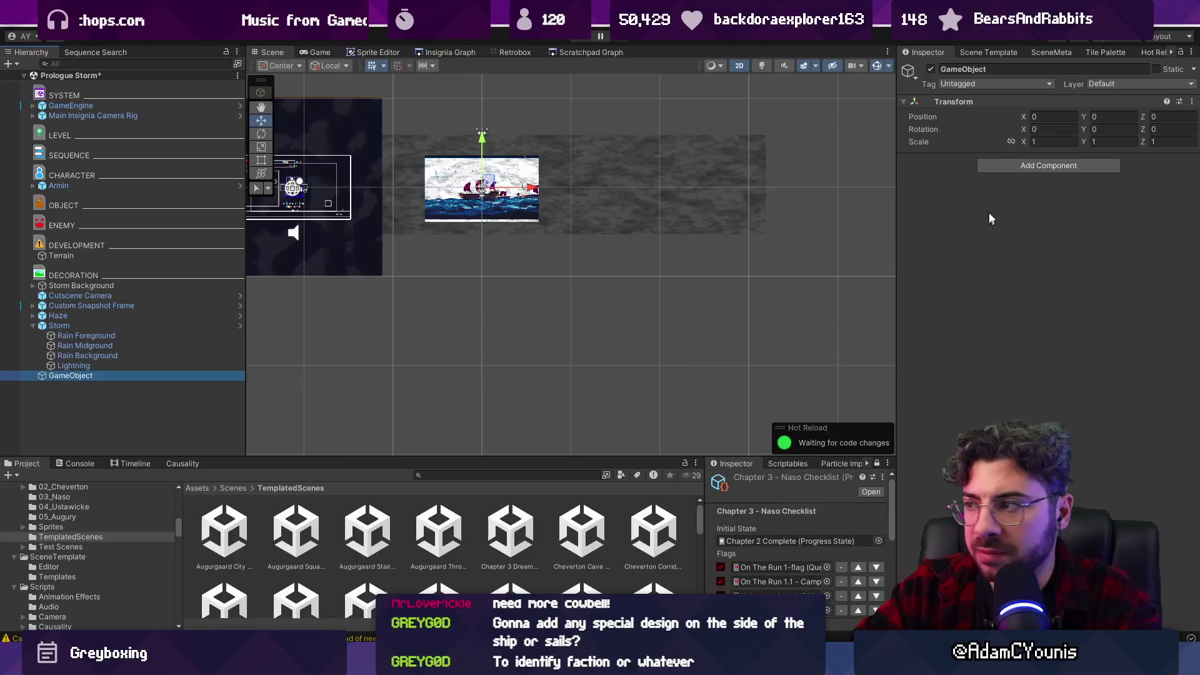
# Add an FMOD State Zone component, remove it again, and show the Prologue Storm scene metadata.
pyautogui.click(1012, 166)
pyautogui.write('fmod')
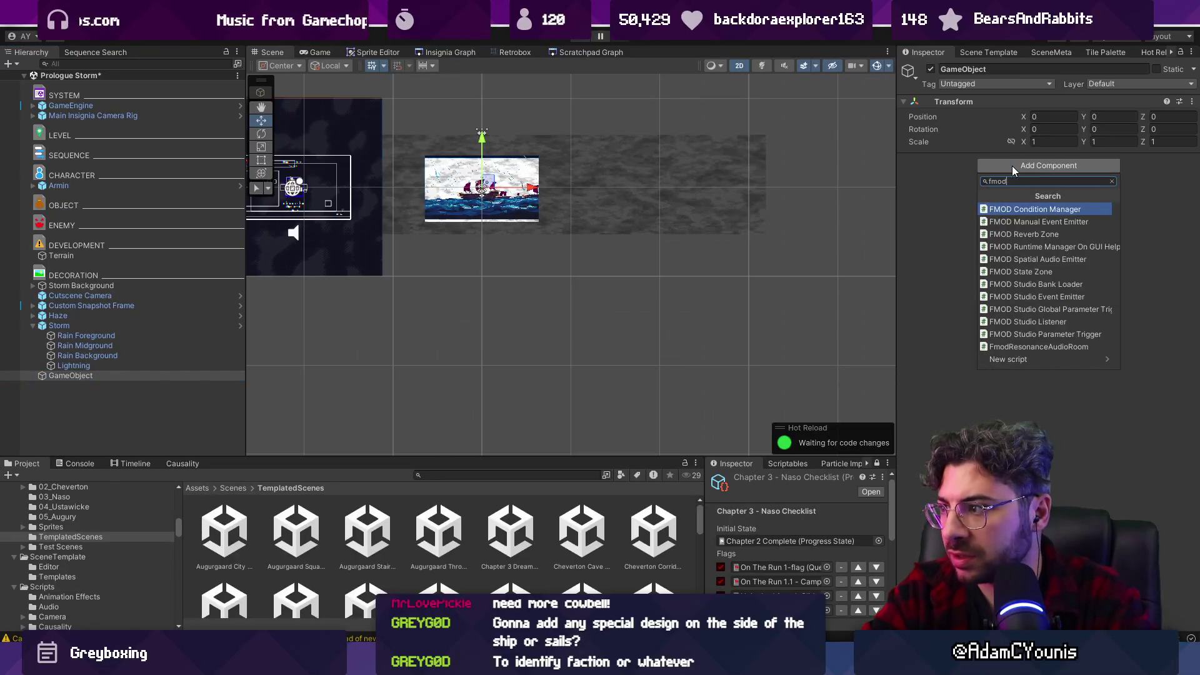
pyautogui.press('Down')
pyautogui.press('Down')
pyautogui.press('Down')
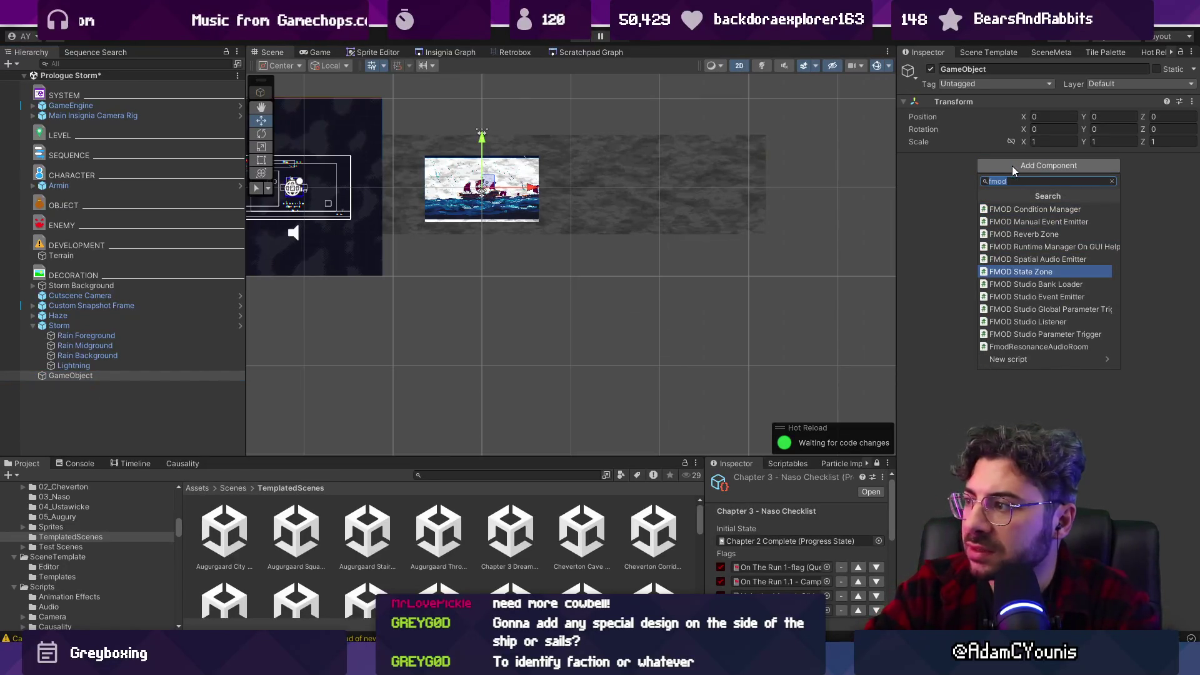
pyautogui.press('Return')
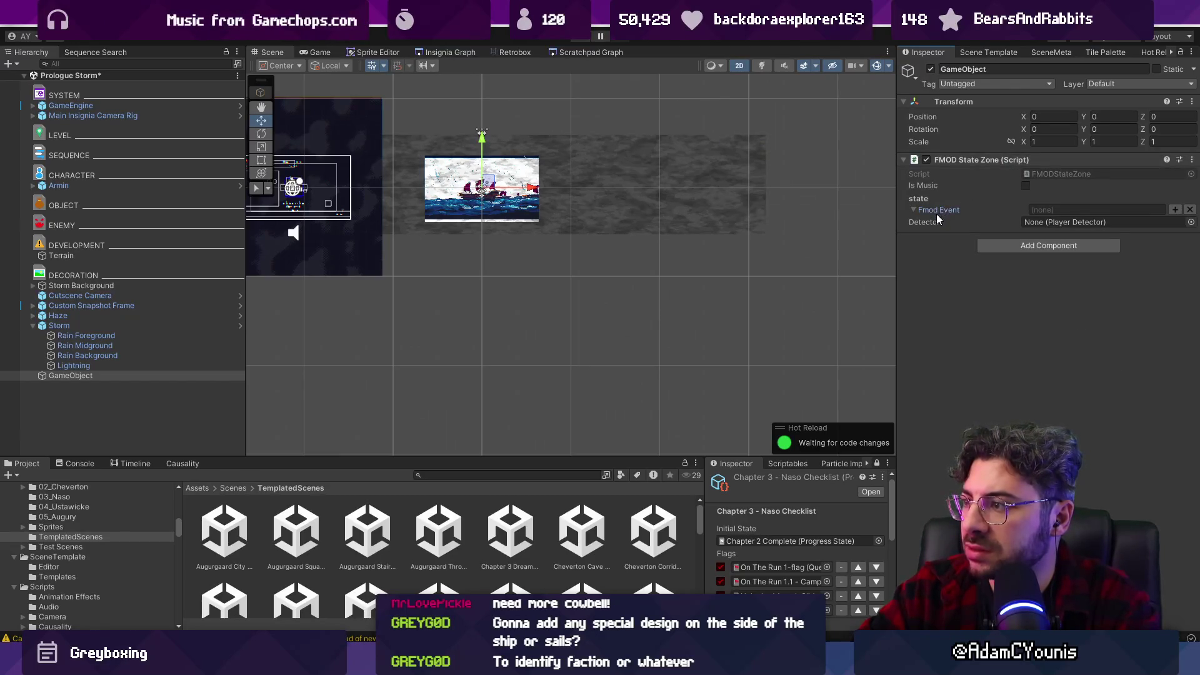
pyautogui.click(1105, 245)
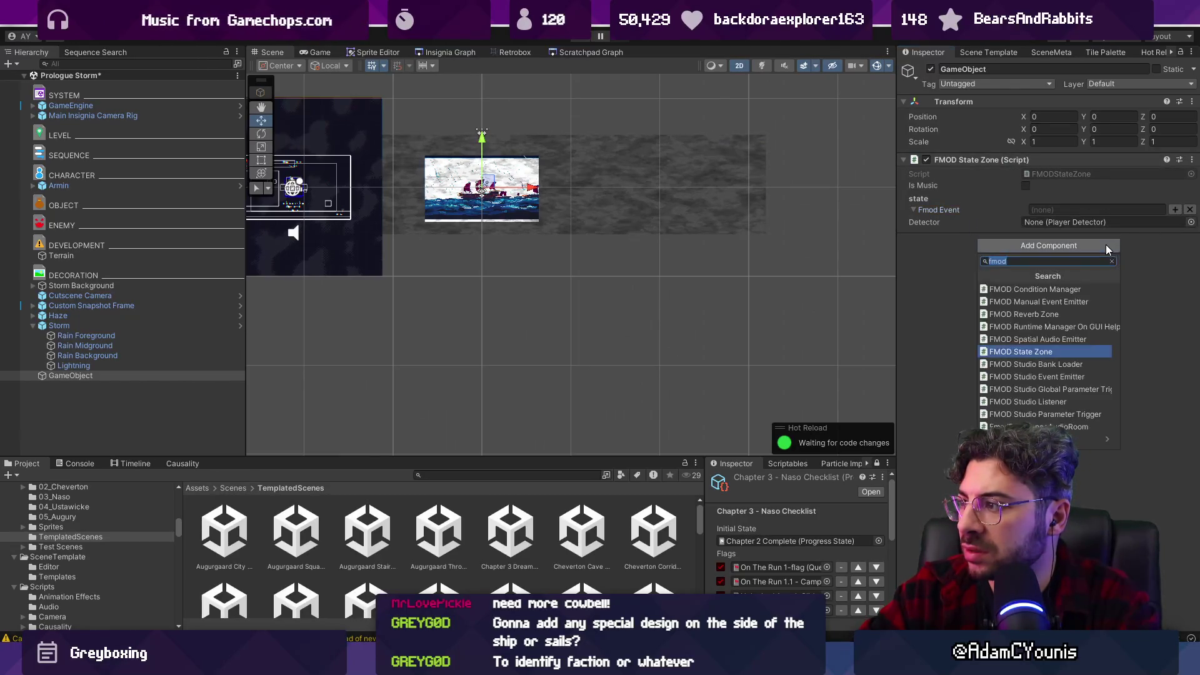
pyautogui.write('p[l')
pyautogui.press('BackSpace')
pyautogui.press('BackSpace')
pyautogui.press('BackSpace')
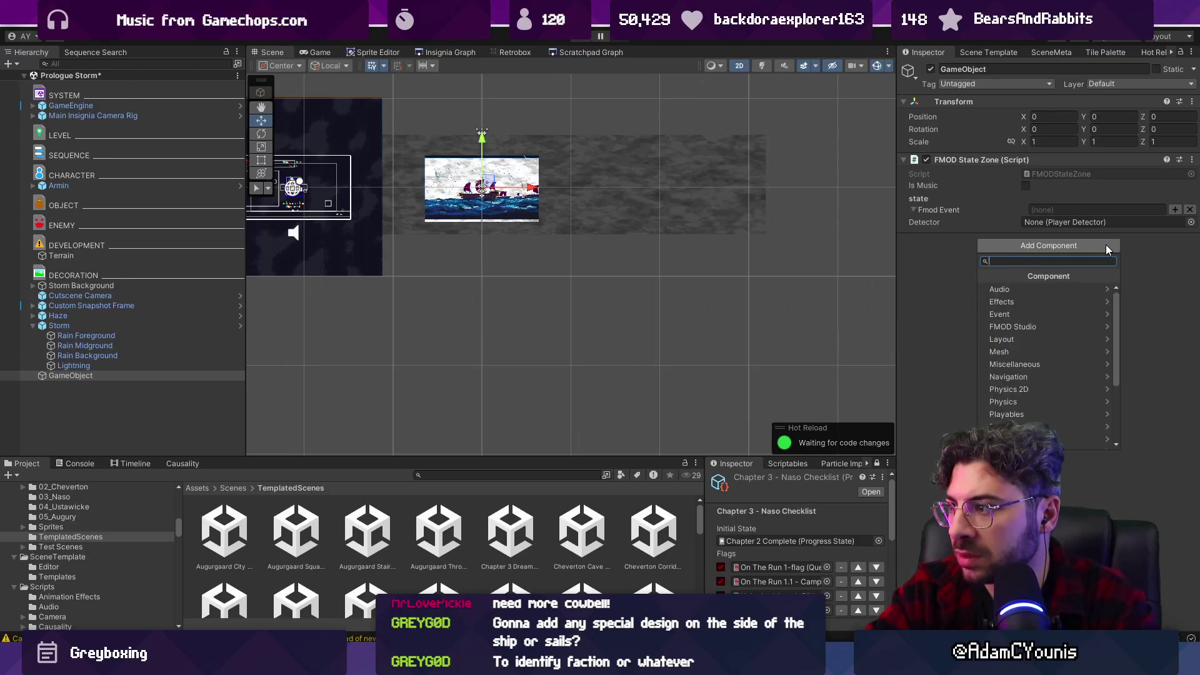
pyautogui.press('Escape')
pyautogui.rightClick(1031, 159)
pyautogui.click(1044, 182)
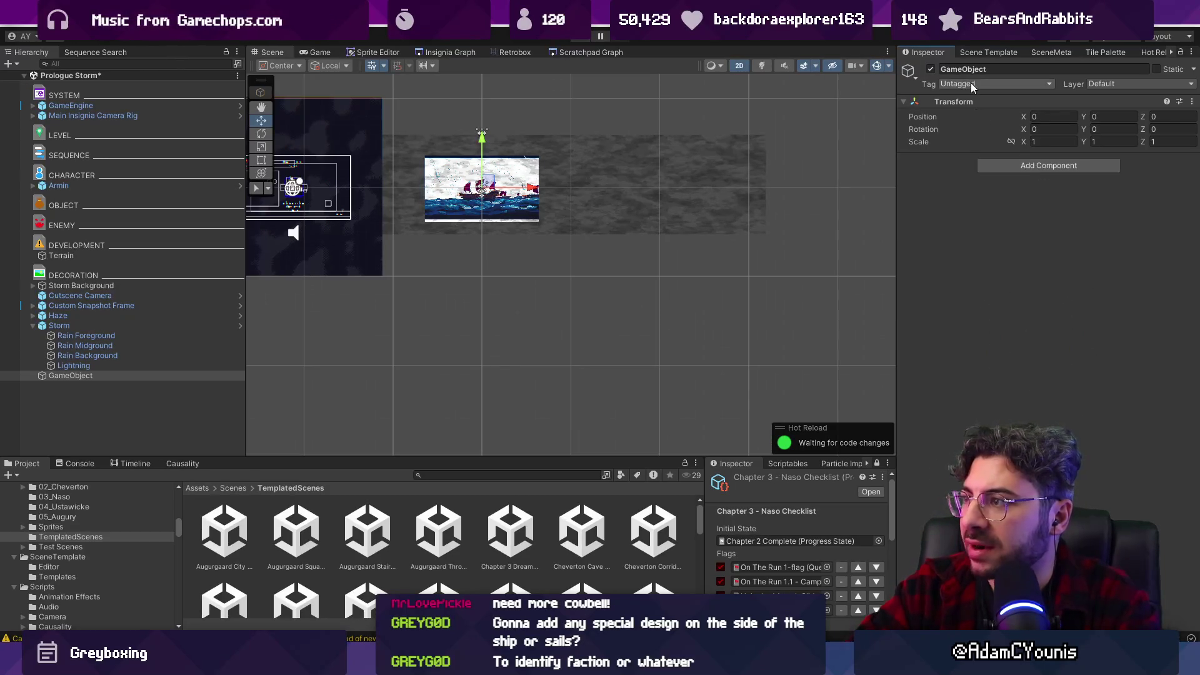
pyautogui.click(1008, 50)
pyautogui.click(1038, 54)
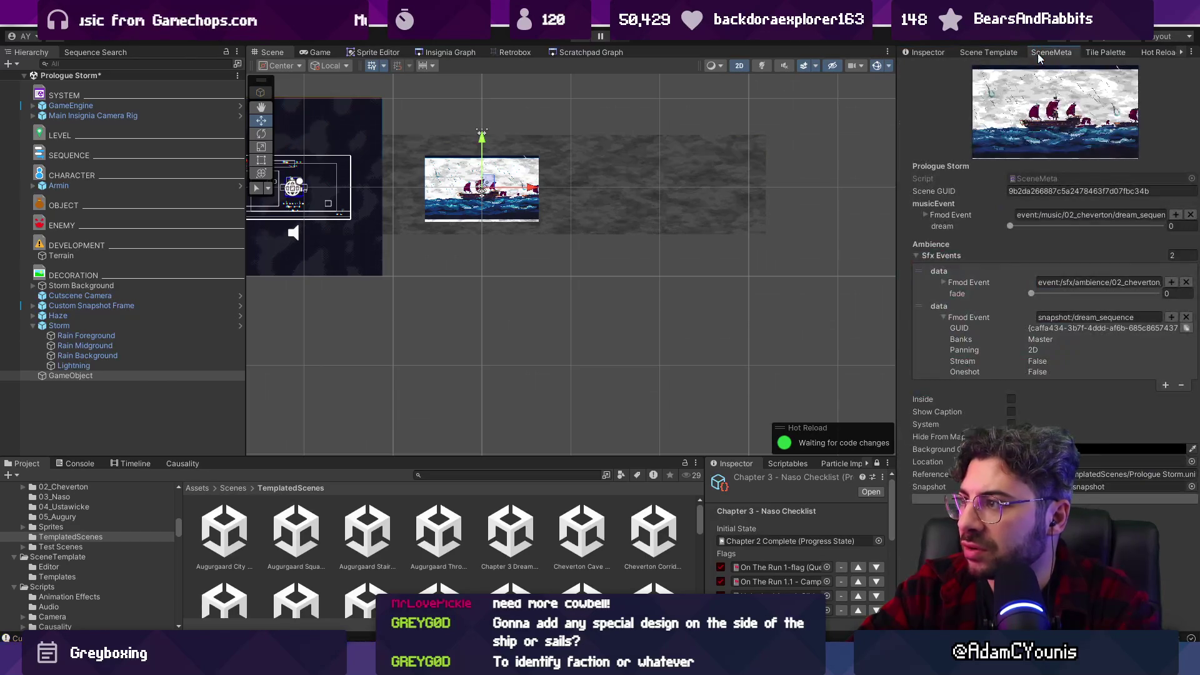
# Try a third Sfx Events entry, searching FMOD events for rain, storm and raindrops, then undo it.
pyautogui.click(1166, 386)
pyautogui.click(1171, 396)
pyautogui.write('rain')
pyautogui.press('BackSpace')
pyautogui.press('BackSpace')
pyautogui.press('BackSpace')
pyautogui.write('storm')
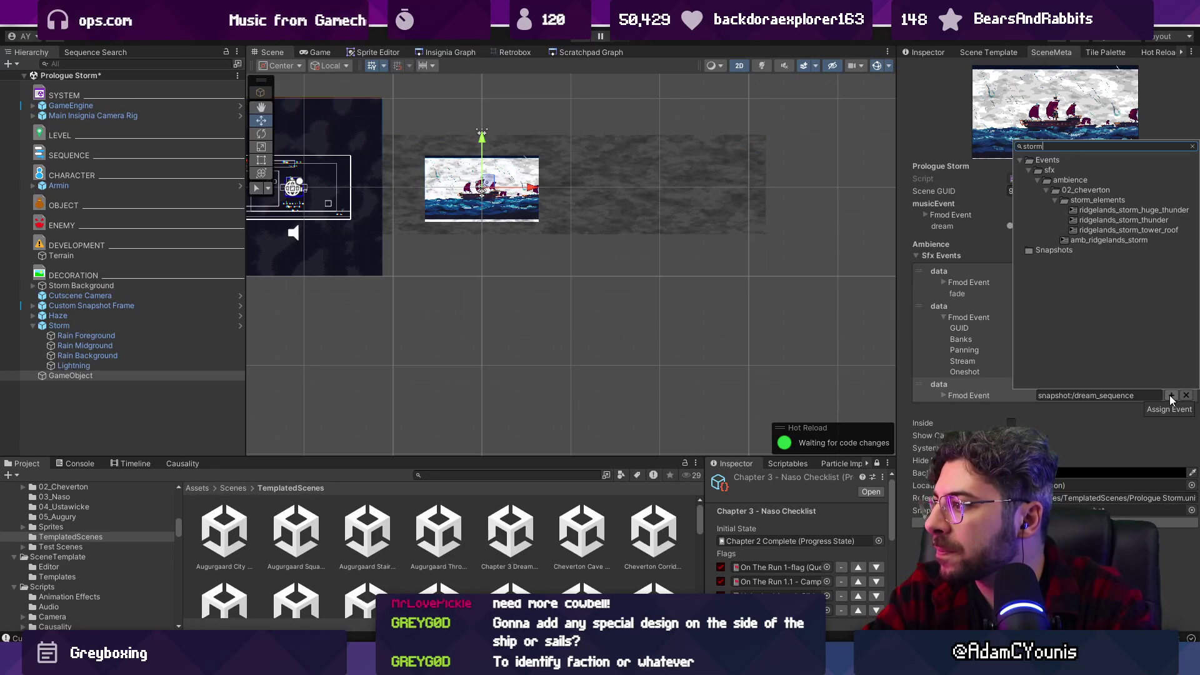
pyautogui.press('BackSpace')
pyautogui.press('BackSpace')
pyautogui.press('BackSpace')
pyautogui.write('raindrops')
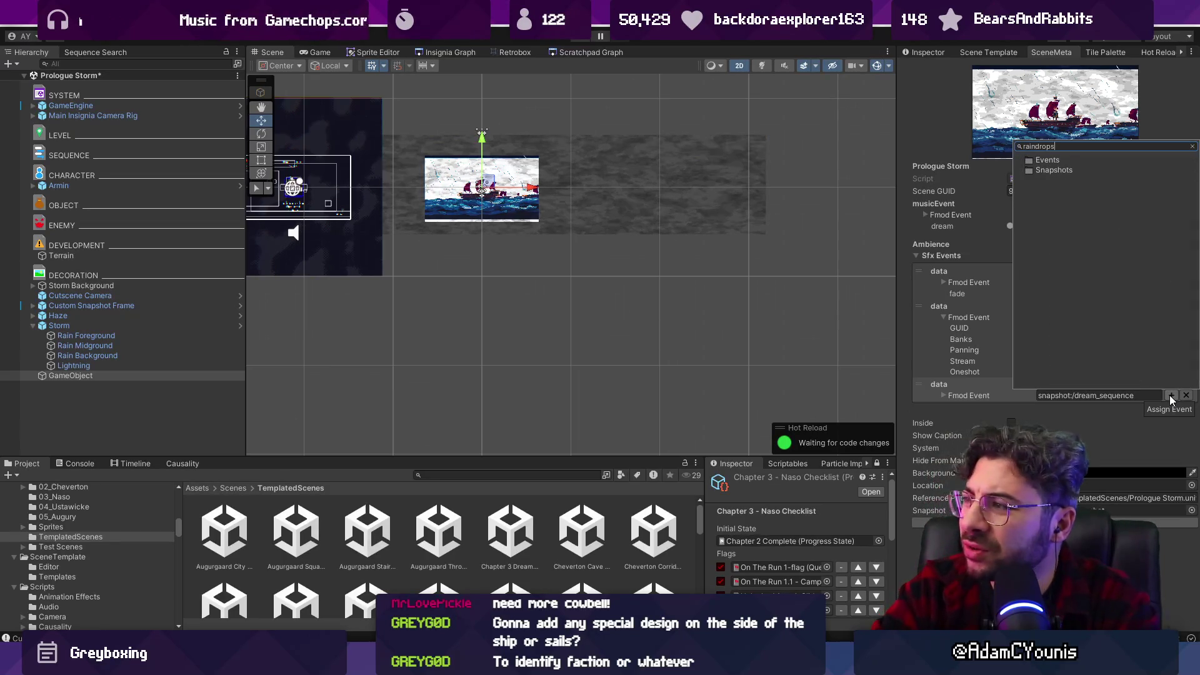
pyautogui.press('Escape')
pyautogui.click(909, 415)
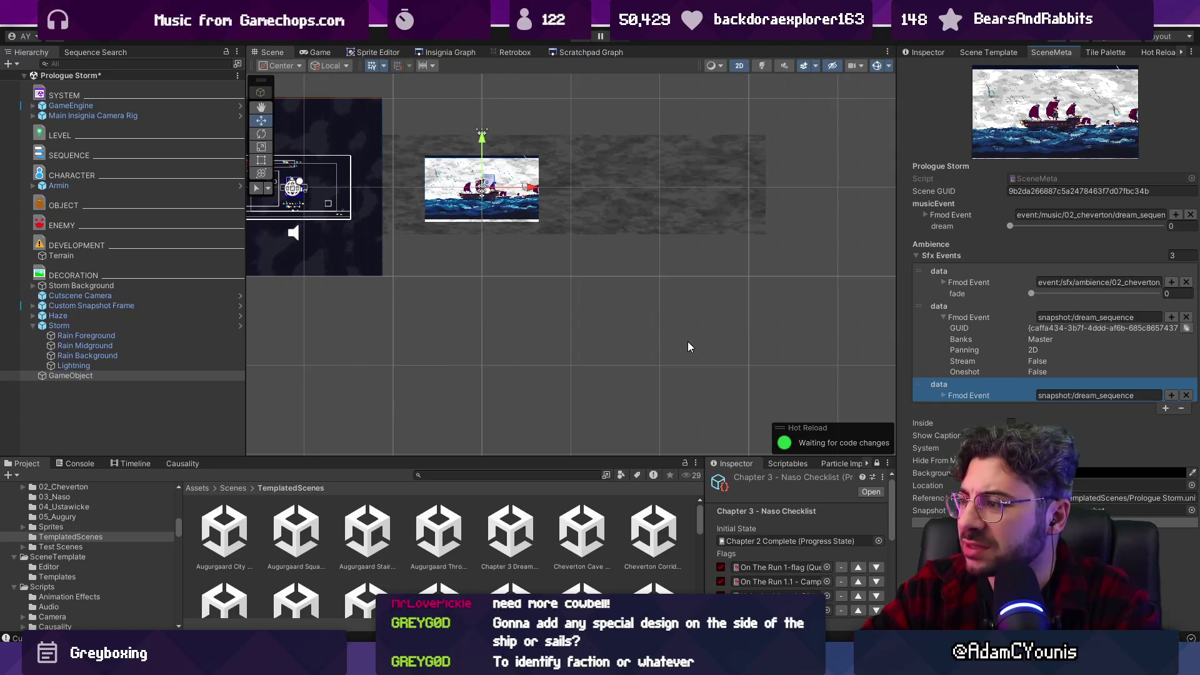
pyautogui.hotkey('ctrl', 'z')
pyautogui.click(449, 52)
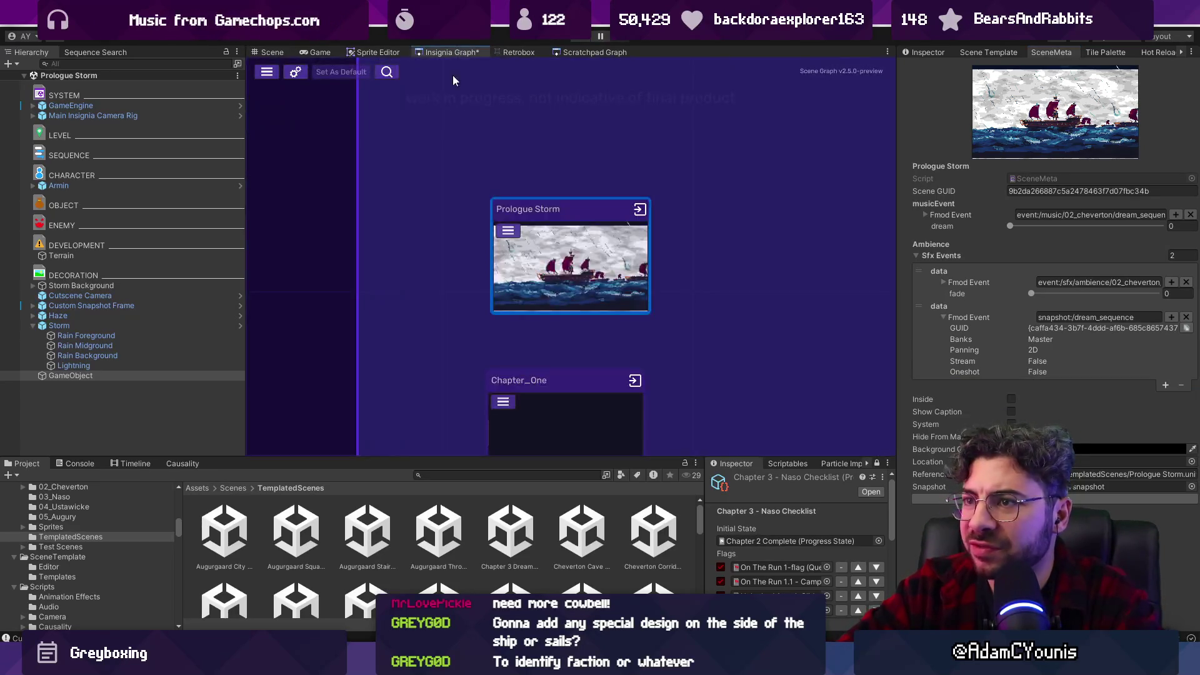
# Play-test the forest level opened from the Insignia Graph, then stop and widen the Inspector.
pyautogui.doubleClick(539, 279)
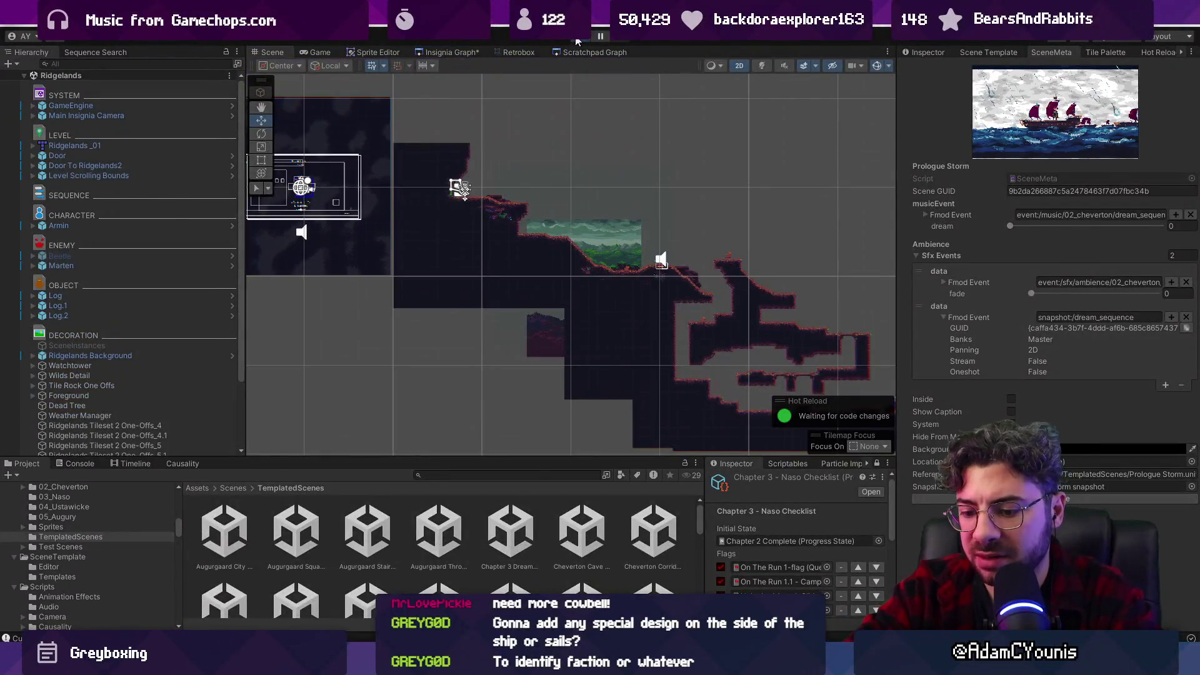
pyautogui.click(577, 39)
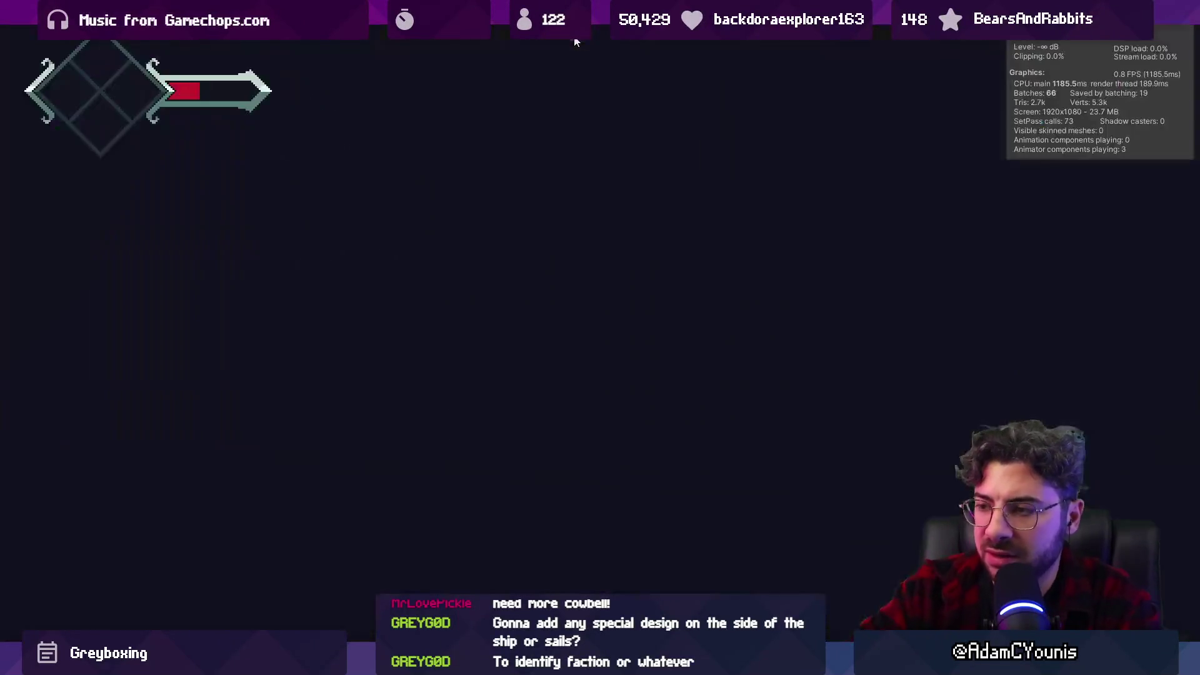
pyautogui.press('Right')
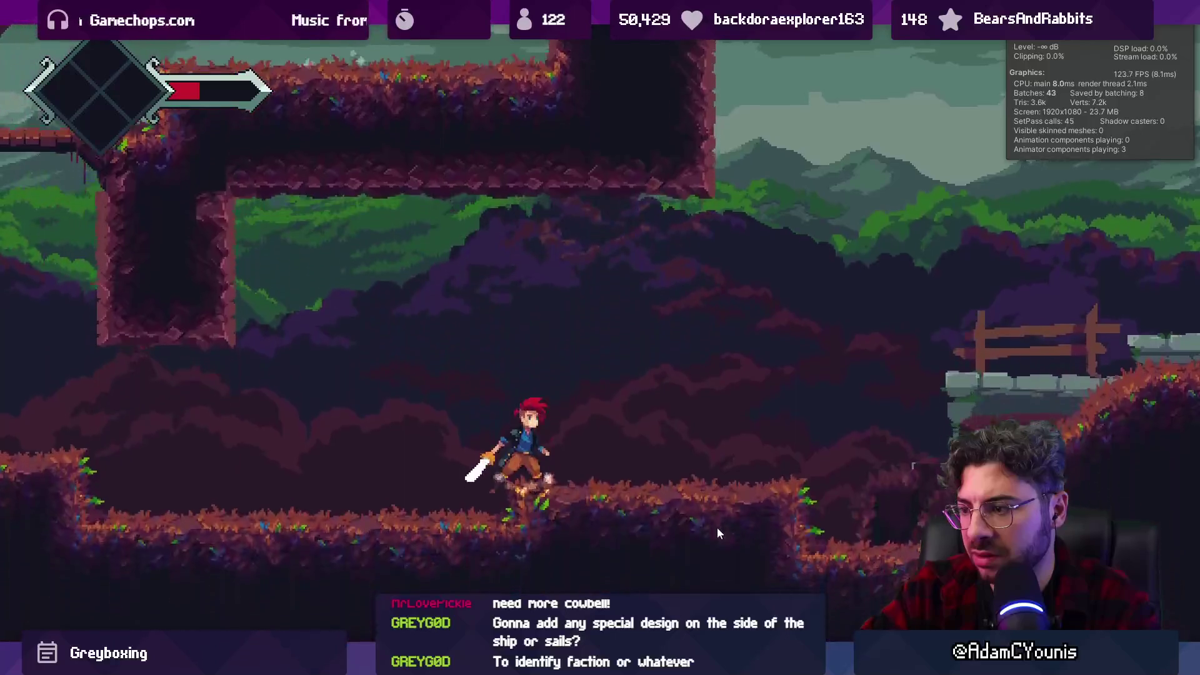
pyautogui.press('Right')
pyautogui.press('Right')
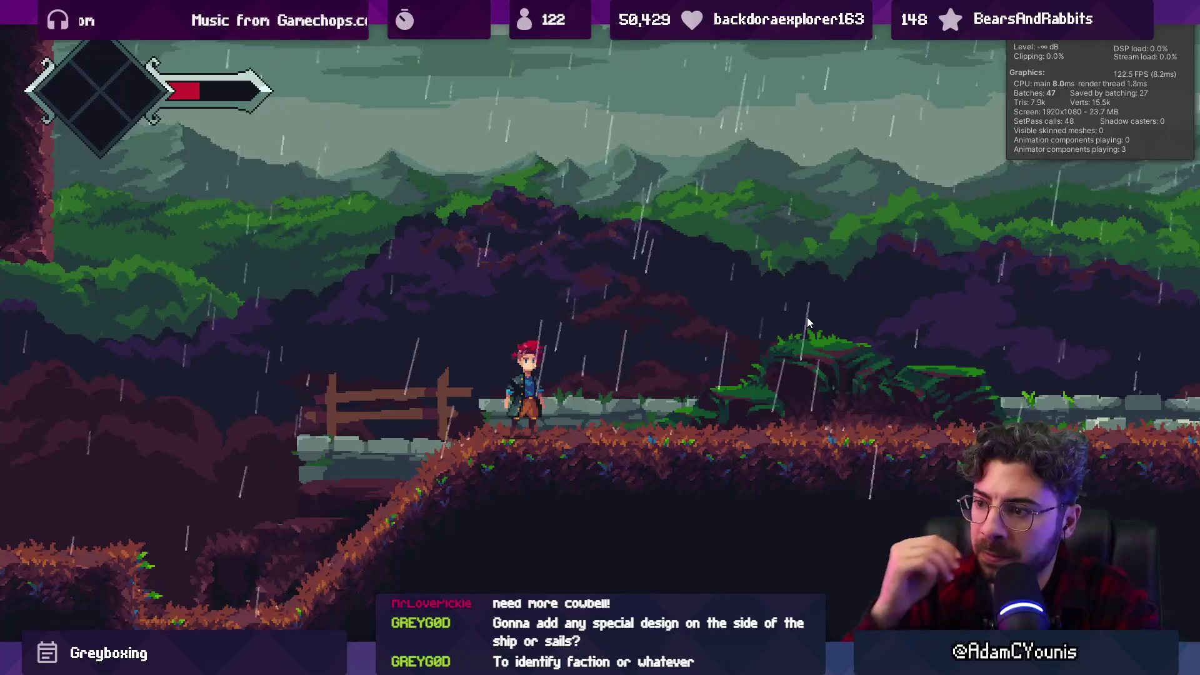
pyautogui.hotkey('shift', 'space')
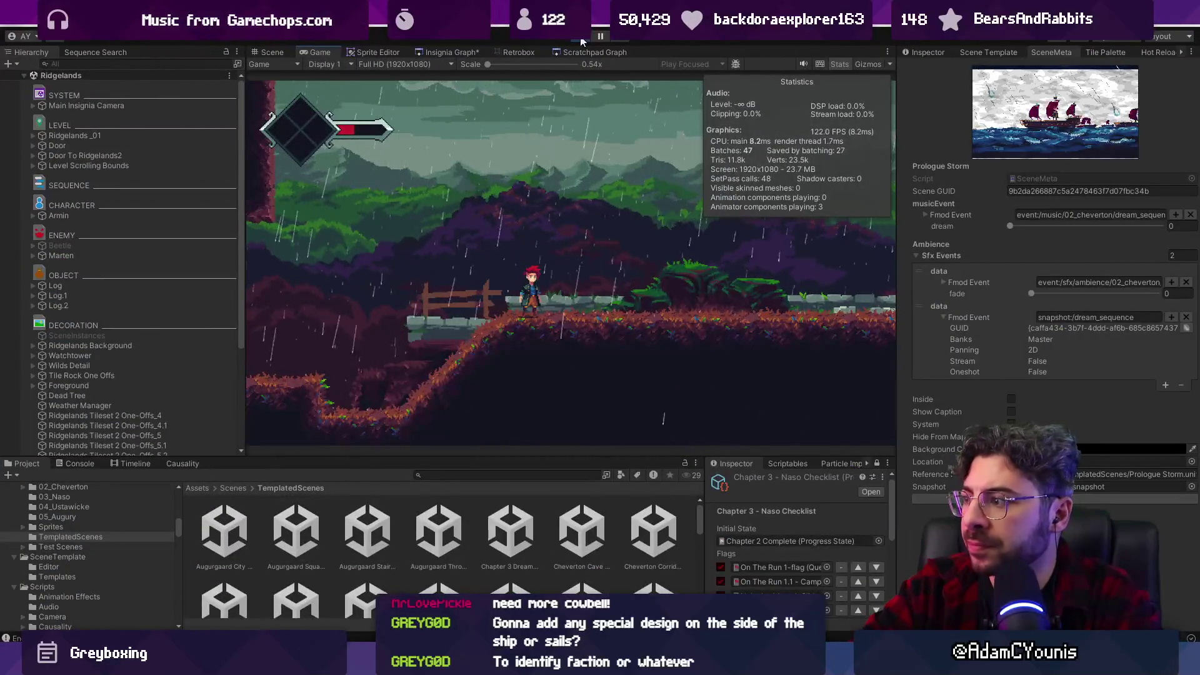
pyautogui.click(581, 39)
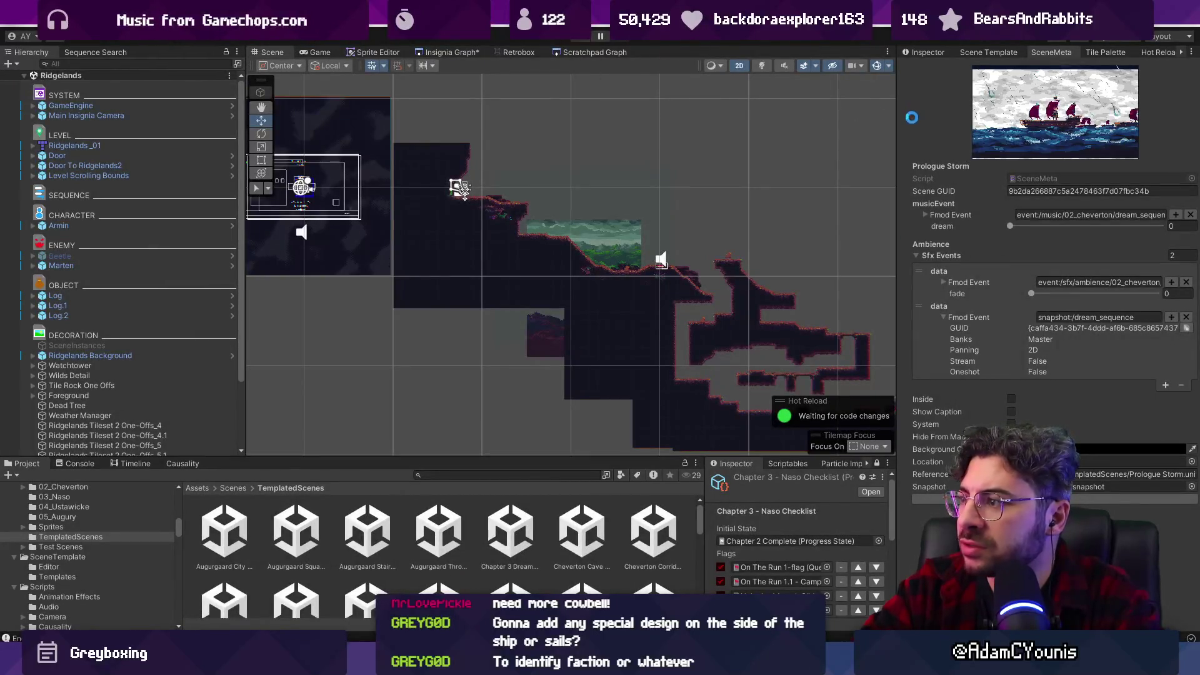
pyautogui.moveTo(898, 149)
pyautogui.mouseDown()
pyautogui.moveTo(614, 147)
pyautogui.moveTo(641, 145)
pyautogui.mouseUp()
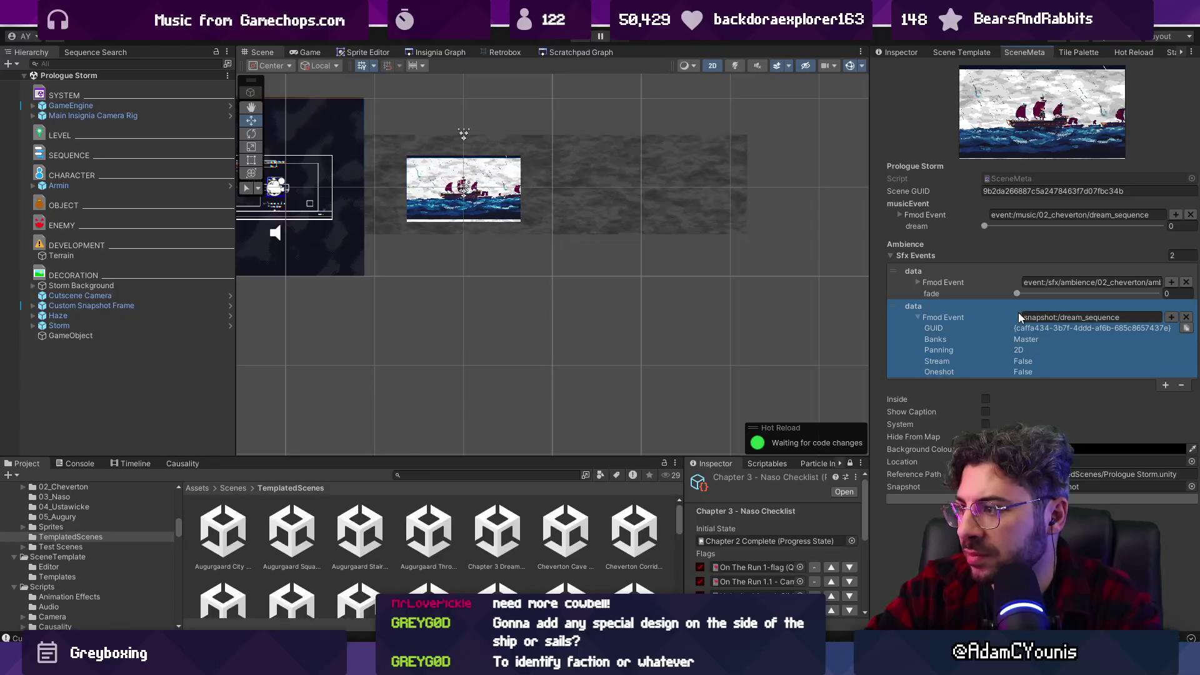
# Check the first two ambience events' details and widen the Inspector further.
pyautogui.click(919, 317)
pyautogui.click(918, 317)
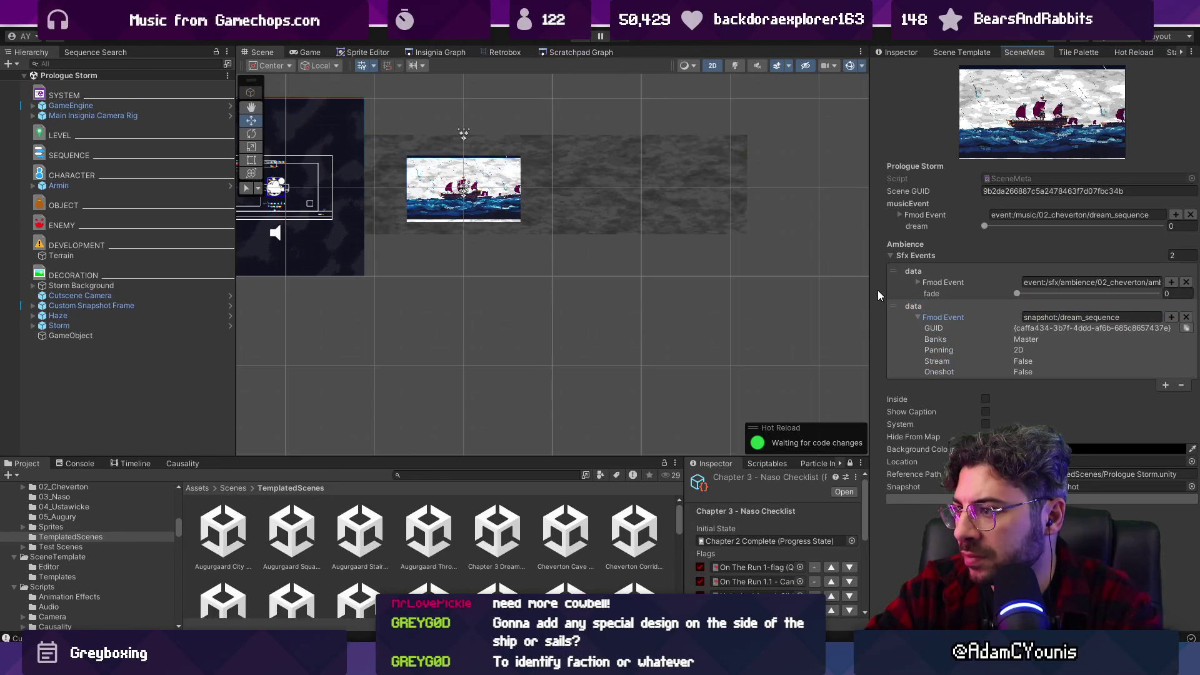
pyautogui.click(918, 283)
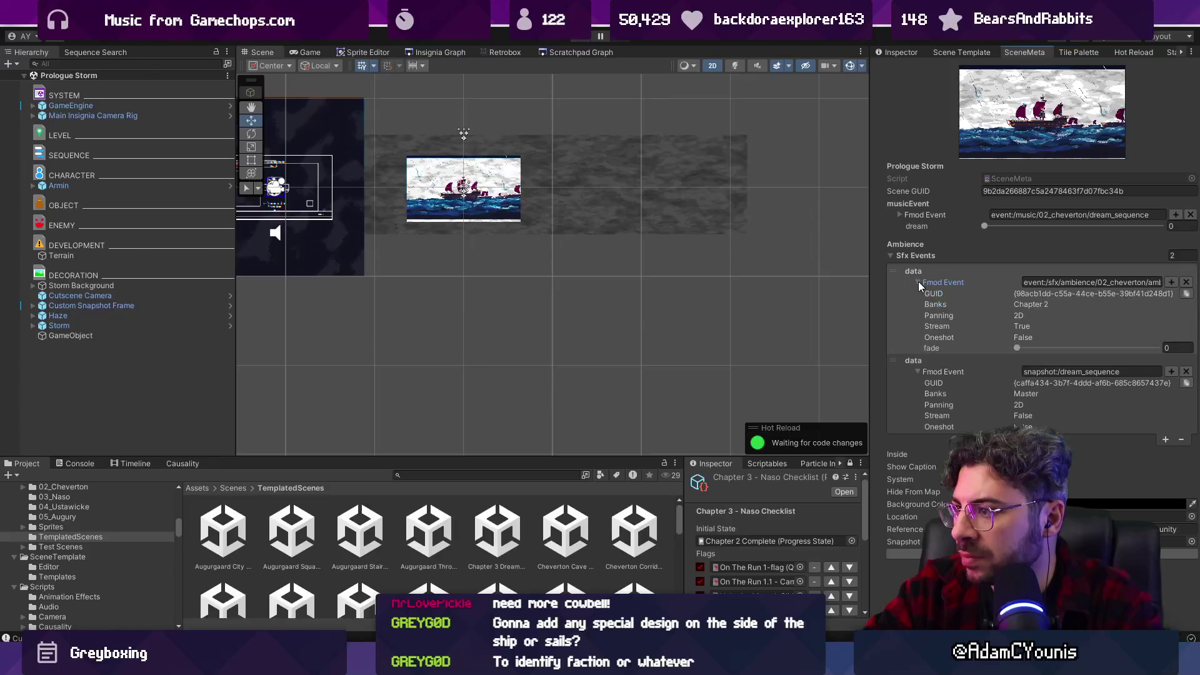
pyautogui.click(918, 283)
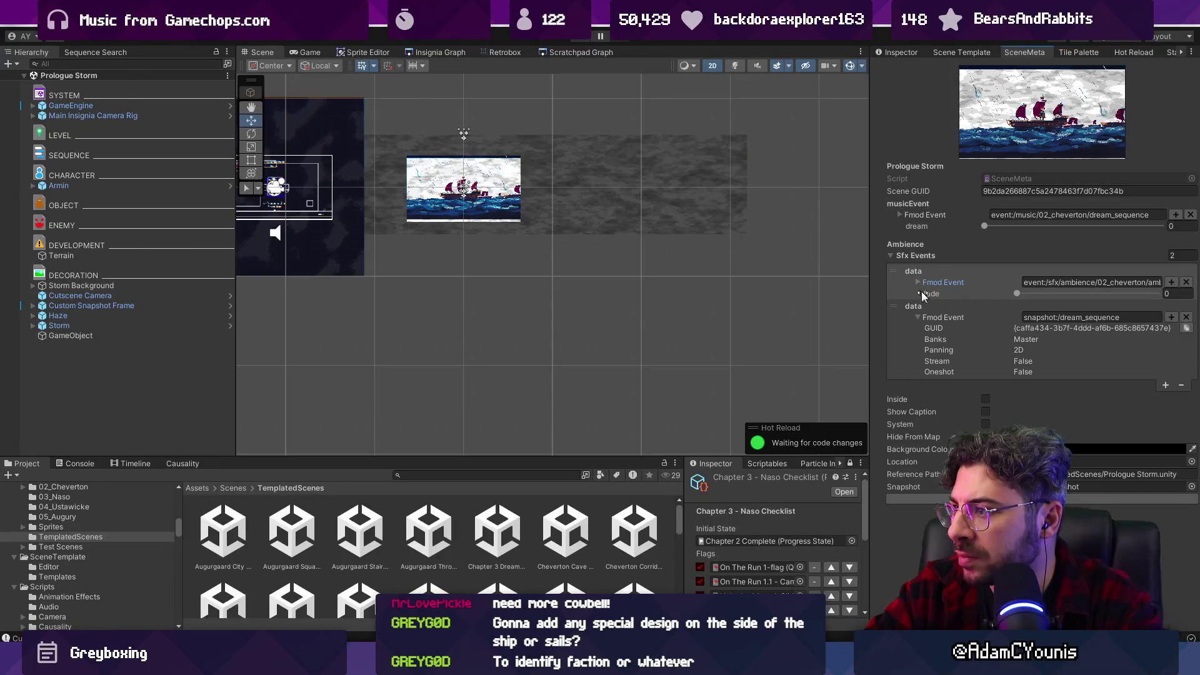
pyautogui.moveTo(870, 267); pyautogui.dragTo(708, 261)
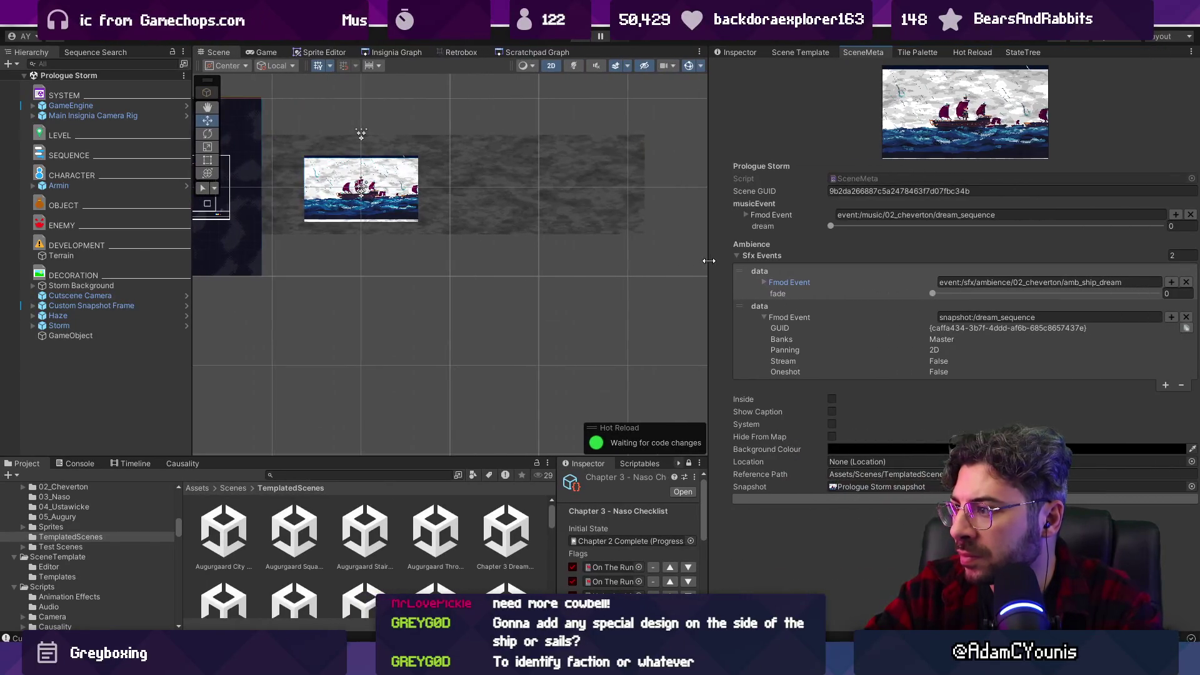
# Add a third Sfx event, amb_ridgelands_storm, with rain_intensity 1, and start play-testing.
pyautogui.click(1164, 386)
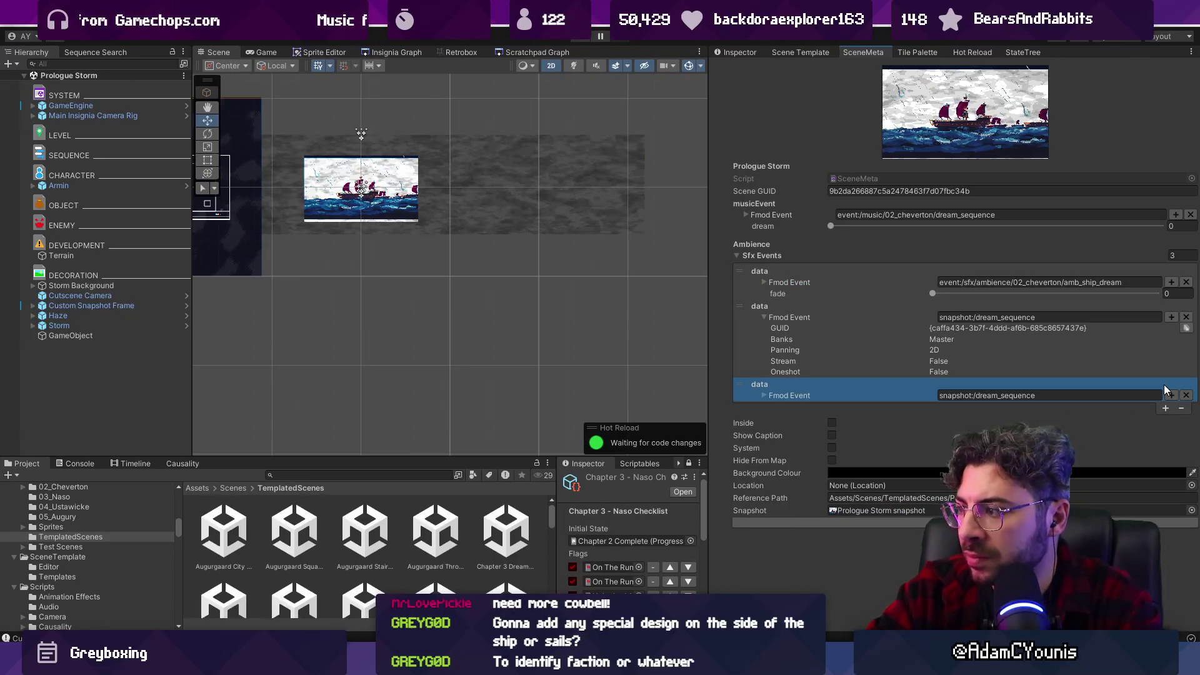
pyautogui.click(1171, 396)
pyautogui.write('stor')
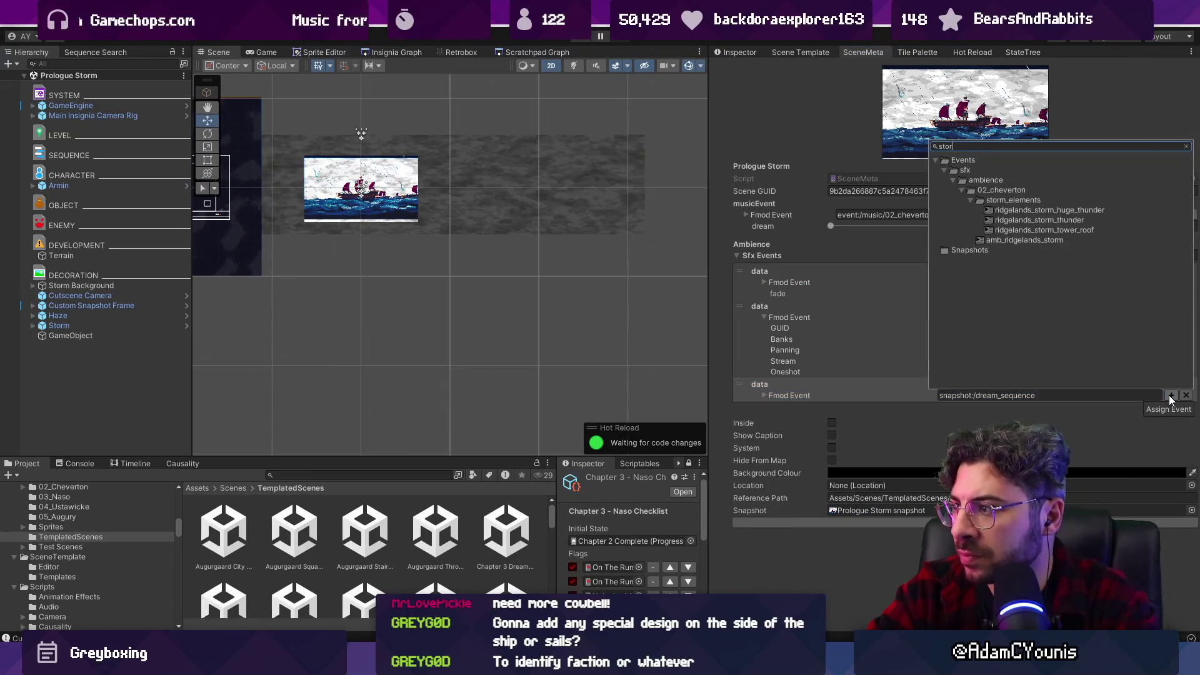
pyautogui.press('Down')
pyautogui.press('Down')
pyautogui.press('Down')
pyautogui.press('Return')
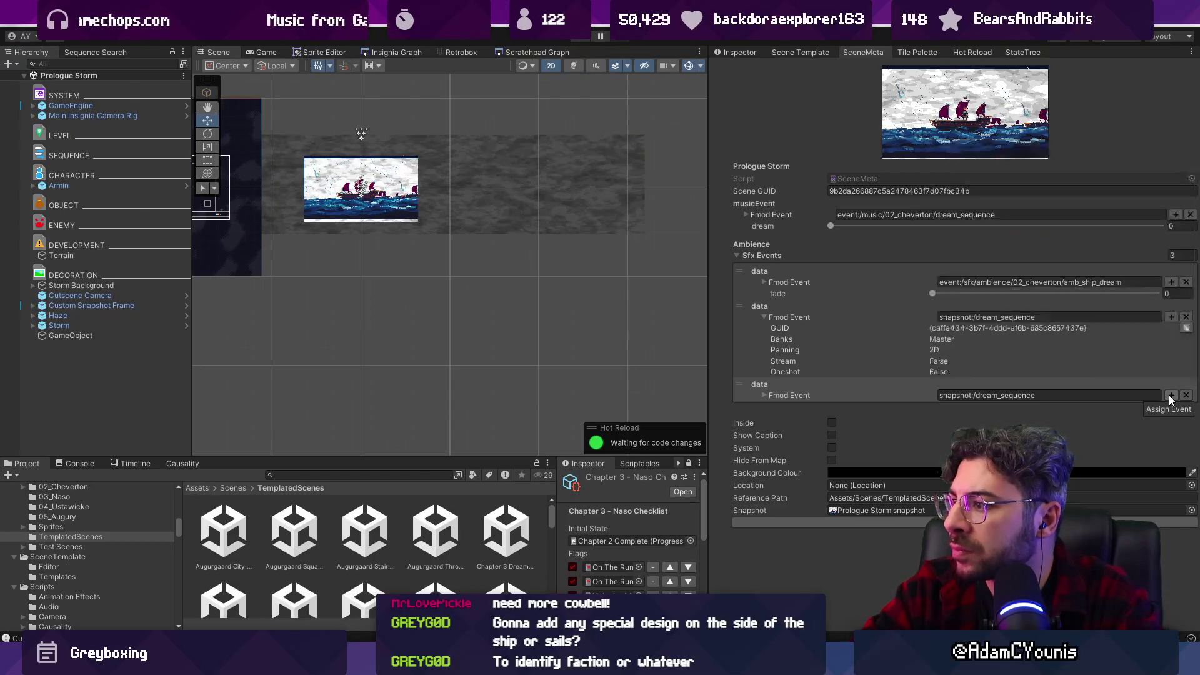
pyautogui.moveTo(932, 429); pyautogui.dragTo(1157, 428)
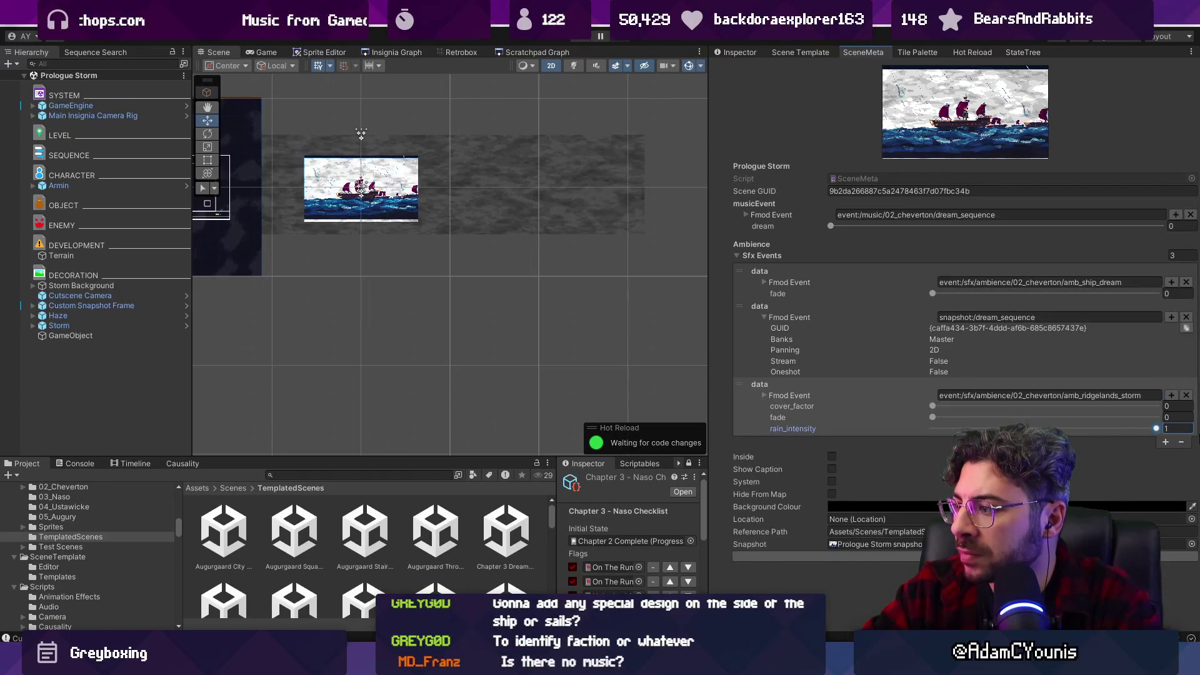
pyautogui.click(585, 39)
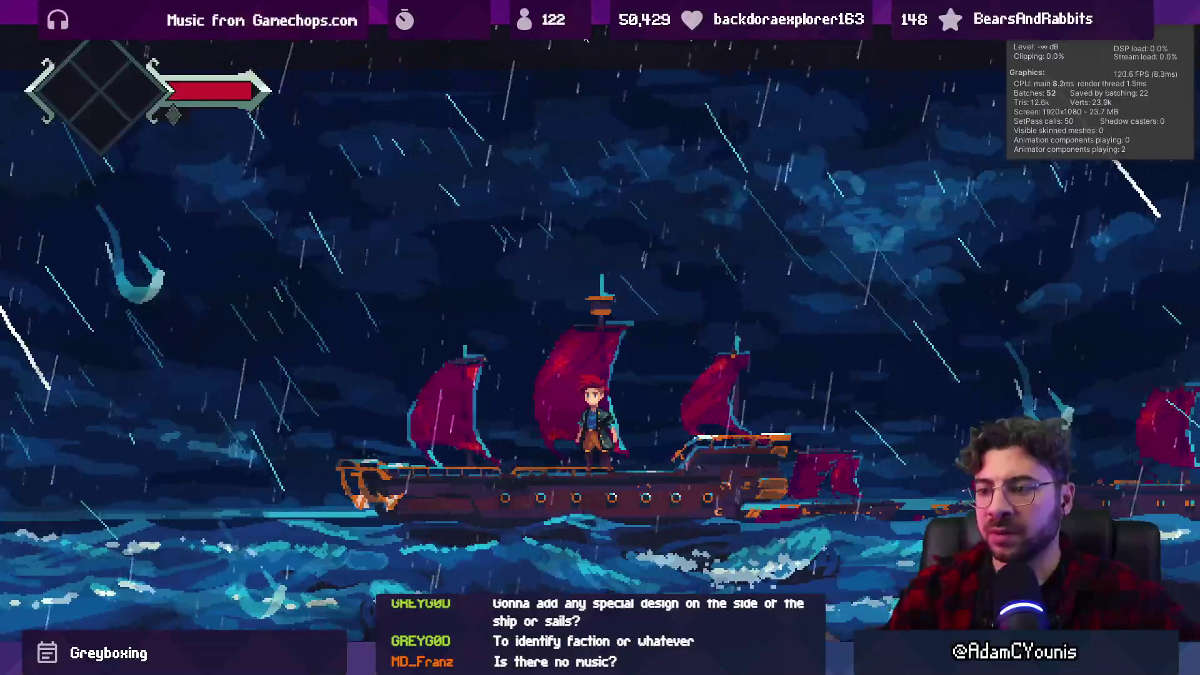
# Select the Storm Background rain layers, then test cover_factor (about 0.75) and fade in play mode.
pyautogui.click(586, 39)
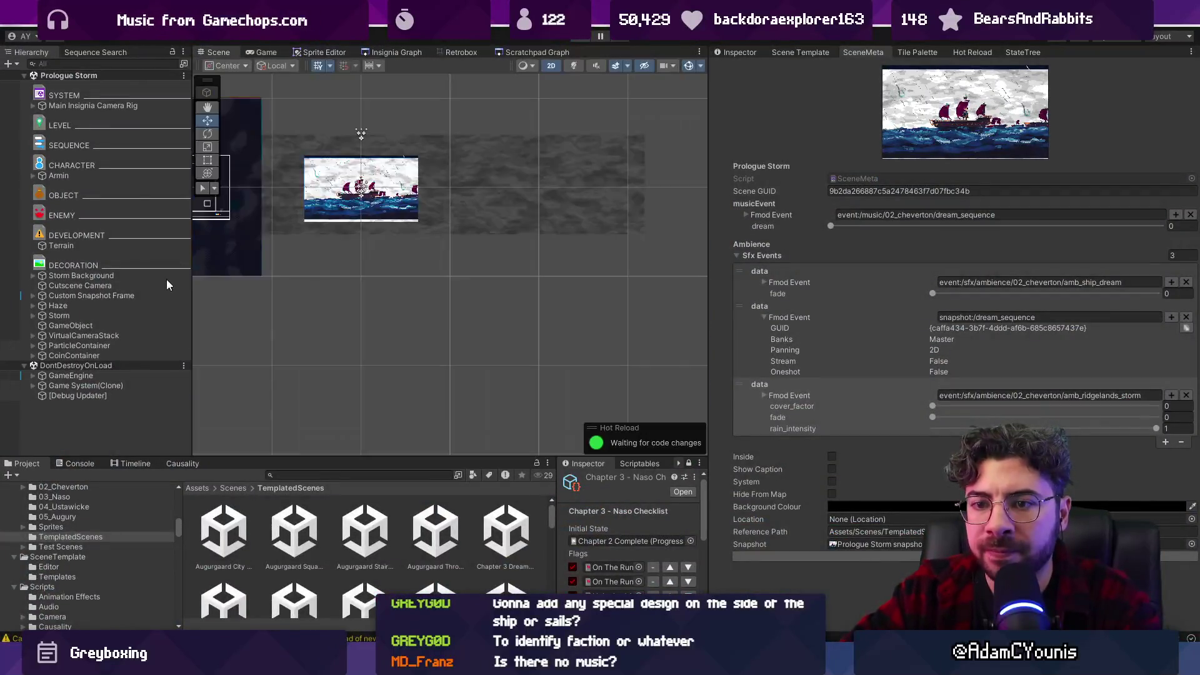
pyautogui.click(32, 287)
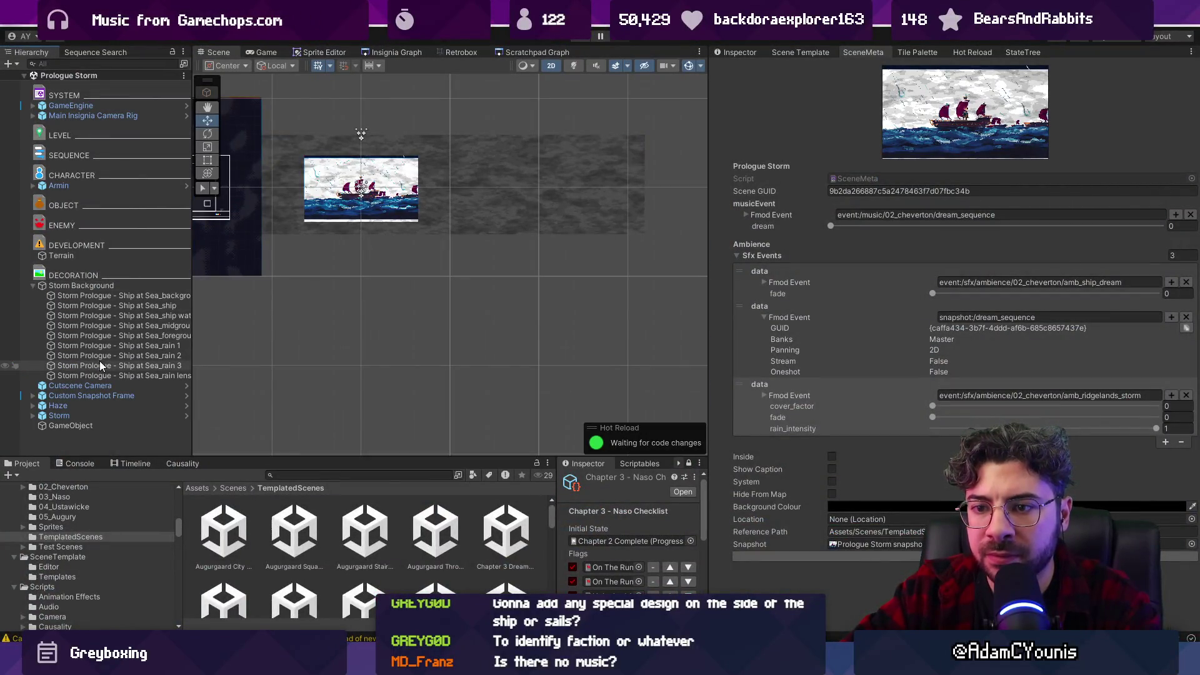
pyautogui.keyDown('shift'); pyautogui.click(115, 374); pyautogui.keyUp('shift')
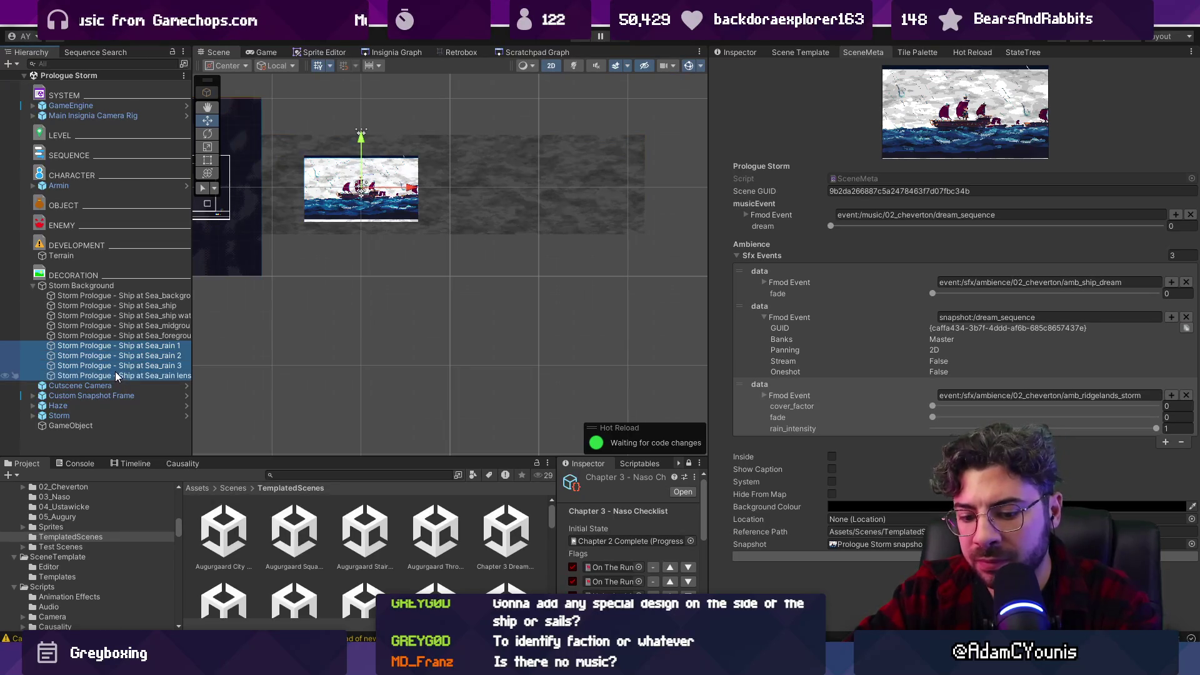
pyautogui.hotkey('ctrl', 'p')
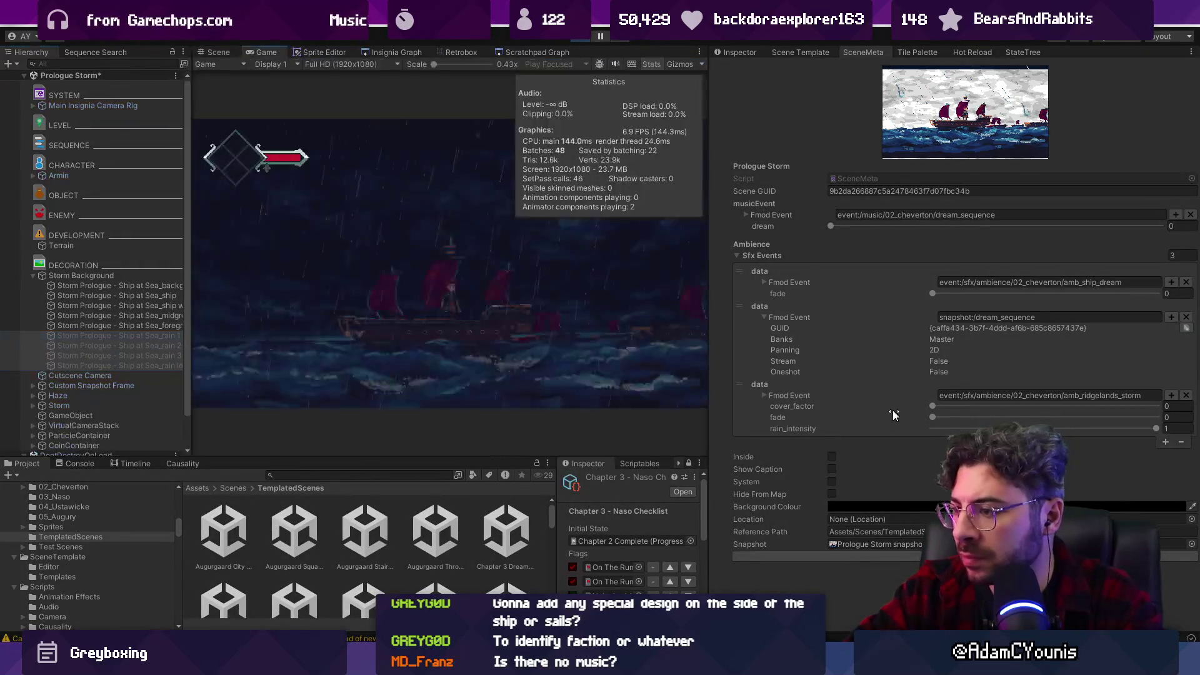
pyautogui.moveTo(934, 407)
pyautogui.mouseDown()
pyautogui.moveTo(1173, 407)
pyautogui.moveTo(879, 427)
pyautogui.mouseUp()
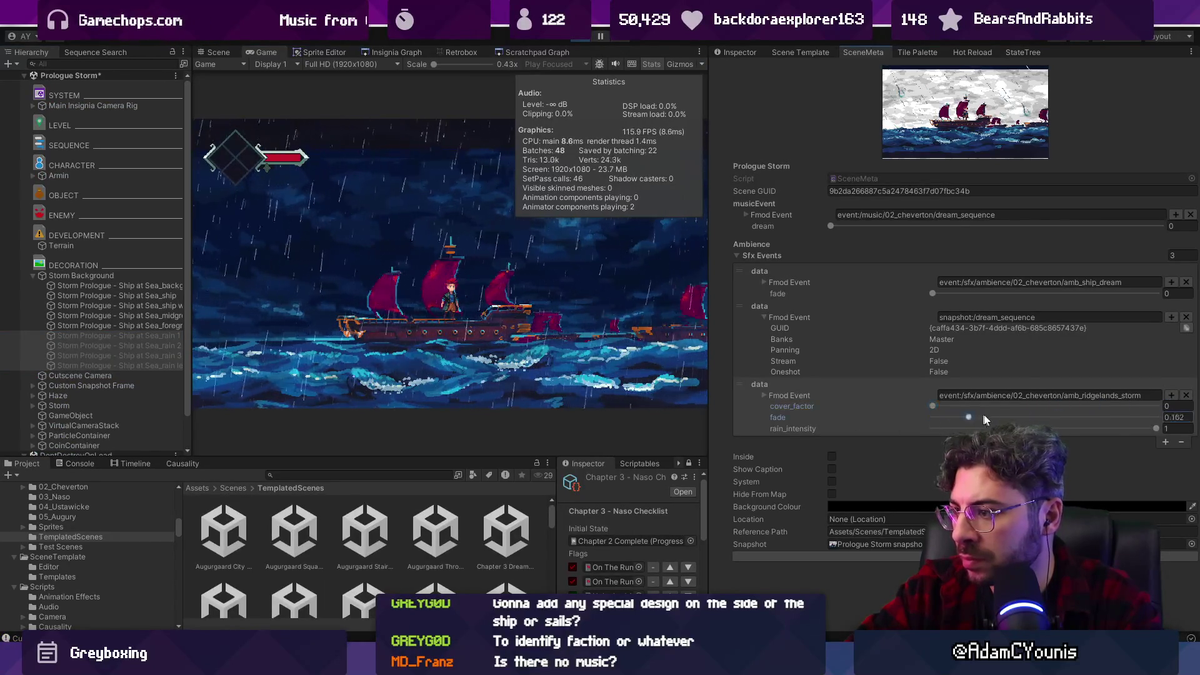
pyautogui.click(901, 421)
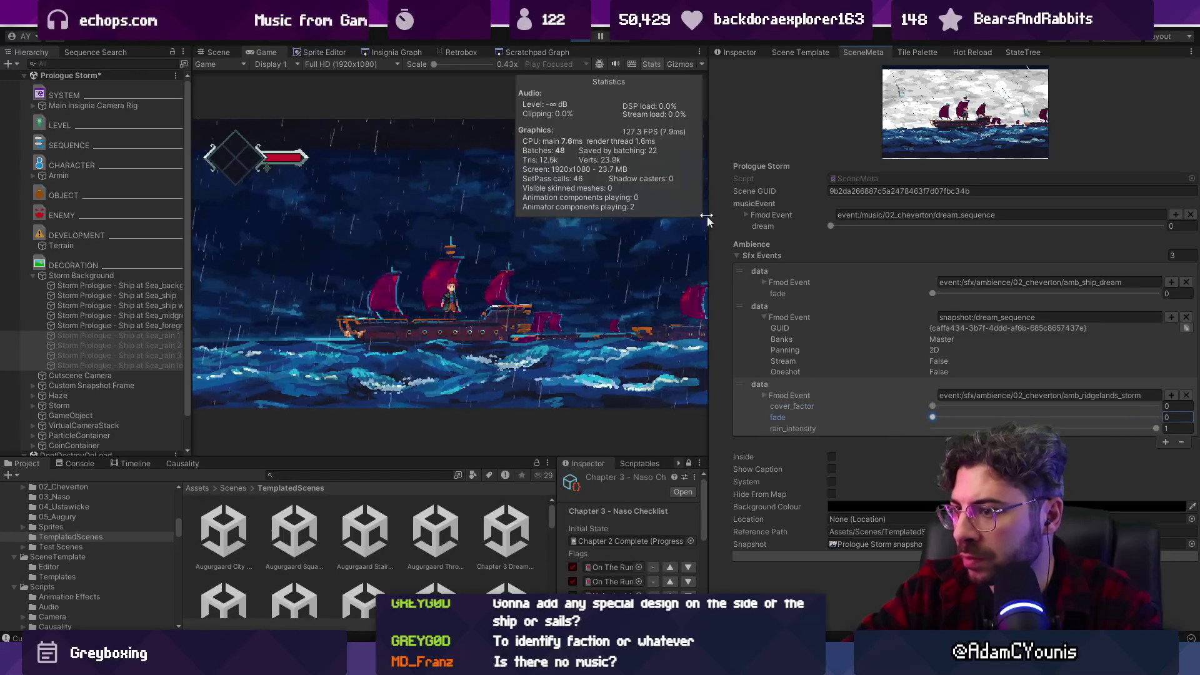
pyautogui.hotkey('ctrl', 'p')
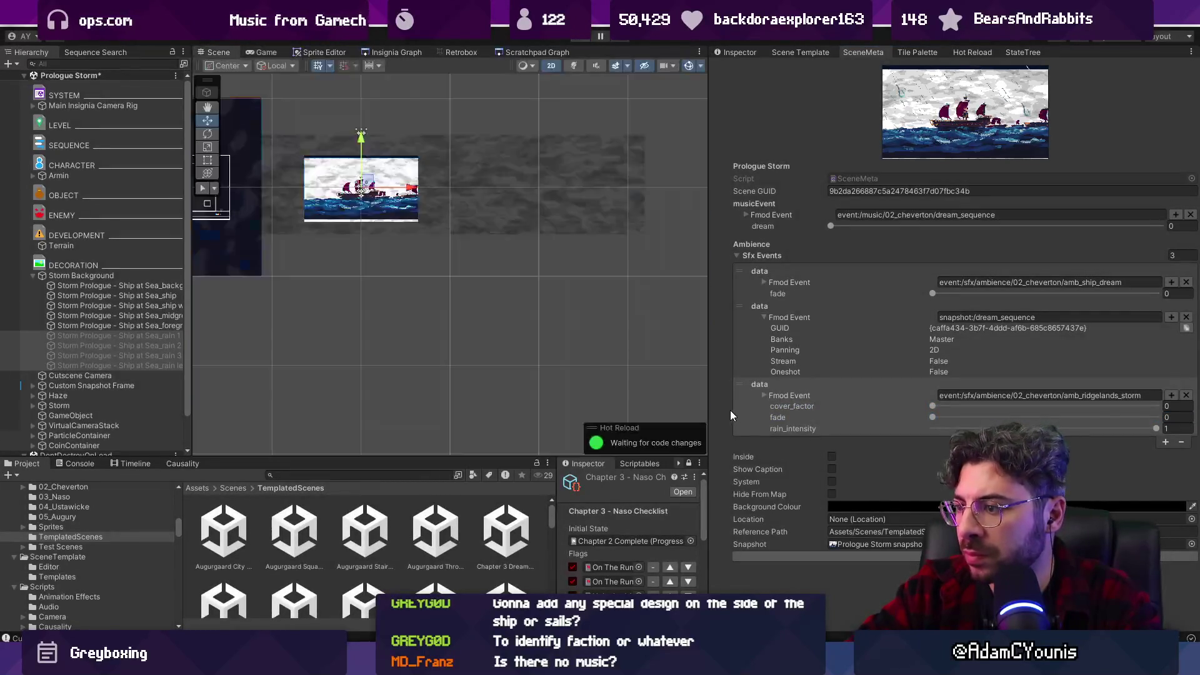
# Add a fourth Sfx event, amb_ridgelands, found by searching 'ridgela' in the FMOD browser.
pyautogui.click(1166, 442)
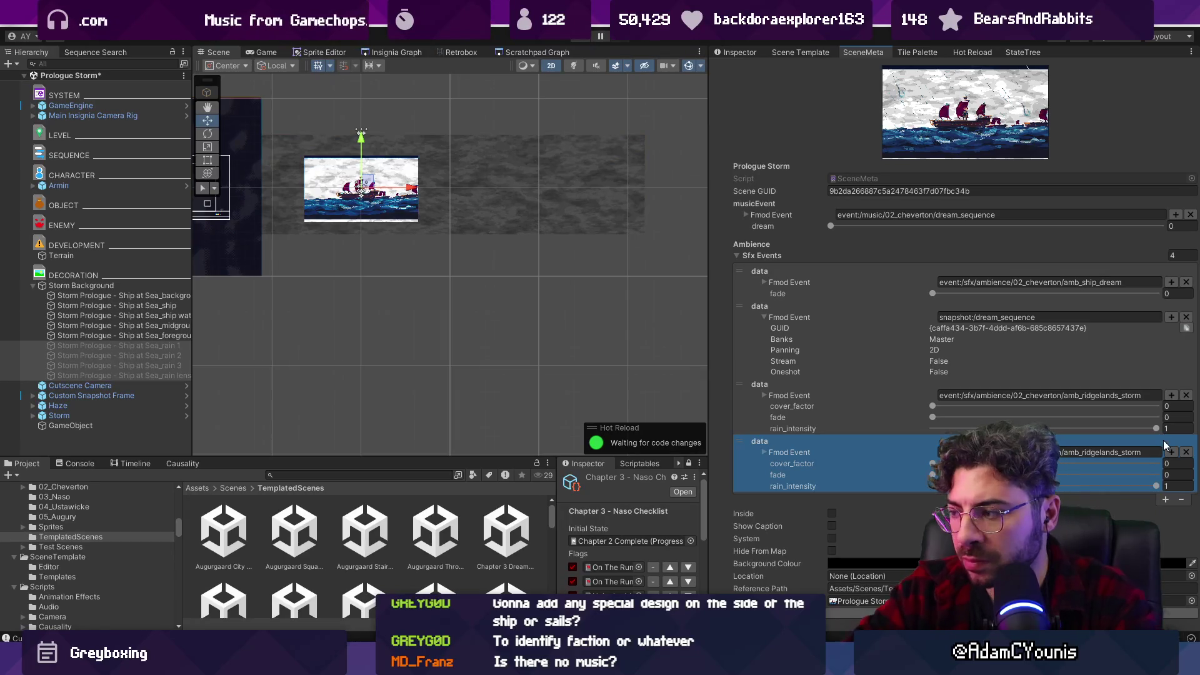
pyautogui.click(1172, 452)
pyautogui.write('ridgela')
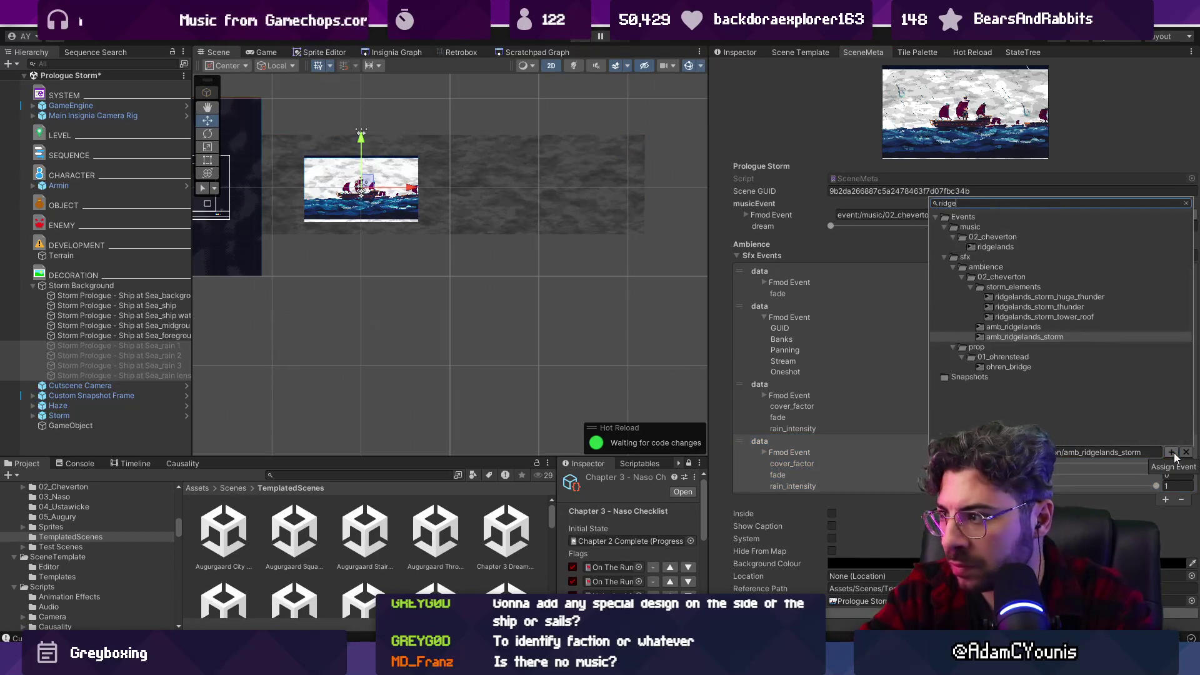
pyautogui.press('Down')
pyautogui.press('Up')
pyautogui.press('Up')
pyautogui.press('Down')
pyautogui.press('Down')
pyautogui.press('Up')
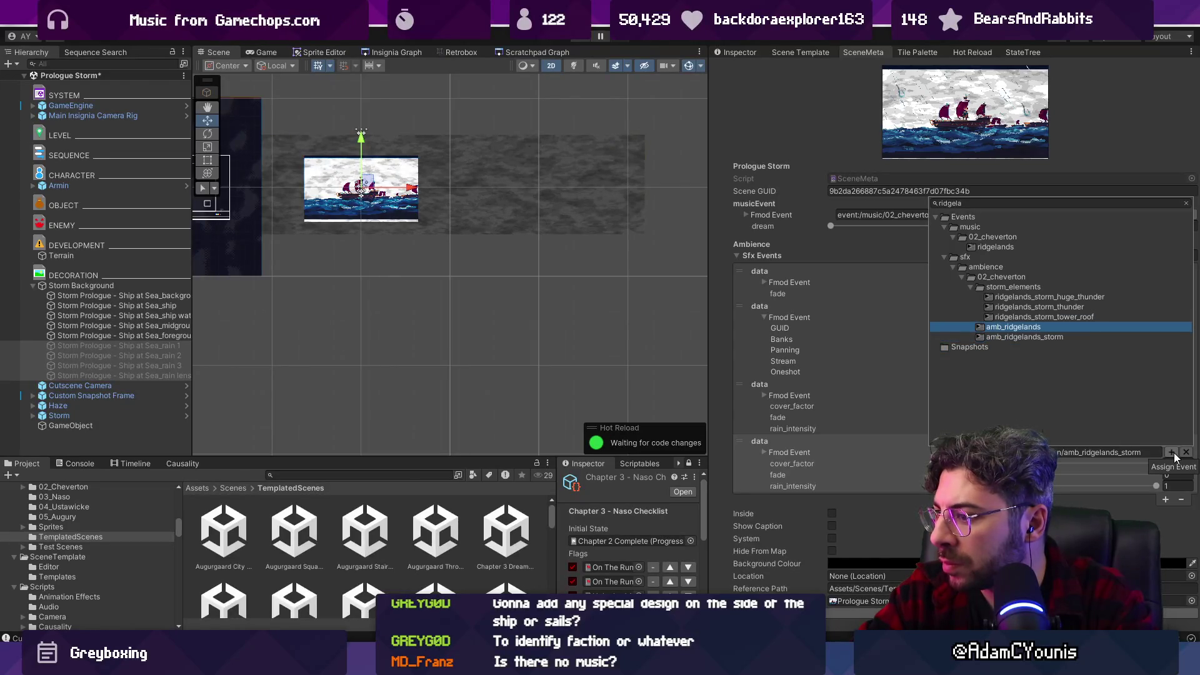
pyautogui.press('Return')
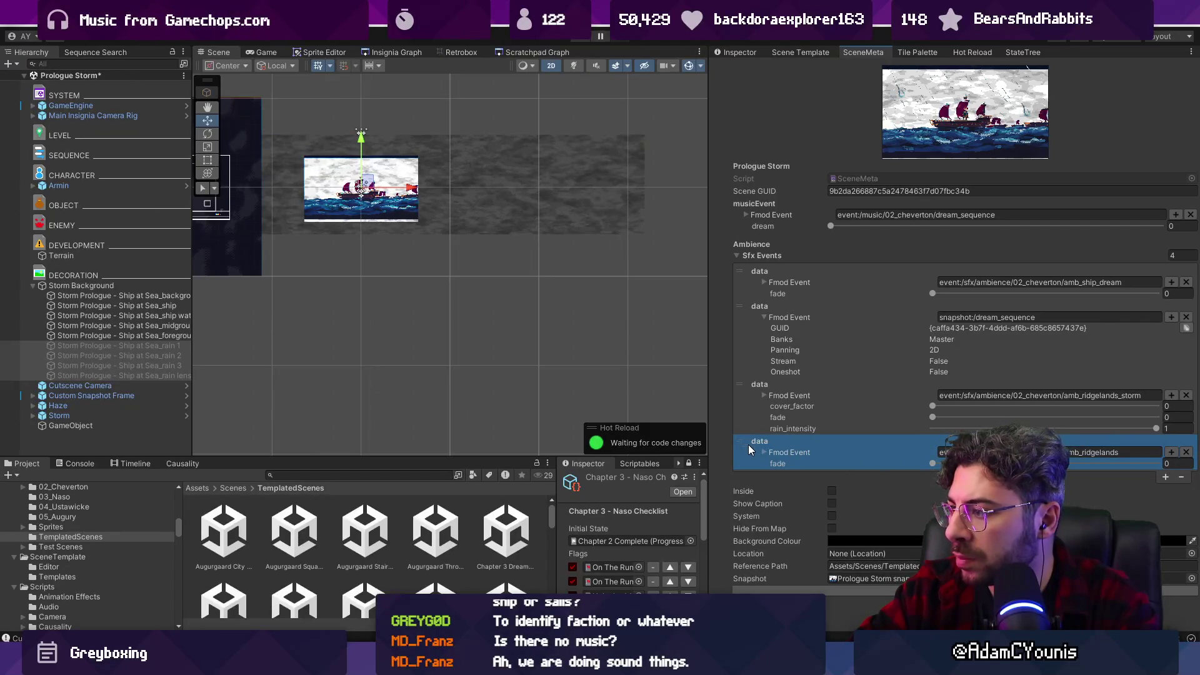
pyautogui.click(759, 467)
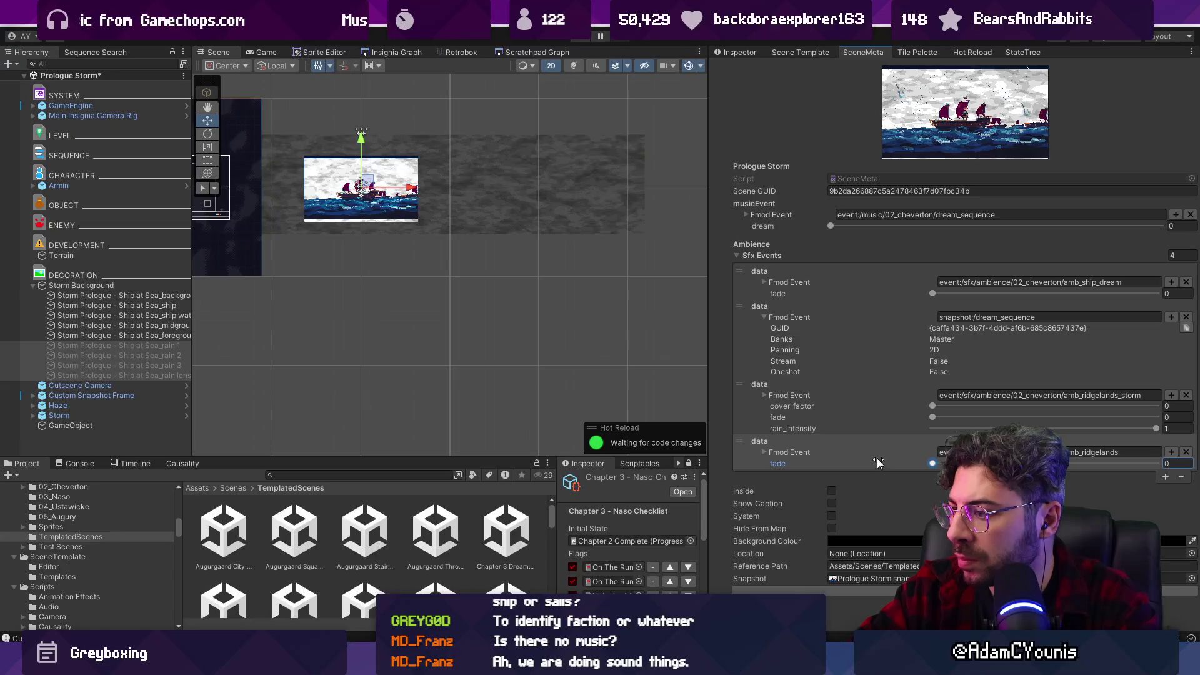
pyautogui.click(579, 40)
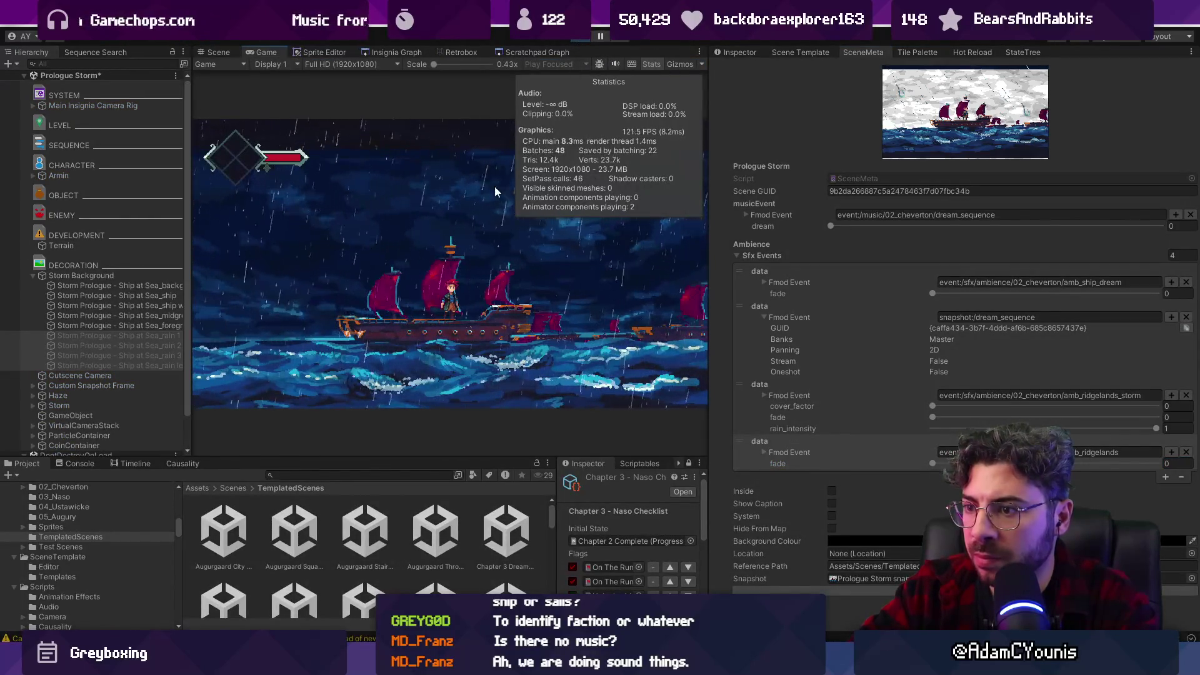
# Run the scene maximized and walk the character left and right along the deck.
pyautogui.hotkey('shift', 'space')
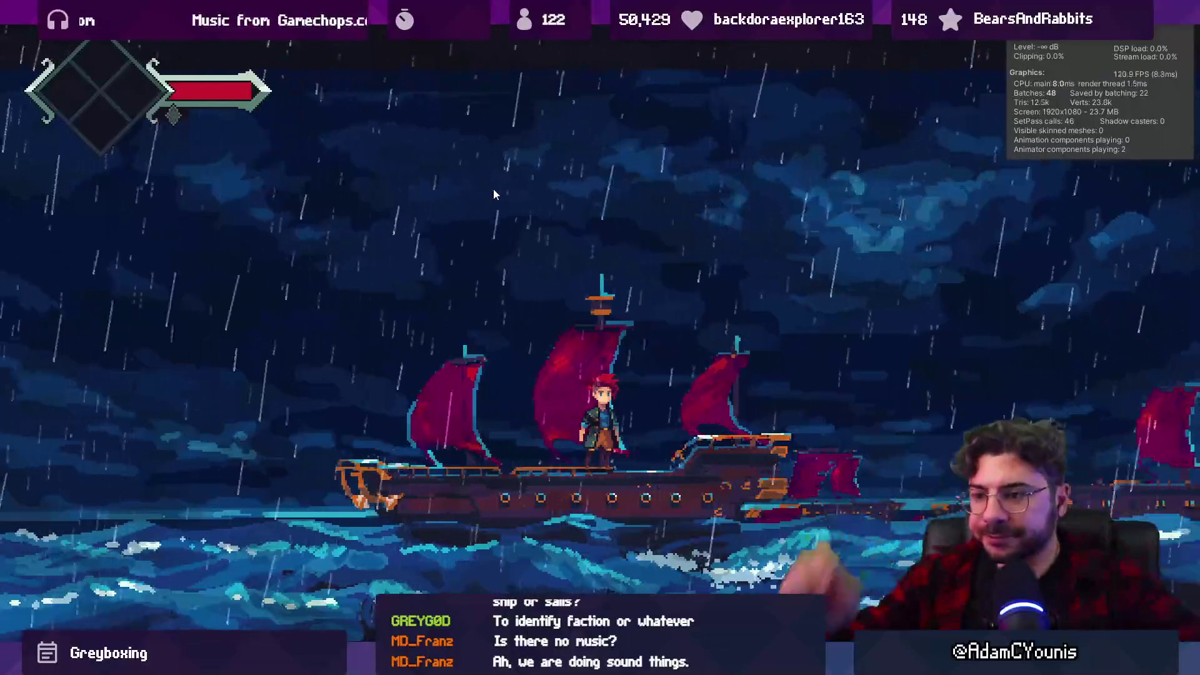
pyautogui.press('Left')
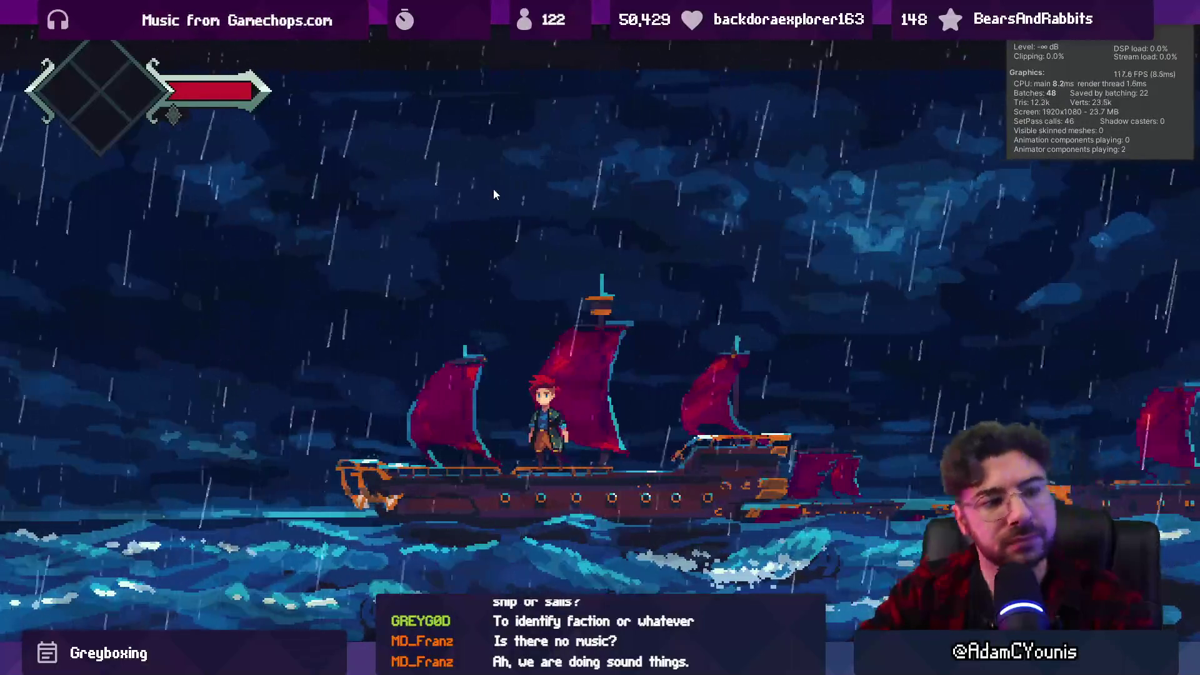
pyautogui.press('Right')
pyautogui.press('Right')
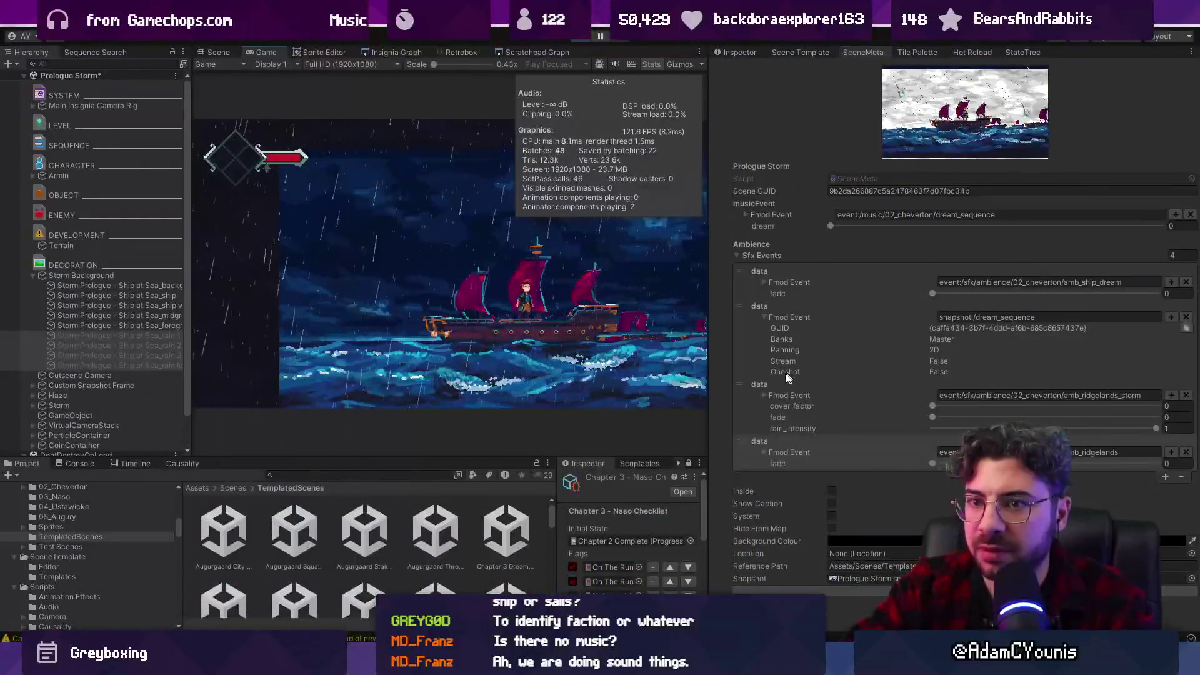
# Set Main Insignia Camera Rig and GameEngine to Position X 0 and Y 0.04.
pyautogui.click(34, 276)
pyautogui.click(61, 173)
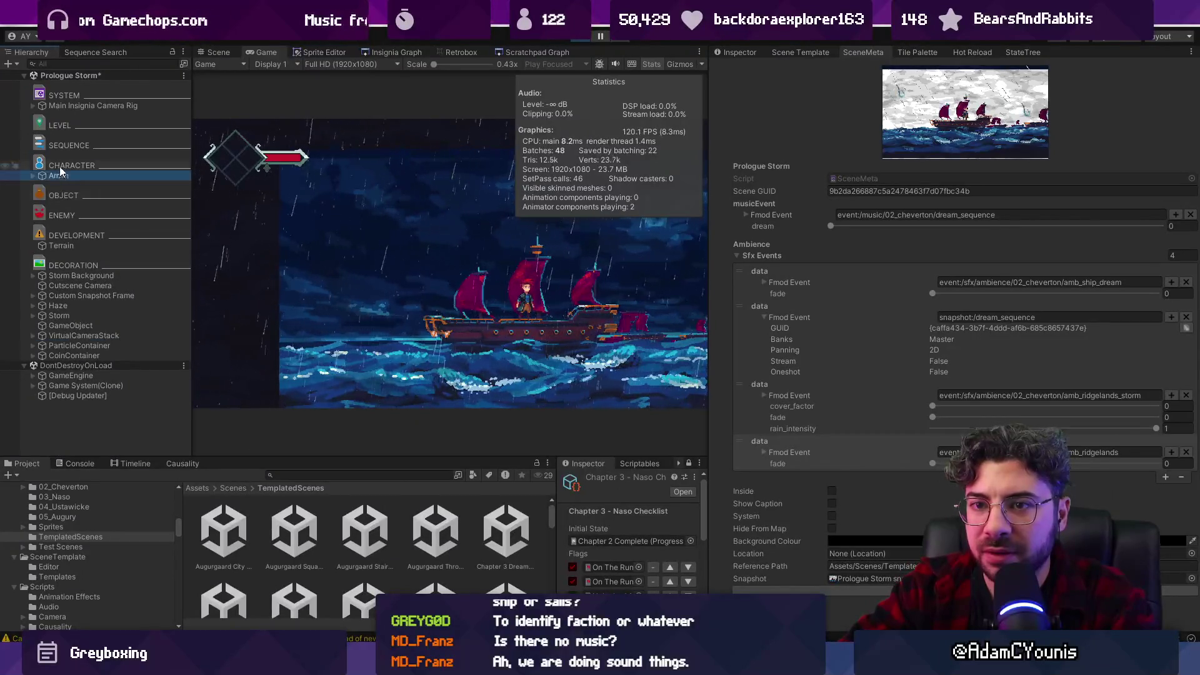
pyautogui.keyDown('ctrl'); pyautogui.click(87, 245); pyautogui.keyUp('ctrl')
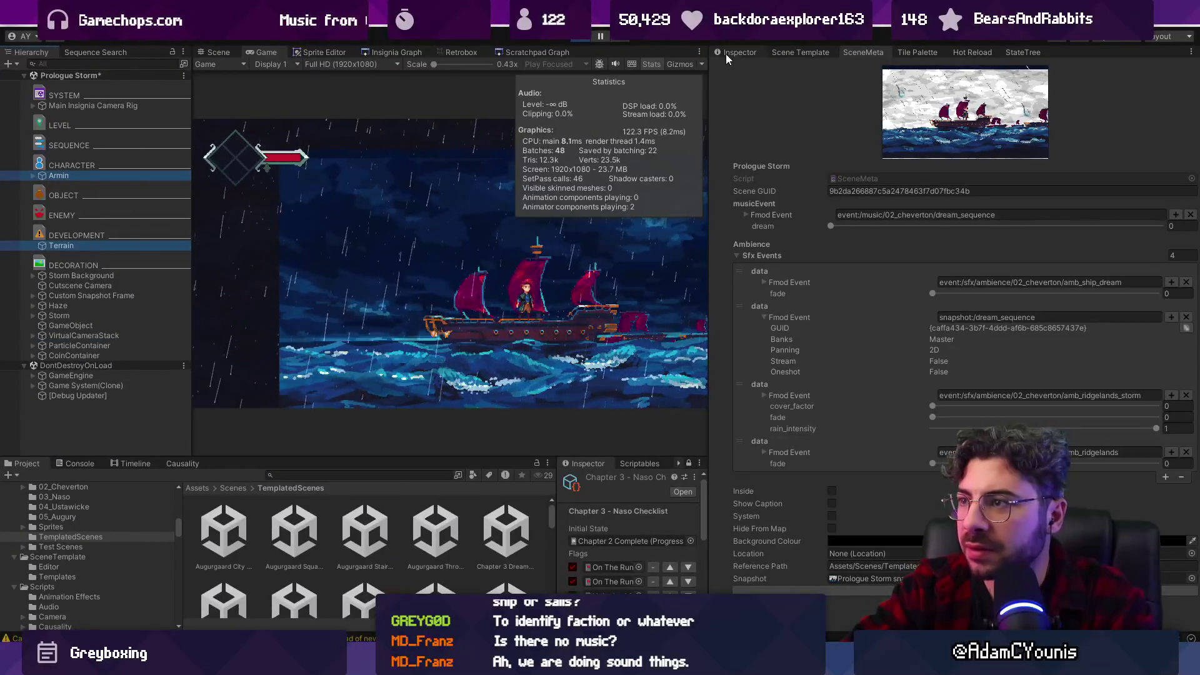
pyautogui.click(730, 53)
pyautogui.click(133, 106)
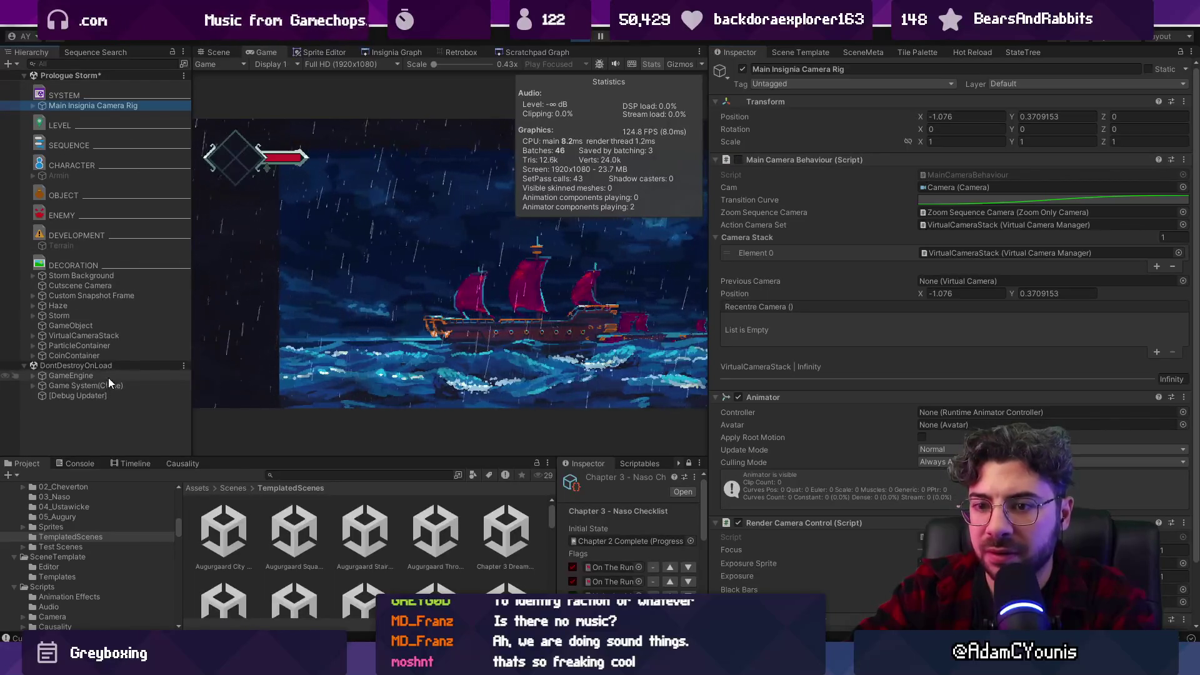
pyautogui.keyDown('ctrl'); pyautogui.click(108, 378); pyautogui.keyUp('ctrl')
pyautogui.moveTo(925, 113); pyautogui.dragTo(947, 114)
pyautogui.moveTo(1026, 114); pyautogui.dragTo(1008, 112)
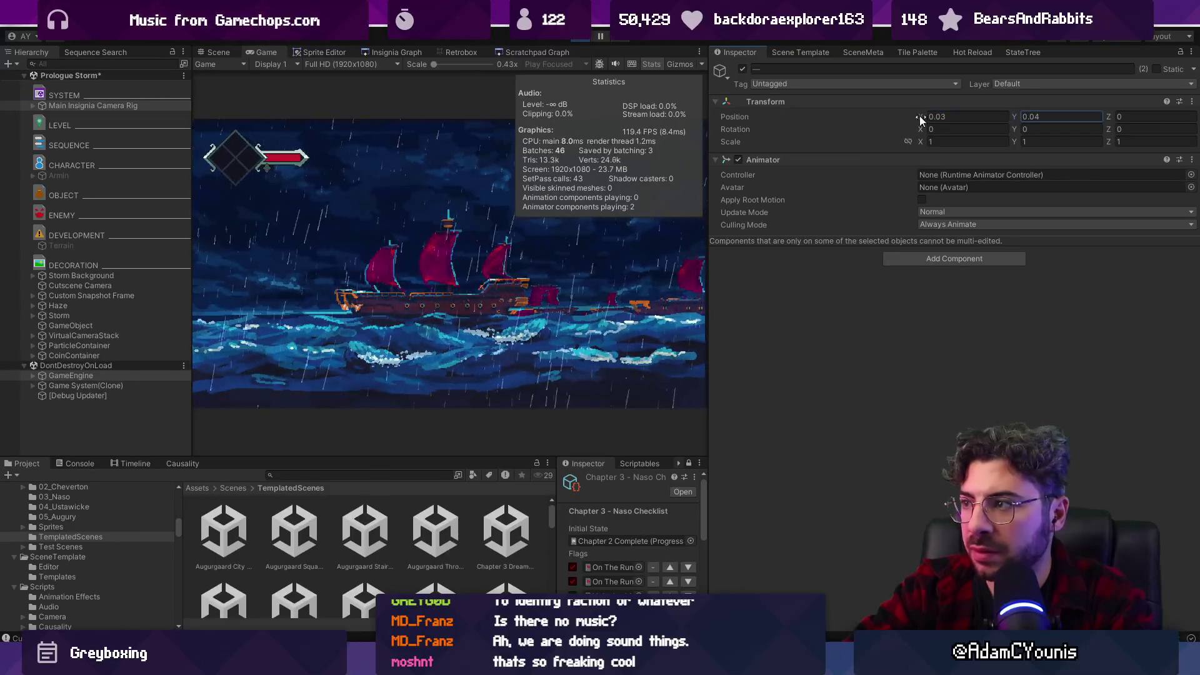
pyautogui.write('0')
# Check the framing fullscreen, then set the Ship at Sea_ship sprite's Position Y to 0.
pyautogui.press('F11')
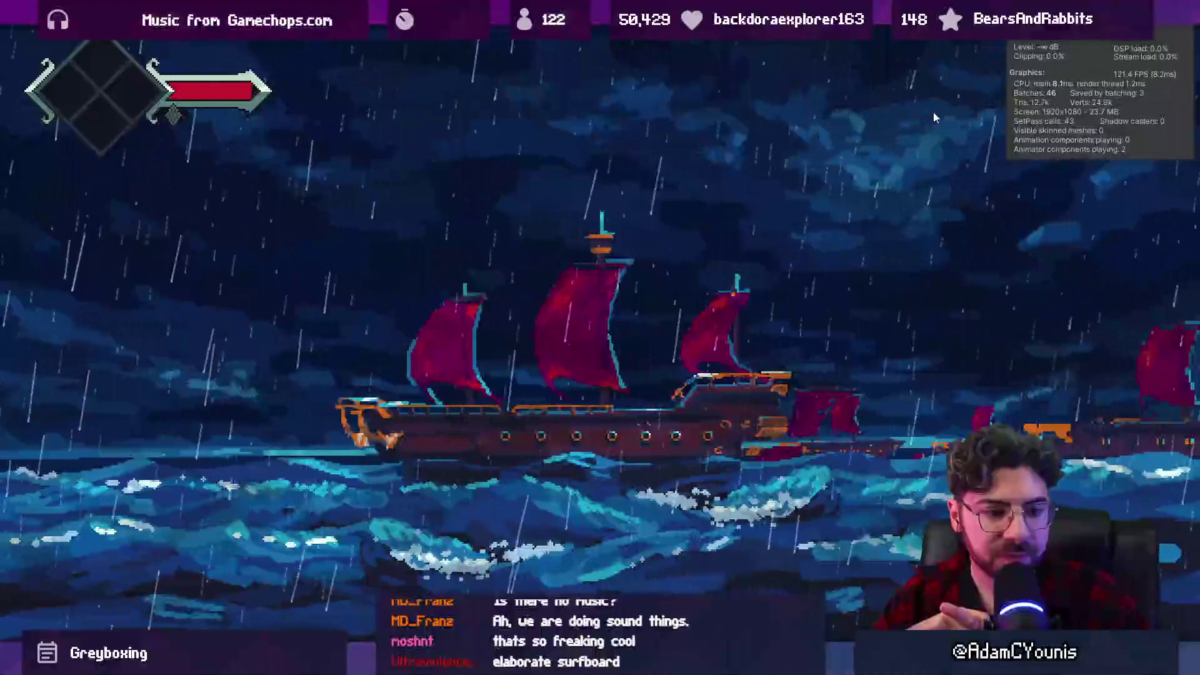
pyautogui.press('F11')
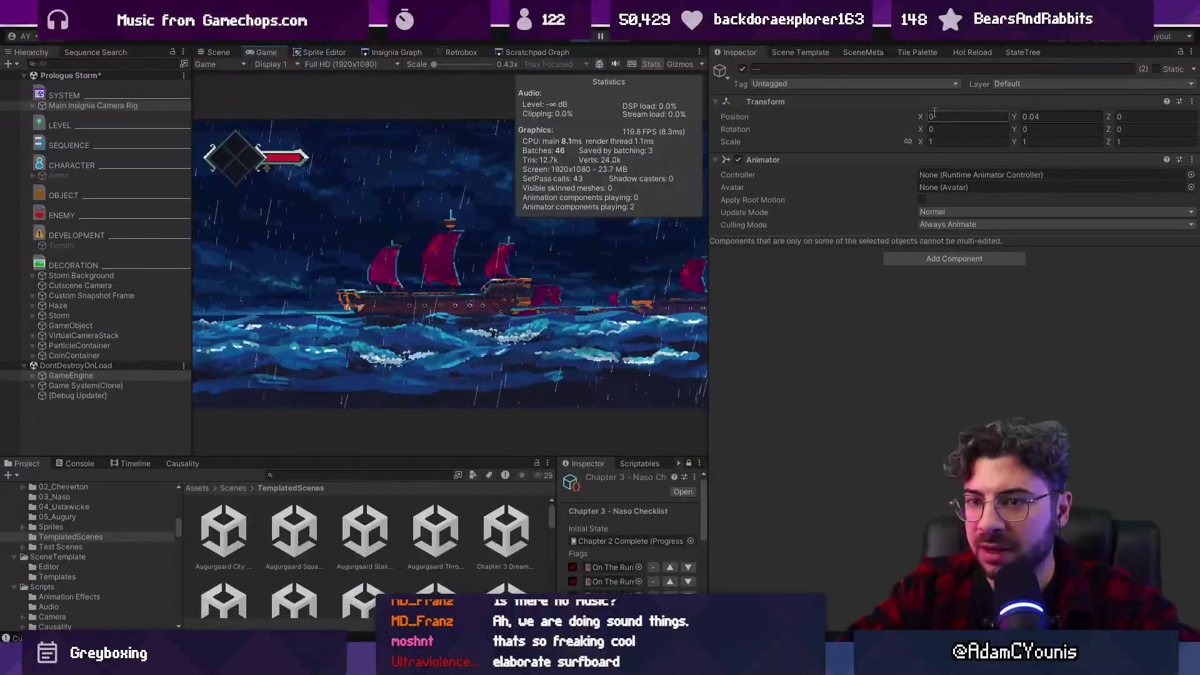
pyautogui.click(33, 276)
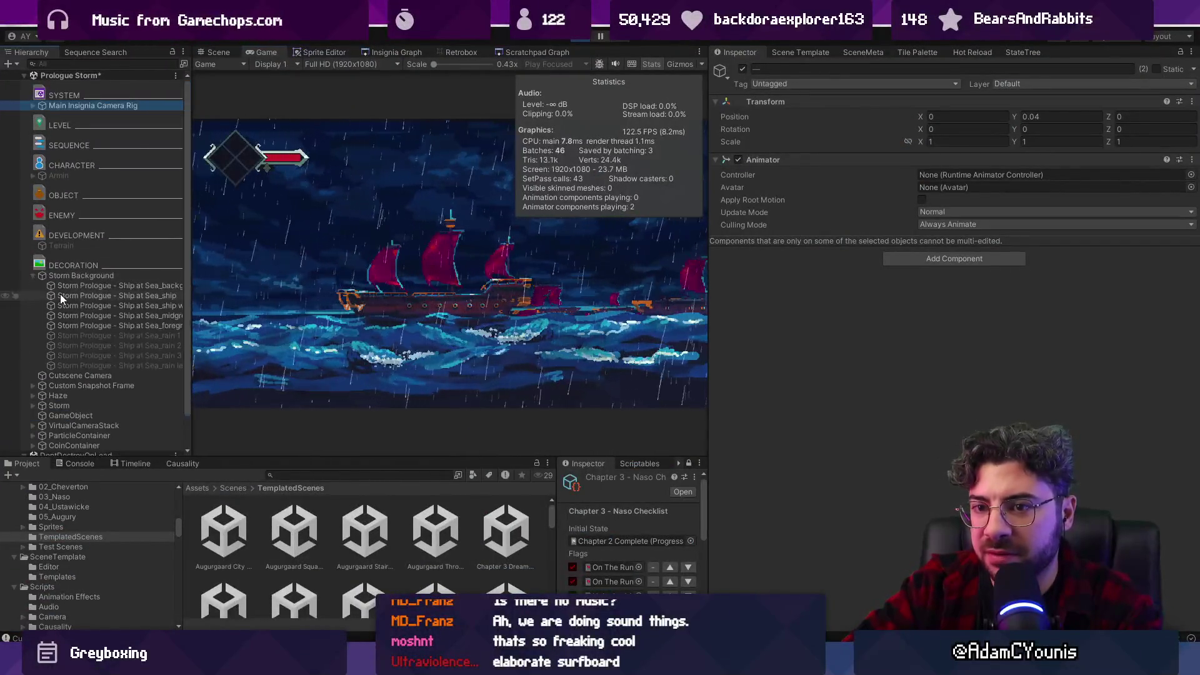
pyautogui.click(100, 296)
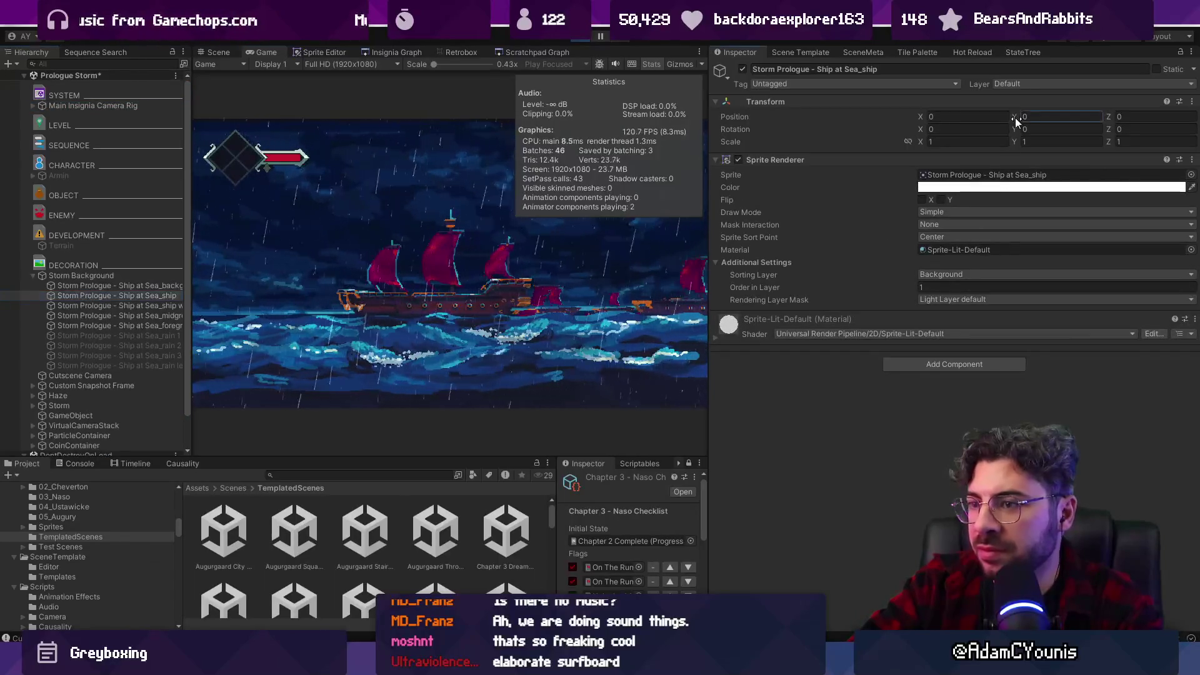
pyautogui.write('0.')
pyautogui.write('0')
pyautogui.click(126, 106)
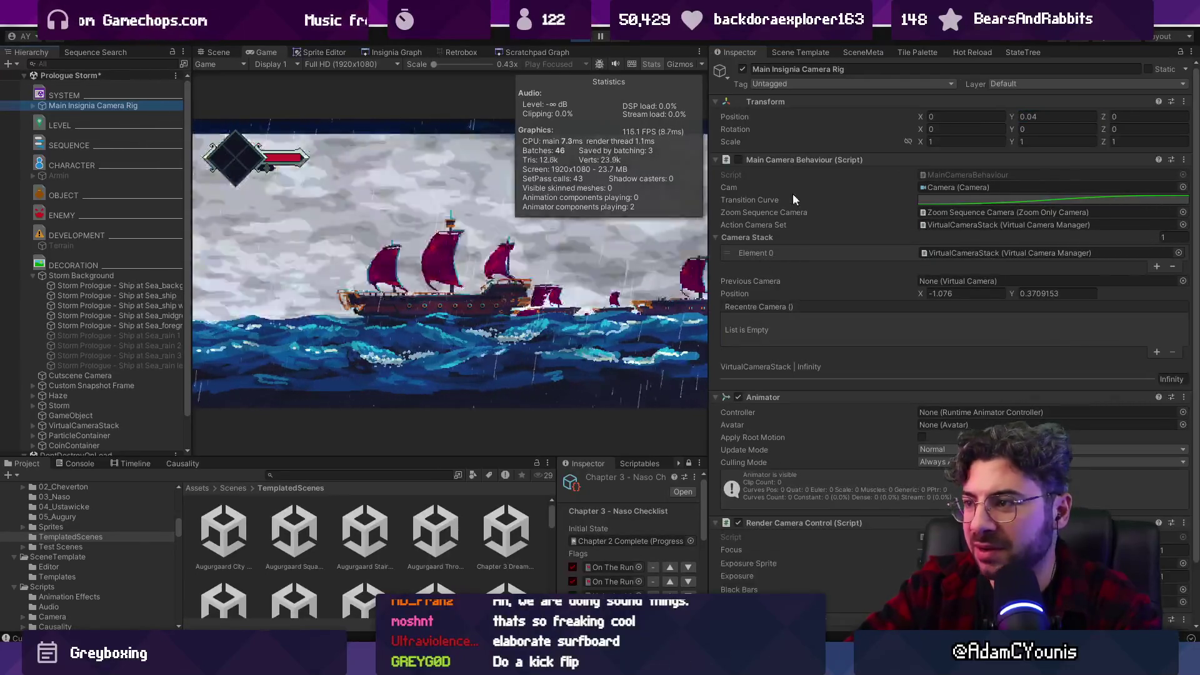
# Add an Ocean Bobbing component to the camera rig, using the rig itself as the boat.
pyautogui.click(767, 164)
pyautogui.click(773, 190)
pyautogui.click(775, 201)
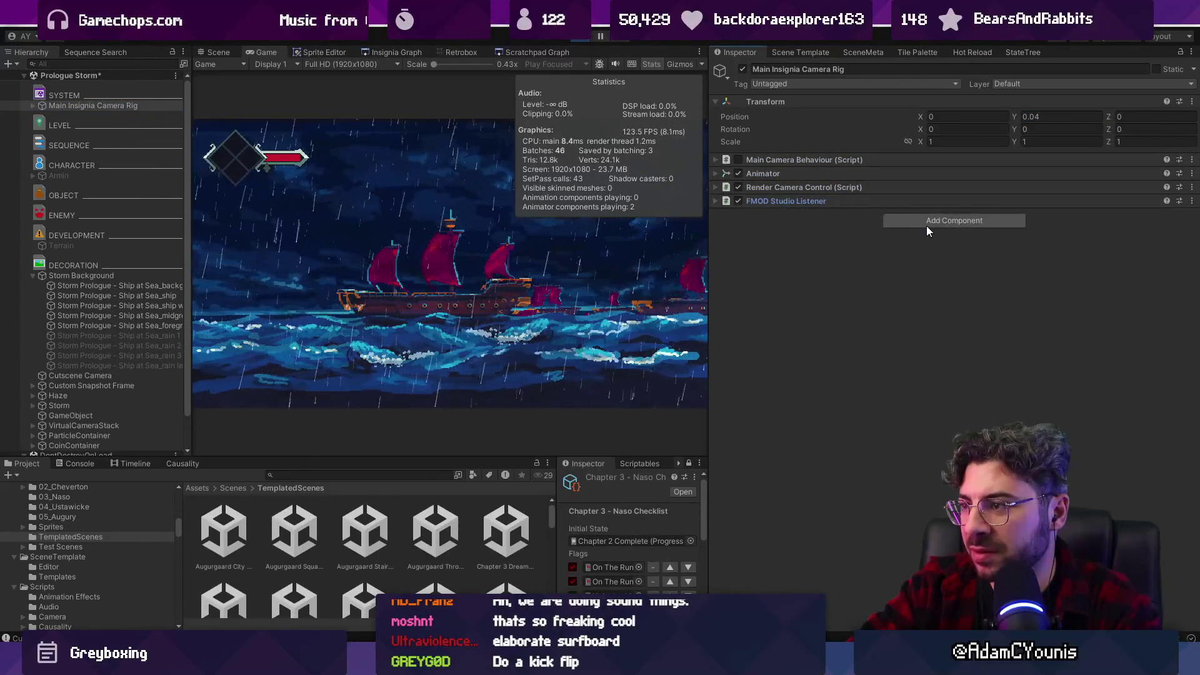
pyautogui.write('shi')
pyautogui.press('BackSpace')
pyautogui.press('BackSpace')
pyautogui.press('BackSpace')
pyautogui.write('bob')
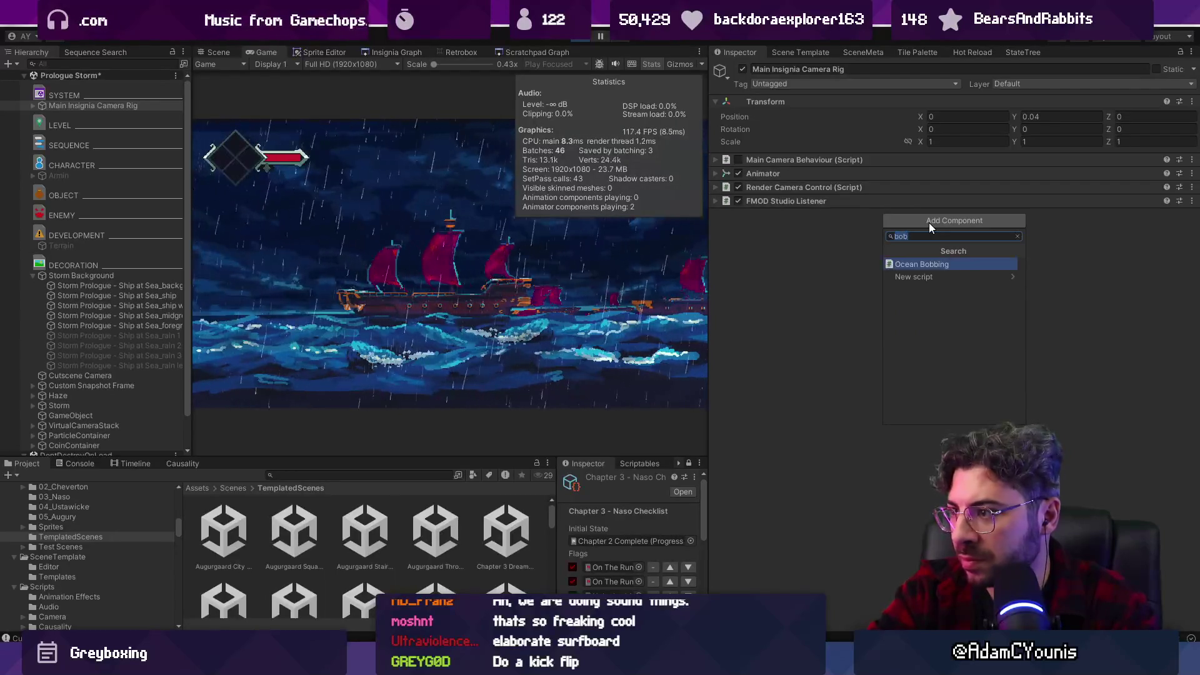
pyautogui.press('Return')
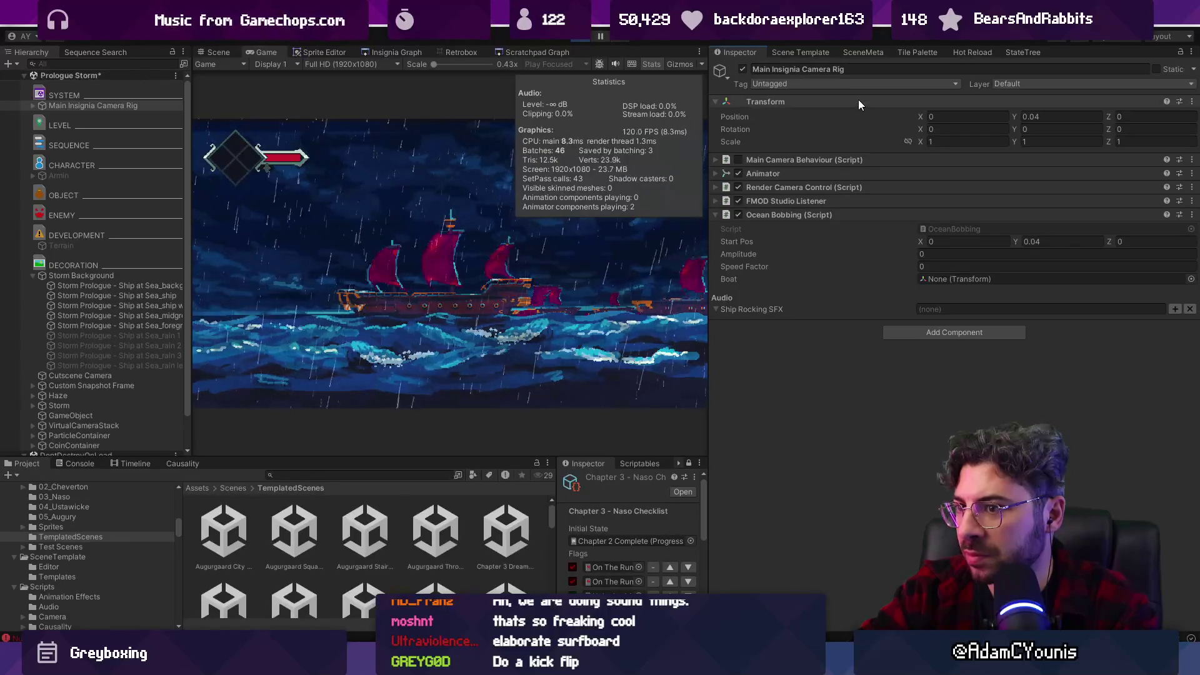
pyautogui.moveTo(861, 101)
pyautogui.mouseDown()
pyautogui.moveTo(974, 190)
pyautogui.moveTo(980, 281)
pyautogui.mouseUp()
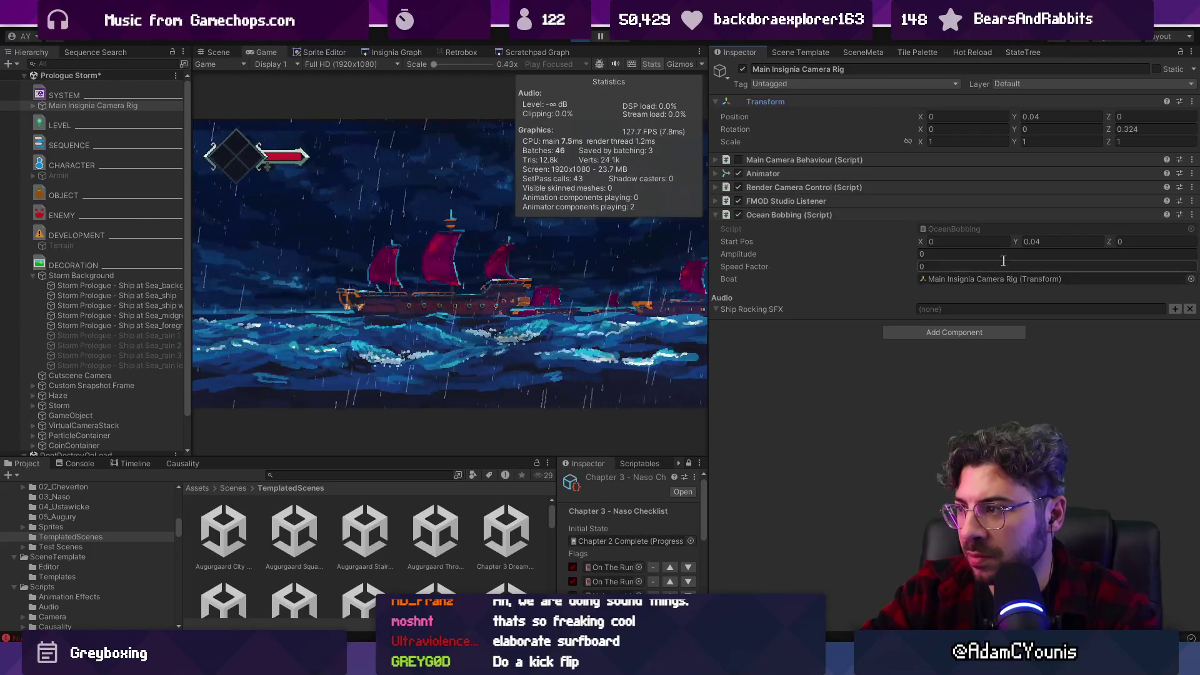
# Set Ocean Bobbing Amplitude to 0.1 and Speed Factor to 1, then preview full-screen.
pyautogui.write('0.16')
pyautogui.click(981, 254)
pyautogui.write('2')
pyautogui.click(958, 266)
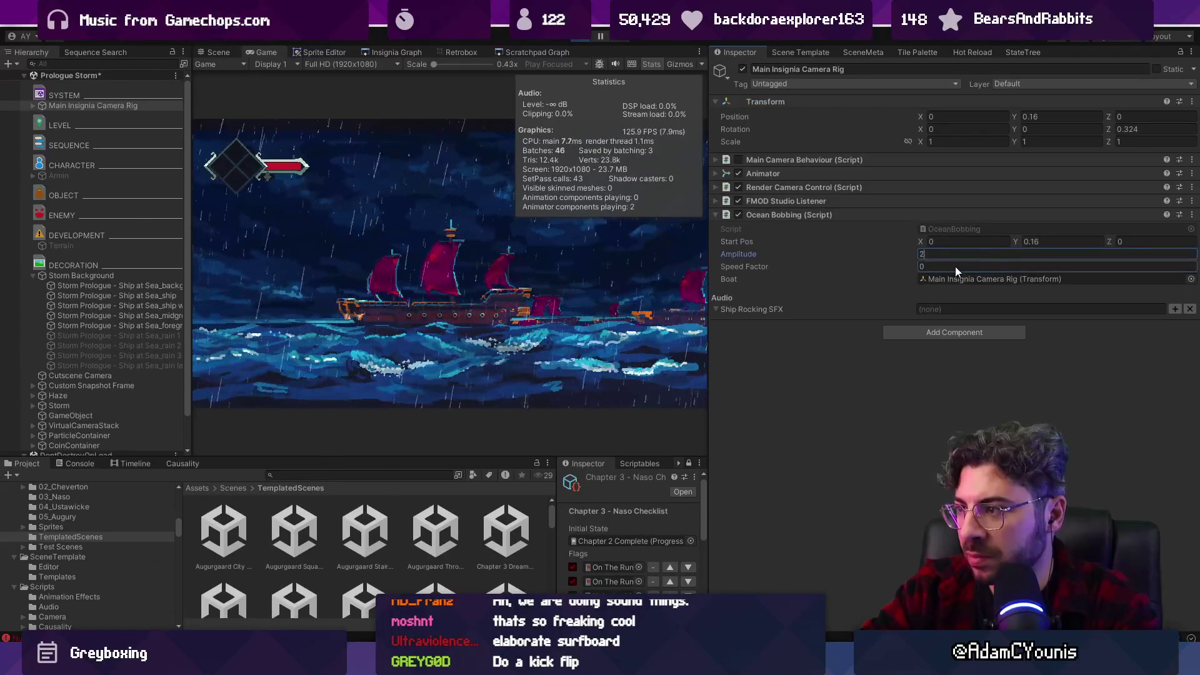
pyautogui.write('1')
pyautogui.click(953, 256)
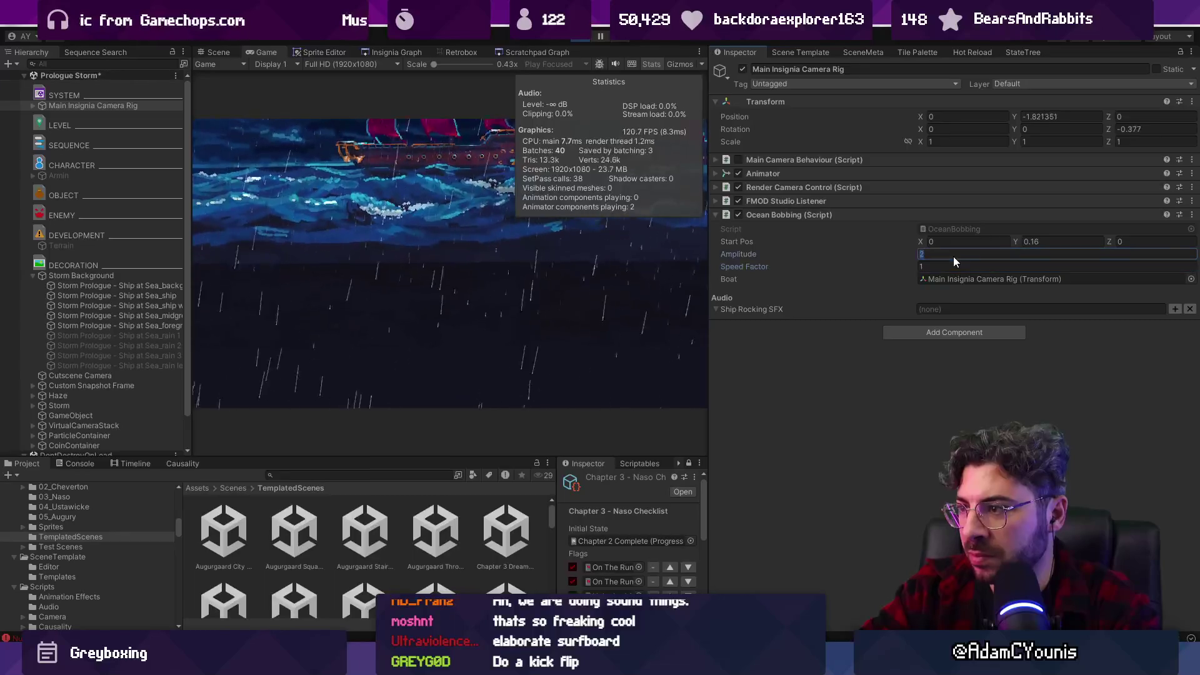
pyautogui.write('0.1')
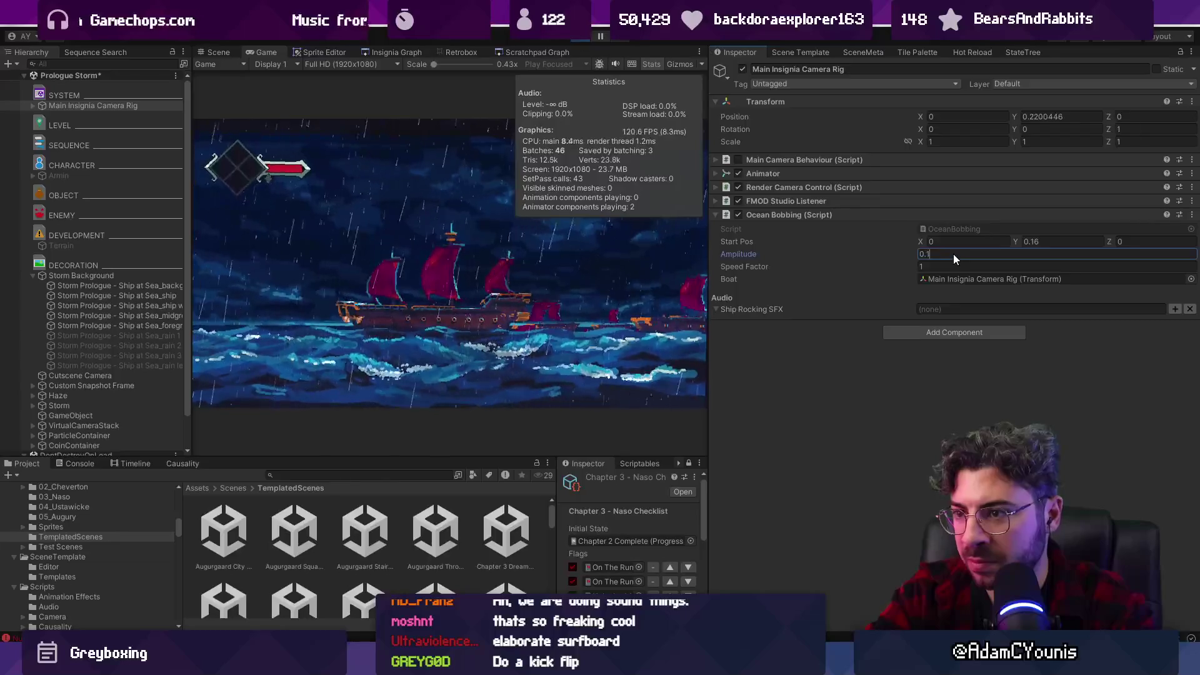
pyautogui.click(855, 419)
pyautogui.hotkey('ctrl', 'shift', 'F7')
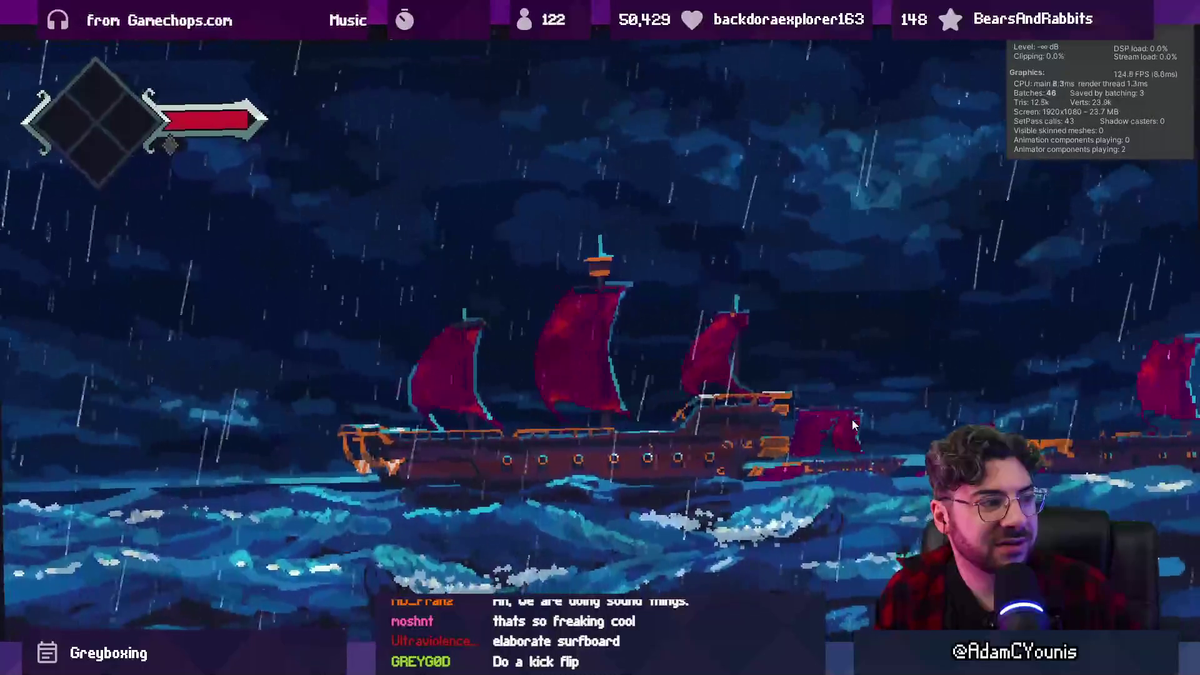
pyautogui.hotkey('shift', 'space')
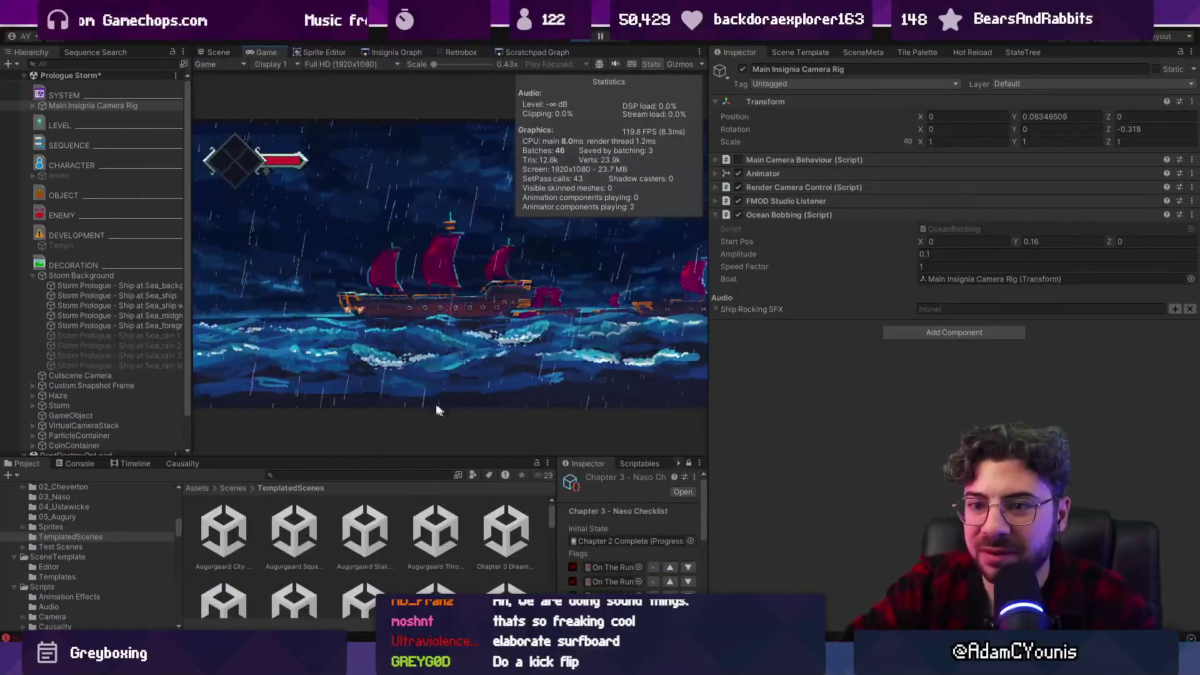
# Select the three water layers and add an Ocean Bobbing component to them.
pyautogui.click(138, 305)
pyautogui.moveTo(190, 315); pyautogui.dragTo(266, 312)
pyautogui.keyDown('shift'); pyautogui.click(212, 325); pyautogui.keyUp('shift')
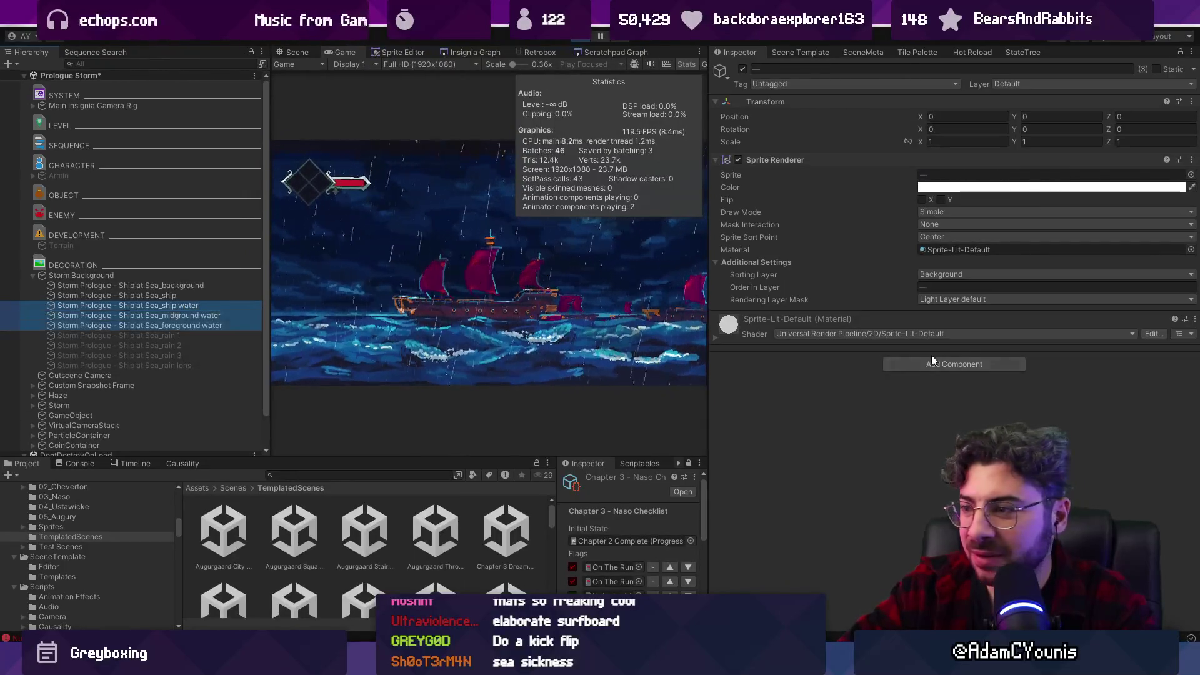
pyautogui.click(963, 364)
pyautogui.write('oceanm')
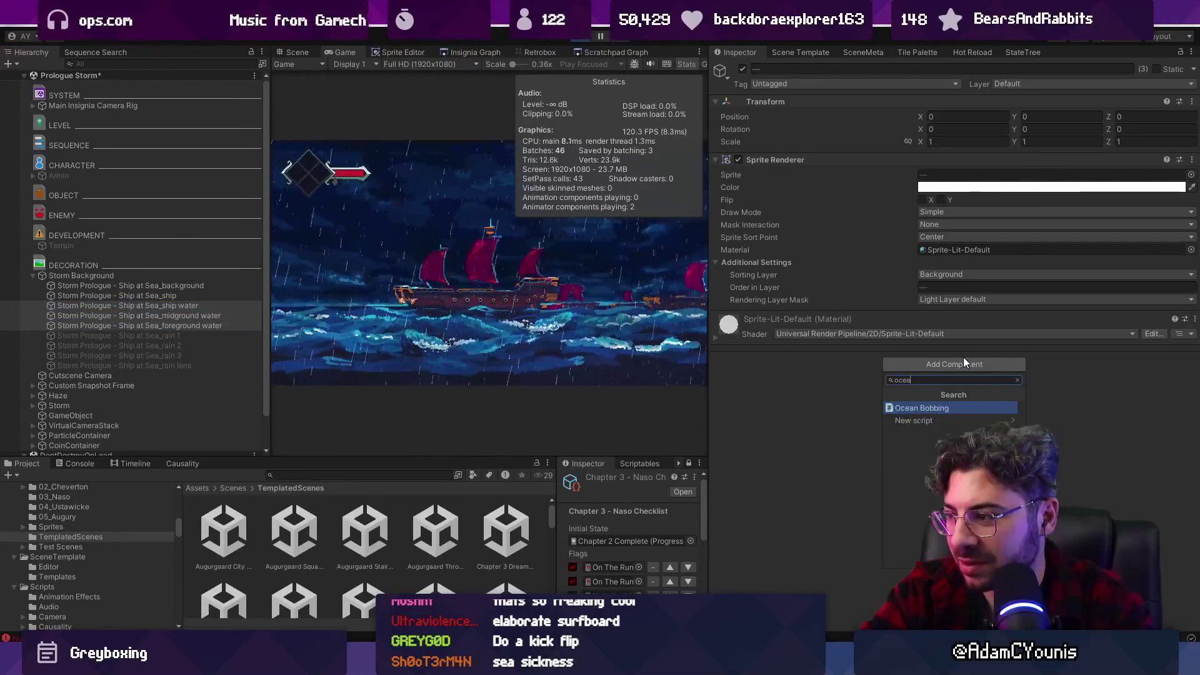
pyautogui.press('Return')
# Set the water layers' shared bobbing amplitude to 0.1.
pyautogui.click(963, 358)
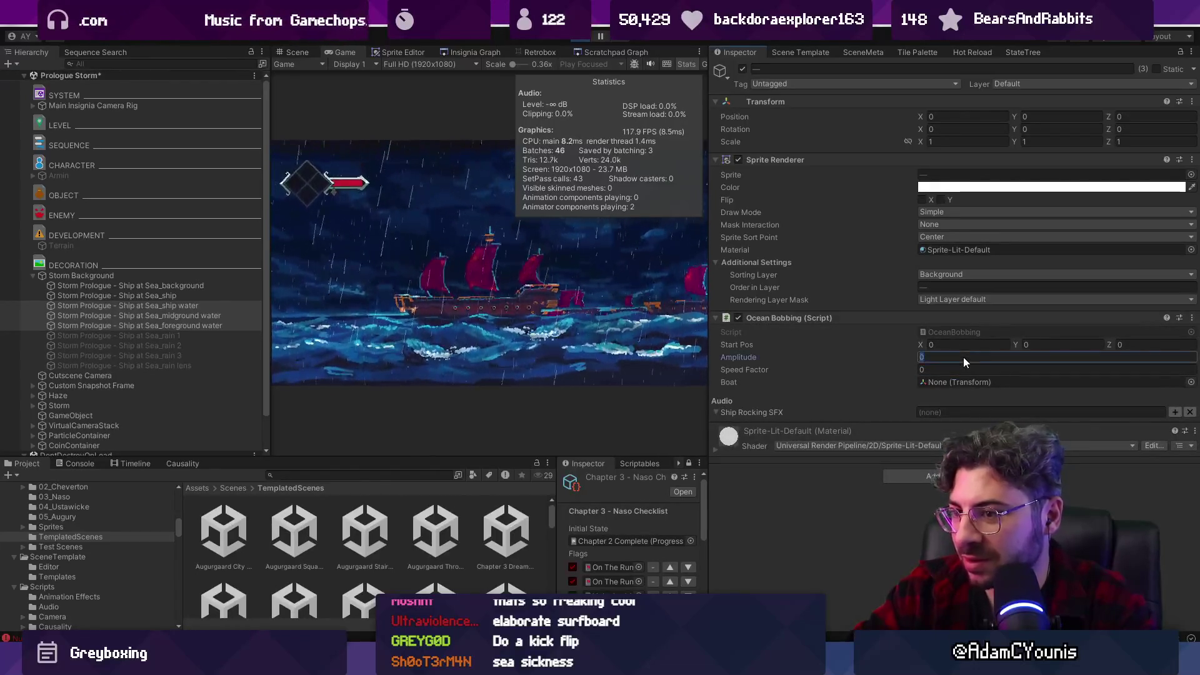
pyautogui.write('0.10')
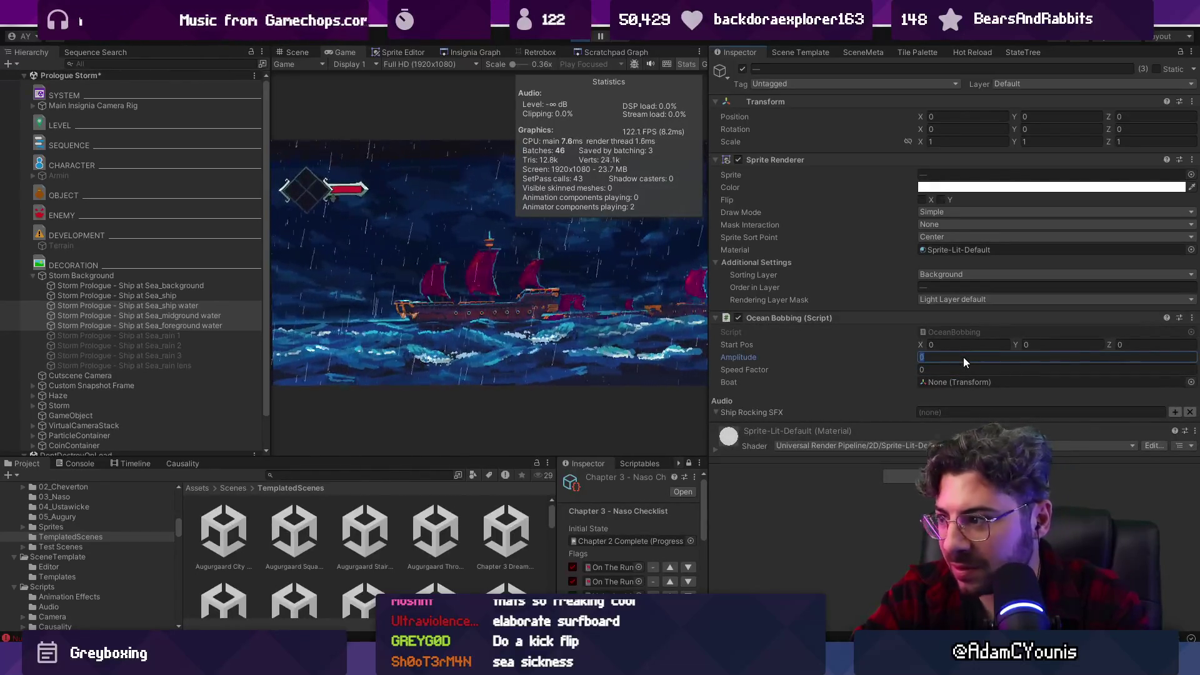
pyautogui.press('Return')
pyautogui.hotkey('shift', 'Tab')
pyautogui.hotkey('shift', 'Tab')
pyautogui.hotkey('shift', 'Tab')
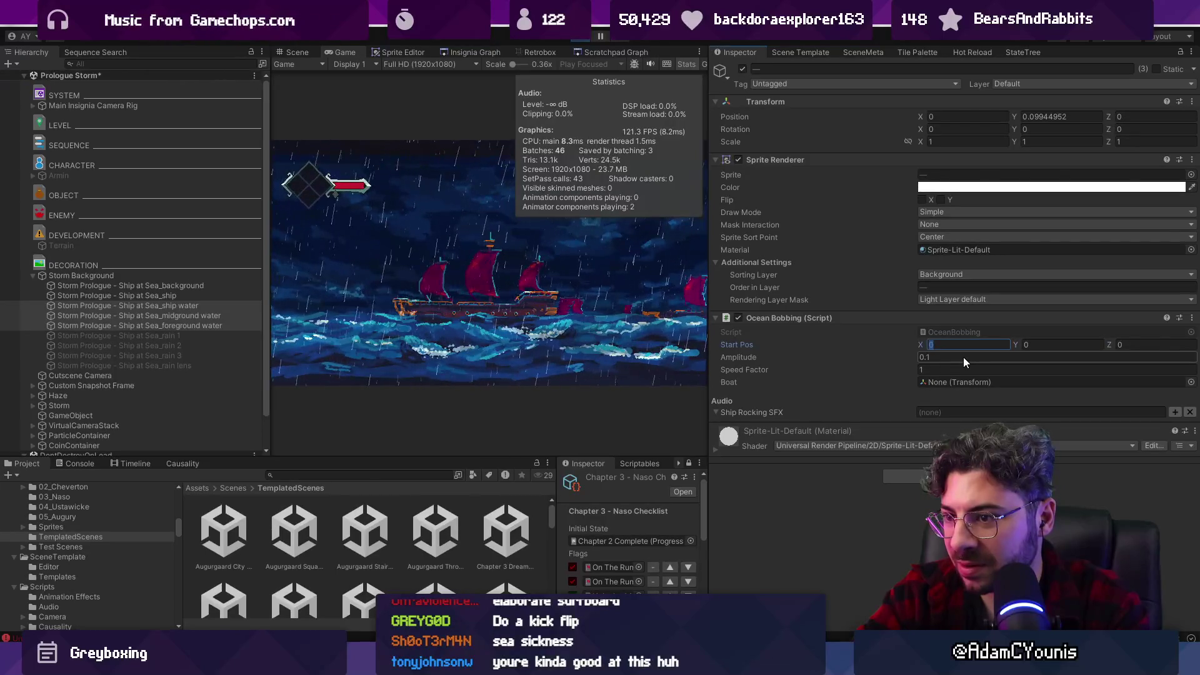
pyautogui.press('Tab')
pyautogui.press('Tab')
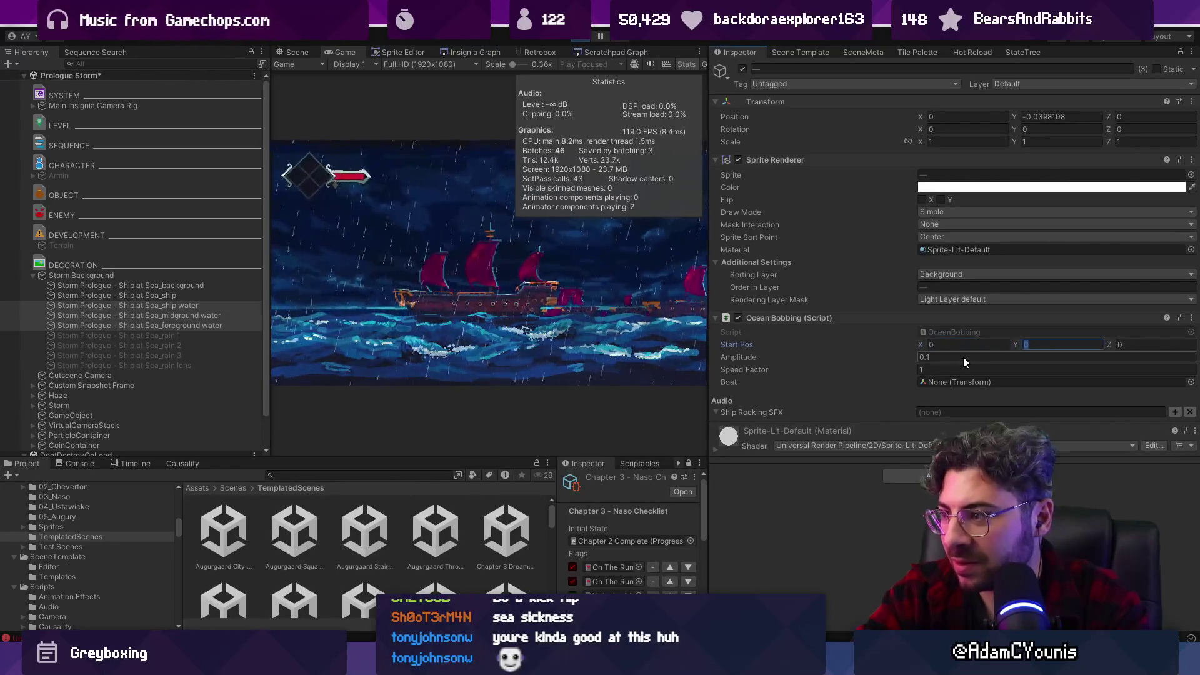
# Give the ship water layer bobbing amplitude 0.2 and speed factor 1.
pyautogui.click(236, 307)
pyautogui.click(940, 356)
pyautogui.write('0.2')
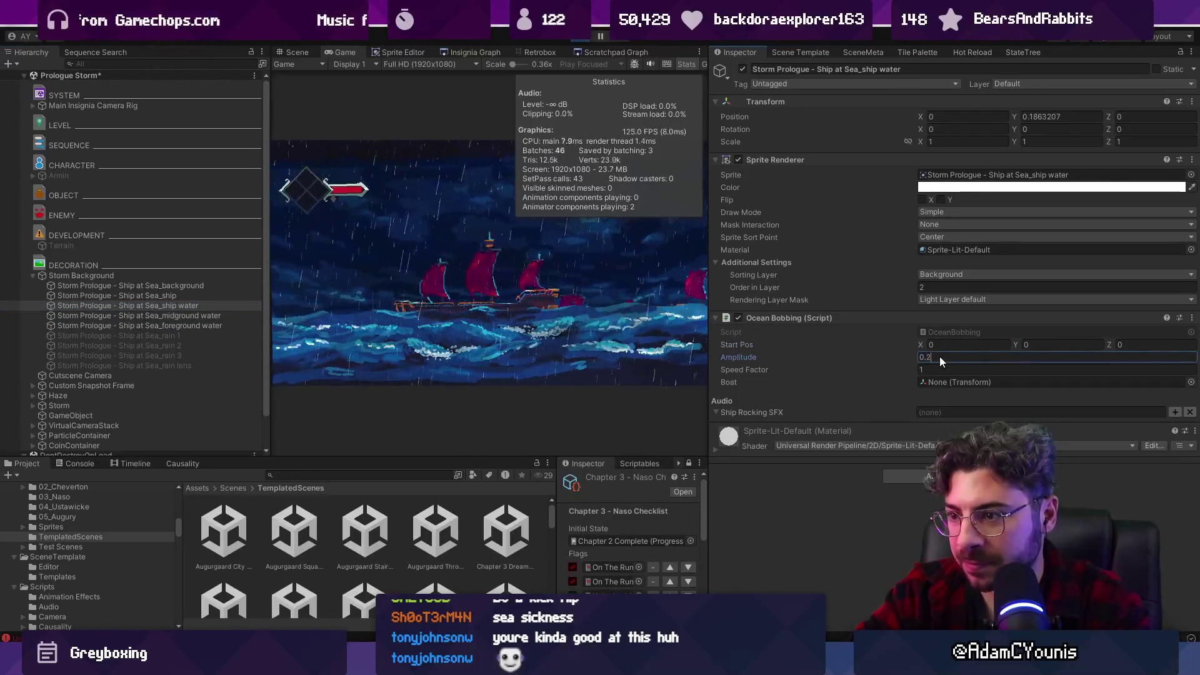
pyautogui.press('BackSpace')
pyautogui.write('1')
pyautogui.press('Tab')
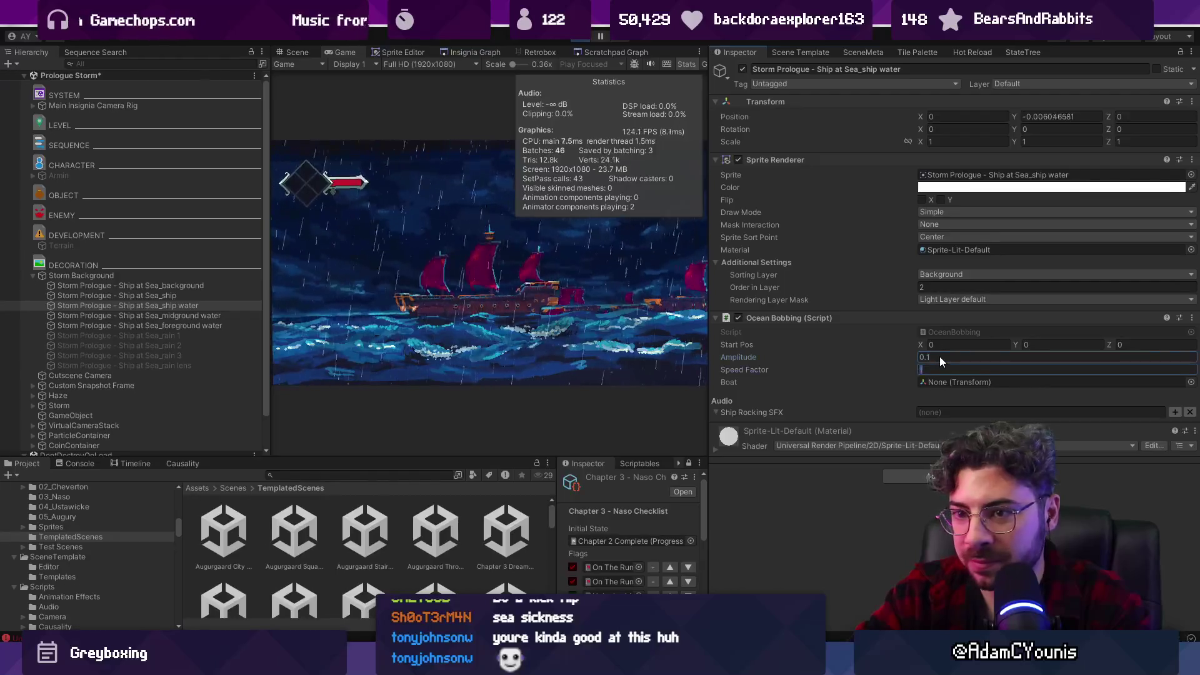
# Tune the midground water amplitude and set the foreground water's speed factor to 0.8.
pyautogui.click(230, 314)
pyautogui.click(940, 357)
pyautogui.write('5')
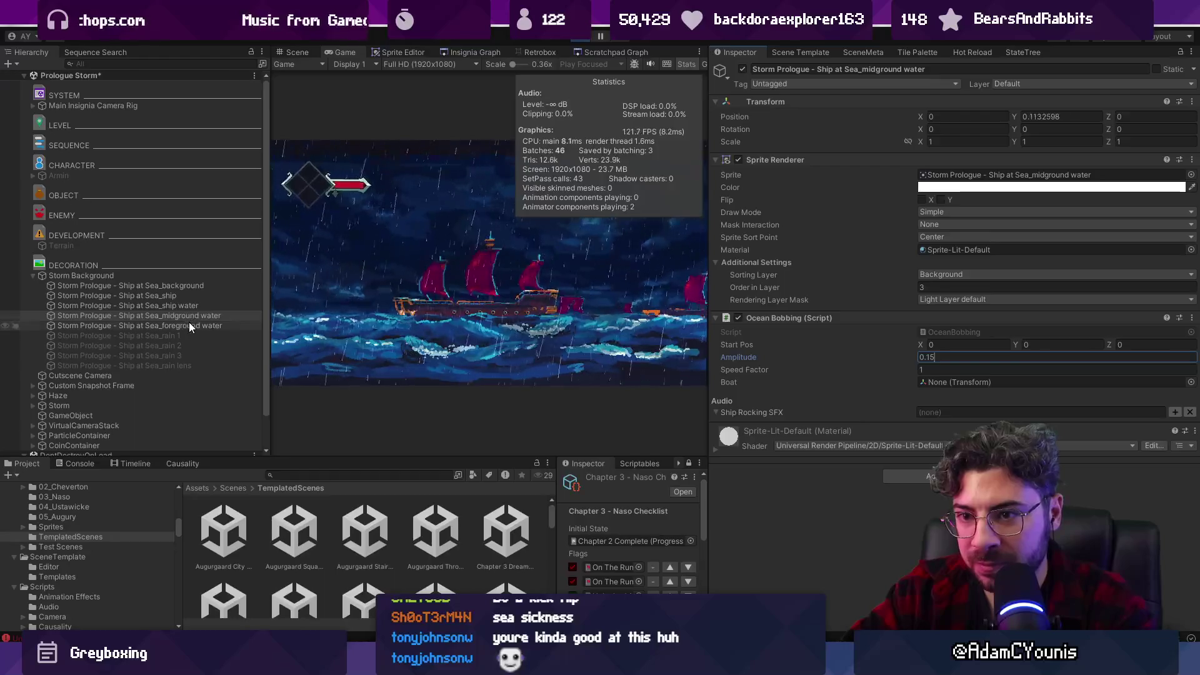
pyautogui.write('0.2')
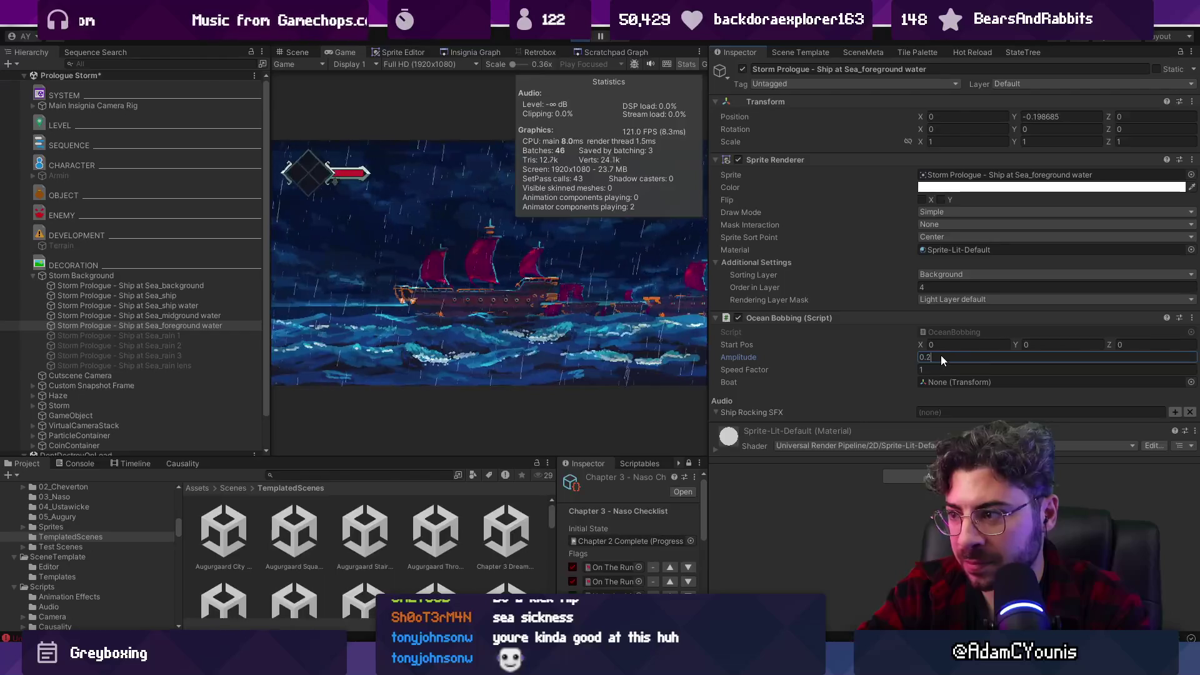
pyautogui.click(931, 370)
pyautogui.write('0.')
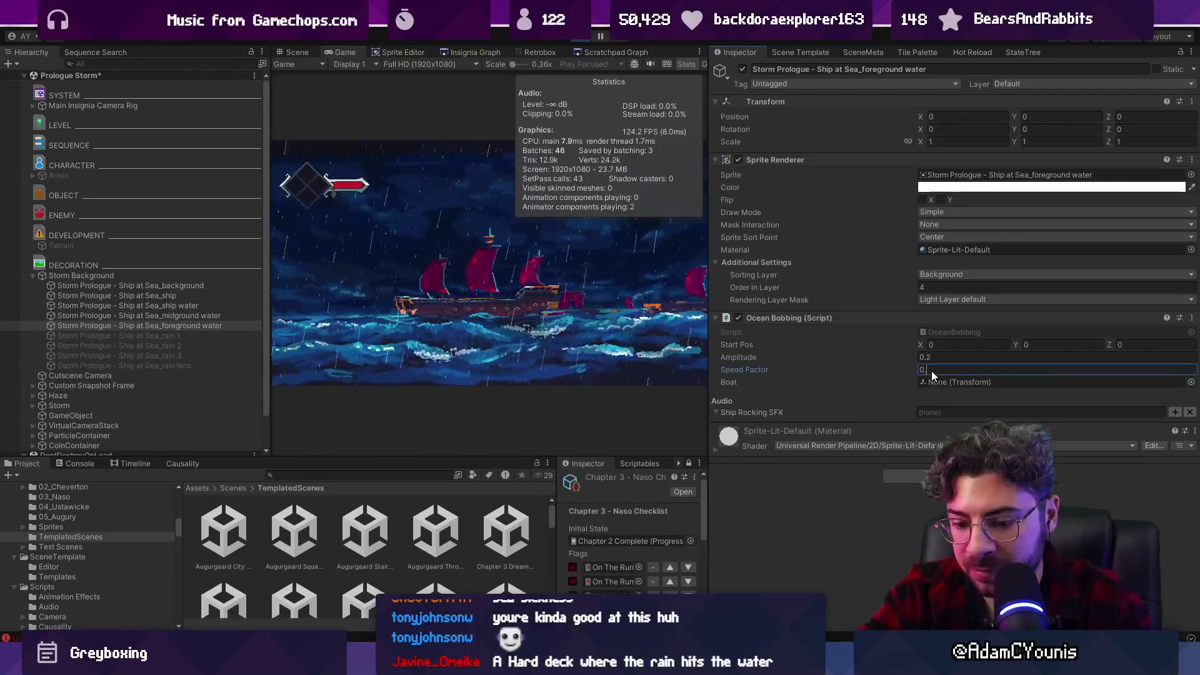
pyautogui.write('8')
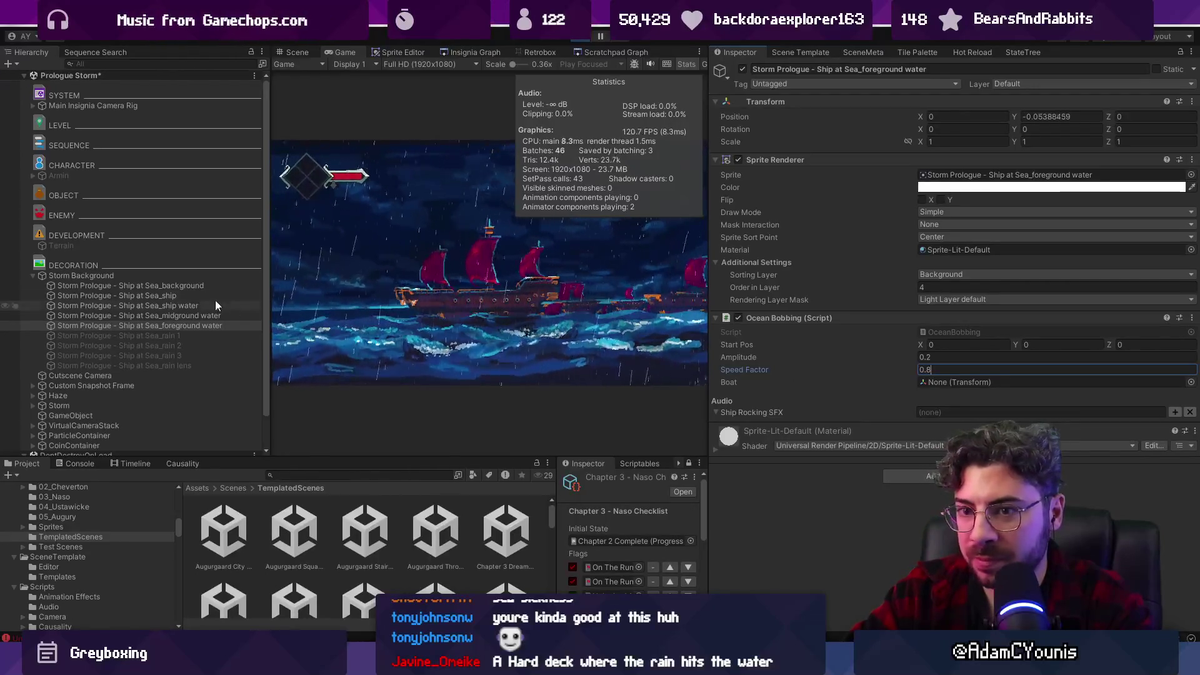
# Revise the ship water layer's bobbing amplitude, entering 0.9.
pyautogui.click(190, 306)
pyautogui.click(954, 358)
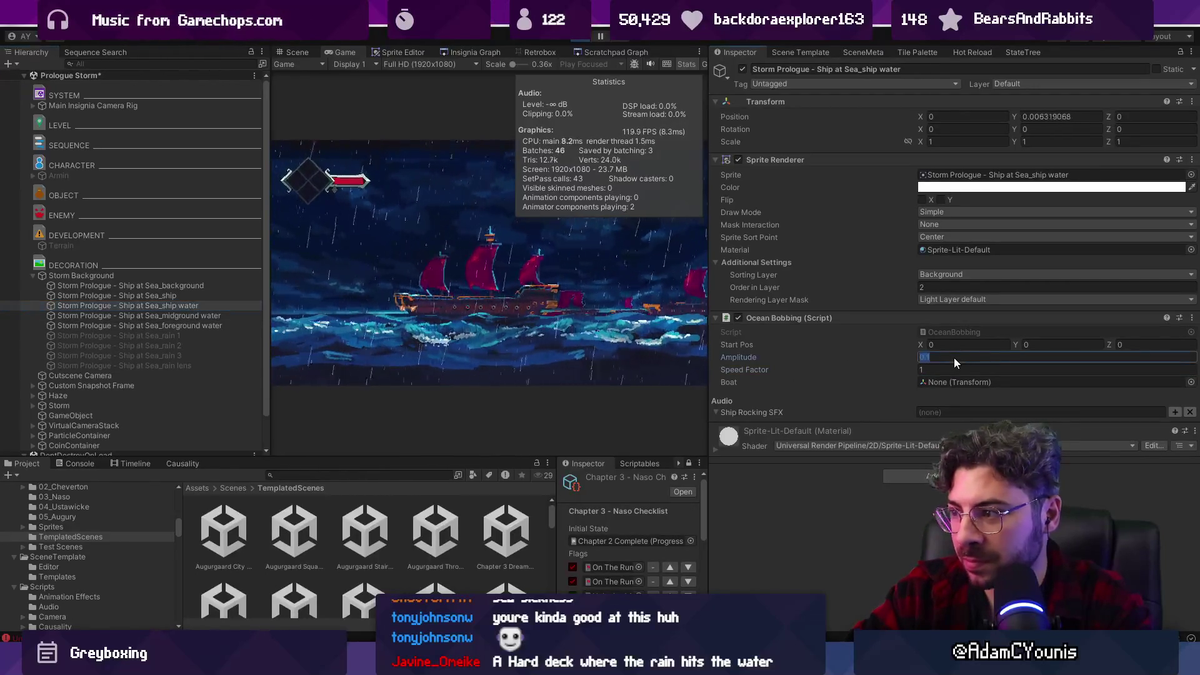
pyautogui.press('BackSpace')
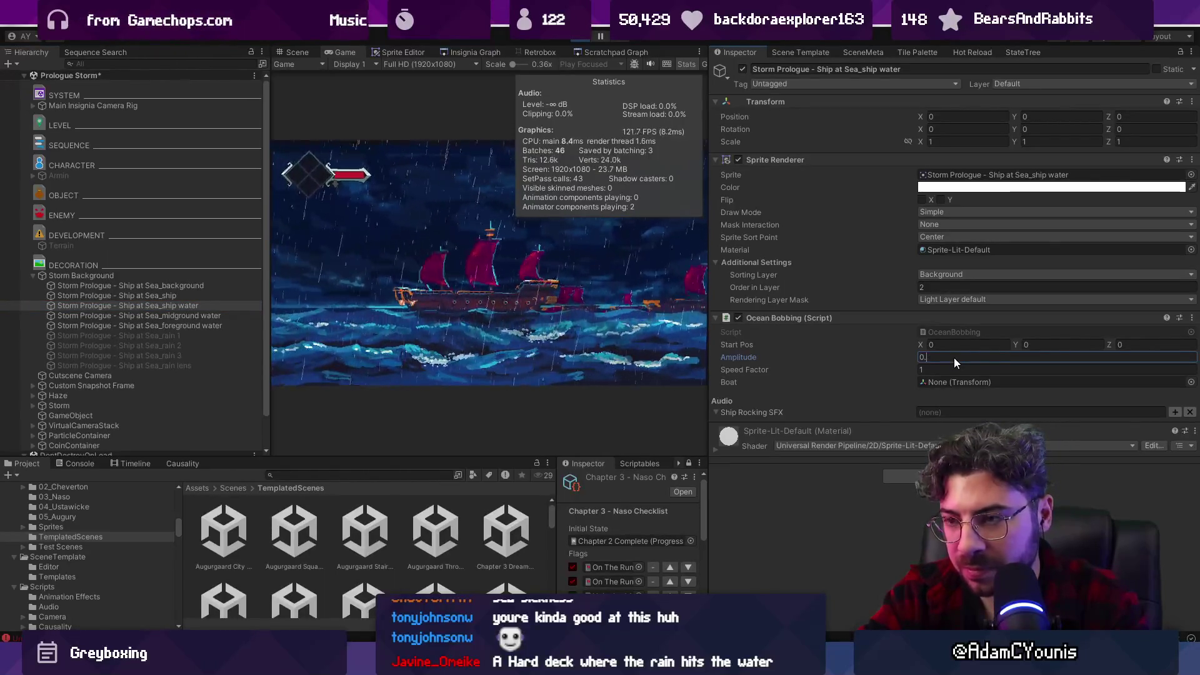
pyautogui.write('0.9')
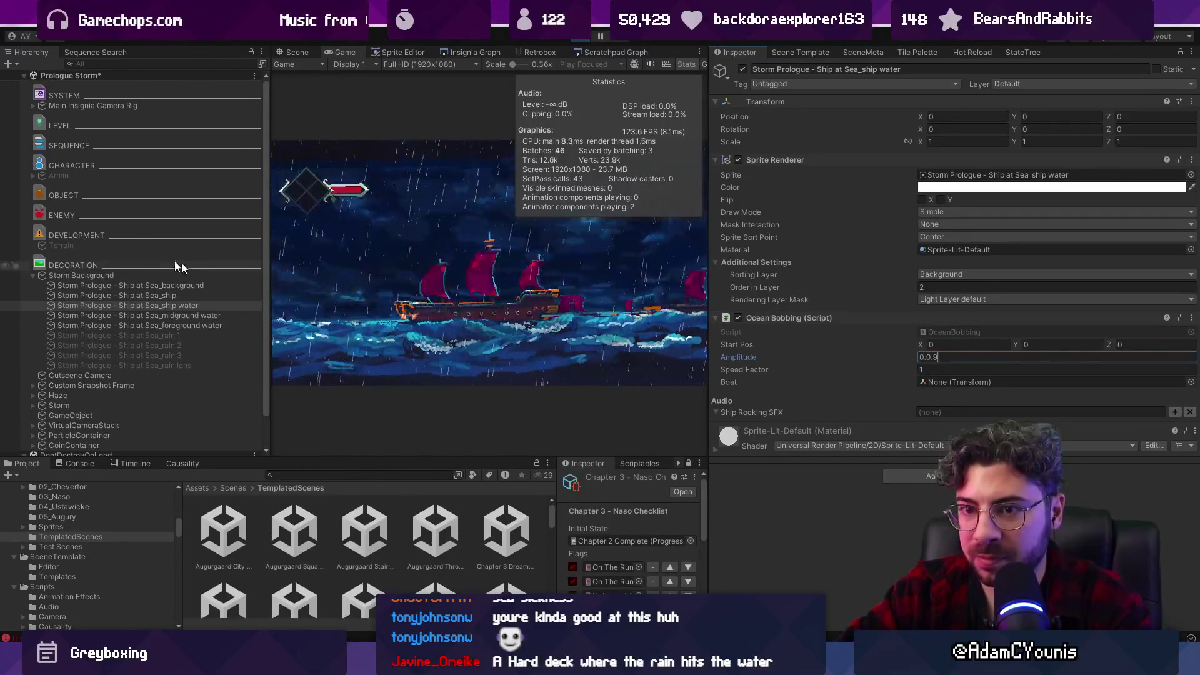
pyautogui.click(123, 106)
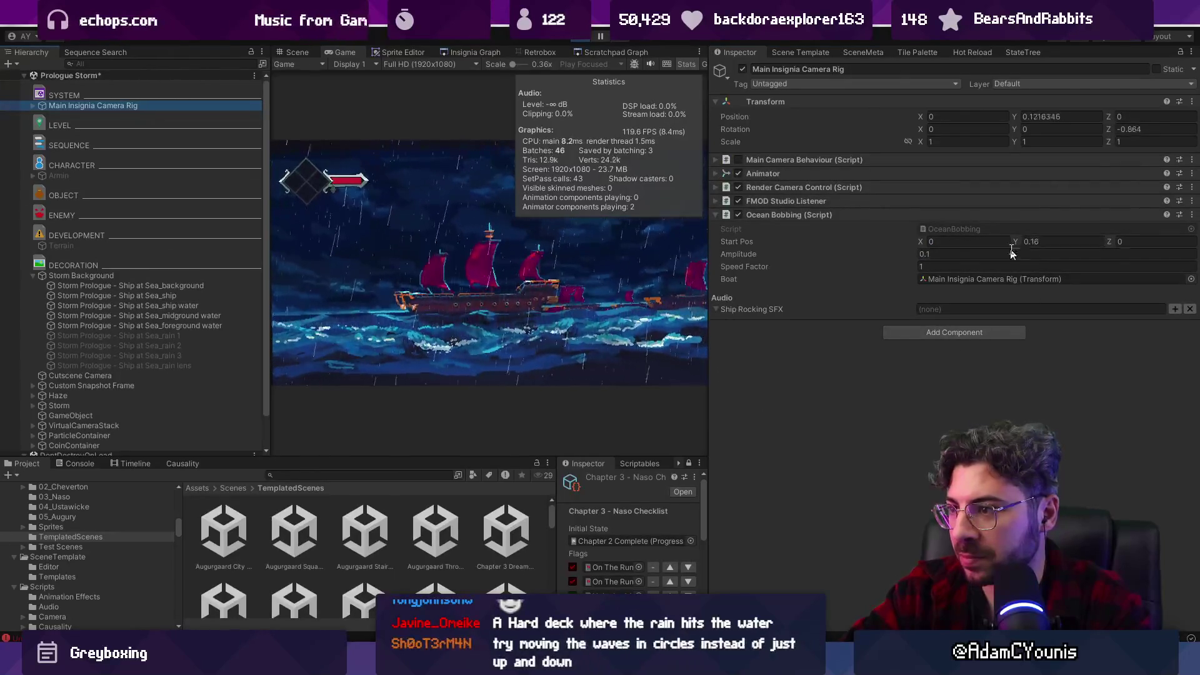
# Set the camera rig's Ocean Bobbing speed factor to 0.3 and preview the storm full-screen.
pyautogui.doubleClick(932, 253)
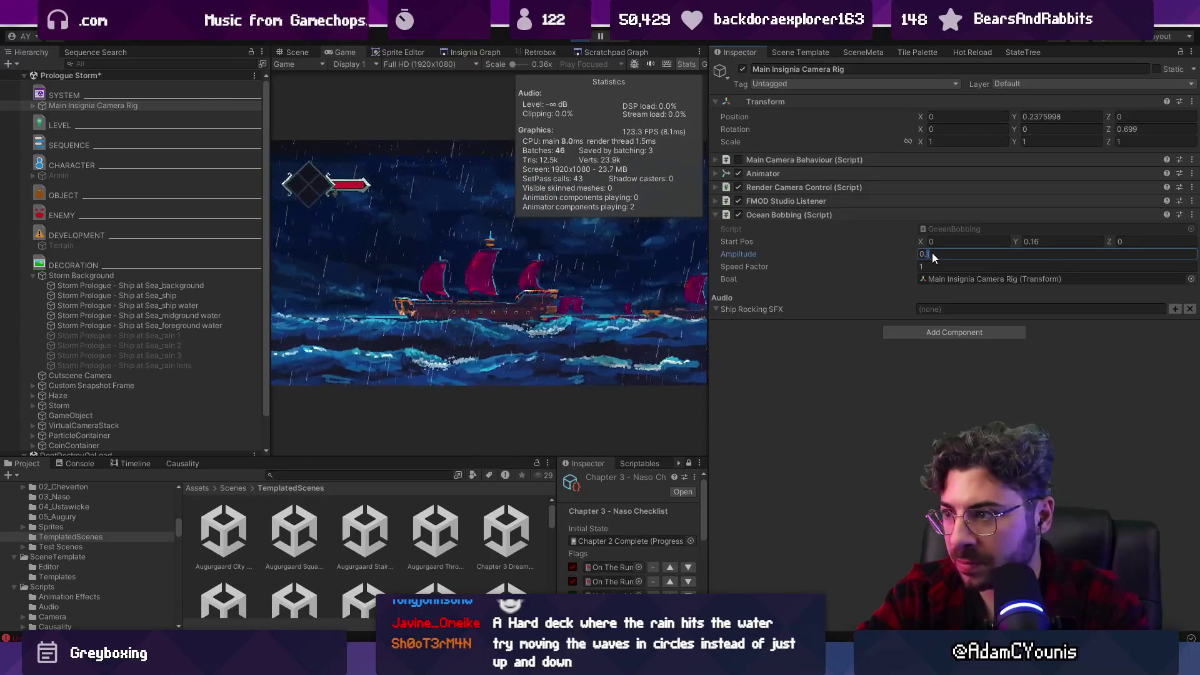
pyautogui.press('Tab')
pyautogui.write('.3')
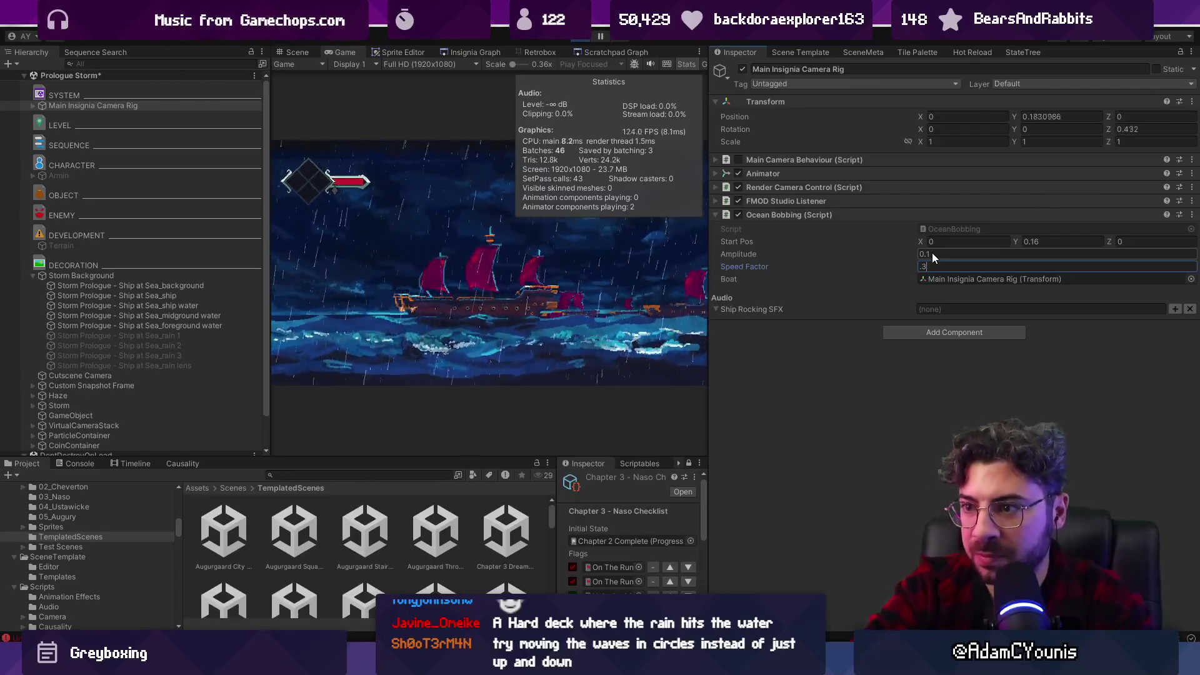
pyautogui.hotkey('shift', 'space')
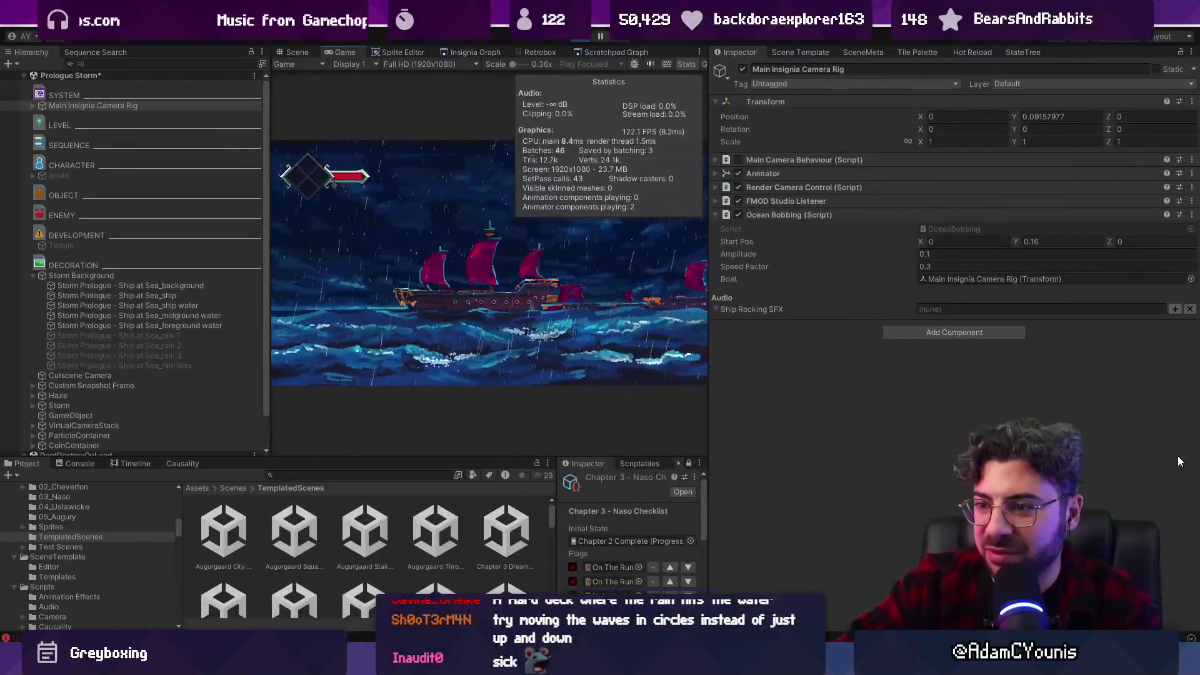
pyautogui.click(190, 305)
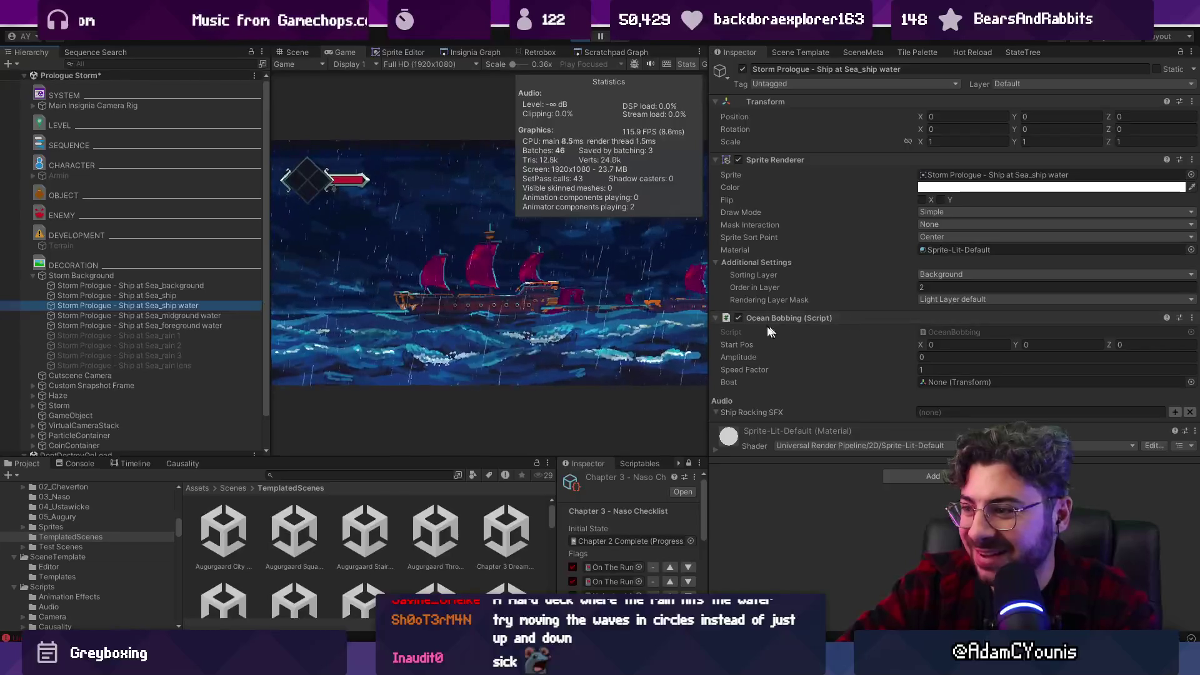
# Copy the ship water's Ocean Bobbing component and paste it as new onto Ship at Sea_ship.
pyautogui.rightClick(763, 319)
pyautogui.click(799, 389)
pyautogui.click(175, 295)
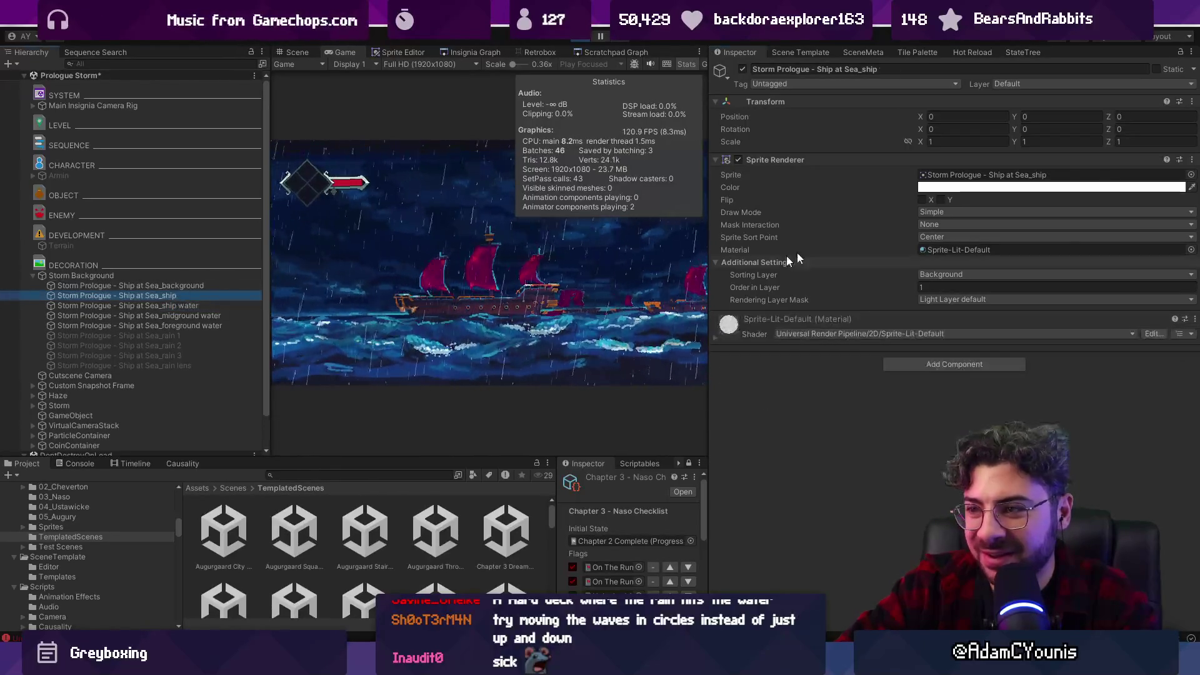
pyautogui.rightClick(792, 165)
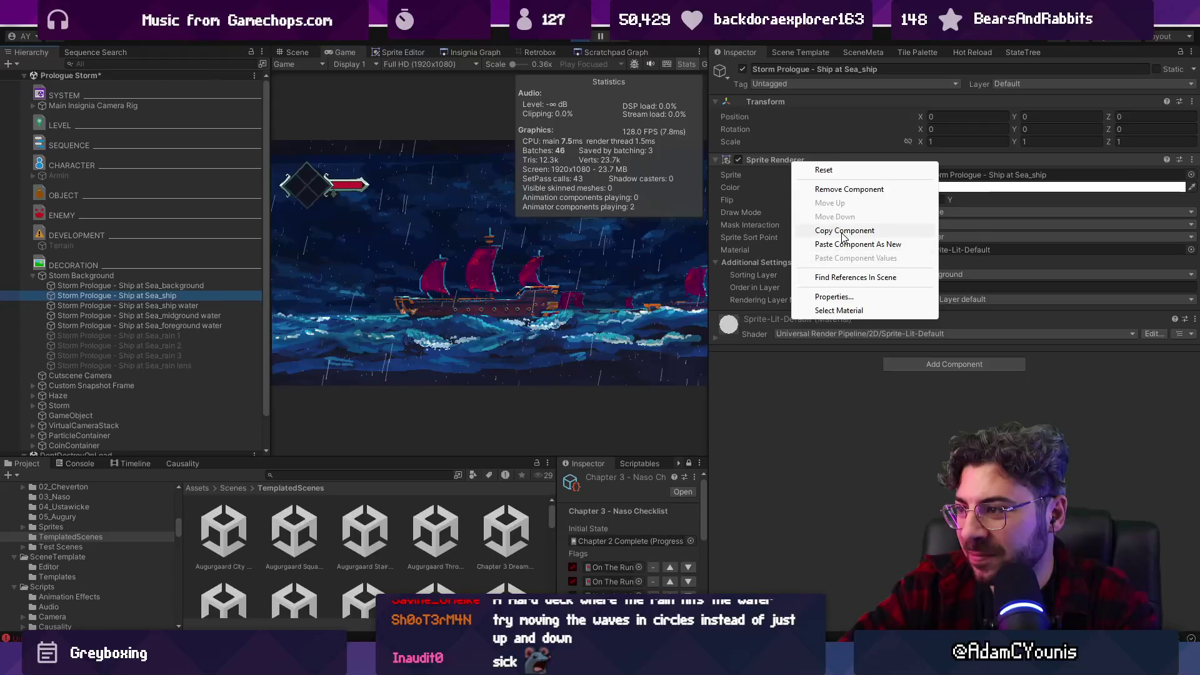
pyautogui.click(848, 246)
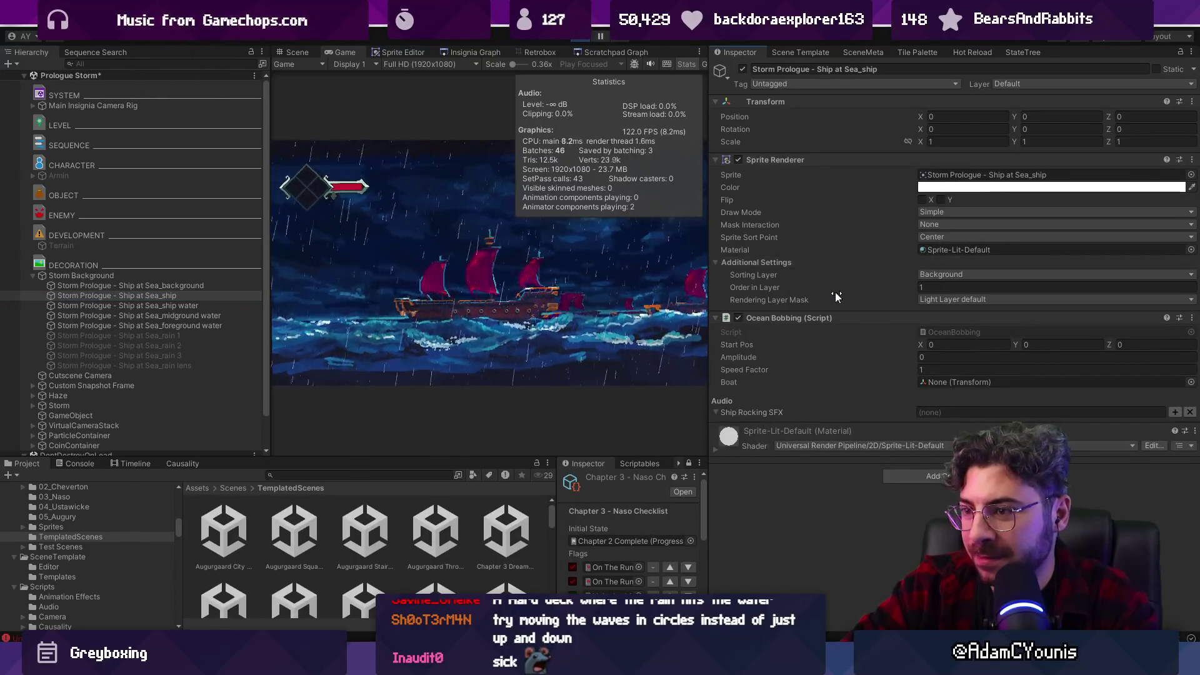
# Set the ship's pasted Ocean Bobbing amplitude to 0.05.
pyautogui.click(931, 359)
pyautogui.write('0.2')
pyautogui.press('BackSpace')
pyautogui.write('0')
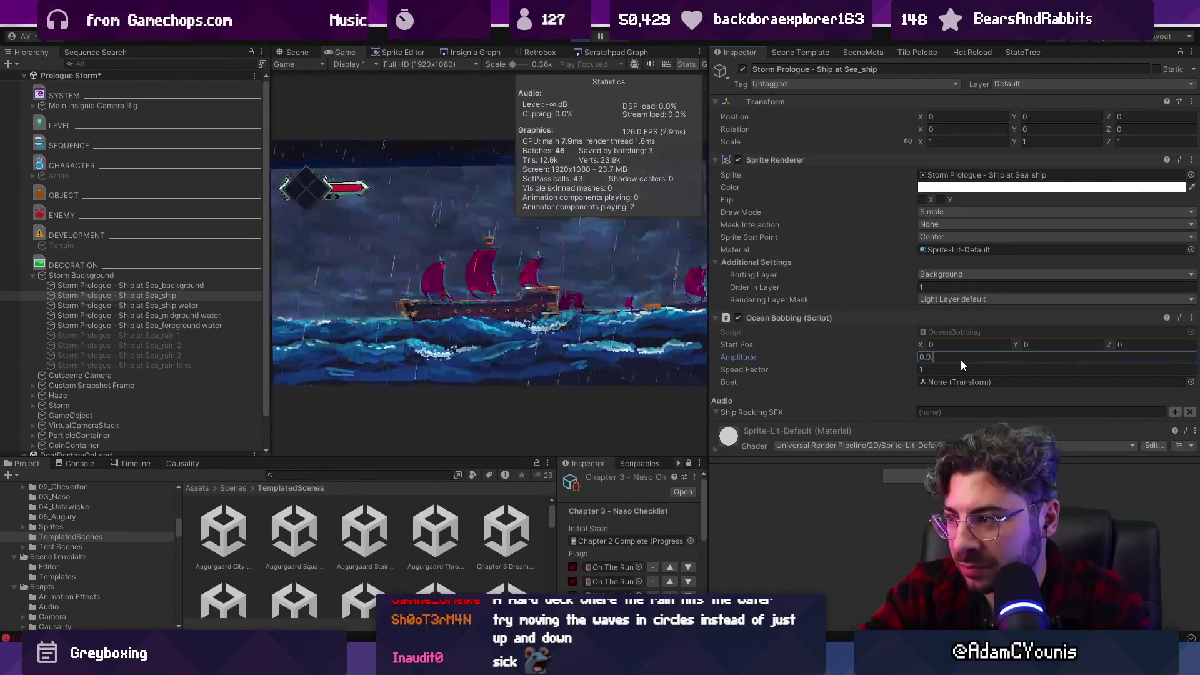
pyautogui.write('5')
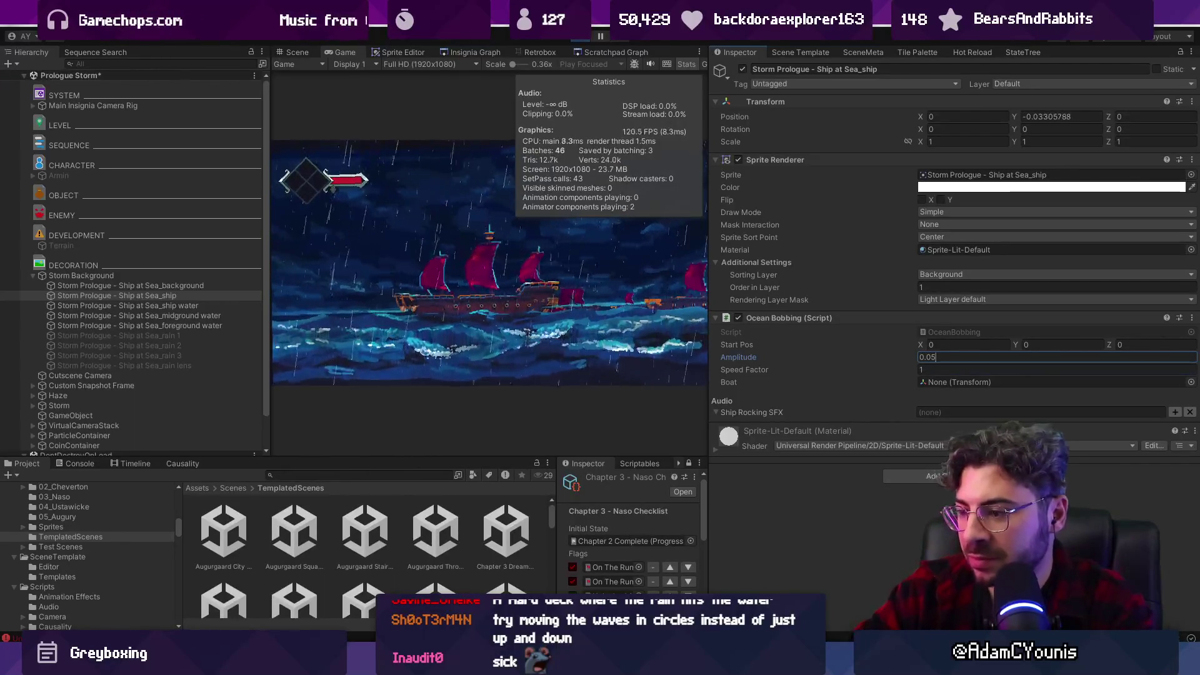
pyautogui.moveTo(559, 662)
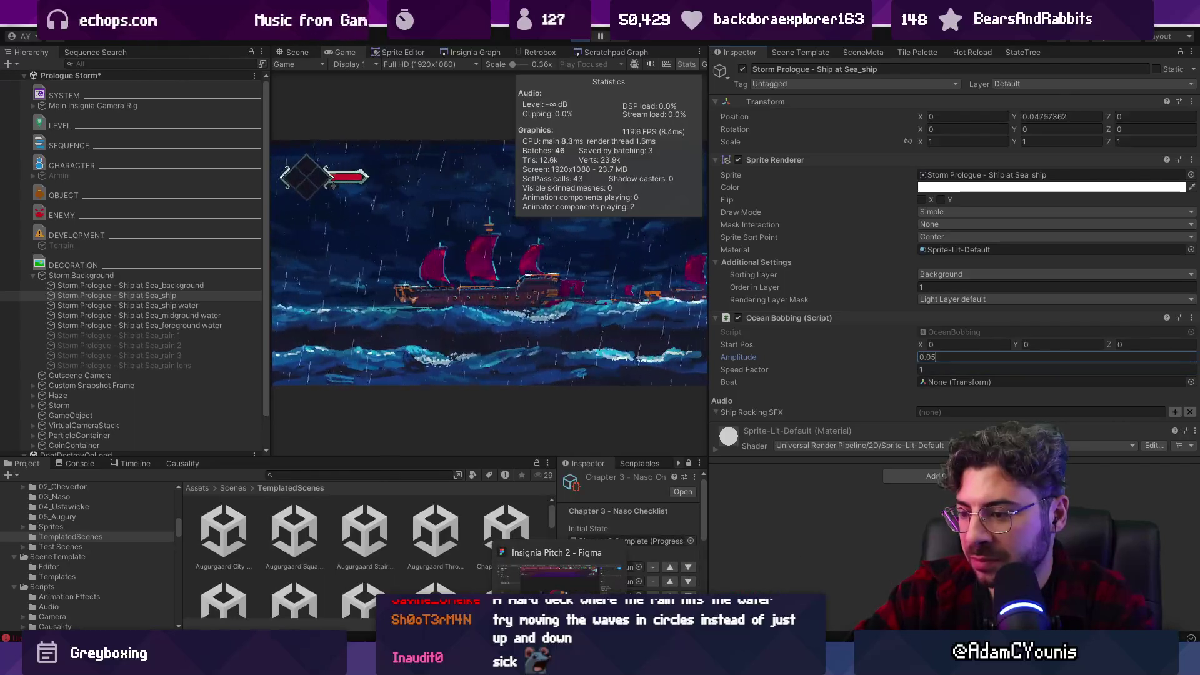
# Save the storm ship pixel-art file in Aseprite and return to Unity.
pyautogui.click(694, 663)
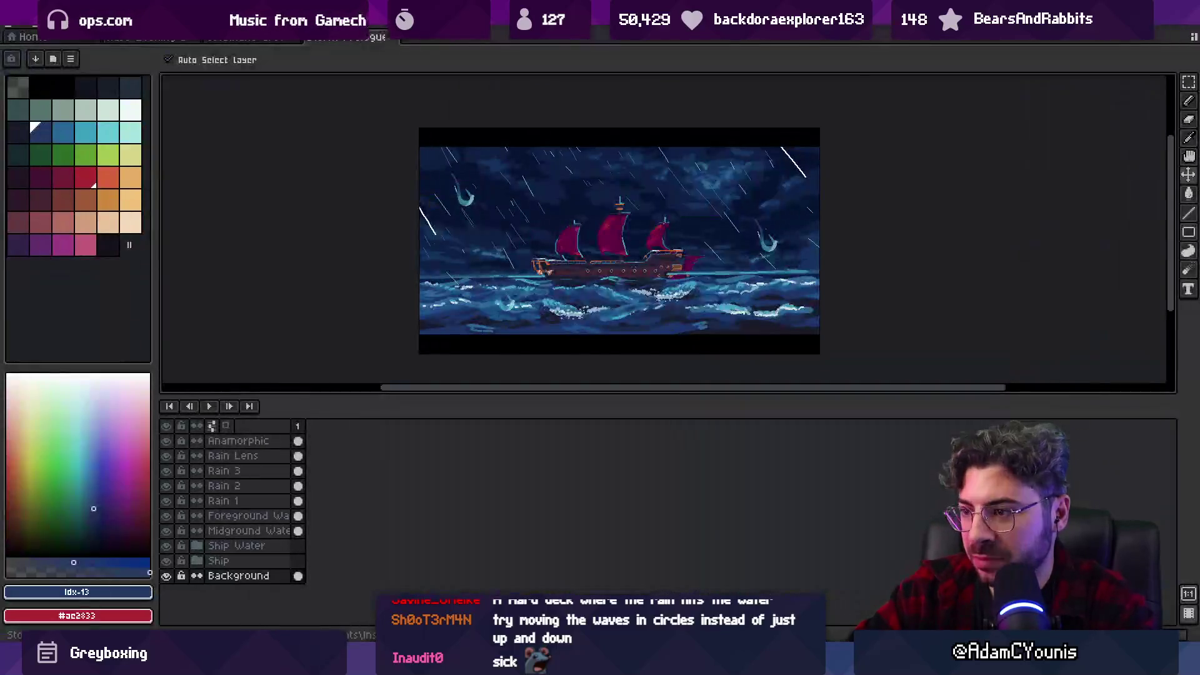
pyautogui.scroll(1, 684, 274)
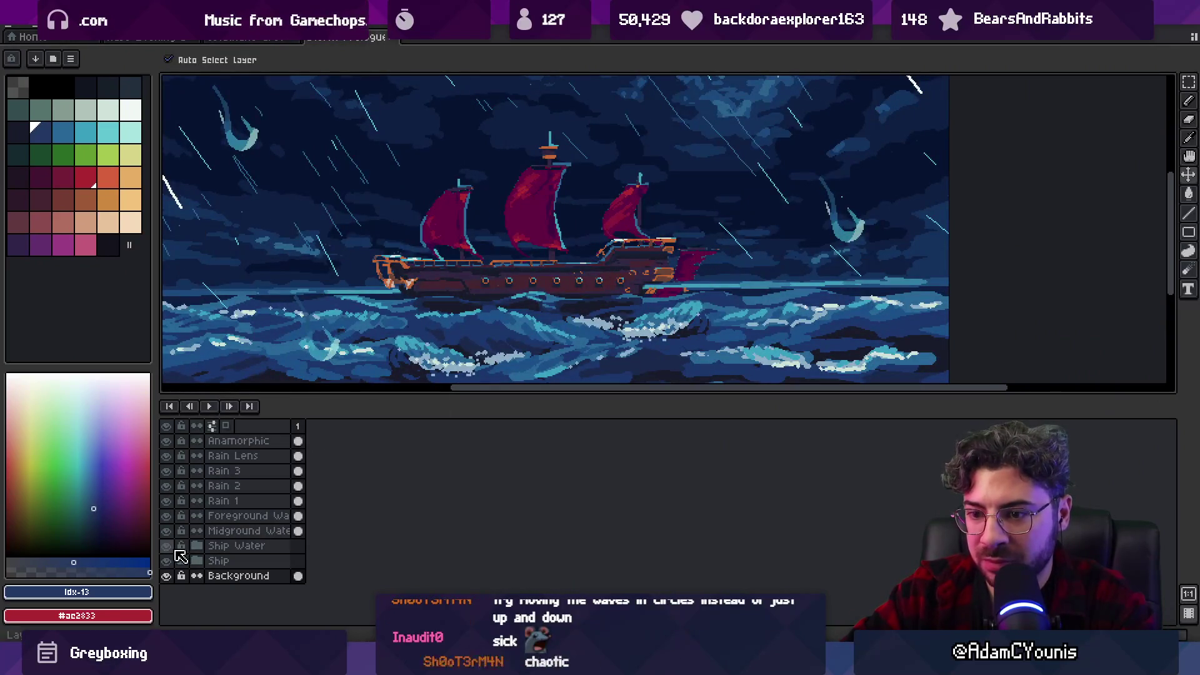
pyautogui.scroll(-1, 201, 565)
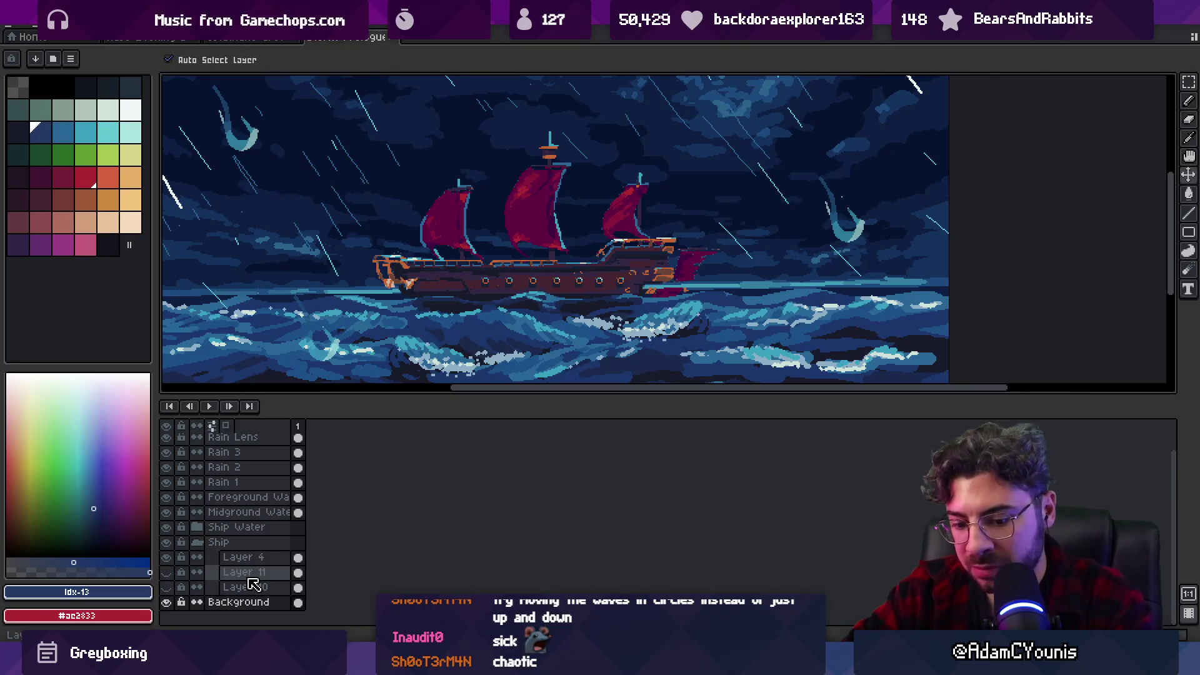
pyautogui.hotkey('ctrl', 's')
pyautogui.hotkey('alt', 'Tab')
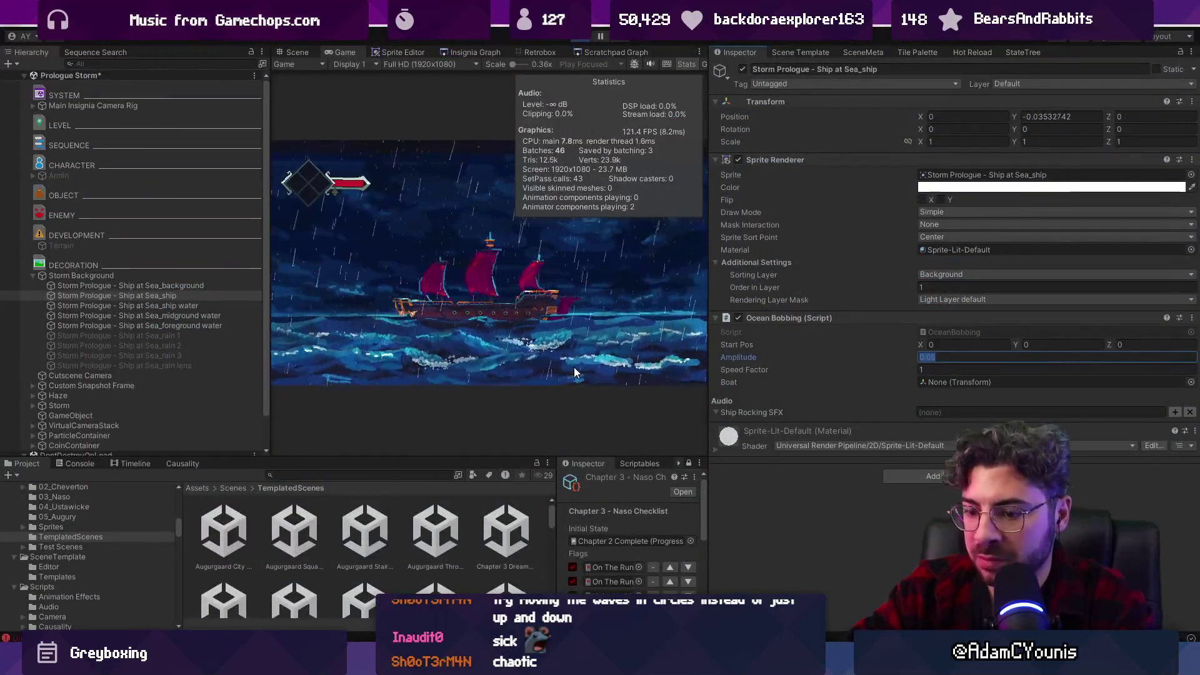
# Commit the ship's 0.05 amplitude and watch the storm scene in the enlarged Game view.
pyautogui.click(599, 333)
pyautogui.press('F11')
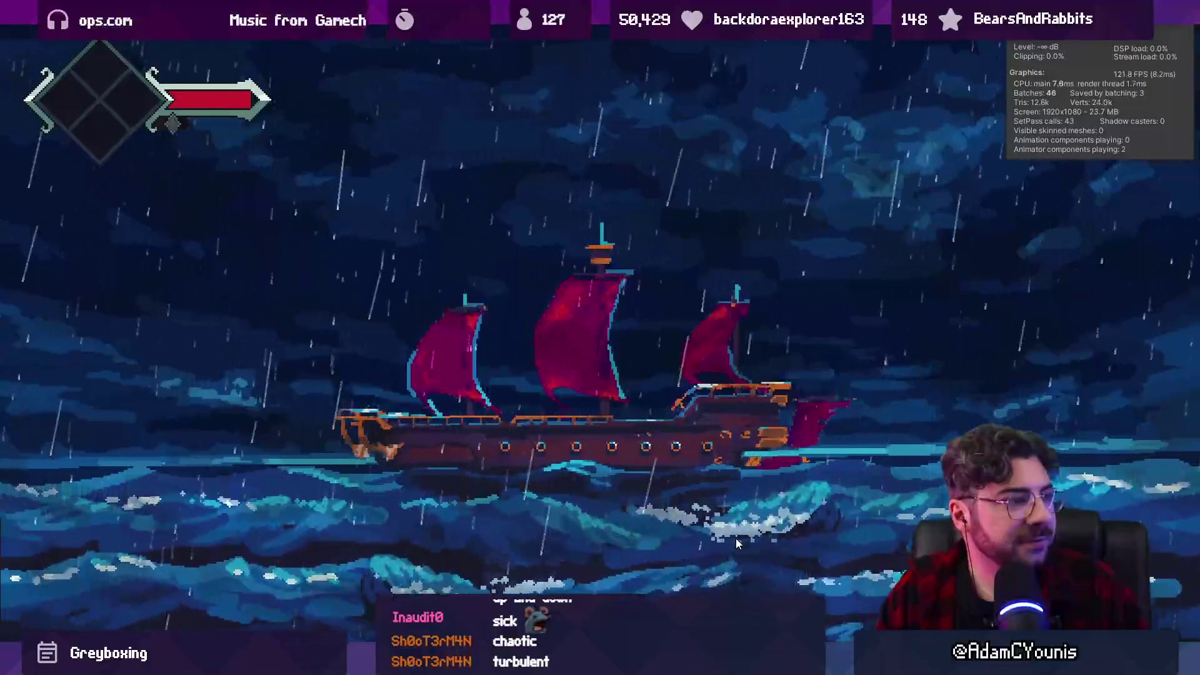
pyautogui.hotkey('shift', 'space')
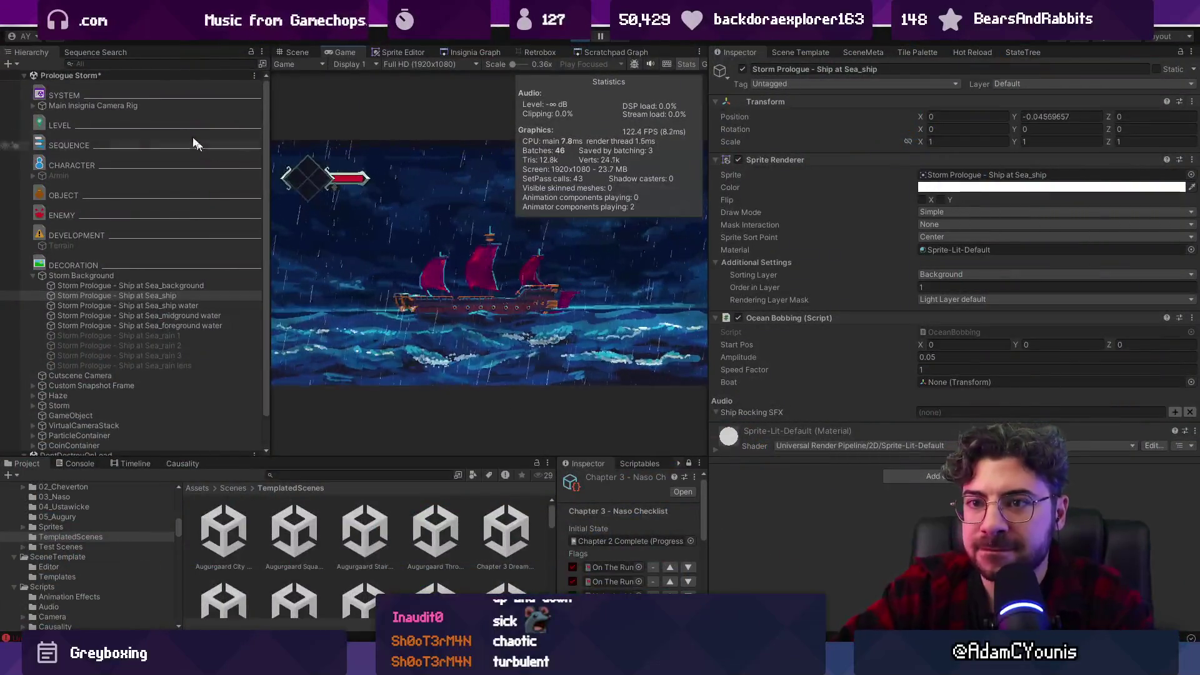
pyautogui.click(34, 105)
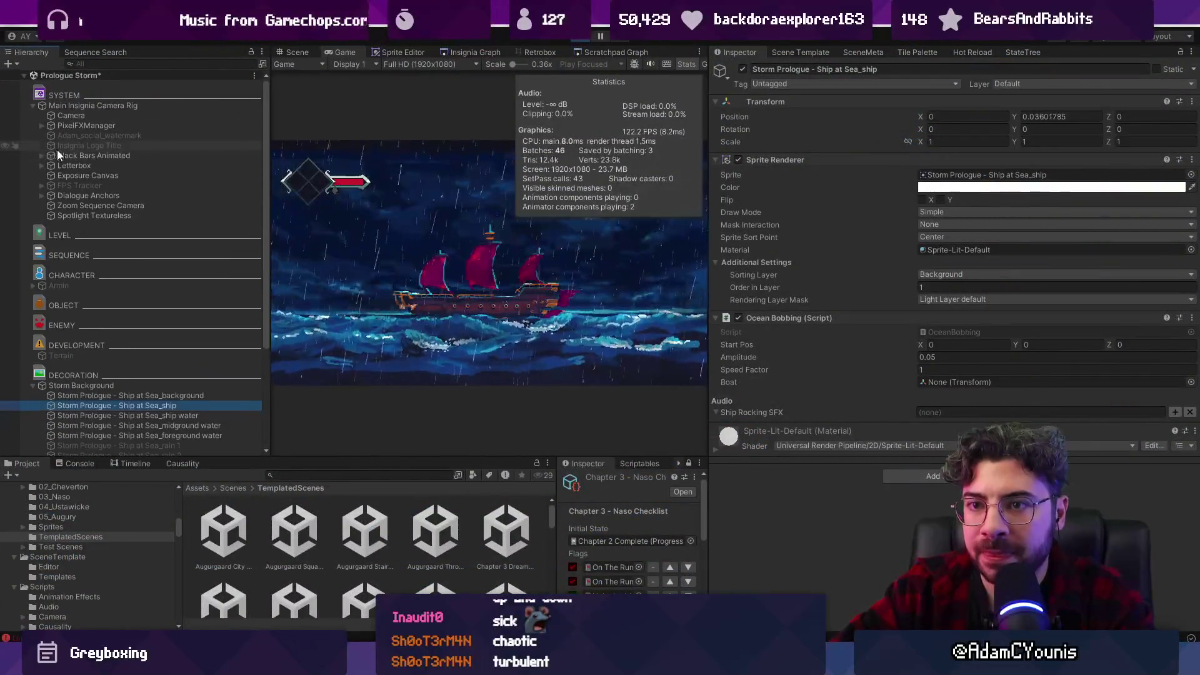
# Set the Top and Bottom letterbox bars' height to 0 and frame the Top bar in the Scene view.
pyautogui.keyDown('shift'); pyautogui.click(77, 175); pyautogui.keyUp('shift')
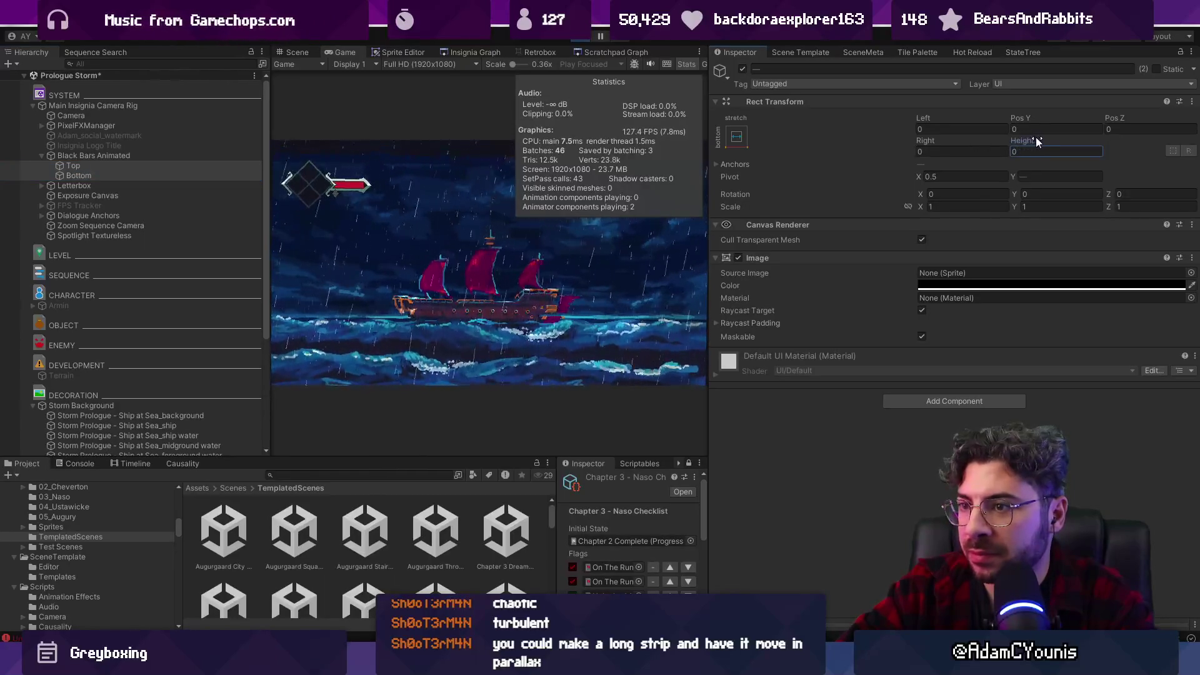
pyautogui.write('0')
pyautogui.click(146, 164)
pyautogui.click(294, 51)
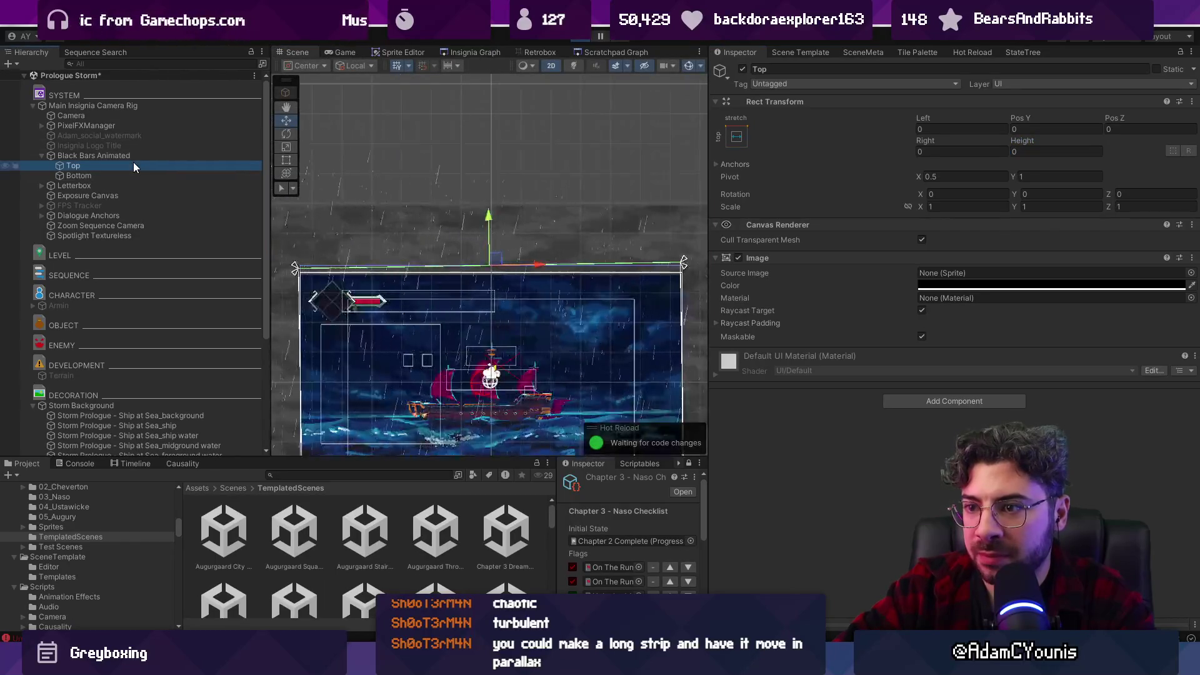
pyautogui.press('f')
pyautogui.scroll(-3, 464, 216)
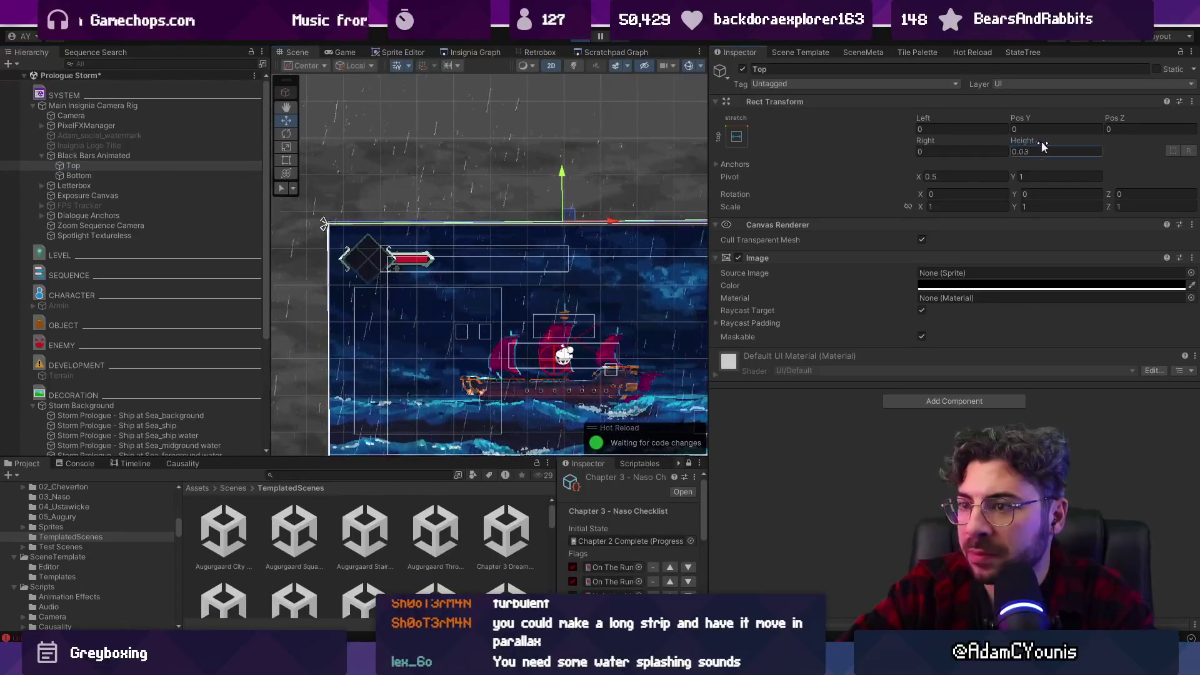
# Readjust the height of the Top and Bottom letterbox bars together.
pyautogui.click(65, 157)
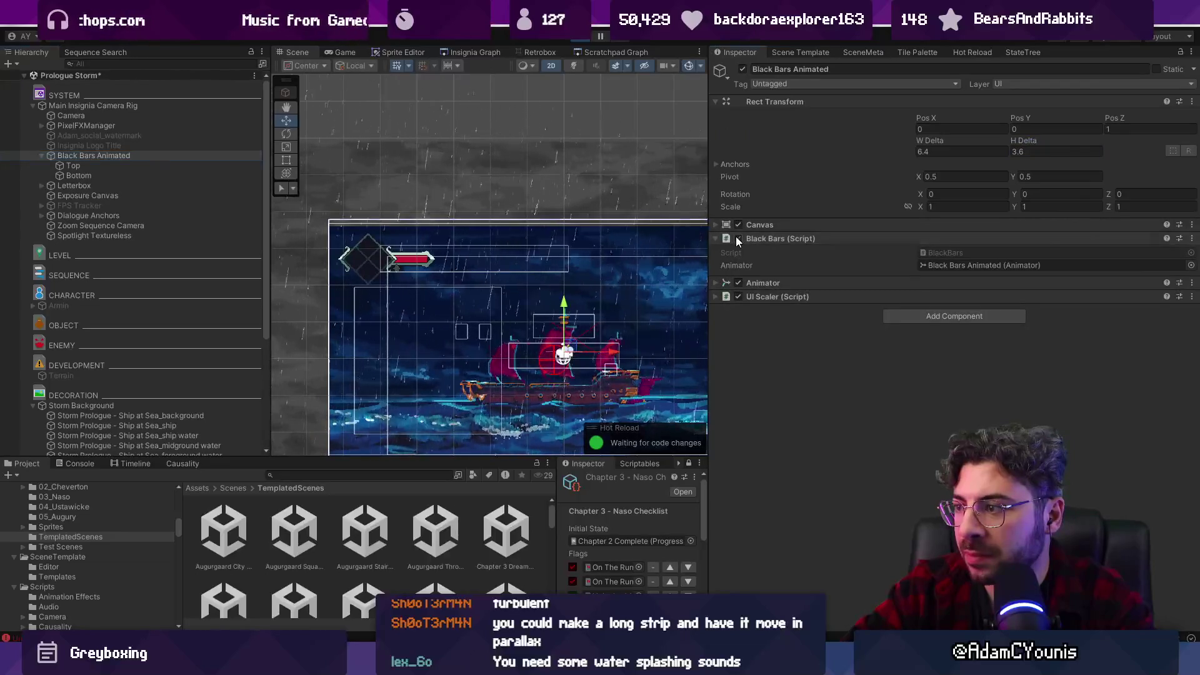
pyautogui.click(121, 166)
pyautogui.keyDown('shift'); pyautogui.click(121, 176); pyautogui.keyUp('shift')
pyautogui.moveTo(1015, 138); pyautogui.dragTo(1056, 139)
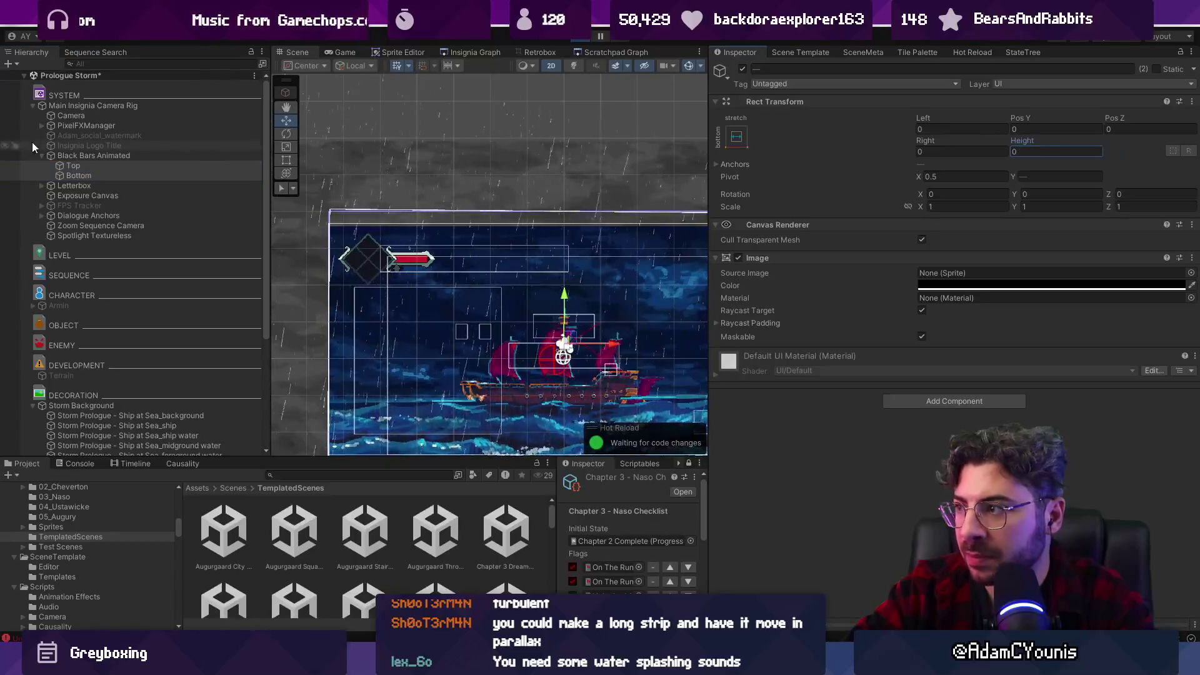
# Enable the Black Bars script on Black Bars Animated and preview the game full-screen.
pyautogui.click(109, 158)
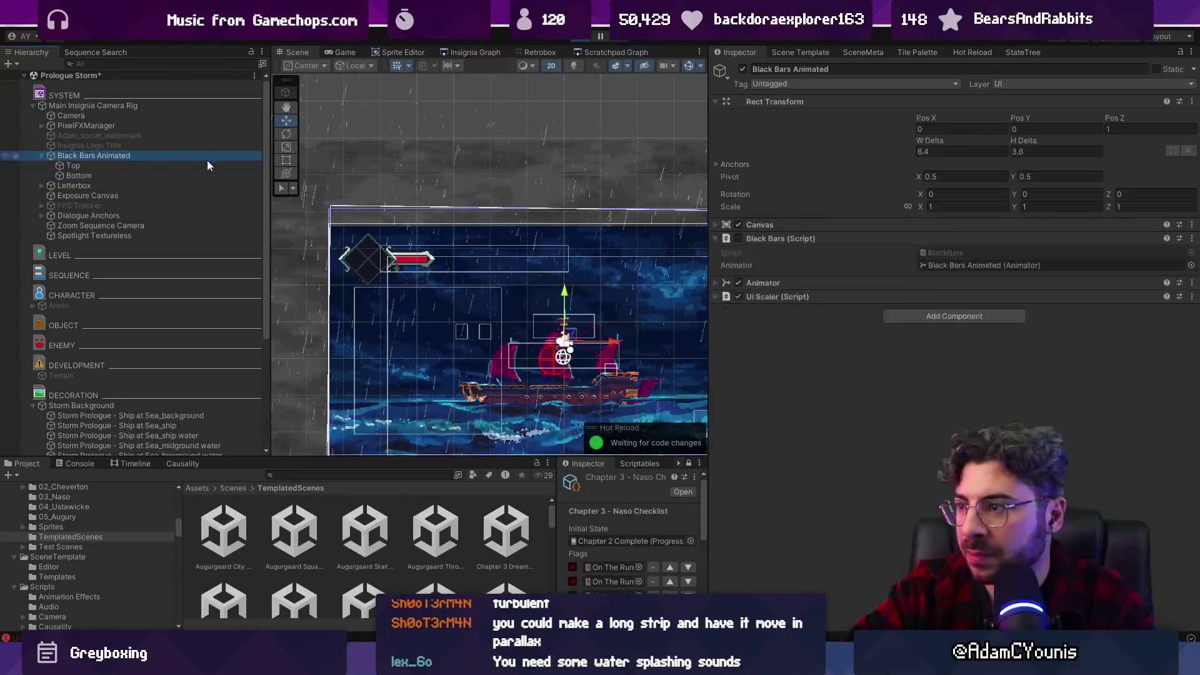
pyautogui.click(739, 239)
pyautogui.click(85, 167)
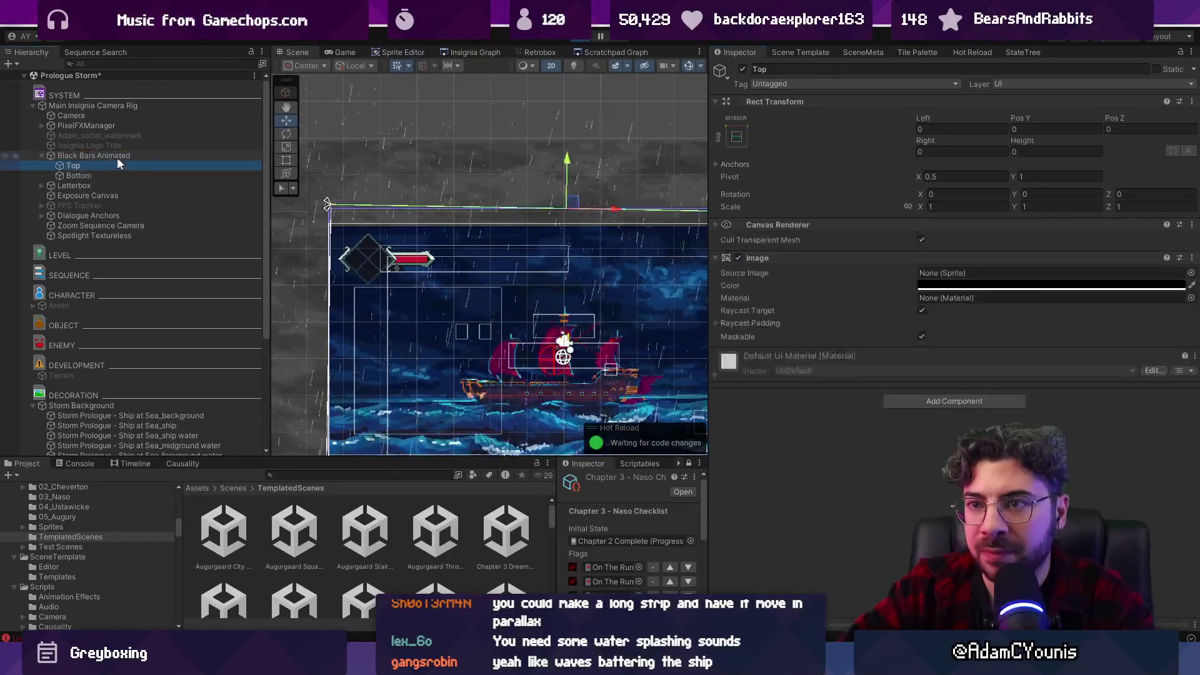
pyautogui.click(358, 54)
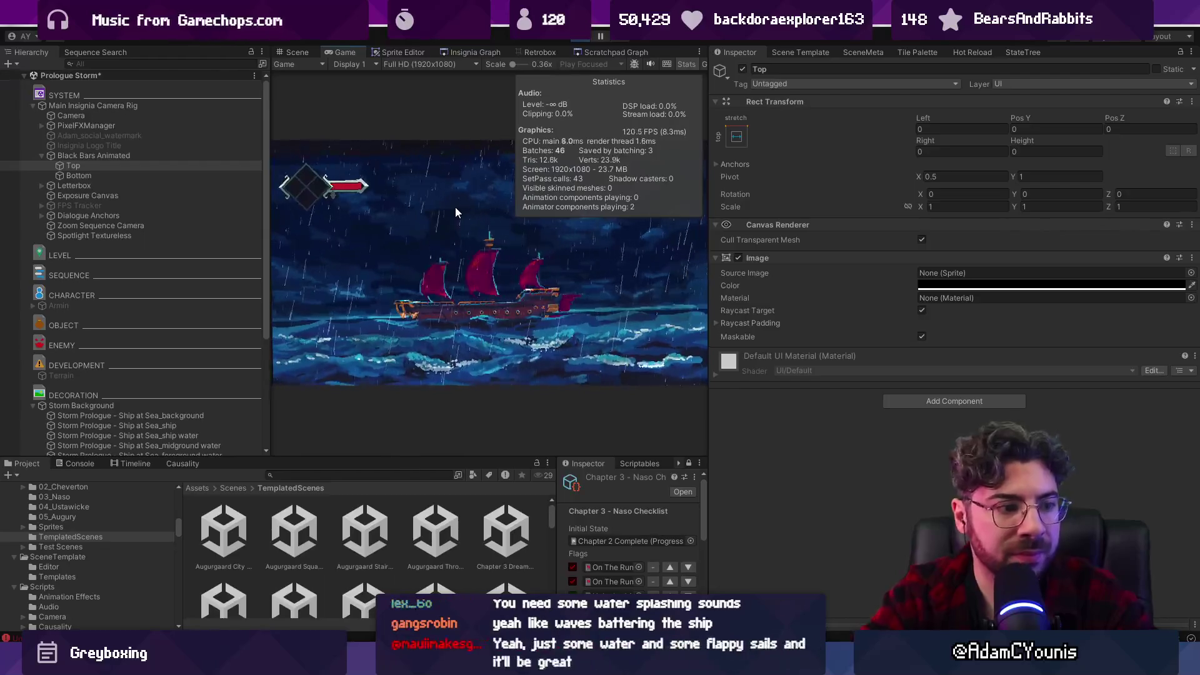
pyautogui.press('F11')
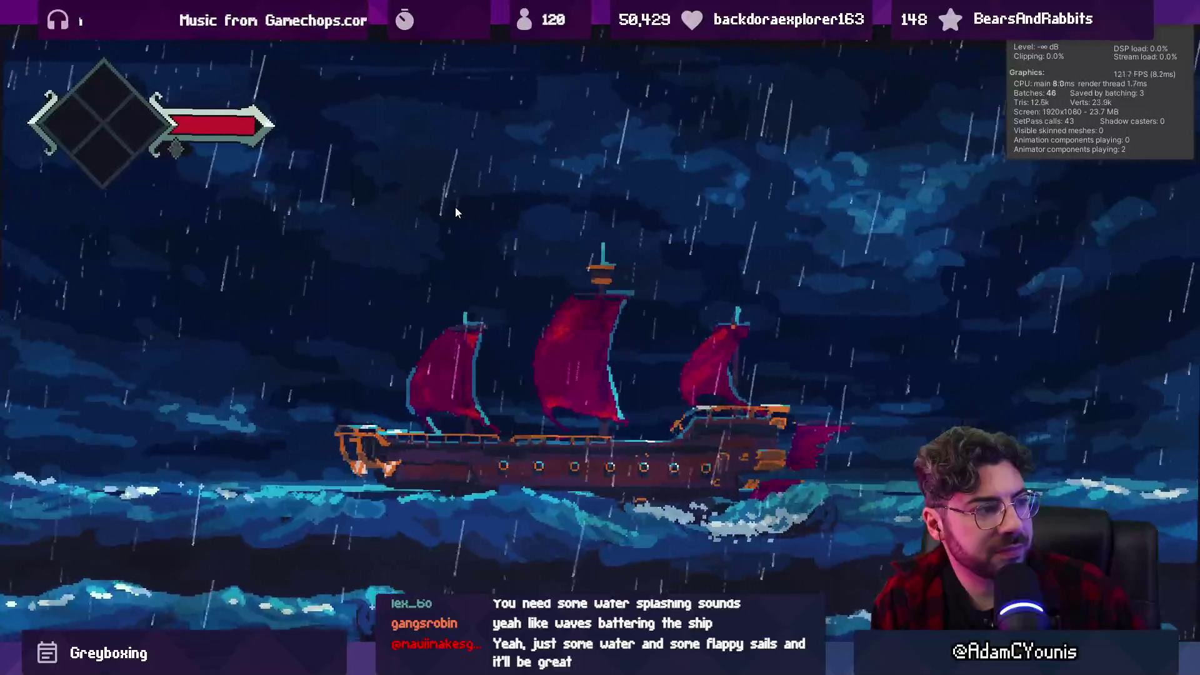
pyautogui.hotkey('shift', 'space')
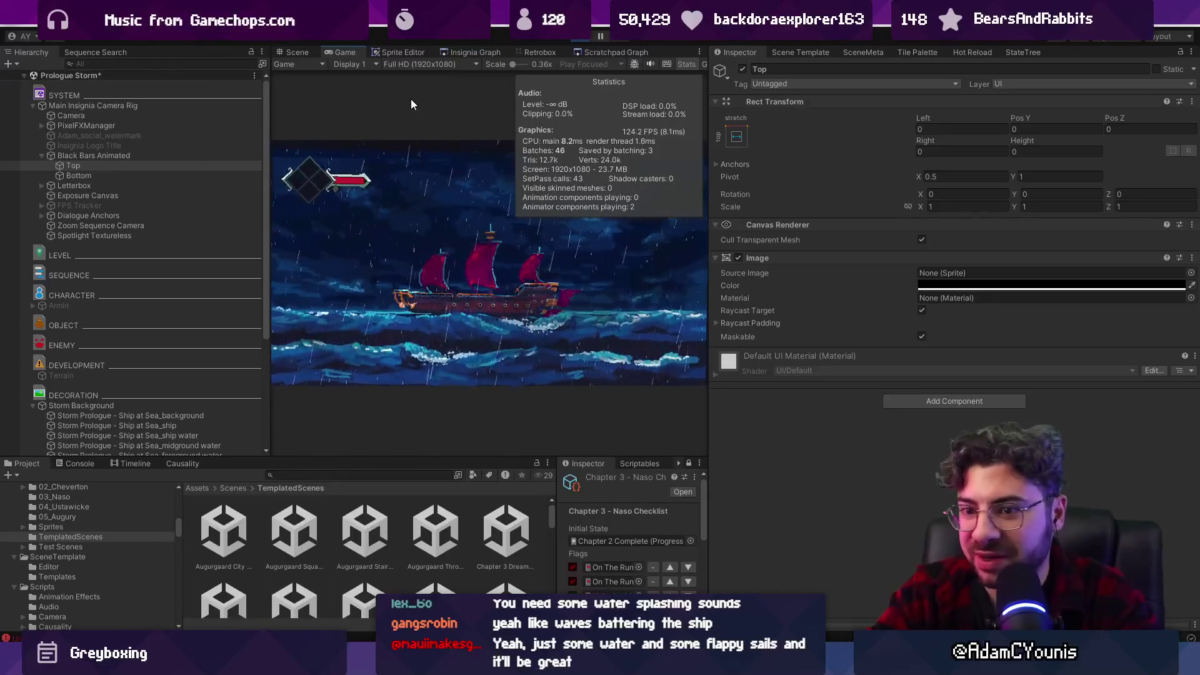
pyautogui.scroll(-5, 212, 304)
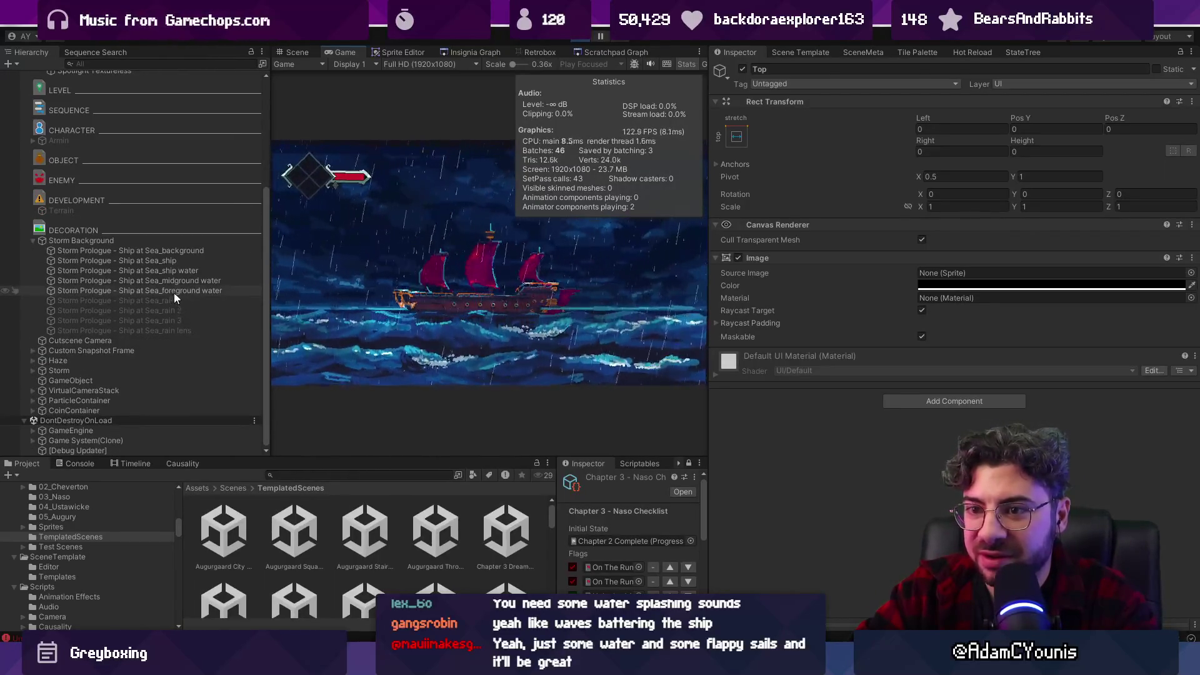
# Lower the foreground water's bobbing amplitude to 0.1 and check it in the maximized Game view.
pyautogui.click(175, 292)
pyautogui.click(931, 357)
pyautogui.write('0.1')
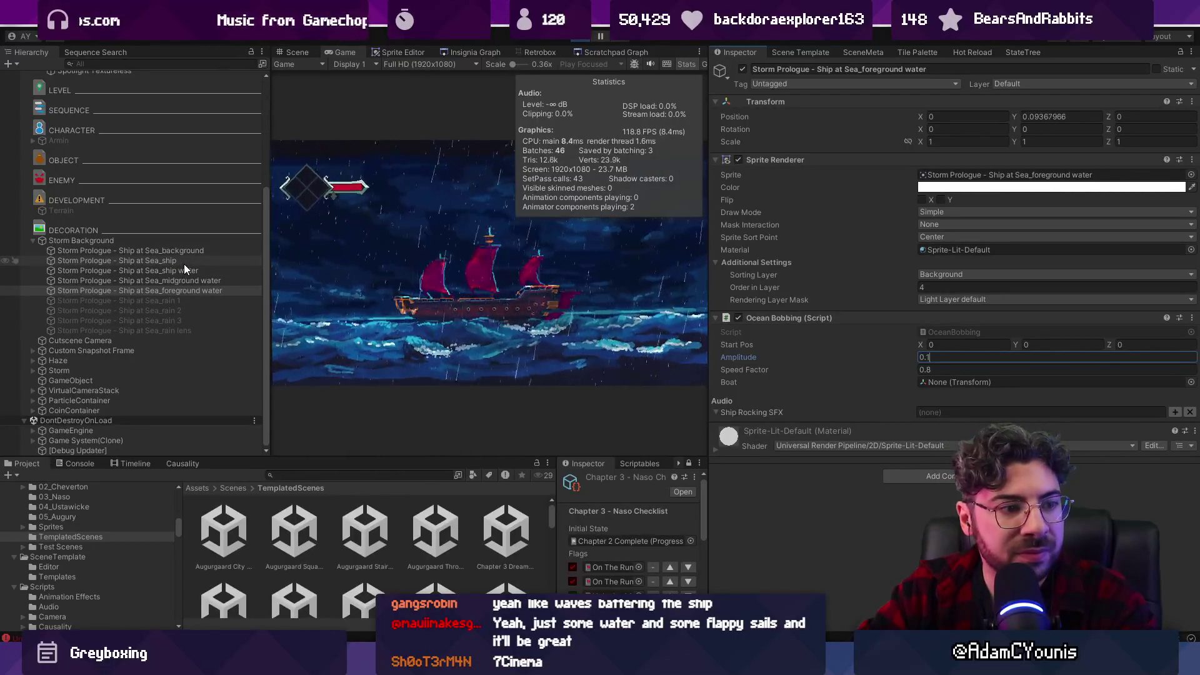
pyautogui.hotkey('shift', 'space')
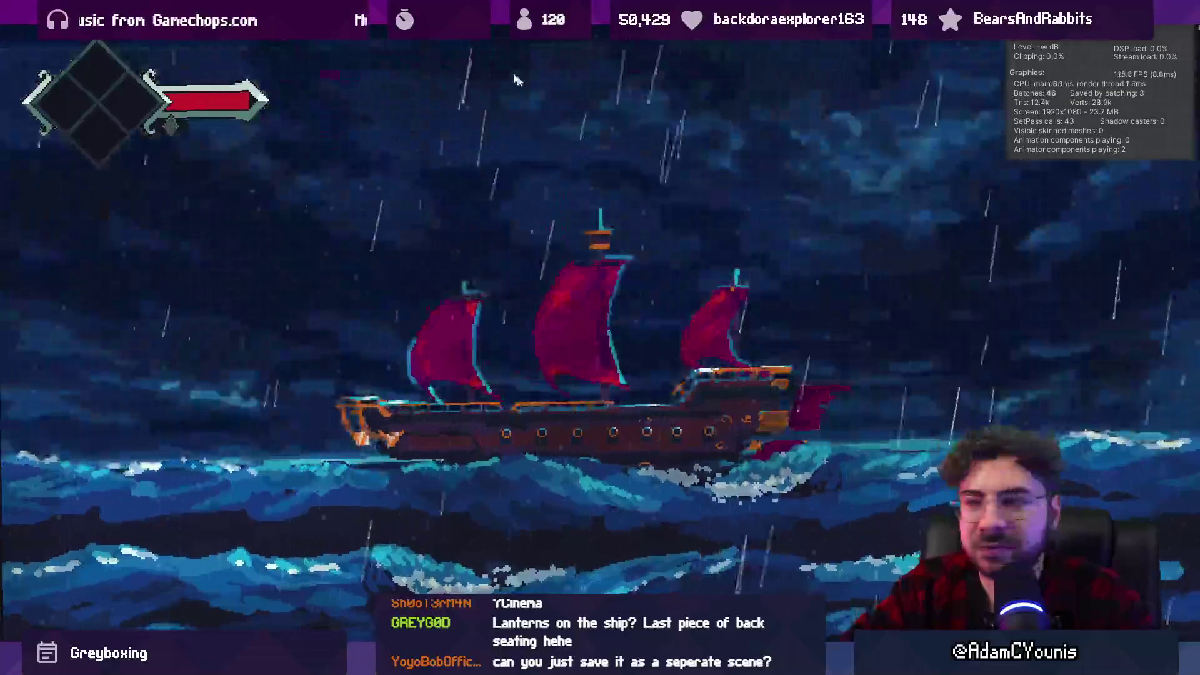
pyautogui.hotkey('shift', 'space')
pyautogui.click(114, 254)
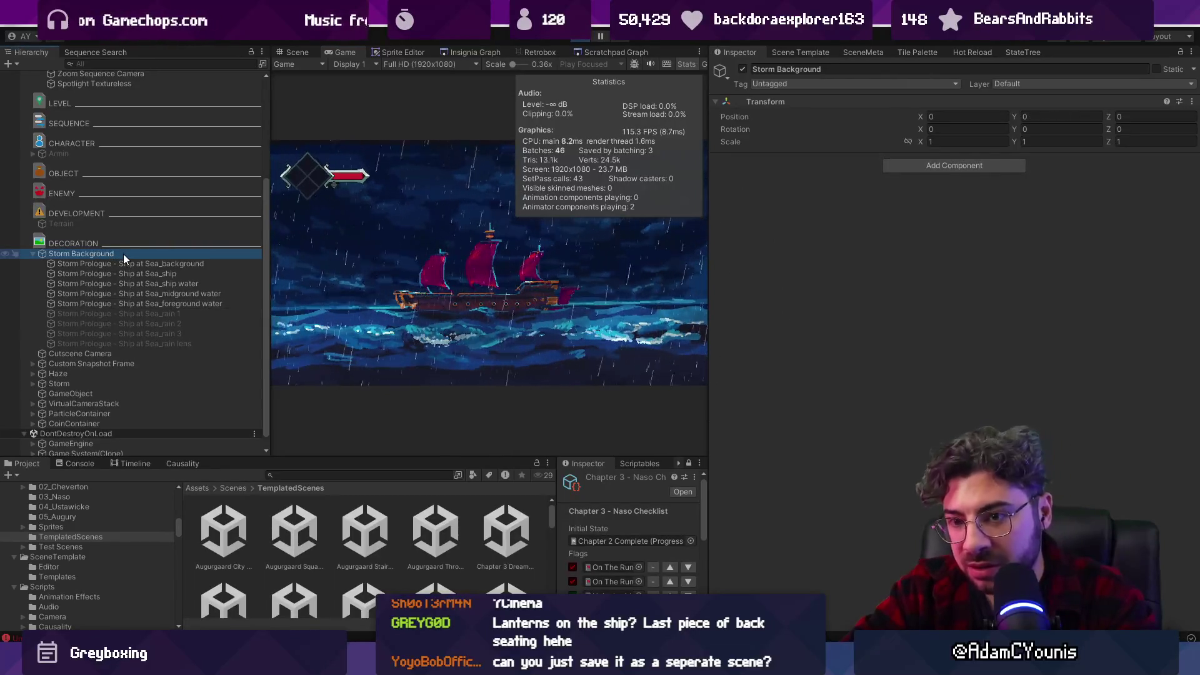
# Stop play mode and duplicate the Storm Background group.
pyautogui.click(125, 263)
pyautogui.click(122, 254)
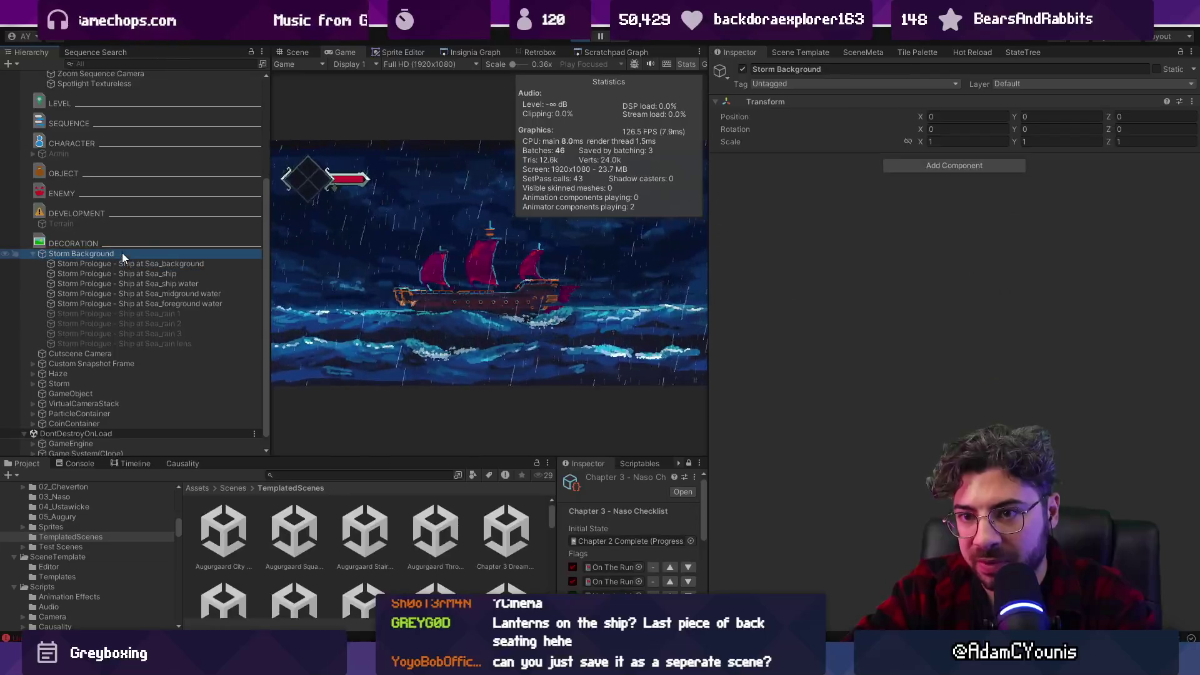
pyautogui.click(594, 38)
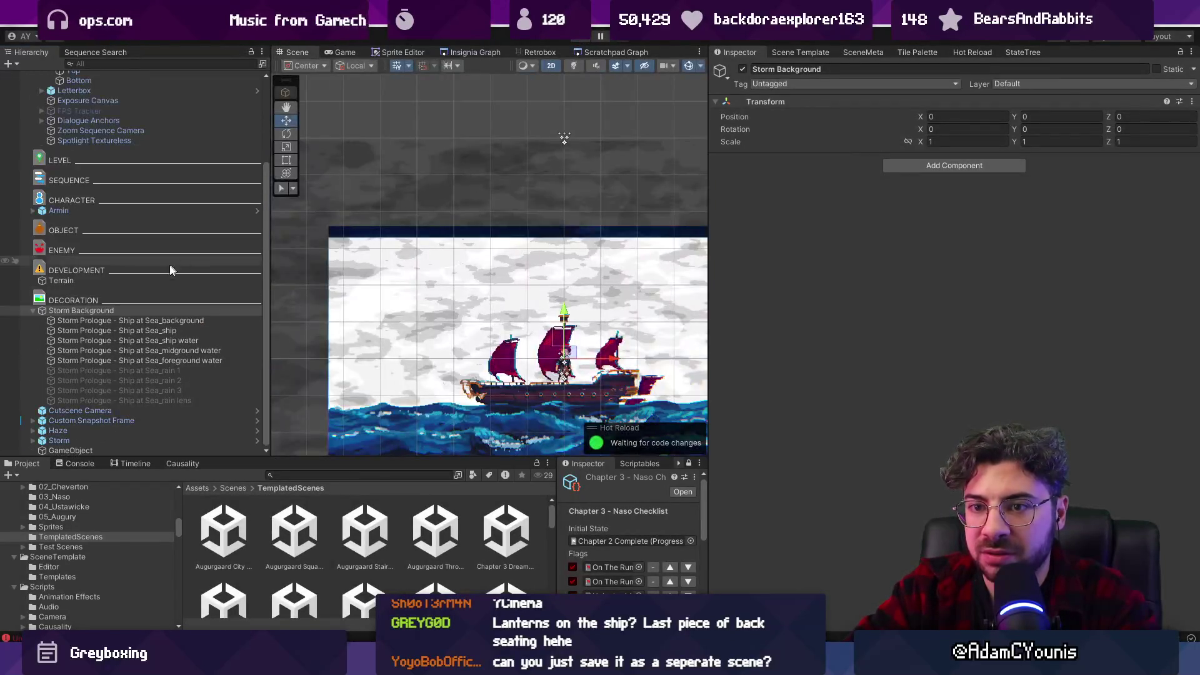
pyautogui.click(90, 311)
pyautogui.hotkey('ctrl', 'd')
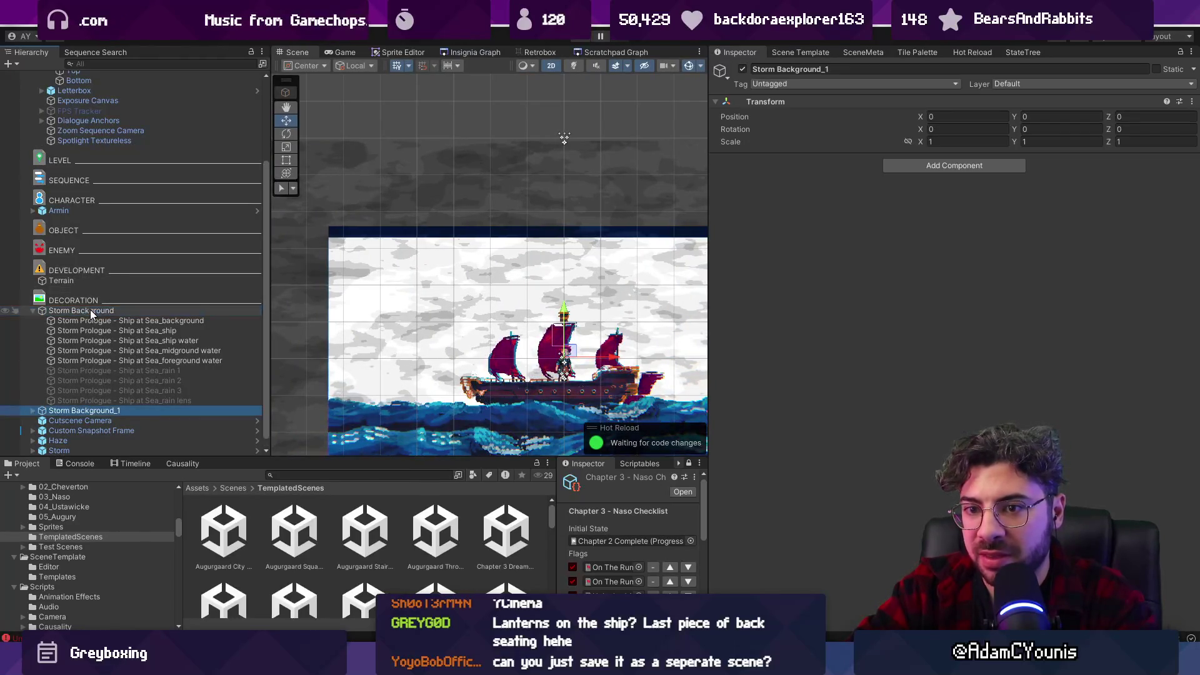
# Place the copy above the original, disable the original, rename the copy, and play.
pyautogui.moveTo(72, 411); pyautogui.dragTo(73, 315)
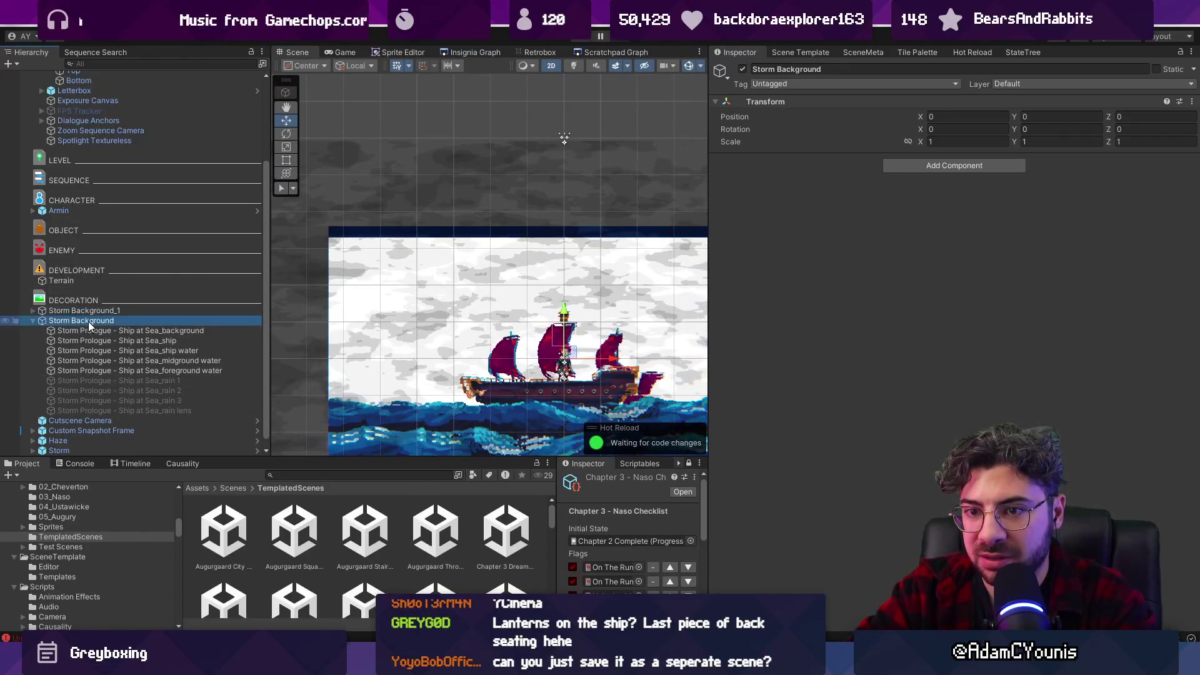
pyautogui.click(743, 69)
pyautogui.click(116, 311)
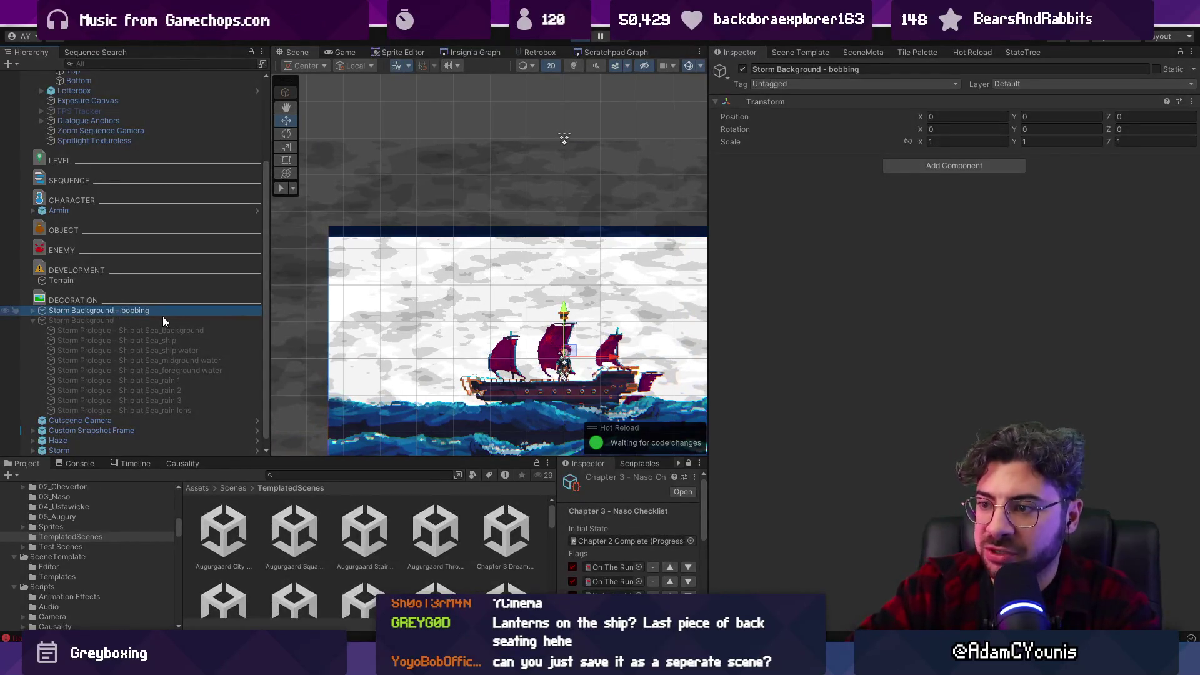
pyautogui.hotkey('ctrl', 'p')
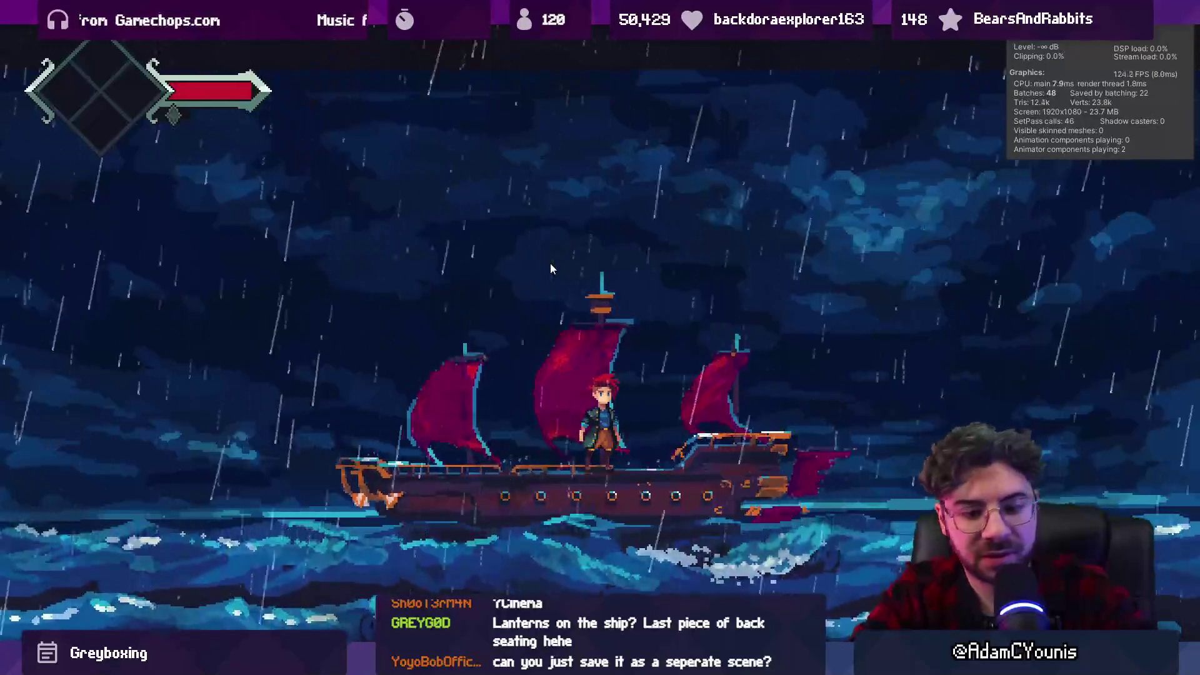
# Stop play, widen the Game view, and run another test before stopping again.
pyautogui.hotkey('ctrl', 'p')
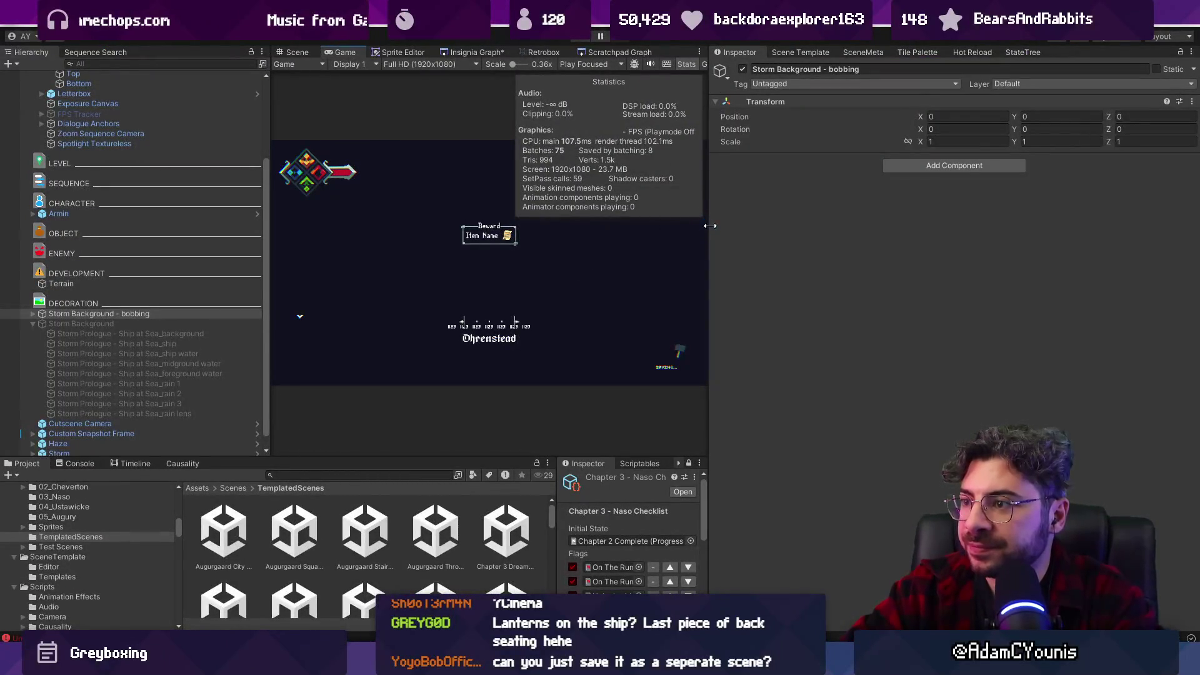
pyautogui.moveTo(360, 237); pyautogui.dragTo(280, 228)
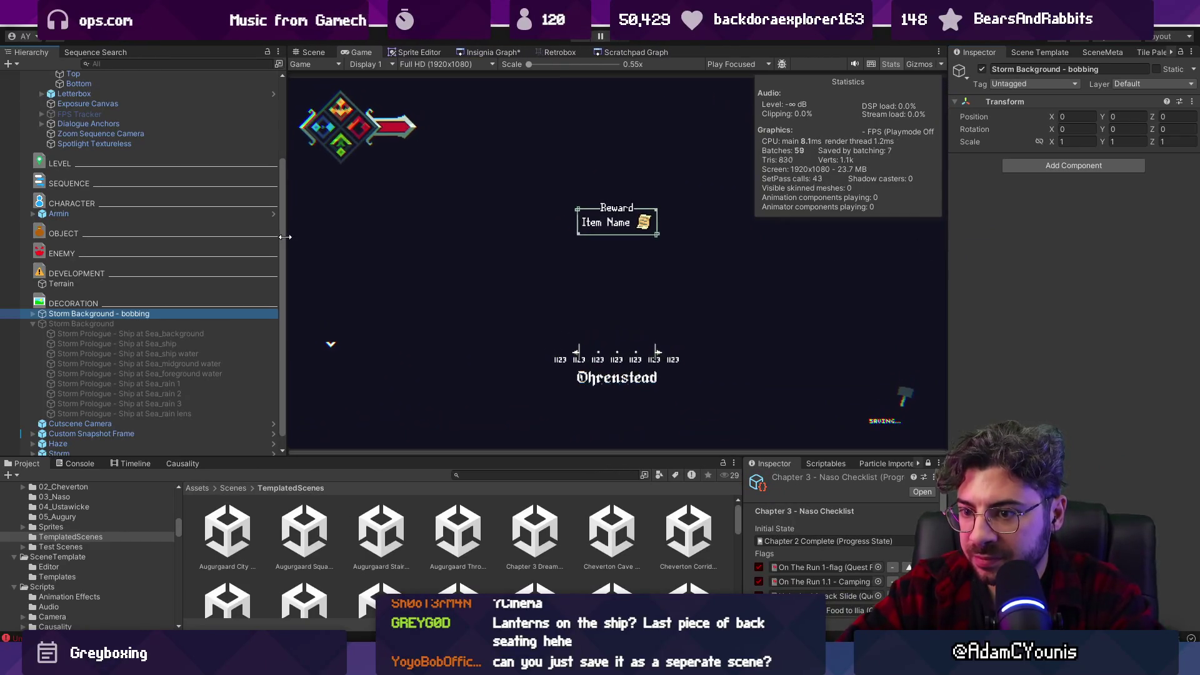
pyautogui.click(582, 43)
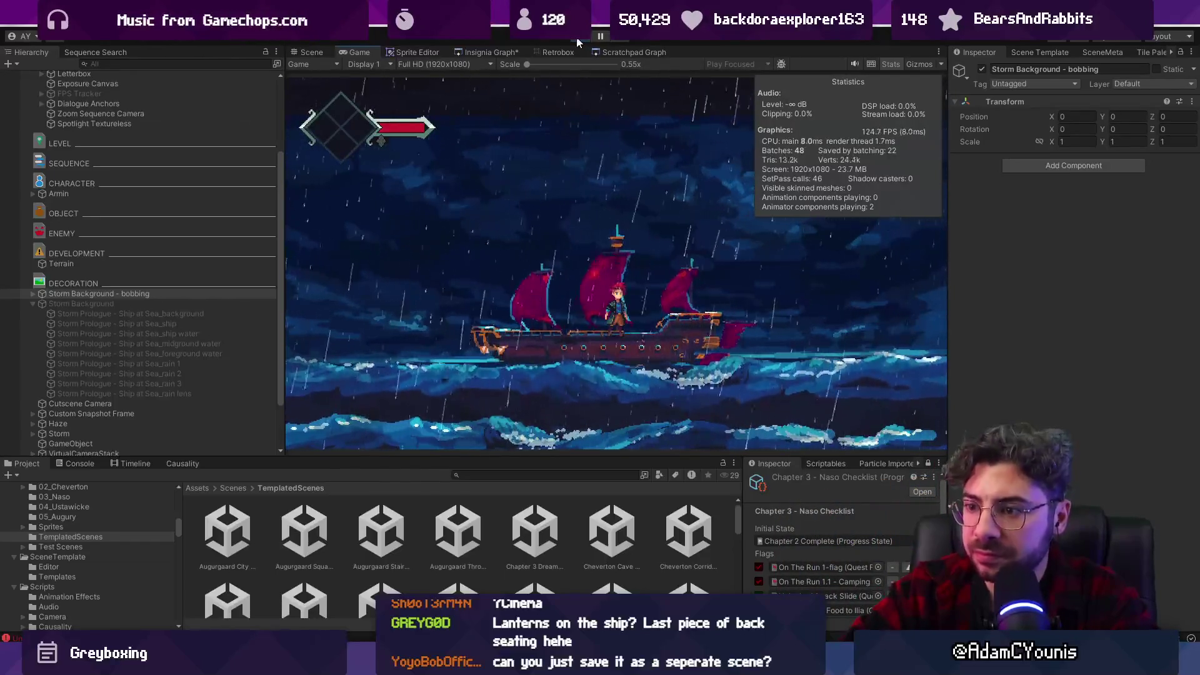
pyautogui.hotkey('ctrl', 'p')
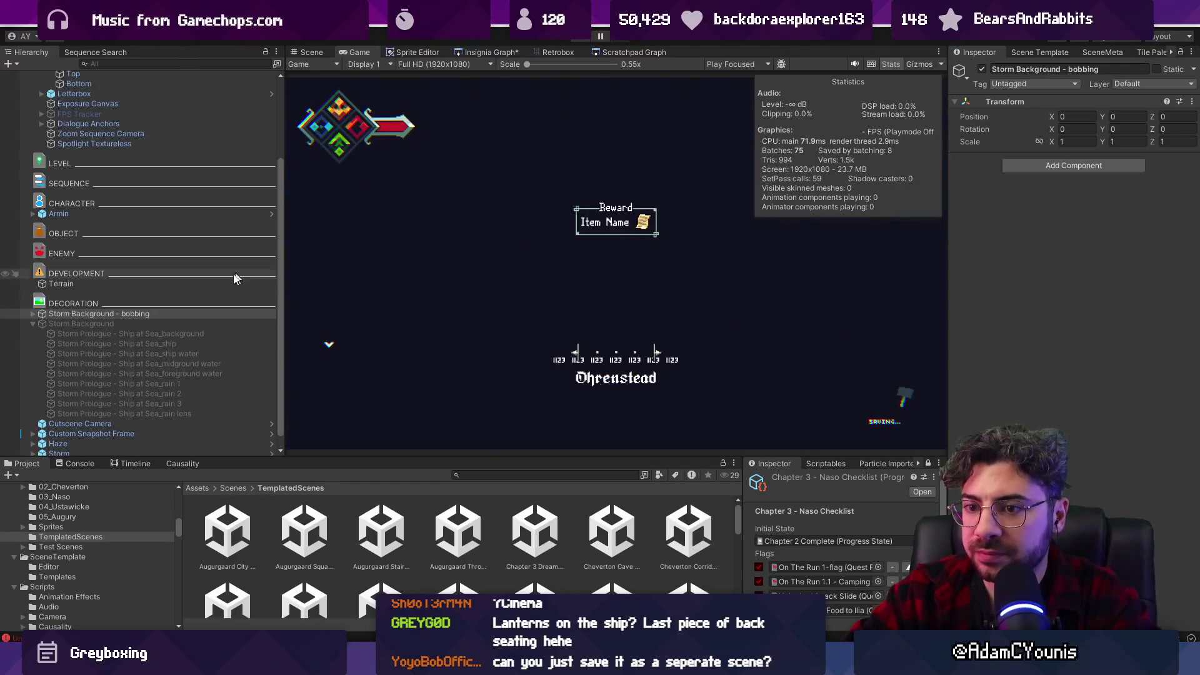
pyautogui.click(33, 313)
# Set the midground water's Ocean Bobbing amplitude to 0.07.
pyautogui.click(98, 354)
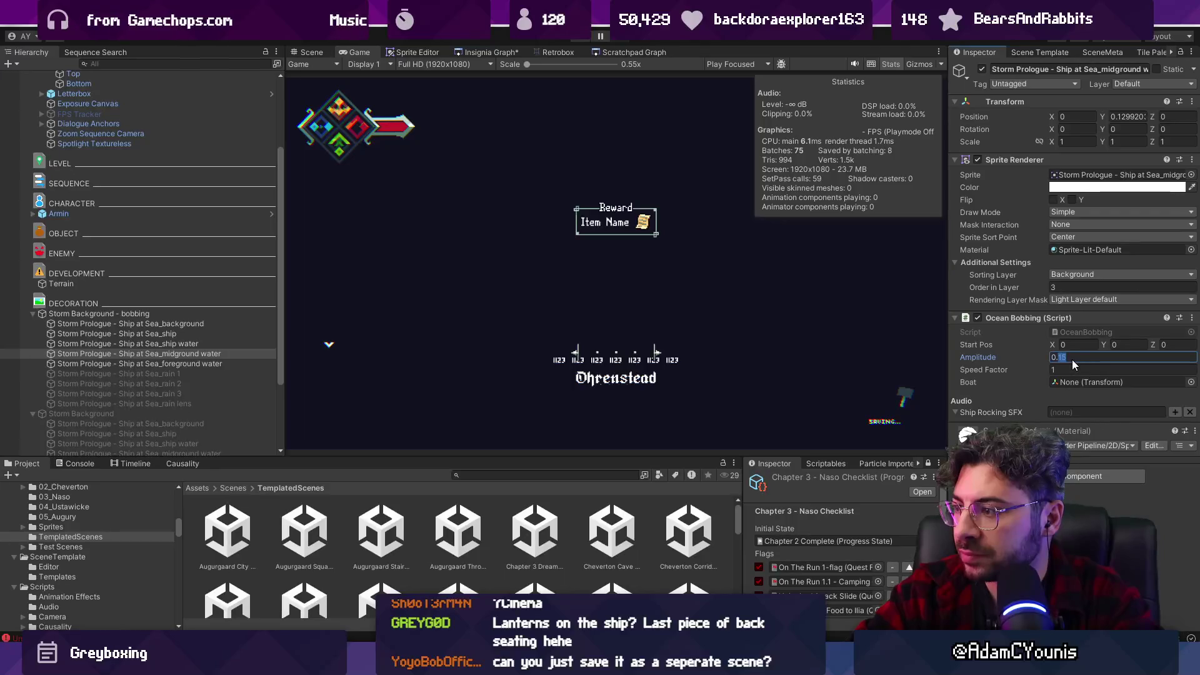
pyautogui.click(183, 344)
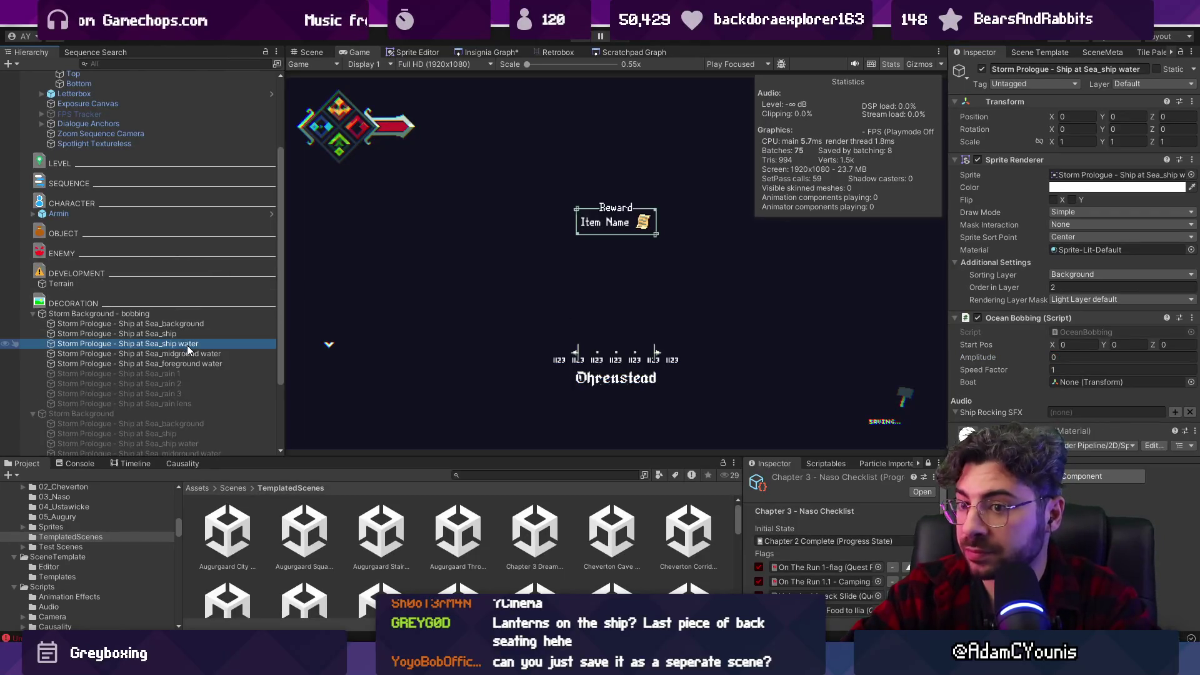
pyautogui.click(190, 352)
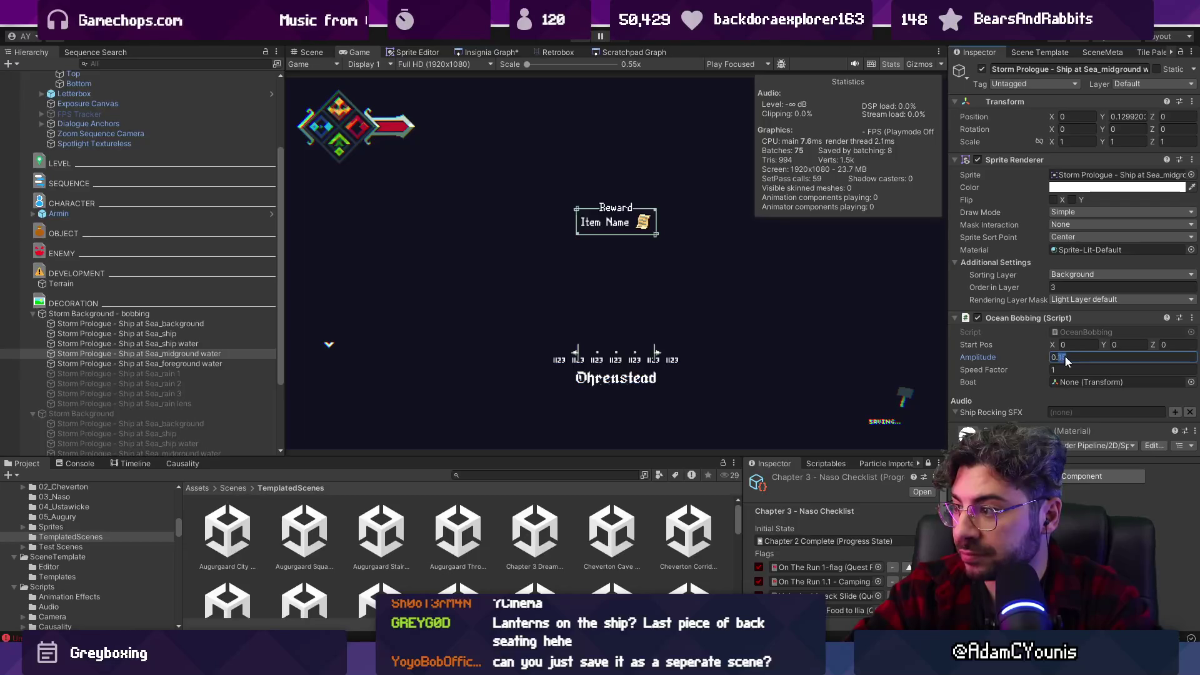
pyautogui.write('07')
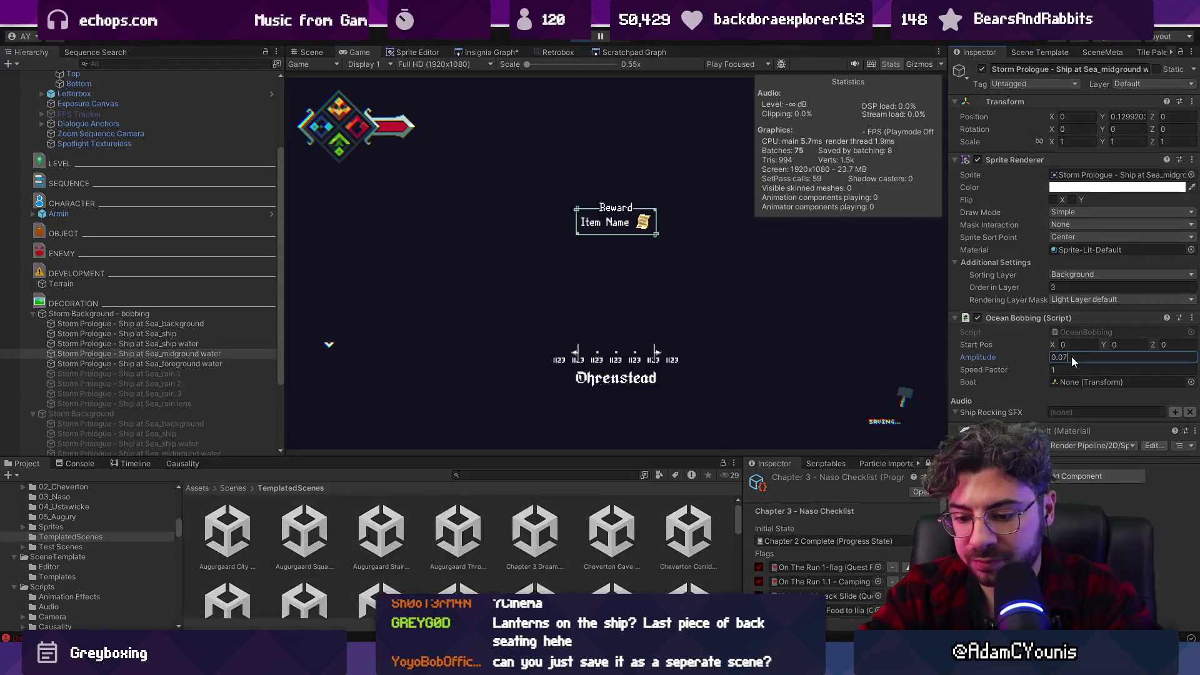
# Play-test the scene with the new midground bobbing, then stop play mode.
pyautogui.hotkey('ctrl', 'p')
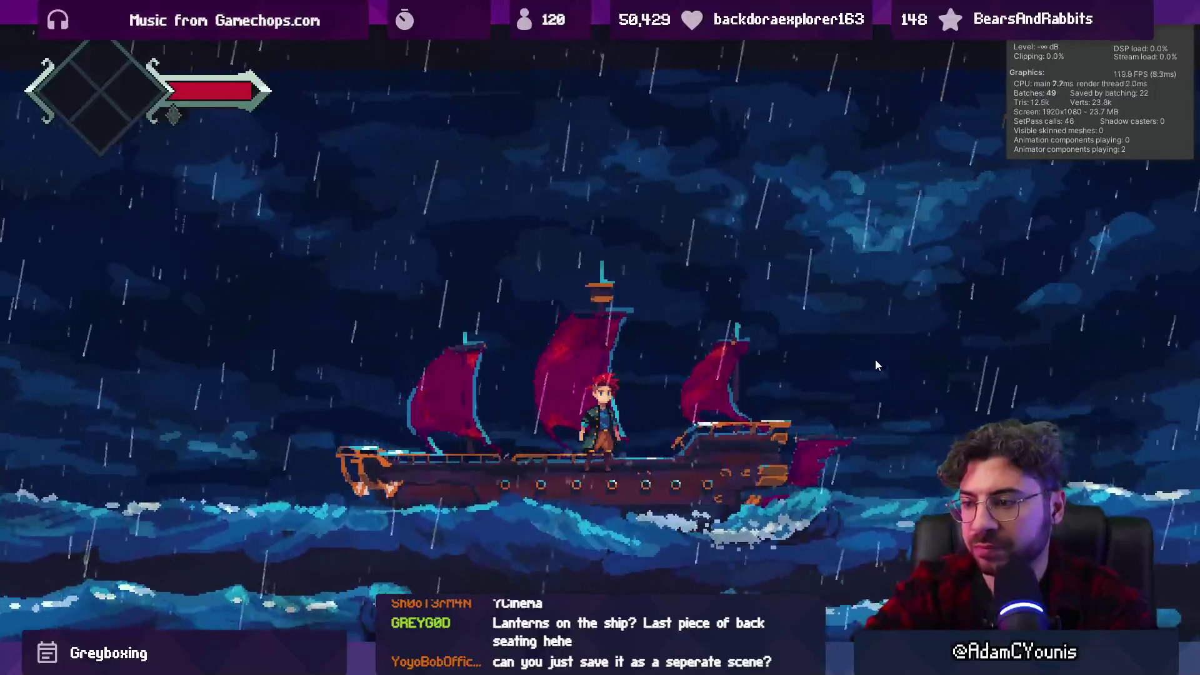
pyautogui.hotkey('ctrl', 'shift', 'F7')
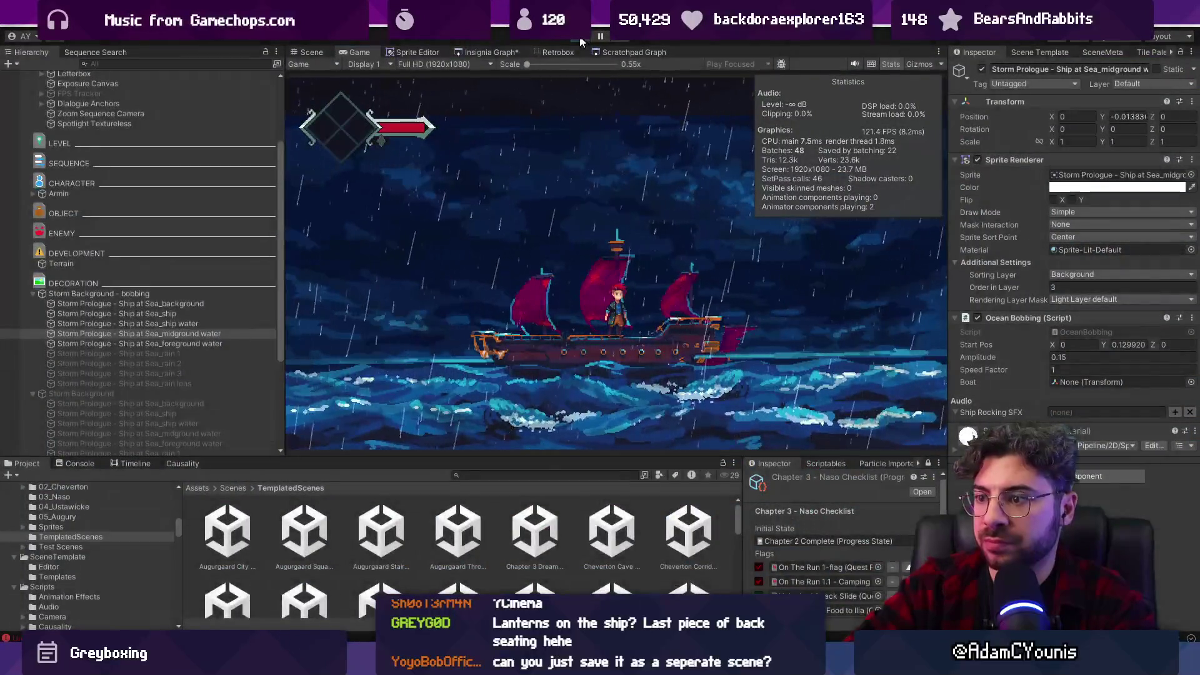
pyautogui.hotkey('ctrl', 'p')
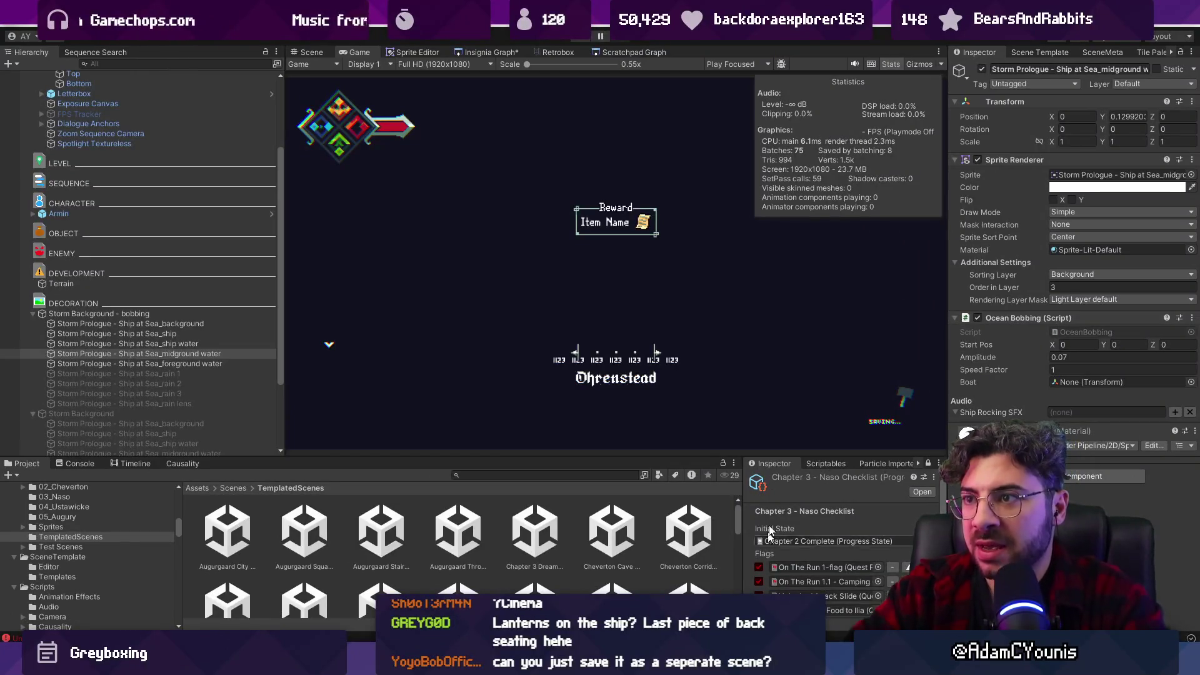
pyautogui.click(510, 52)
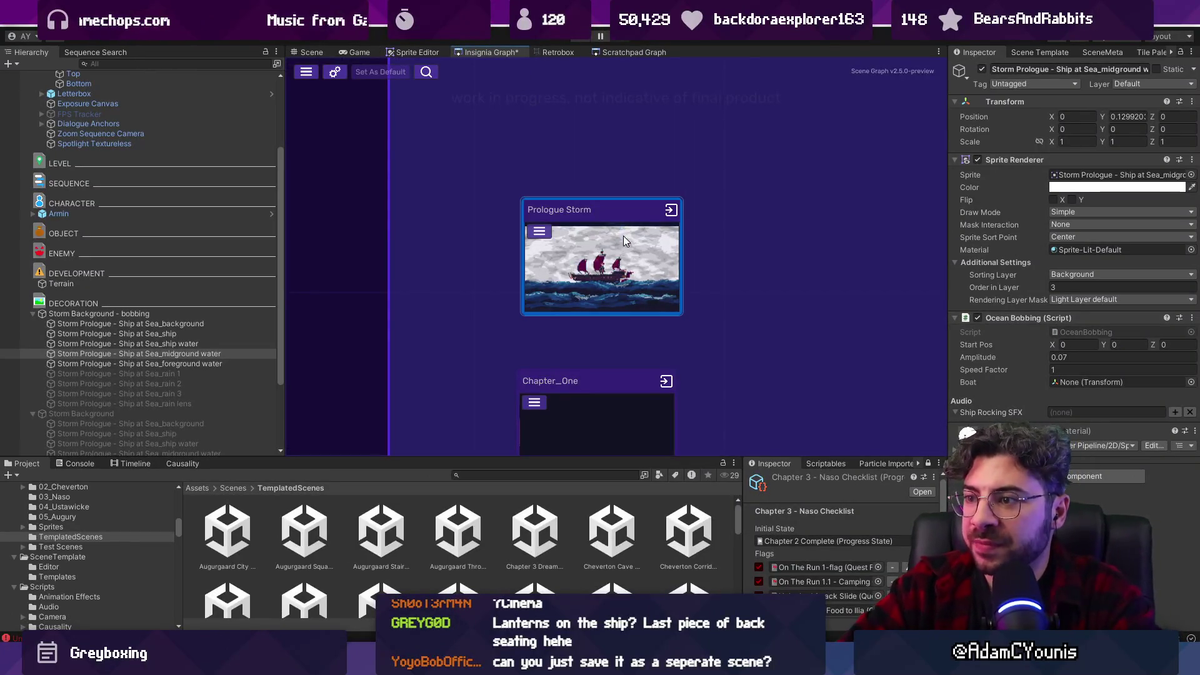
# Select Custom Snapshot Frame, leave 2D view, and settle the selection on the Snapshotter.
pyautogui.click(314, 53)
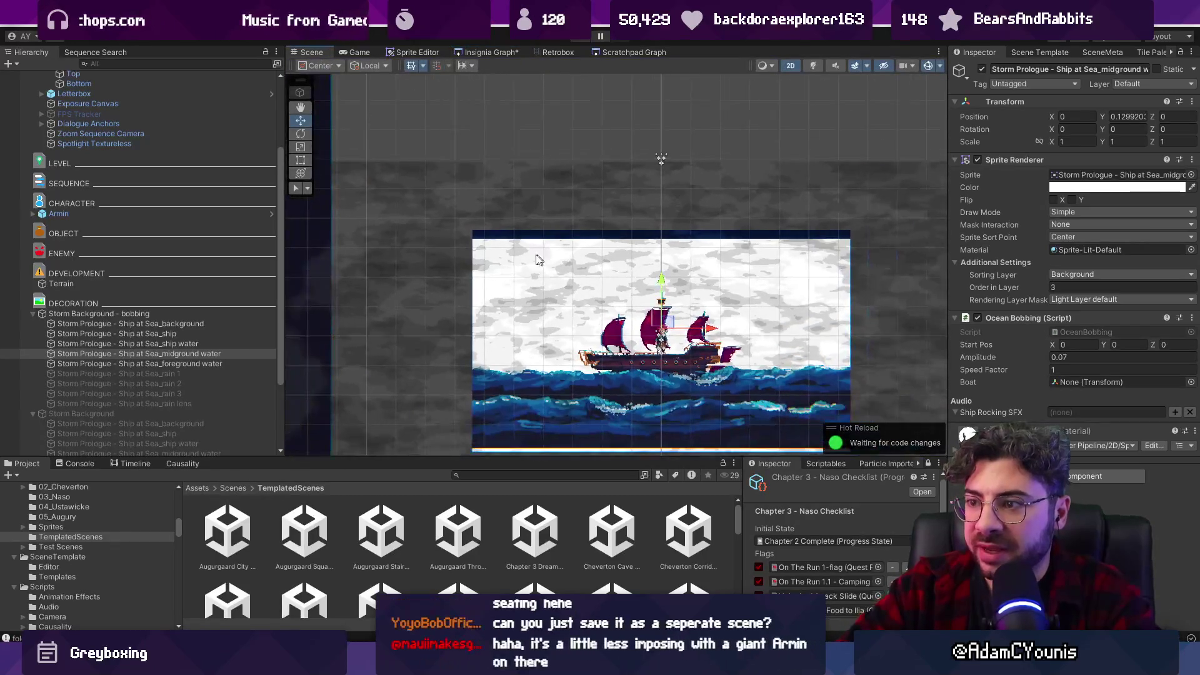
pyautogui.click(490, 264)
pyautogui.press('2')
pyautogui.moveTo(565, 293)
pyautogui.mouseDown()
pyautogui.moveTo(527, 324)
pyautogui.moveTo(621, 224)
pyautogui.mouseUp()
pyautogui.click(637, 133)
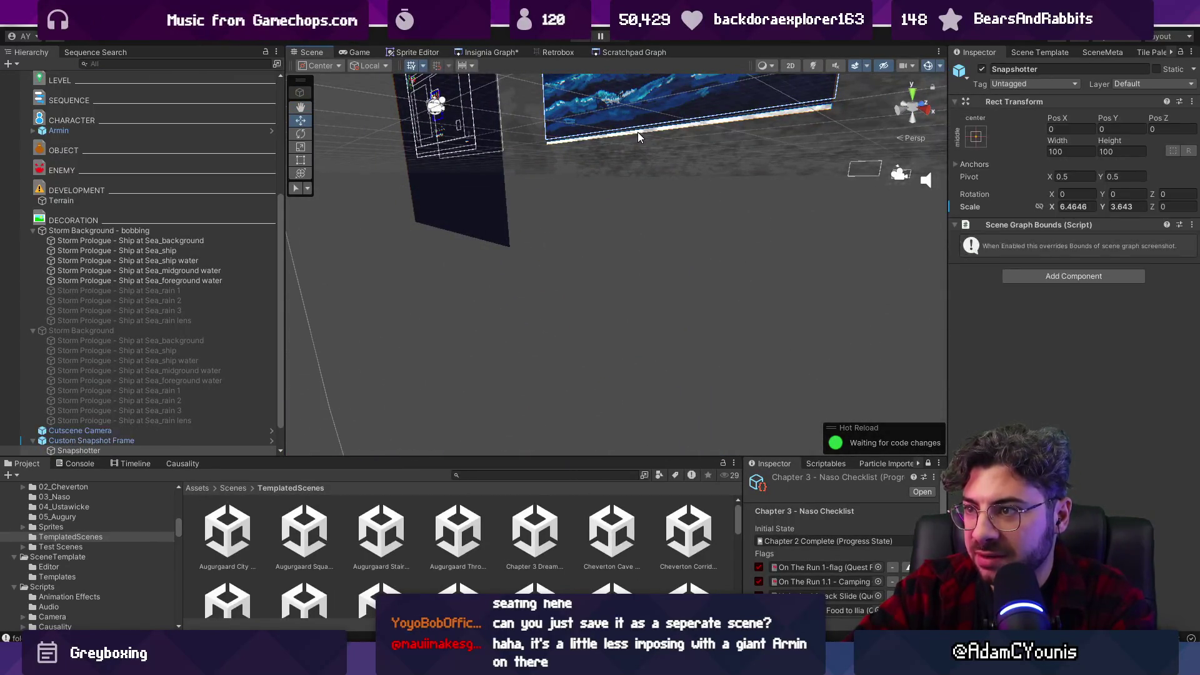
pyautogui.click(638, 131)
pyautogui.click(638, 132)
pyautogui.click(638, 131)
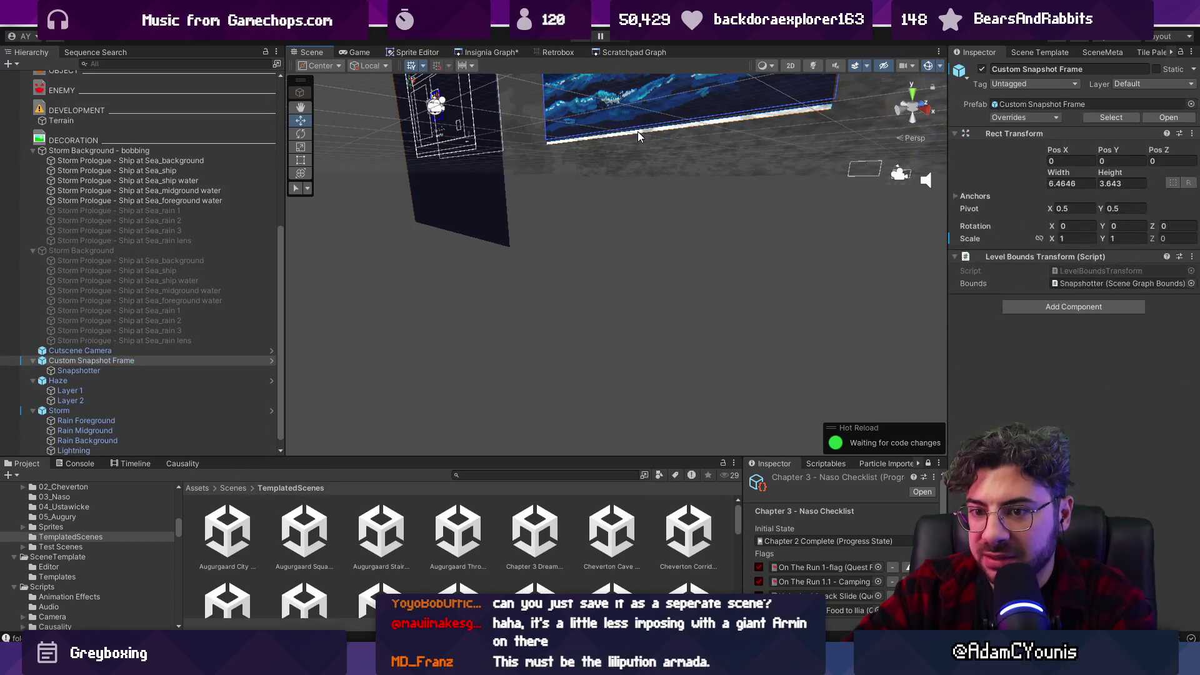
# Select Lightning under Storm, leave its sprite colour white, and play the scene maximized.
pyautogui.click(145, 448)
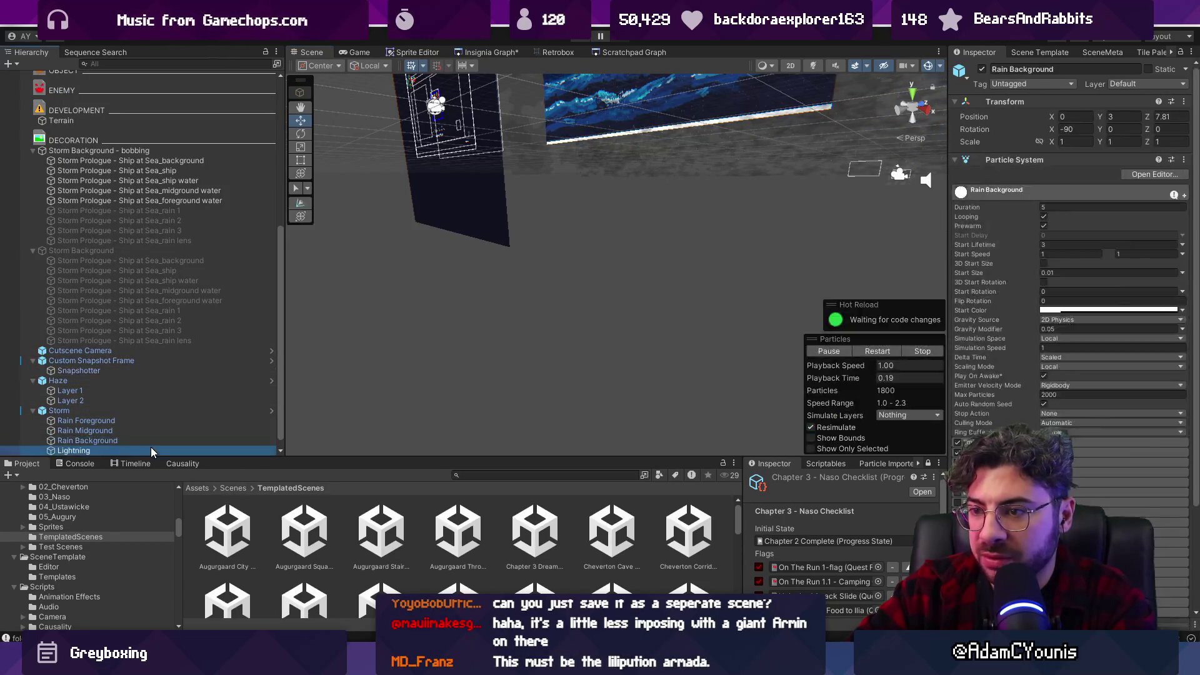
pyautogui.moveTo(662, 200); pyautogui.dragTo(620, 323)
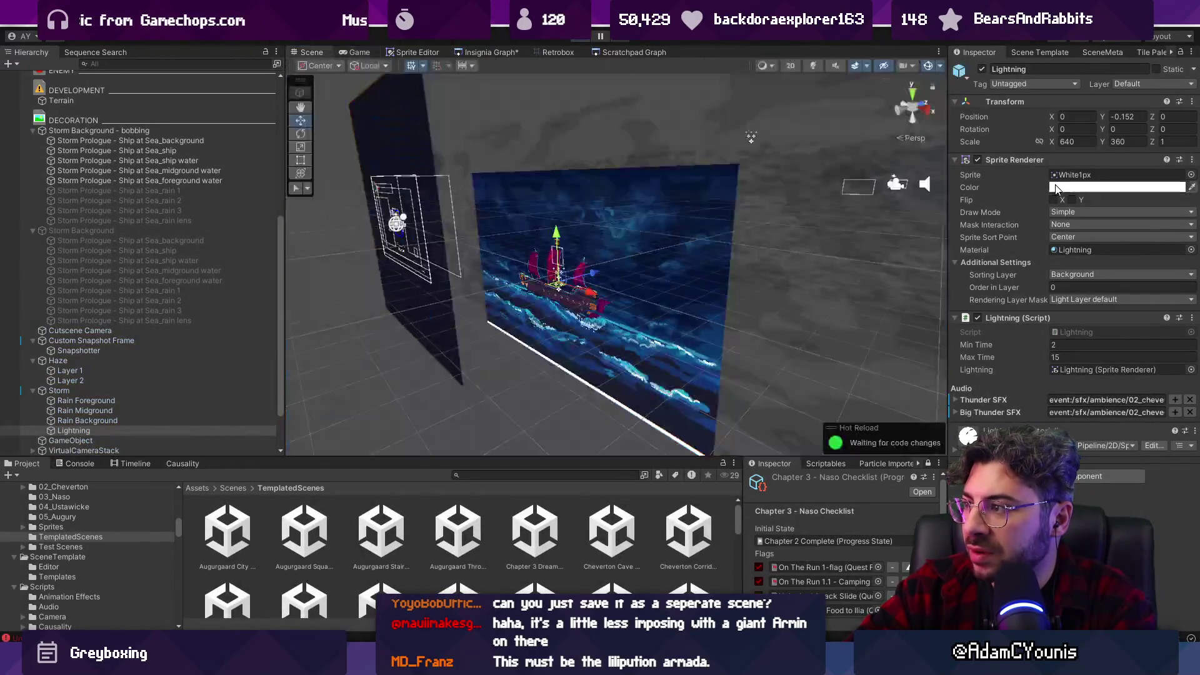
pyautogui.click(1106, 187)
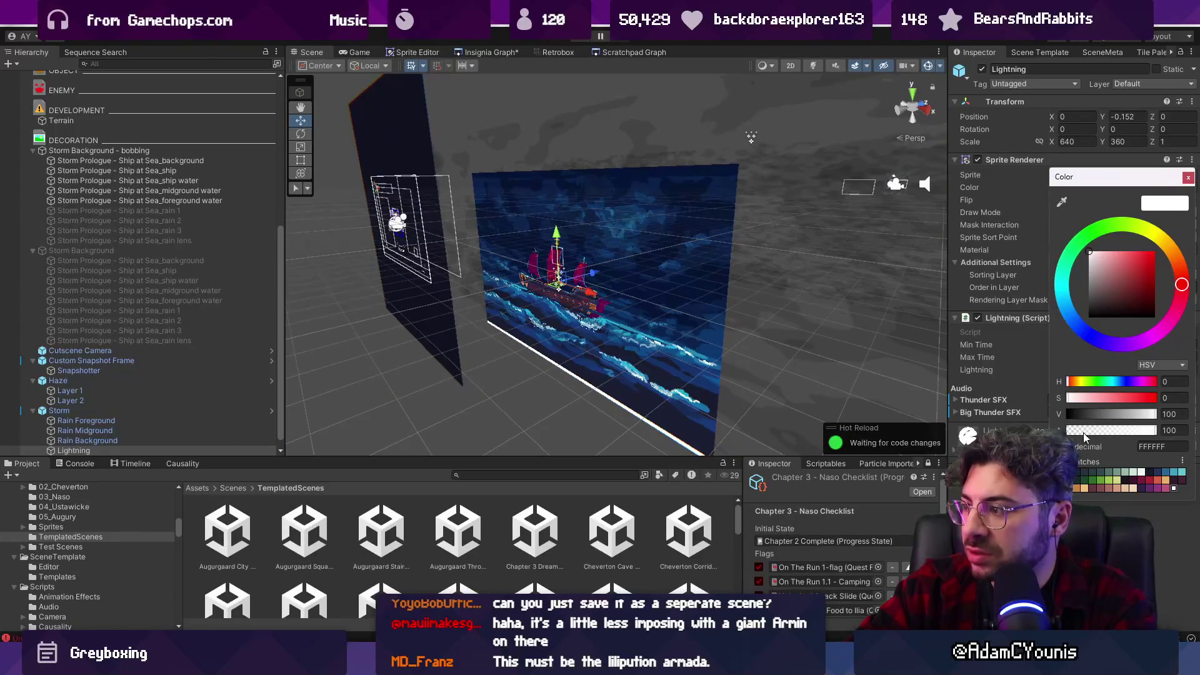
pyautogui.click(1188, 179)
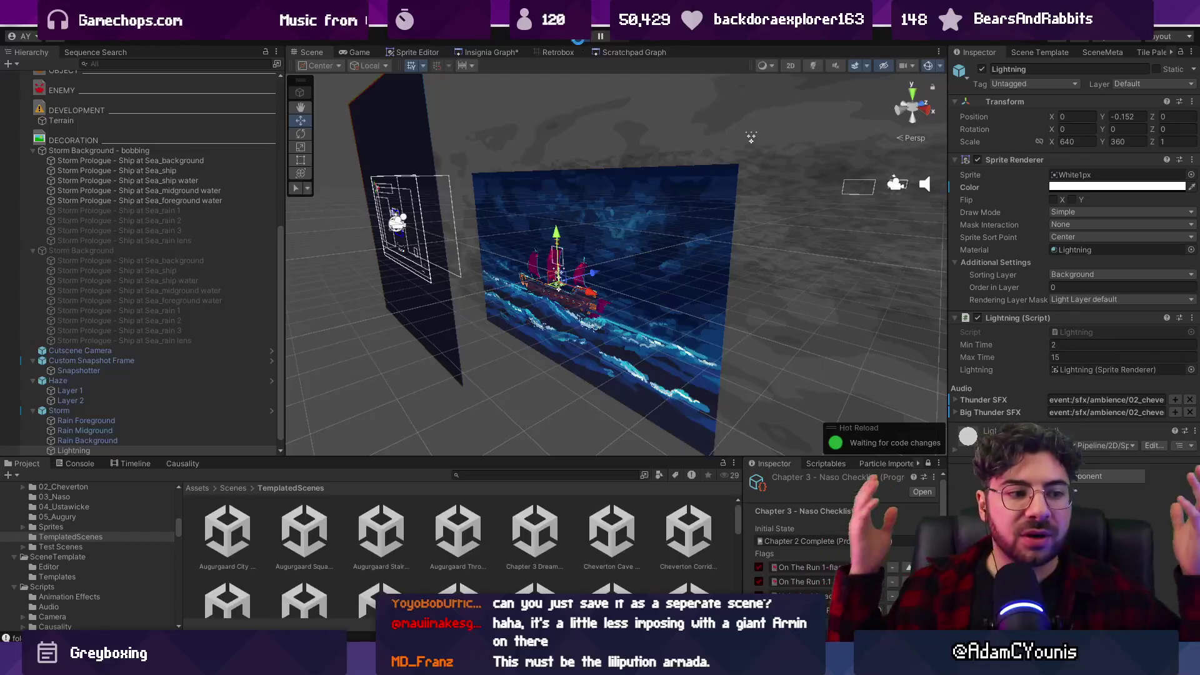
pyautogui.click(579, 39)
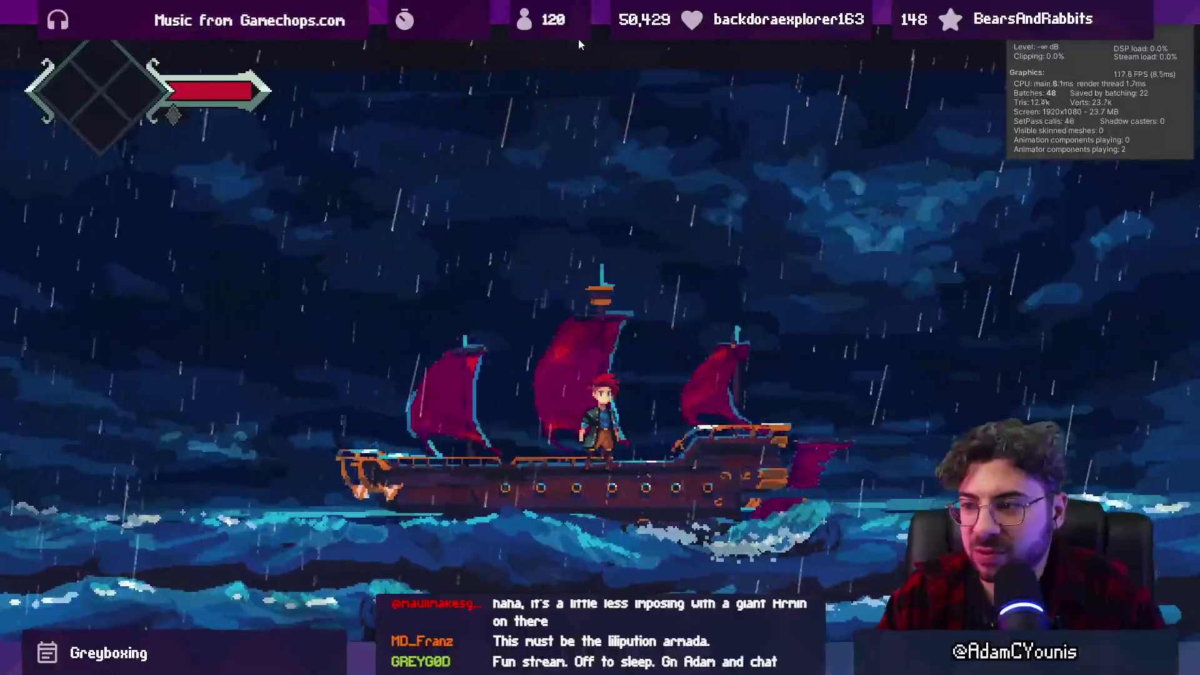
# Restore the full-screen Game view into the editor and exit Play mode.
pyautogui.hotkey('shift', 'space')
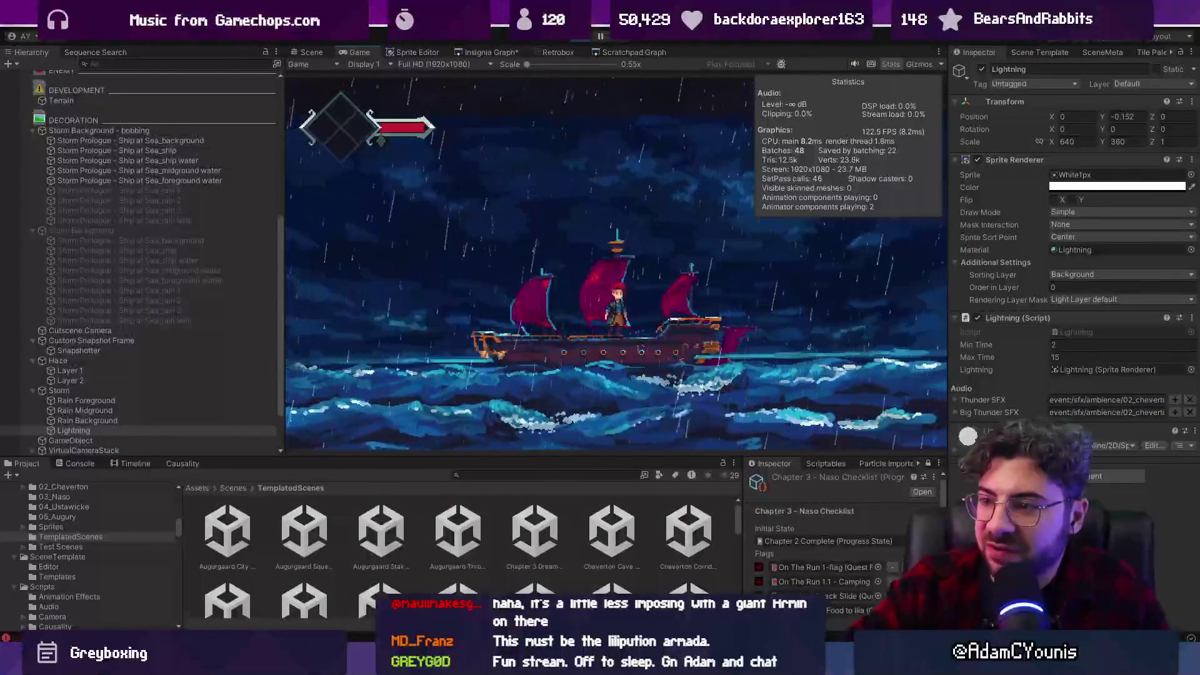
pyautogui.hotkey('ctrl', 'p')
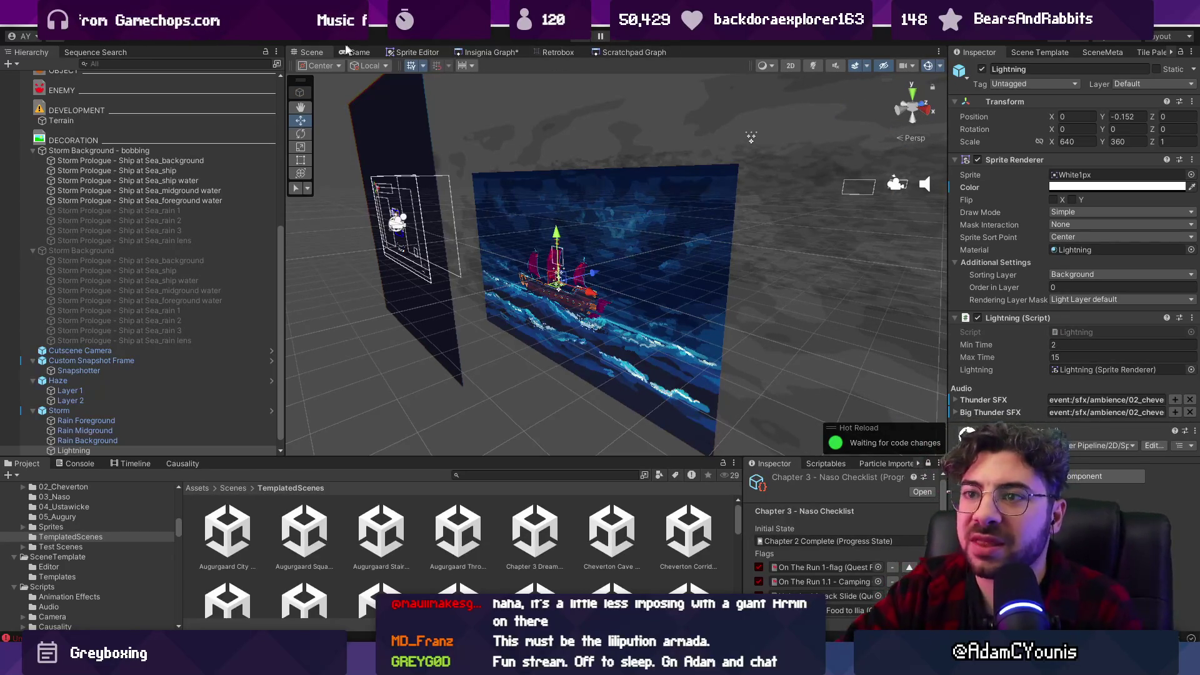
# Collapse Storm Background, open the Insignia Graph of game scenes, and save it.
pyautogui.click(33, 251)
pyautogui.click(470, 53)
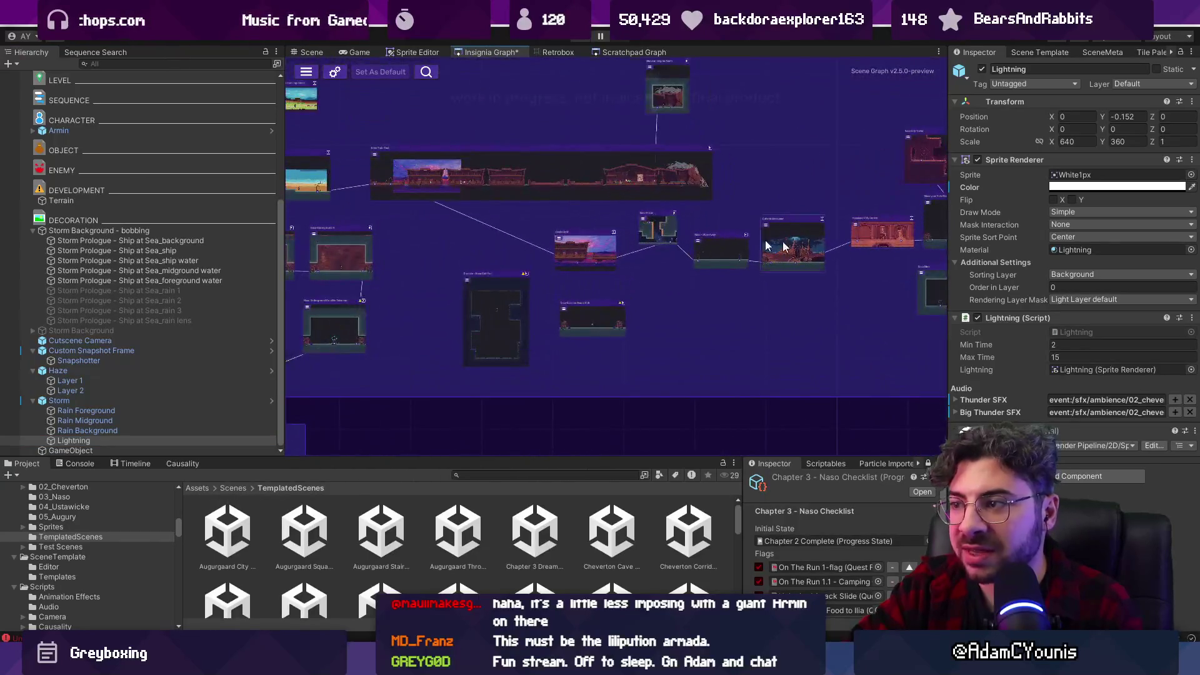
pyautogui.scroll(-5, 665, 202)
pyautogui.scroll(3, 705, 256)
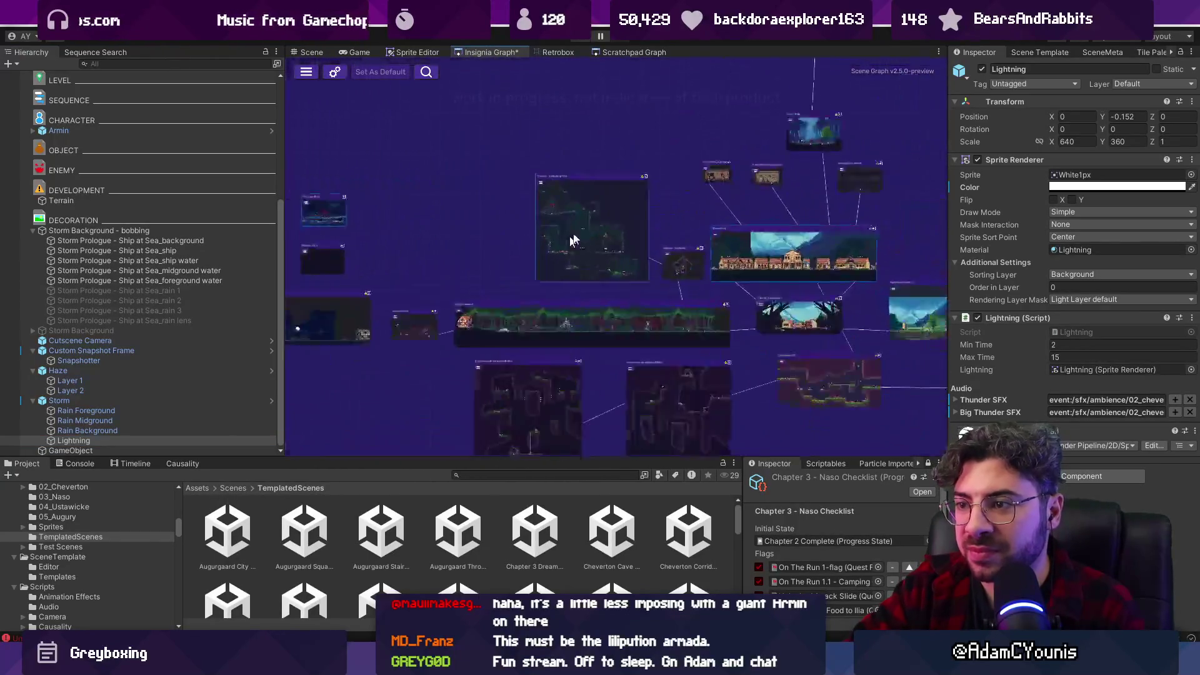
pyautogui.scroll(-3, 707, 255)
pyautogui.scroll(5, 710, 252)
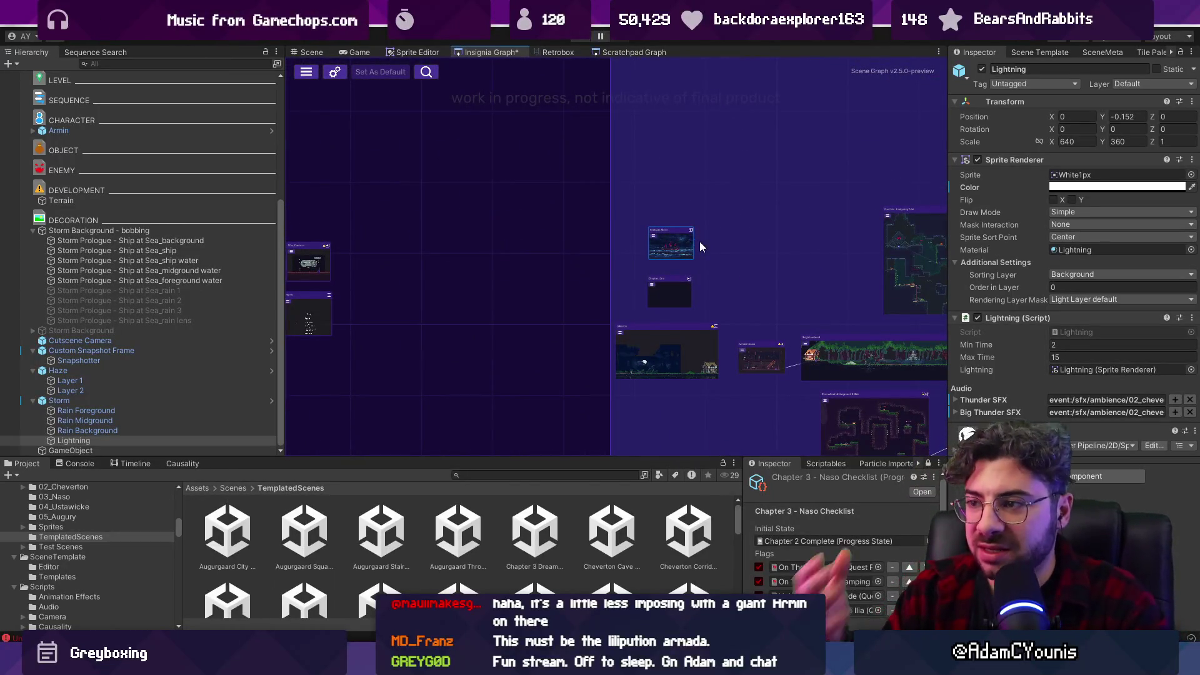
pyautogui.hotkey('ctrl', 's')
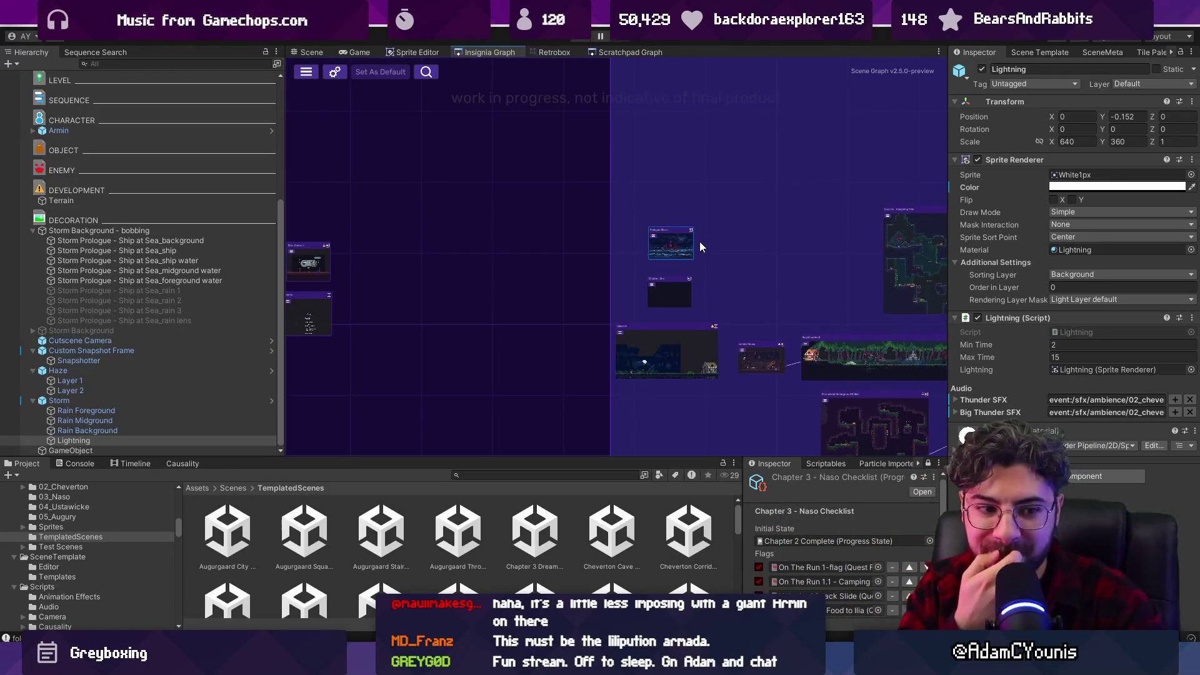
# Pan across the Insignia Graph's node groups and give the graph panel more height.
pyautogui.moveTo(745, 256); pyautogui.dragTo(497, 225)
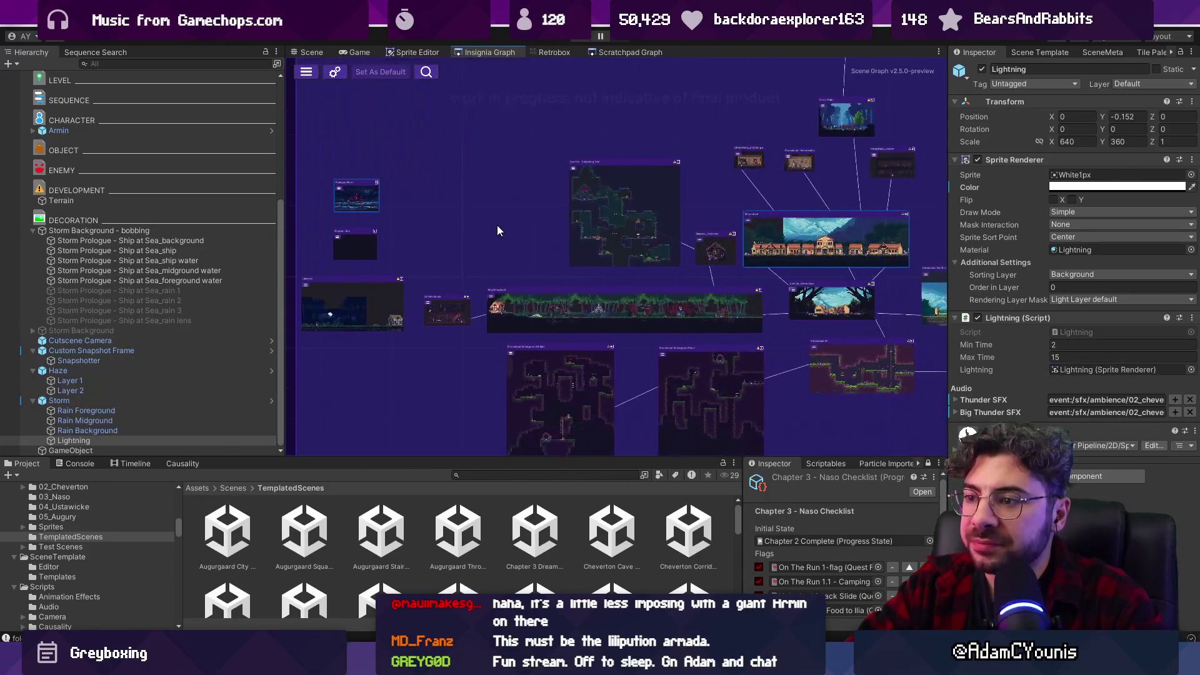
pyautogui.scroll(-6, 497, 225)
pyautogui.moveTo(791, 291)
pyautogui.mouseDown()
pyautogui.moveTo(375, 245)
pyautogui.moveTo(645, 268)
pyautogui.moveTo(693, 298)
pyautogui.mouseUp()
pyautogui.moveTo(650, 456); pyautogui.dragTo(650, 433)
pyautogui.scroll(5, 635, 351)
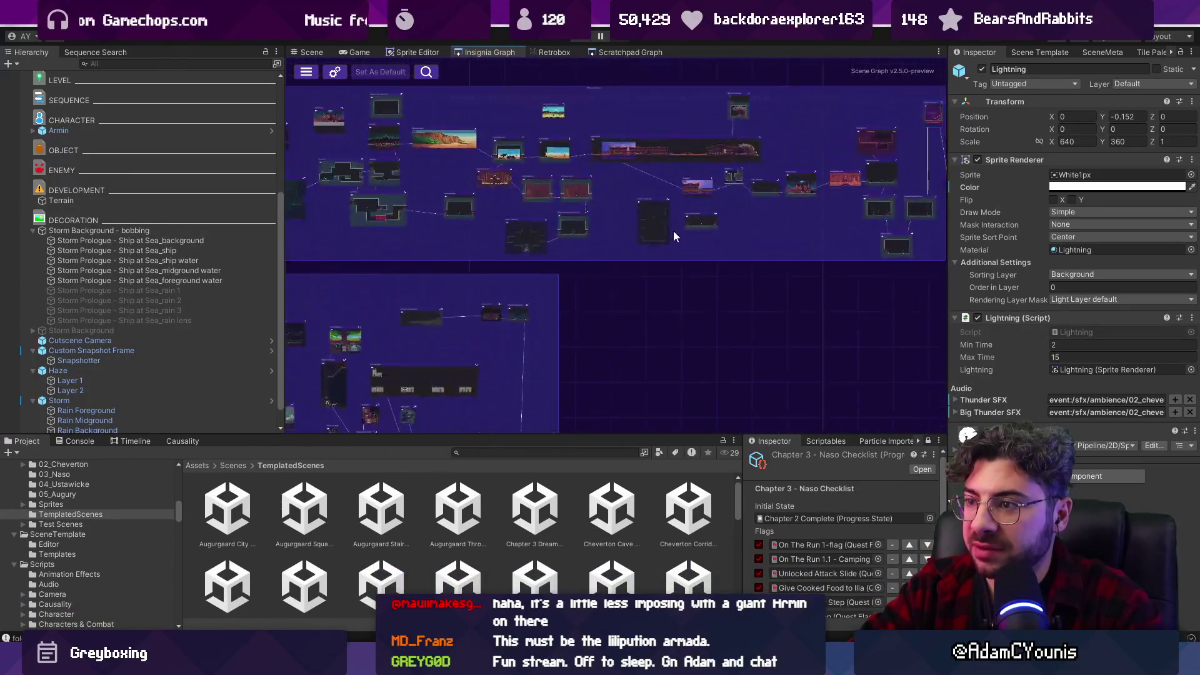
pyautogui.scroll(5, 643, 169)
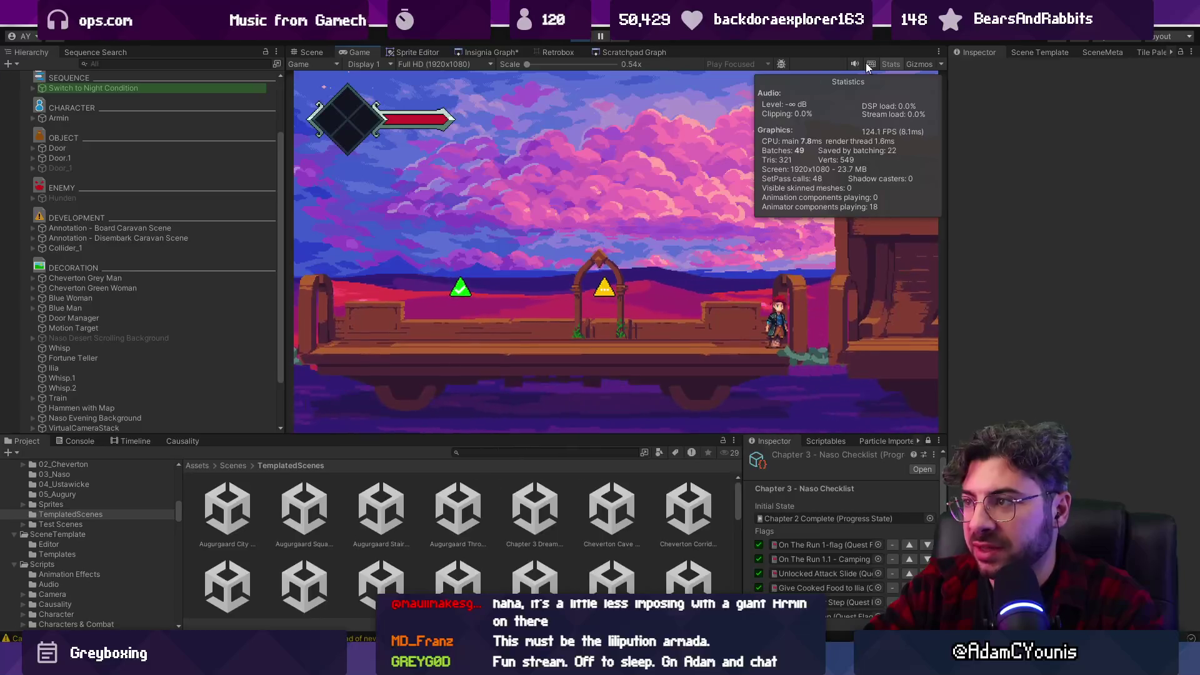
# Hide the Stats overlay, play through the caravan scene, stop it, and switch to Figma.
pyautogui.click(890, 63)
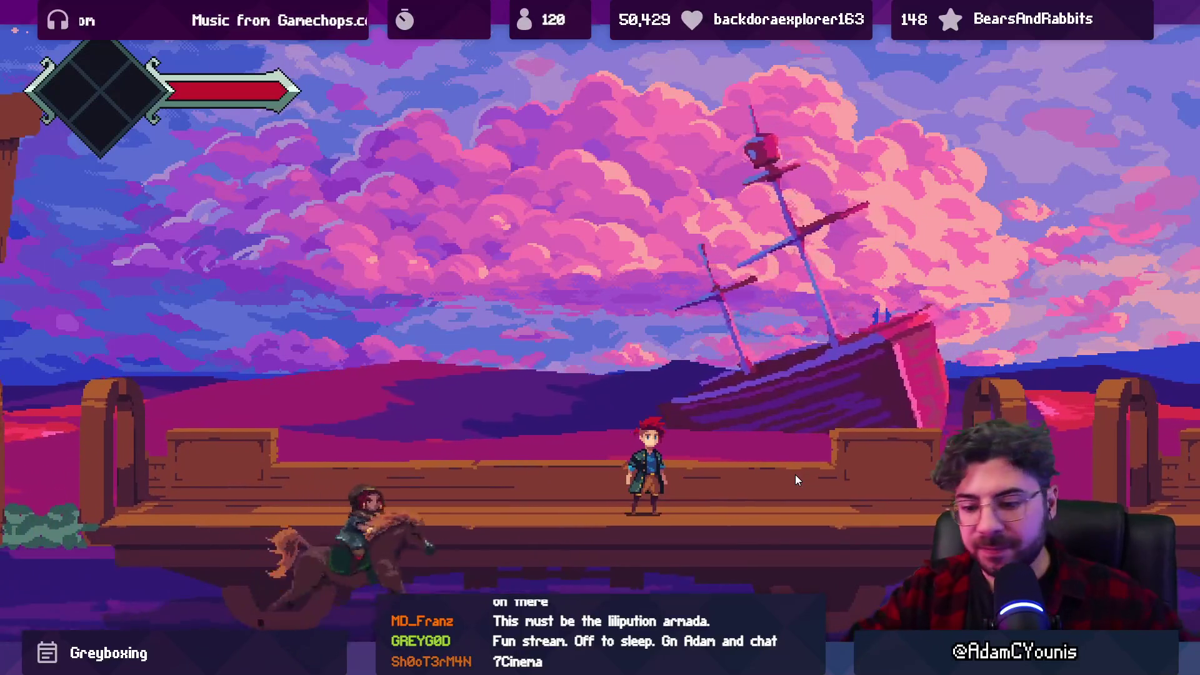
pyautogui.hotkey('ctrl', 'p')
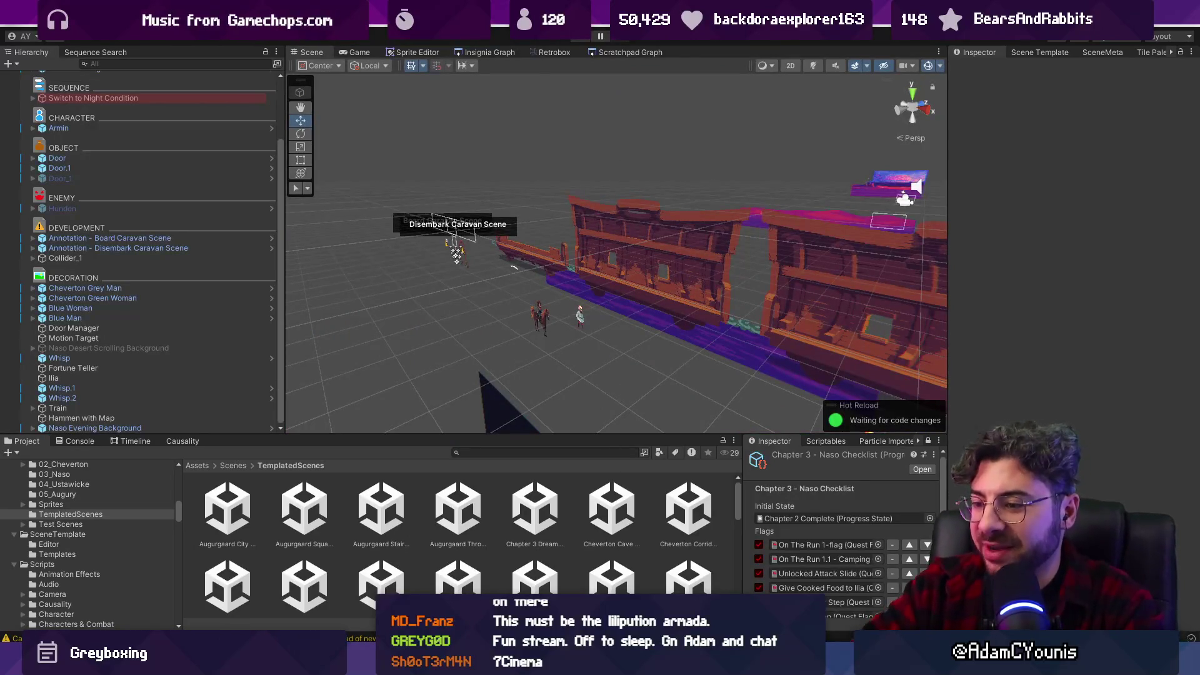
pyautogui.hotkey('alt', 'Tab')
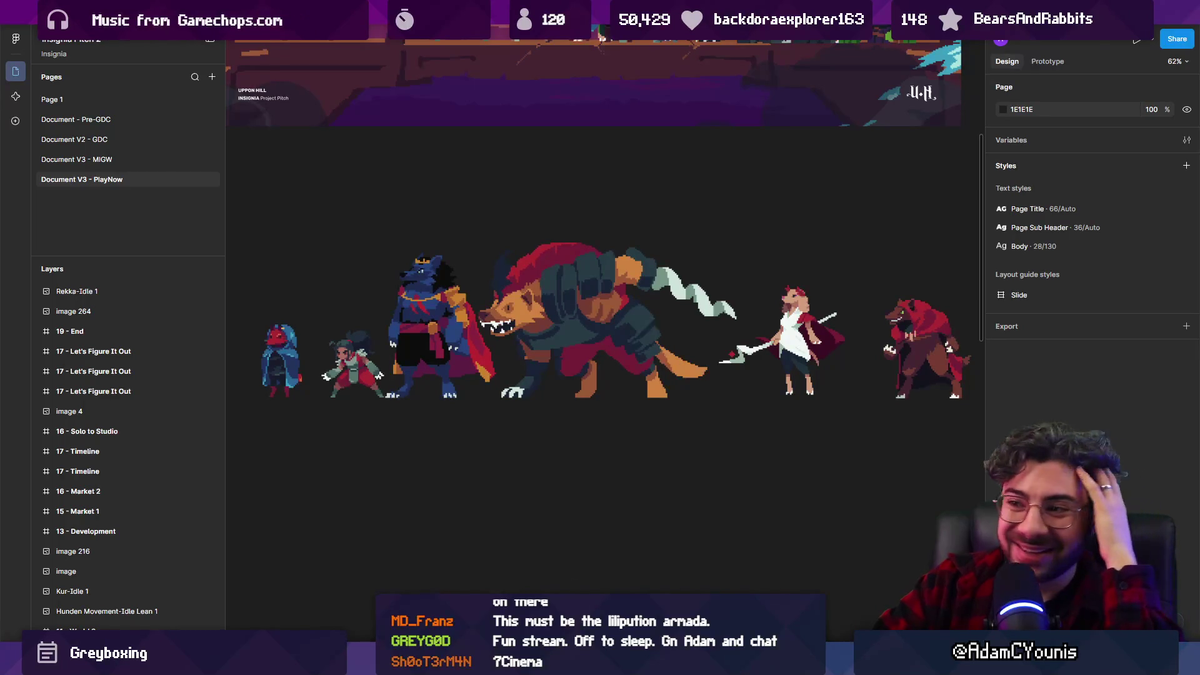
pyautogui.scroll(-5, 640, 456)
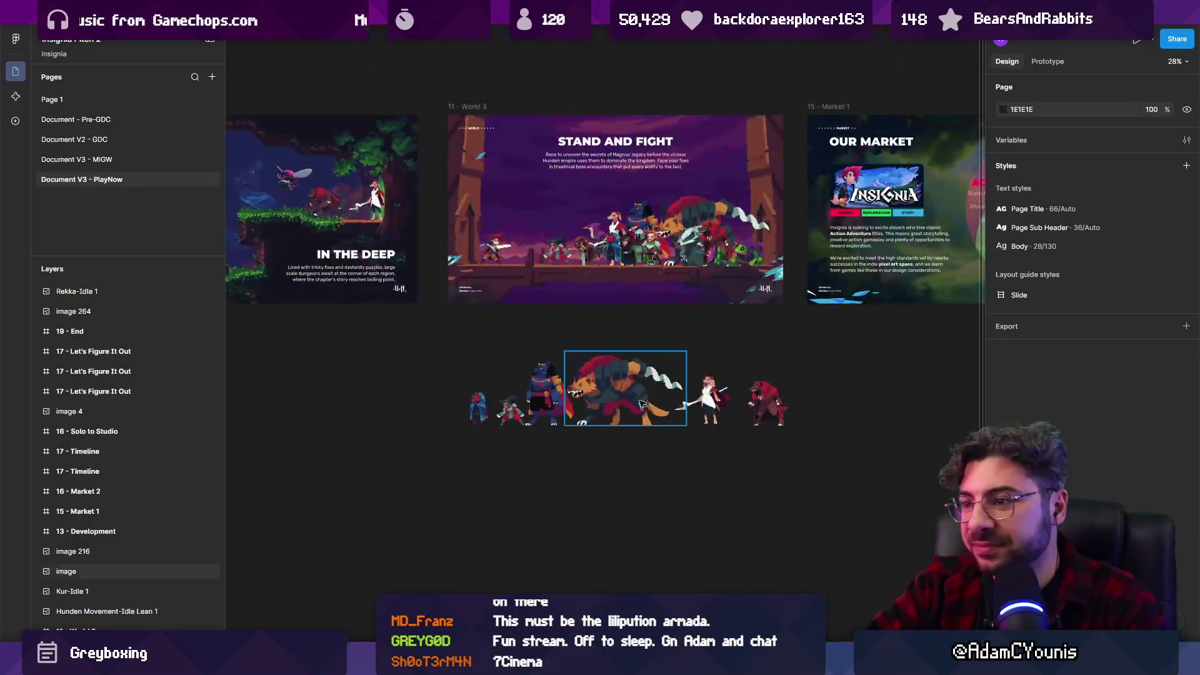
pyautogui.click(601, 438)
pyautogui.scroll(5, 603, 436)
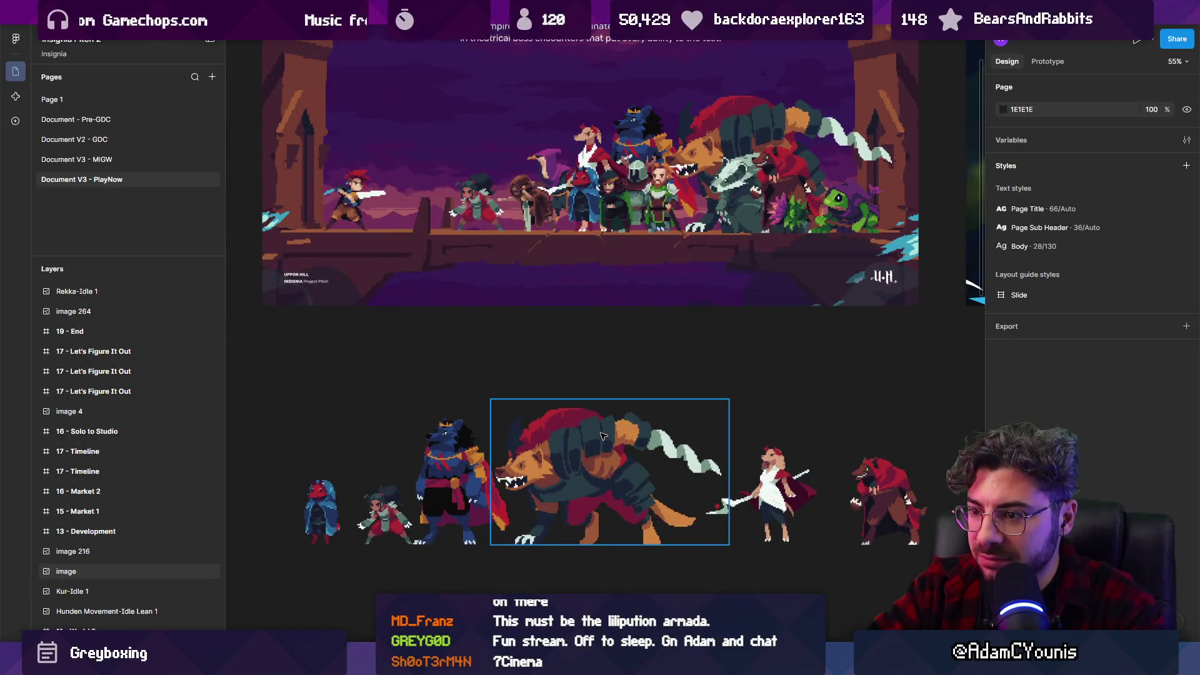
pyautogui.click(463, 488)
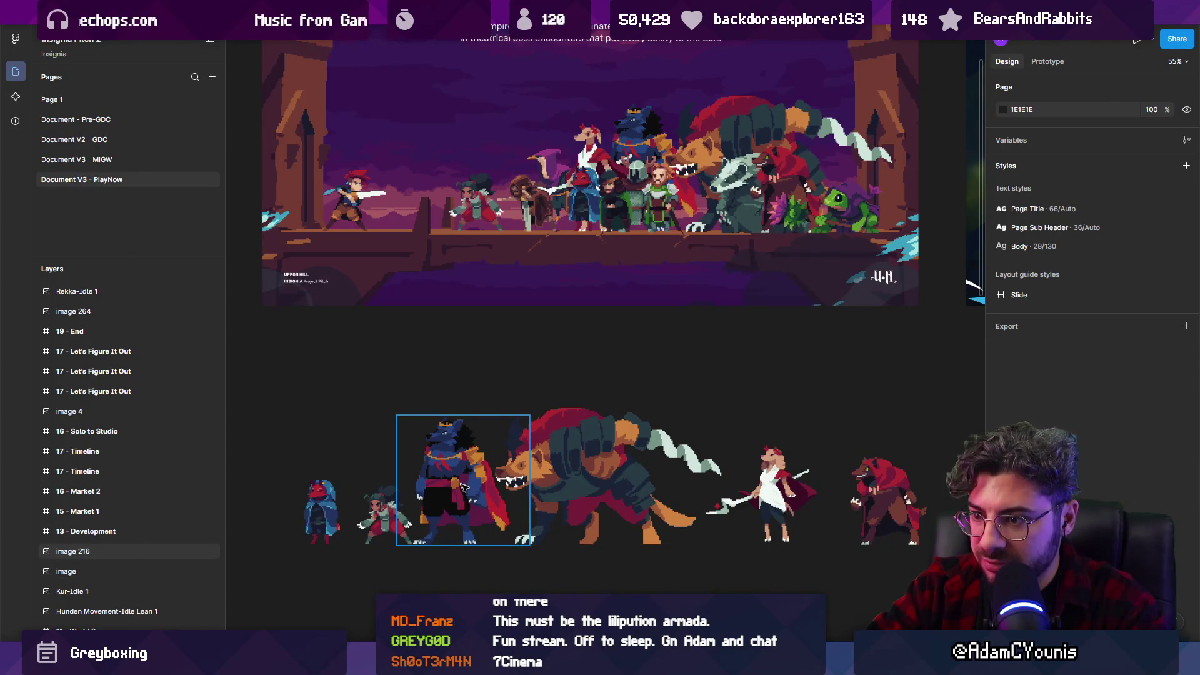
pyautogui.hotkey('alt', 'Tab')
pyautogui.press('2')
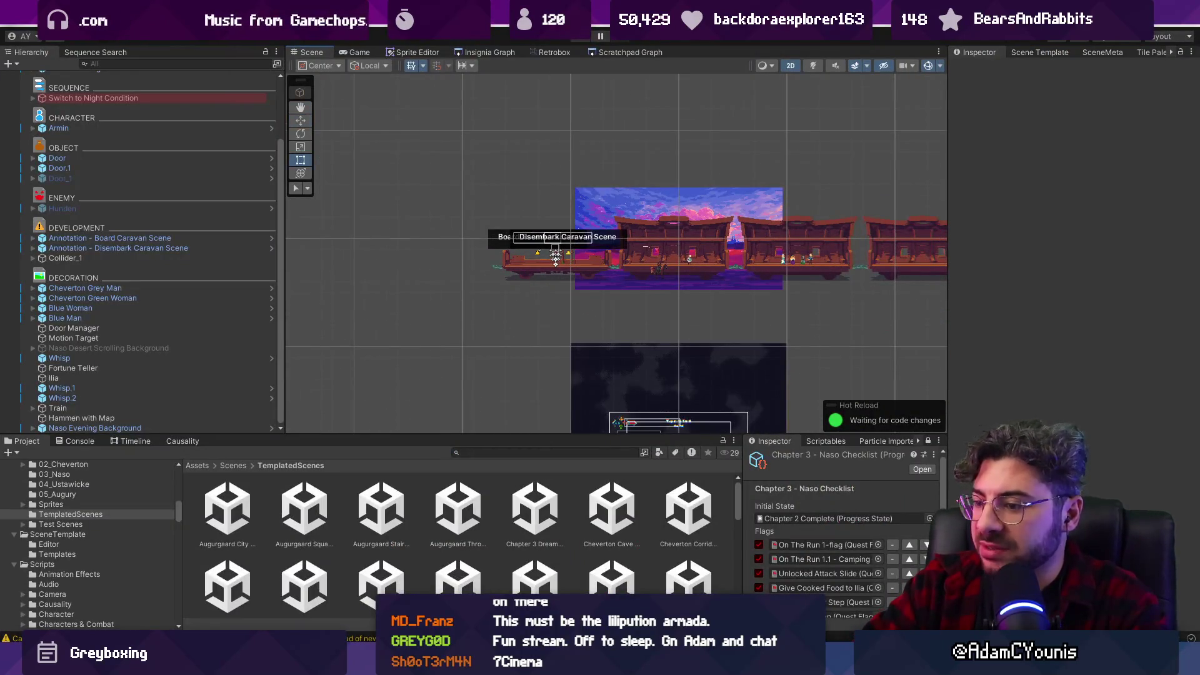
pyautogui.click(475, 52)
pyautogui.scroll(-5, 778, 192)
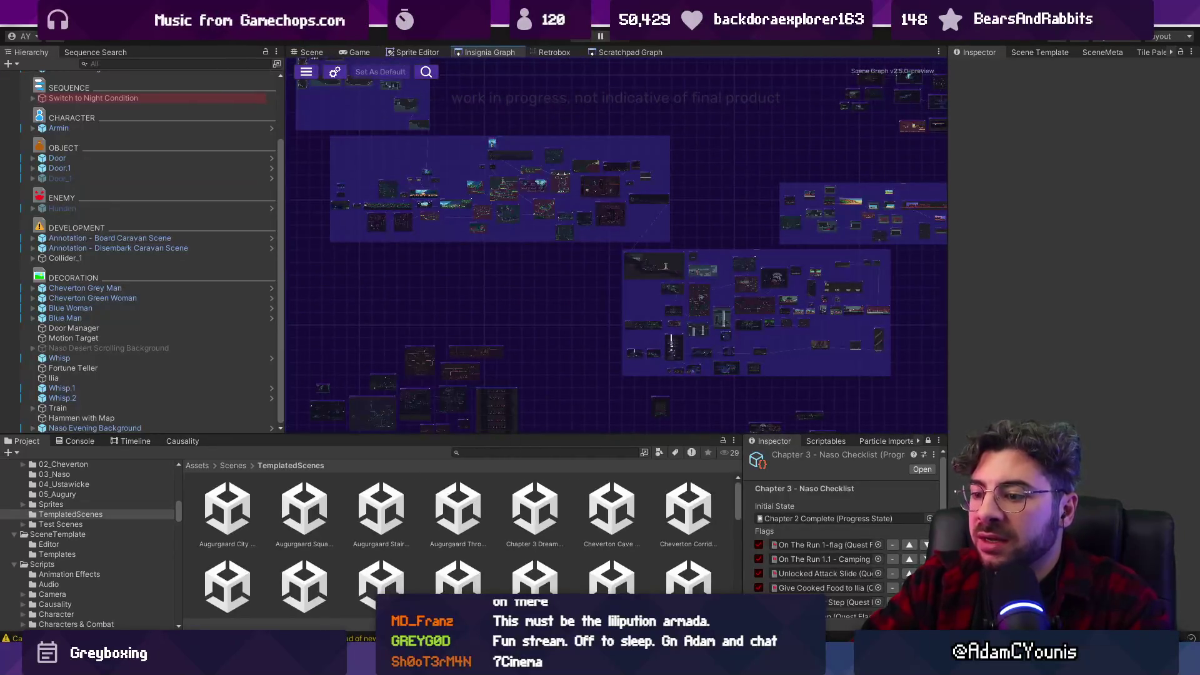
pyautogui.hotkey('alt', 'Tab')
pyautogui.scroll(-4, 600, 281)
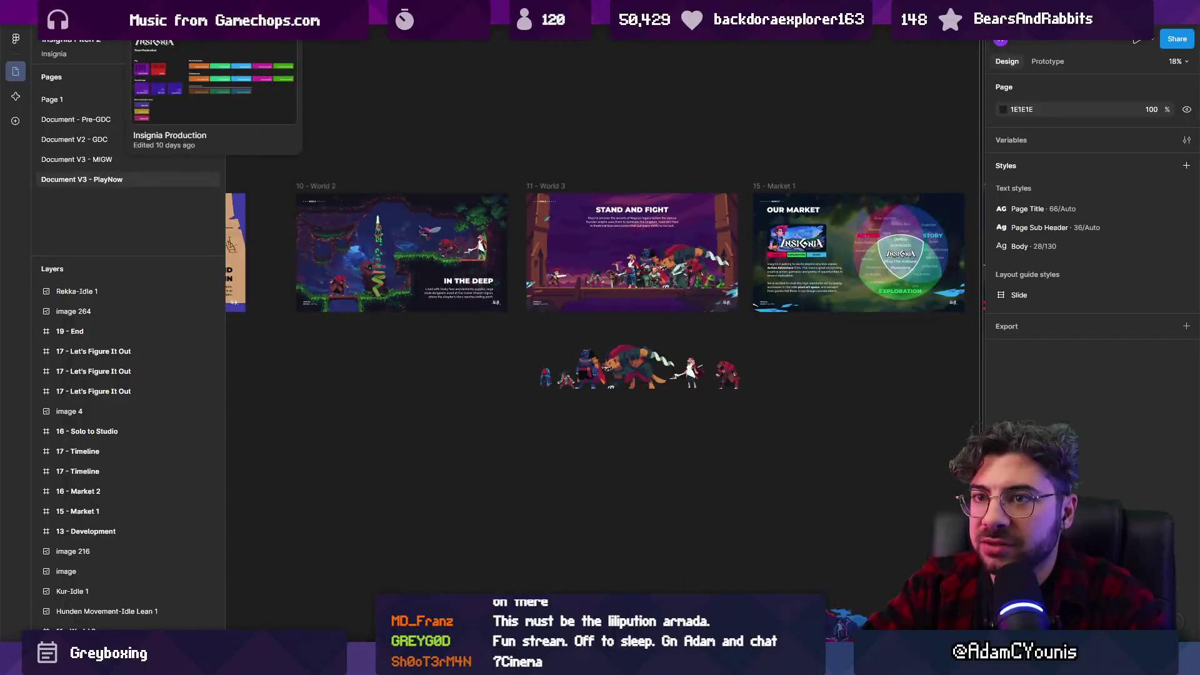
# Review the 'Ship at night in a storm' task on the Daily Tasks board, then return to Unity.
pyautogui.hotkey('ctrl', 'Tab')
pyautogui.scroll(-3, 461, 340)
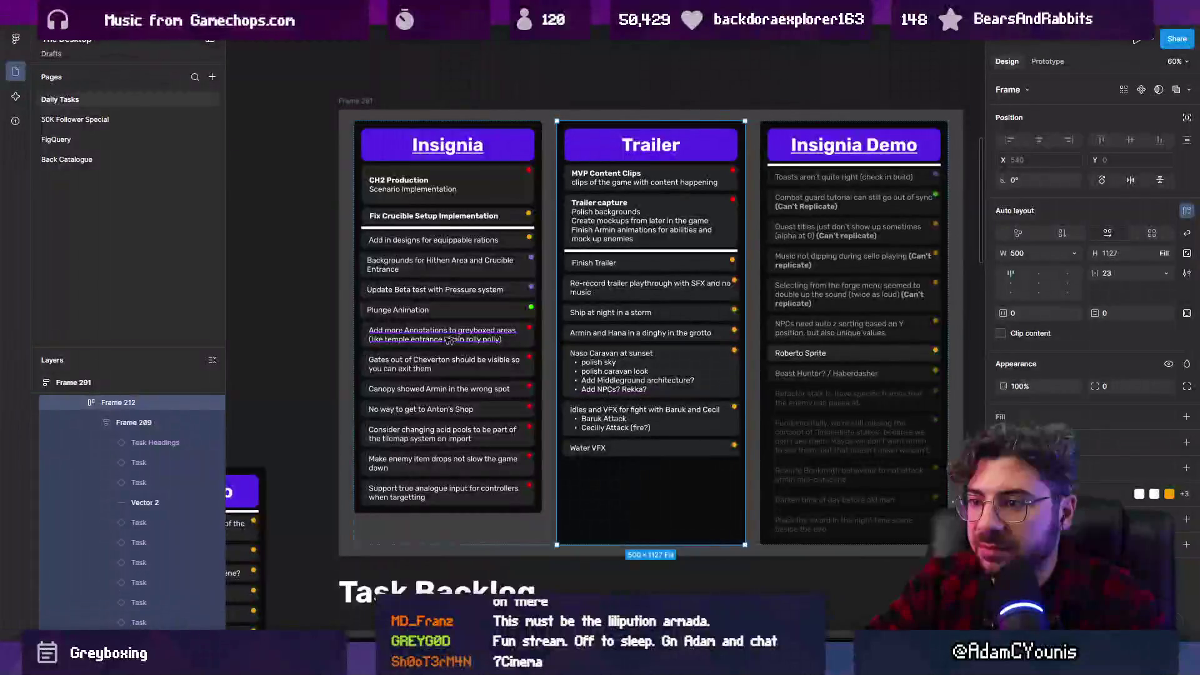
pyautogui.scroll(5, 619, 369)
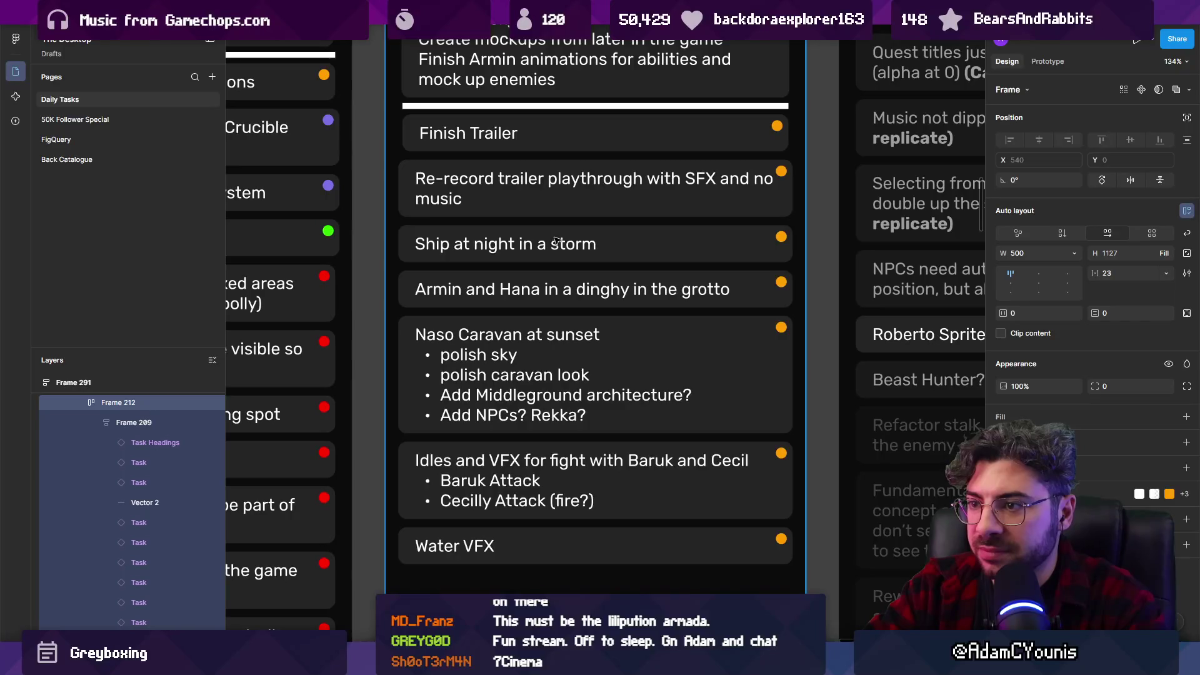
pyautogui.click(700, 241)
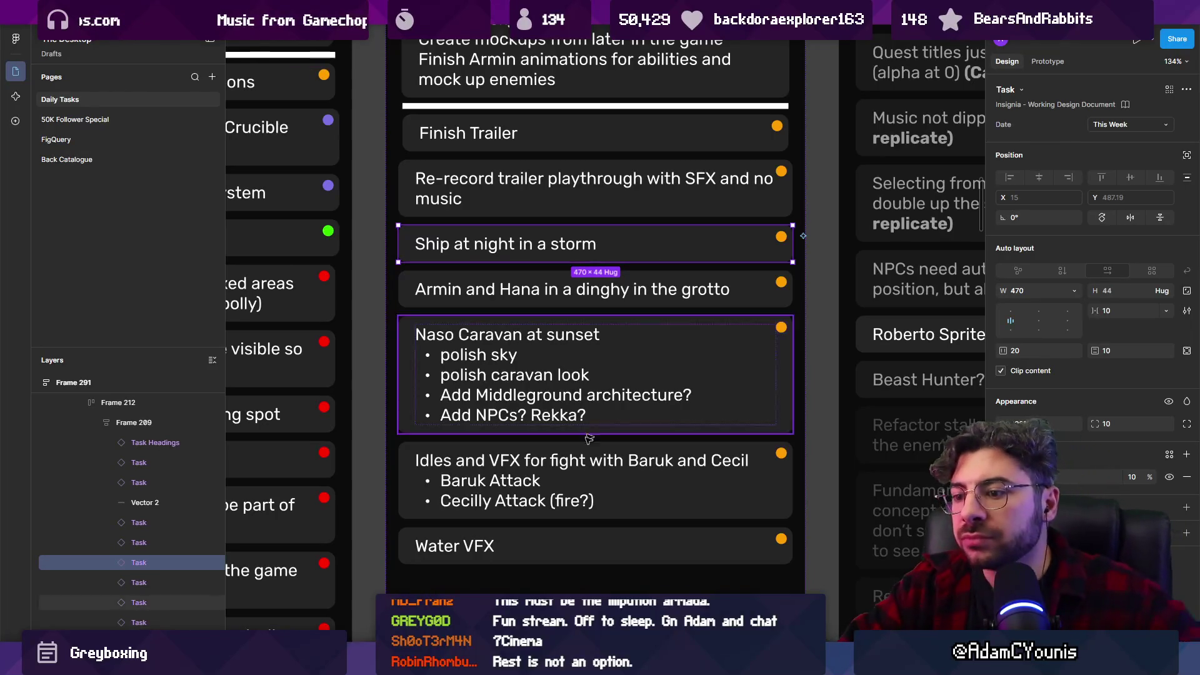
pyautogui.hotkey('alt', 'Tab')
pyautogui.hscroll(5, 594, 229)
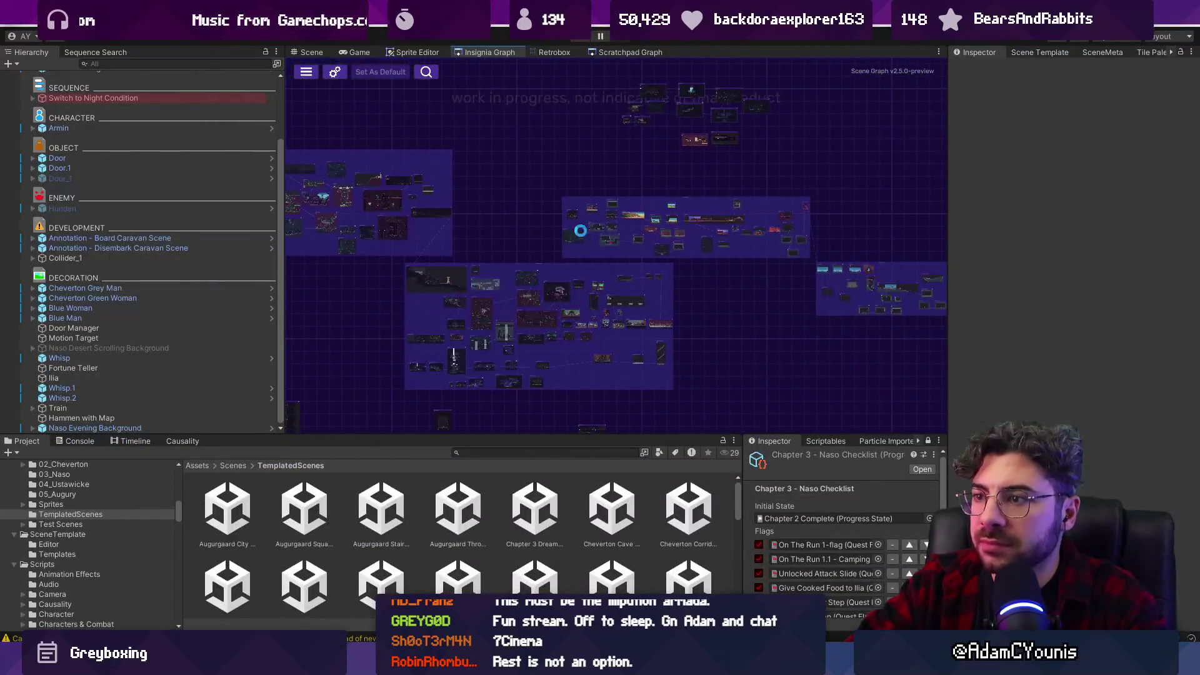
# Frame the wide scene node in the Insignia Graph, then switch to the Froggen file in Aseprite.
pyautogui.click(630, 228)
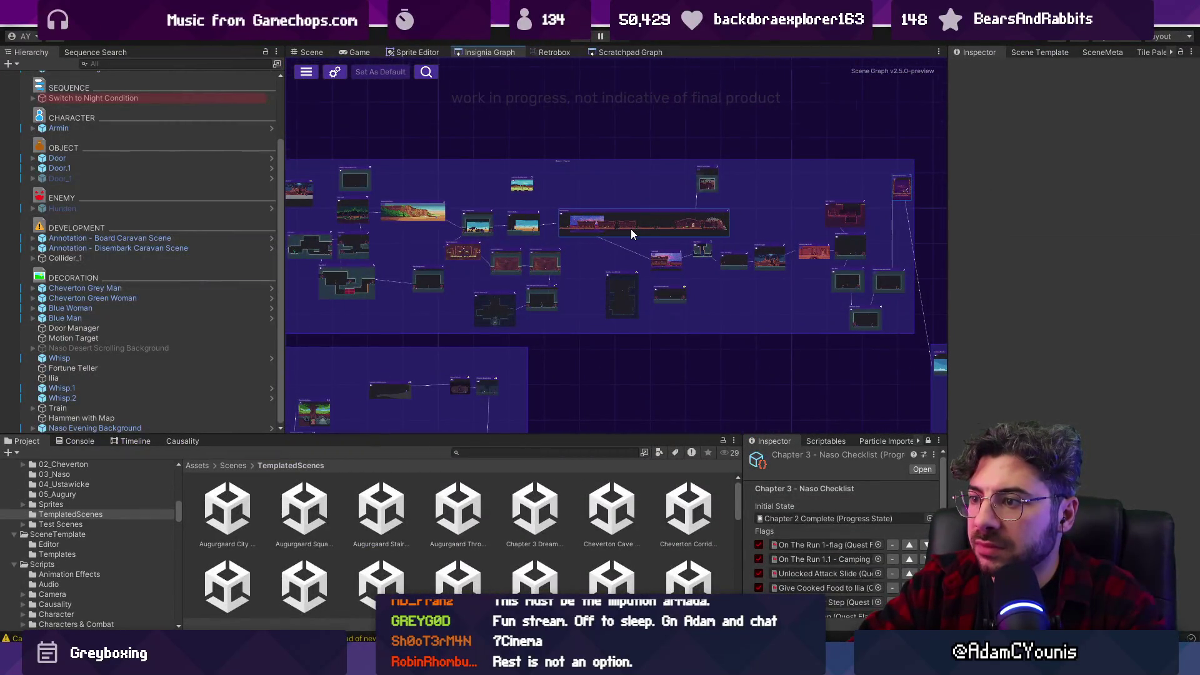
pyautogui.press('f')
pyautogui.hotkey('alt', 'Tab')
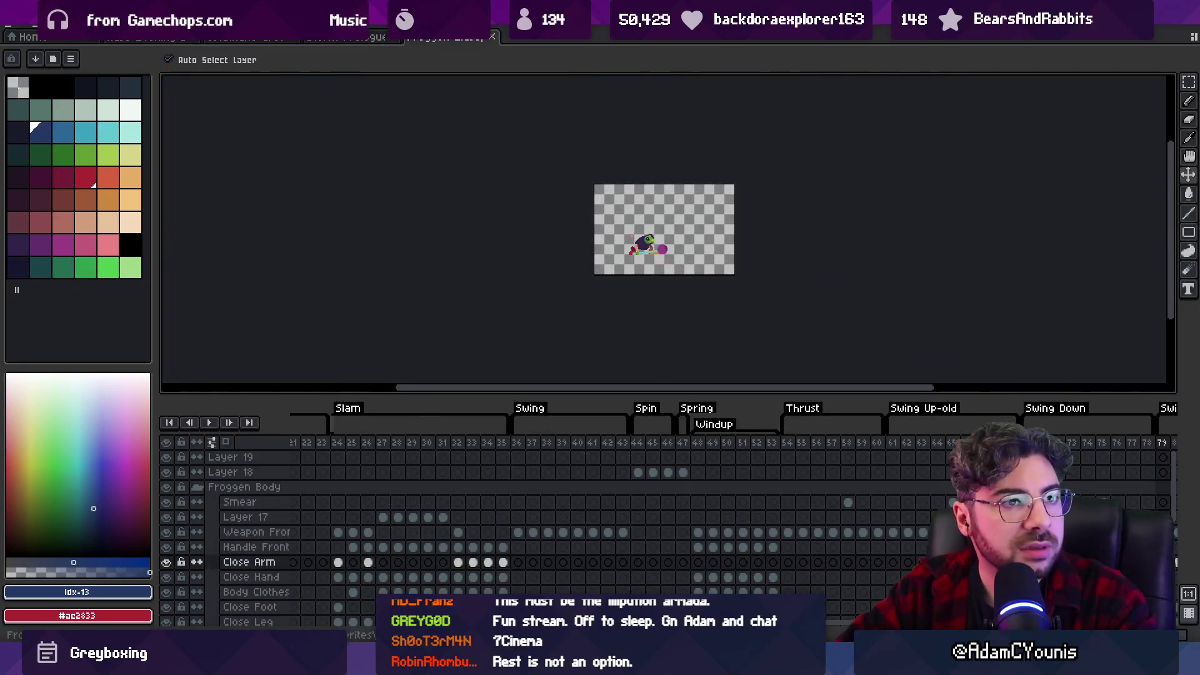
pyautogui.scroll(2, 686, 249)
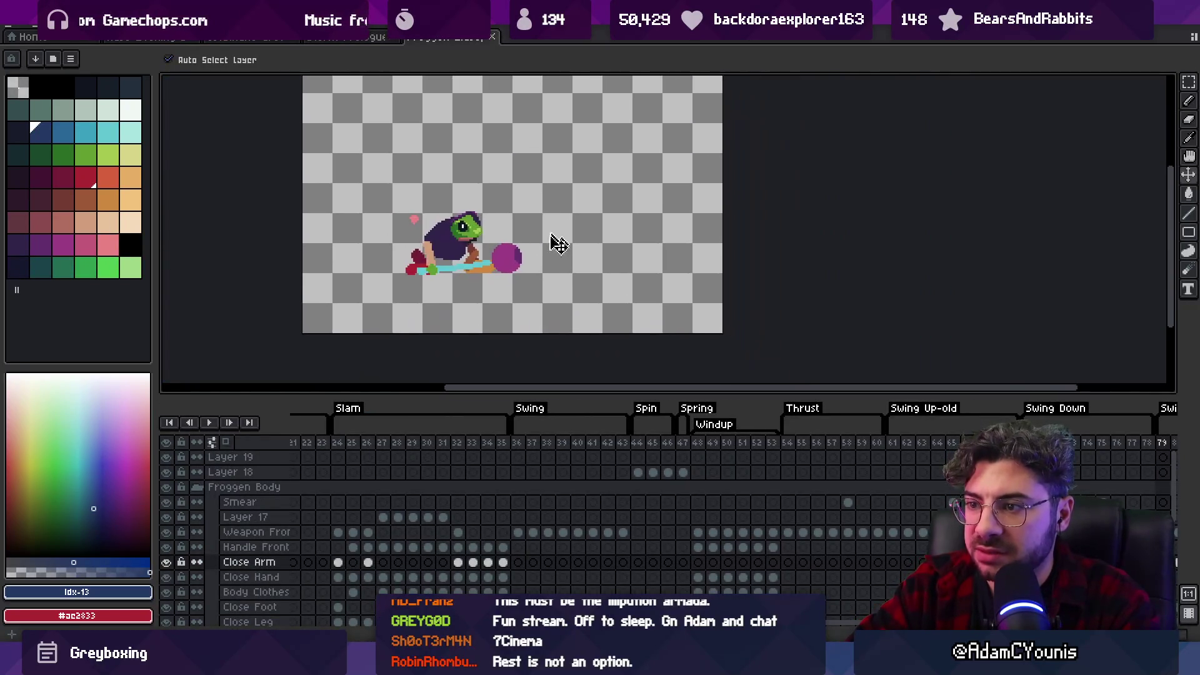
pyautogui.moveTo(361, 450)
pyautogui.mouseDown()
pyautogui.moveTo(1186, 426)
pyautogui.moveTo(1012, 438)
pyautogui.mouseUp()
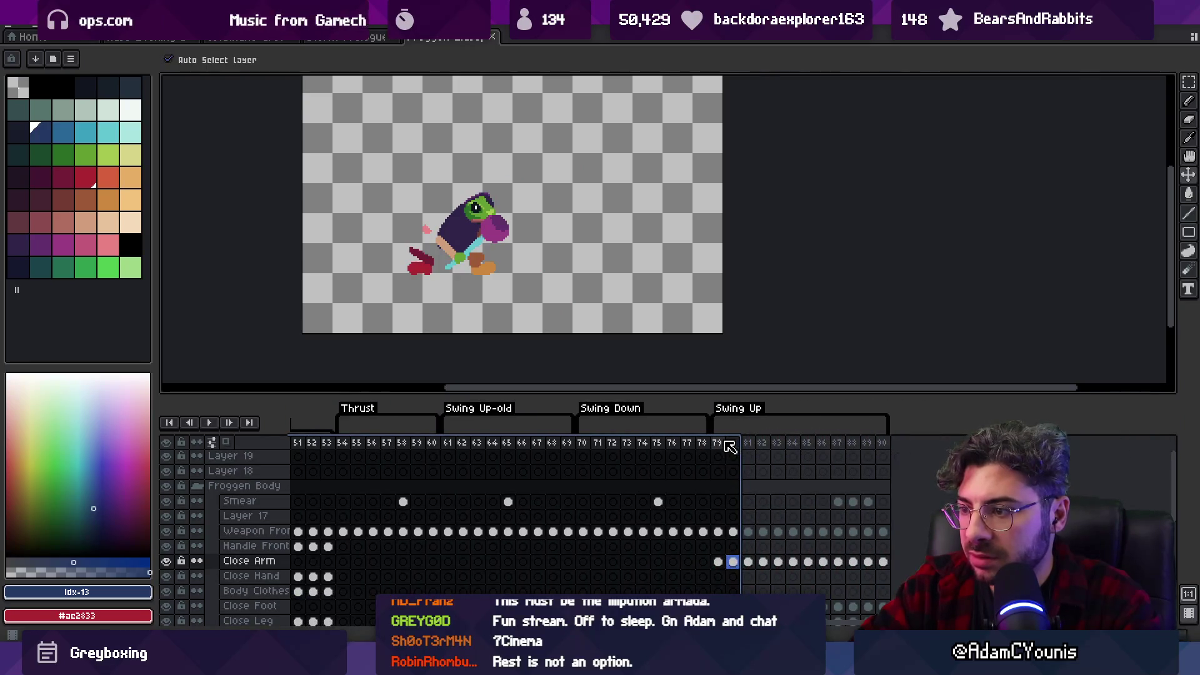
pyautogui.moveTo(730, 447); pyautogui.dragTo(727, 446)
pyautogui.press('Return')
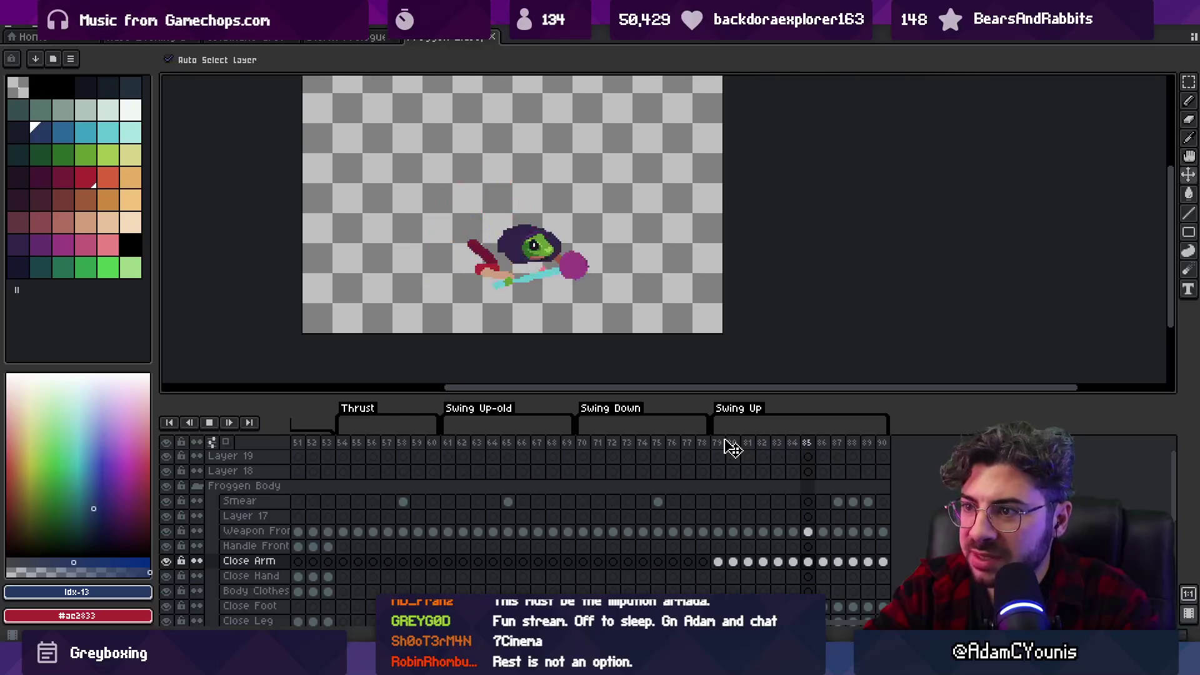
pyautogui.press('Return')
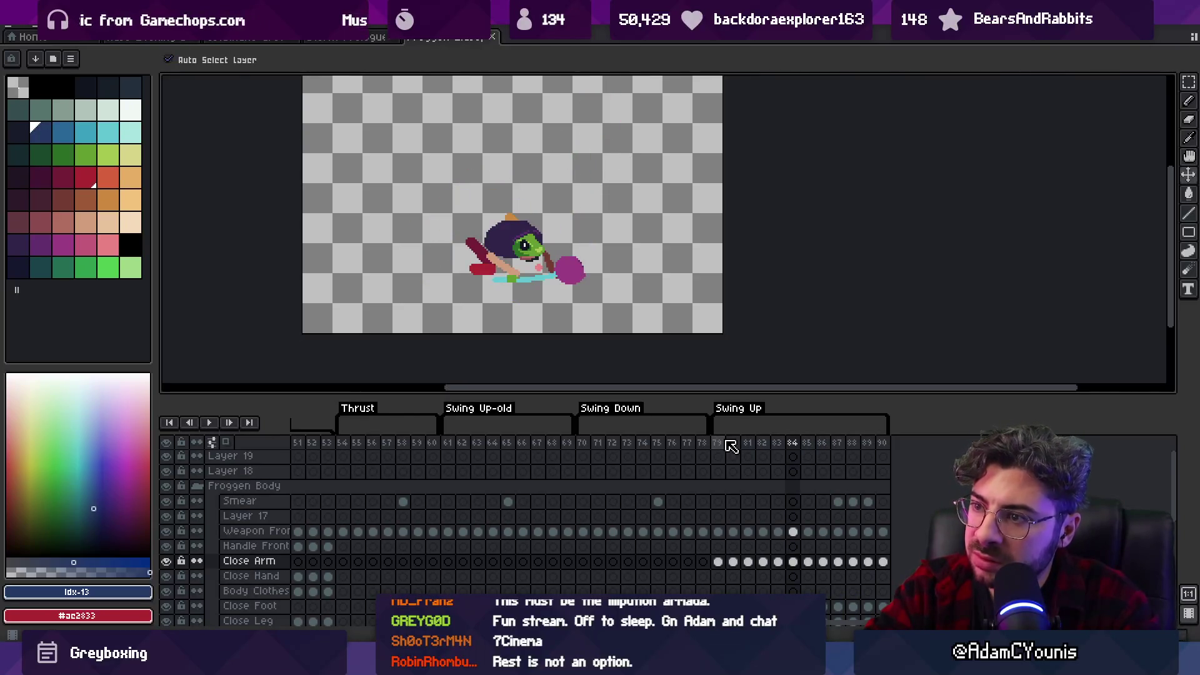
pyautogui.press('Return')
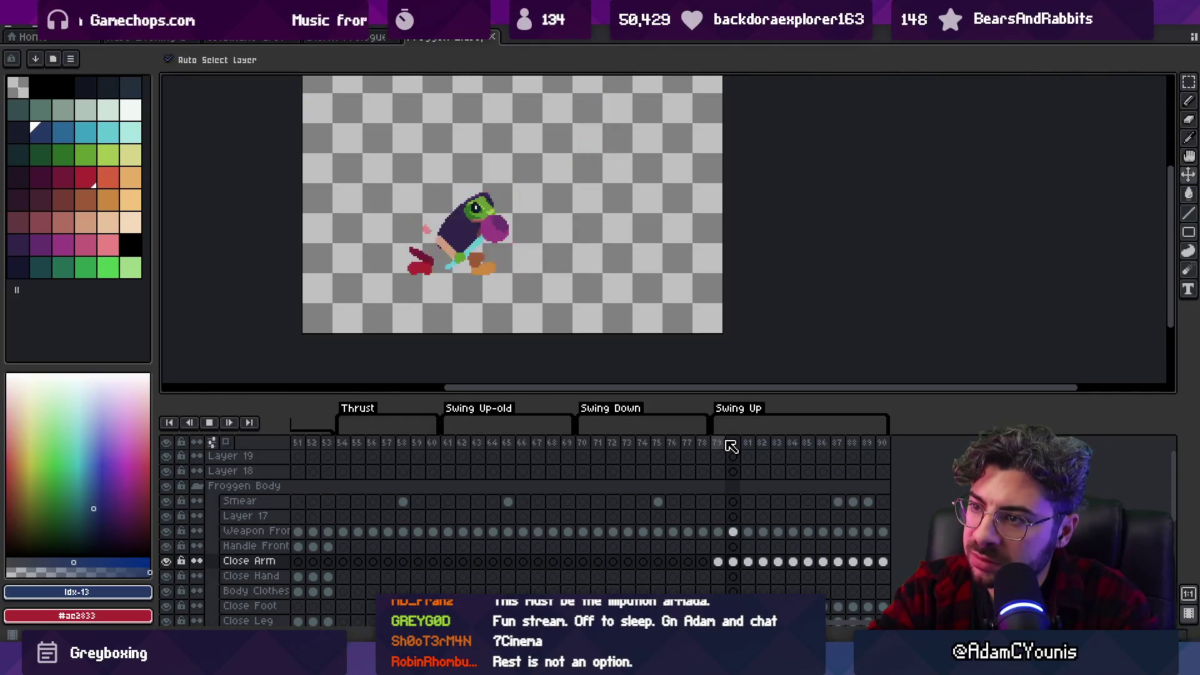
pyautogui.press('Return')
pyautogui.press('Return')
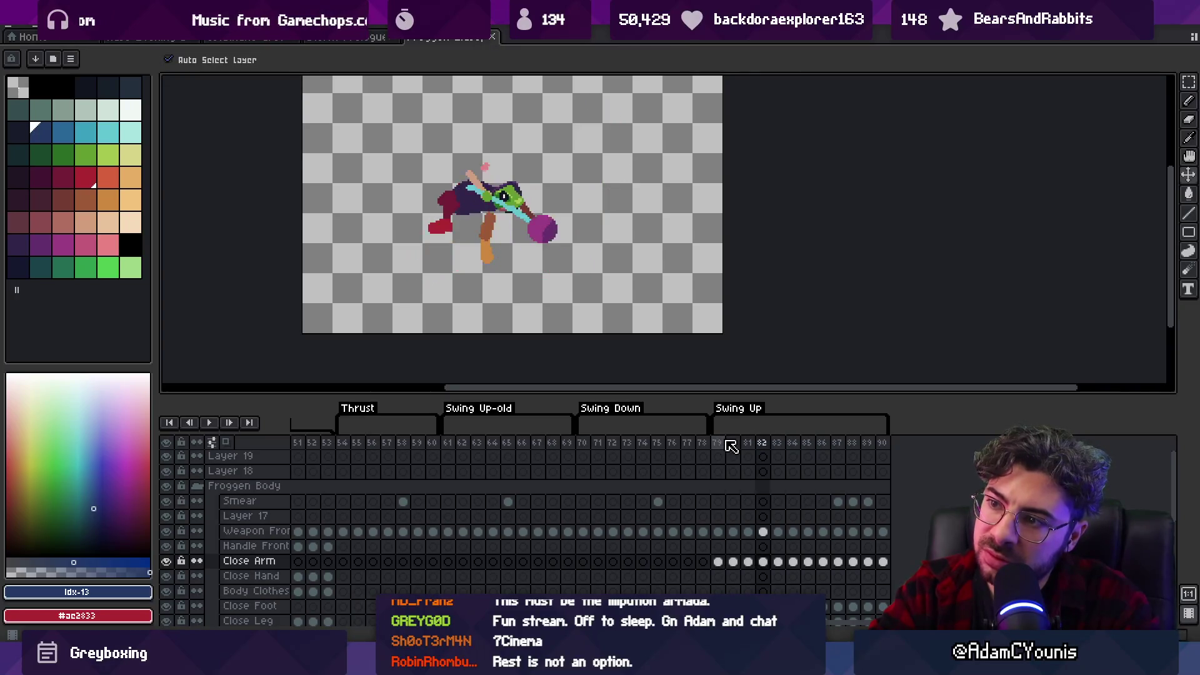
pyautogui.press('Return')
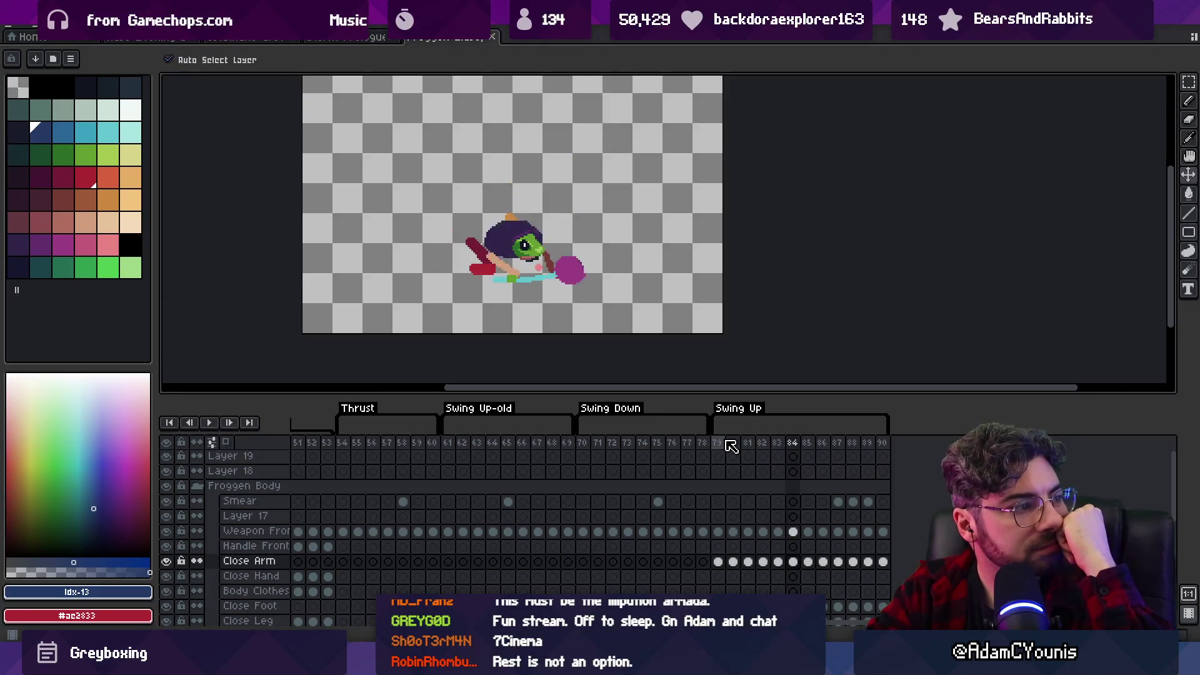
pyautogui.press('Return')
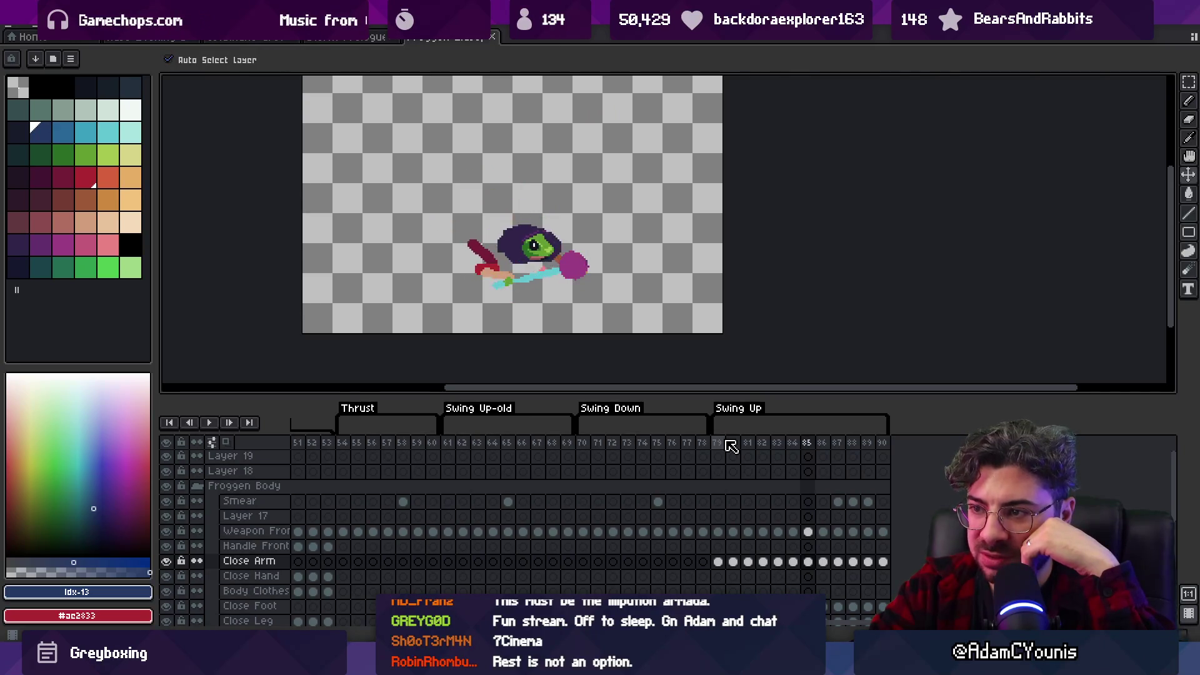
pyautogui.click(732, 446)
pyautogui.press('Return')
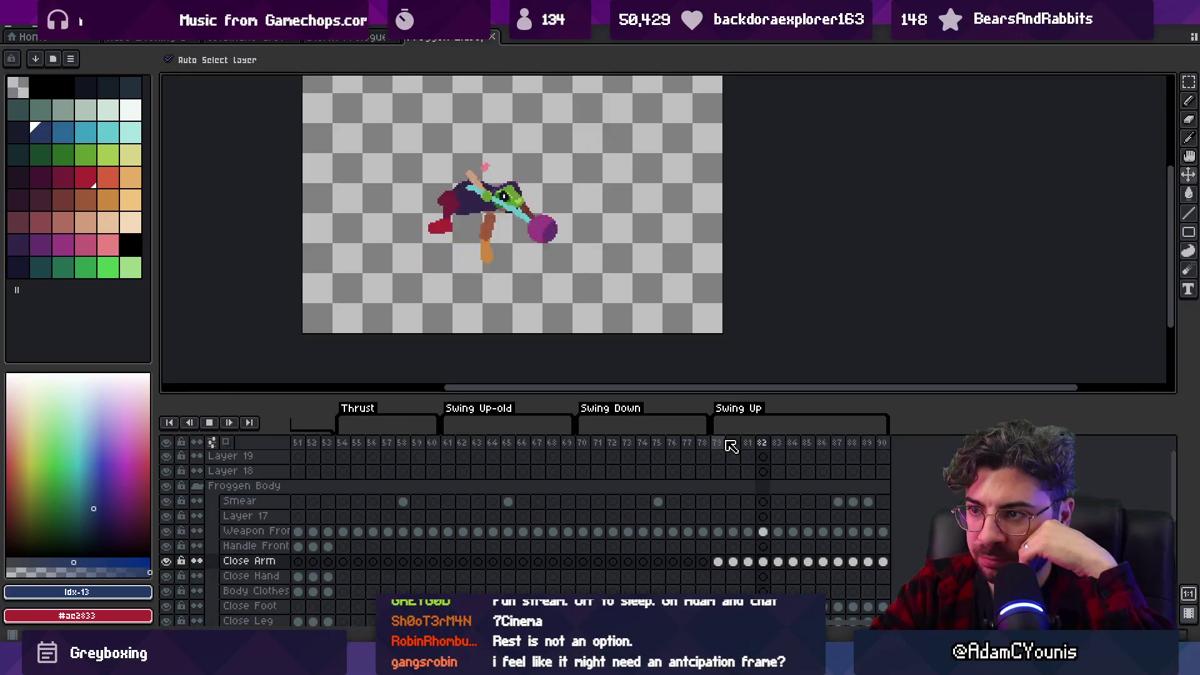
pyautogui.press('Return')
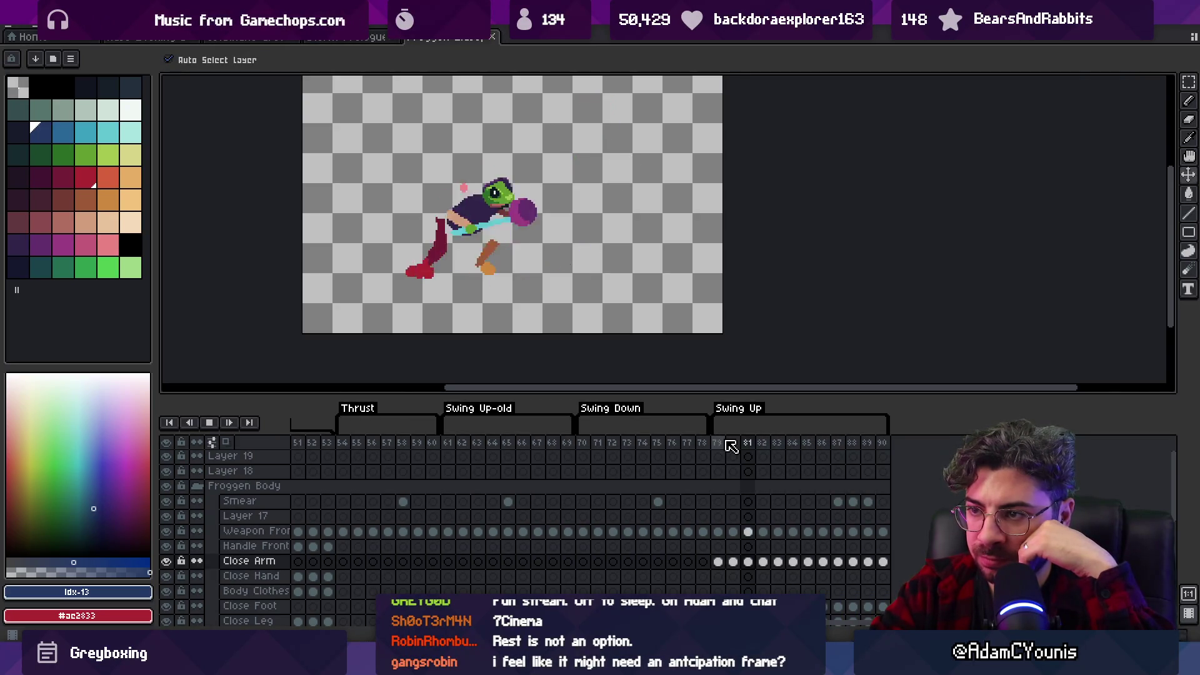
pyautogui.press('Return')
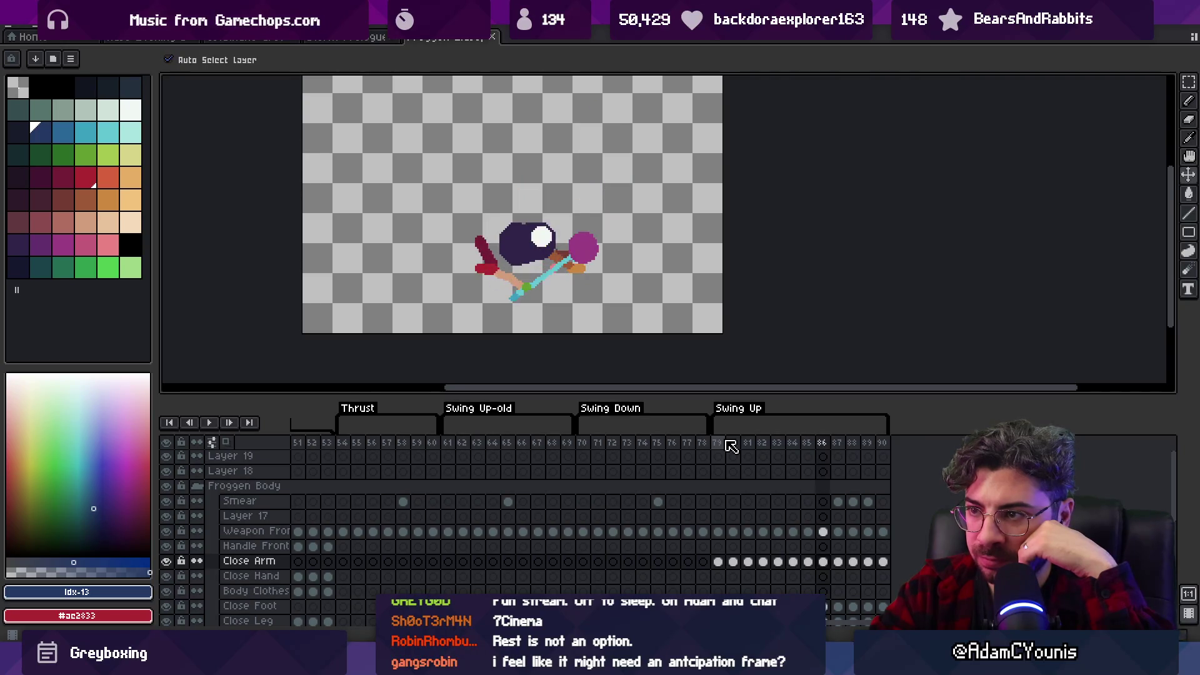
pyautogui.press('Right')
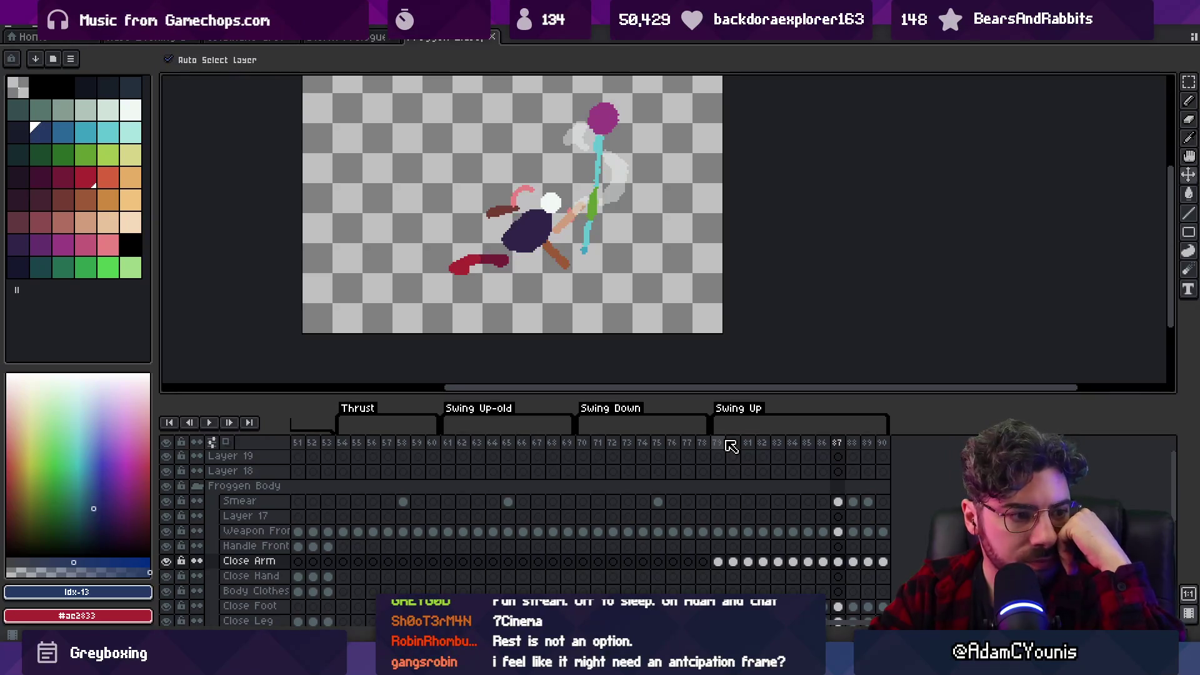
pyautogui.press('Return')
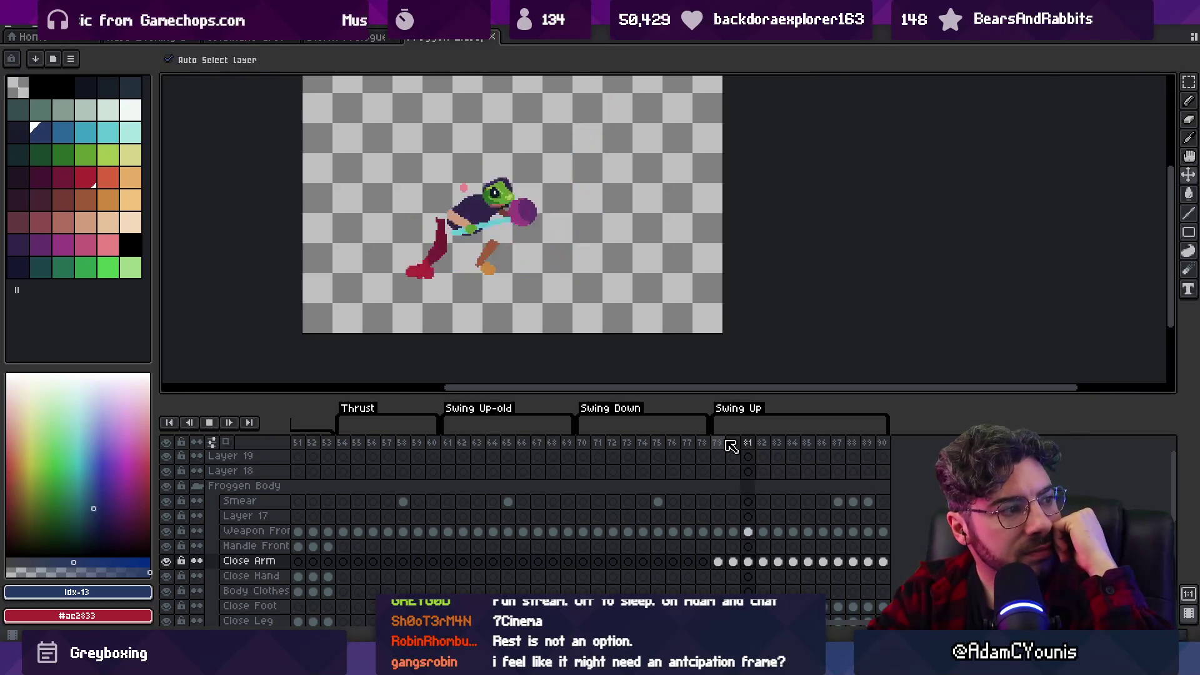